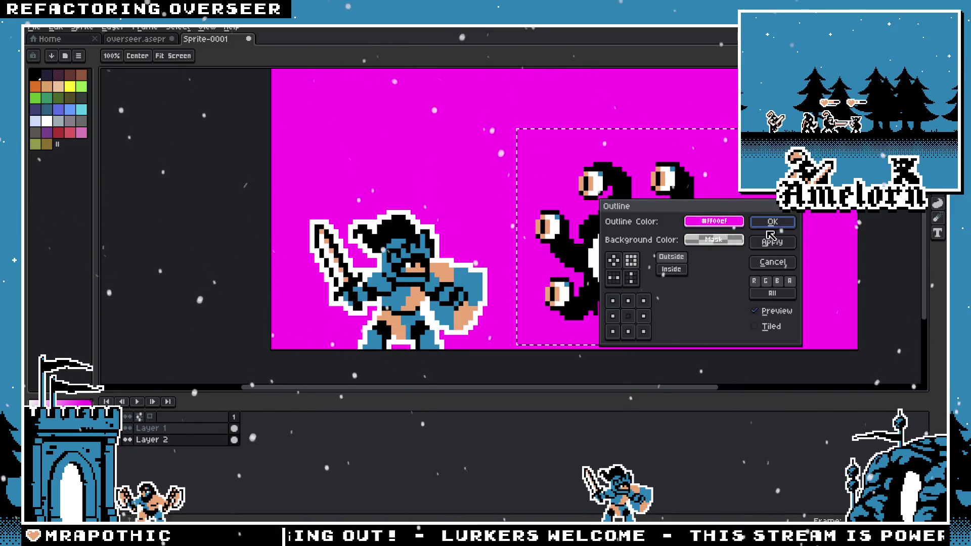
Step: Paste the copied monster onto Layer 1 and move it right of the knight
{"action": "left_click", "coordinate": [790, 222]}
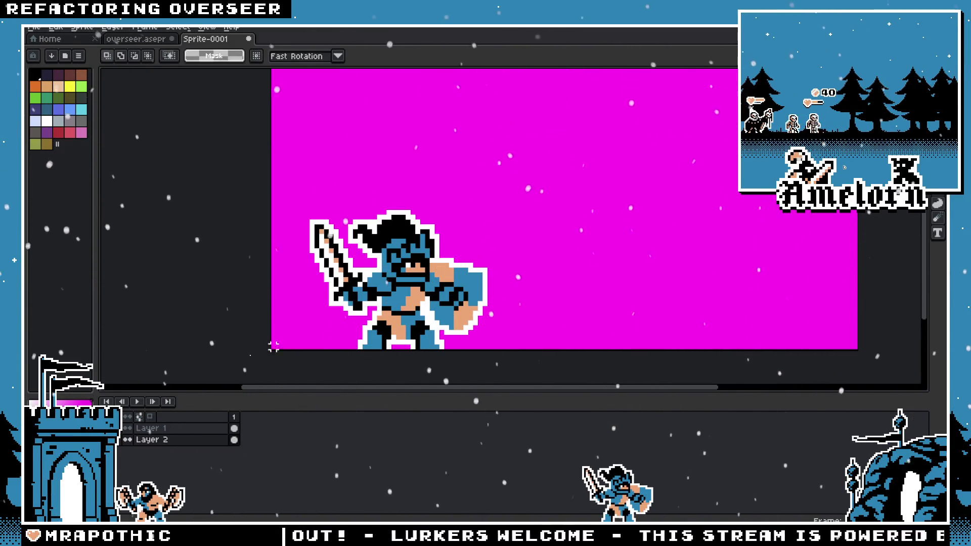
{"action": "left_click", "coordinate": [167, 434]}
{"action": "key", "text": "ctrl+v"}
{"action": "left_click_drag", "start_coordinate": [489, 255], "coordinate": [640, 254]}
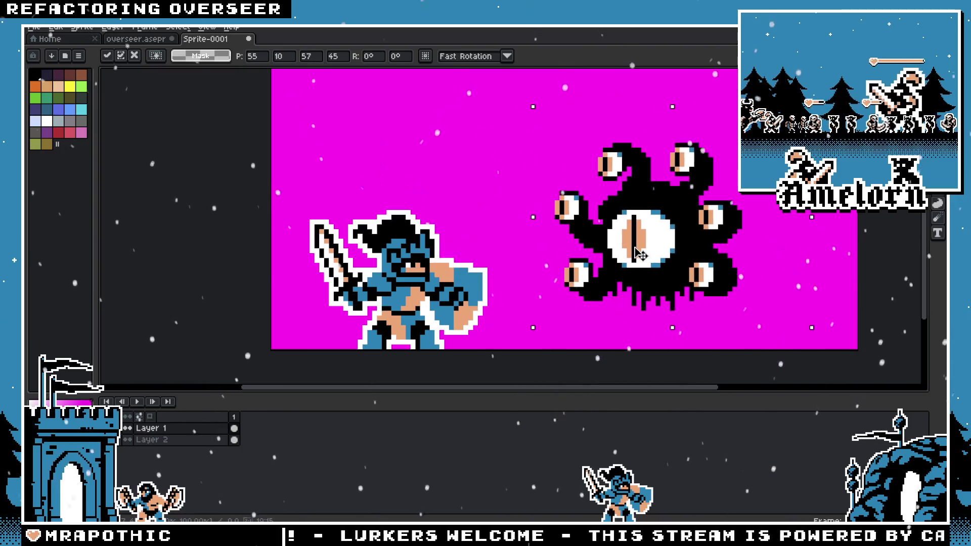
Step: Give the monster a white outline and nudge it down and left
{"action": "key", "text": "shift+o"}
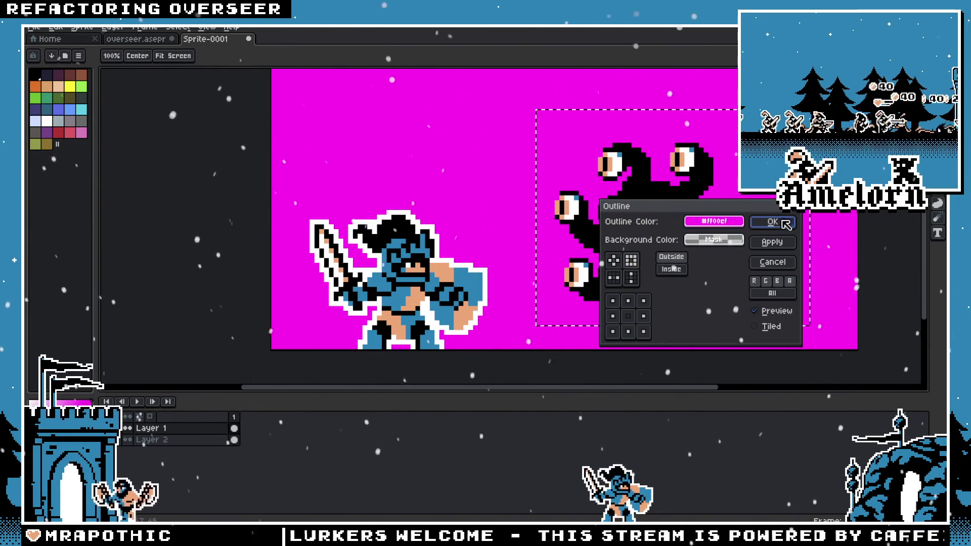
{"action": "left_click", "coordinate": [787, 224]}
{"action": "key", "text": "x"}
{"action": "key", "text": "shift+o"}
{"action": "key", "text": "Return"}
{"action": "left_click_drag", "start_coordinate": [663, 249], "coordinate": [646, 271]}
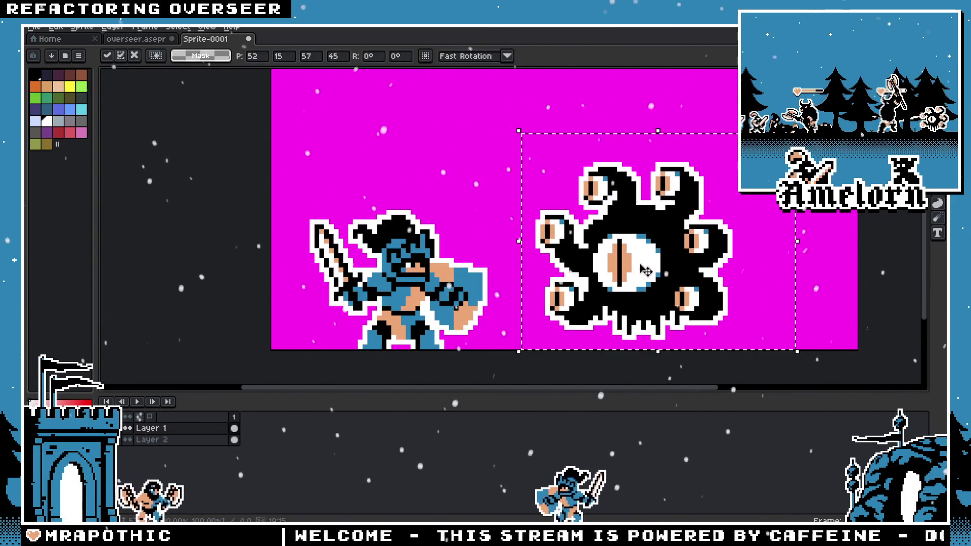
{"action": "key", "text": "h"}
Step: Select the monster, shift it slightly right and up, and deselect
{"action": "scroll", "coordinate": [642, 243], "scroll_direction": "down", "scroll_amount": 4}
{"action": "scroll", "coordinate": [640, 227], "scroll_direction": "up", "scroll_amount": 2}
{"action": "scroll", "coordinate": [637, 222], "scroll_direction": "up", "scroll_amount": 1}
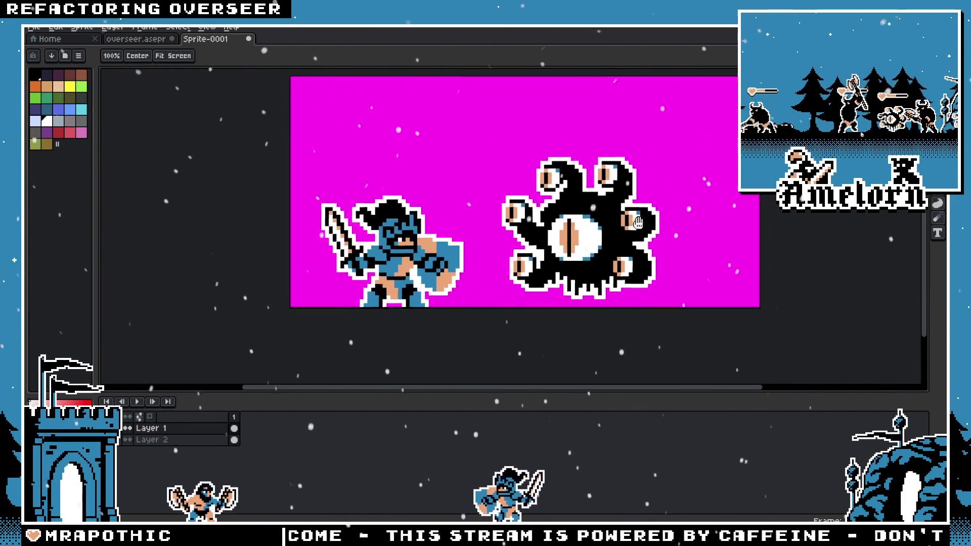
{"action": "left_click_drag", "start_coordinate": [638, 223], "coordinate": [627, 220]}
{"action": "key", "text": "m"}
{"action": "left_click_drag", "start_coordinate": [691, 145], "coordinate": [486, 294]}
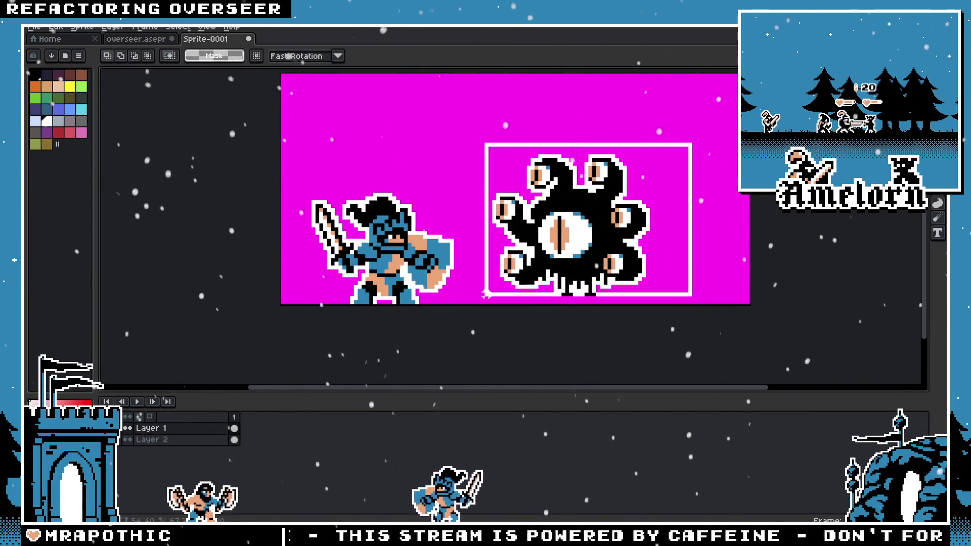
{"action": "left_click_drag", "start_coordinate": [575, 247], "coordinate": [596, 242]}
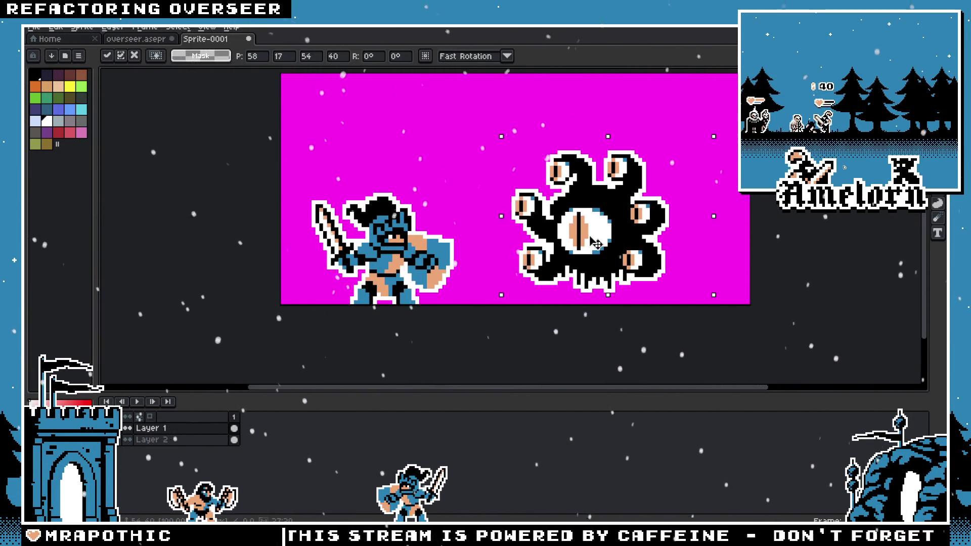
{"action": "key", "text": "ctrl+d"}
Step: Cancel the Canvas Size dialog unchanged and switch to the overseer.aseprite document
{"action": "scroll", "coordinate": [394, 175], "scroll_direction": "down", "scroll_amount": 4}
{"action": "scroll", "coordinate": [415, 203], "scroll_direction": "up", "scroll_amount": 3}
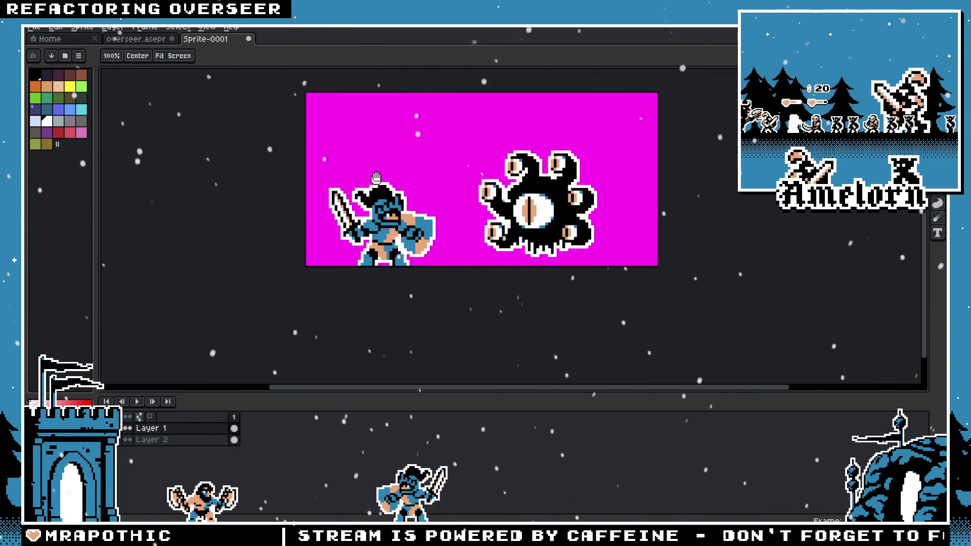
{"action": "key", "text": "ctrl+alt+c"}
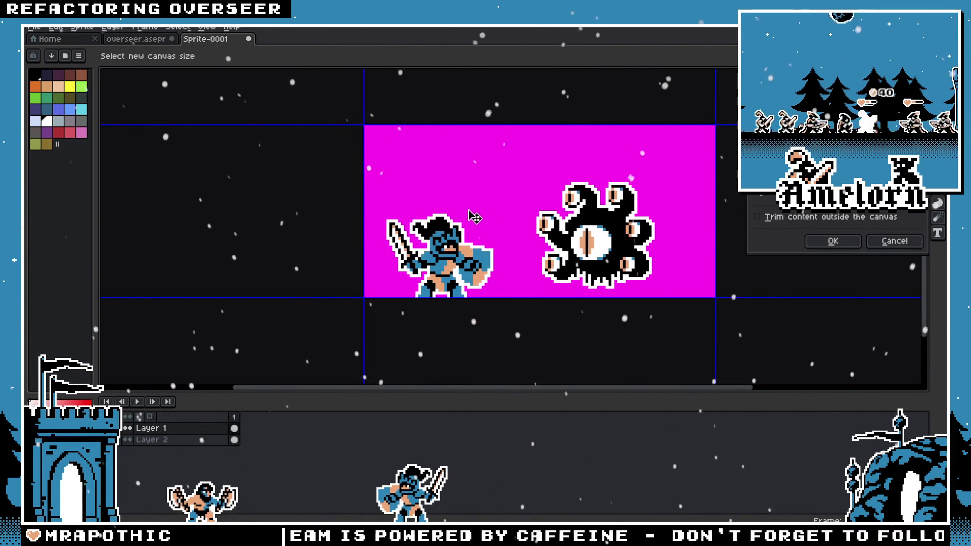
{"action": "key", "text": "Escape"}
{"action": "scroll", "coordinate": [536, 285], "scroll_direction": "up", "scroll_amount": 1}
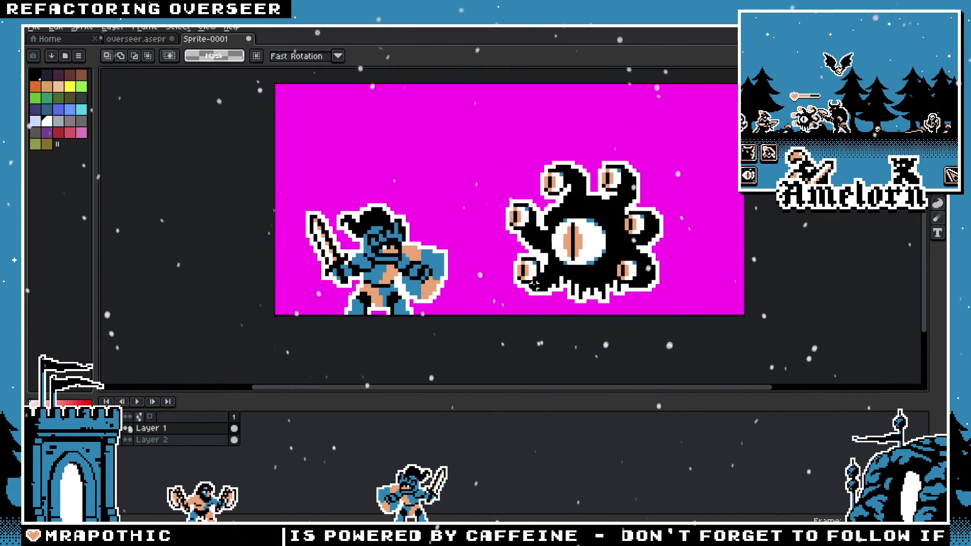
{"action": "left_click_drag", "start_coordinate": [500, 293], "coordinate": [511, 296]}
{"action": "left_click", "coordinate": [153, 43]}
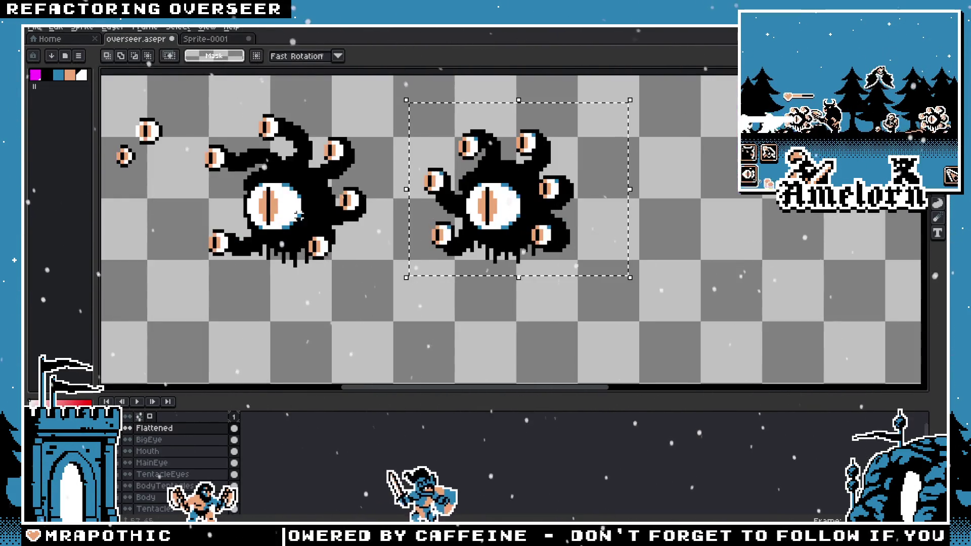
Step: Undo back to the small-eyed, mouthed monsters without the old Flattened layer
{"action": "left_click", "coordinate": [152, 430]}
{"action": "key", "text": "ctrl+z"}
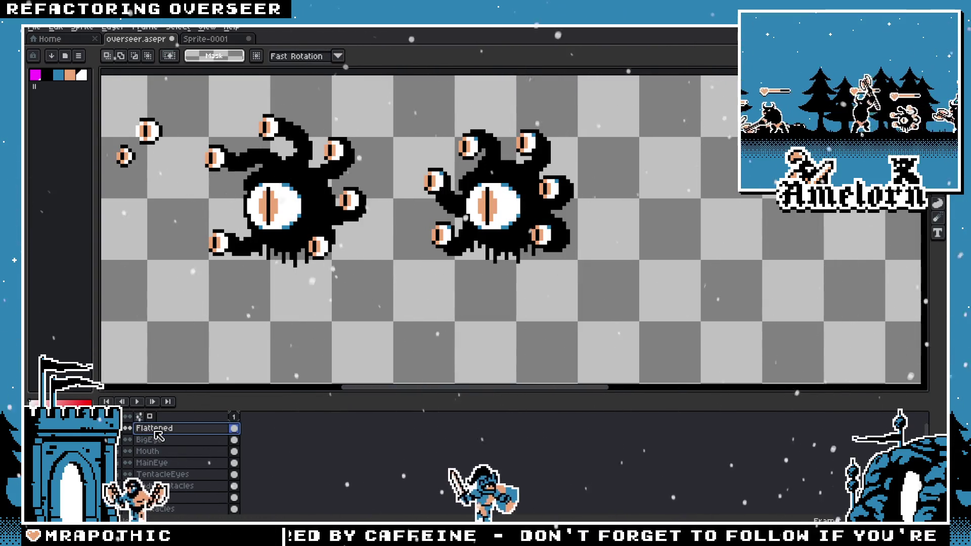
{"action": "key", "text": "ctrl+z"}
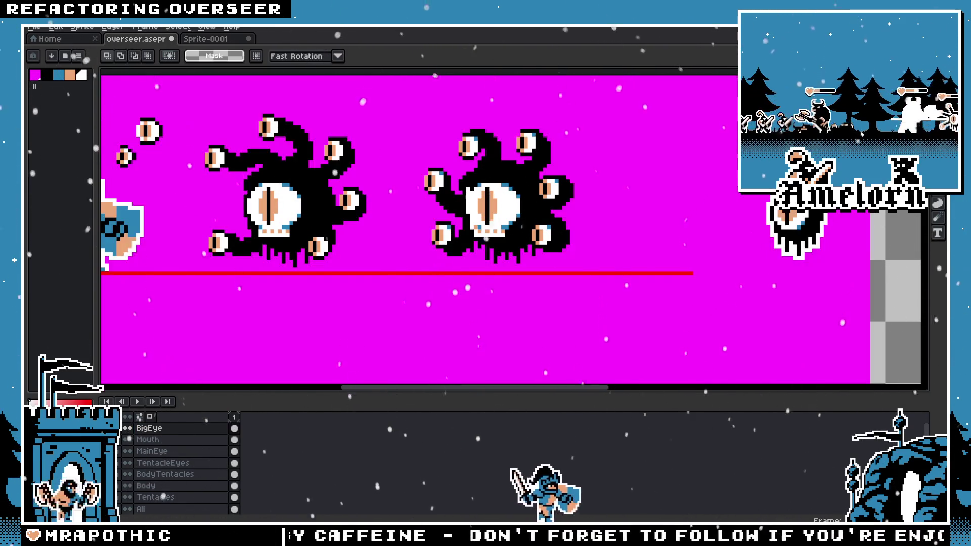
{"action": "key", "text": "ctrl+z"}
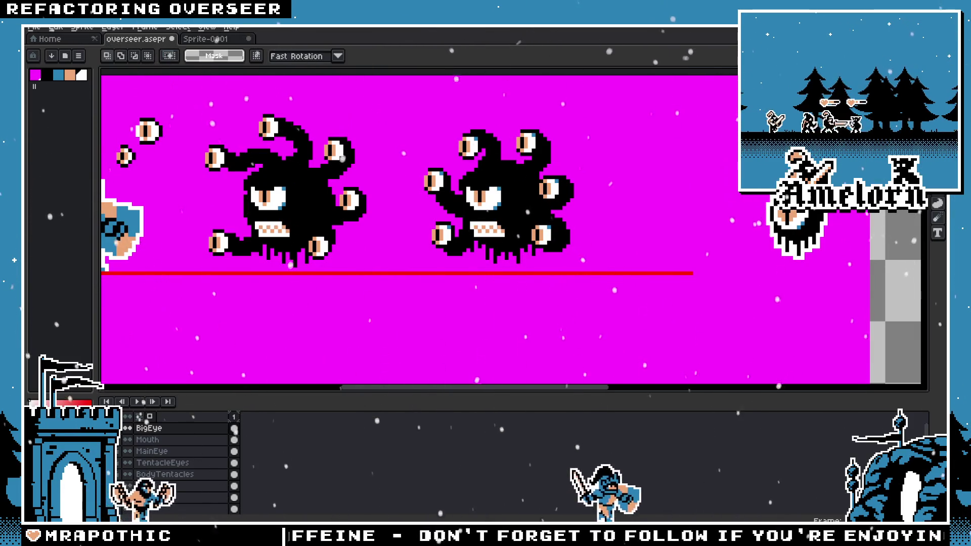
{"action": "key", "text": "ctrl+z"}
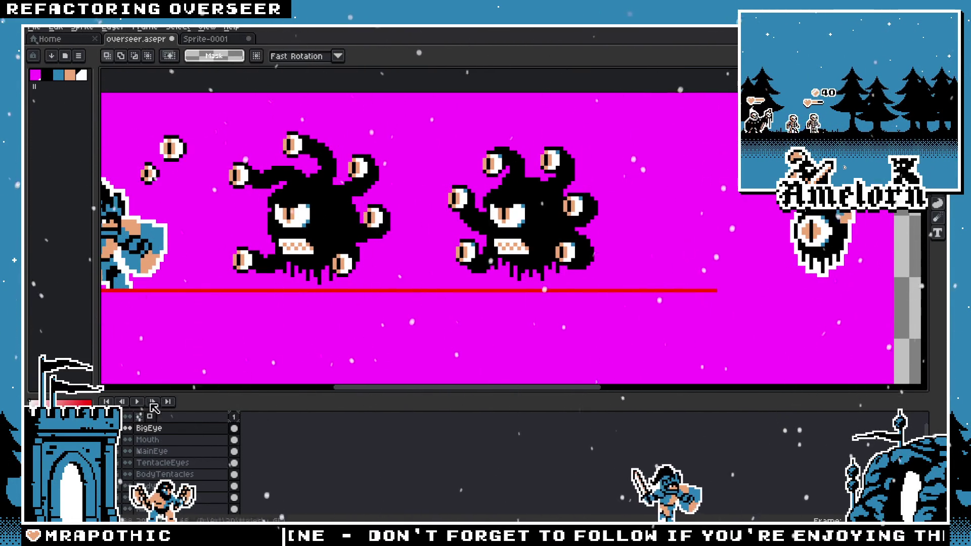
{"action": "key", "text": "ctrl+z"}
Step: Run File > Scripts > Flatten to Layer and copy the flattened right monster
{"action": "left_click", "coordinate": [34, 27]}
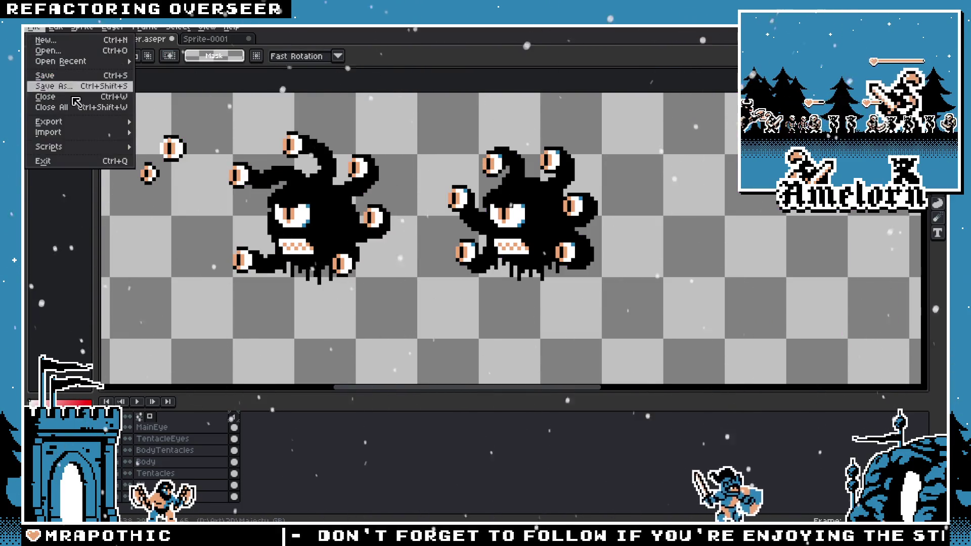
{"action": "mouse_move", "coordinate": [112, 145]}
{"action": "left_click", "coordinate": [172, 145]}
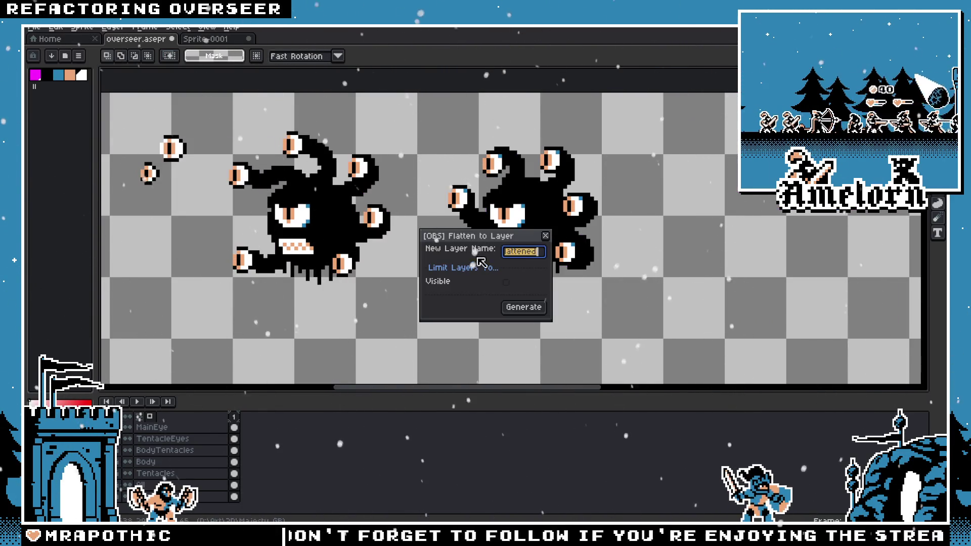
{"action": "left_click", "coordinate": [523, 307]}
{"action": "left_click_drag", "start_coordinate": [646, 141], "coordinate": [415, 317]}
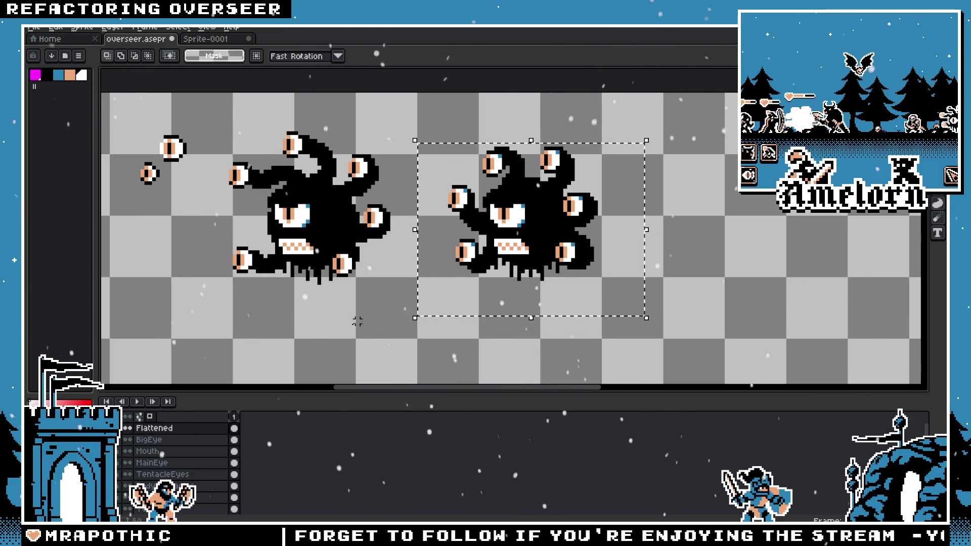
{"action": "key", "text": "ctrl+d"}
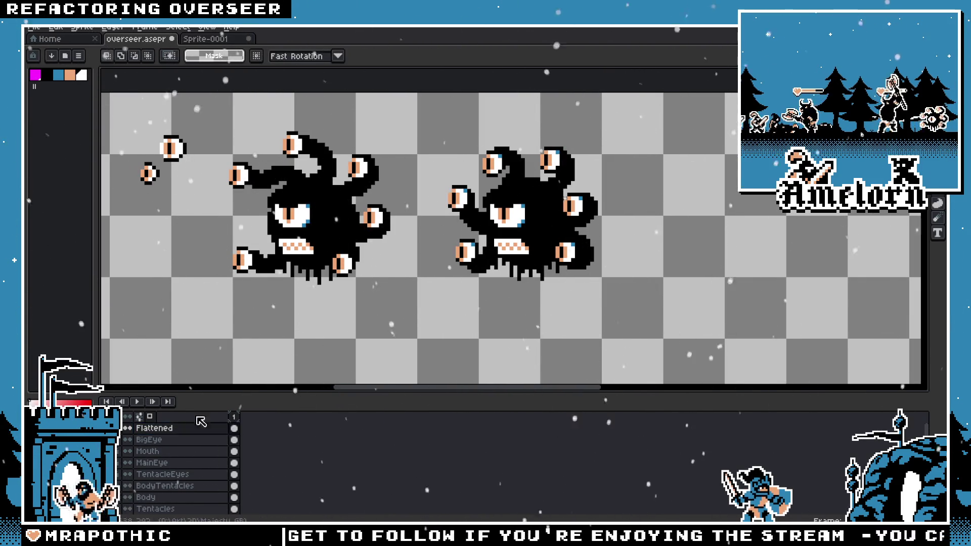
Step: Undo the temporary Flattened layer and big-eye change, then return to Sprite-0001
{"action": "key", "text": "ctrl+z"}
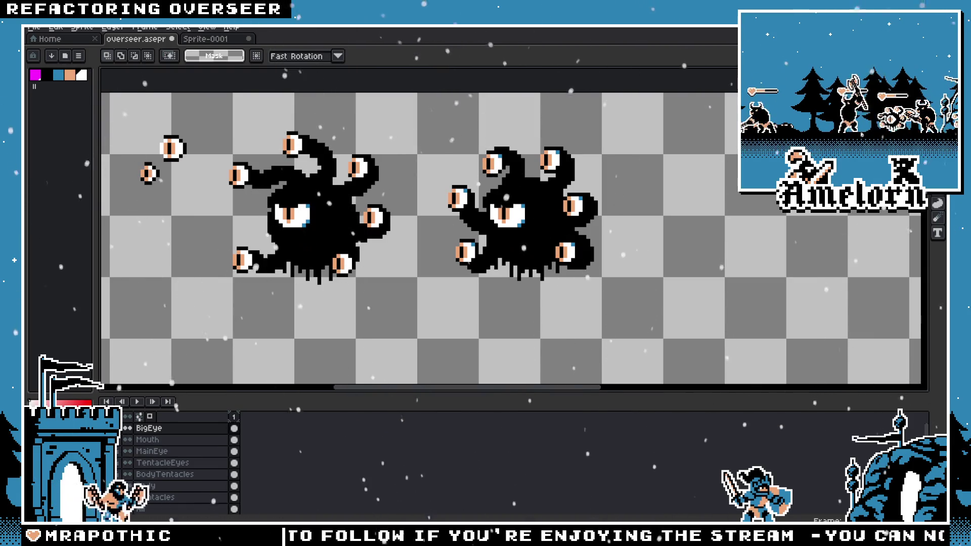
{"action": "key", "text": "ctrl+z"}
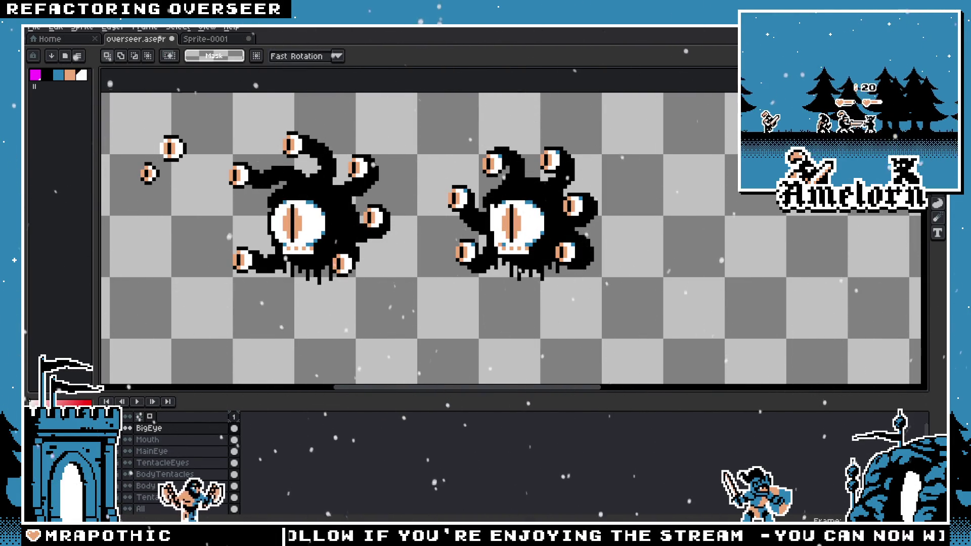
{"action": "scroll", "coordinate": [128, 461], "scroll_direction": "down", "scroll_amount": 2}
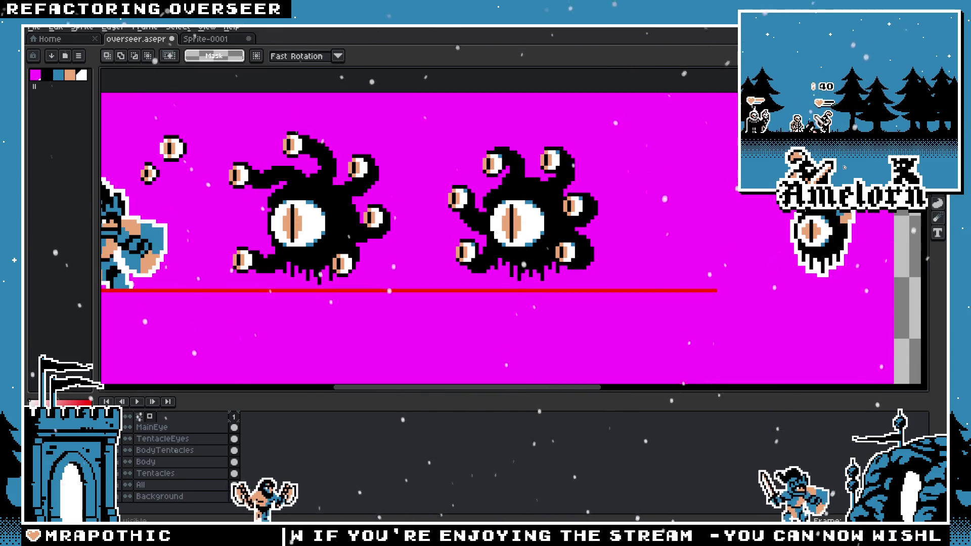
{"action": "key", "text": "ctrl+Tab"}
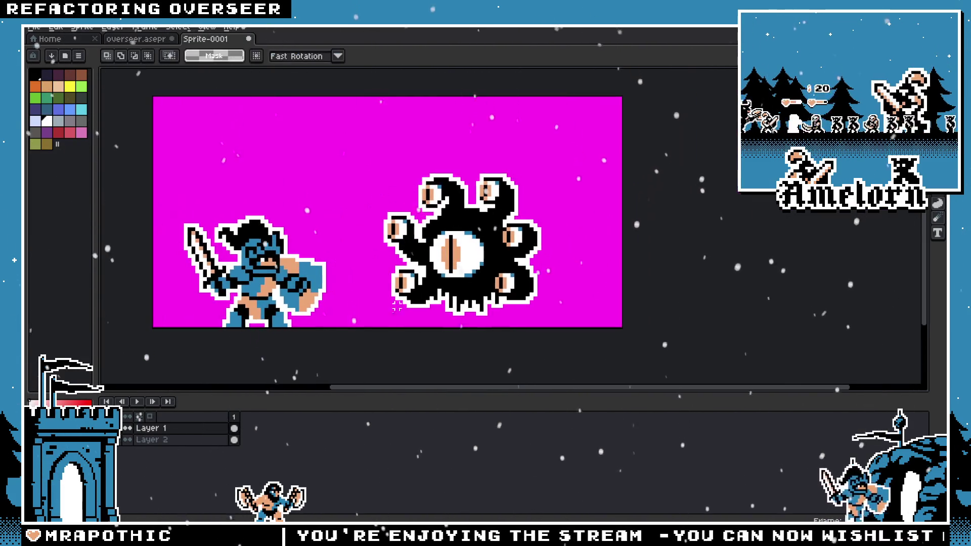
Step: Add a new layer and paste the copied monster variant onto the canvas
{"action": "right_click", "coordinate": [159, 436]}
{"action": "mouse_move", "coordinate": [174, 451]}
{"action": "left_click", "coordinate": [260, 451]}
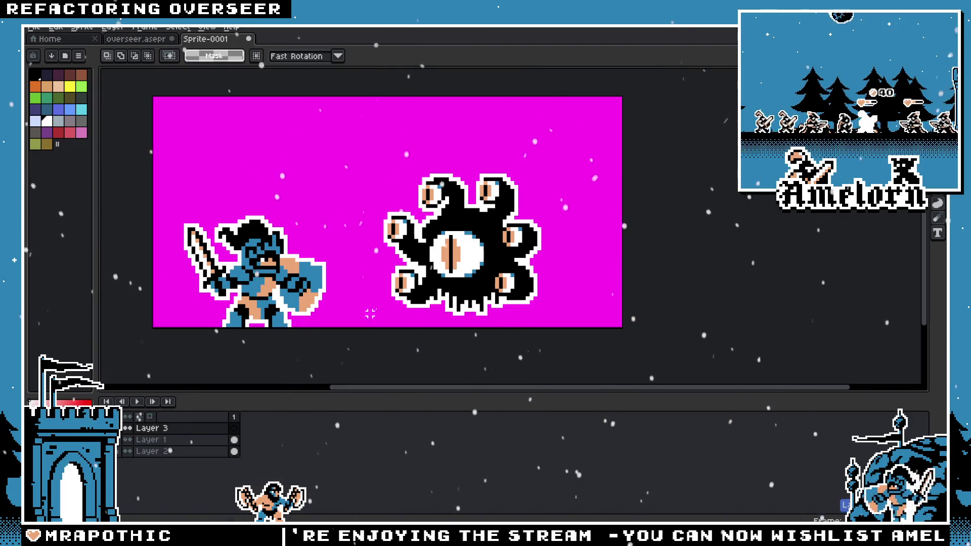
{"action": "key", "text": "ctrl+v"}
{"action": "left_click_drag", "start_coordinate": [728, 232], "coordinate": [398, 220]}
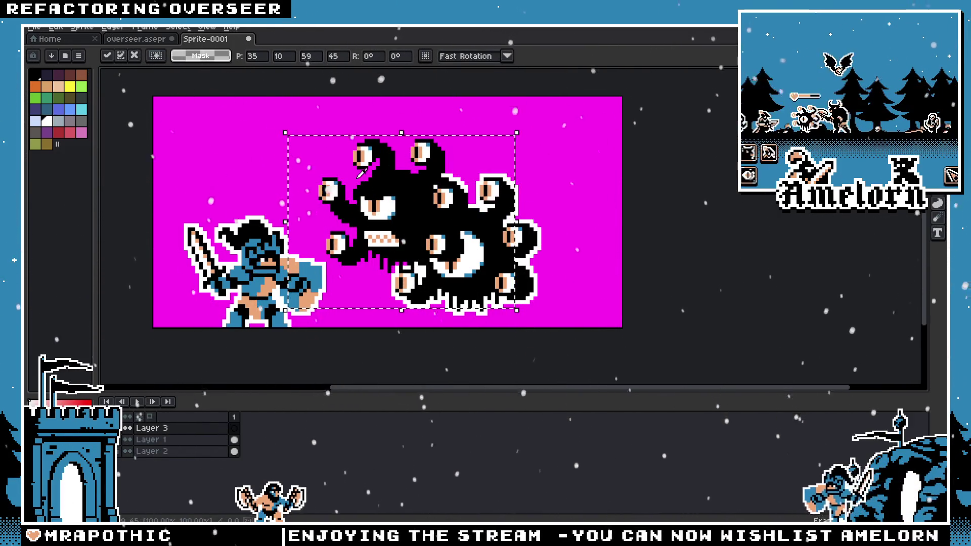
Step: Give the pasted monster a single white outline
{"action": "key", "text": "shift+o"}
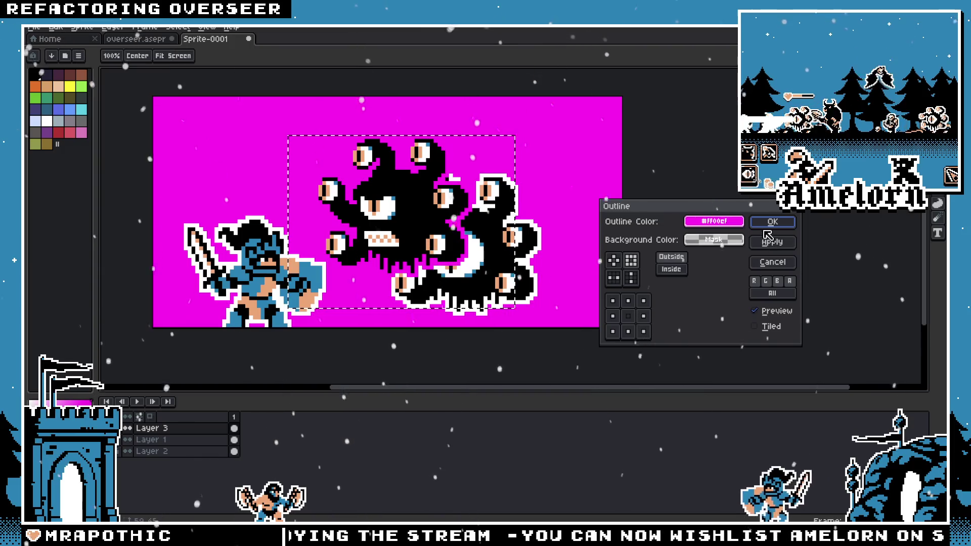
{"action": "left_click", "coordinate": [769, 222]}
{"action": "key", "text": "shift+o"}
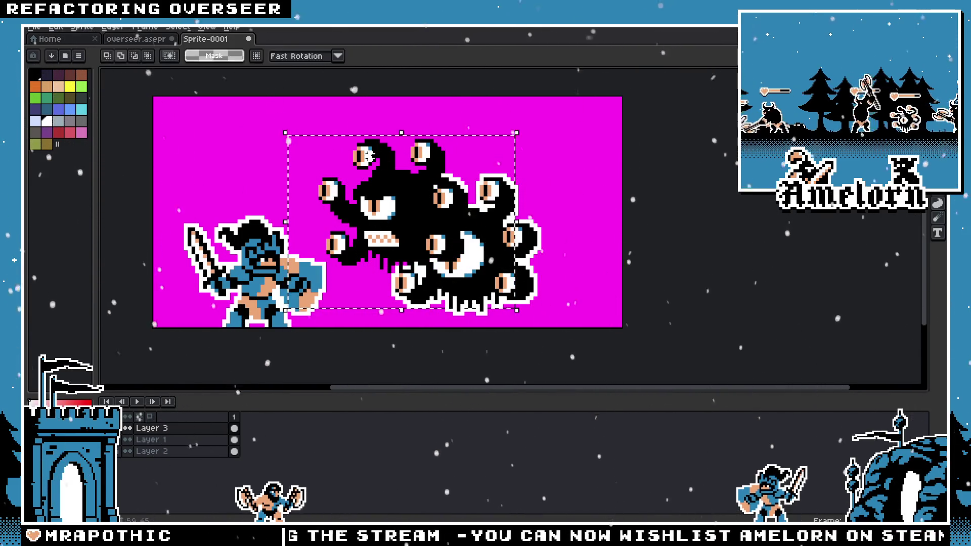
{"action": "left_click", "coordinate": [766, 226]}
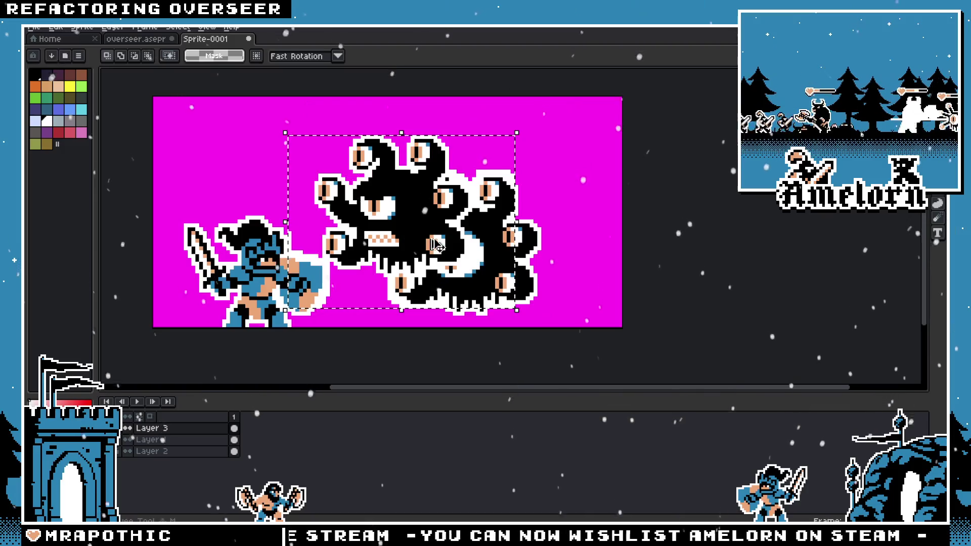
{"action": "key", "text": "ctrl+z"}
{"action": "key", "text": "ctrl+z"}
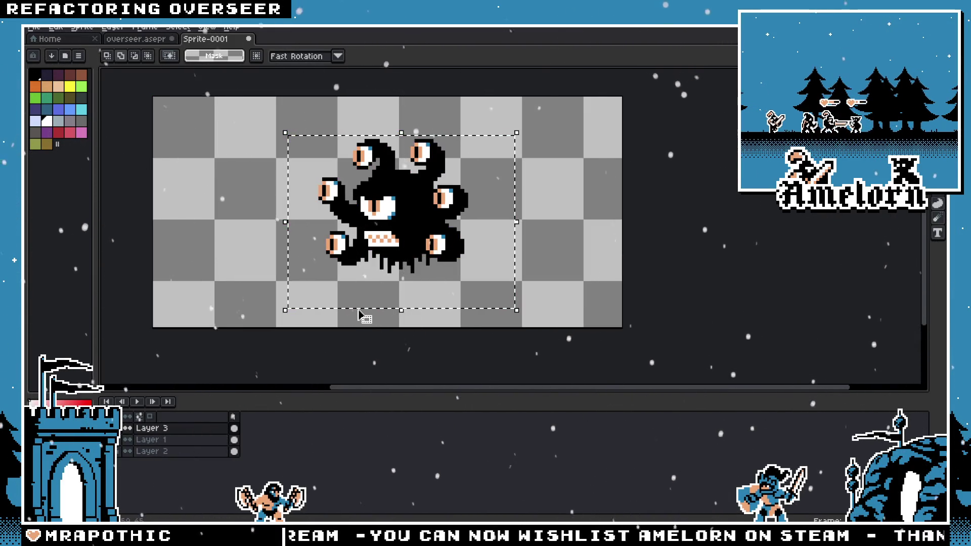
{"action": "key", "text": "shift+o"}
{"action": "left_click", "coordinate": [784, 226]}
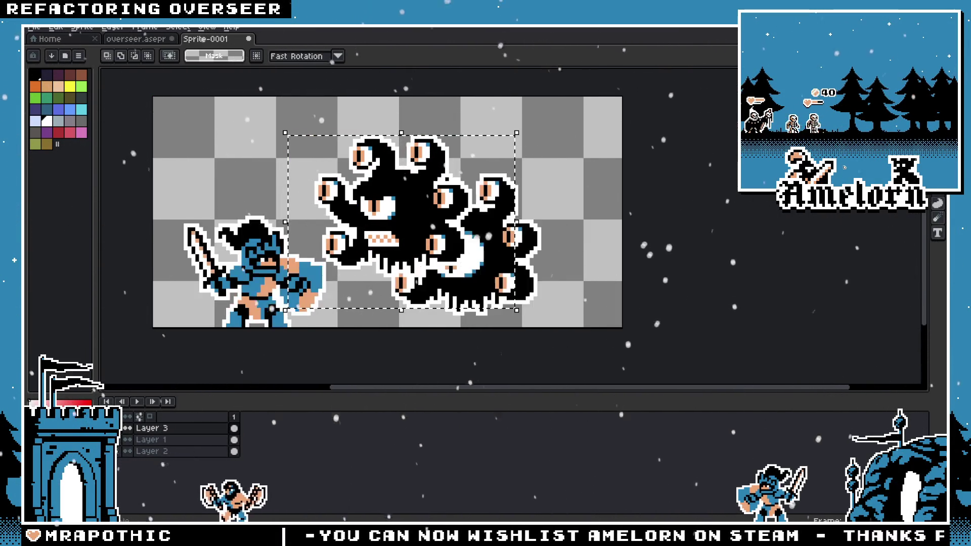
Step: Move the outlined monster just right of the knight and deselect it
{"action": "left_click_drag", "start_coordinate": [403, 224], "coordinate": [474, 260]}
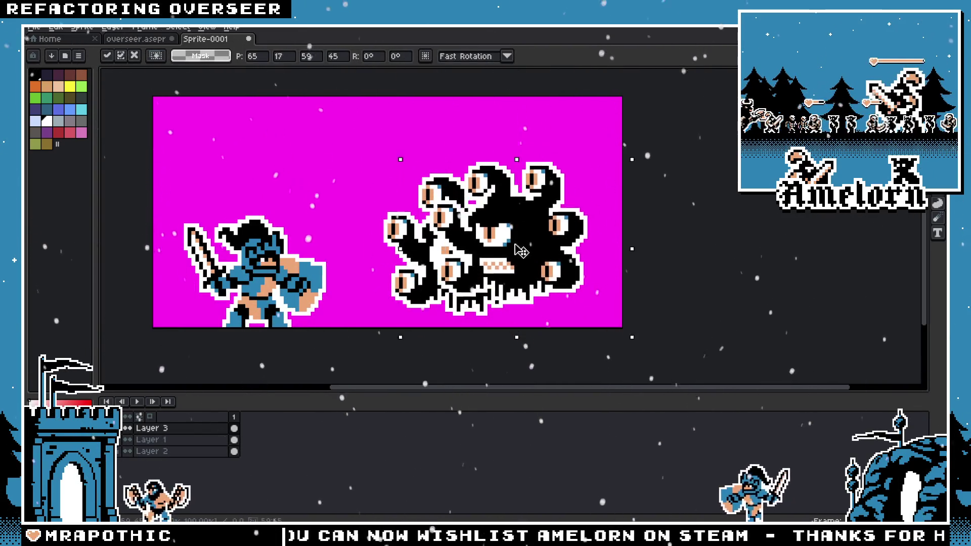
{"action": "key", "text": "ctrl+d"}
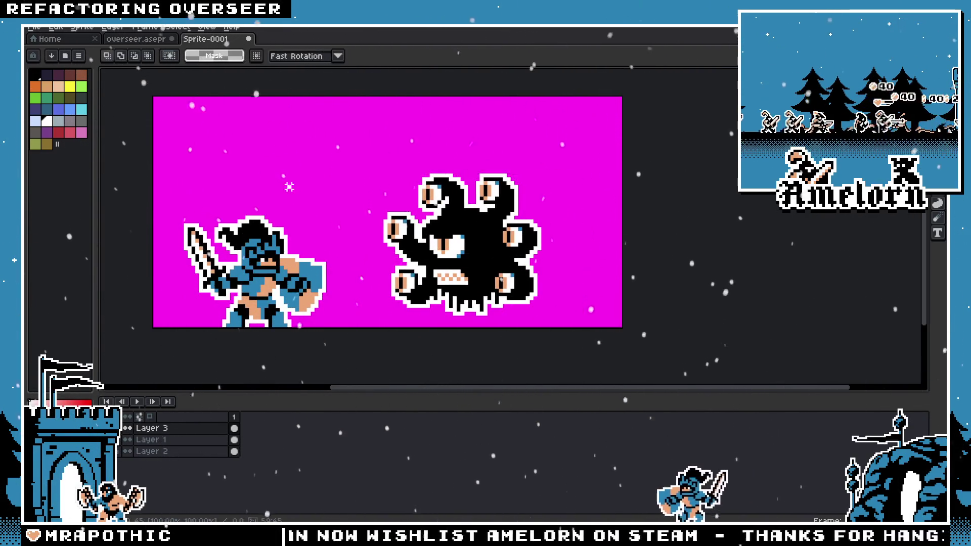
{"action": "scroll", "coordinate": [273, 208], "scroll_direction": "down", "scroll_amount": 2}
{"action": "scroll", "coordinate": [224, 208], "scroll_direction": "up", "scroll_amount": 1}
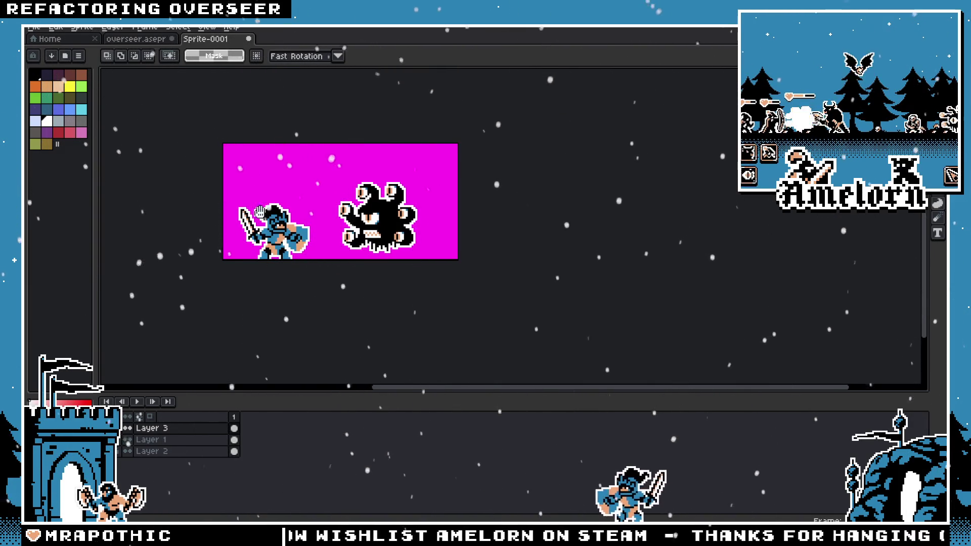
{"action": "scroll", "coordinate": [321, 218], "scroll_direction": "up", "scroll_amount": 1}
{"action": "left_click_drag", "start_coordinate": [270, 223], "coordinate": [280, 217]}
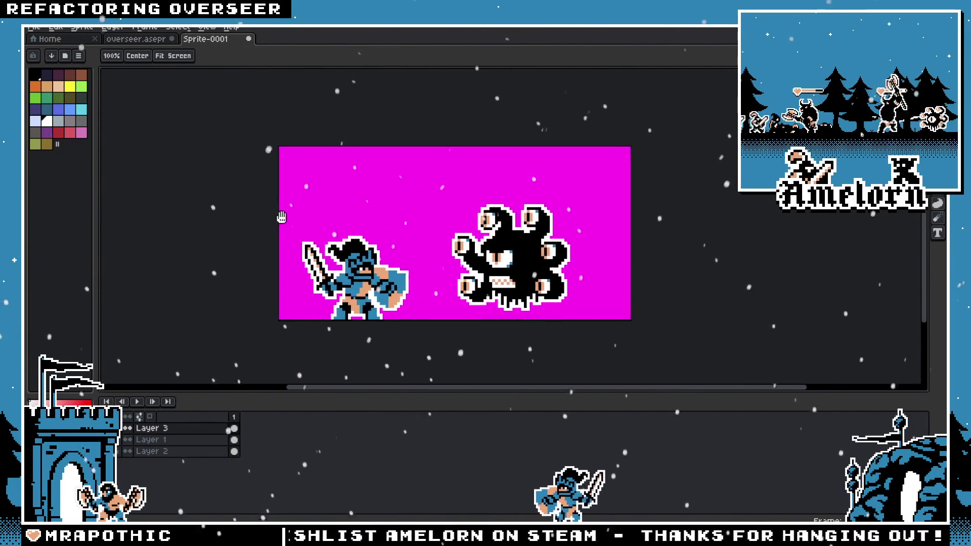
Step: Compare the small-eye-with-mouth and large-central-eye versions by repeatedly undoing and redoing
{"action": "scroll", "coordinate": [277, 215], "scroll_direction": "up", "scroll_amount": 1}
{"action": "scroll", "coordinate": [277, 215], "scroll_direction": "down", "scroll_amount": 1}
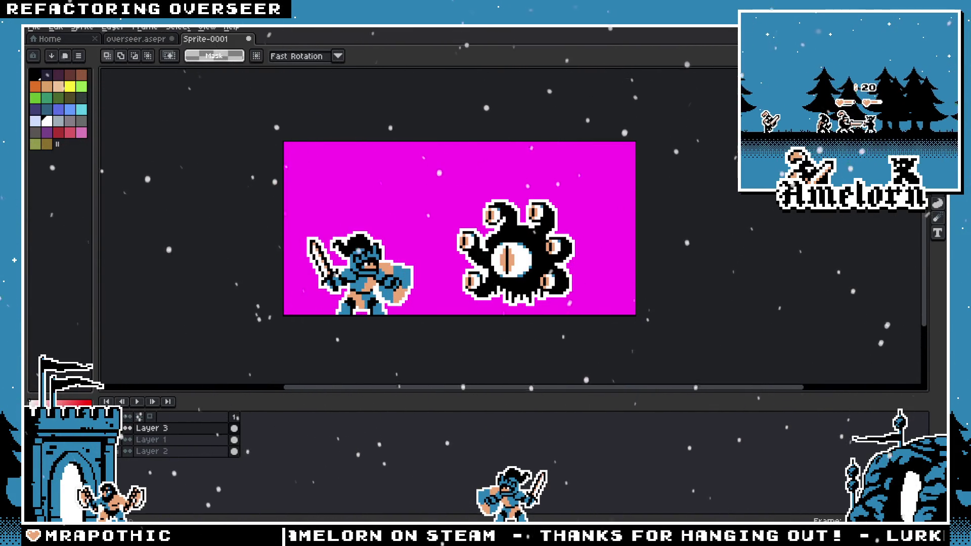
{"action": "key", "text": "ctrl+z"}
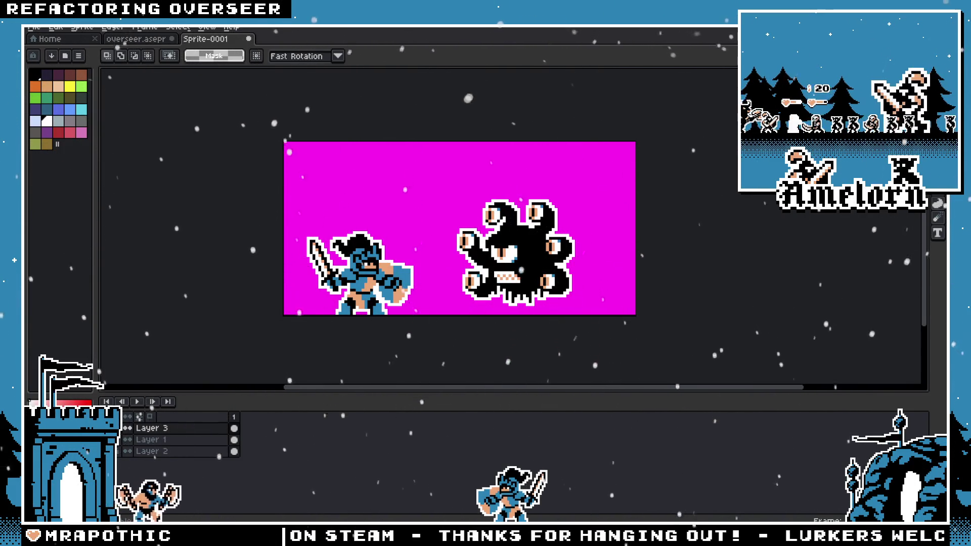
{"action": "key", "text": "ctrl+y"}
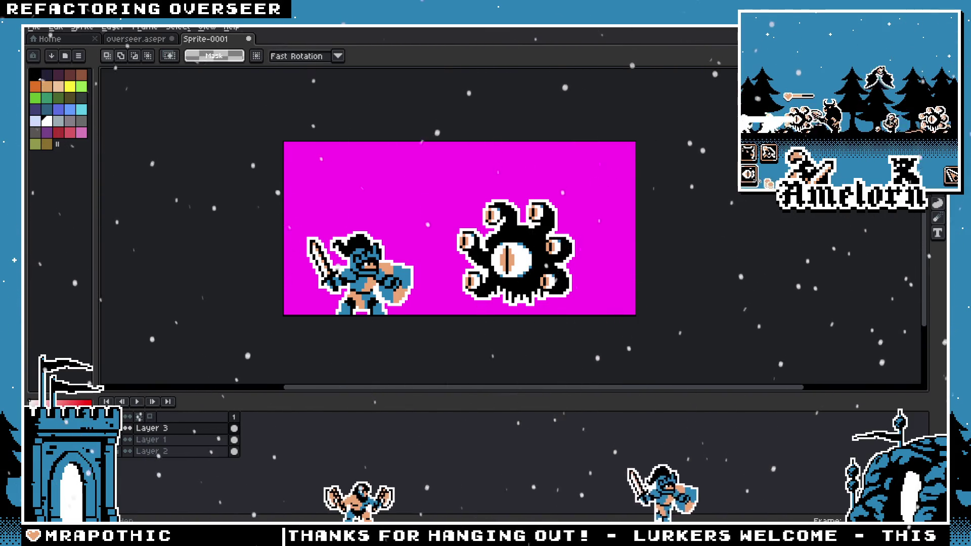
{"action": "key", "text": "ctrl+z"}
{"action": "key", "text": "ctrl+y"}
{"action": "key", "text": "ctrl+z"}
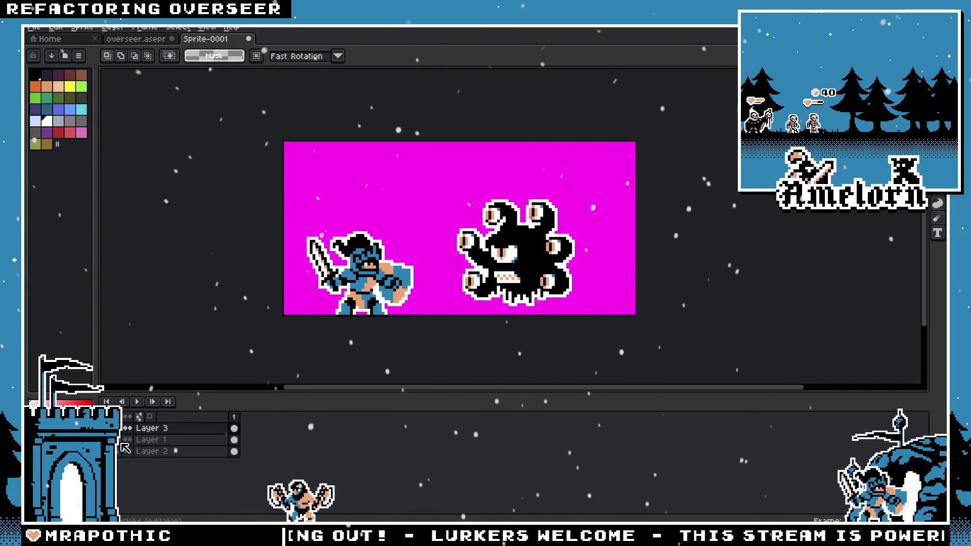
{"action": "key", "text": "ctrl+y"}
{"action": "scroll", "coordinate": [475, 249], "scroll_direction": "up", "scroll_amount": 1}
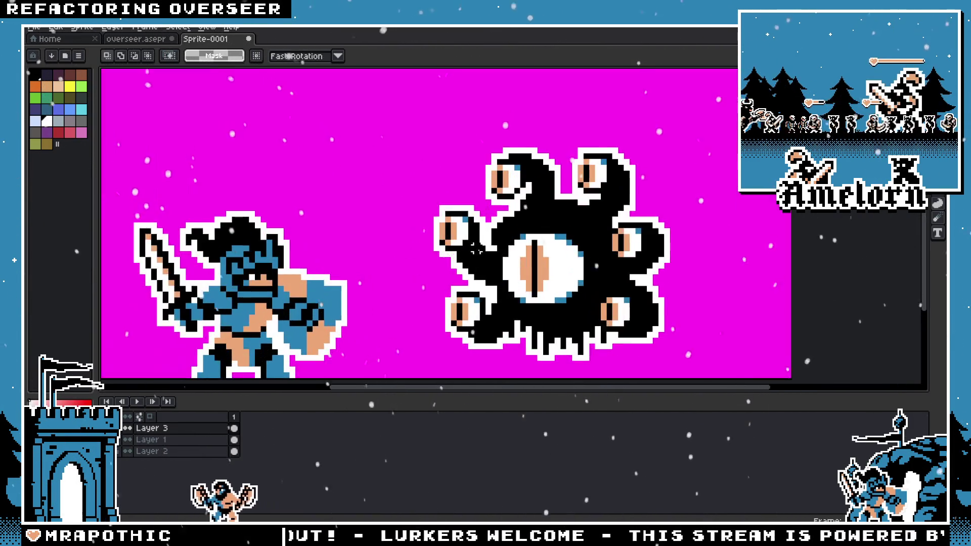
{"action": "scroll", "coordinate": [475, 249], "scroll_direction": "up", "scroll_amount": 1}
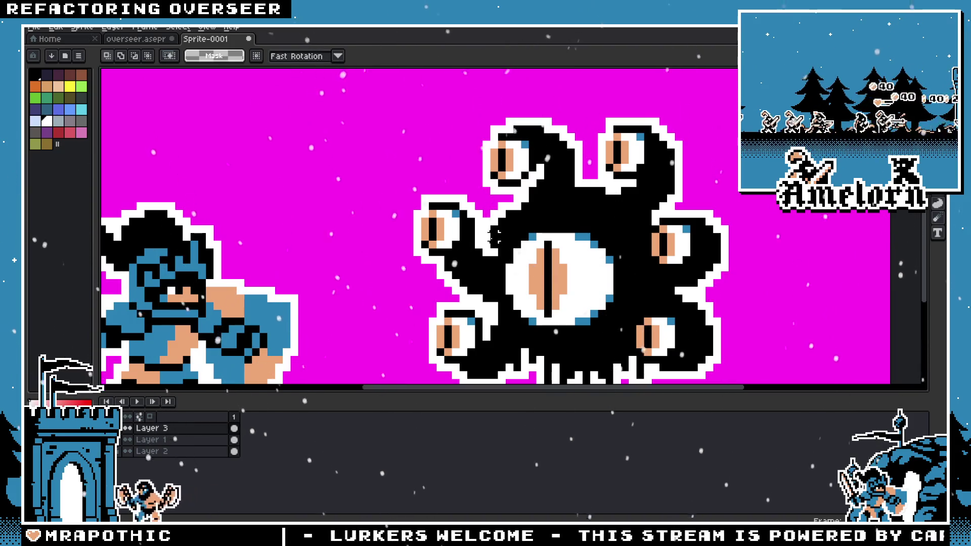
{"action": "key", "text": "ctrl+z"}
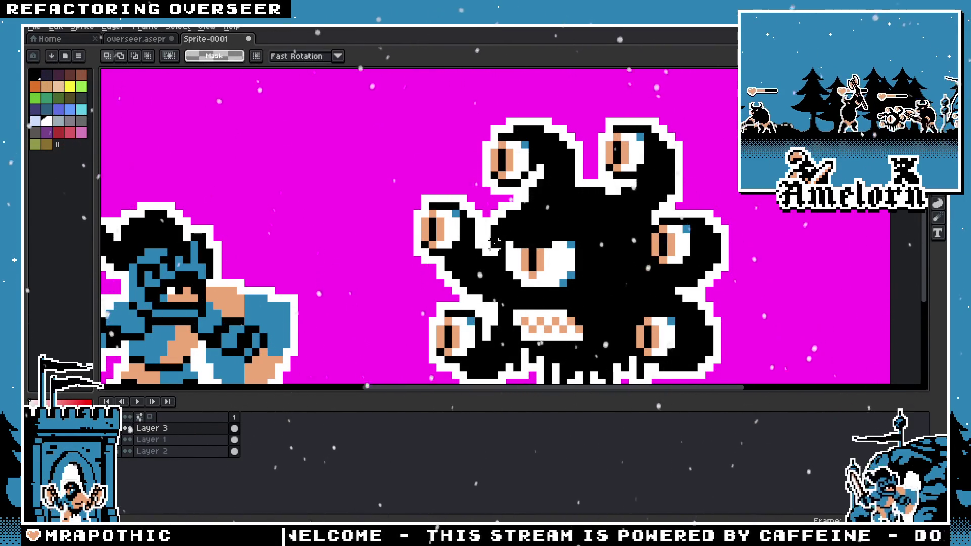
Step: Sample the sprite's blue with the eyedropper, switch to the pencil, and restore the slit-pupil eye
{"action": "key", "text": "i"}
{"action": "left_click", "coordinate": [574, 241]}
{"action": "key", "text": "b"}
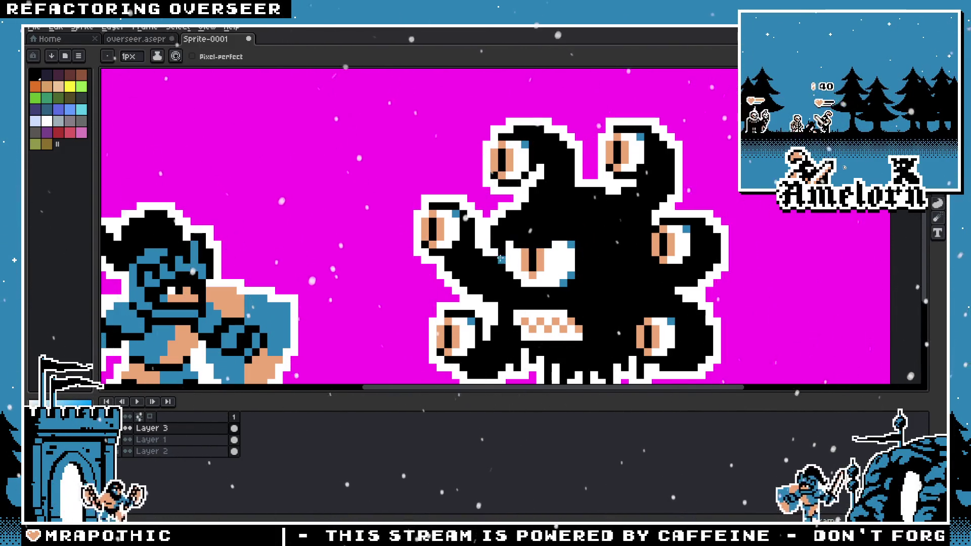
{"action": "scroll", "coordinate": [332, 298], "scroll_direction": "down", "scroll_amount": 1}
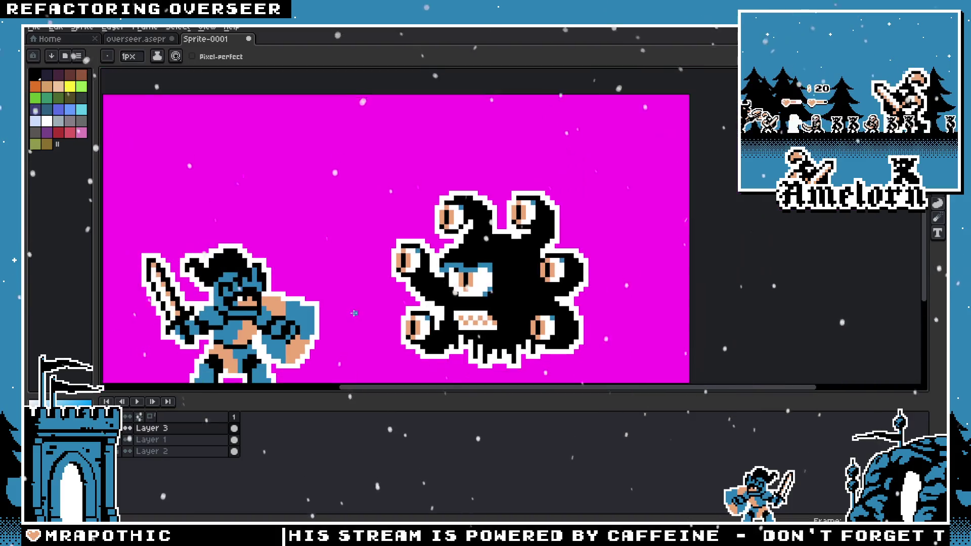
{"action": "key", "text": "ctrl+z"}
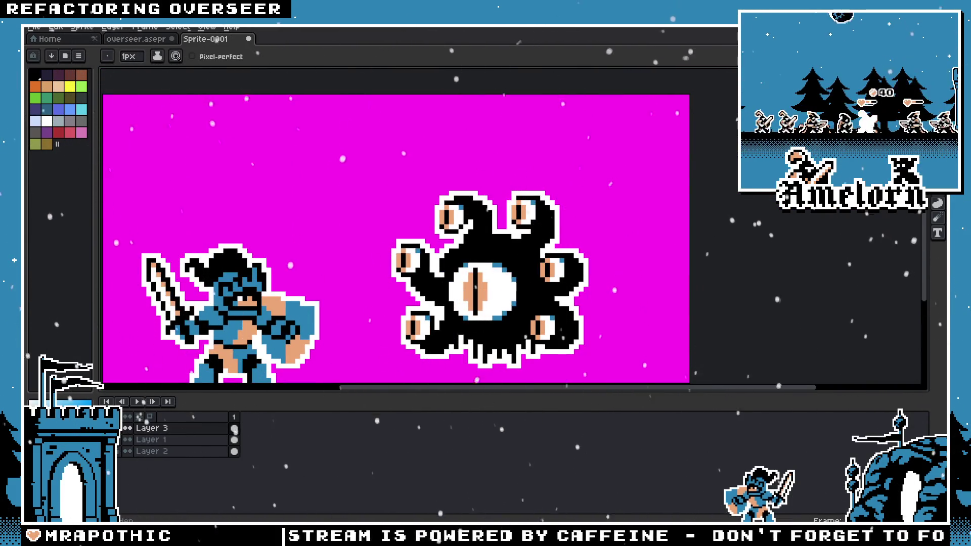
Step: Switch to overseer.aseprite and pan down to the beholder sprites
{"action": "left_click", "coordinate": [148, 44]}
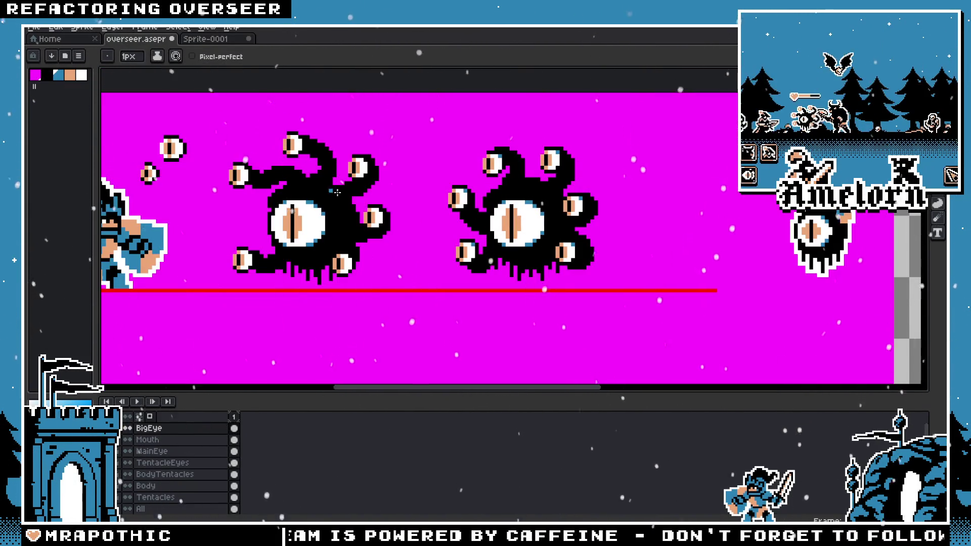
{"action": "scroll", "coordinate": [456, 175], "scroll_direction": "down", "scroll_amount": 2}
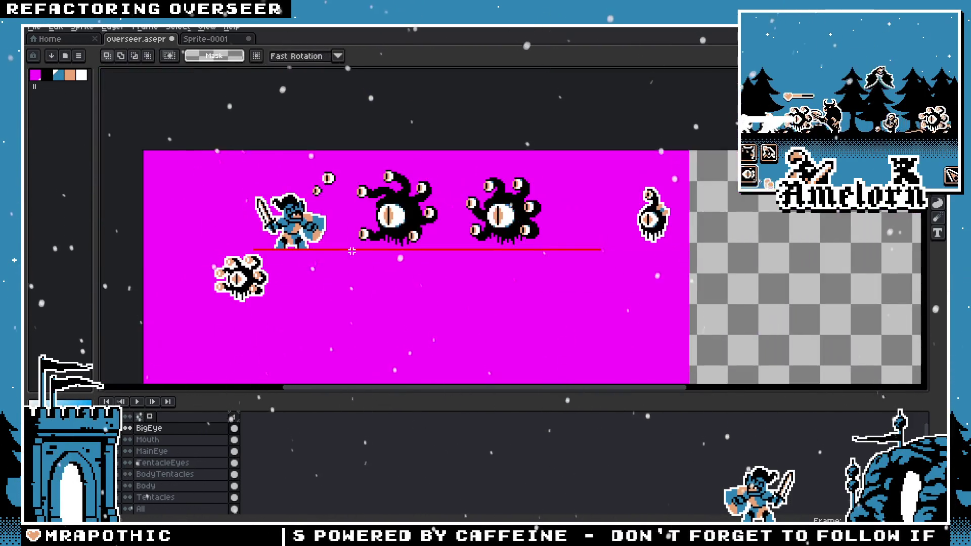
{"action": "scroll", "coordinate": [455, 174], "scroll_direction": "up", "scroll_amount": 1}
{"action": "left_click_drag", "start_coordinate": [456, 175], "coordinate": [385, 103]}
{"action": "left_click_drag", "start_coordinate": [557, 374], "coordinate": [640, 257]}
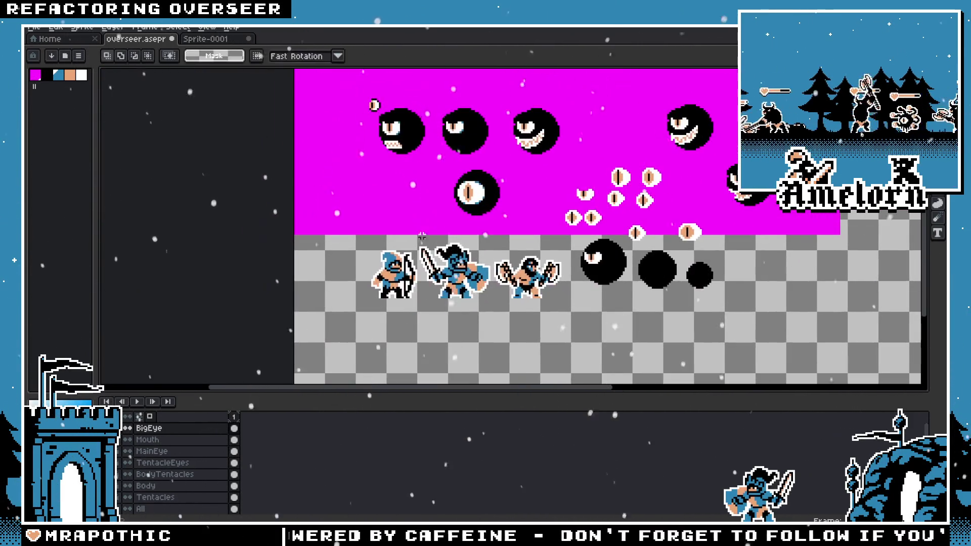
{"action": "scroll", "coordinate": [640, 257], "scroll_direction": "up", "scroll_amount": 1}
{"action": "scroll", "coordinate": [640, 257], "scroll_direction": "up", "scroll_amount": 3}
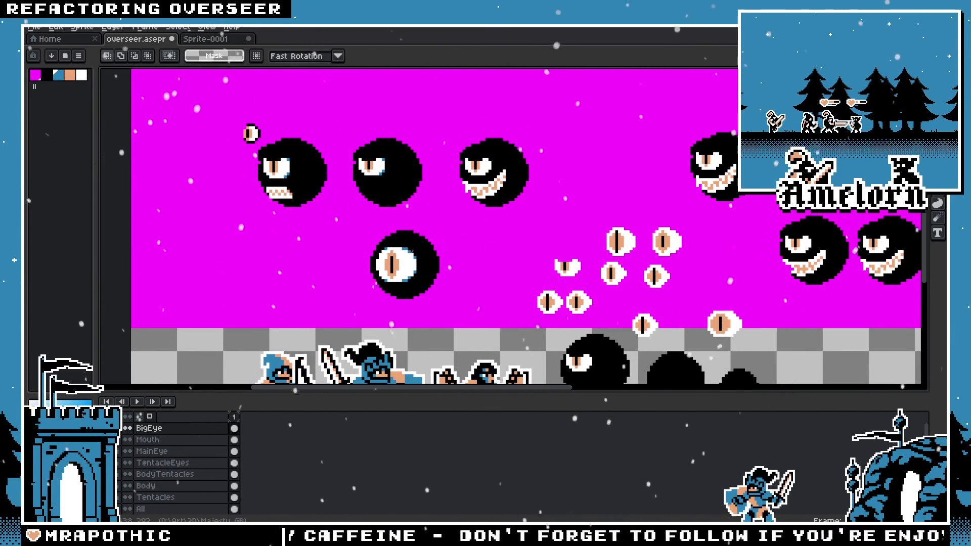
{"action": "left_click_drag", "start_coordinate": [431, 140], "coordinate": [372, 286]}
{"action": "scroll", "coordinate": [373, 286], "scroll_direction": "up", "scroll_amount": 2}
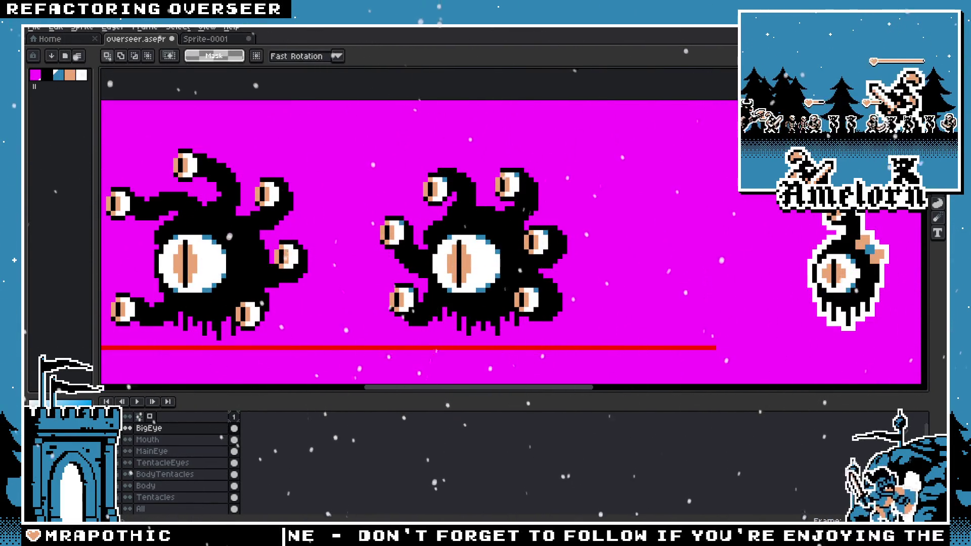
Step: Show the Mouth layer, hide BigEye, and make Tentacles the active layer
{"action": "left_click", "coordinate": [128, 440]}
{"action": "left_click", "coordinate": [128, 428]}
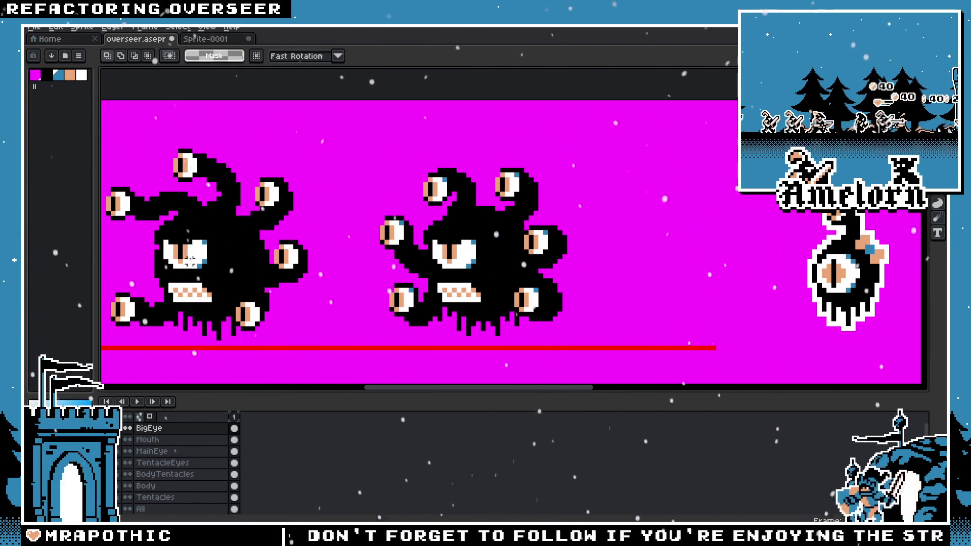
{"action": "scroll", "coordinate": [387, 252], "scroll_direction": "down", "scroll_amount": 2}
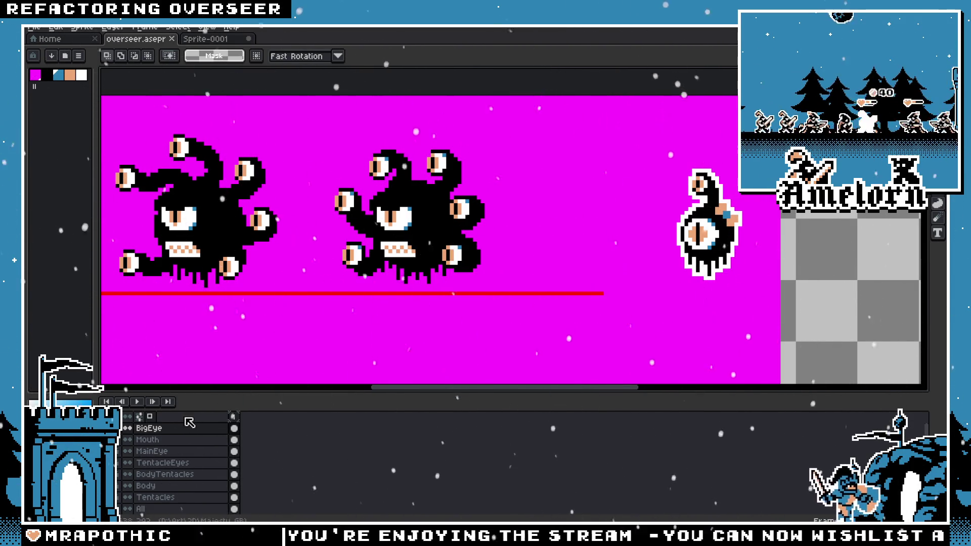
{"action": "left_click", "coordinate": [167, 498]}
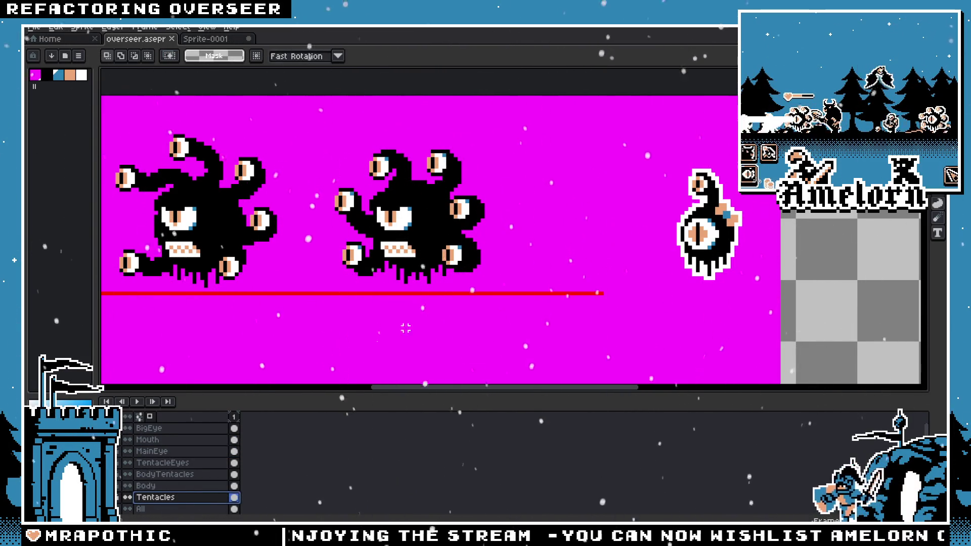
Step: Select the middle monster on the BodyTentacles layer and move it elsewhere on the sheet
{"action": "scroll", "coordinate": [179, 470], "scroll_direction": "down", "scroll_amount": 1}
{"action": "left_click_drag", "start_coordinate": [533, 128], "coordinate": [310, 336]}
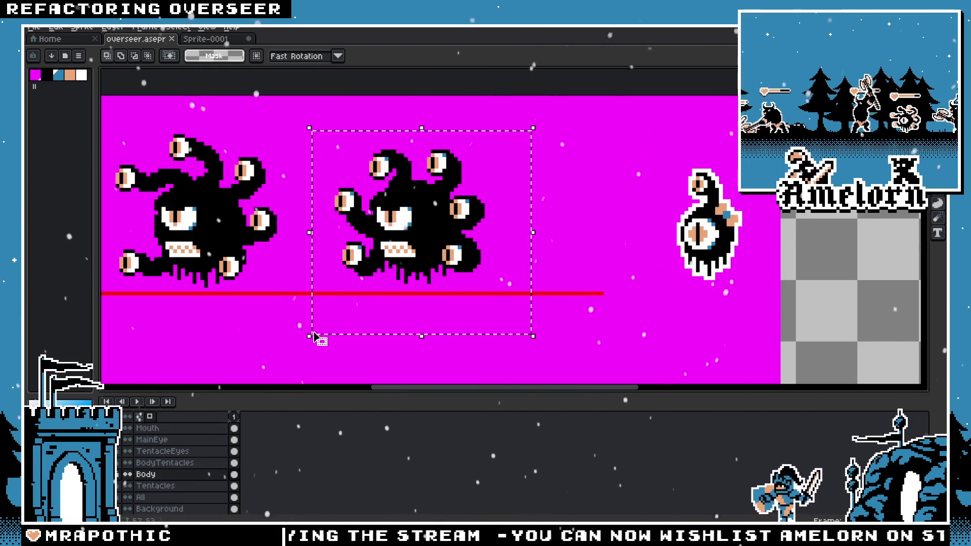
{"action": "left_click", "coordinate": [167, 463]}
{"action": "scroll", "coordinate": [382, 309], "scroll_direction": "down", "scroll_amount": 3}
{"action": "scroll", "coordinate": [394, 278], "scroll_direction": "down", "scroll_amount": 1}
{"action": "scroll", "coordinate": [412, 248], "scroll_direction": "up", "scroll_amount": 5}
{"action": "key", "text": "m"}
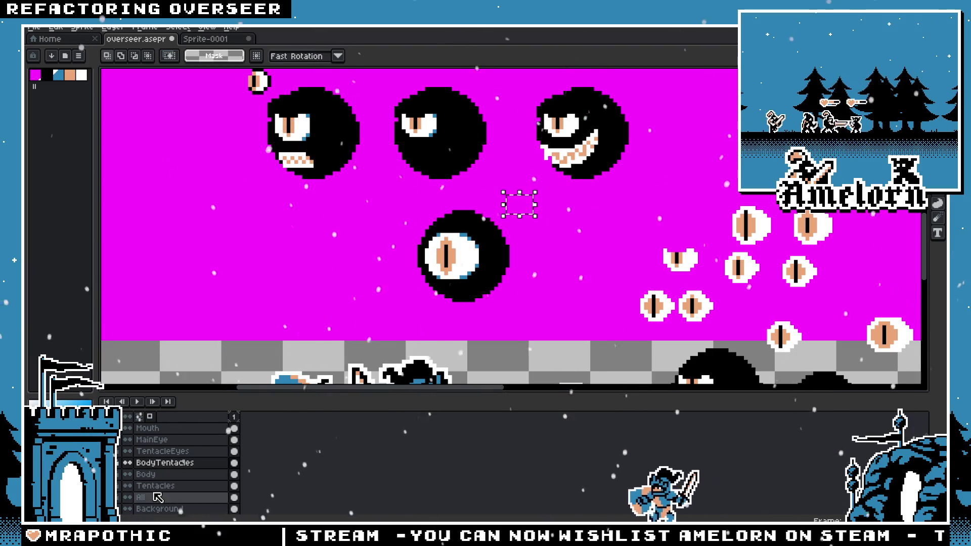
{"action": "mouse_move", "coordinate": [472, 274]}
{"action": "left_mouse_down"}
{"action": "mouse_move", "coordinate": [366, 362]}
{"action": "mouse_move", "coordinate": [223, 268]}
{"action": "mouse_move", "coordinate": [559, 263]}
{"action": "left_mouse_up"}
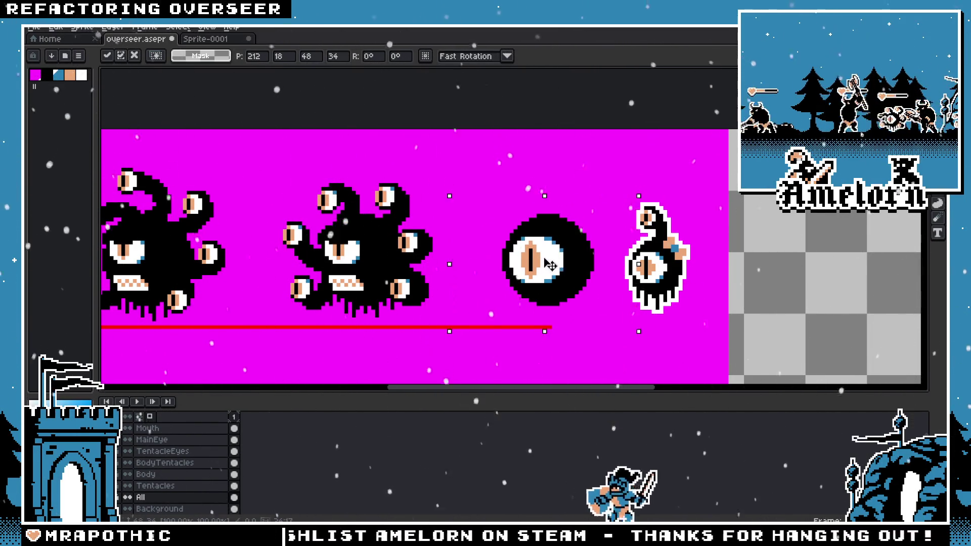
{"action": "key", "text": "Return"}
Step: On the All layer, move the small eye-monster to a new spot
{"action": "scroll", "coordinate": [543, 234], "scroll_direction": "right", "scroll_amount": 5}
{"action": "left_click", "coordinate": [152, 497]}
{"action": "left_click_drag", "start_coordinate": [625, 125], "coordinate": [461, 260]}
{"action": "left_click_drag", "start_coordinate": [489, 199], "coordinate": [115, 328]}
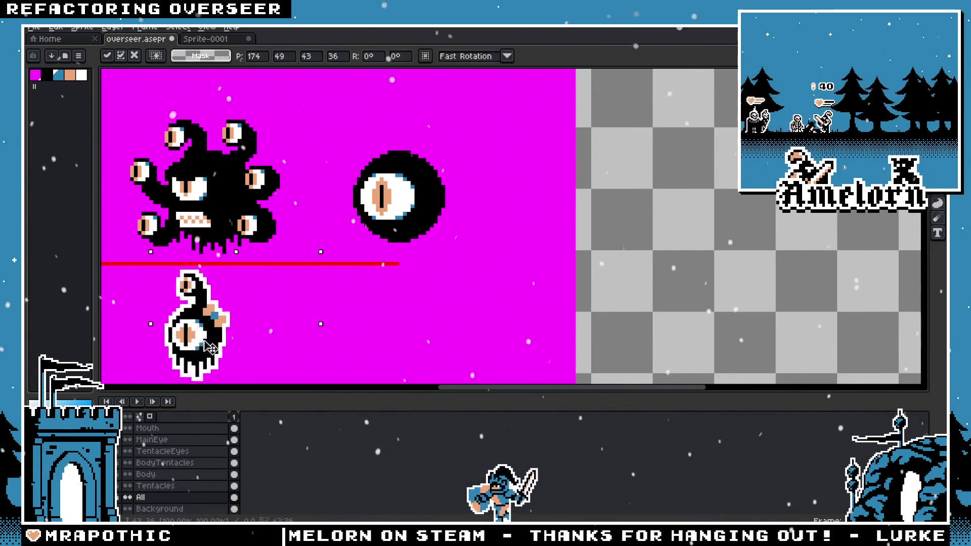
{"action": "key", "text": "Return"}
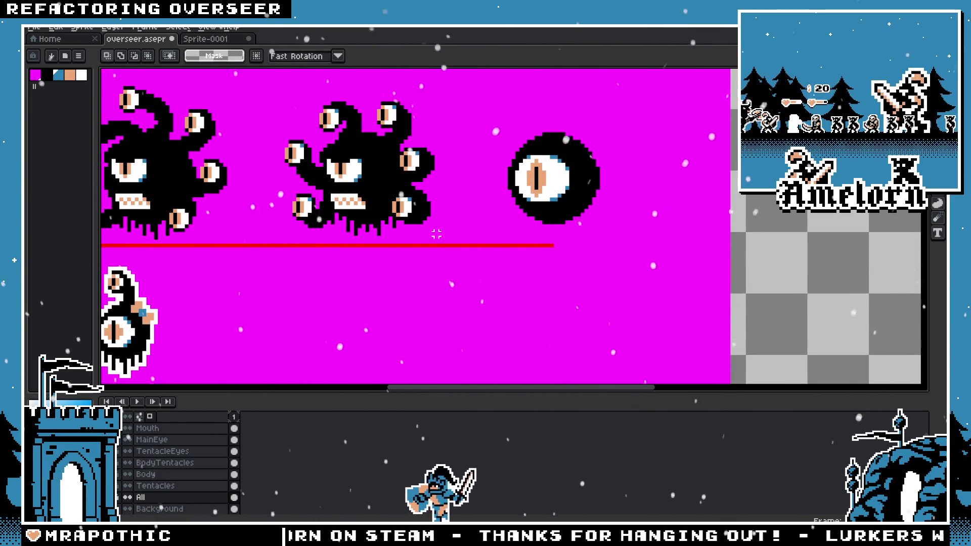
Step: Cut the single eye sprite and paste it onto the Body layer, nudged slightly left
{"action": "scroll", "coordinate": [292, 302], "scroll_direction": "up", "scroll_amount": 3}
{"action": "scroll", "coordinate": [292, 302], "scroll_direction": "left", "scroll_amount": 4}
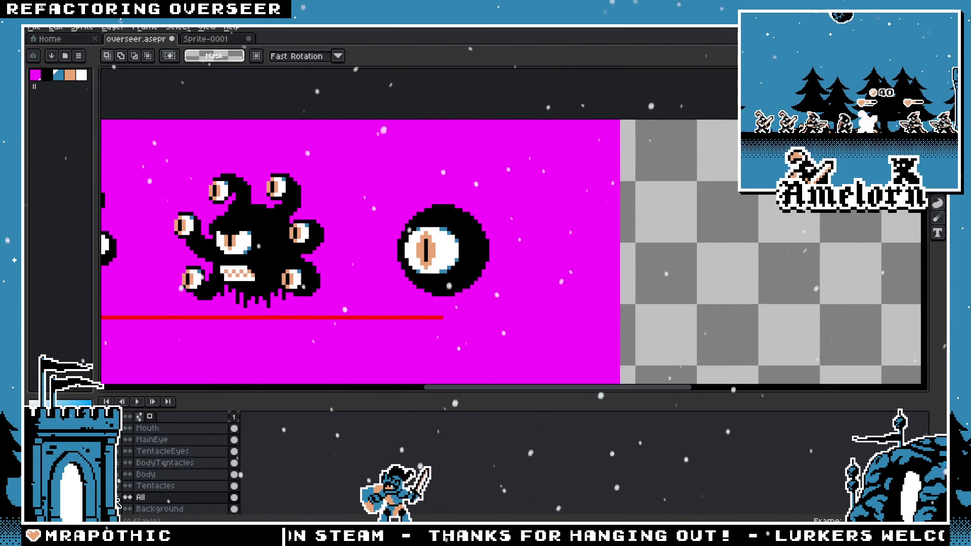
{"action": "left_click_drag", "start_coordinate": [531, 169], "coordinate": [368, 304]}
{"action": "key", "text": "Delete"}
{"action": "left_click", "coordinate": [178, 476]}
{"action": "key", "text": "ctrl+v"}
{"action": "mouse_move", "coordinate": [464, 263]}
{"action": "left_mouse_down"}
{"action": "mouse_move", "coordinate": [403, 255]}
{"action": "mouse_move", "coordinate": [461, 263]}
{"action": "left_mouse_up"}
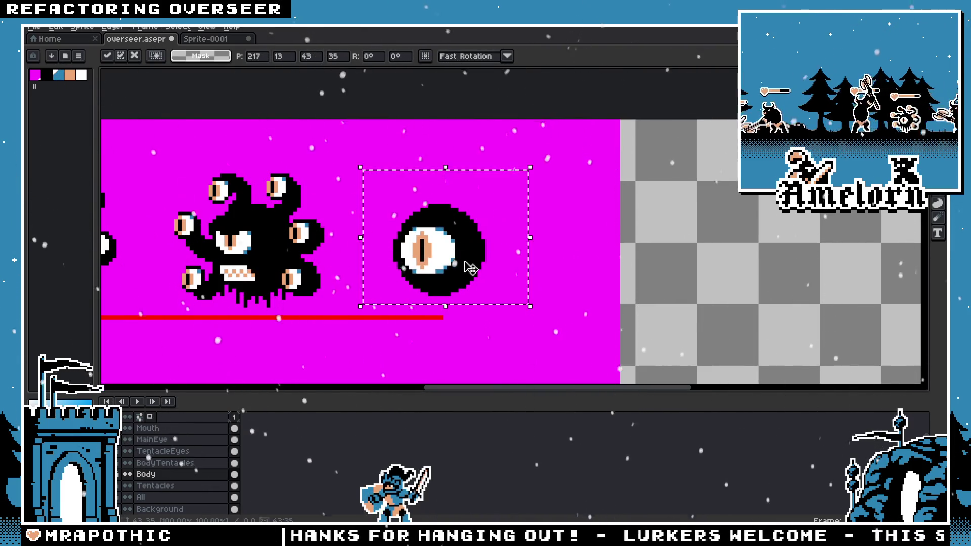
{"action": "key", "text": "ctrl+d"}
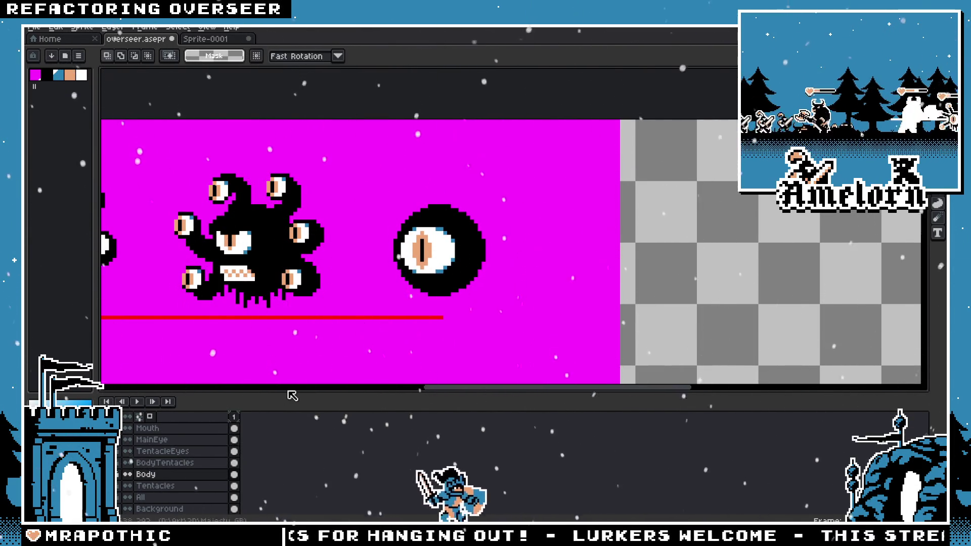
Step: Pick black and pencil over the round creature's old eye in solid black
{"action": "scroll", "coordinate": [480, 243], "scroll_direction": "up", "scroll_amount": 1}
{"action": "key", "text": "i"}
{"action": "left_click", "coordinate": [479, 242], "text": "alt"}
{"action": "key", "text": "b"}
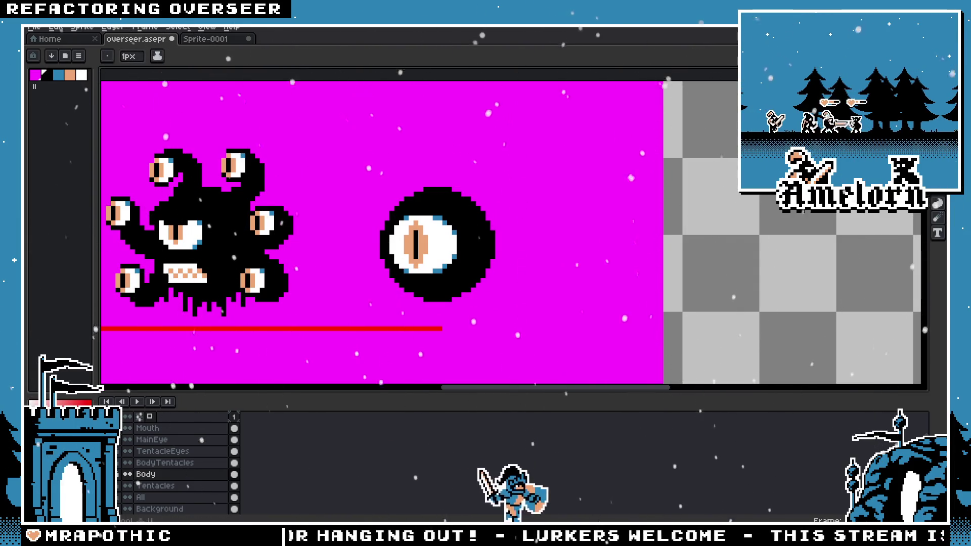
{"action": "scroll", "coordinate": [450, 238], "scroll_direction": "up", "scroll_amount": 1}
{"action": "left_click_drag", "start_coordinate": [455, 238], "coordinate": [434, 239]}
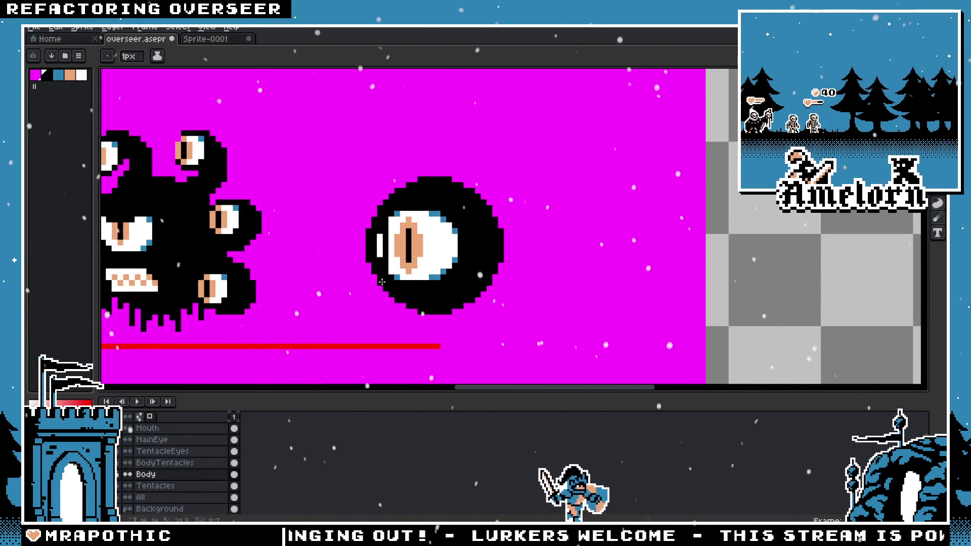
{"action": "left_click_drag", "start_coordinate": [381, 282], "coordinate": [379, 248]}
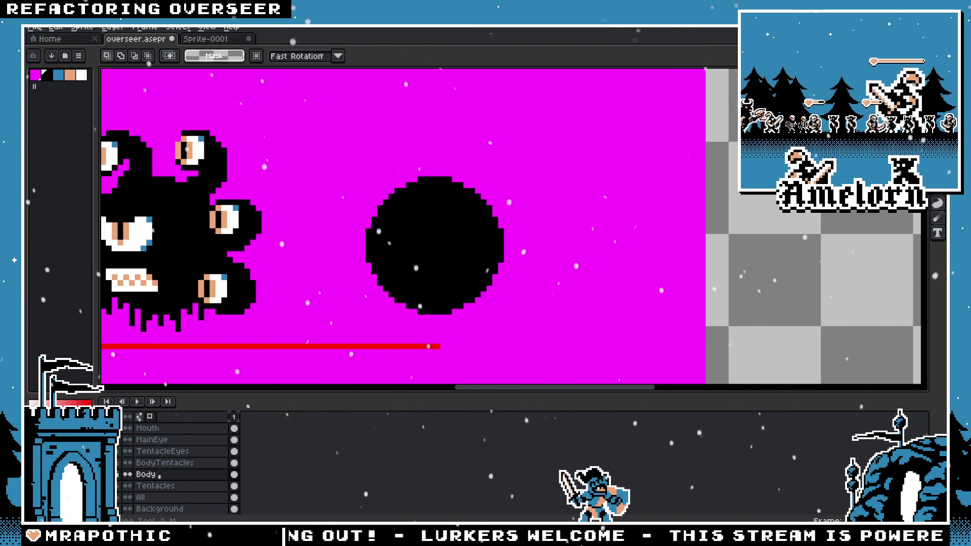
{"action": "scroll", "coordinate": [166, 451], "scroll_direction": "up", "scroll_amount": 1}
Step: On the BigEye layer, place the big slit-pupil eye inside the black circle
{"action": "left_click", "coordinate": [152, 428]}
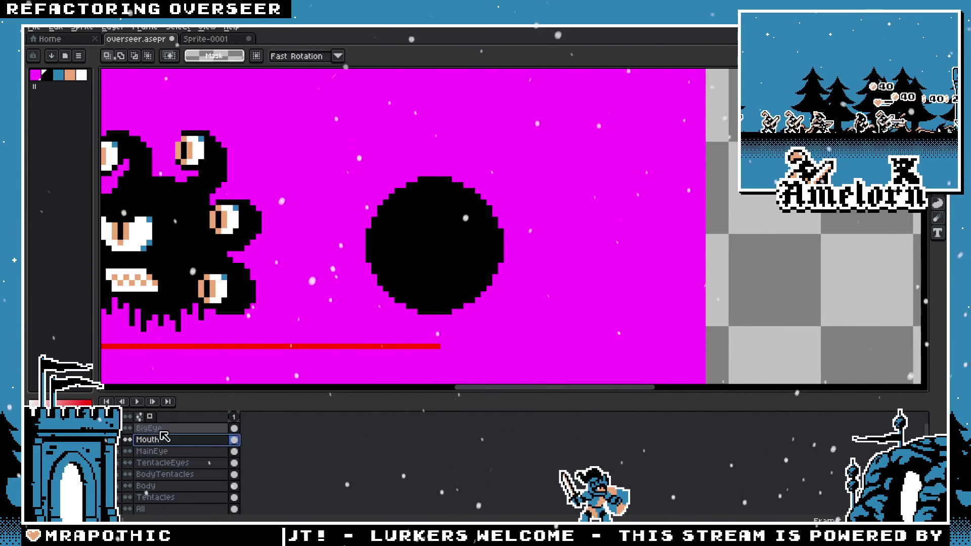
{"action": "key", "text": "ctrl+v"}
{"action": "left_click_drag", "start_coordinate": [245, 255], "coordinate": [513, 254]}
{"action": "key", "text": "Return"}
{"action": "scroll", "coordinate": [561, 285], "scroll_direction": "down", "scroll_amount": 1}
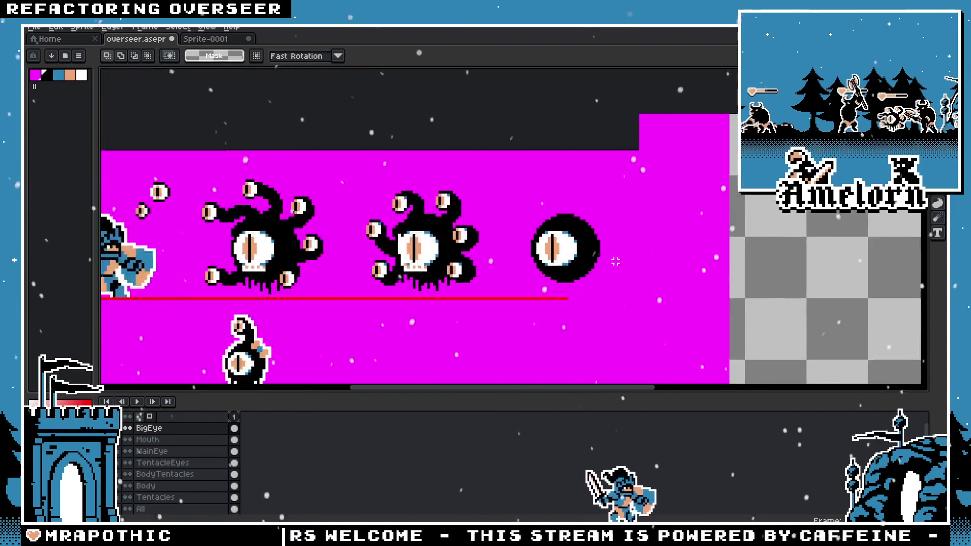
Step: On the TentacleEyes layer, copy the monster's ring of tentacle eyes around the round creature
{"action": "scroll", "coordinate": [560, 284], "scroll_direction": "down", "scroll_amount": 1}
{"action": "scroll", "coordinate": [561, 285], "scroll_direction": "up", "scroll_amount": 2}
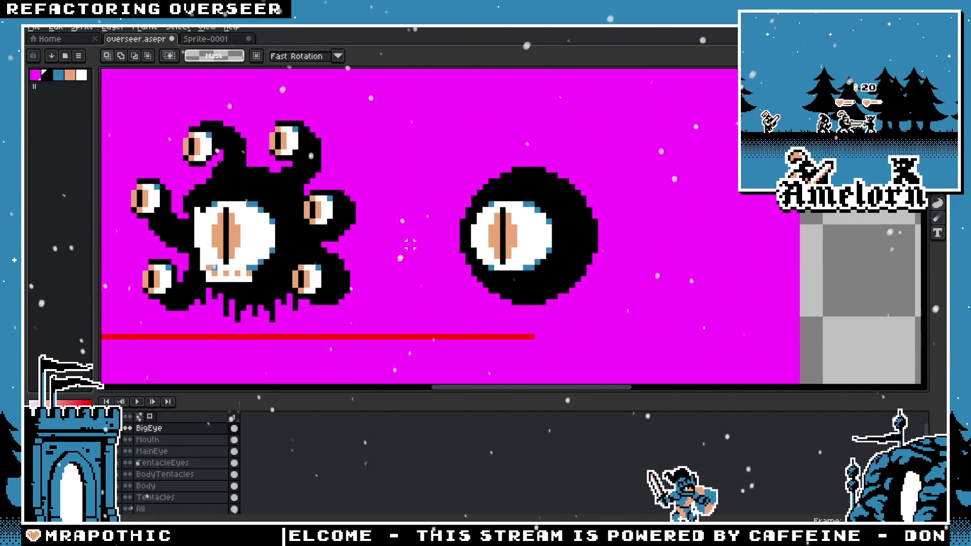
{"action": "left_click", "coordinate": [156, 467]}
{"action": "left_click_drag", "start_coordinate": [387, 100], "coordinate": [117, 331]}
{"action": "left_click", "coordinate": [253, 253]}
{"action": "left_click_drag", "start_coordinate": [253, 253], "coordinate": [489, 262]}
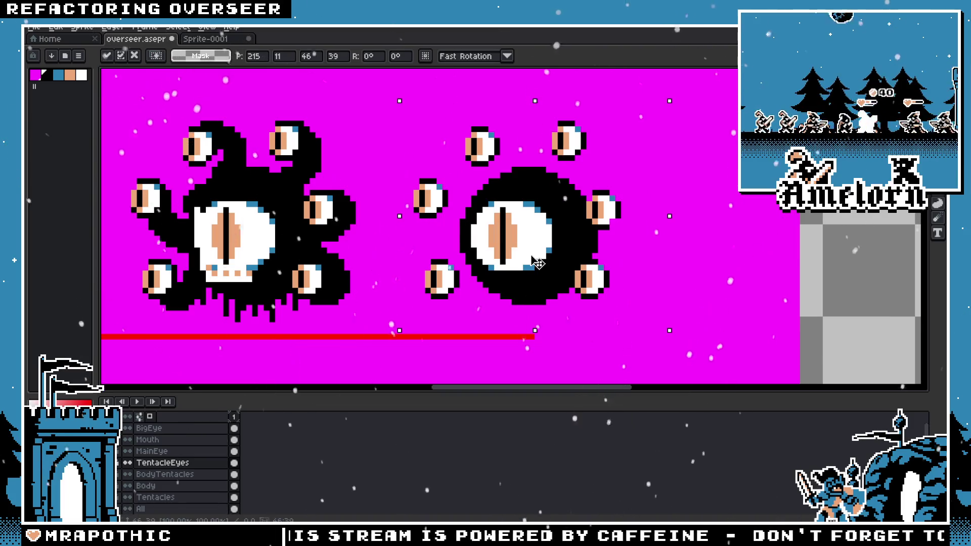
{"action": "key", "text": "Return"}
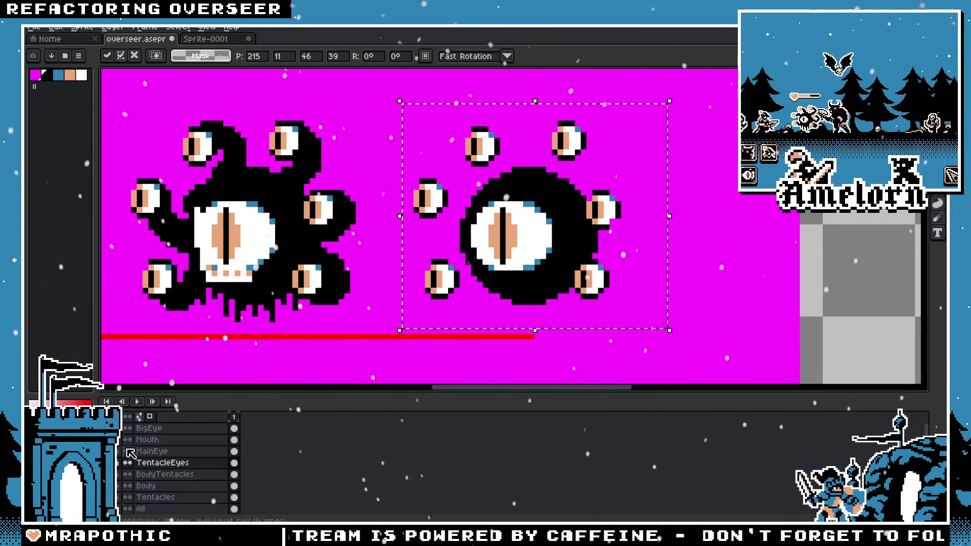
Step: Touch up the moved tentacle eye's edge with a white line and pixel
{"action": "scroll", "coordinate": [175, 263], "scroll_direction": "up", "scroll_amount": 4}
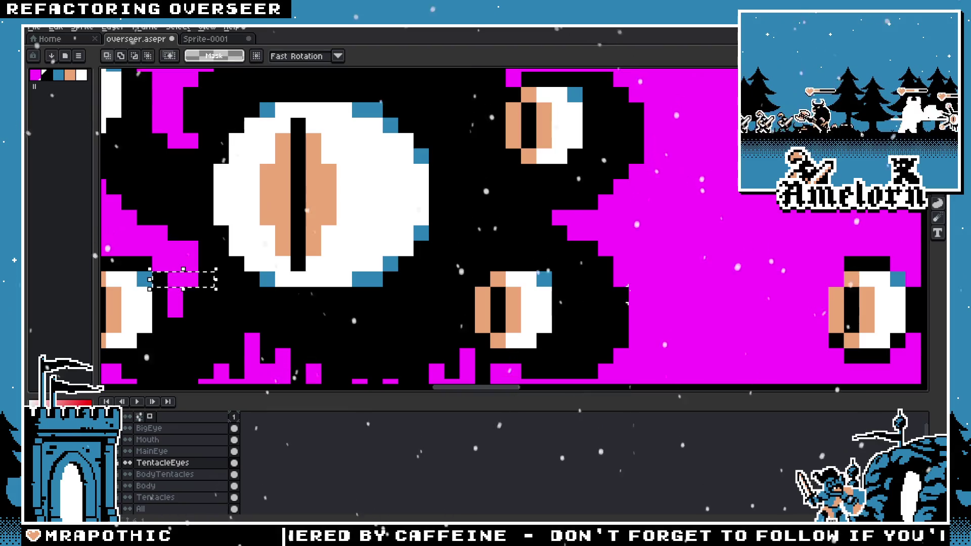
{"action": "scroll", "coordinate": [441, 273], "scroll_direction": "down", "scroll_amount": 1}
{"action": "scroll", "coordinate": [440, 273], "scroll_direction": "up", "scroll_amount": 2}
{"action": "scroll", "coordinate": [500, 281], "scroll_direction": "down", "scroll_amount": 3}
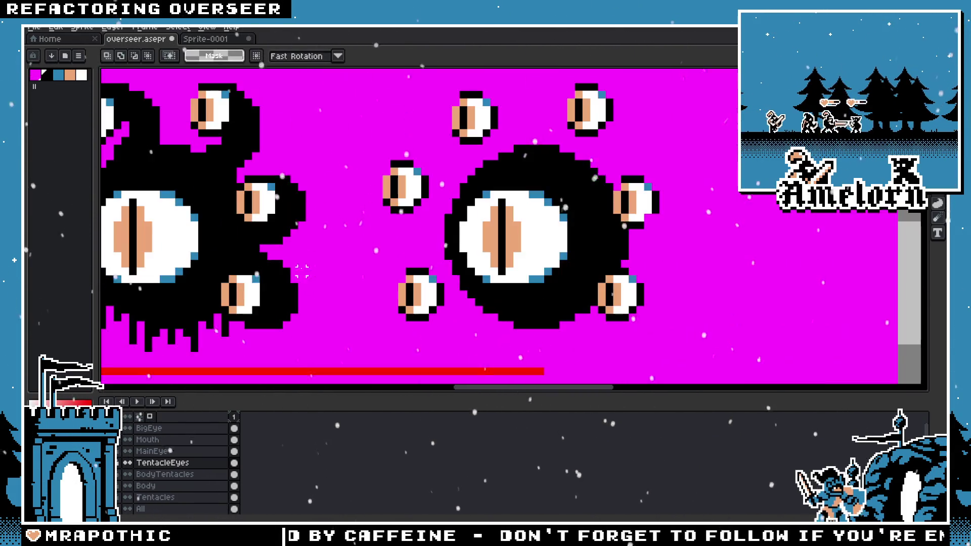
{"action": "scroll", "coordinate": [302, 256], "scroll_direction": "left", "scroll_amount": 3}
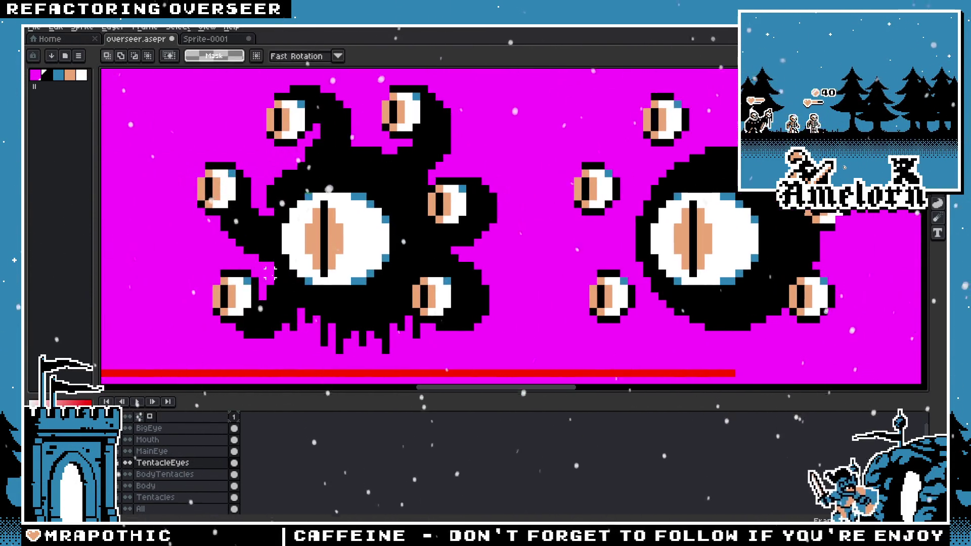
{"action": "left_click_drag", "start_coordinate": [254, 280], "coordinate": [285, 281]}
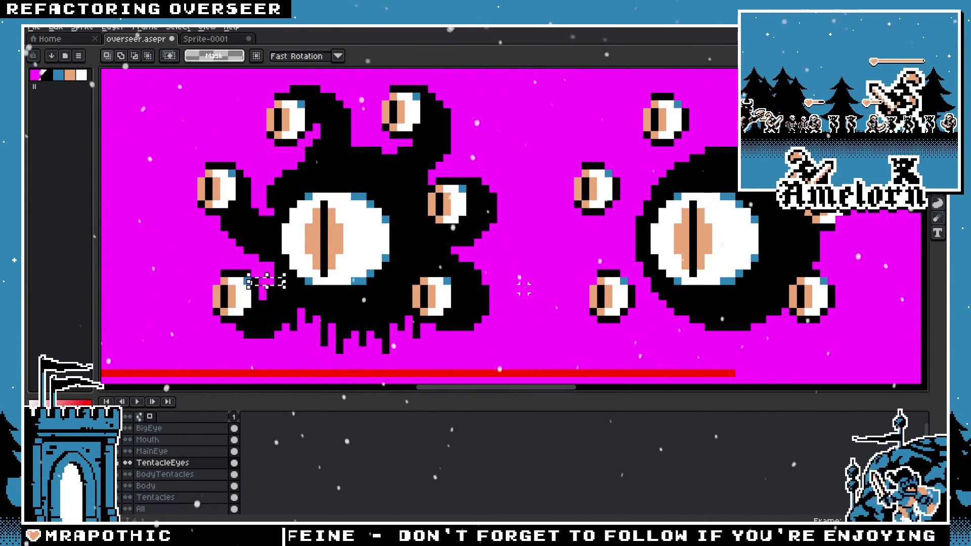
{"action": "scroll", "coordinate": [771, 270], "scroll_direction": "up", "scroll_amount": 2}
{"action": "left_click", "coordinate": [493, 292]}
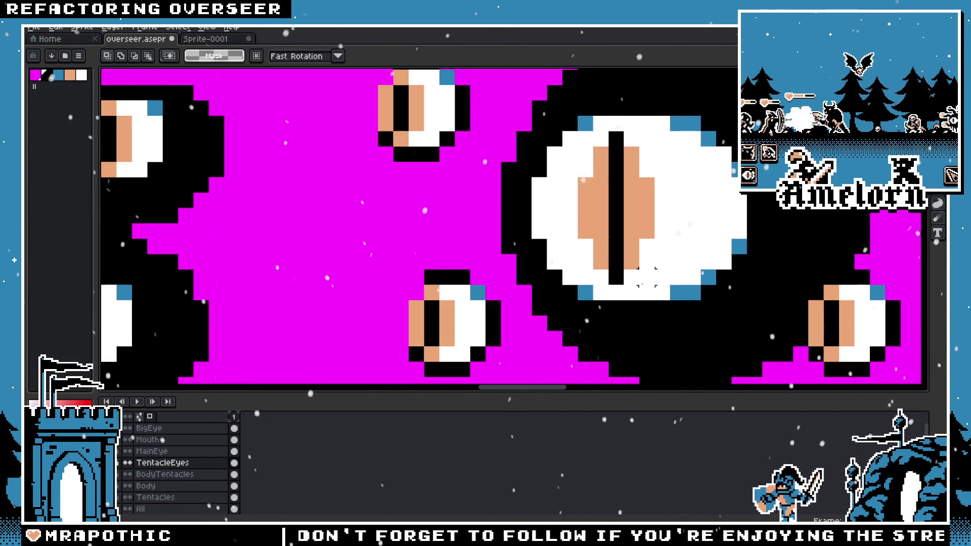
{"action": "scroll", "coordinate": [595, 262], "scroll_direction": "down", "scroll_amount": 3}
Step: Nudge the round creature's tentacle eyes slightly left and delete the stray white bar beside the eye
{"action": "left_click_drag", "start_coordinate": [595, 262], "coordinate": [584, 262]}
{"action": "key", "text": "m"}
{"action": "left_click_drag", "start_coordinate": [452, 134], "coordinate": [699, 308]}
{"action": "key", "text": "Left"}
{"action": "key", "text": "Left"}
{"action": "key", "text": "ctrl+d"}
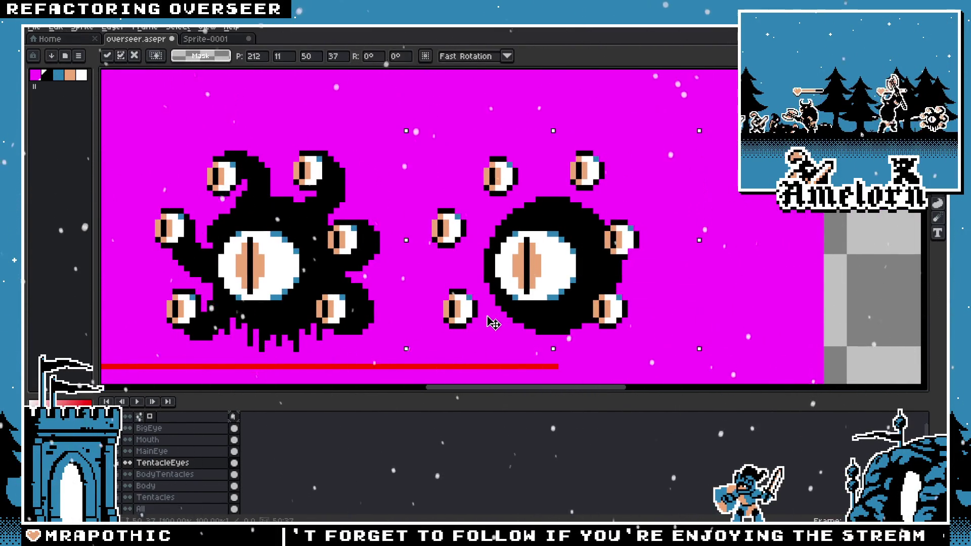
{"action": "scroll", "coordinate": [525, 299], "scroll_direction": "up", "scroll_amount": 2}
{"action": "left_click_drag", "start_coordinate": [379, 286], "coordinate": [445, 305]}
{"action": "key", "text": "Delete"}
Step: On the Tentacles layer, copy the tentacles onto the round creature and deselect
{"action": "scroll", "coordinate": [405, 238], "scroll_direction": "down", "scroll_amount": 2}
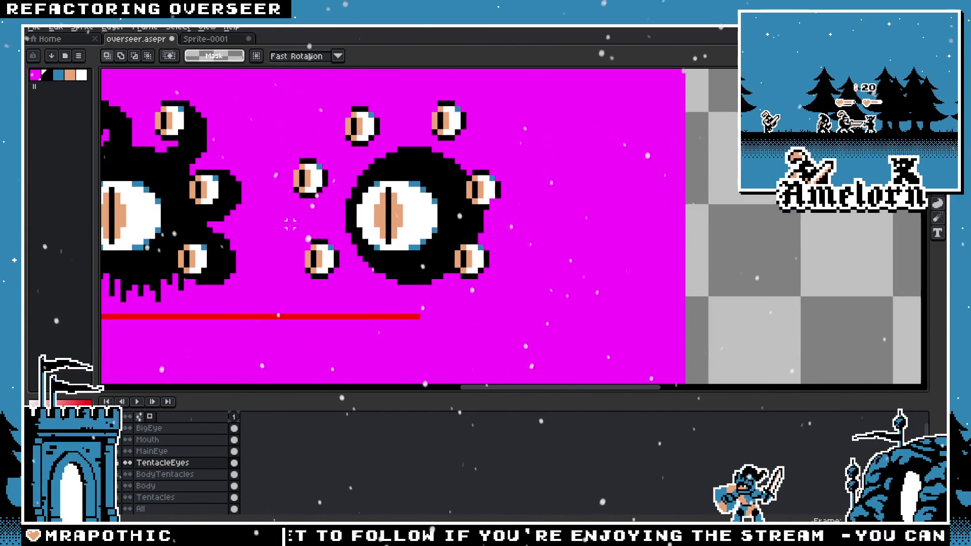
{"action": "scroll", "coordinate": [405, 238], "scroll_direction": "down", "scroll_amount": 1}
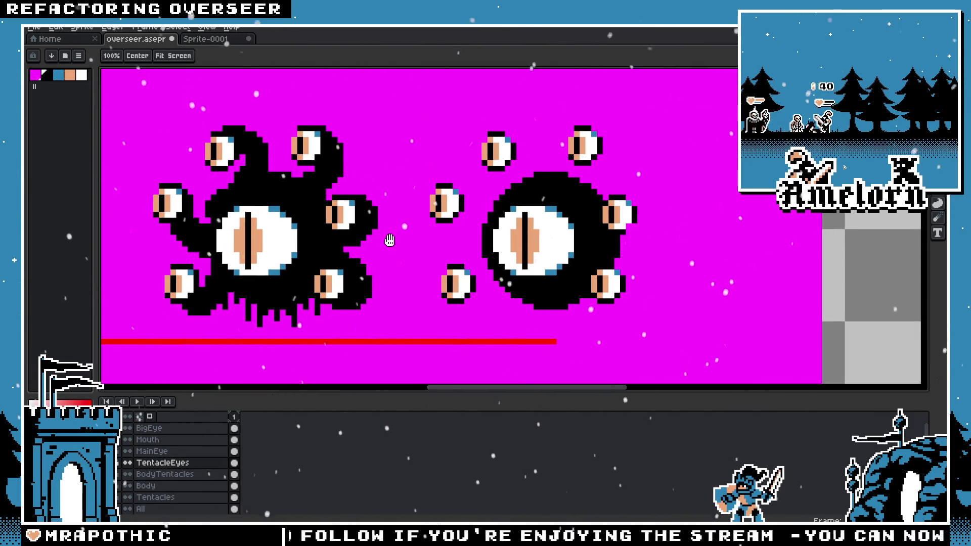
{"action": "scroll", "coordinate": [405, 239], "scroll_direction": "down", "scroll_amount": 1}
{"action": "scroll", "coordinate": [399, 237], "scroll_direction": "up", "scroll_amount": 1}
{"action": "left_click", "coordinate": [340, 234], "text": "ctrl"}
{"action": "key", "text": "ctrl+a"}
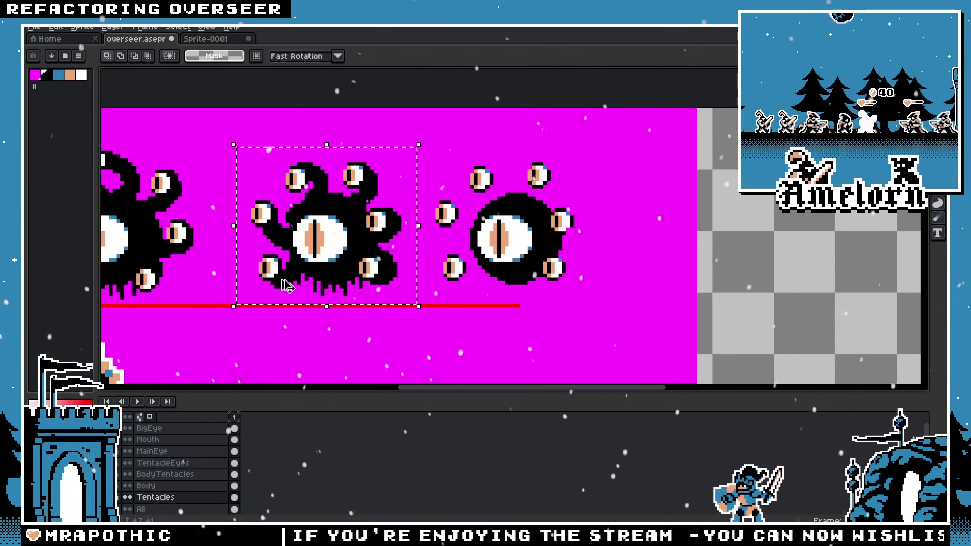
{"action": "left_click_drag", "start_coordinate": [314, 278], "coordinate": [498, 279]}
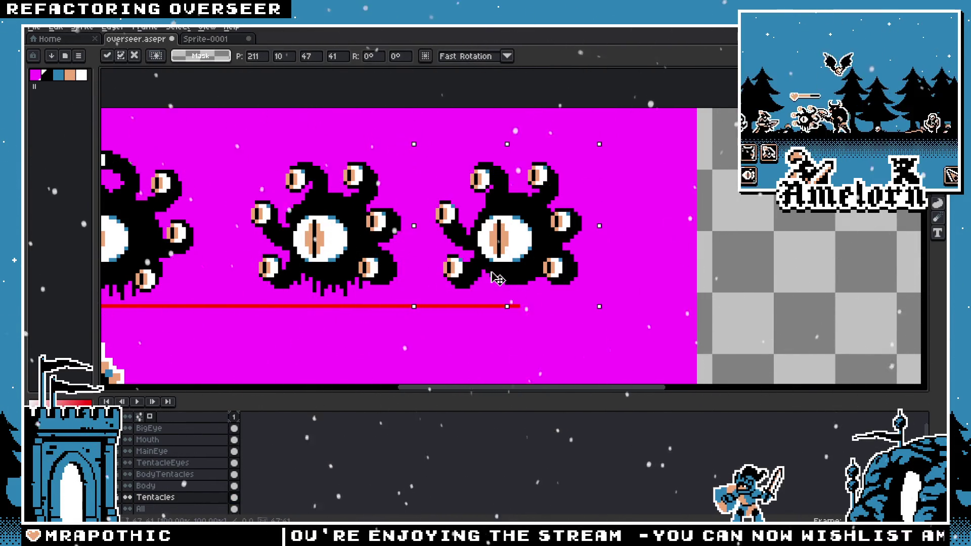
{"action": "key", "text": "Return"}
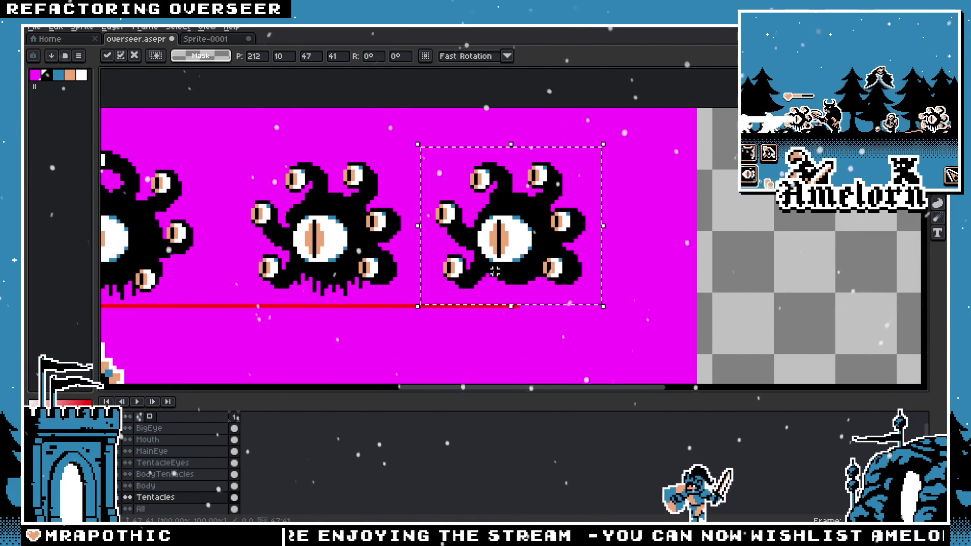
{"action": "key", "text": "ctrl+d"}
{"action": "scroll", "coordinate": [557, 253], "scroll_direction": "down", "scroll_amount": 1}
{"action": "scroll", "coordinate": [616, 233], "scroll_direction": "down", "scroll_amount": 1}
{"action": "scroll", "coordinate": [615, 233], "scroll_direction": "up", "scroll_amount": 1}
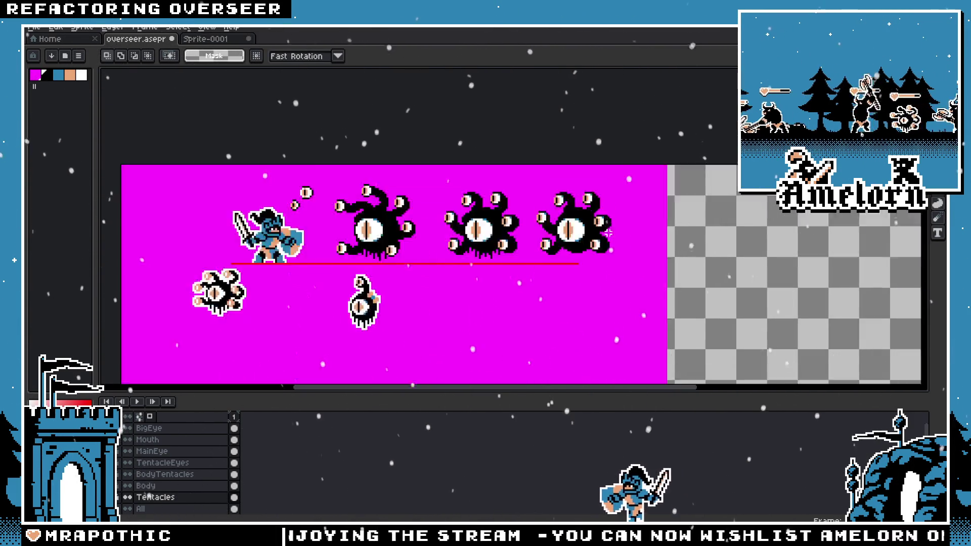
Step: On the BodyTentacles layer, copy the left monster's drips beneath the right monster and deselect
{"action": "scroll", "coordinate": [615, 233], "scroll_direction": "up", "scroll_amount": 2}
{"action": "left_click", "coordinate": [167, 475]}
{"action": "left_click_drag", "start_coordinate": [349, 211], "coordinate": [103, 336]}
{"action": "left_click_drag", "start_coordinate": [237, 295], "coordinate": [510, 307]}
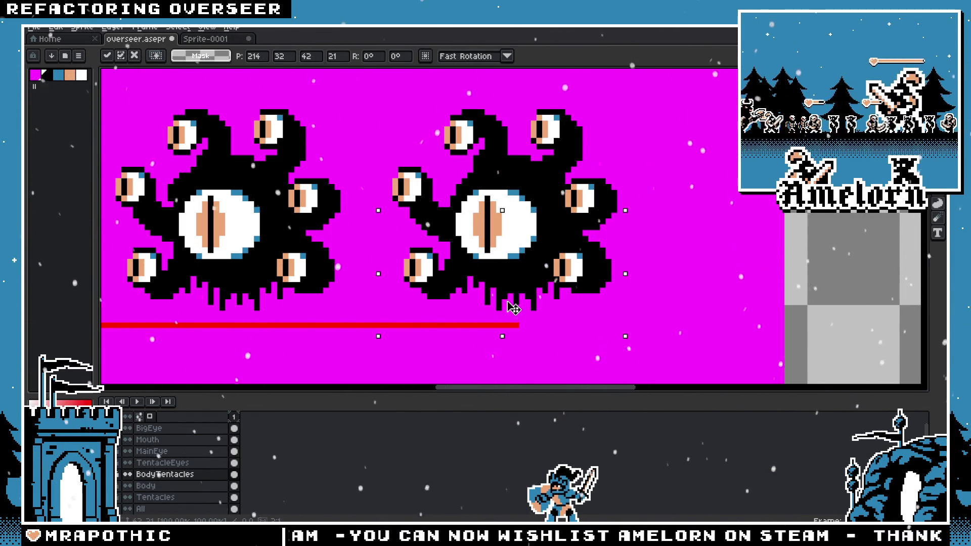
{"action": "key", "text": "Return"}
{"action": "key", "text": "ctrl+d"}
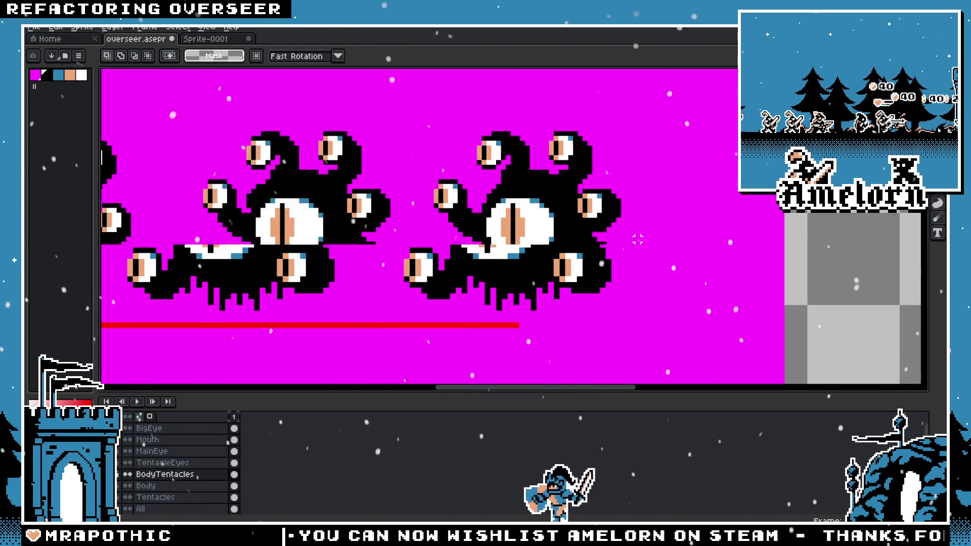
{"action": "scroll", "coordinate": [638, 239], "scroll_direction": "down", "scroll_amount": 3}
{"action": "scroll", "coordinate": [509, 256], "scroll_direction": "up", "scroll_amount": 2}
{"action": "scroll", "coordinate": [508, 257], "scroll_direction": "up", "scroll_amount": 1}
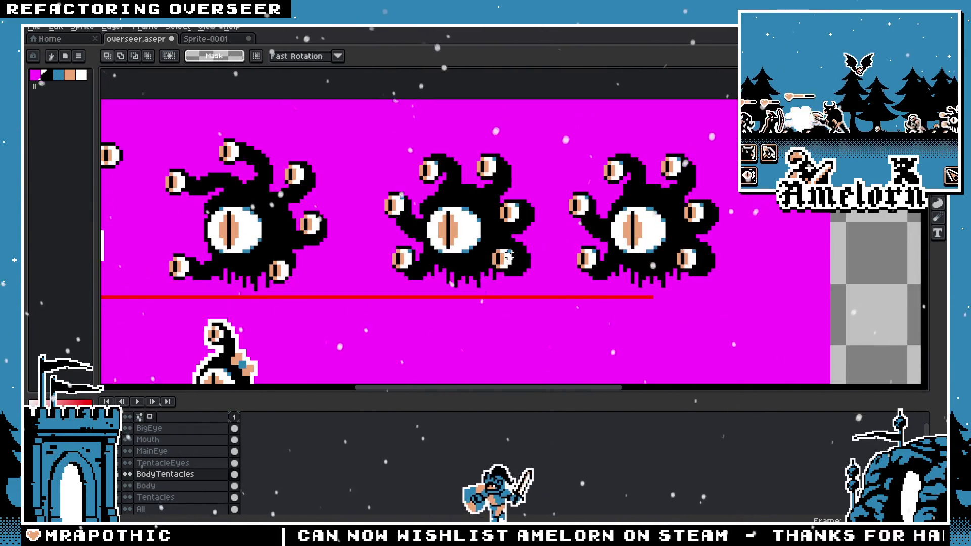
{"action": "scroll", "coordinate": [508, 257], "scroll_direction": "right", "scroll_amount": 2}
{"action": "scroll", "coordinate": [483, 262], "scroll_direction": "up", "scroll_amount": 1}
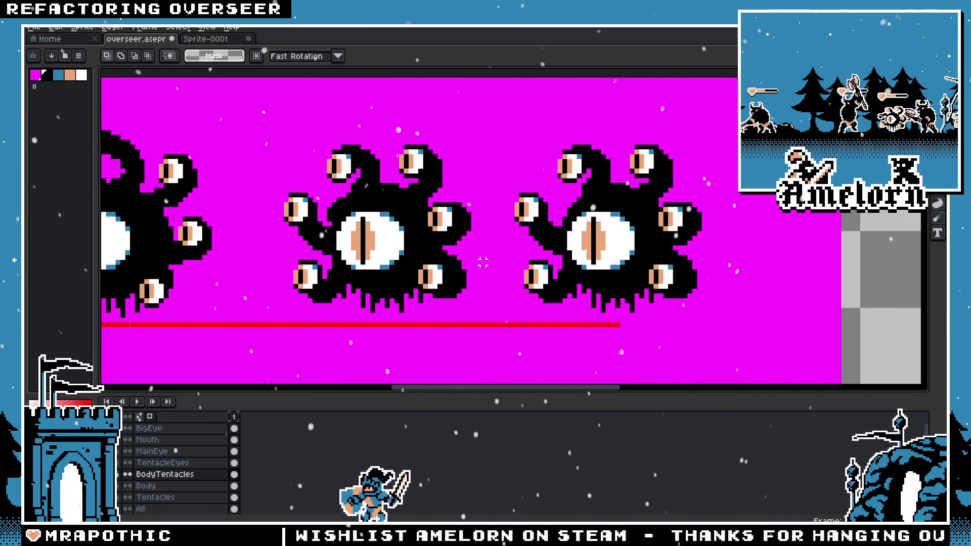
{"action": "scroll", "coordinate": [585, 184], "scroll_direction": "up", "scroll_amount": 1}
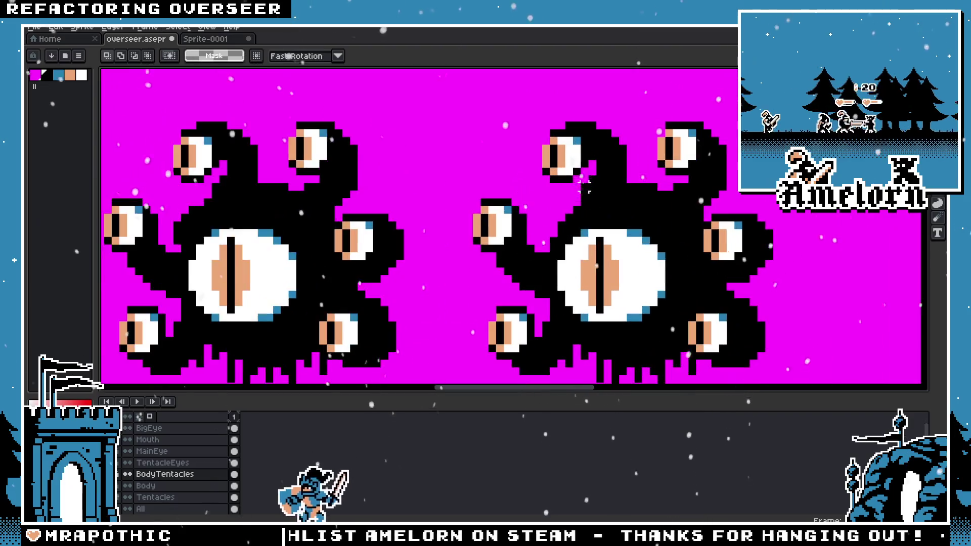
{"action": "scroll", "coordinate": [584, 184], "scroll_direction": "up", "scroll_amount": 1}
{"action": "scroll", "coordinate": [375, 262], "scroll_direction": "up", "scroll_amount": 1}
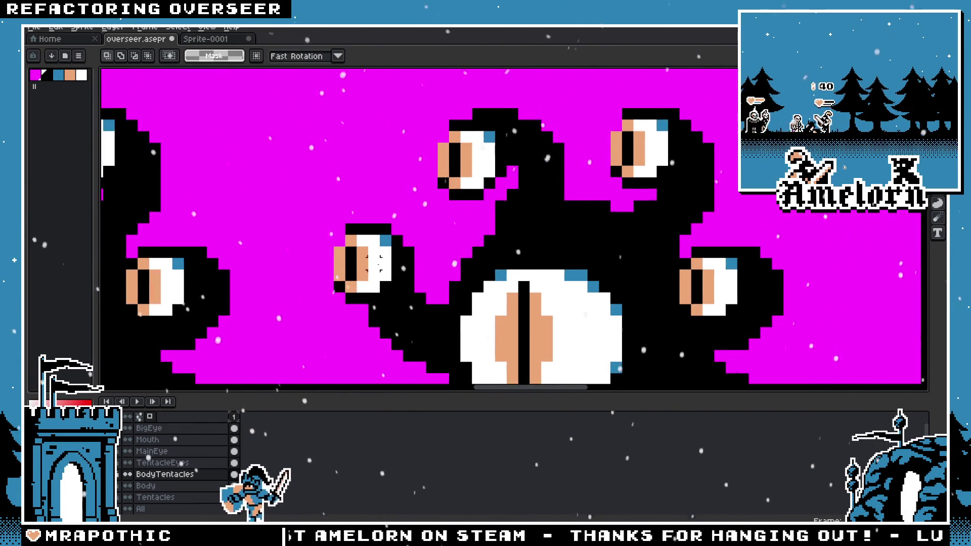
{"action": "scroll", "coordinate": [375, 262], "scroll_direction": "down", "scroll_amount": 1}
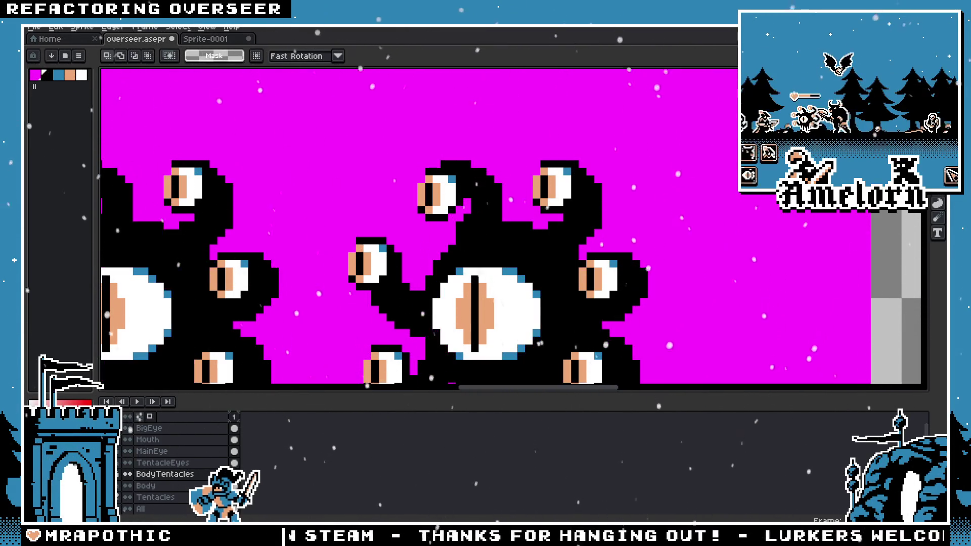
{"action": "scroll", "coordinate": [392, 202], "scroll_direction": "down", "scroll_amount": 1}
{"action": "scroll", "coordinate": [392, 203], "scroll_direction": "down", "scroll_amount": 1}
{"action": "scroll", "coordinate": [393, 202], "scroll_direction": "down", "scroll_amount": 1}
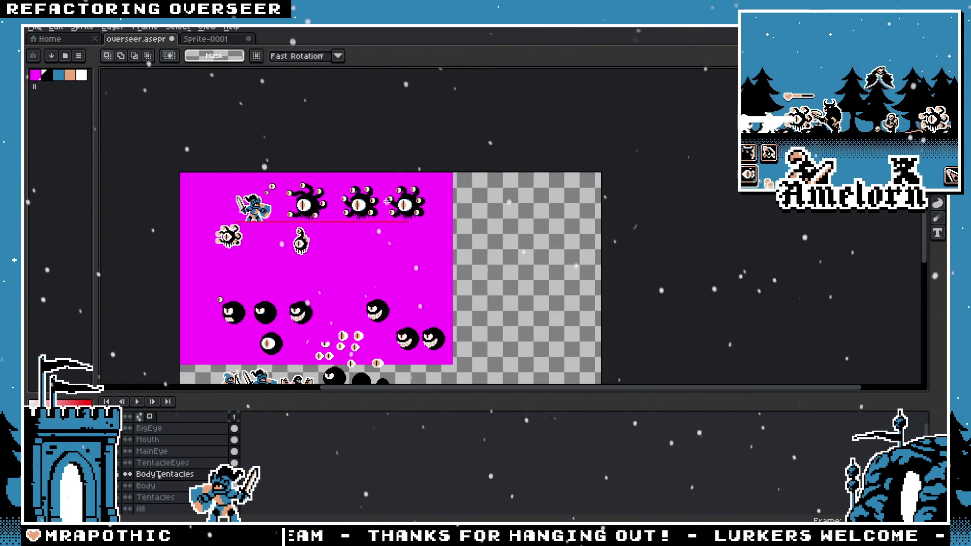
{"action": "scroll", "coordinate": [506, 197], "scroll_direction": "up", "scroll_amount": 3}
{"action": "scroll", "coordinate": [531, 195], "scroll_direction": "up", "scroll_amount": 1}
{"action": "scroll", "coordinate": [541, 195], "scroll_direction": "up", "scroll_amount": 1}
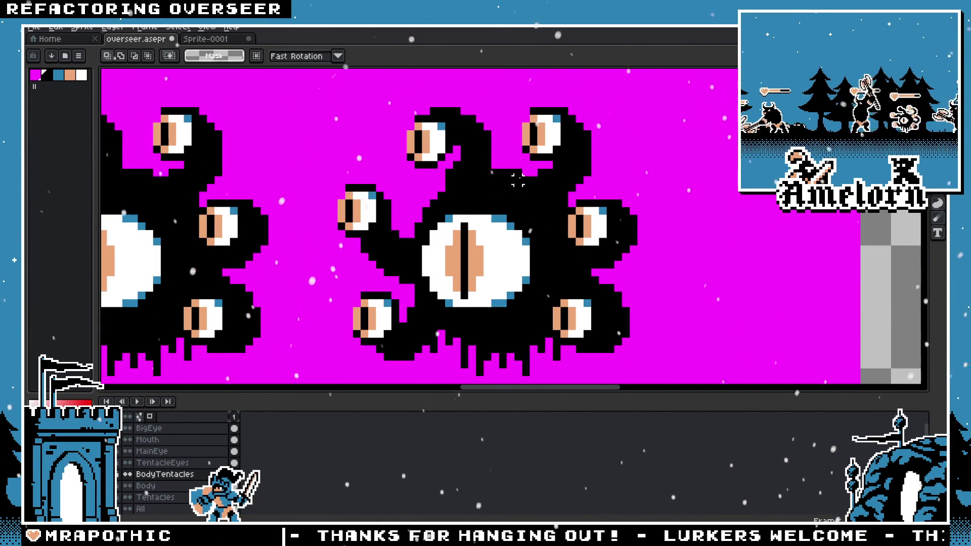
{"action": "left_click", "coordinate": [152, 486]}
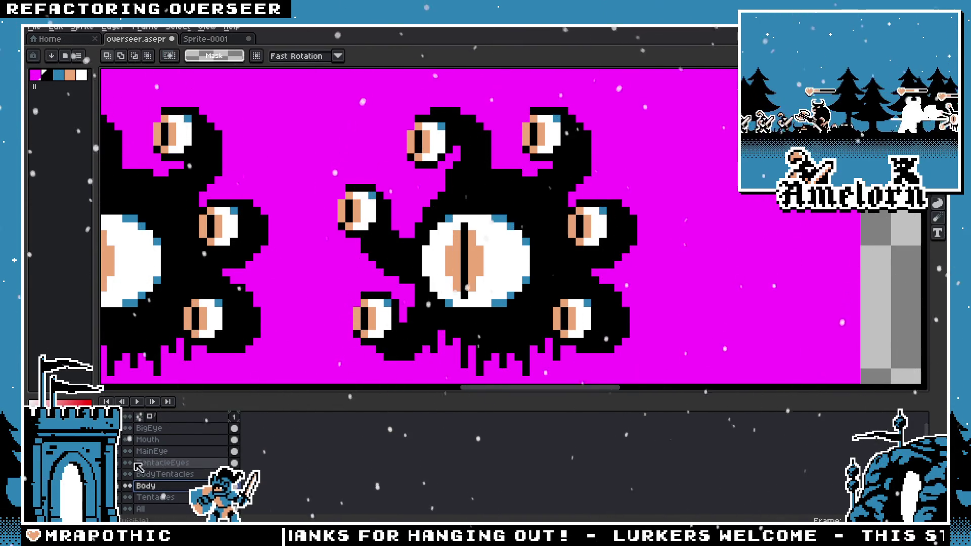
{"action": "left_click", "coordinate": [128, 520]}
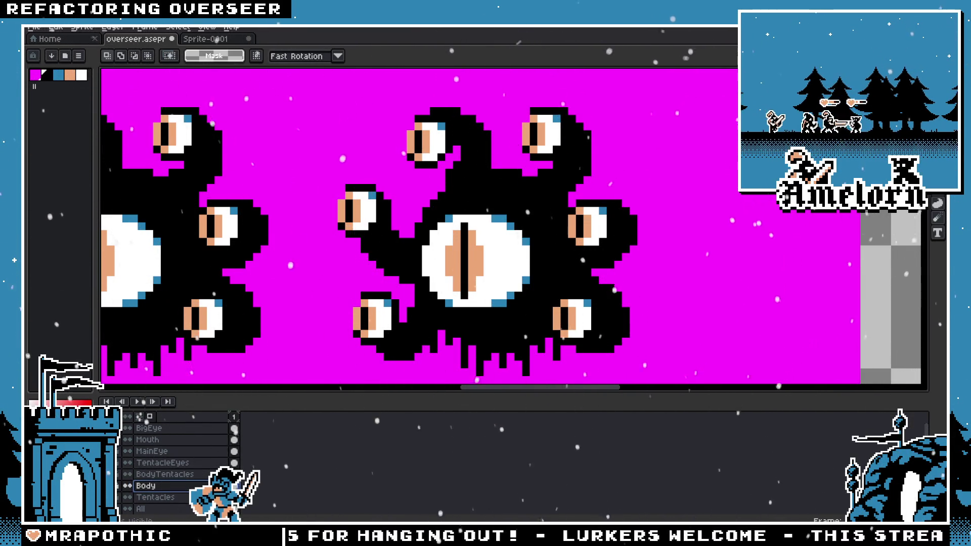
{"action": "left_click", "coordinate": [128, 498]}
{"action": "left_click", "coordinate": [127, 463]}
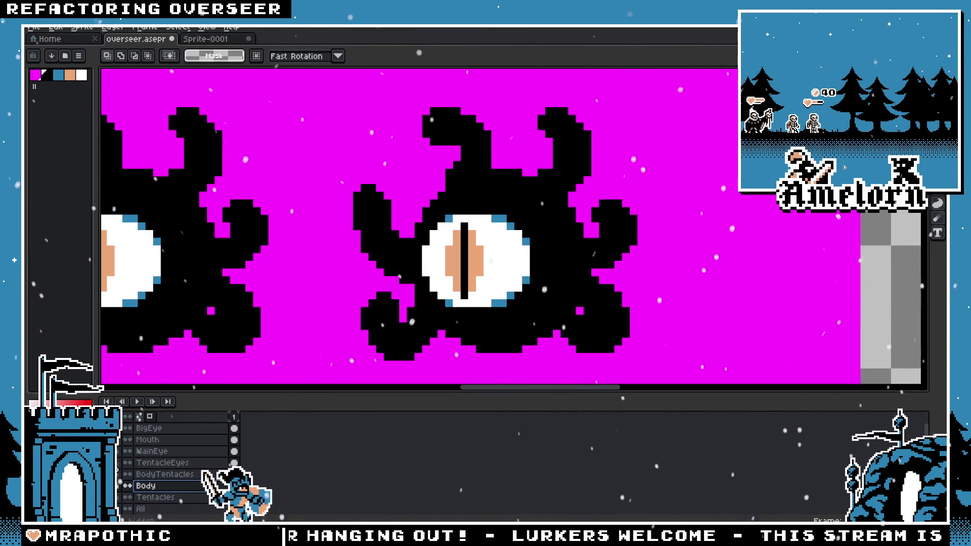
{"action": "left_click", "coordinate": [233, 486]}
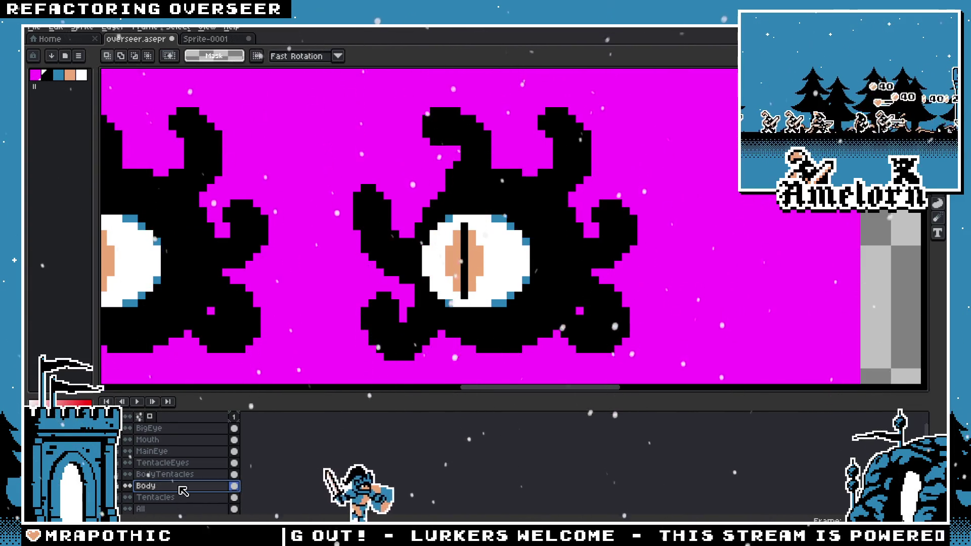
{"action": "left_click", "coordinate": [128, 497]}
{"action": "left_click", "coordinate": [127, 462]}
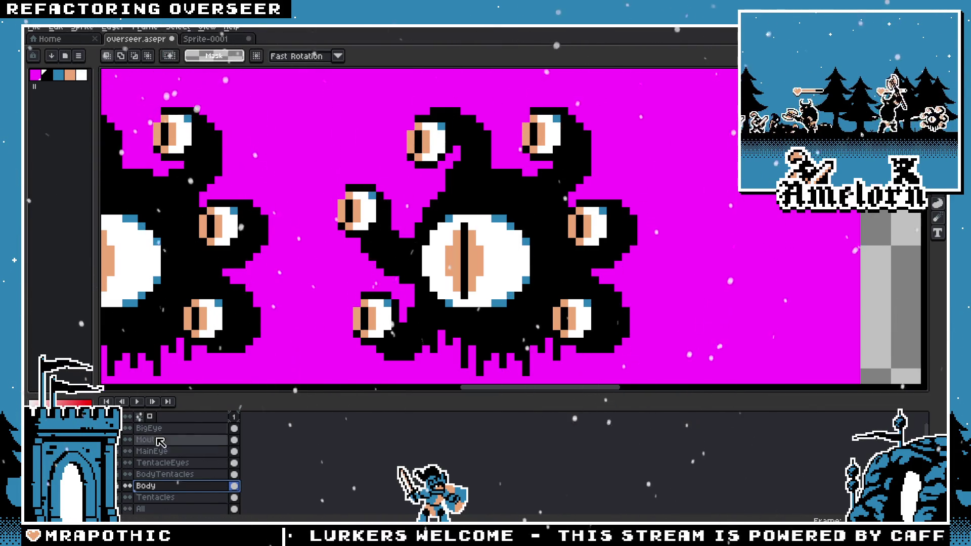
{"action": "scroll", "coordinate": [410, 334], "scroll_direction": "down", "scroll_amount": 1}
{"action": "scroll", "coordinate": [429, 253], "scroll_direction": "down", "scroll_amount": 2}
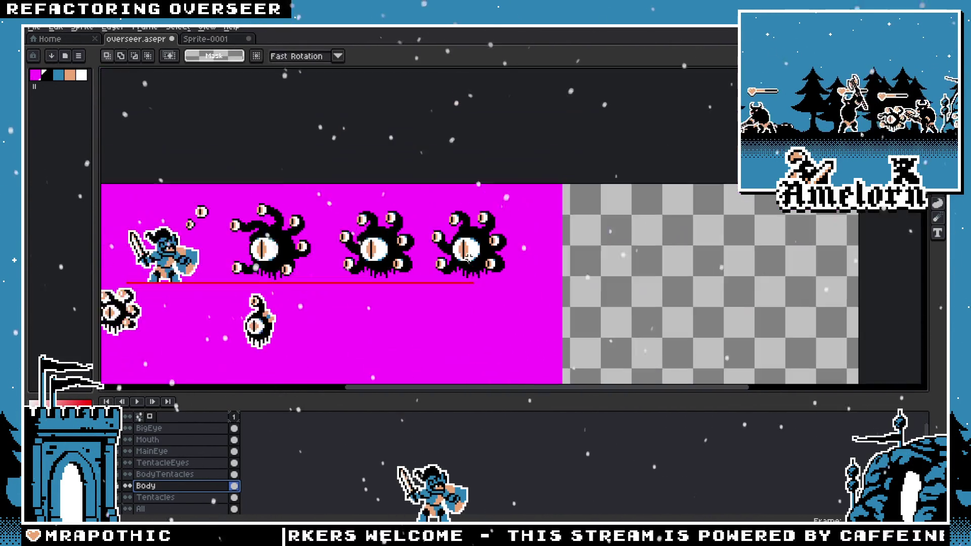
{"action": "scroll", "coordinate": [455, 253], "scroll_direction": "up", "scroll_amount": 2}
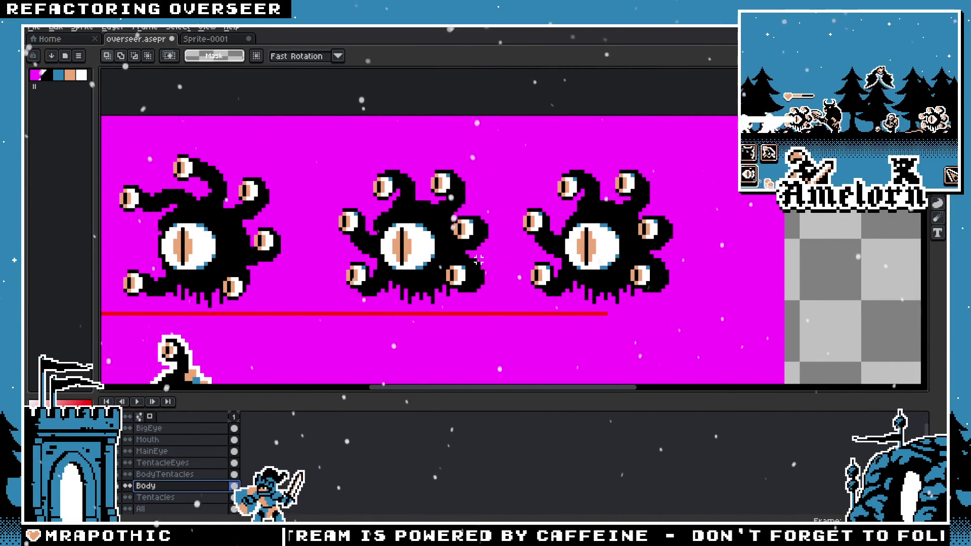
{"action": "scroll", "coordinate": [590, 228], "scroll_direction": "up", "scroll_amount": 2}
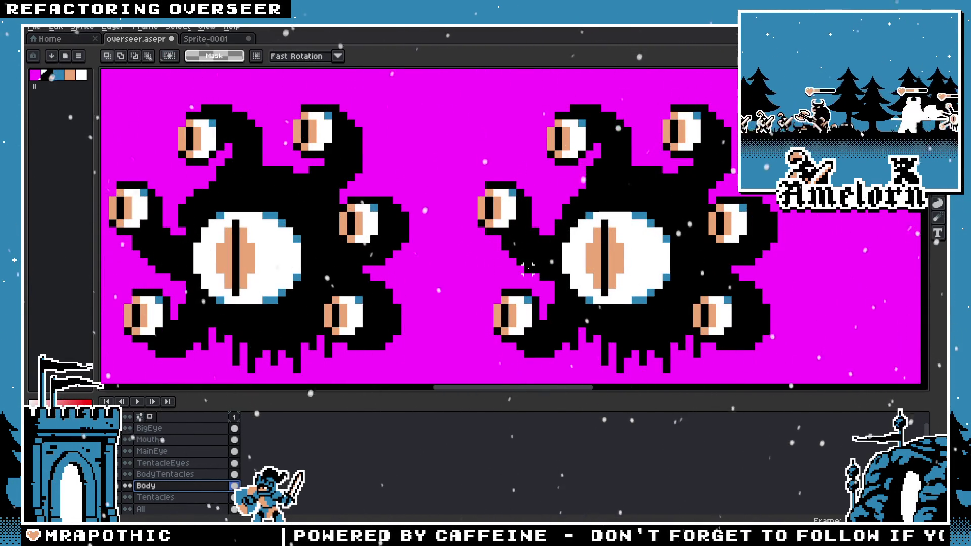
{"action": "scroll", "coordinate": [527, 268], "scroll_direction": "down", "scroll_amount": 3}
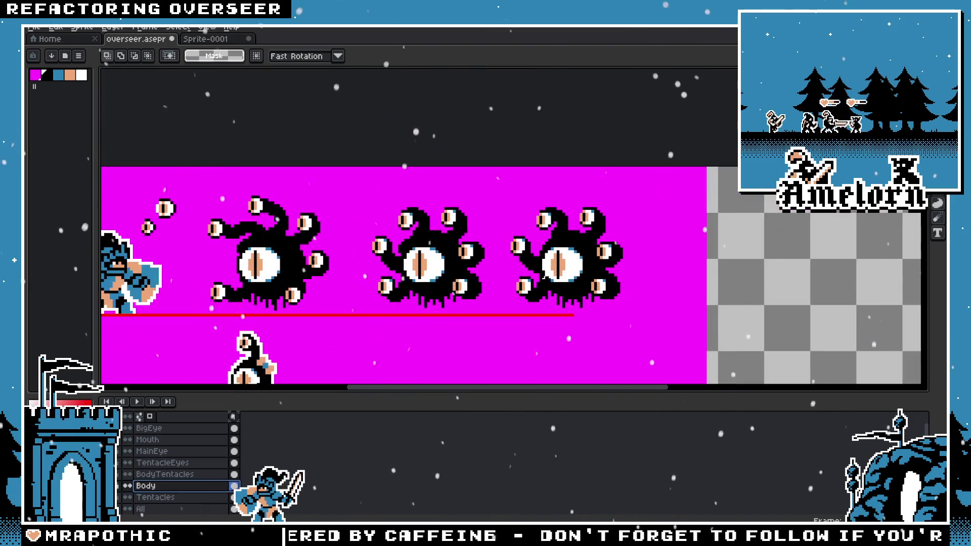
{"action": "scroll", "coordinate": [505, 264], "scroll_direction": "up", "scroll_amount": 2}
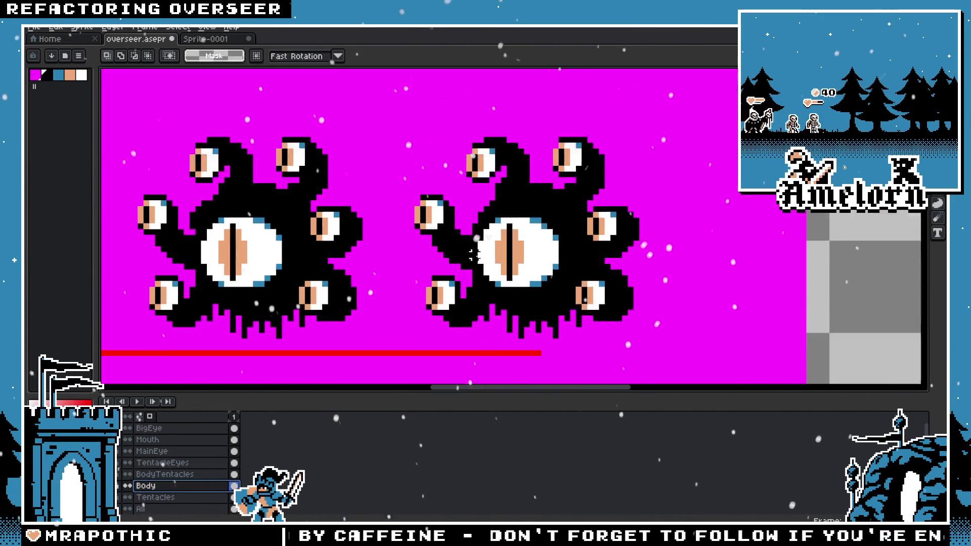
{"action": "scroll", "coordinate": [478, 248], "scroll_direction": "up", "scroll_amount": 3}
{"action": "key", "text": "b"}
Step: On the Tentacles layer, erase the old black arm pixels around the left tentacle eye
{"action": "scroll", "coordinate": [579, 241], "scroll_direction": "down", "scroll_amount": 1}
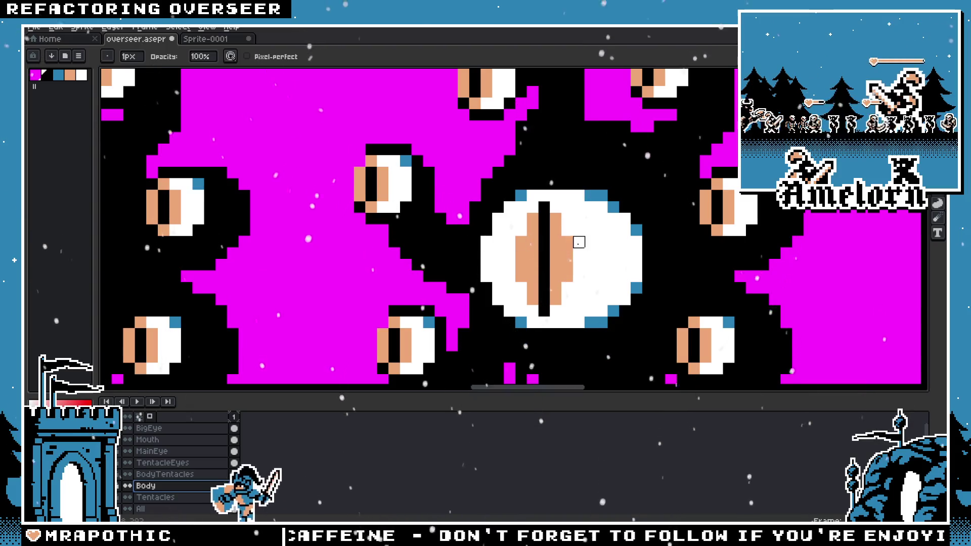
{"action": "scroll", "coordinate": [523, 262], "scroll_direction": "down", "scroll_amount": 1}
{"action": "scroll", "coordinate": [523, 263], "scroll_direction": "down", "scroll_amount": 2}
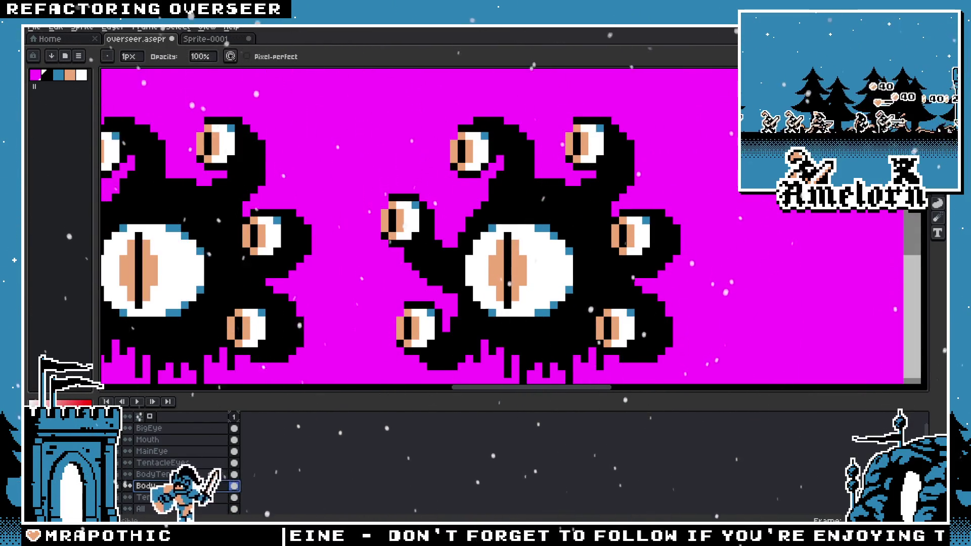
{"action": "key", "text": "m"}
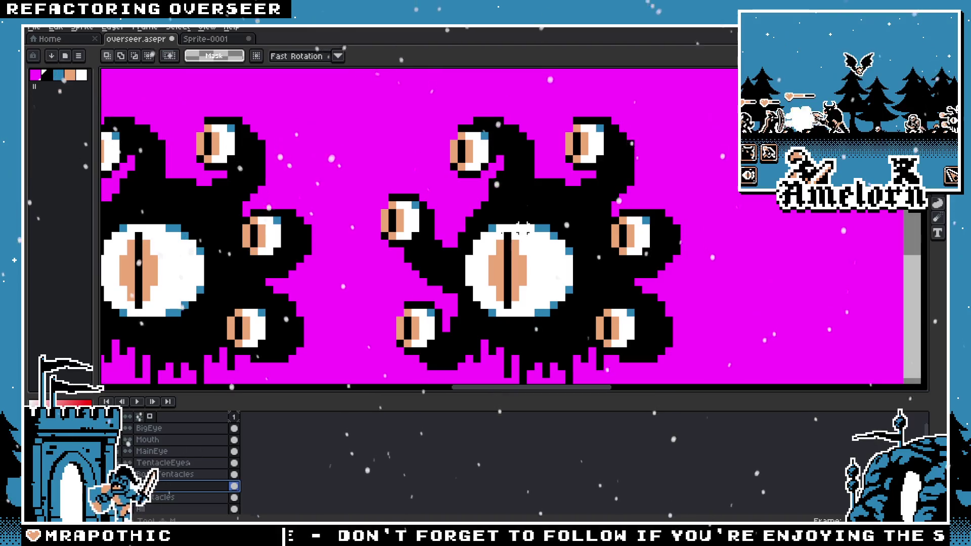
{"action": "left_click_drag", "start_coordinate": [484, 197], "coordinate": [374, 299]}
{"action": "key", "text": "ctrl+d"}
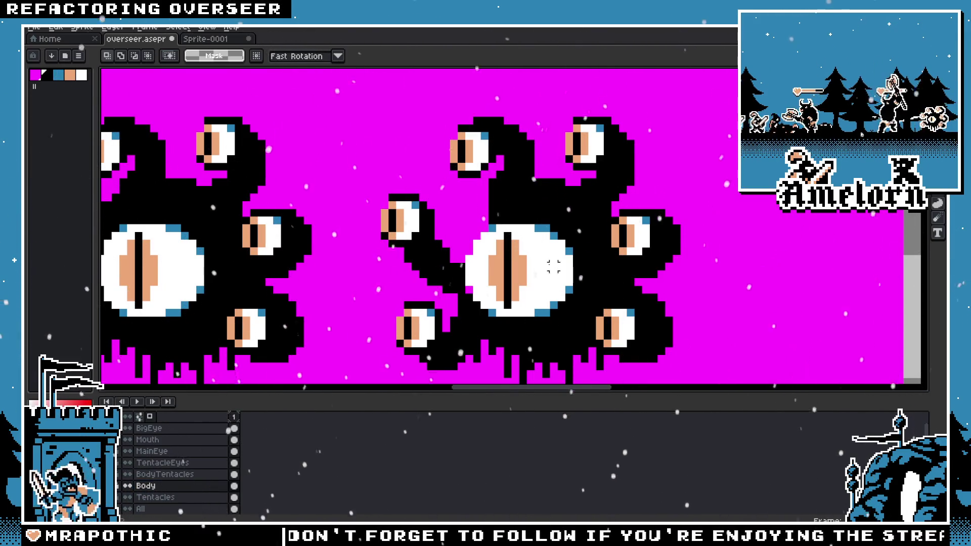
{"action": "left_click", "coordinate": [151, 498]}
{"action": "key", "text": "ctrl+shift+d"}
{"action": "key", "text": "Delete"}
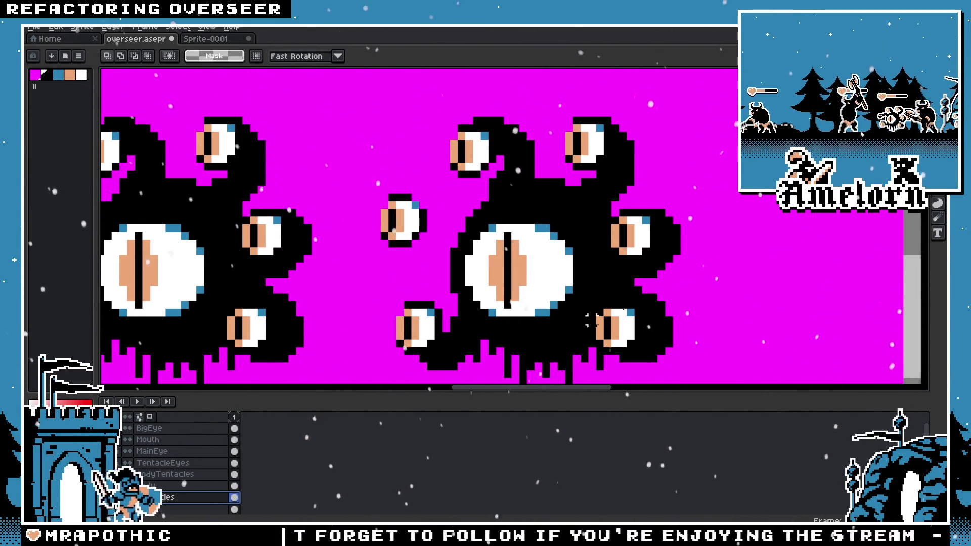
Step: Sample black and try a stroke joining the small eye to the body, then undo it
{"action": "key", "text": "i"}
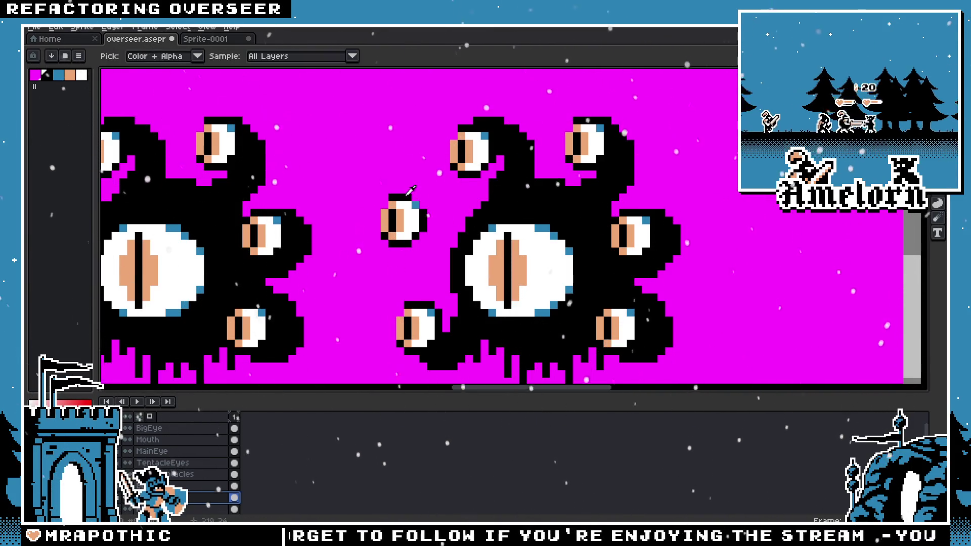
{"action": "key", "text": "b"}
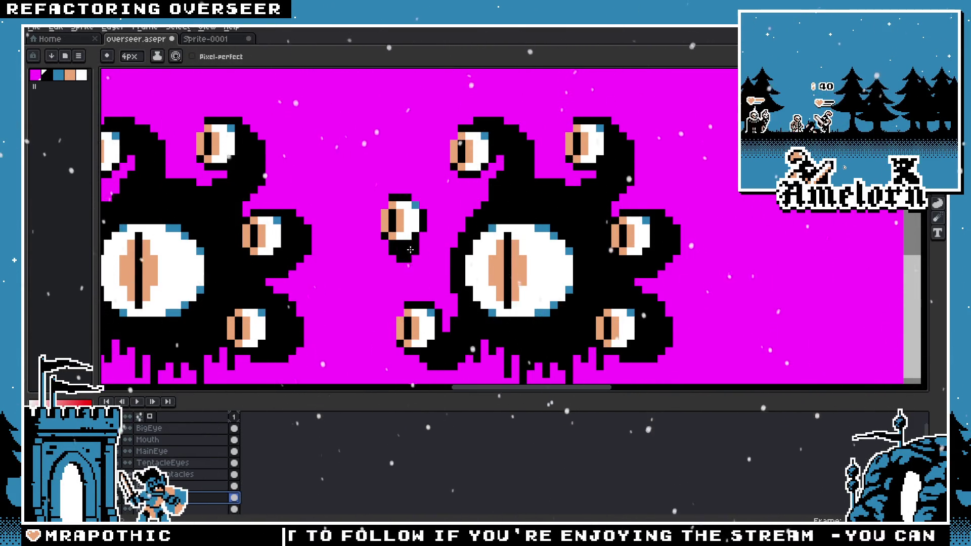
{"action": "left_click_drag", "start_coordinate": [414, 210], "coordinate": [445, 218]}
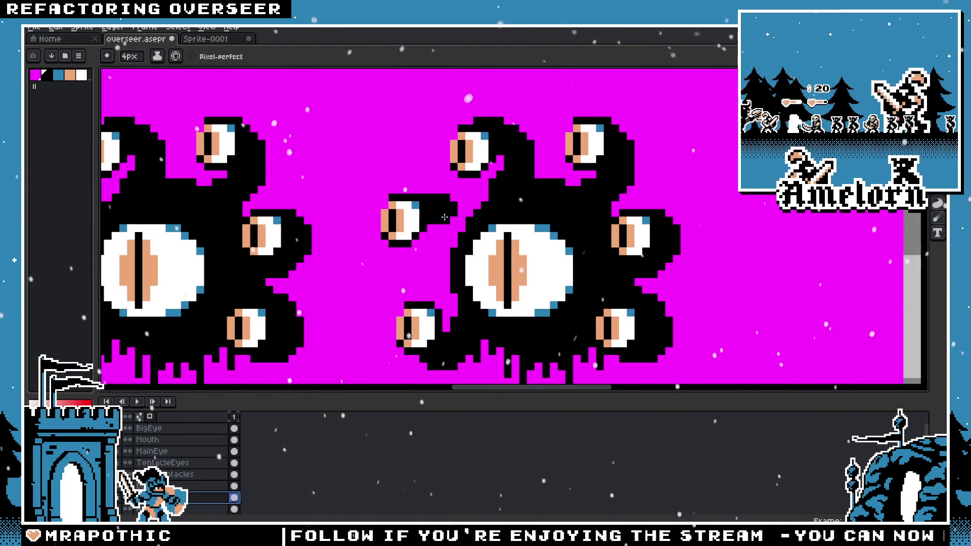
{"action": "key", "text": "ctrl+z"}
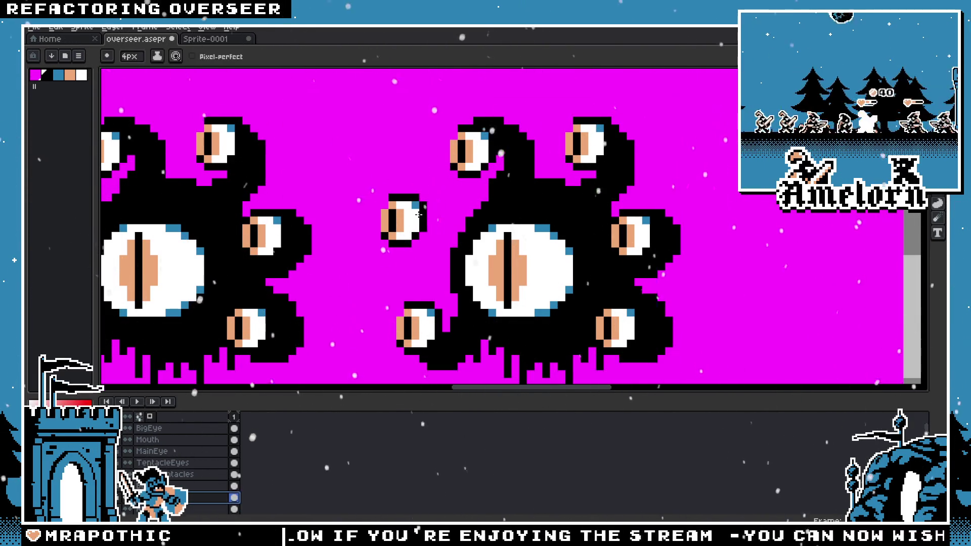
{"action": "key", "text": "ctrl+z"}
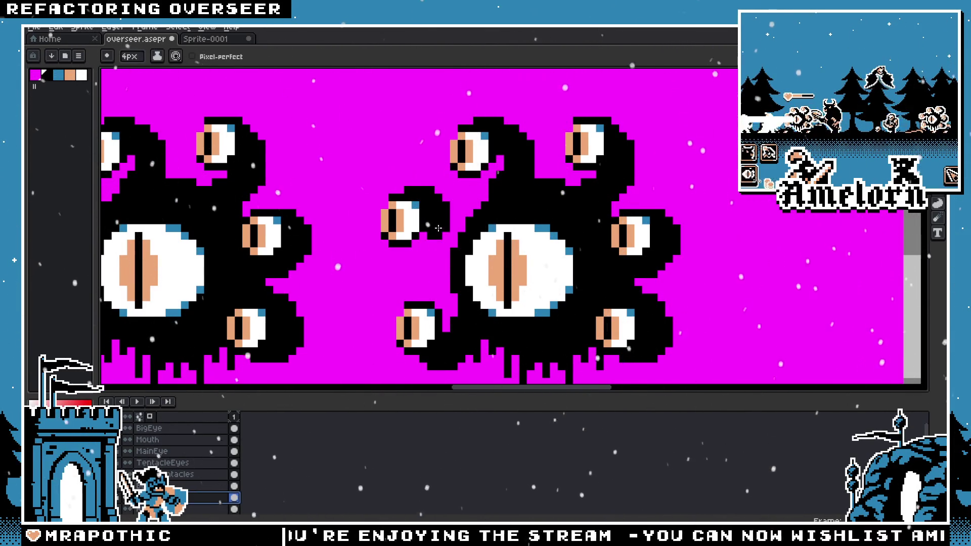
{"action": "scroll", "coordinate": [454, 272], "scroll_direction": "down", "scroll_amount": 1}
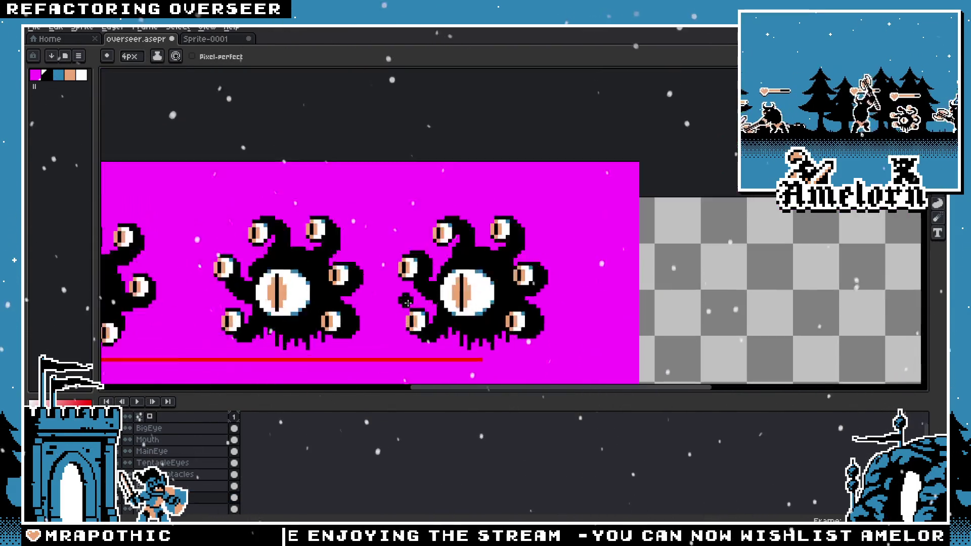
{"action": "scroll", "coordinate": [438, 153], "scroll_direction": "up", "scroll_amount": 2}
Step: Paint black outline beside and below the small eye, plus a new tentacle reaching up to it
{"action": "left_click_drag", "start_coordinate": [460, 123], "coordinate": [477, 141]}
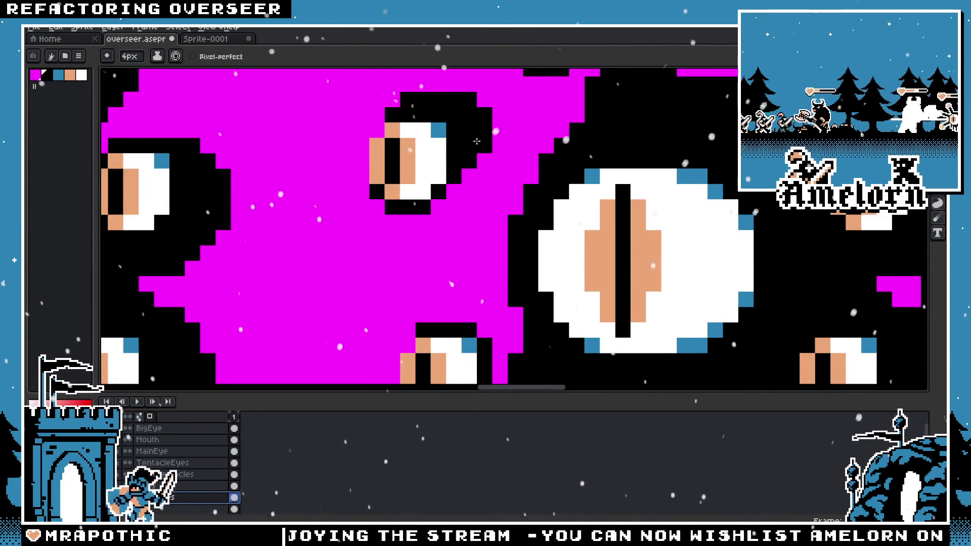
{"action": "left_click_drag", "start_coordinate": [494, 182], "coordinate": [491, 303]}
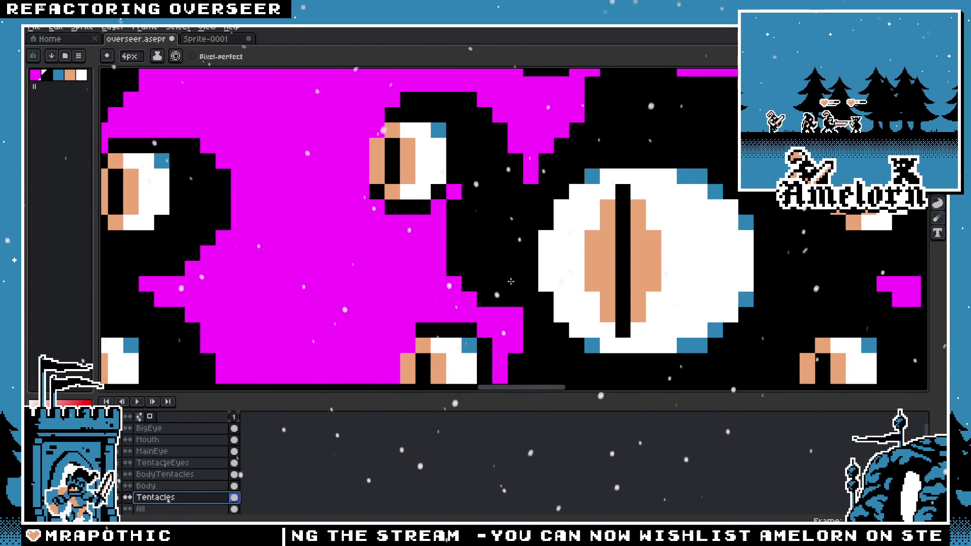
{"action": "scroll", "coordinate": [414, 302], "scroll_direction": "down", "scroll_amount": 5}
{"action": "scroll", "coordinate": [415, 302], "scroll_direction": "down", "scroll_amount": 1}
{"action": "scroll", "coordinate": [445, 257], "scroll_direction": "up", "scroll_amount": 3}
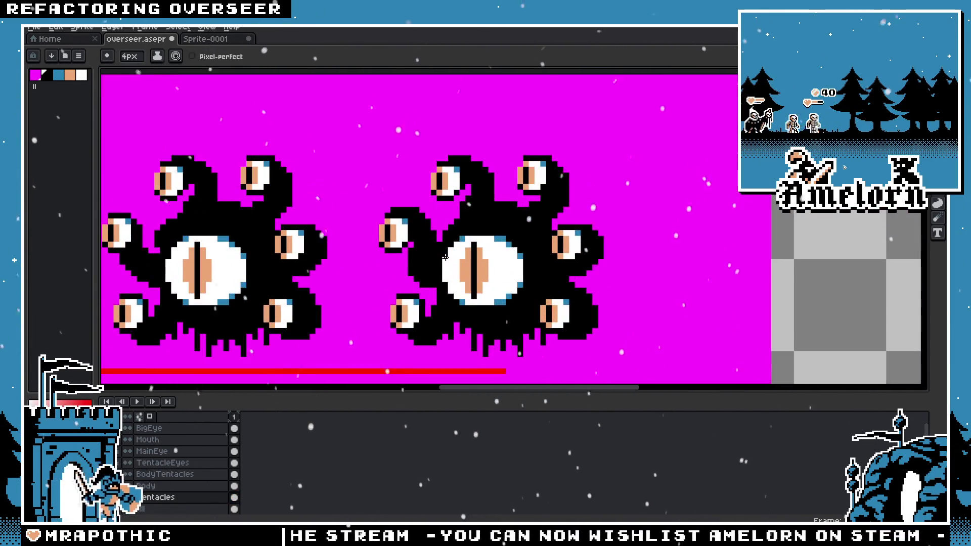
{"action": "scroll", "coordinate": [495, 278], "scroll_direction": "up", "scroll_amount": 2}
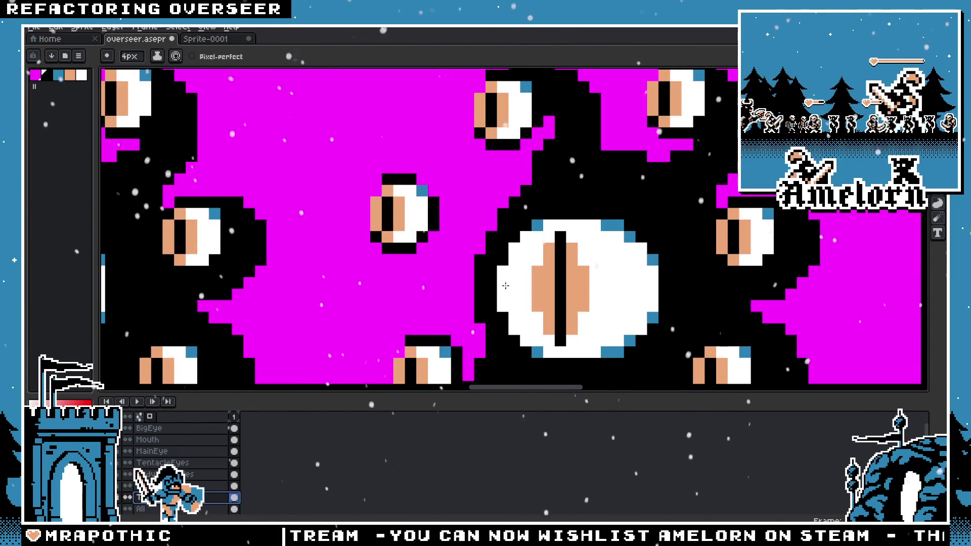
{"action": "left_click_drag", "start_coordinate": [466, 304], "coordinate": [433, 202]}
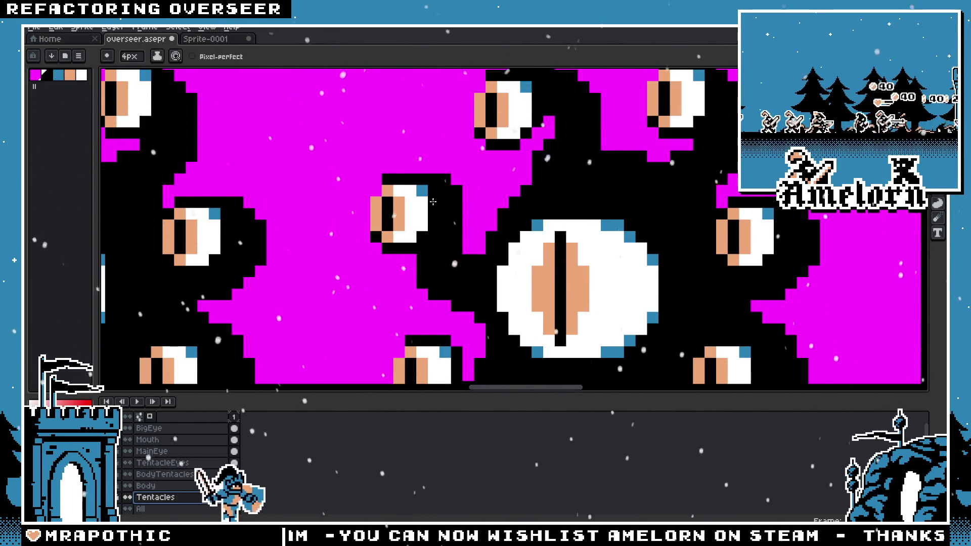
{"action": "scroll", "coordinate": [433, 202], "scroll_direction": "down", "scroll_amount": 1}
{"action": "scroll", "coordinate": [415, 258], "scroll_direction": "down", "scroll_amount": 2}
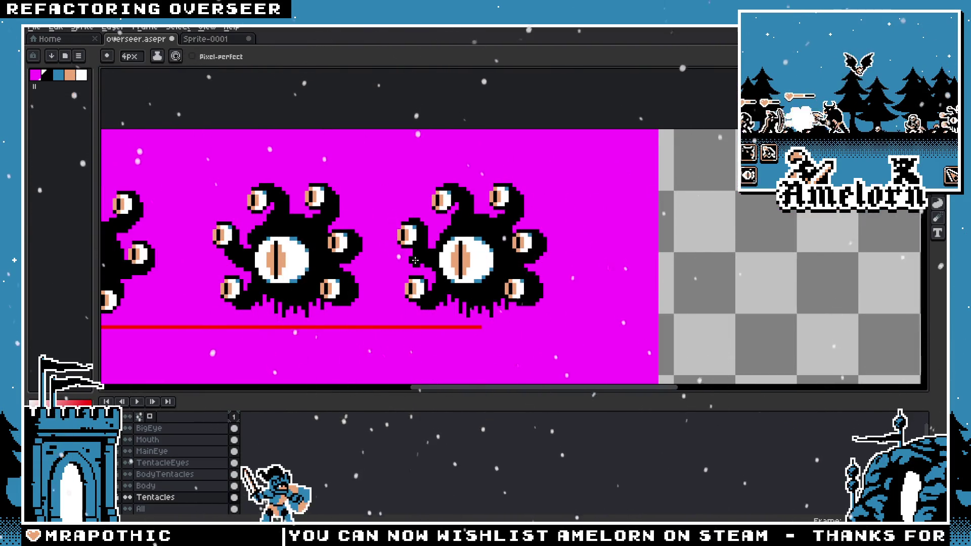
{"action": "scroll", "coordinate": [415, 260], "scroll_direction": "up", "scroll_amount": 2}
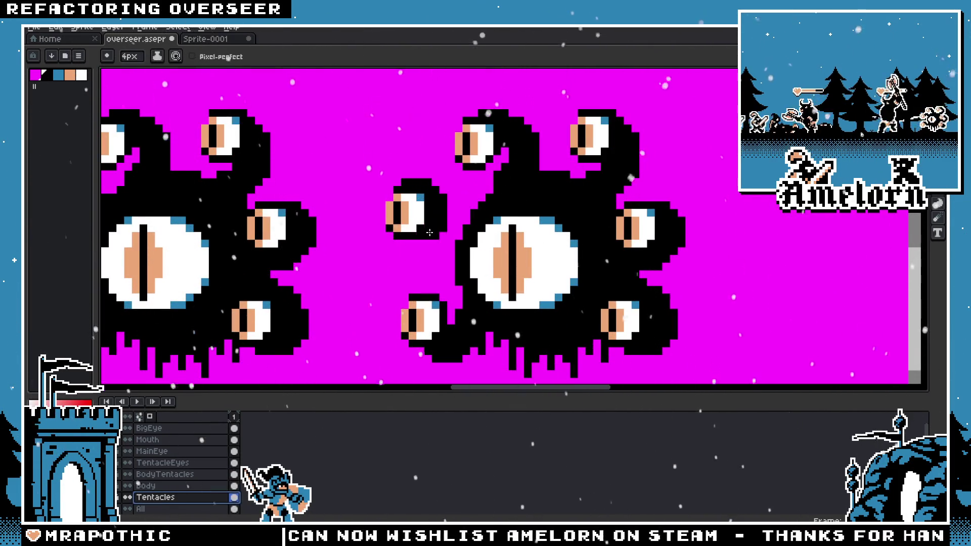
{"action": "scroll", "coordinate": [437, 259], "scroll_direction": "down", "scroll_amount": 1}
{"action": "scroll", "coordinate": [436, 259], "scroll_direction": "down", "scroll_amount": 1}
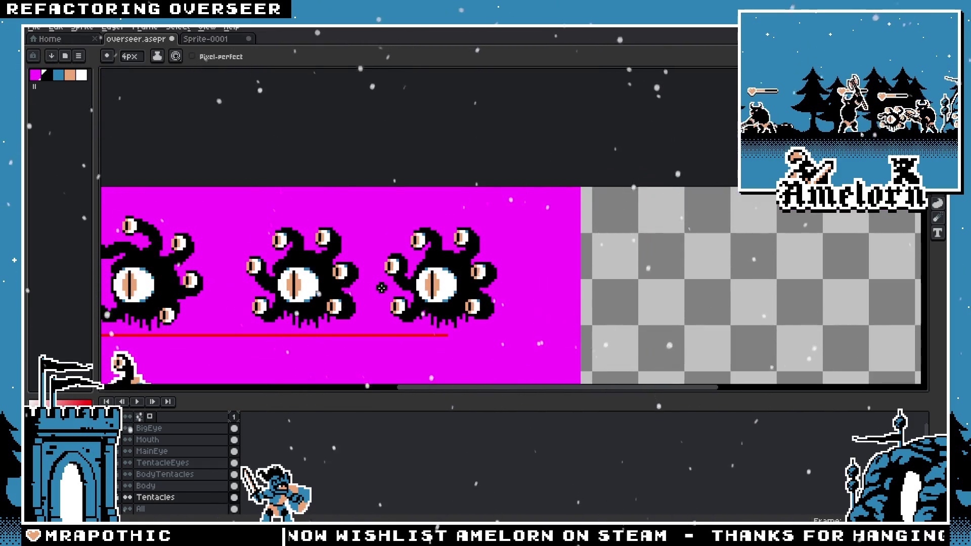
{"action": "scroll", "coordinate": [426, 200], "scroll_direction": "up", "scroll_amount": 3}
Step: Extend the outline, fill black below the eye, clear stray pixels, and thicken the left arm
{"action": "mouse_move", "coordinate": [395, 168]}
{"action": "left_mouse_down"}
{"action": "mouse_move", "coordinate": [416, 167]}
{"action": "mouse_move", "coordinate": [441, 206]}
{"action": "left_mouse_up"}
{"action": "mouse_move", "coordinate": [441, 250]}
{"action": "left_mouse_down"}
{"action": "mouse_move", "coordinate": [445, 298]}
{"action": "mouse_move", "coordinate": [468, 321]}
{"action": "left_mouse_up"}
{"action": "scroll", "coordinate": [453, 301], "scroll_direction": "down", "scroll_amount": 3}
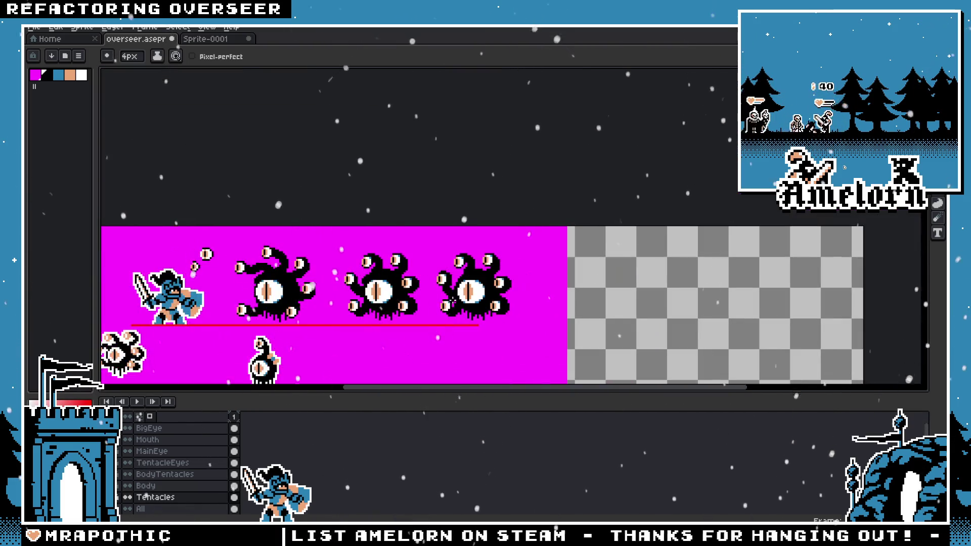
{"action": "scroll", "coordinate": [453, 302], "scroll_direction": "up", "scroll_amount": 3}
{"action": "scroll", "coordinate": [435, 206], "scroll_direction": "down", "scroll_amount": 1}
{"action": "mouse_move", "coordinate": [435, 206]}
{"action": "left_mouse_down"}
{"action": "mouse_move", "coordinate": [427, 203]}
{"action": "mouse_move", "coordinate": [447, 219]}
{"action": "mouse_move", "coordinate": [453, 254]}
{"action": "left_mouse_up"}
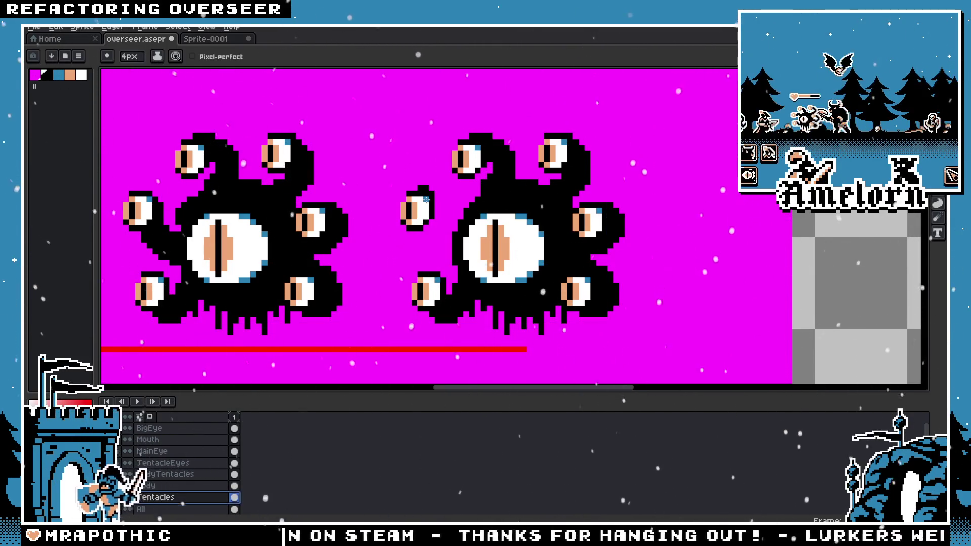
{"action": "left_click_drag", "start_coordinate": [445, 213], "coordinate": [444, 242]}
{"action": "scroll", "coordinate": [444, 243], "scroll_direction": "down", "scroll_amount": 2}
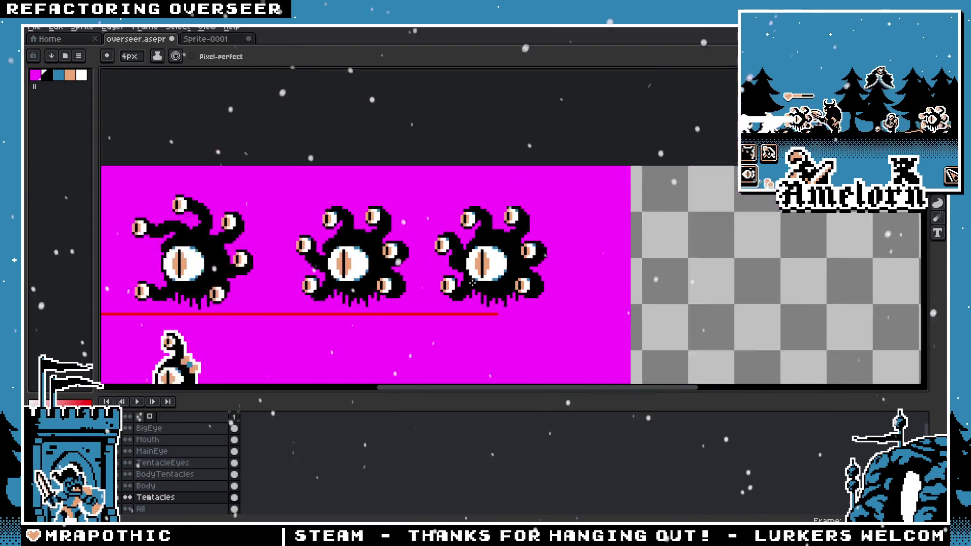
{"action": "scroll", "coordinate": [445, 242], "scroll_direction": "down", "scroll_amount": 1}
Step: Draw a black arm joining the detached tentacle eye to the body, redrawing it once
{"action": "scroll", "coordinate": [491, 273], "scroll_direction": "up", "scroll_amount": 3}
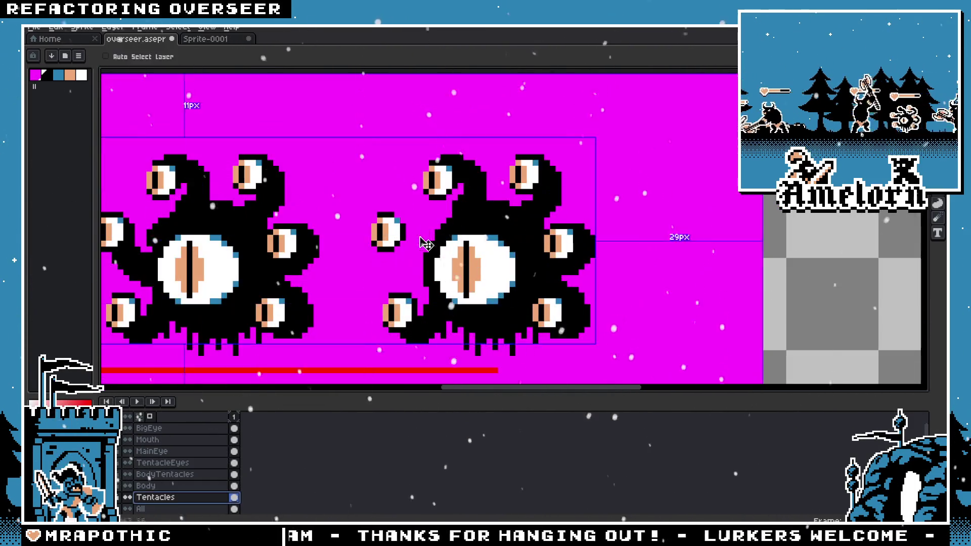
{"action": "left_click_drag", "start_coordinate": [409, 225], "coordinate": [427, 258]}
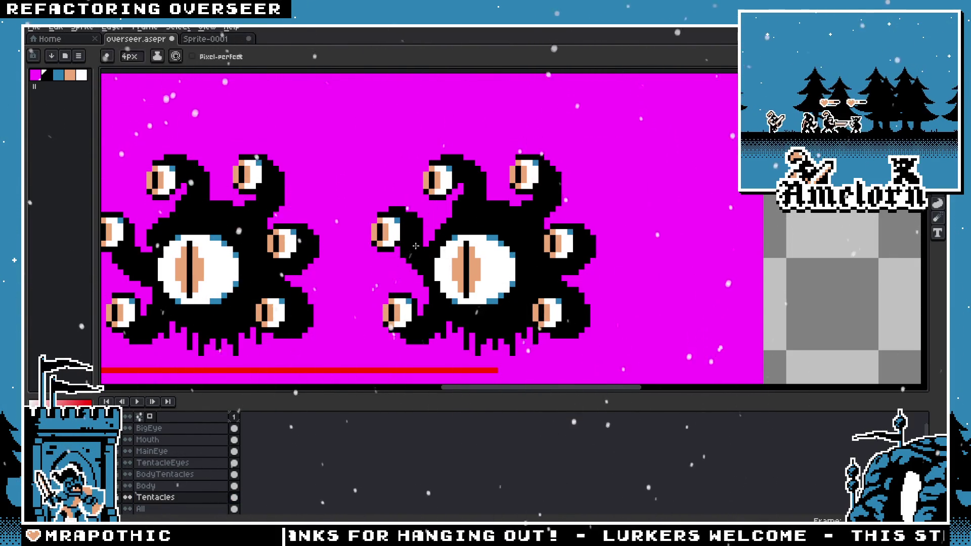
{"action": "key", "text": "ctrl+z"}
{"action": "left_click_drag", "start_coordinate": [416, 255], "coordinate": [399, 218]}
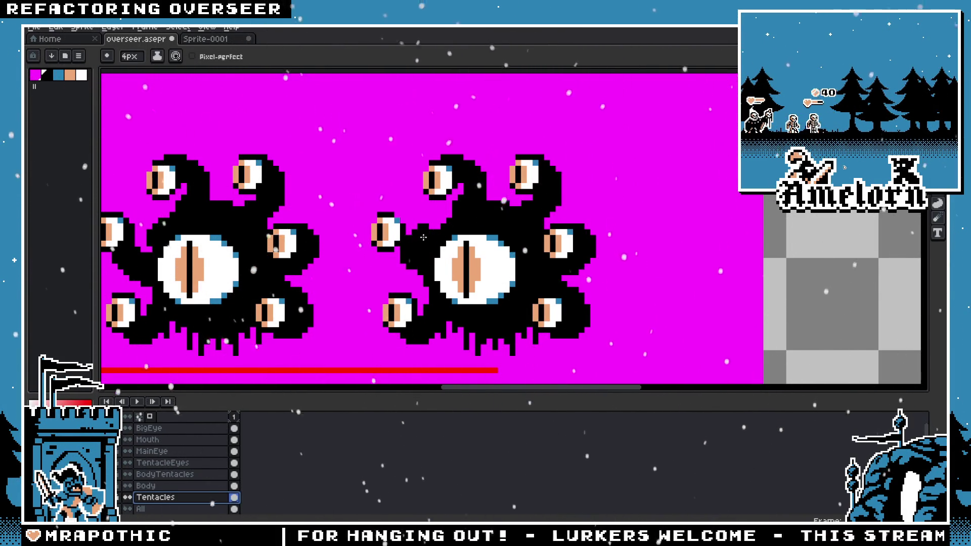
{"action": "scroll", "coordinate": [422, 287], "scroll_direction": "down", "scroll_amount": 2}
{"action": "scroll", "coordinate": [421, 288], "scroll_direction": "up", "scroll_amount": 3}
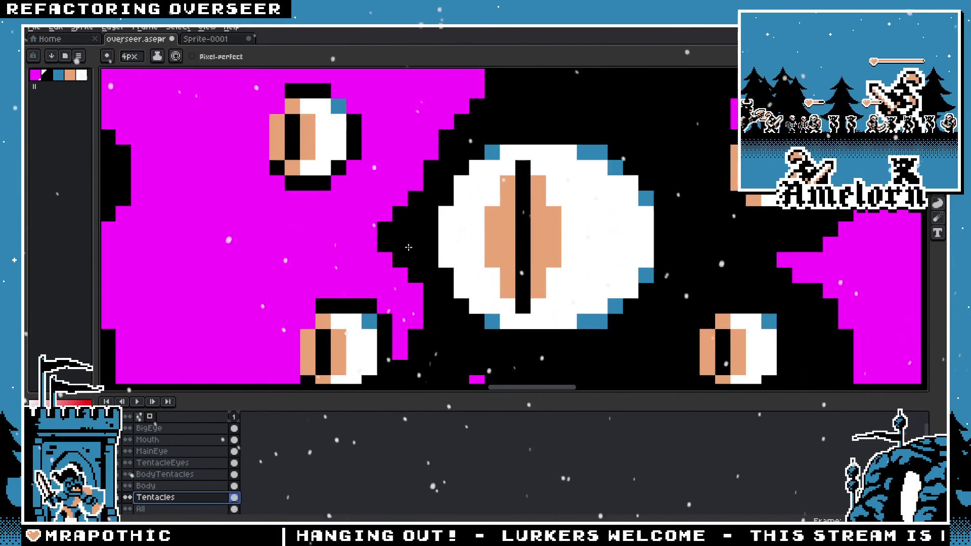
{"action": "scroll", "coordinate": [357, 210], "scroll_direction": "down", "scroll_amount": 1}
{"action": "scroll", "coordinate": [356, 210], "scroll_direction": "down", "scroll_amount": 1}
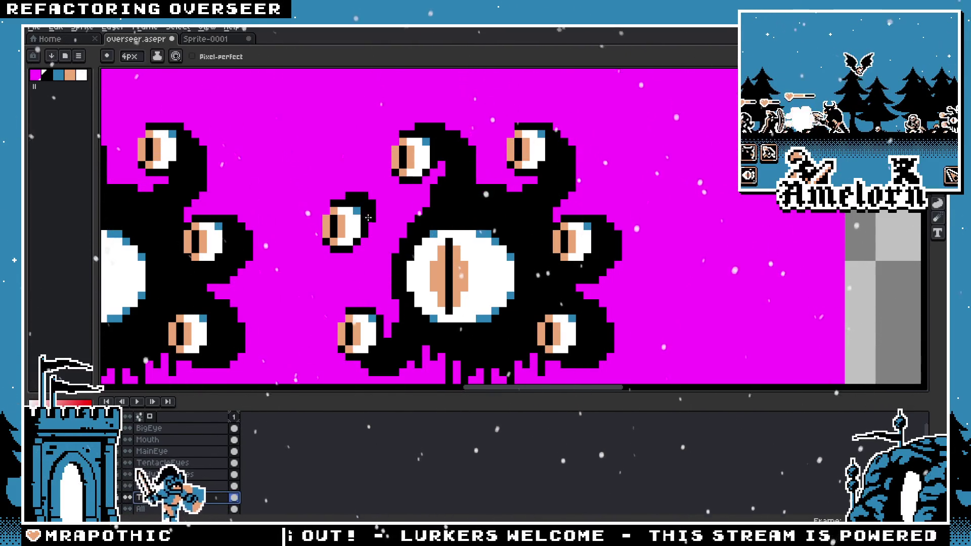
Step: Add a small black blob around the tentacle eye, replacing an oversized first attempt
{"action": "left_click_drag", "start_coordinate": [385, 228], "coordinate": [368, 247]}
{"action": "key", "text": "ctrl+z"}
{"action": "left_click_drag", "start_coordinate": [360, 207], "coordinate": [374, 224]}
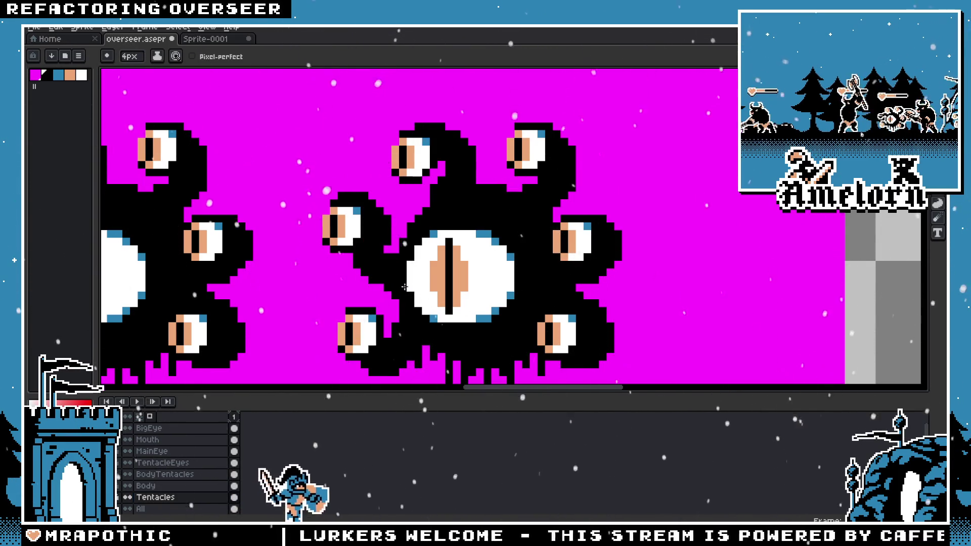
{"action": "scroll", "coordinate": [452, 301], "scroll_direction": "down", "scroll_amount": 2}
{"action": "scroll", "coordinate": [452, 300], "scroll_direction": "up", "scroll_amount": 2}
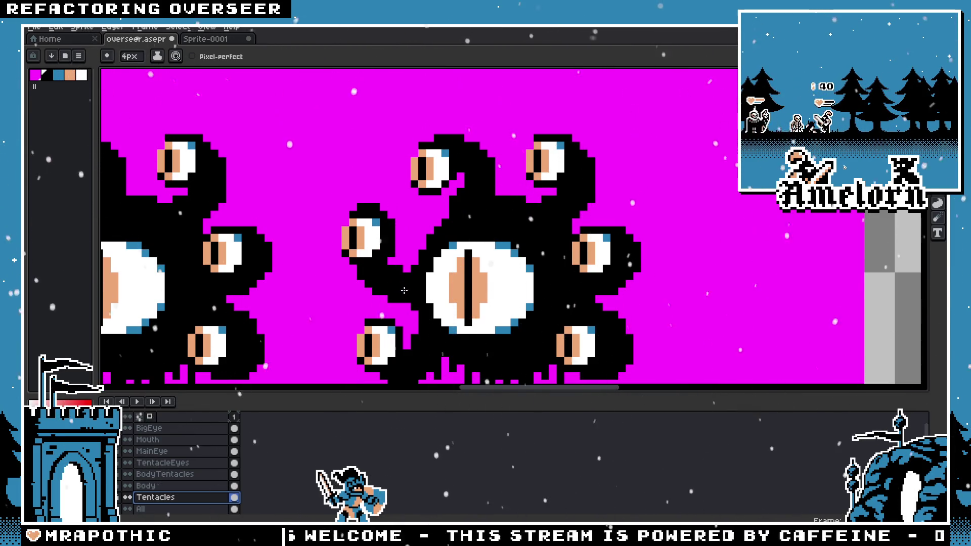
{"action": "scroll", "coordinate": [413, 278], "scroll_direction": "down", "scroll_amount": 1}
{"action": "scroll", "coordinate": [356, 319], "scroll_direction": "down", "scroll_amount": 1}
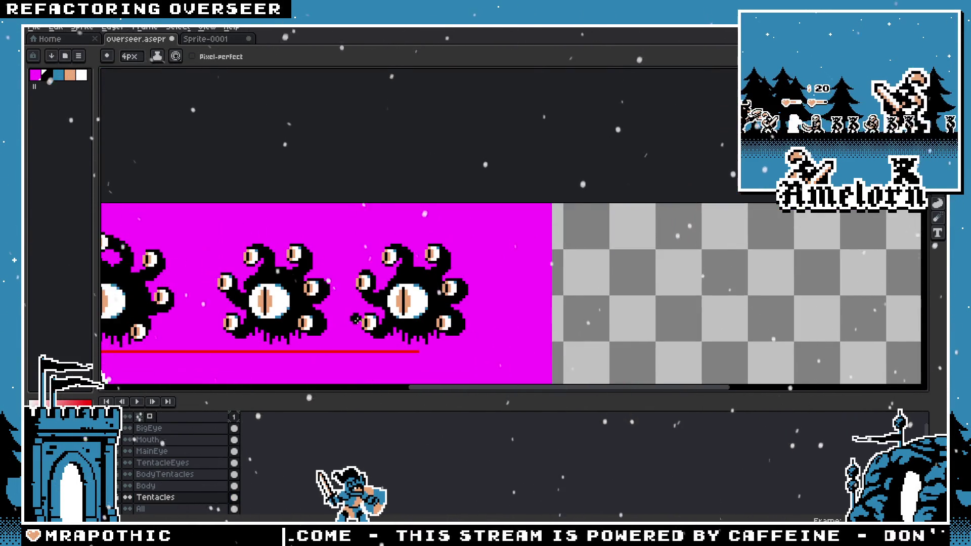
{"action": "scroll", "coordinate": [384, 307], "scroll_direction": "up", "scroll_amount": 2}
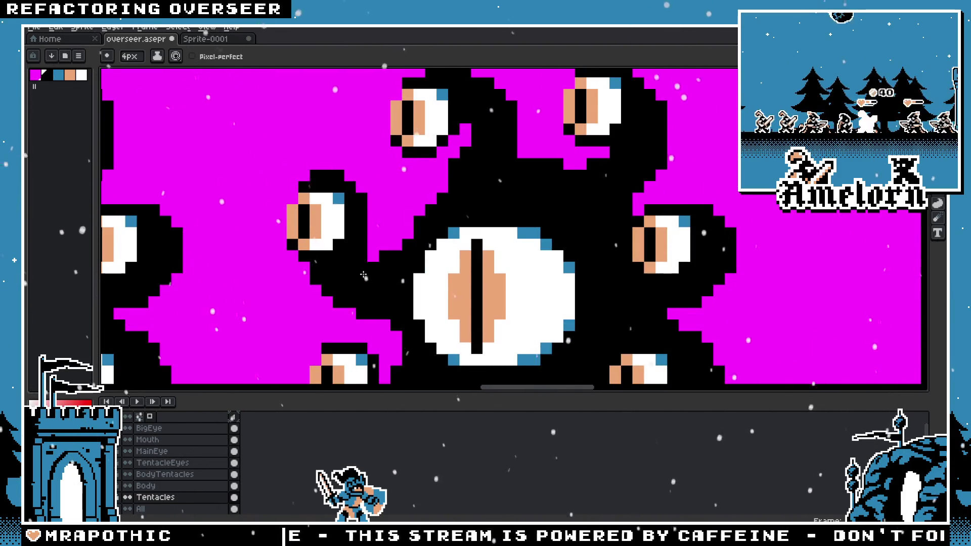
{"action": "scroll", "coordinate": [364, 259], "scroll_direction": "down", "scroll_amount": 2}
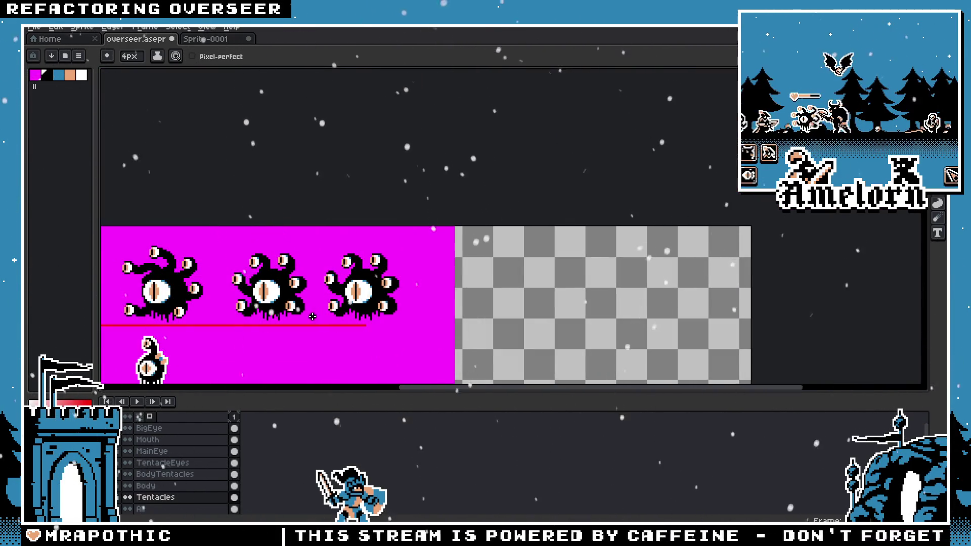
{"action": "scroll", "coordinate": [362, 205], "scroll_direction": "up", "scroll_amount": 2}
Step: With a 1px pencil, paint black pixels linking the tentacle eye down to the body
{"action": "key", "text": "b"}
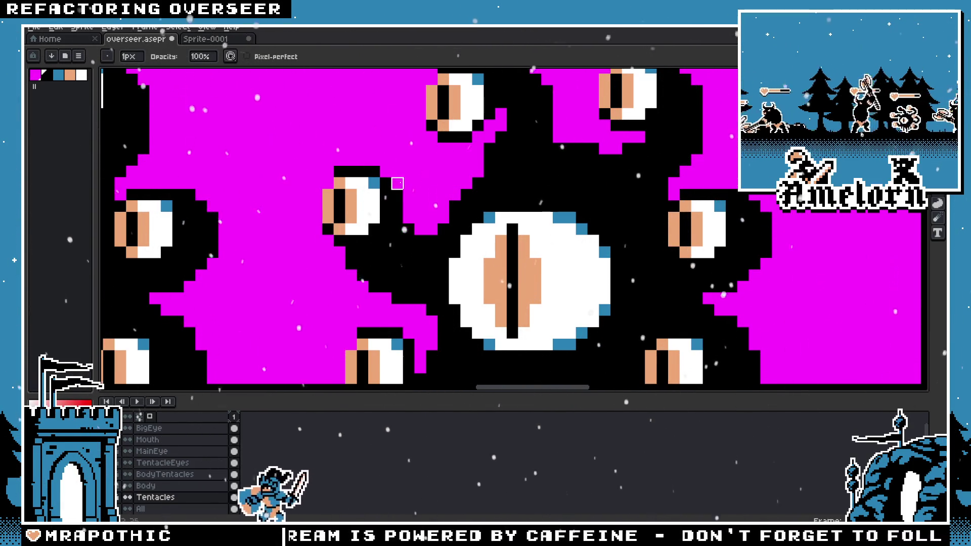
{"action": "scroll", "coordinate": [438, 243], "scroll_direction": "down", "scroll_amount": 3}
{"action": "scroll", "coordinate": [438, 243], "scroll_direction": "up", "scroll_amount": 1}
{"action": "scroll", "coordinate": [438, 242], "scroll_direction": "up", "scroll_amount": 1}
{"action": "key", "text": "v"}
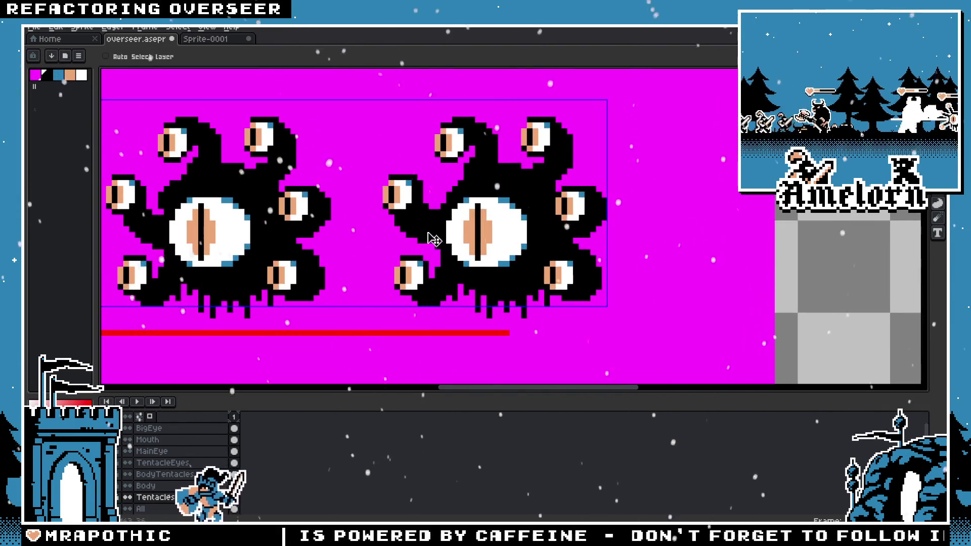
{"action": "key", "text": "b"}
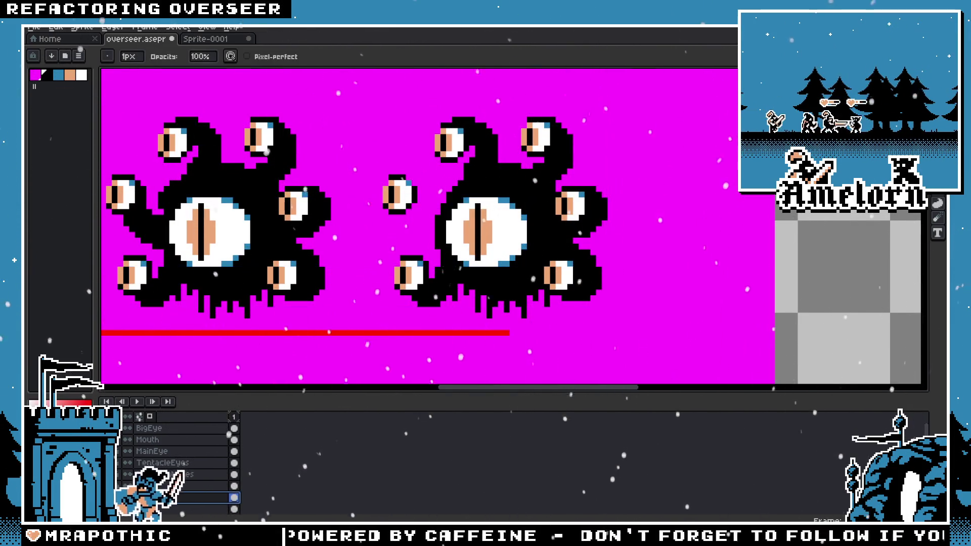
{"action": "scroll", "coordinate": [380, 203], "scroll_direction": "up", "scroll_amount": 2}
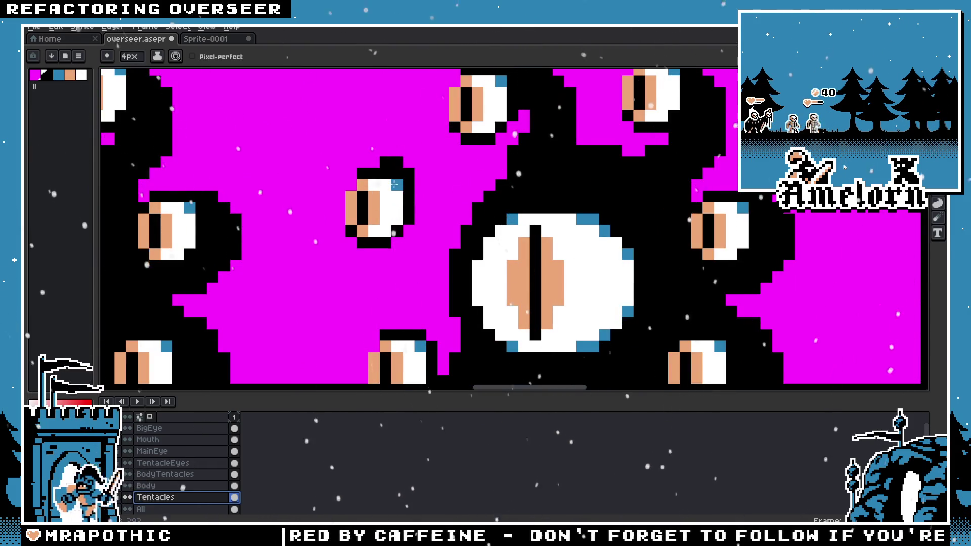
{"action": "left_click_drag", "start_coordinate": [413, 177], "coordinate": [444, 292]}
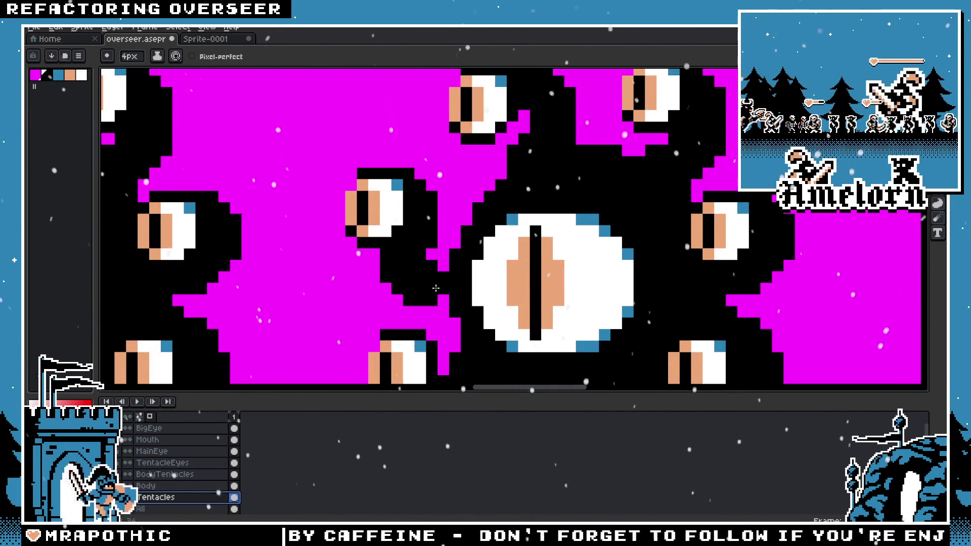
{"action": "scroll", "coordinate": [444, 292], "scroll_direction": "down", "scroll_amount": 3}
{"action": "scroll", "coordinate": [514, 333], "scroll_direction": "up", "scroll_amount": 2}
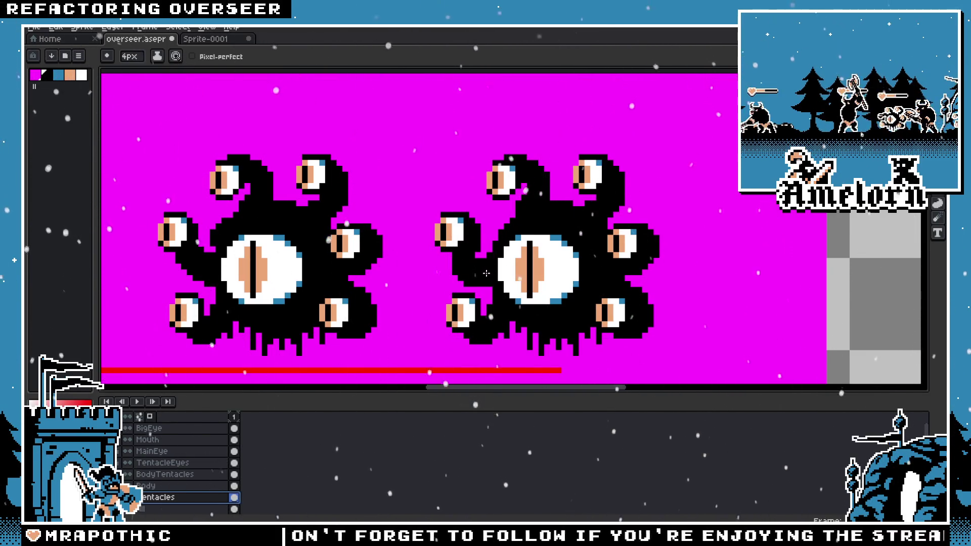
Step: Pan across the sprite sheet to bring the small beholder below the knight into view
{"action": "scroll", "coordinate": [488, 285], "scroll_direction": "up", "scroll_amount": 1}
{"action": "key", "text": "b"}
{"action": "scroll", "coordinate": [455, 281], "scroll_direction": "down", "scroll_amount": 3}
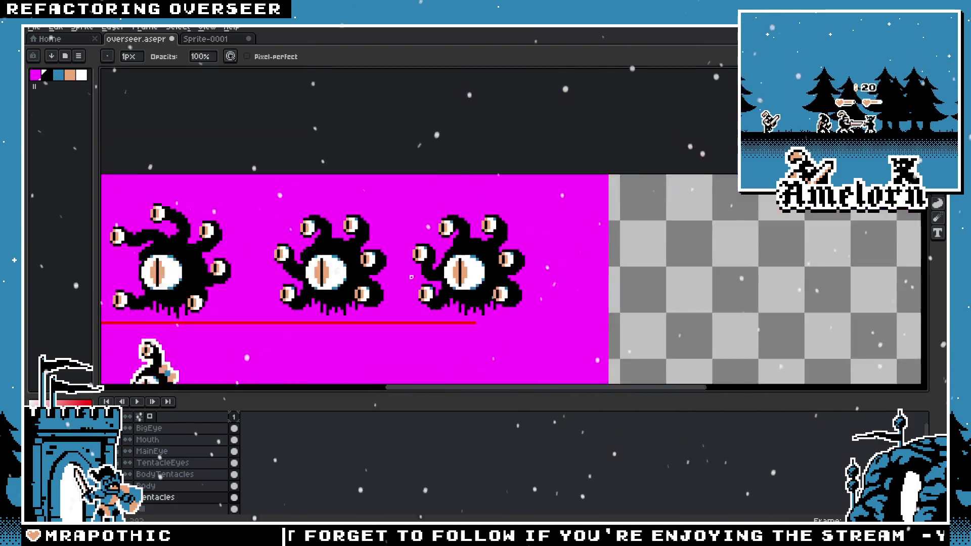
{"action": "scroll", "coordinate": [410, 279], "scroll_direction": "down", "scroll_amount": 1}
{"action": "scroll", "coordinate": [404, 290], "scroll_direction": "up", "scroll_amount": 1}
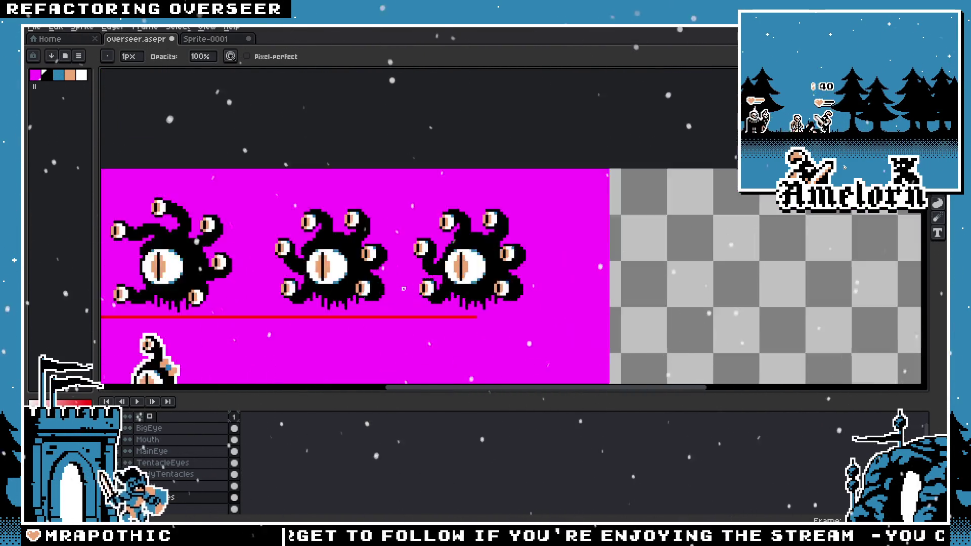
{"action": "scroll", "coordinate": [455, 273], "scroll_direction": "up", "scroll_amount": 2}
{"action": "scroll", "coordinate": [497, 252], "scroll_direction": "up", "scroll_amount": 2}
{"action": "scroll", "coordinate": [498, 252], "scroll_direction": "down", "scroll_amount": 5}
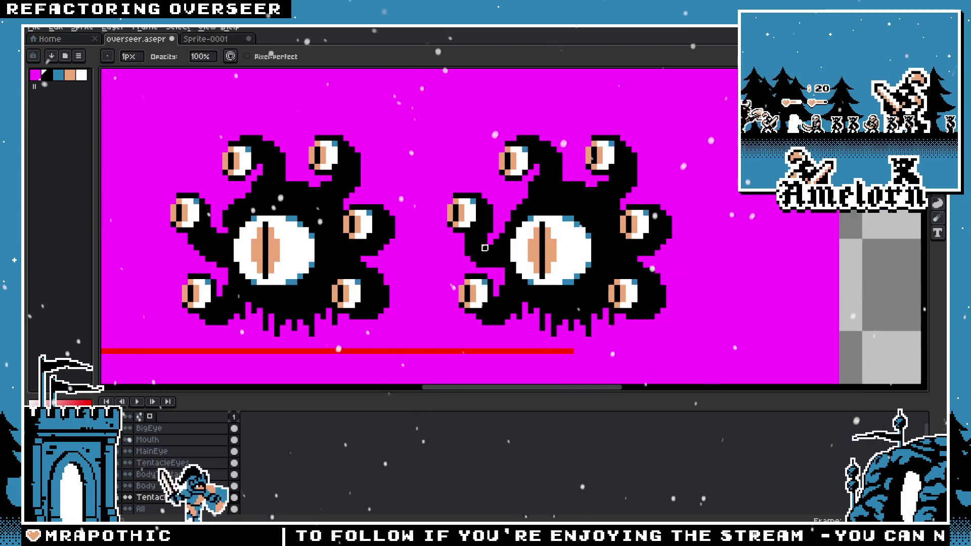
{"action": "key", "text": "h"}
{"action": "left_click_drag", "start_coordinate": [310, 257], "coordinate": [411, 214]}
{"action": "scroll", "coordinate": [410, 213], "scroll_direction": "down", "scroll_amount": 2}
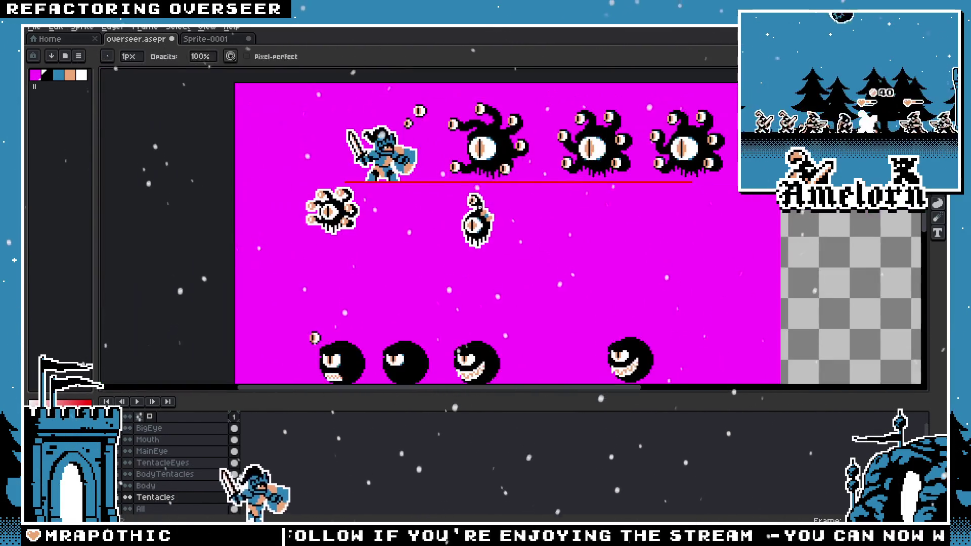
{"action": "scroll", "coordinate": [411, 214], "scroll_direction": "up", "scroll_amount": 1}
Step: On the All layer, marquee the small beholder and drag it toward the right edge
{"action": "key", "text": "m"}
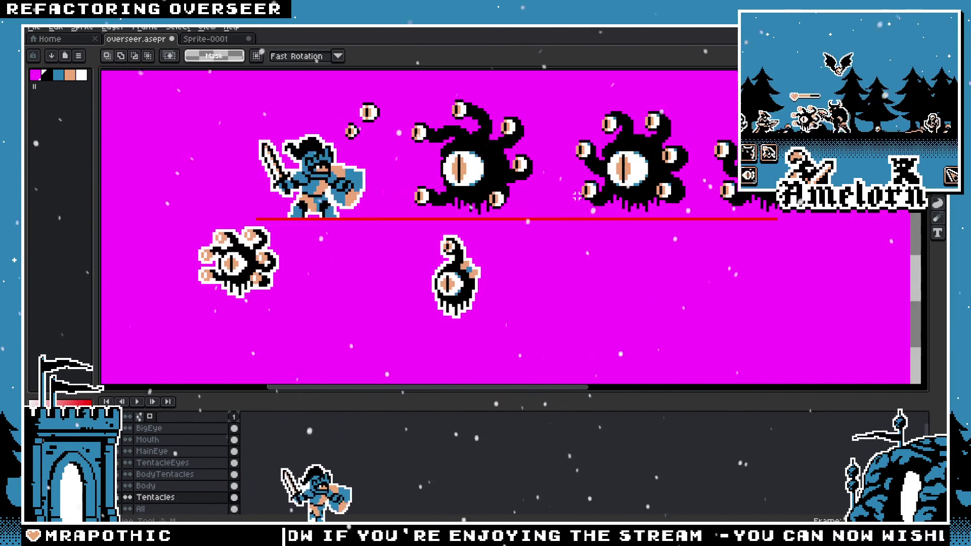
{"action": "scroll", "coordinate": [389, 330], "scroll_direction": "up", "scroll_amount": 1}
{"action": "key", "text": "alt+Down"}
{"action": "left_click_drag", "start_coordinate": [389, 321], "coordinate": [273, 229]}
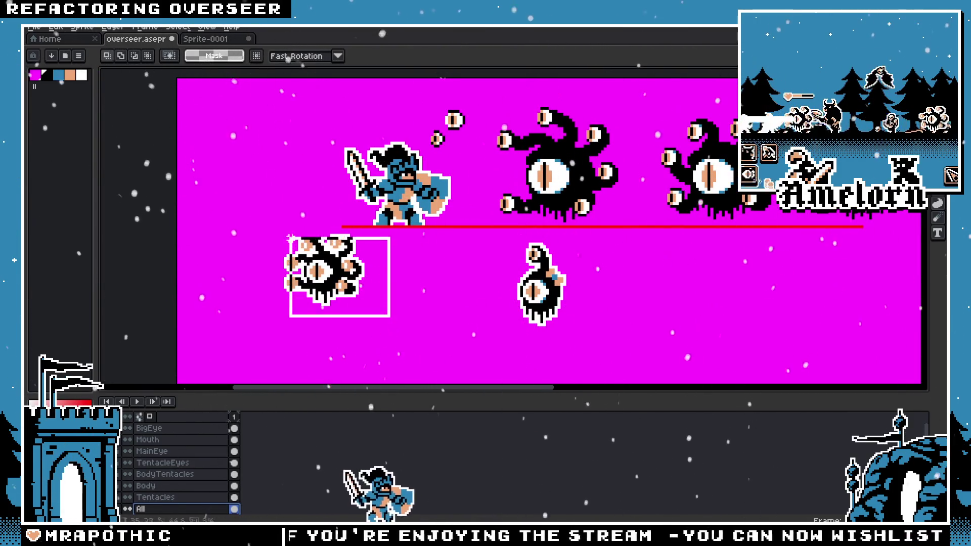
{"action": "mouse_move", "coordinate": [328, 276]}
{"action": "left_mouse_down"}
{"action": "mouse_move", "coordinate": [537, 275]}
{"action": "mouse_move", "coordinate": [318, 309]}
{"action": "left_mouse_up"}
{"action": "key", "text": "Escape"}
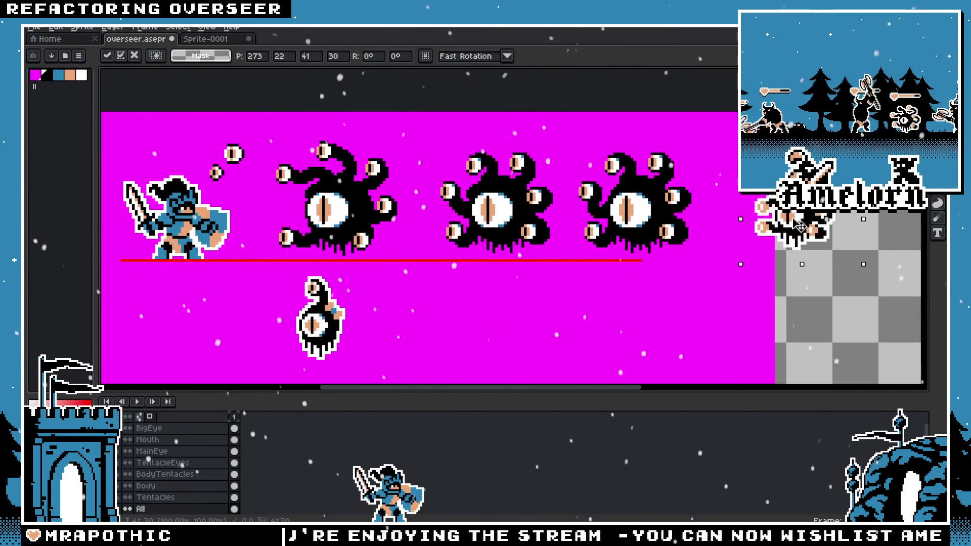
Step: On the Tentacles layer, select and delete the tentacle pixels beside the small eye
{"action": "key", "text": "h"}
{"action": "scroll", "coordinate": [600, 274], "scroll_direction": "up", "scroll_amount": 2}
{"action": "key", "text": "m"}
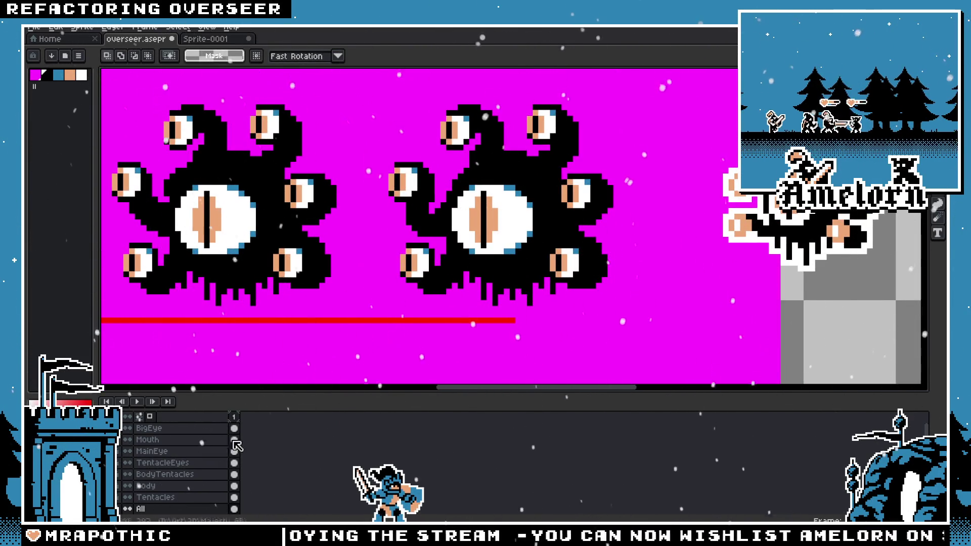
{"action": "left_click", "coordinate": [177, 497]}
{"action": "scroll", "coordinate": [374, 205], "scroll_direction": "up", "scroll_amount": 1}
{"action": "left_click_drag", "start_coordinate": [391, 158], "coordinate": [478, 245]}
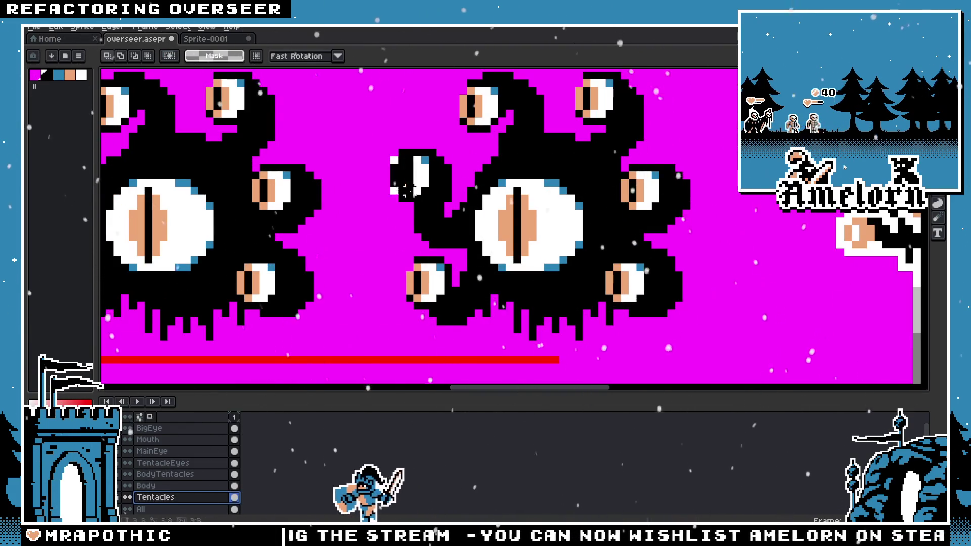
{"action": "key", "text": "Delete"}
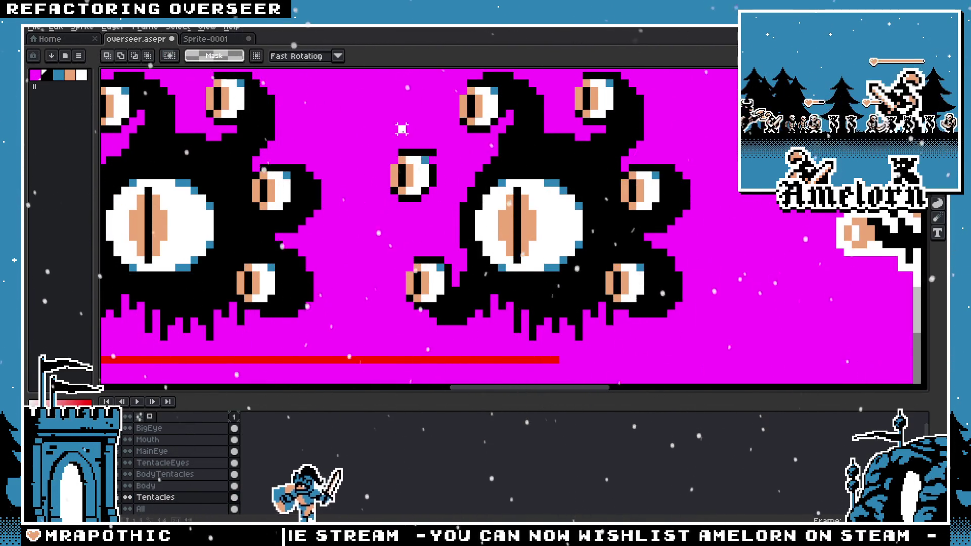
Step: Undo the black dabs and the tentacle stroke that bridged the small eye to the body
{"action": "key", "text": "b"}
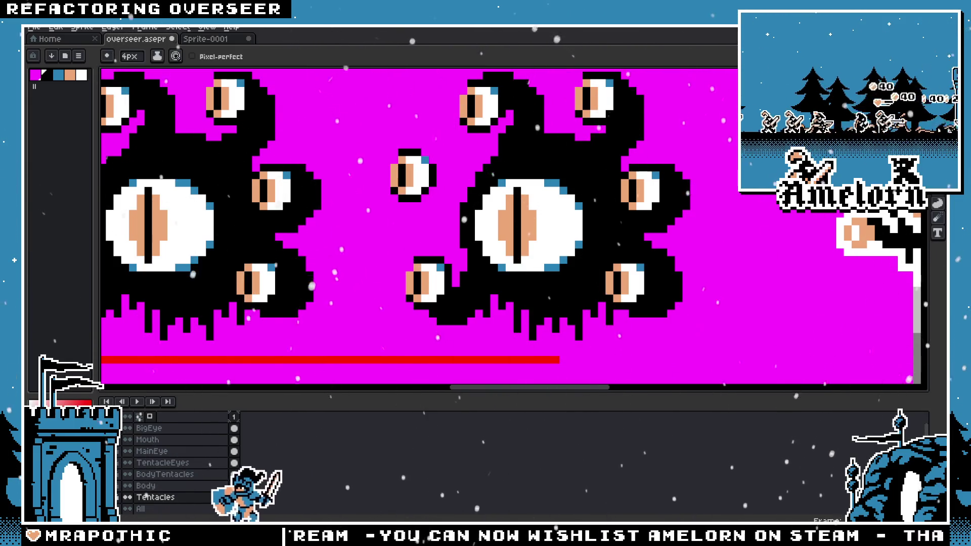
{"action": "left_click", "coordinate": [437, 235]}
{"action": "key", "text": "ctrl+z"}
{"action": "left_click", "coordinate": [438, 164]}
{"action": "key", "text": "ctrl+z"}
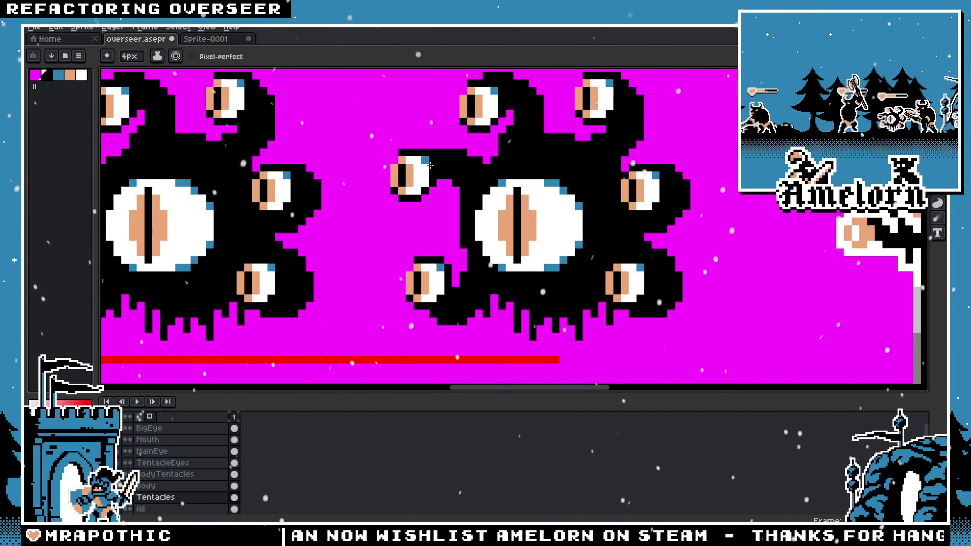
{"action": "key", "text": "ctrl+z"}
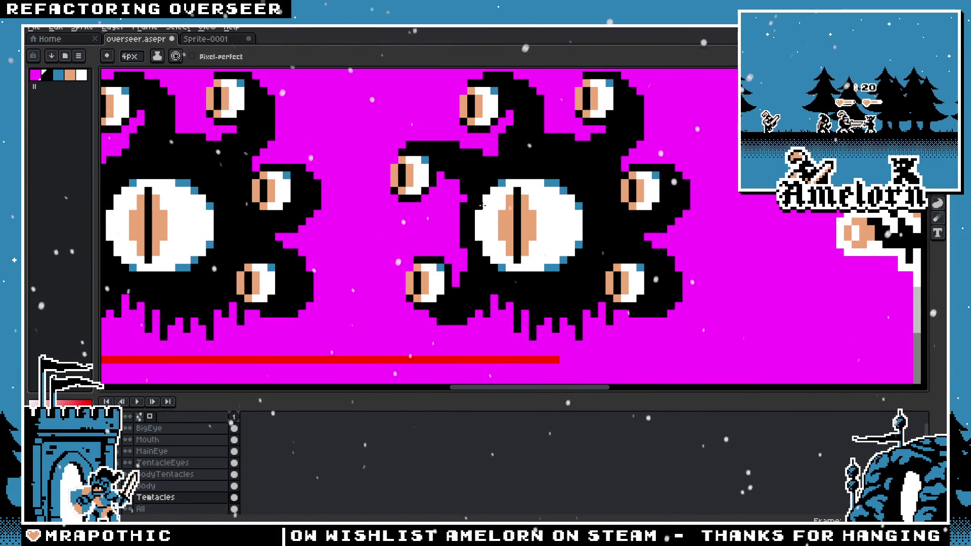
{"action": "key", "text": "ctrl+z"}
{"action": "scroll", "coordinate": [418, 161], "scroll_direction": "down", "scroll_amount": 4}
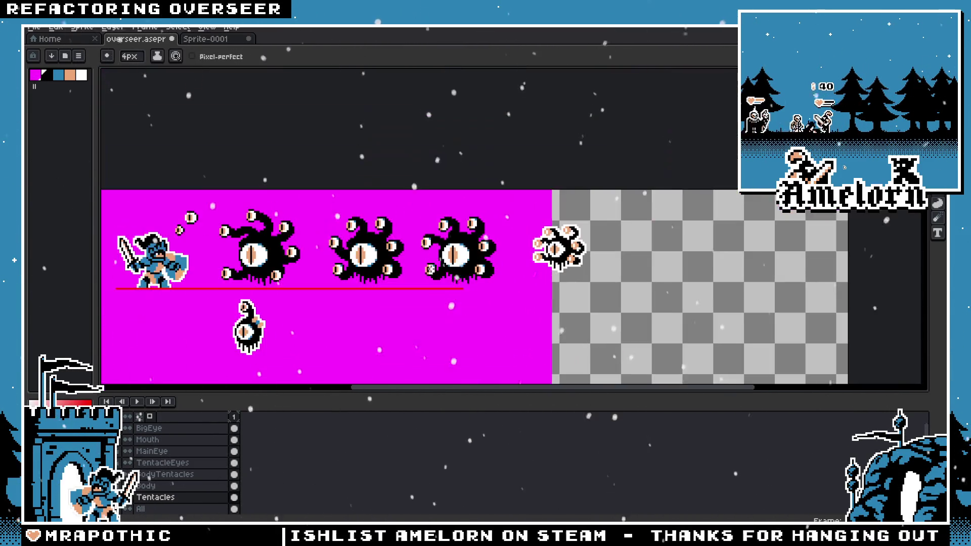
Step: Erase the upper-left eye's old tentacle arm and the stray black pixels around it
{"action": "scroll", "coordinate": [427, 263], "scroll_direction": "up", "scroll_amount": 2}
{"action": "scroll", "coordinate": [425, 253], "scroll_direction": "up", "scroll_amount": 2}
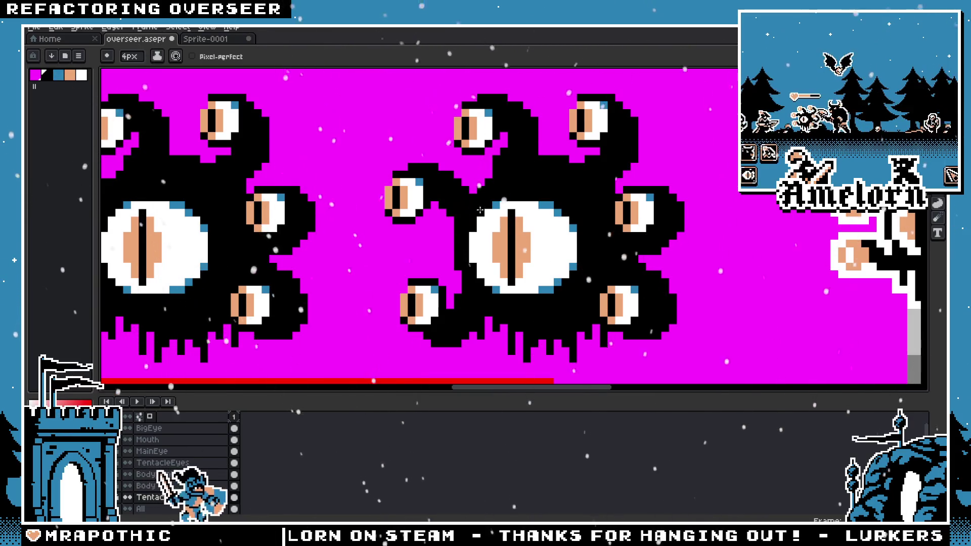
{"action": "scroll", "coordinate": [561, 298], "scroll_direction": "down", "scroll_amount": 3}
{"action": "scroll", "coordinate": [565, 303], "scroll_direction": "up", "scroll_amount": 3}
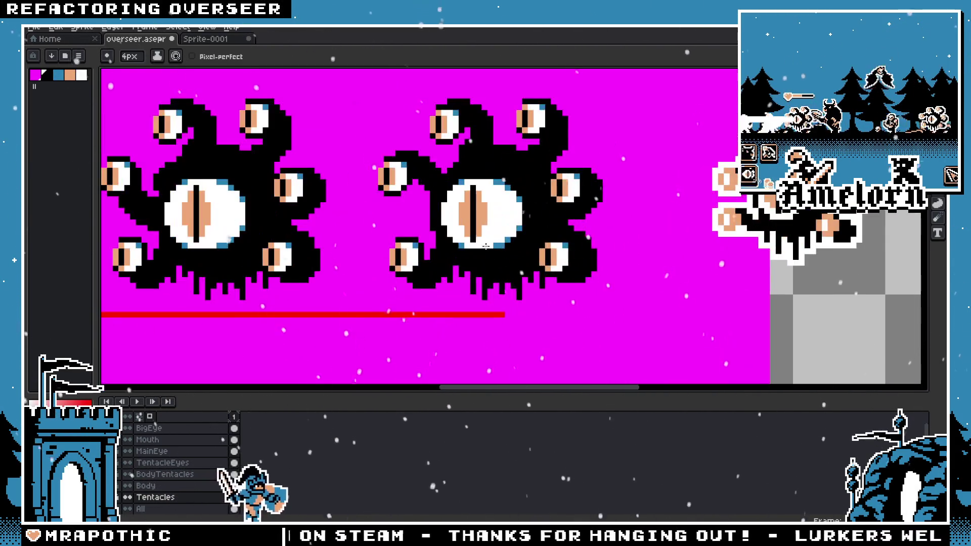
{"action": "left_click_drag", "start_coordinate": [469, 223], "coordinate": [406, 178]}
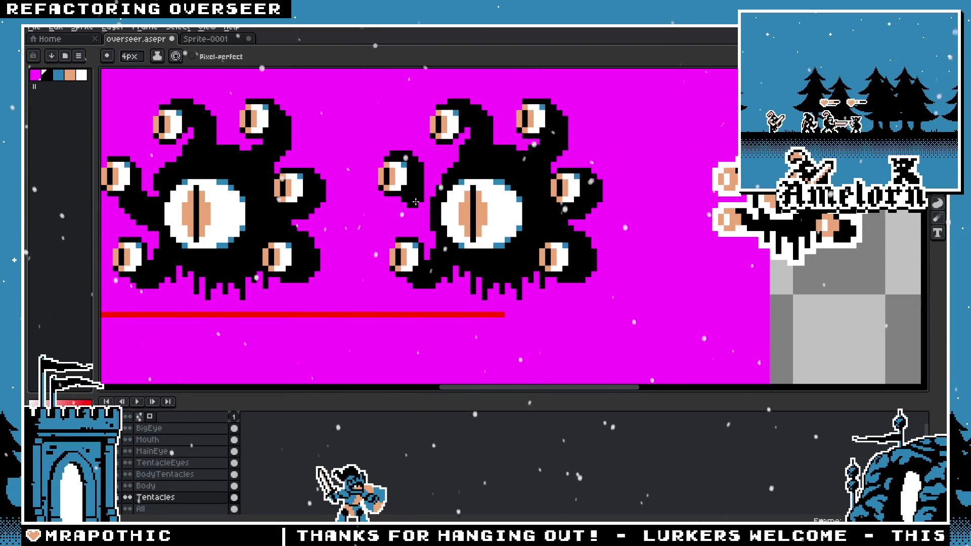
{"action": "left_click_drag", "start_coordinate": [424, 210], "coordinate": [402, 173]}
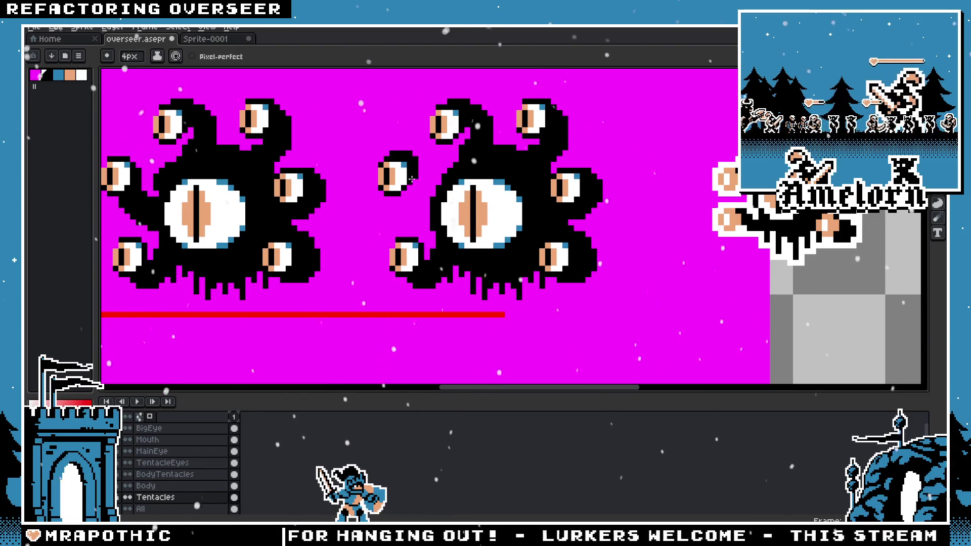
{"action": "left_click_drag", "start_coordinate": [409, 197], "coordinate": [400, 166]}
Step: Draw a new black tentacle from the small eye down to the big eye
{"action": "key", "text": "z"}
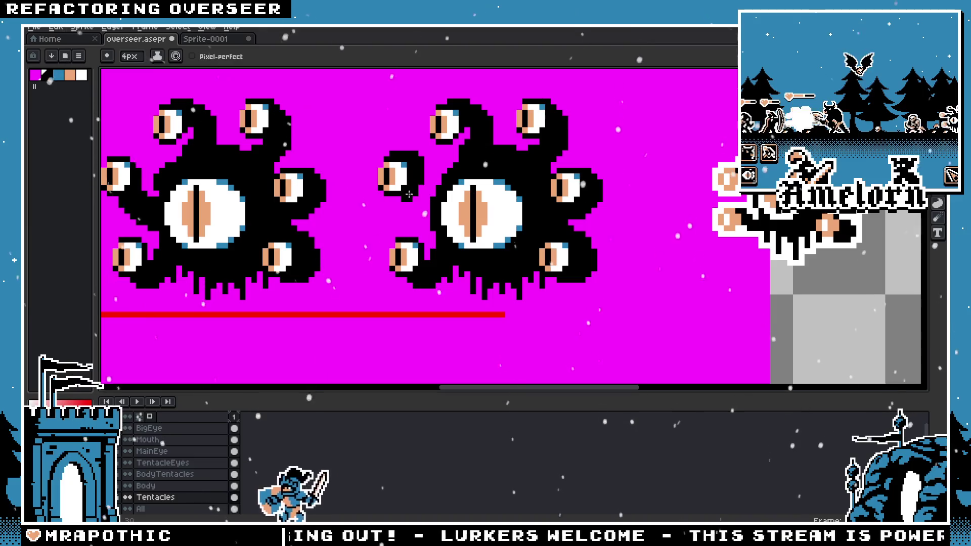
{"action": "scroll", "coordinate": [445, 172], "scroll_direction": "down", "scroll_amount": 2}
{"action": "scroll", "coordinate": [469, 147], "scroll_direction": "up", "scroll_amount": 4}
{"action": "left_click_drag", "start_coordinate": [468, 147], "coordinate": [515, 232]}
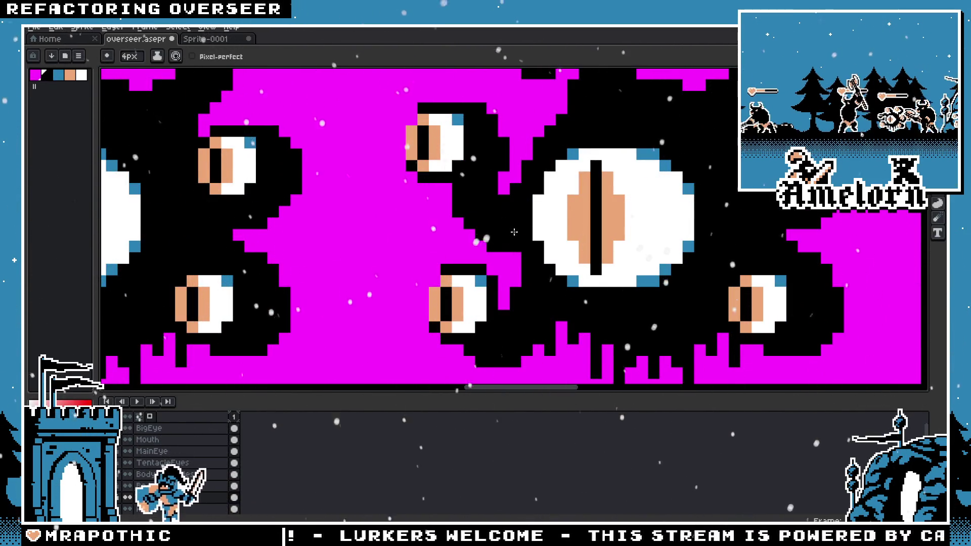
{"action": "scroll", "coordinate": [515, 232], "scroll_direction": "down", "scroll_amount": 4}
{"action": "scroll", "coordinate": [541, 266], "scroll_direction": "up", "scroll_amount": 3}
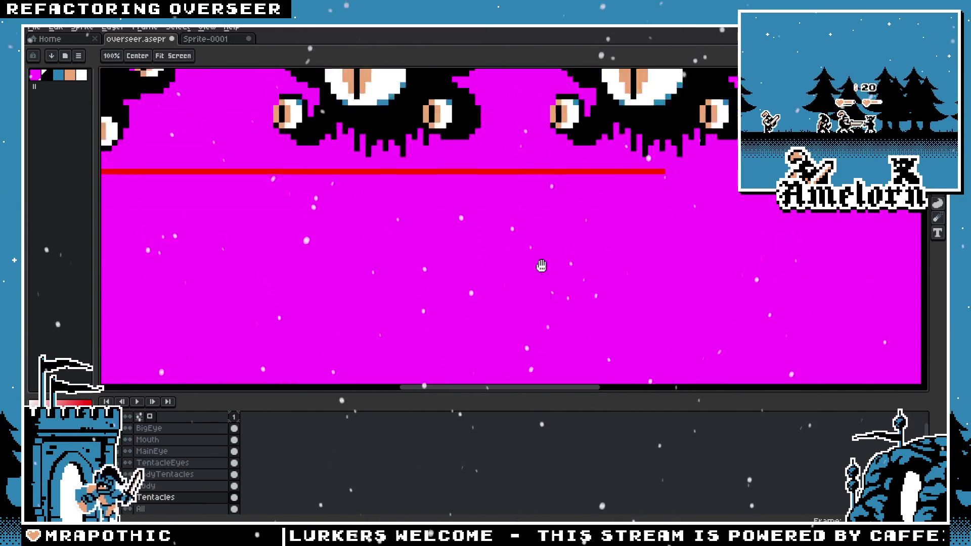
{"action": "scroll", "coordinate": [541, 265], "scroll_direction": "down", "scroll_amount": 2}
{"action": "scroll", "coordinate": [542, 265], "scroll_direction": "down", "scroll_amount": 1}
{"action": "scroll", "coordinate": [542, 266], "scroll_direction": "down", "scroll_amount": 1}
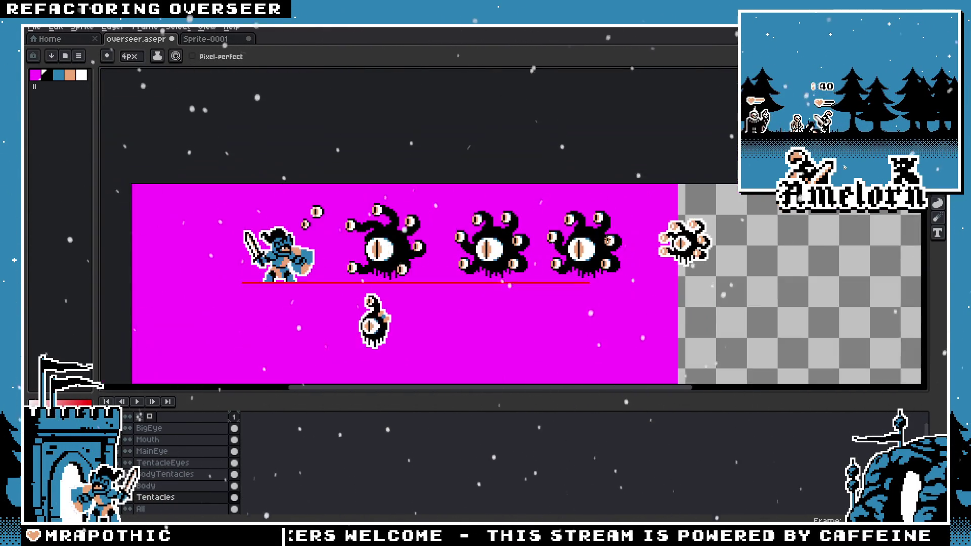
{"action": "scroll", "coordinate": [599, 237], "scroll_direction": "up", "scroll_amount": 2}
{"action": "scroll", "coordinate": [510, 225], "scroll_direction": "up", "scroll_amount": 2}
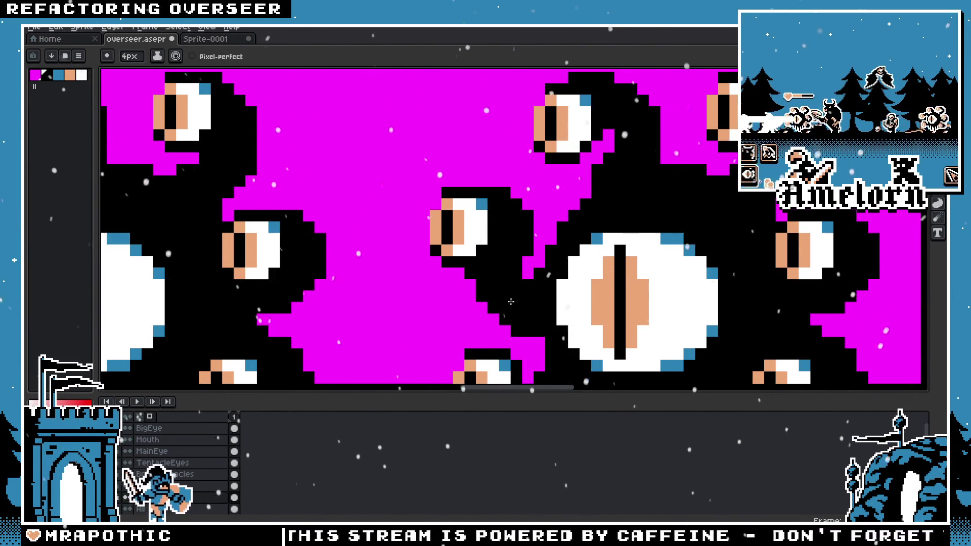
Step: Trim the new tentacle's edge near the big eye with single magenta pixels
{"action": "scroll", "coordinate": [511, 302], "scroll_direction": "down", "scroll_amount": 3}
{"action": "scroll", "coordinate": [511, 231], "scroll_direction": "up", "scroll_amount": 3}
{"action": "key", "text": "b"}
{"action": "left_click_drag", "start_coordinate": [511, 231], "coordinate": [500, 219]}
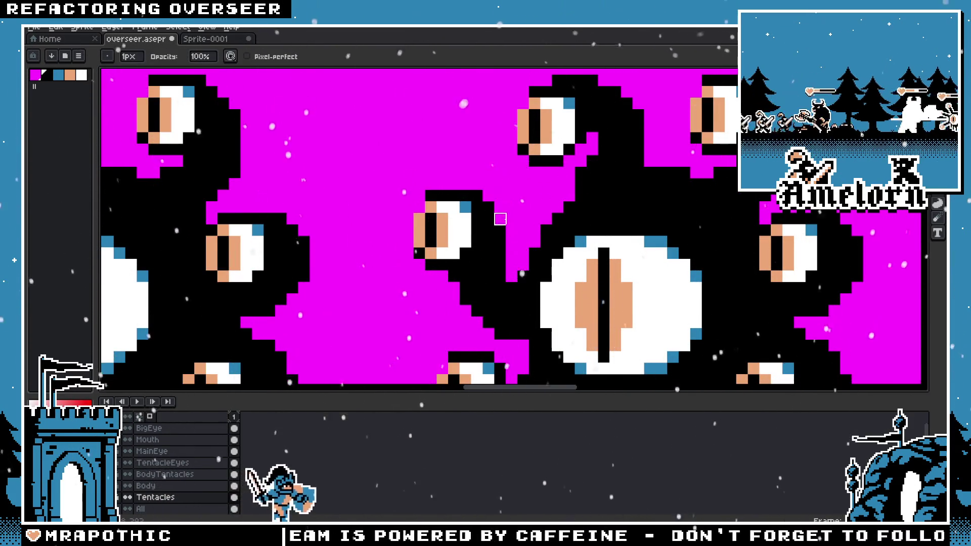
{"action": "scroll", "coordinate": [500, 219], "scroll_direction": "down", "scroll_amount": 2}
{"action": "scroll", "coordinate": [500, 219], "scroll_direction": "down", "scroll_amount": 1}
{"action": "scroll", "coordinate": [452, 233], "scroll_direction": "up", "scroll_amount": 3}
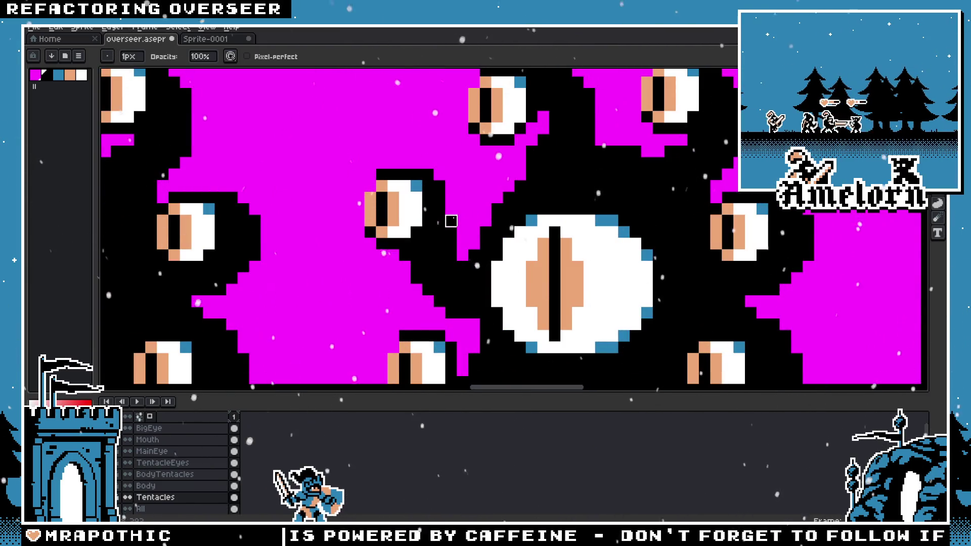
{"action": "scroll", "coordinate": [451, 221], "scroll_direction": "down", "scroll_amount": 2}
{"action": "scroll", "coordinate": [451, 221], "scroll_direction": "down", "scroll_amount": 1}
{"action": "scroll", "coordinate": [381, 264], "scroll_direction": "up", "scroll_amount": 2}
{"action": "scroll", "coordinate": [392, 196], "scroll_direction": "up", "scroll_amount": 1}
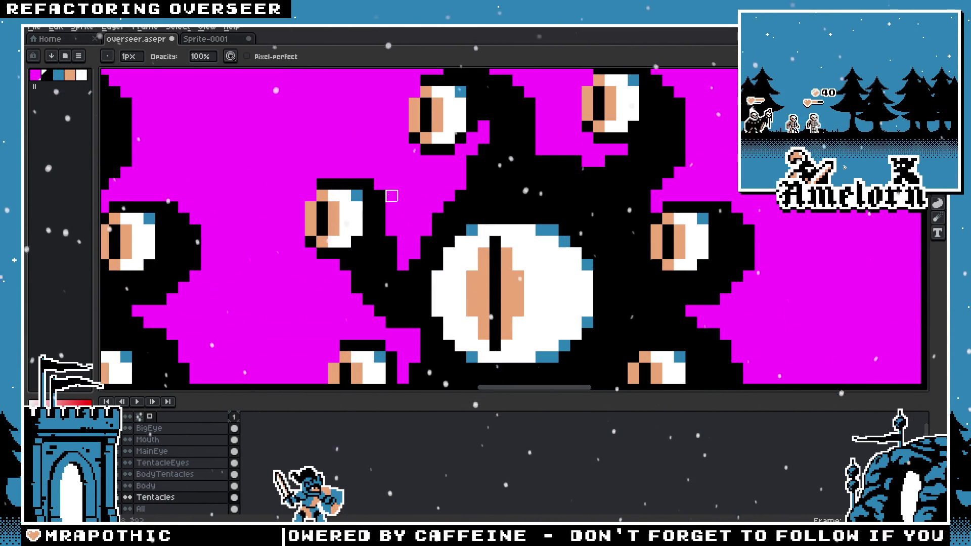
{"action": "scroll", "coordinate": [391, 231], "scroll_direction": "down", "scroll_amount": 1}
{"action": "scroll", "coordinate": [365, 232], "scroll_direction": "up", "scroll_amount": 1}
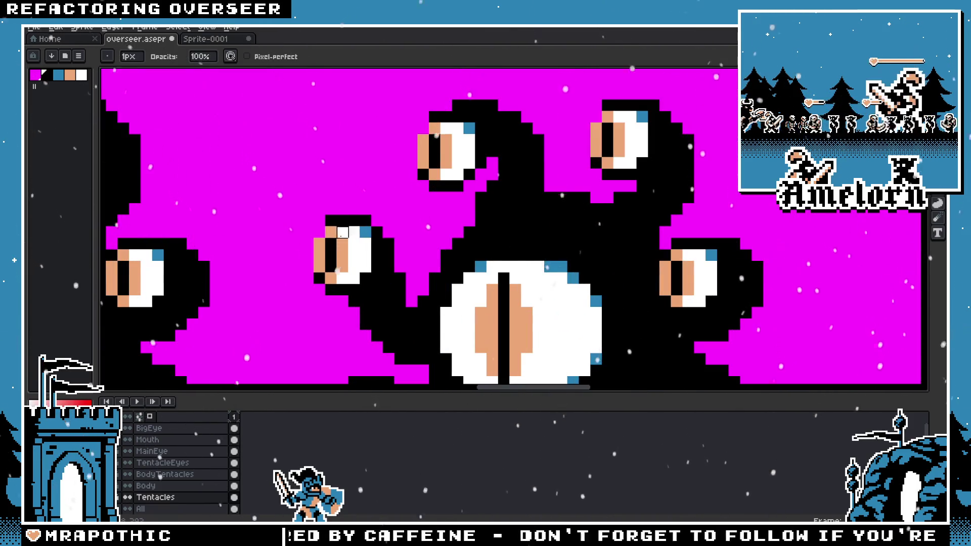
{"action": "scroll", "coordinate": [343, 232], "scroll_direction": "down", "scroll_amount": 2}
{"action": "scroll", "coordinate": [335, 276], "scroll_direction": "up", "scroll_amount": 3}
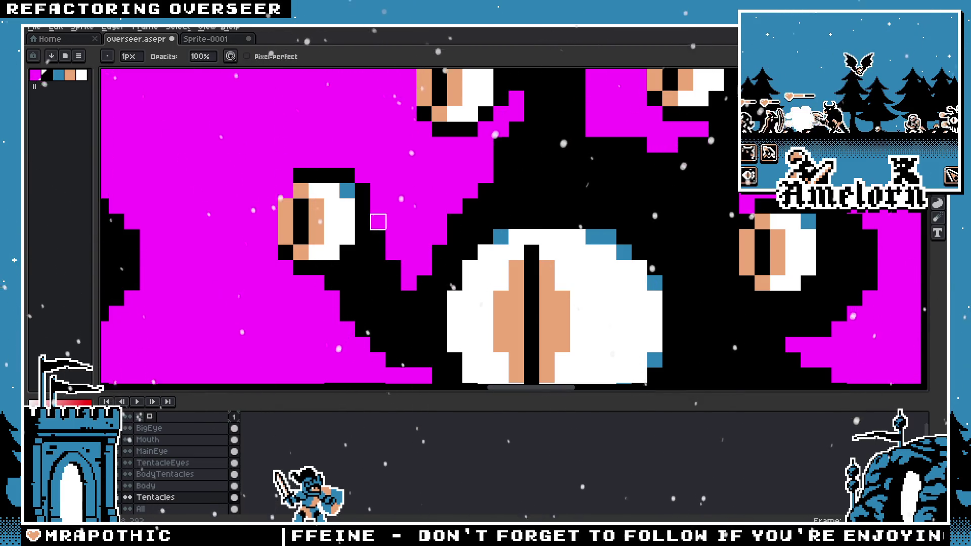
Step: Shrink the eraser to 1px and inspect the tentacle pixels before returning to the pencil
{"action": "key", "text": "e"}
{"action": "key", "text": "minus"}
{"action": "key", "text": "minus"}
{"action": "key", "text": "minus"}
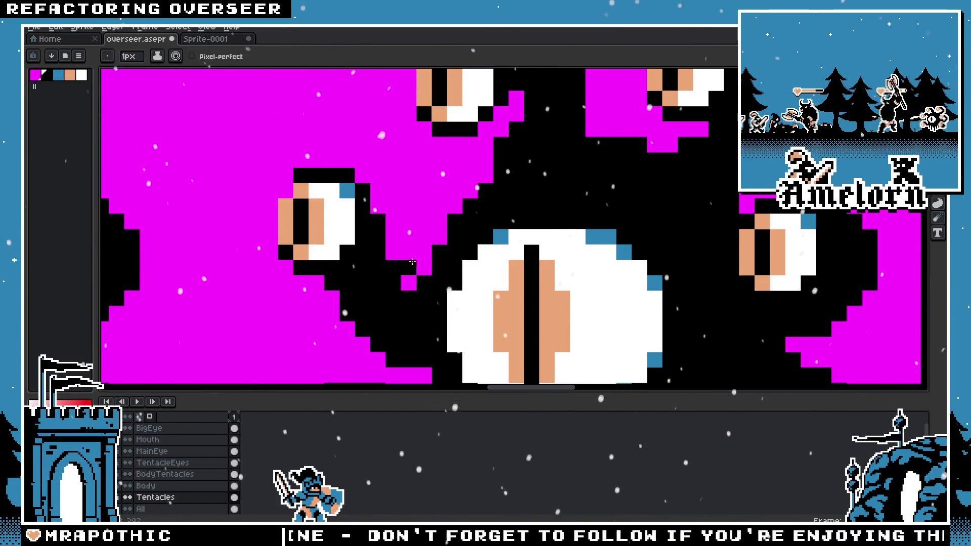
{"action": "scroll", "coordinate": [432, 306], "scroll_direction": "down", "scroll_amount": 3}
{"action": "scroll", "coordinate": [431, 306], "scroll_direction": "down", "scroll_amount": 1}
{"action": "scroll", "coordinate": [422, 273], "scroll_direction": "up", "scroll_amount": 2}
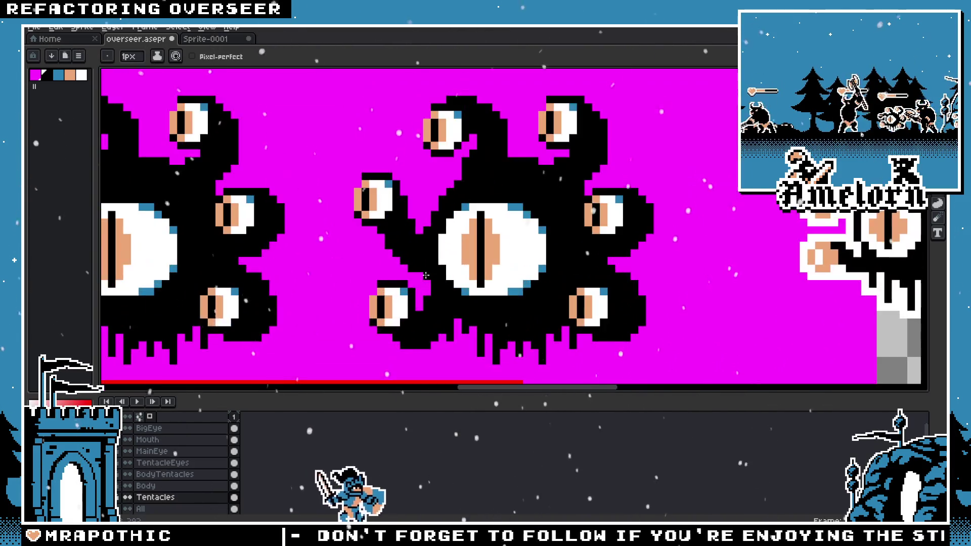
{"action": "scroll", "coordinate": [422, 273], "scroll_direction": "up", "scroll_amount": 2}
{"action": "key", "text": "b"}
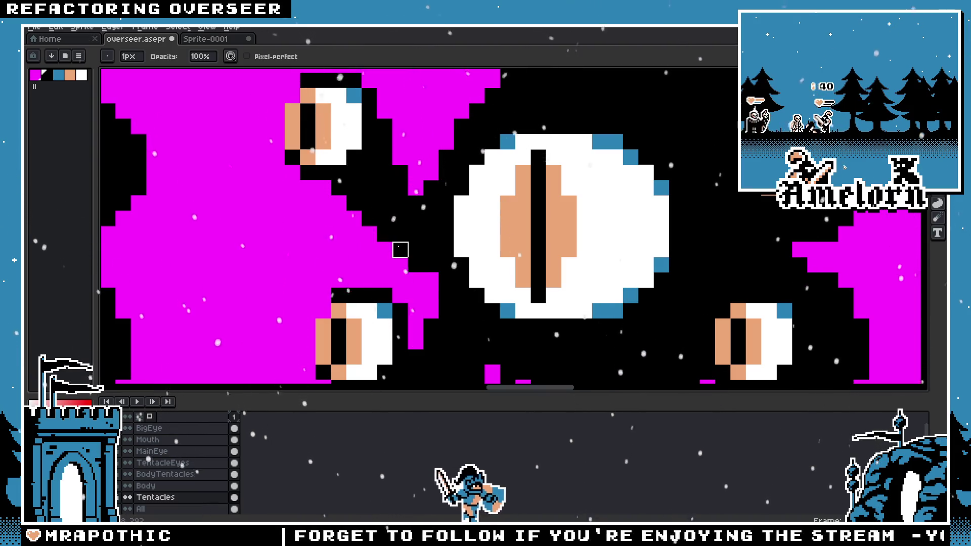
{"action": "key", "text": "v"}
{"action": "key", "text": "b"}
{"action": "scroll", "coordinate": [473, 266], "scroll_direction": "down", "scroll_amount": 2}
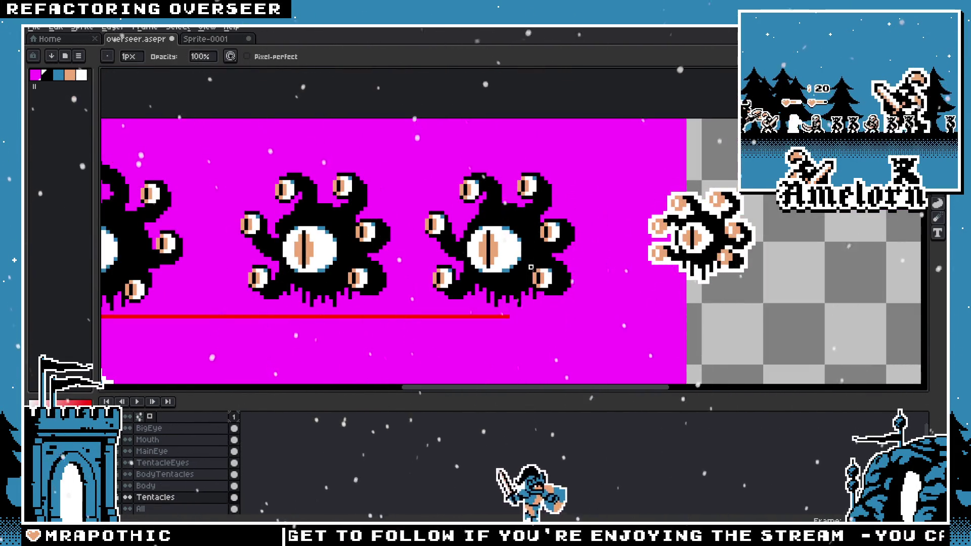
{"action": "scroll", "coordinate": [472, 267], "scroll_direction": "down", "scroll_amount": 2}
{"action": "scroll", "coordinate": [528, 268], "scroll_direction": "up", "scroll_amount": 3}
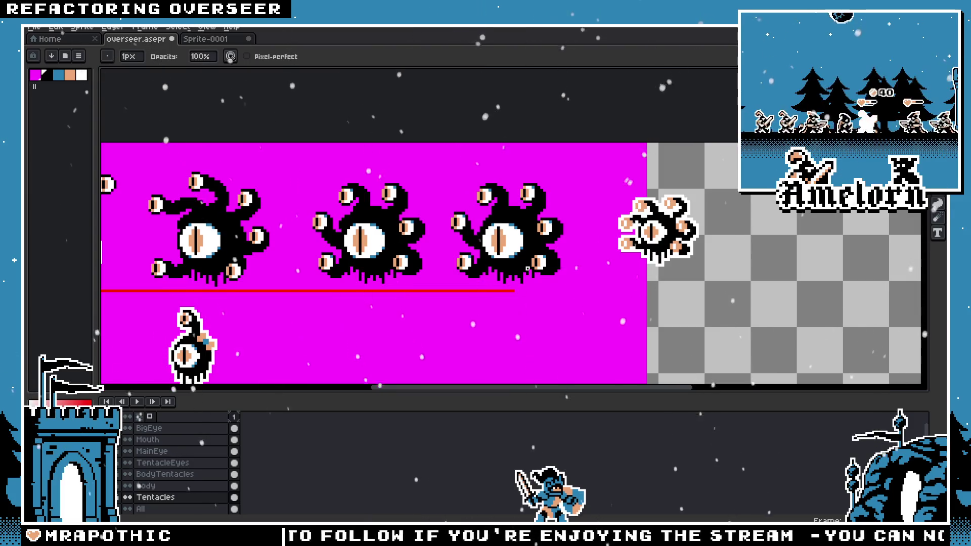
Step: Try a tentacle stroke joining the small eye to the body, then undo it
{"action": "key", "text": "v"}
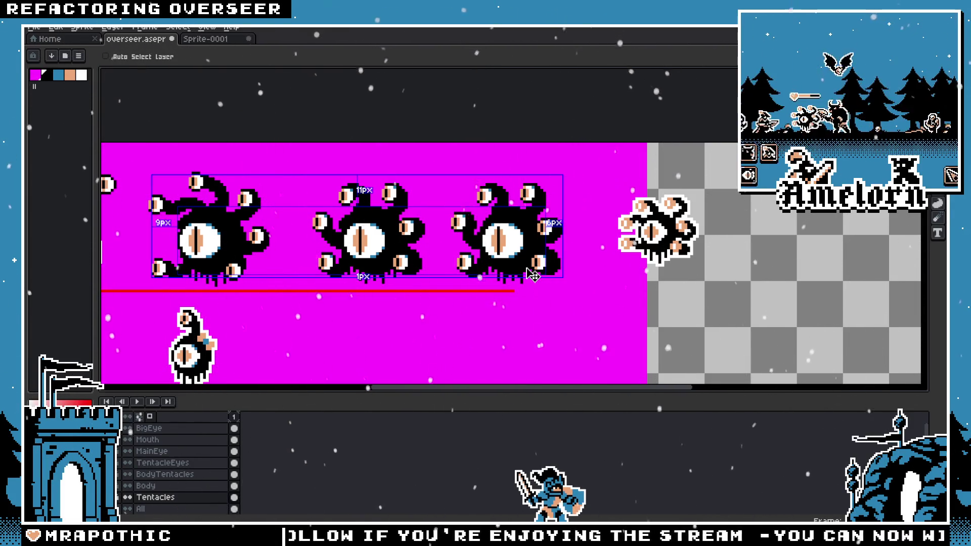
{"action": "scroll", "coordinate": [501, 259], "scroll_direction": "up", "scroll_amount": 2}
{"action": "key", "text": "b"}
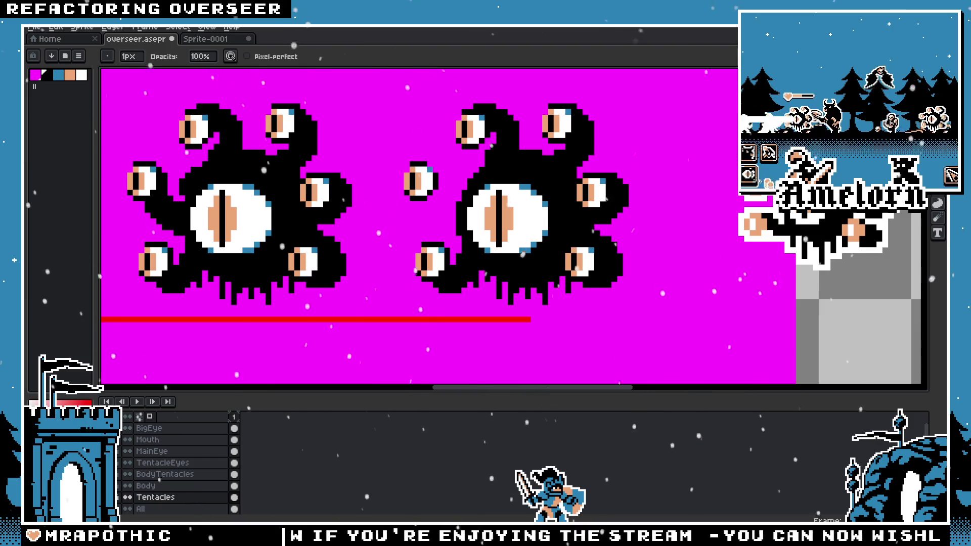
{"action": "scroll", "coordinate": [485, 157], "scroll_direction": "up", "scroll_amount": 1}
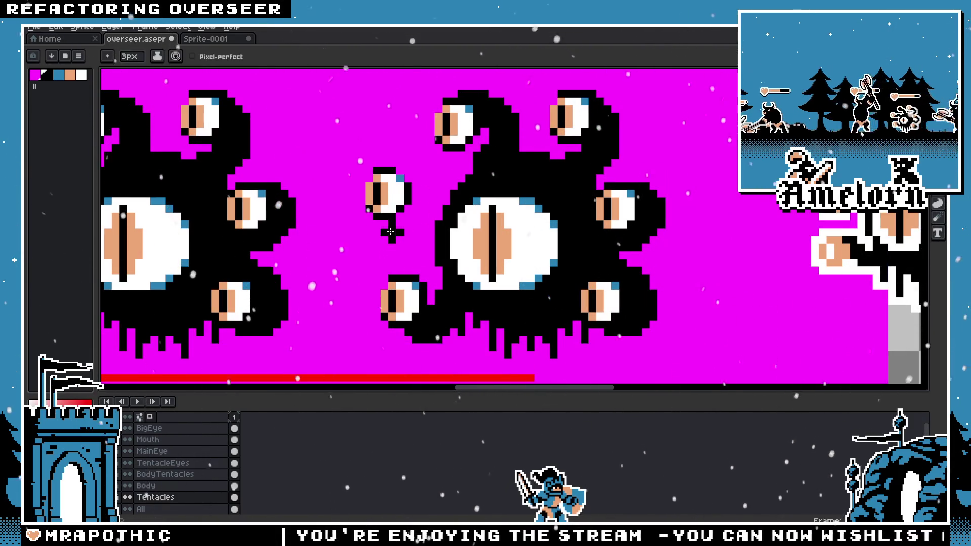
{"action": "left_click_drag", "start_coordinate": [406, 179], "coordinate": [434, 210]}
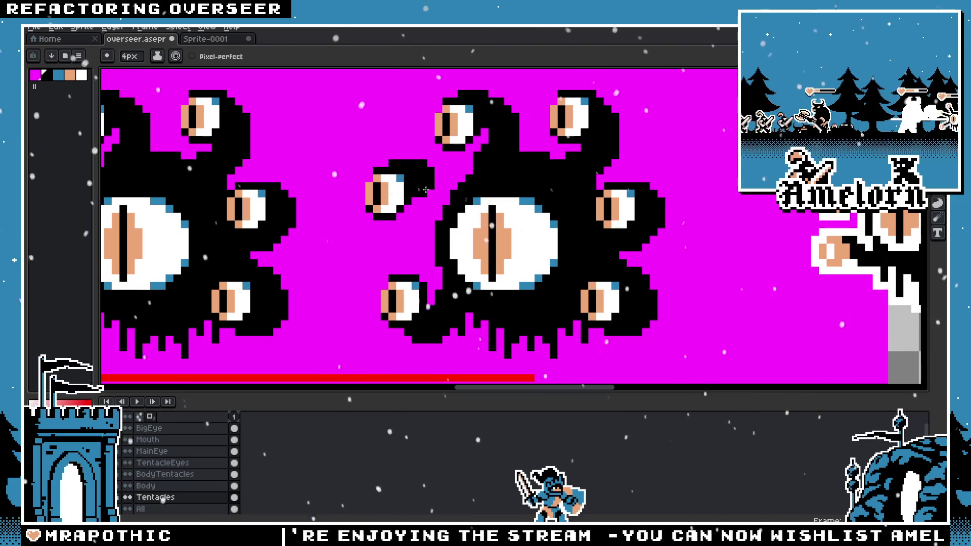
{"action": "scroll", "coordinate": [442, 212], "scroll_direction": "down", "scroll_amount": 3}
{"action": "scroll", "coordinate": [472, 194], "scroll_direction": "up", "scroll_amount": 3}
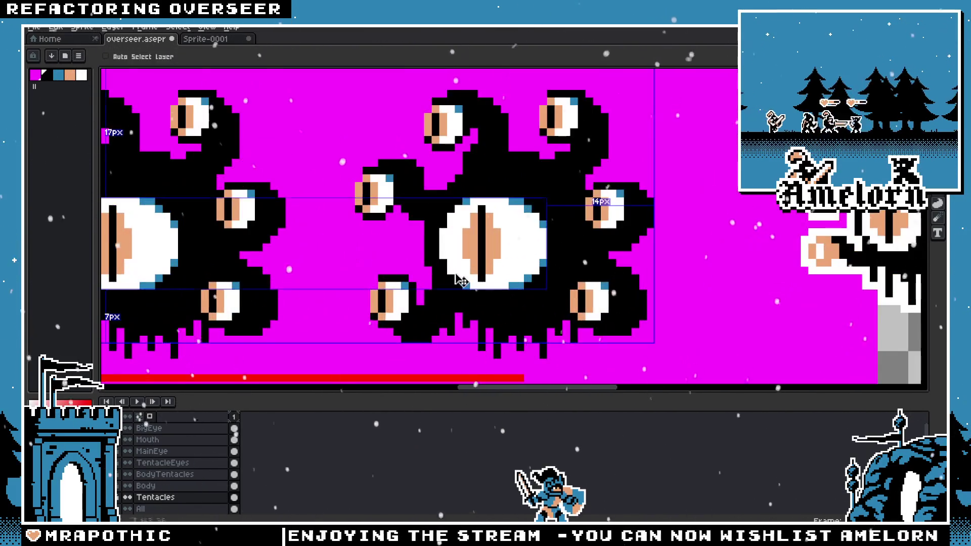
{"action": "key", "text": "ctrl+z"}
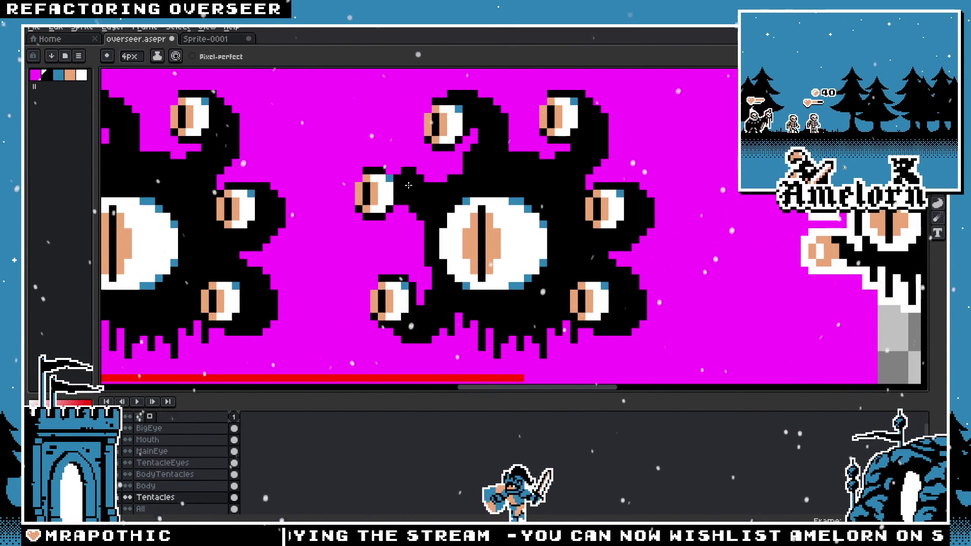
Step: Trial-move the right monster's left tentacle eye, then undo the move
{"action": "scroll", "coordinate": [425, 253], "scroll_direction": "down", "scroll_amount": 3}
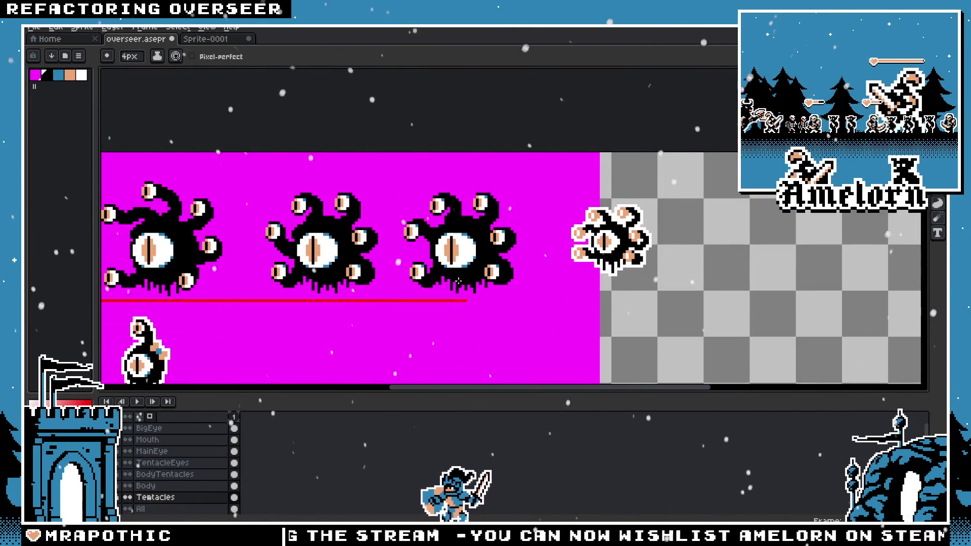
{"action": "scroll", "coordinate": [458, 285], "scroll_direction": "down", "scroll_amount": 1}
{"action": "scroll", "coordinate": [462, 253], "scroll_direction": "up", "scroll_amount": 2}
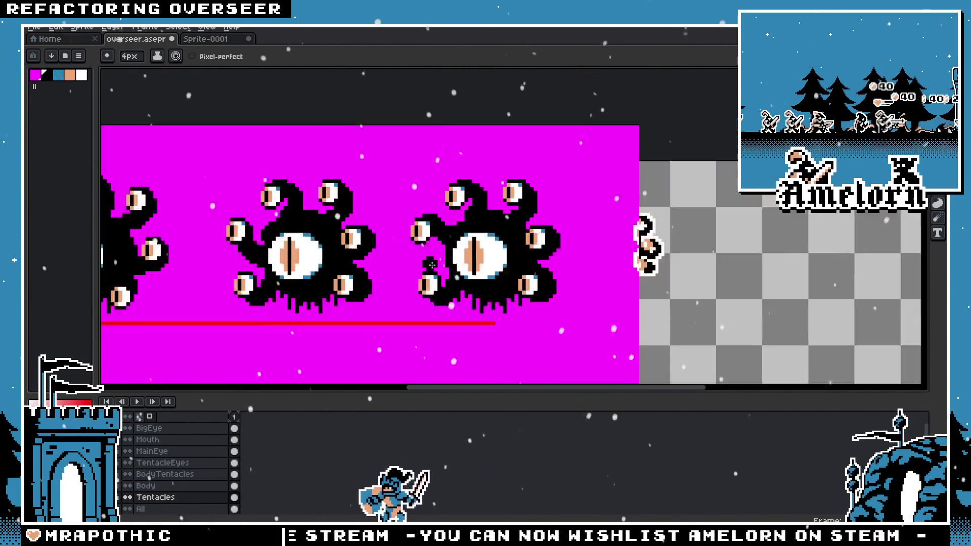
{"action": "scroll", "coordinate": [468, 215], "scroll_direction": "up", "scroll_amount": 2}
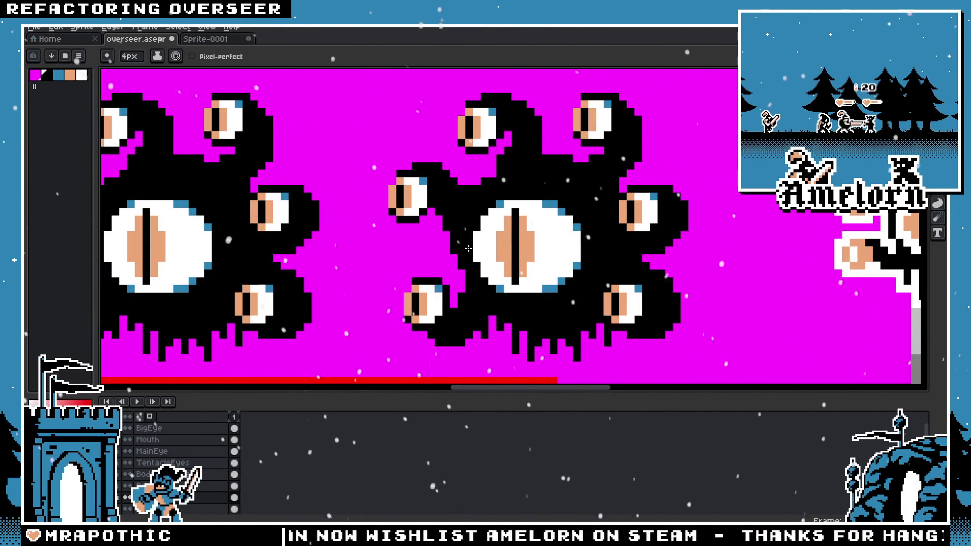
{"action": "scroll", "coordinate": [469, 245], "scroll_direction": "down", "scroll_amount": 2}
{"action": "scroll", "coordinate": [350, 258], "scroll_direction": "up", "scroll_amount": 1}
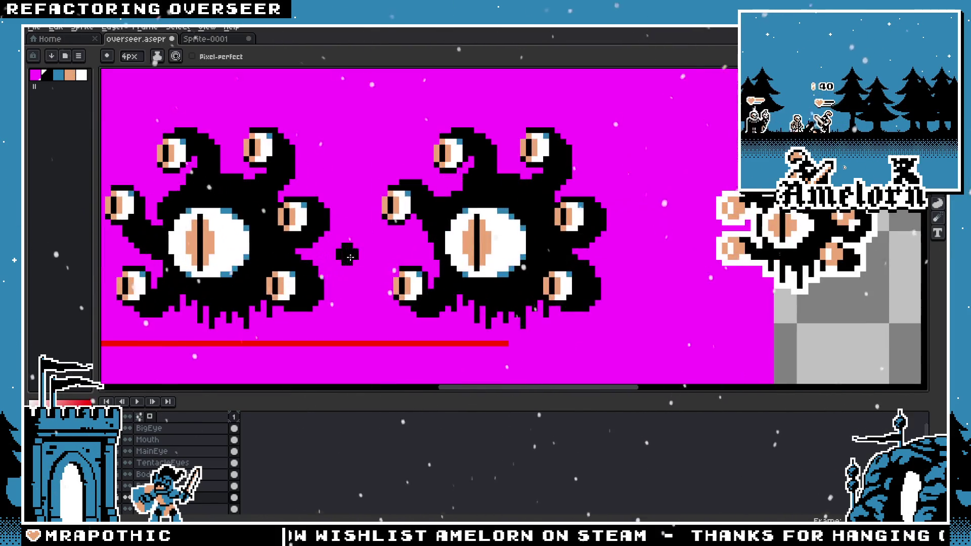
{"action": "key", "text": "v"}
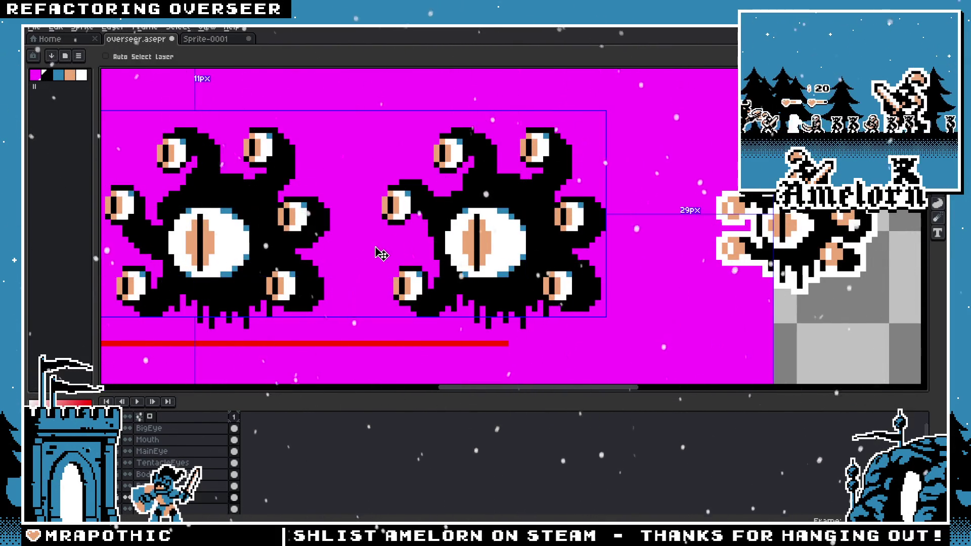
{"action": "left_click_drag", "start_coordinate": [388, 168], "coordinate": [429, 203]}
{"action": "key", "text": "ctrl+z"}
Step: Redraw the black tentacle joining the left eye to the body, plus a blob beside the lower-left eye
{"action": "key", "text": "b"}
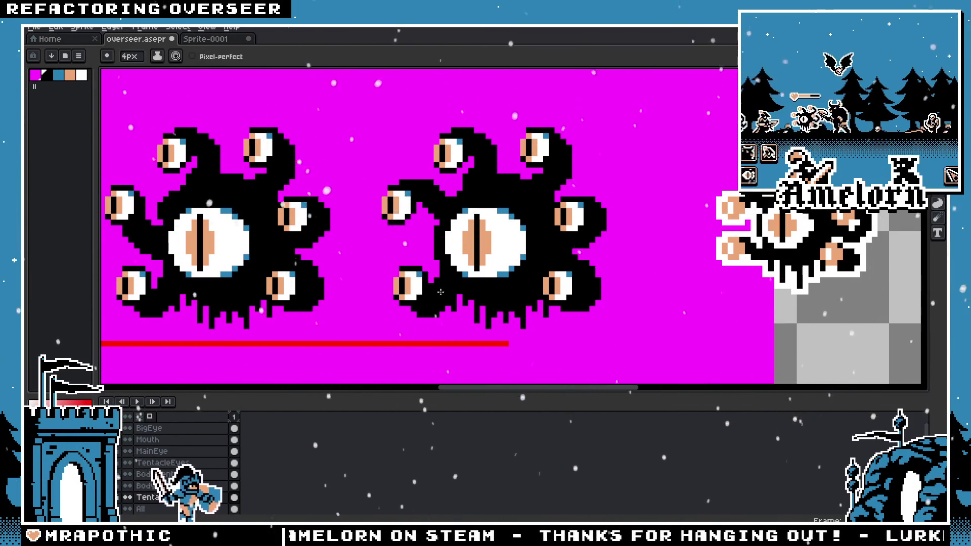
{"action": "scroll", "coordinate": [406, 195], "scroll_direction": "down", "scroll_amount": 2}
{"action": "scroll", "coordinate": [410, 192], "scroll_direction": "up", "scroll_amount": 2}
{"action": "left_click", "coordinate": [417, 188]}
{"action": "left_click_drag", "start_coordinate": [418, 188], "coordinate": [439, 192]}
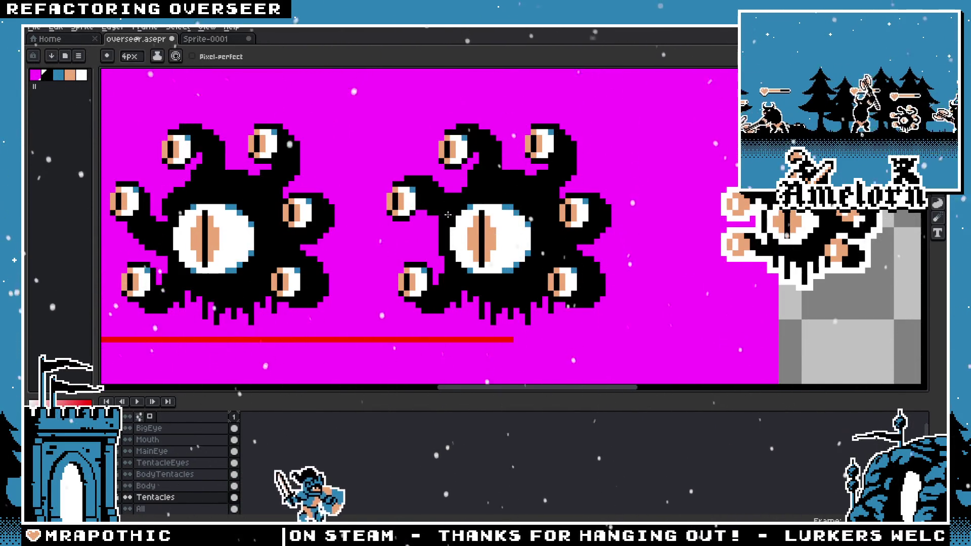
{"action": "left_click", "coordinate": [381, 274]}
{"action": "scroll", "coordinate": [385, 275], "scroll_direction": "down", "scroll_amount": 2}
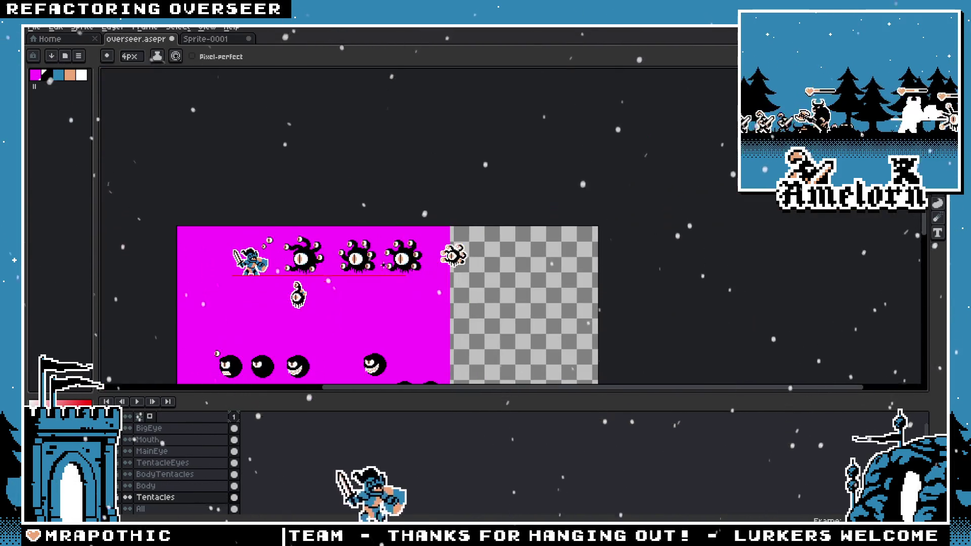
Step: Add black pixels beside the right monster's left tentacle eye
{"action": "scroll", "coordinate": [385, 274], "scroll_direction": "up", "scroll_amount": 2}
{"action": "scroll", "coordinate": [457, 213], "scroll_direction": "up", "scroll_amount": 2}
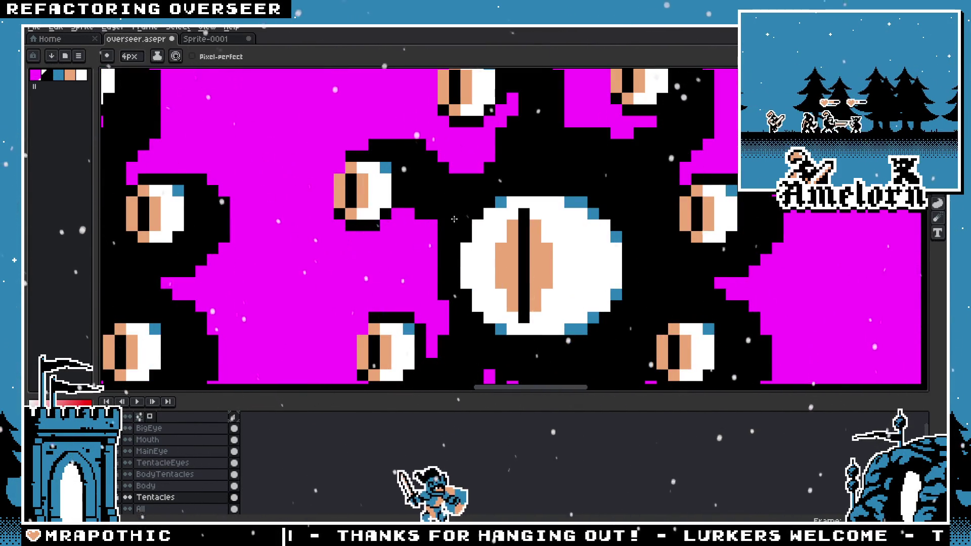
{"action": "scroll", "coordinate": [401, 211], "scroll_direction": "down", "scroll_amount": 4}
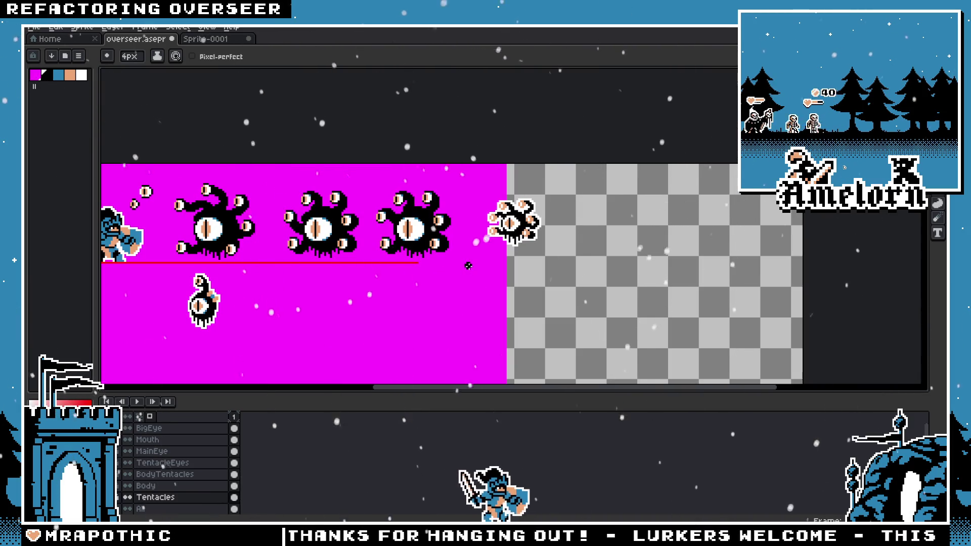
{"action": "scroll", "coordinate": [378, 215], "scroll_direction": "up", "scroll_amount": 4}
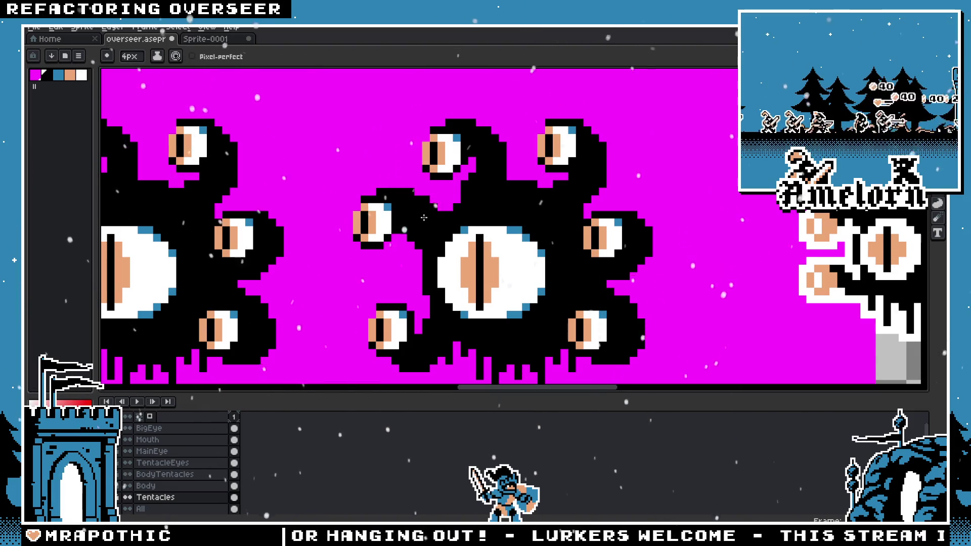
{"action": "left_click", "coordinate": [349, 228]}
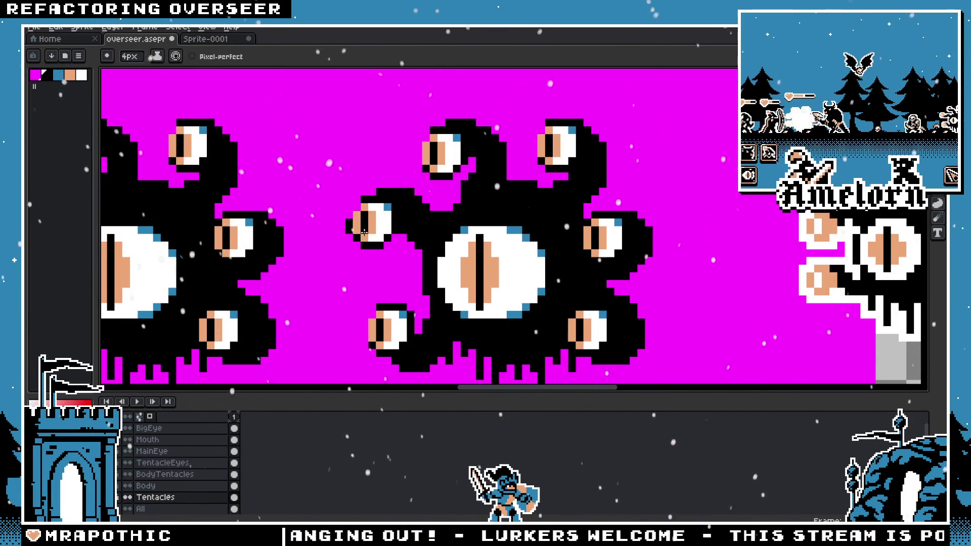
{"action": "key", "text": "b"}
{"action": "scroll", "coordinate": [364, 230], "scroll_direction": "down", "scroll_amount": 2}
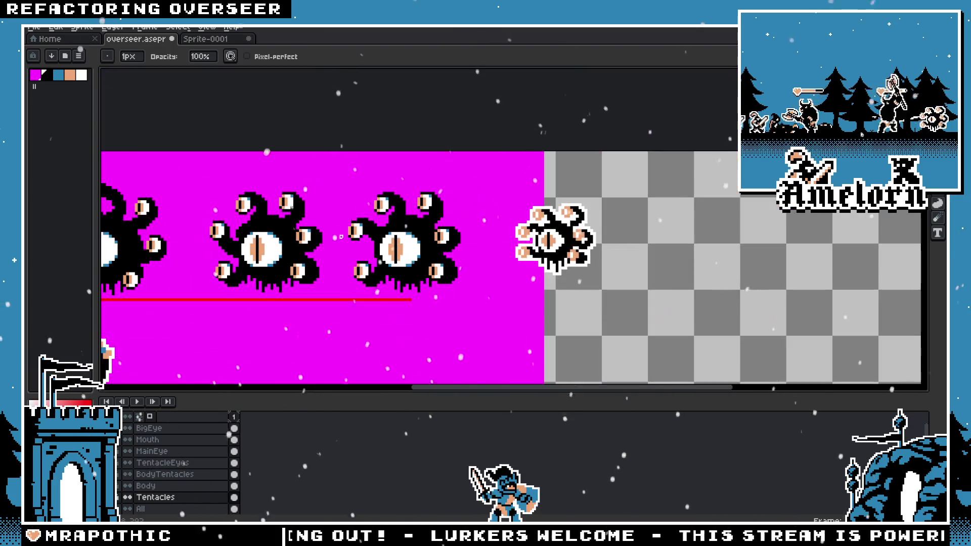
{"action": "scroll", "coordinate": [375, 238], "scroll_direction": "up", "scroll_amount": 3}
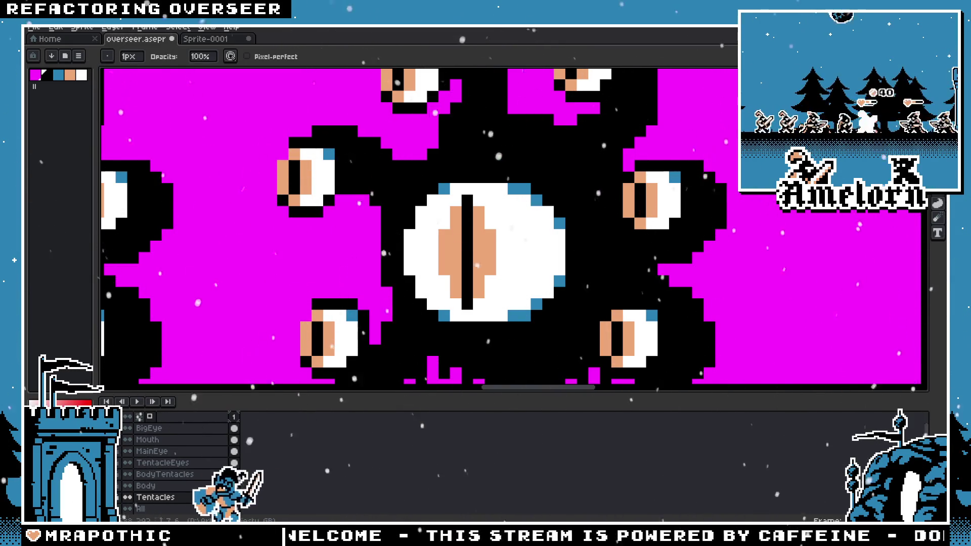
{"action": "scroll", "coordinate": [365, 216], "scroll_direction": "down", "scroll_amount": 1}
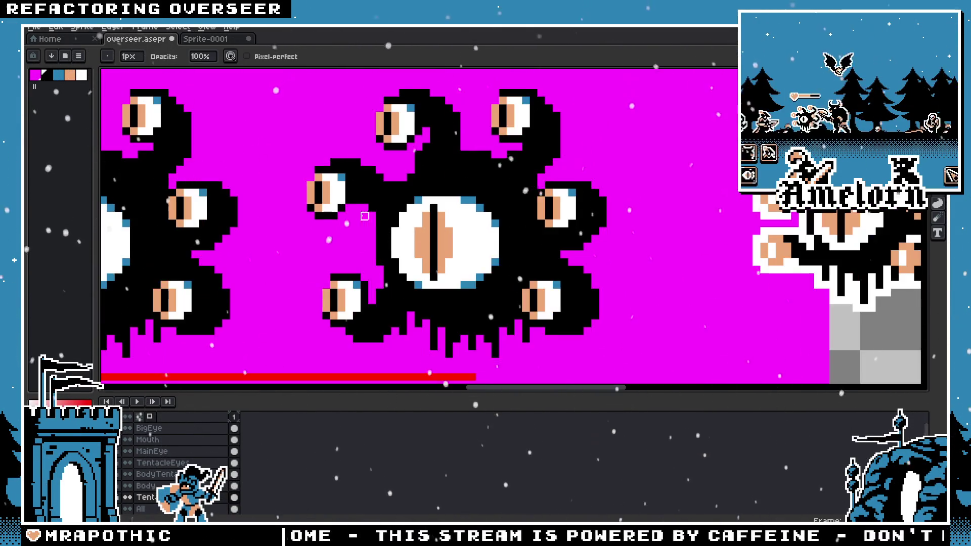
Step: Reposition the view around the creature's left eye to check the reworked tentacle
{"action": "key", "text": "m"}
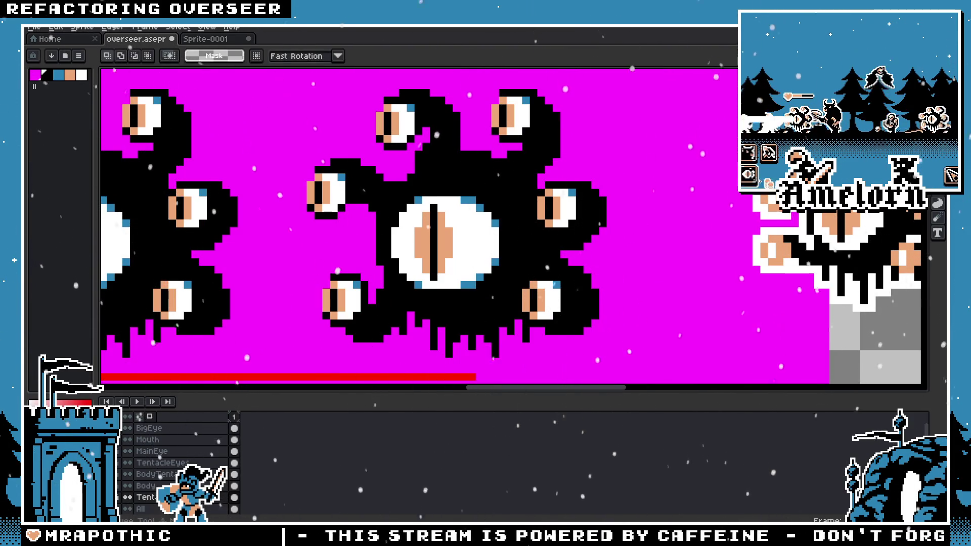
{"action": "left_click_drag", "start_coordinate": [395, 201], "coordinate": [458, 219]}
{"action": "scroll", "coordinate": [414, 216], "scroll_direction": "up", "scroll_amount": 1}
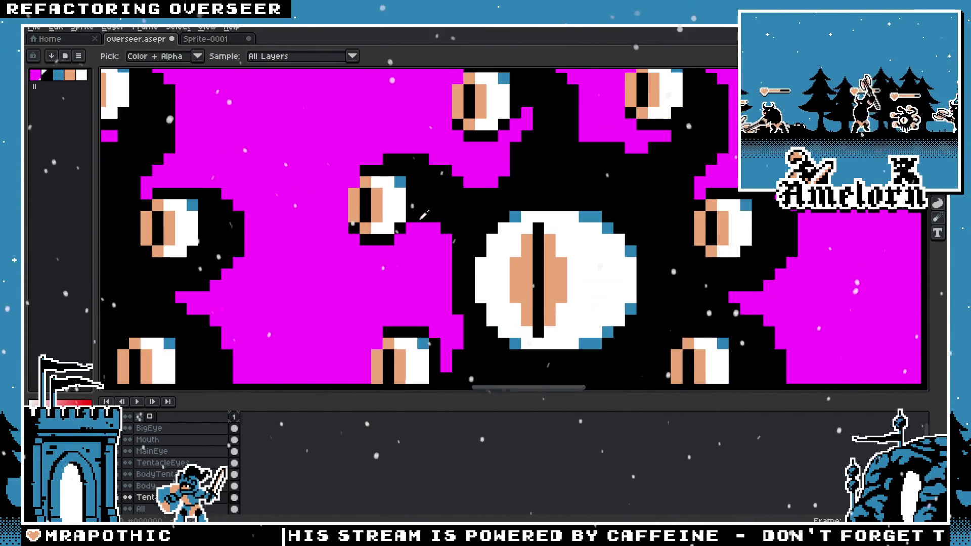
{"action": "scroll", "coordinate": [407, 220], "scroll_direction": "down", "scroll_amount": 3}
{"action": "scroll", "coordinate": [403, 225], "scroll_direction": "up", "scroll_amount": 2}
{"action": "scroll", "coordinate": [400, 223], "scroll_direction": "up", "scroll_amount": 1}
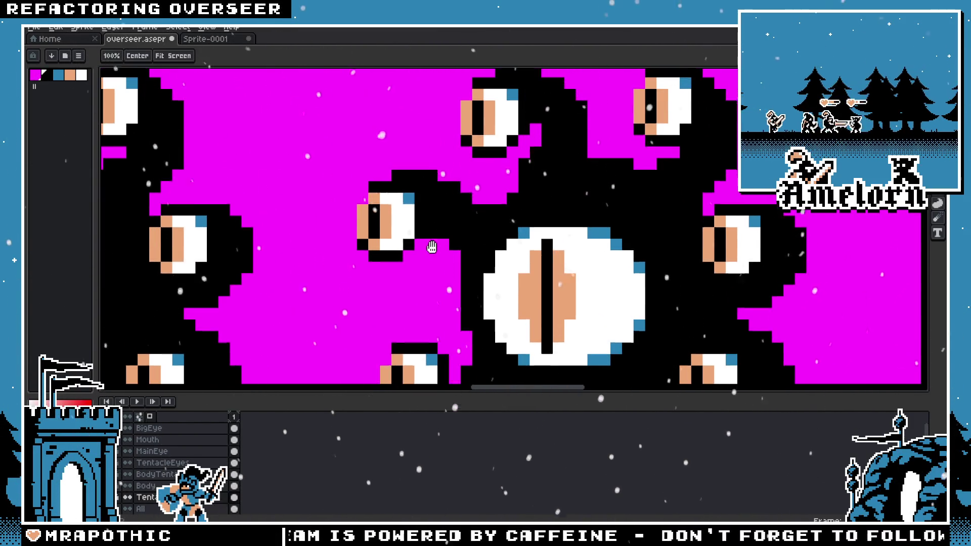
{"action": "left_click_drag", "start_coordinate": [407, 209], "coordinate": [411, 227]}
{"action": "key", "text": "b"}
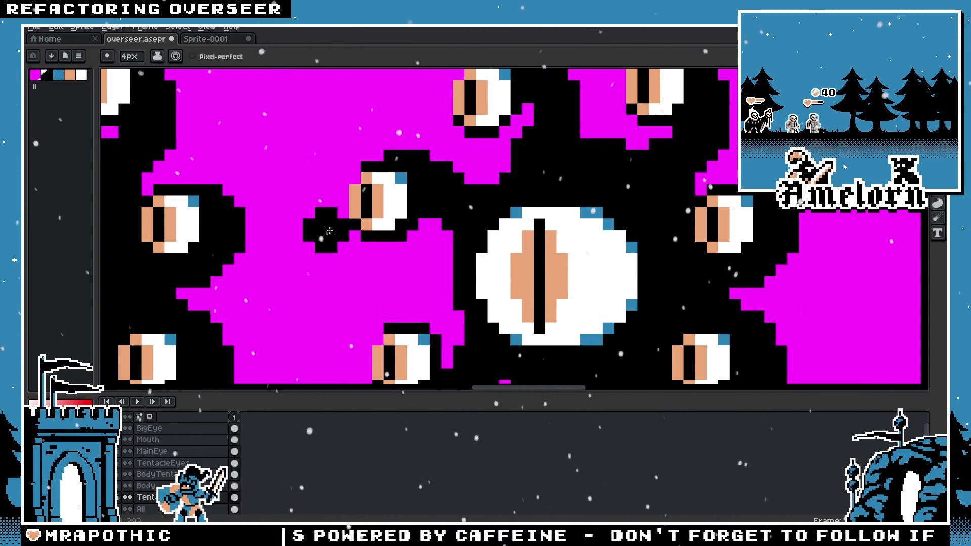
{"action": "scroll", "coordinate": [330, 231], "scroll_direction": "down", "scroll_amount": 3}
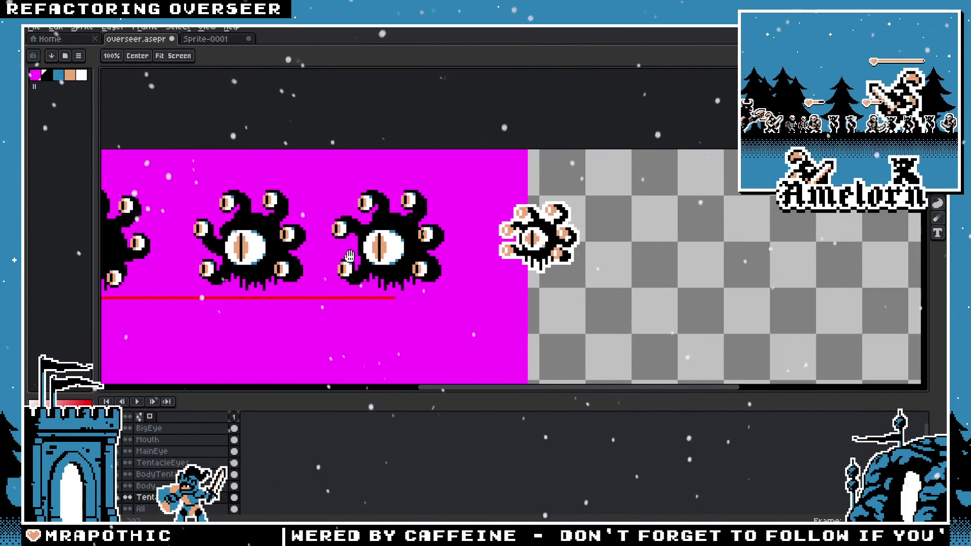
{"action": "scroll", "coordinate": [350, 256], "scroll_direction": "down", "scroll_amount": 3}
{"action": "scroll", "coordinate": [385, 258], "scroll_direction": "up", "scroll_amount": 3}
{"action": "scroll", "coordinate": [410, 260], "scroll_direction": "up", "scroll_amount": 1}
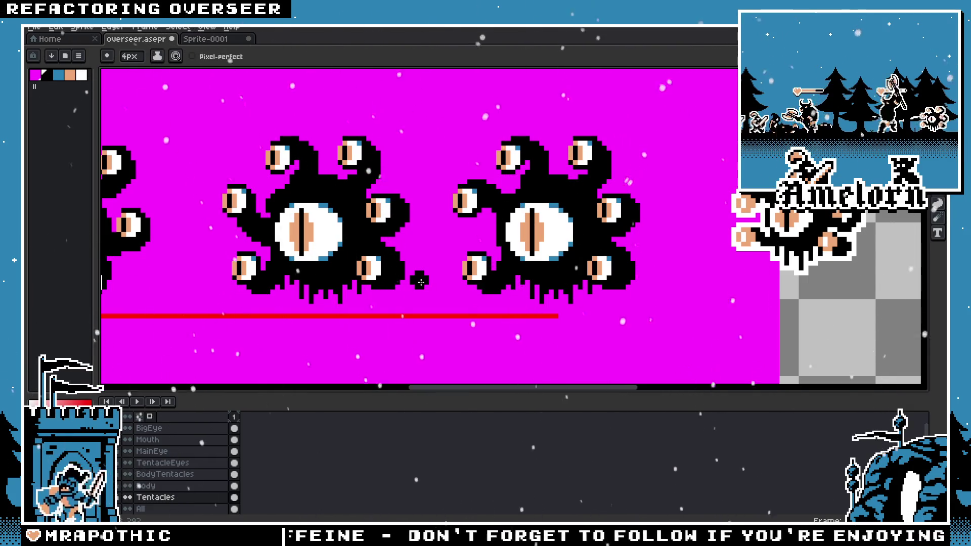
{"action": "scroll", "coordinate": [421, 281], "scroll_direction": "down", "scroll_amount": 3}
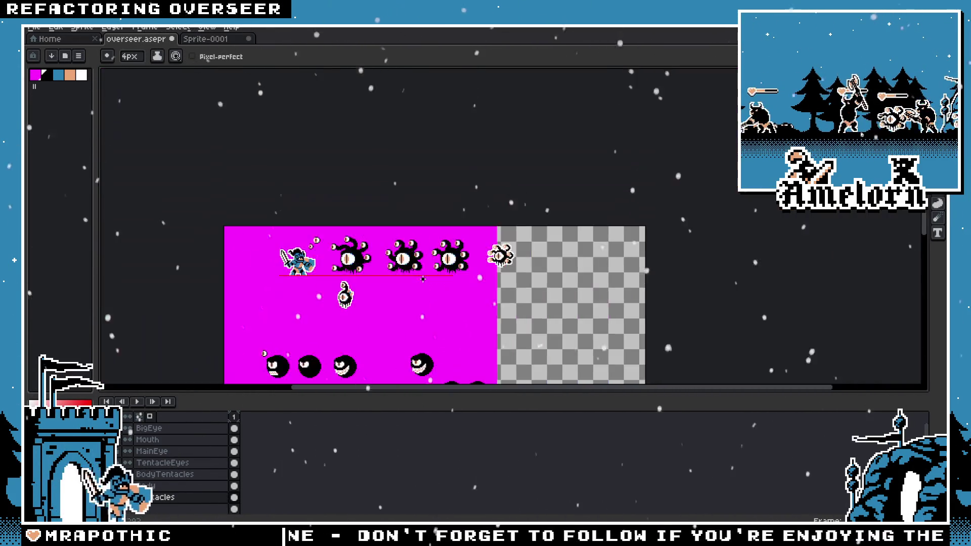
{"action": "scroll", "coordinate": [419, 277], "scroll_direction": "up", "scroll_amount": 3}
Step: Hide the magenta background and run [OBS] Flatten To New Layer to create the Flattened layer
{"action": "key", "text": "m"}
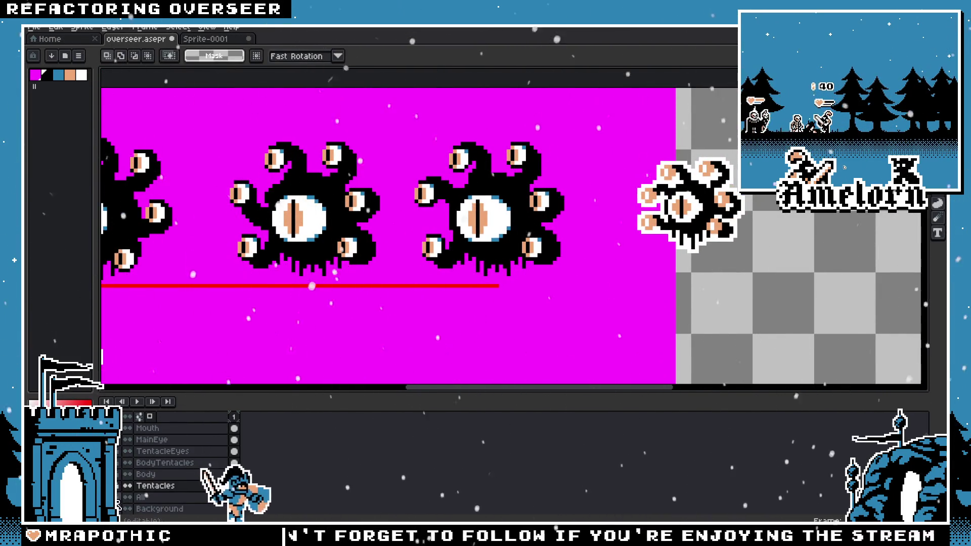
{"action": "left_click", "coordinate": [128, 508]}
{"action": "left_click", "coordinate": [34, 28]}
{"action": "mouse_move", "coordinate": [92, 135]}
{"action": "left_click", "coordinate": [202, 134]}
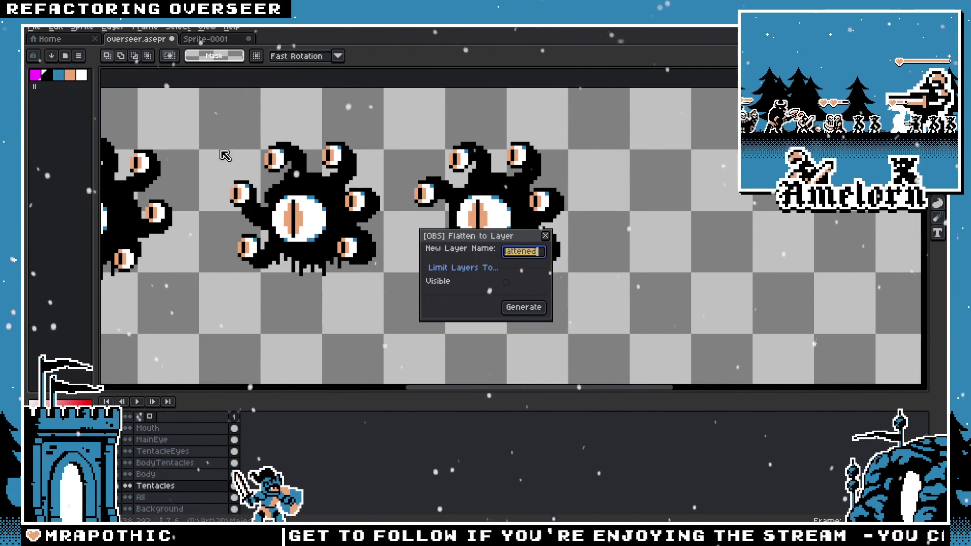
{"action": "left_click", "coordinate": [523, 307]}
Step: Select the right eye monster, restore the background, and switch to the Sprite-0001 mockup
{"action": "left_click_drag", "start_coordinate": [601, 128], "coordinate": [409, 289]}
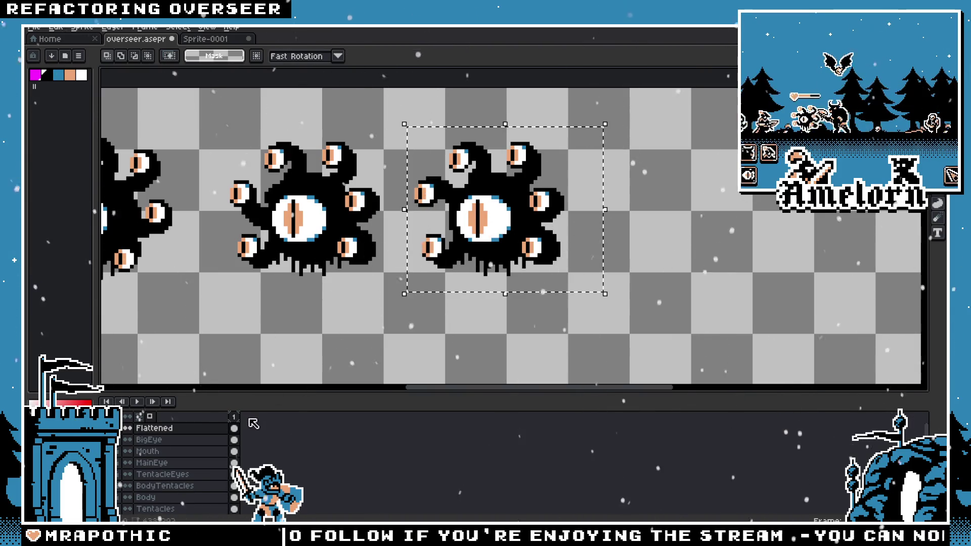
{"action": "left_click", "coordinate": [425, 296]}
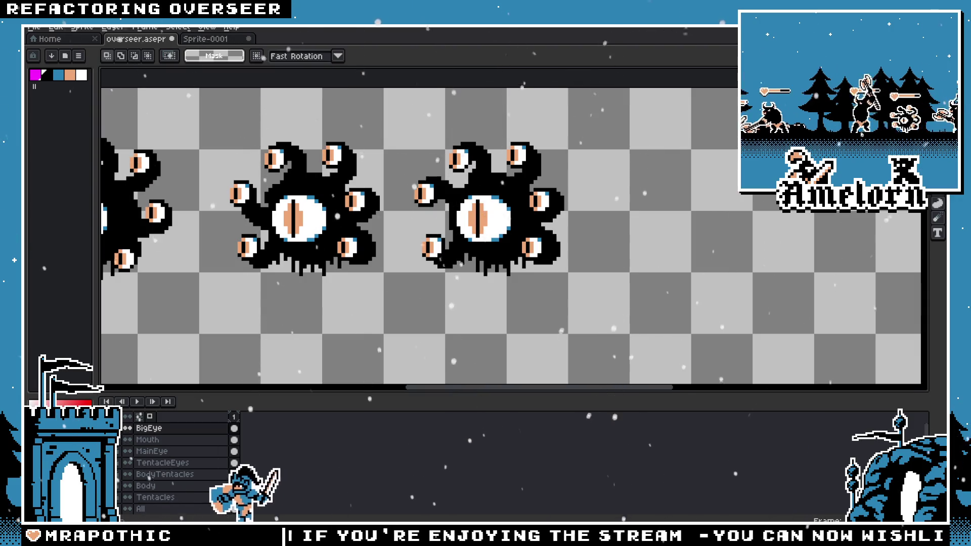
{"action": "scroll", "coordinate": [178, 465], "scroll_direction": "down", "scroll_amount": 2}
{"action": "left_click", "coordinate": [127, 496]}
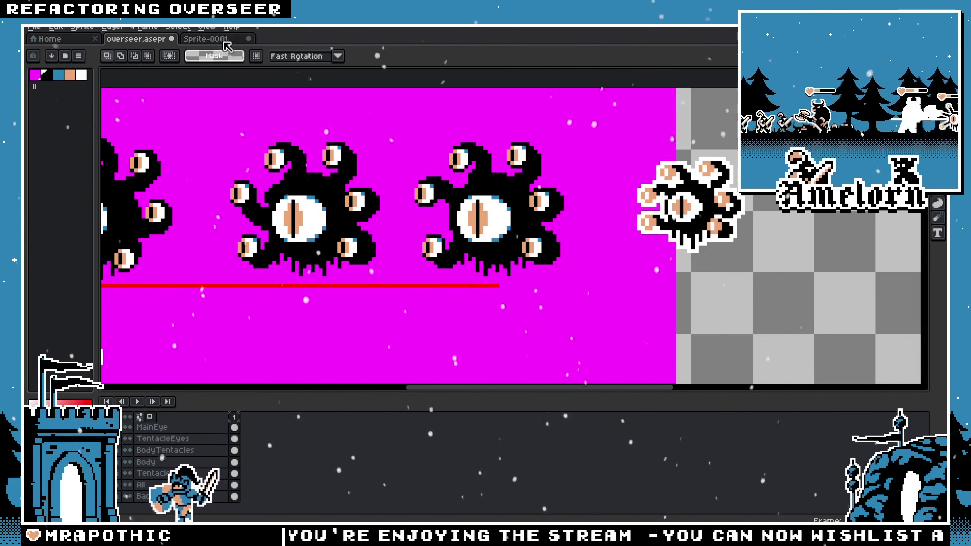
{"action": "left_click", "coordinate": [224, 42]}
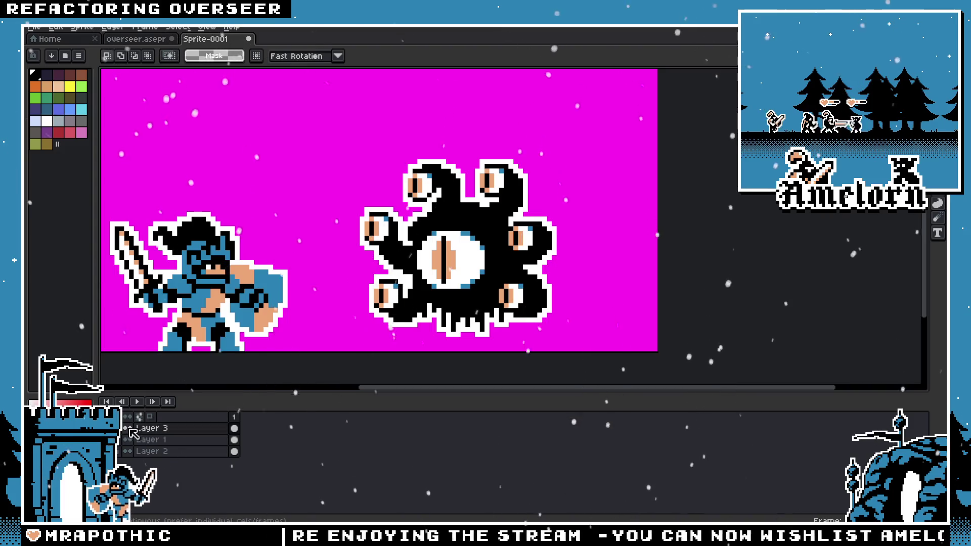
{"action": "left_click", "coordinate": [128, 428]}
{"action": "left_click", "coordinate": [139, 438]}
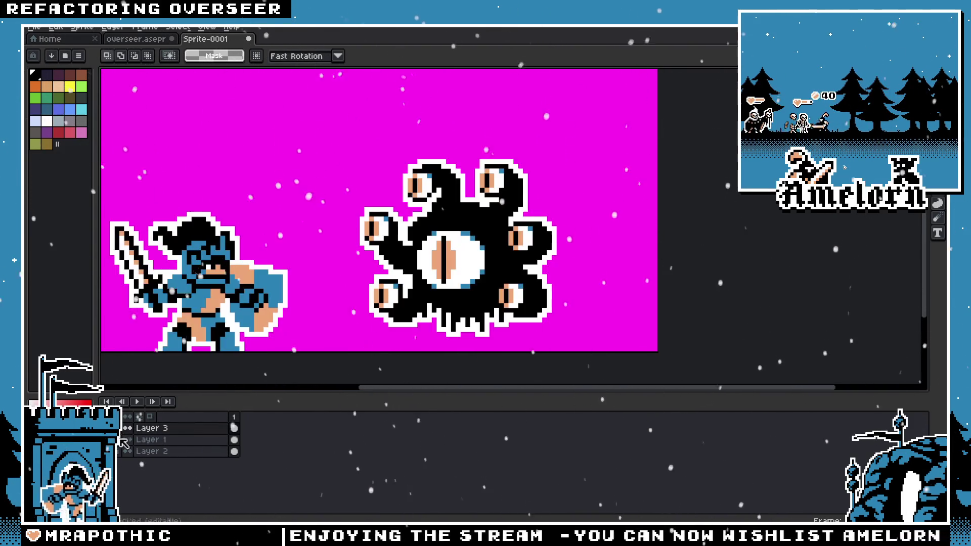
Step: Paste the eye monster onto a new layer in Sprite-0001, shifted up and left
{"action": "right_click", "coordinate": [155, 436]}
{"action": "mouse_move", "coordinate": [167, 449]}
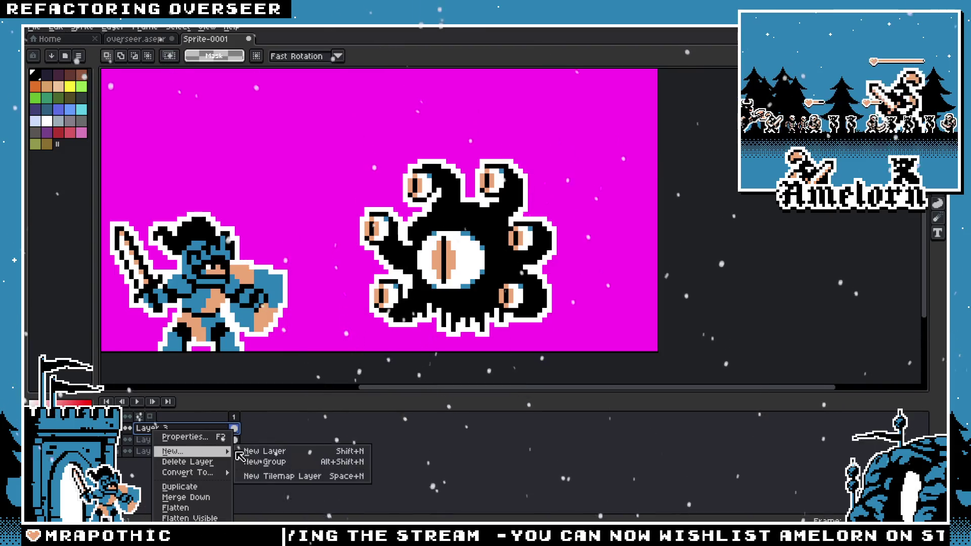
{"action": "left_click", "coordinate": [260, 449]}
{"action": "key", "text": "ctrl+v"}
{"action": "left_click_drag", "start_coordinate": [511, 225], "coordinate": [381, 209]}
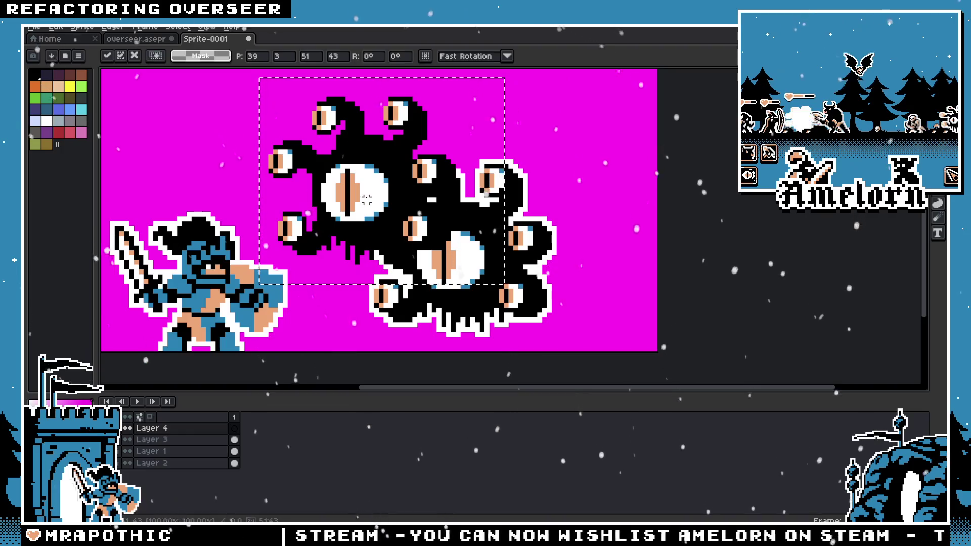
Step: Give the pasted overseer a white outline and move it right, away from the knight
{"action": "key", "text": "shift+o"}
{"action": "left_click", "coordinate": [47, 121]}
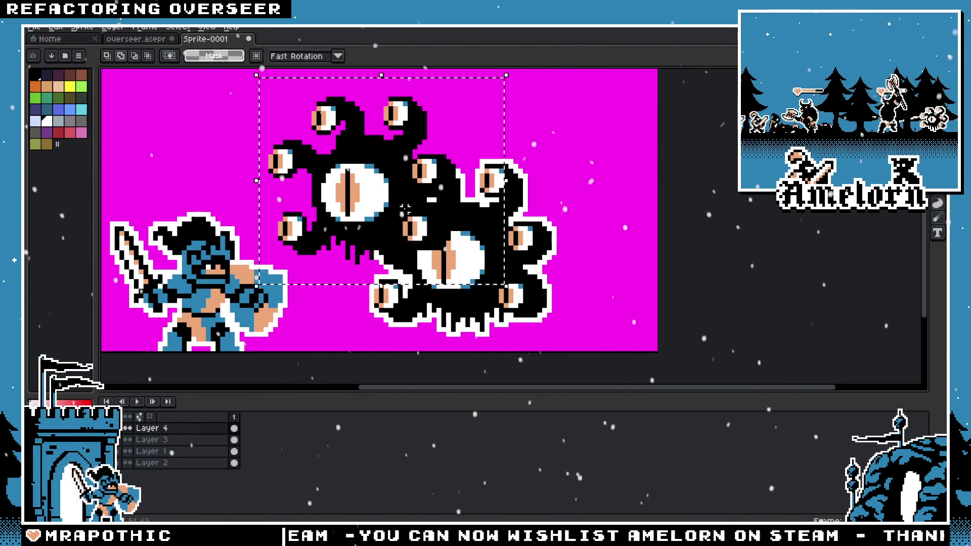
{"action": "left_click", "coordinate": [790, 226]}
{"action": "key", "text": "ctrl+z"}
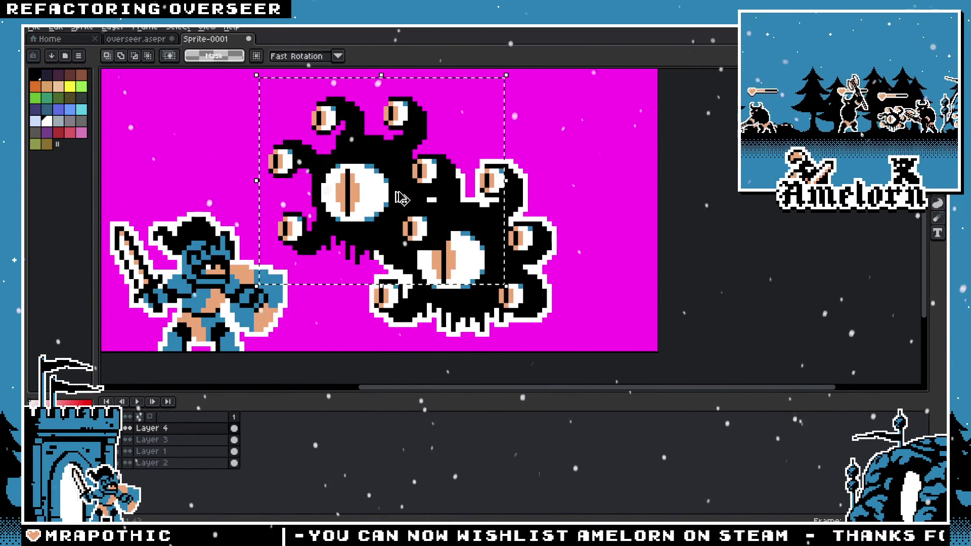
{"action": "key", "text": "ctrl+z"}
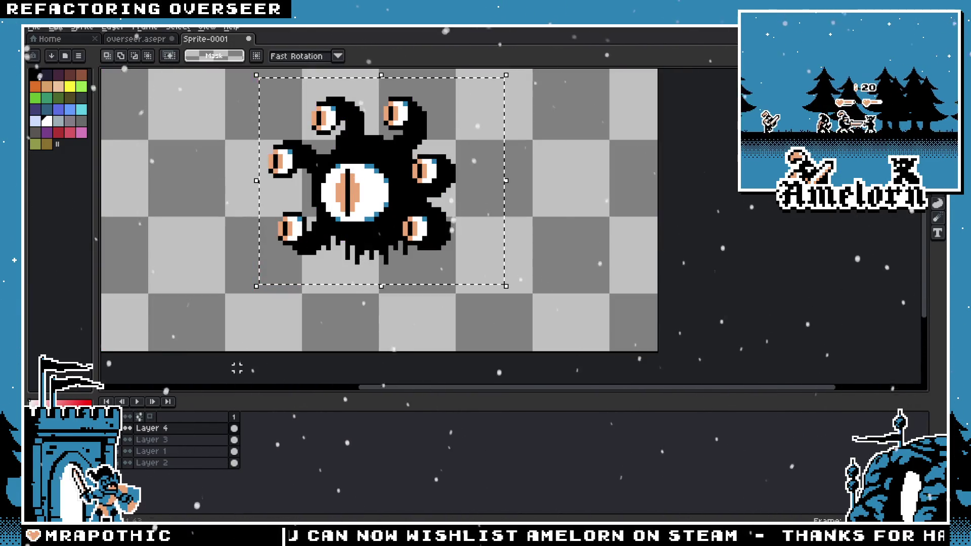
{"action": "key", "text": "shift+o"}
{"action": "left_click", "coordinate": [770, 228]}
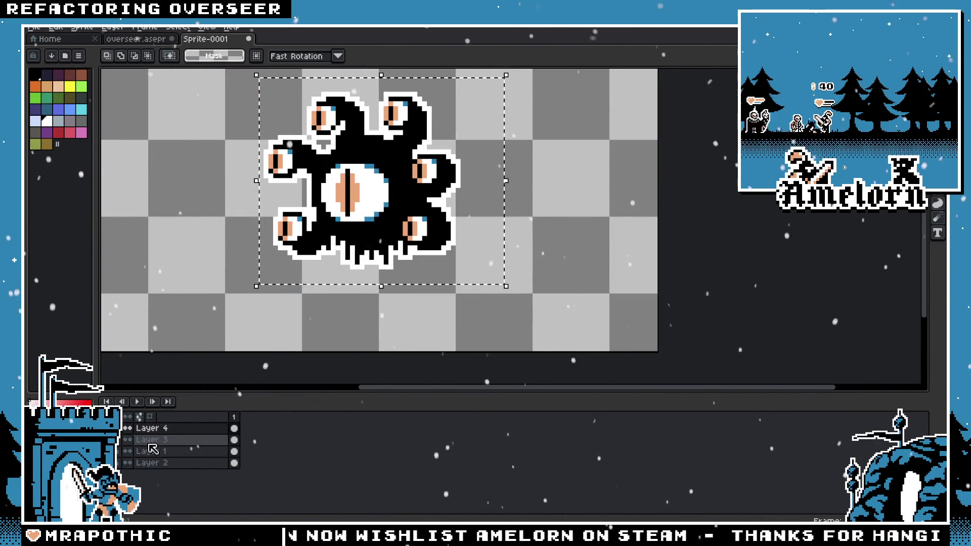
{"action": "key", "text": "ctrl+z"}
{"action": "key", "text": "ctrl+z"}
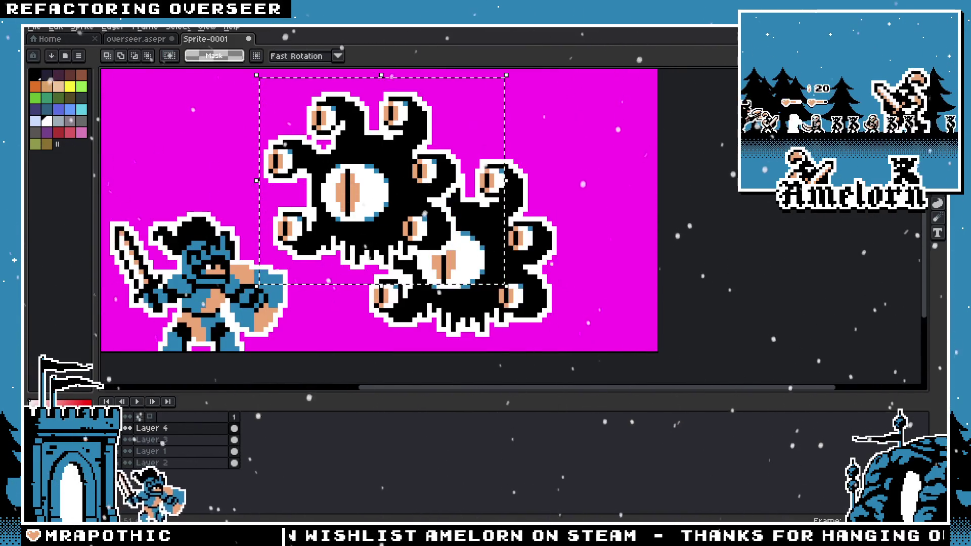
{"action": "left_click_drag", "start_coordinate": [385, 206], "coordinate": [473, 206]}
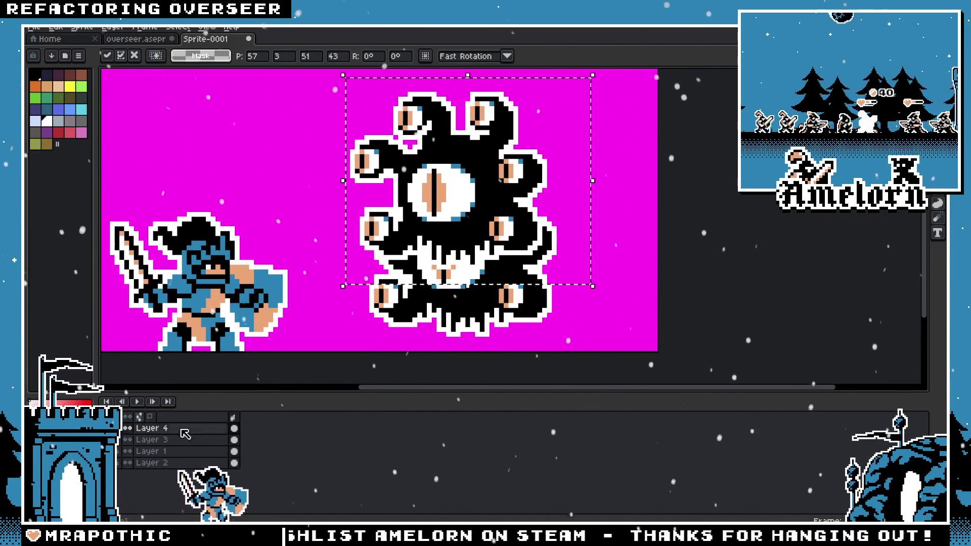
{"action": "left_click", "coordinate": [170, 454]}
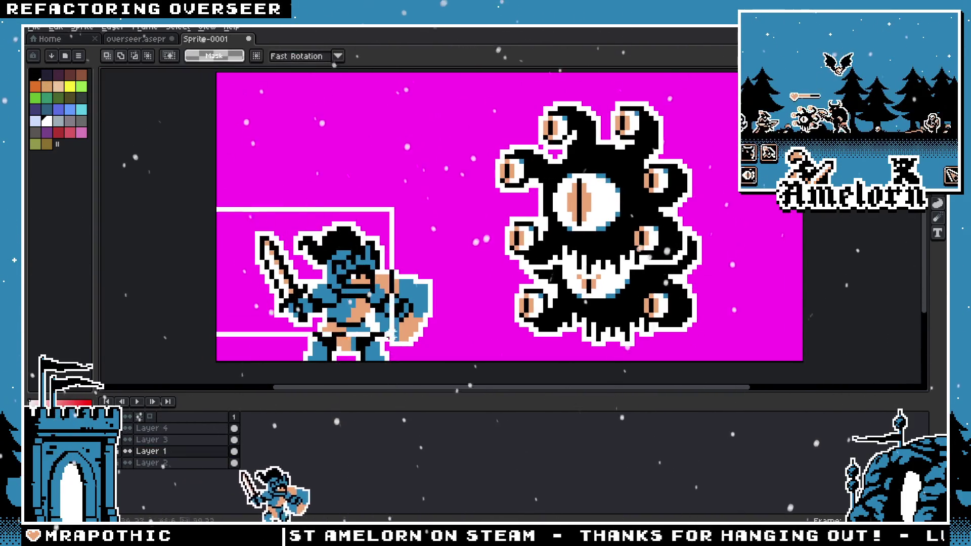
Step: Cut the knight from Layer 1 and paste it onto a new empty Layer 5
{"action": "key", "text": "ctrl+x"}
{"action": "right_click", "coordinate": [170, 451]}
{"action": "mouse_move", "coordinate": [175, 451]}
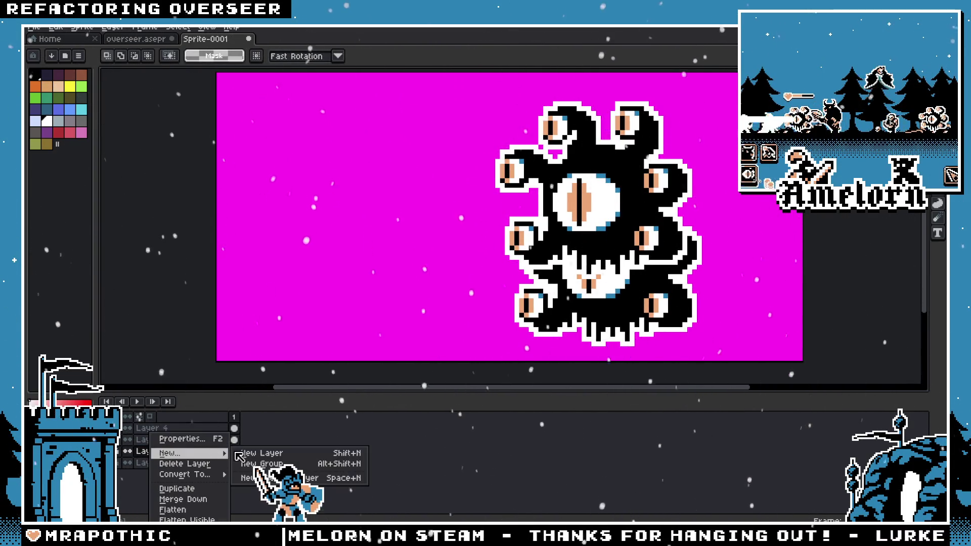
{"action": "left_click", "coordinate": [251, 453]}
{"action": "key", "text": "ctrl+v"}
{"action": "left_click", "coordinate": [358, 172]}
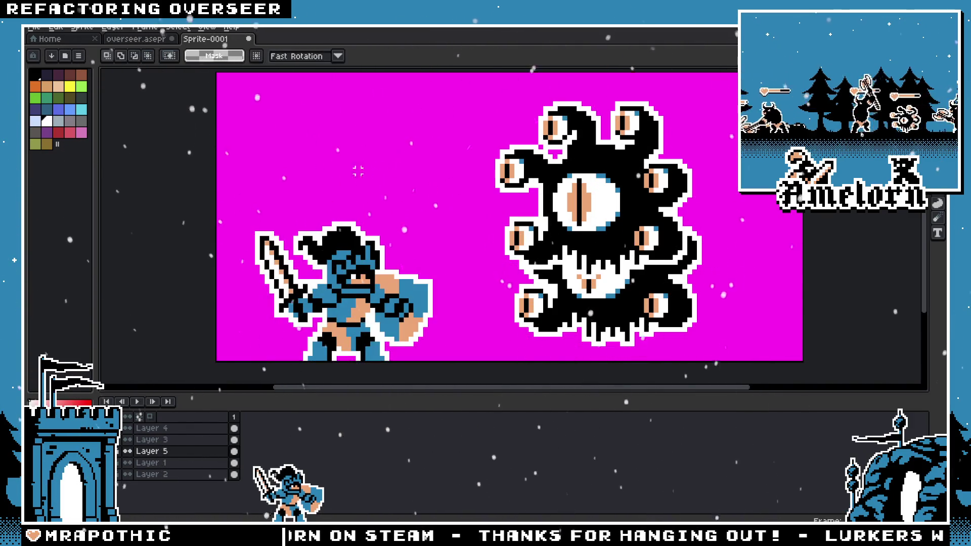
{"action": "key", "text": "ctrl+z"}
{"action": "key", "text": "ctrl+y"}
{"action": "key", "text": "Delete"}
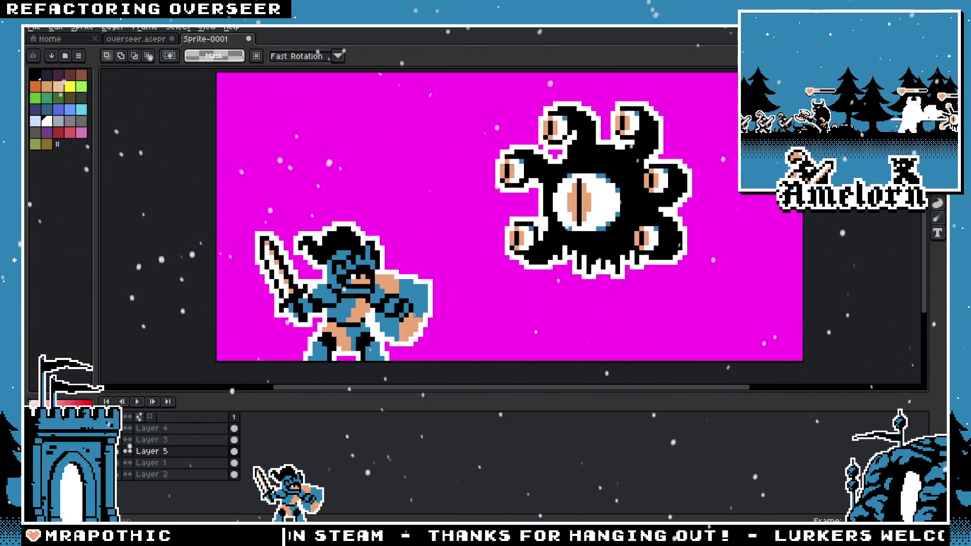
{"action": "key", "text": "ctrl+z"}
Step: Return to Layer 1 and marquee the area around the knight
{"action": "left_click", "coordinate": [145, 464]}
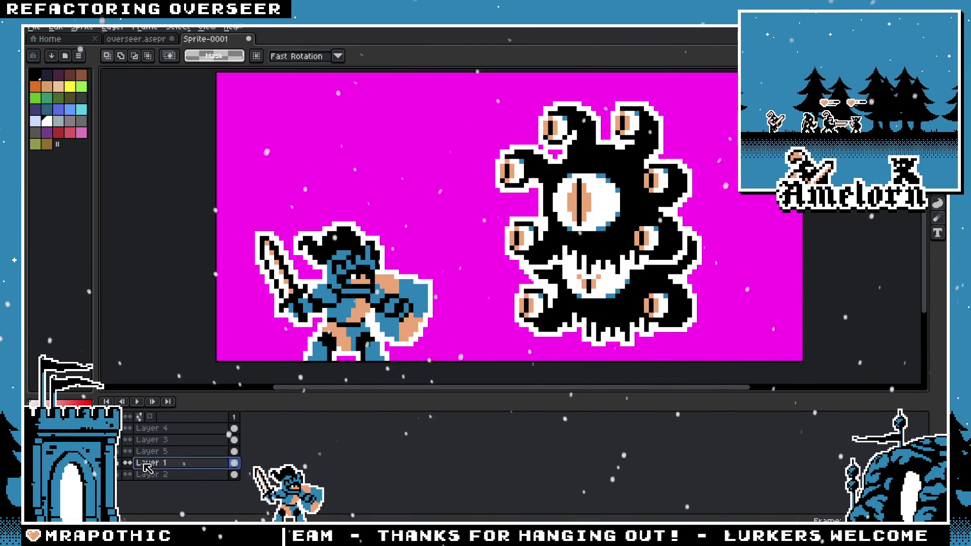
{"action": "left_click_drag", "start_coordinate": [235, 212], "coordinate": [453, 362]}
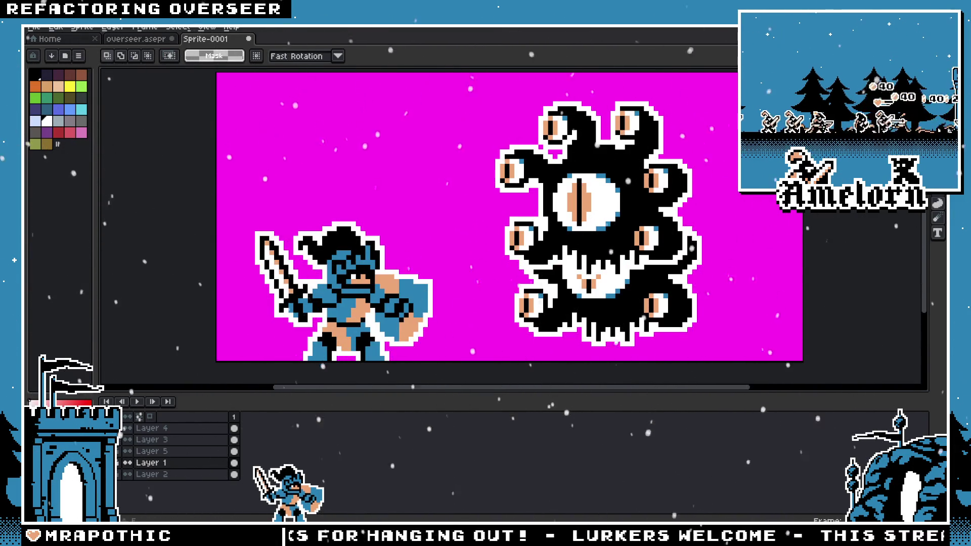
{"action": "scroll", "coordinate": [218, 121], "scroll_direction": "down", "scroll_amount": 1}
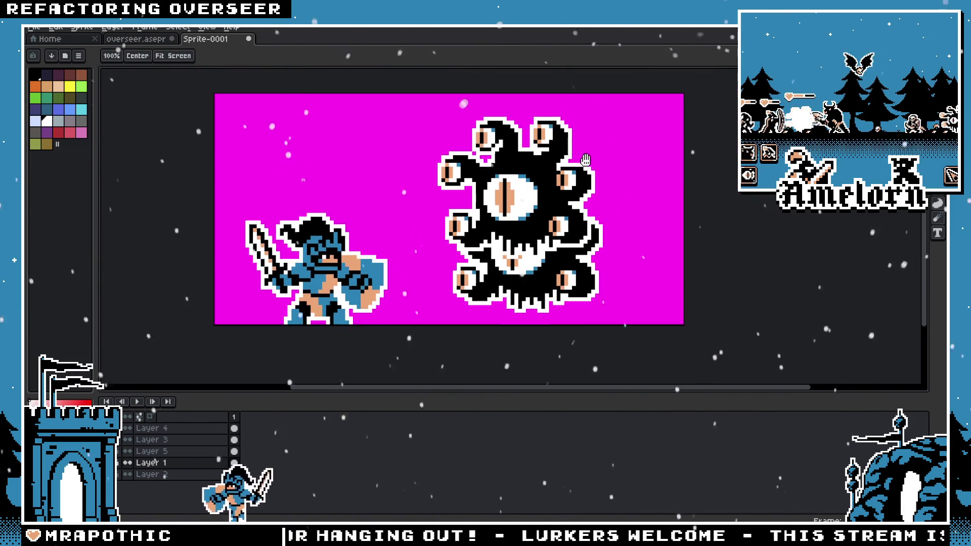
{"action": "scroll", "coordinate": [581, 164], "scroll_direction": "up", "scroll_amount": 1}
Step: Move the outlined Overseer on Layer 4 lower and slightly right, beside the knight
{"action": "left_click", "coordinate": [580, 165], "text": "ctrl"}
{"action": "left_click_drag", "start_coordinate": [629, 103], "coordinate": [366, 309]}
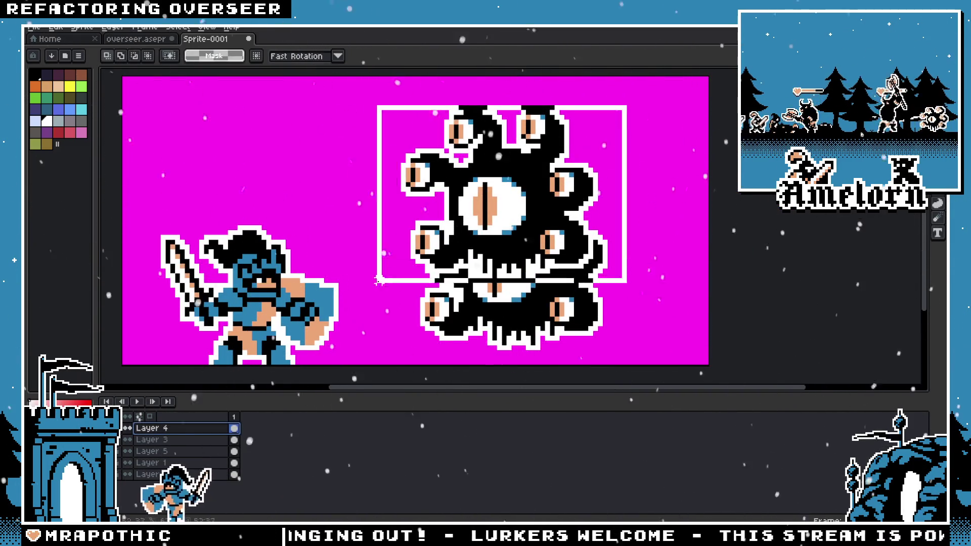
{"action": "left_click_drag", "start_coordinate": [487, 228], "coordinate": [506, 288]}
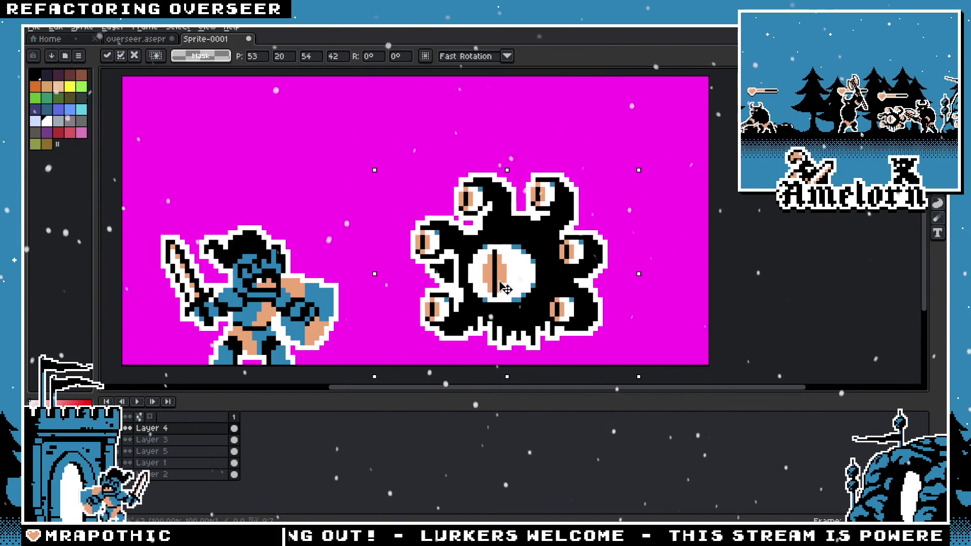
{"action": "key", "text": "ctrl+d"}
{"action": "left_click", "coordinate": [64, 56]}
Step: Switch back to overseer.aseprite and pan to the Overseer variants
{"action": "scroll", "coordinate": [299, 309], "scroll_direction": "down", "scroll_amount": 2}
{"action": "scroll", "coordinate": [299, 309], "scroll_direction": "down", "scroll_amount": 2}
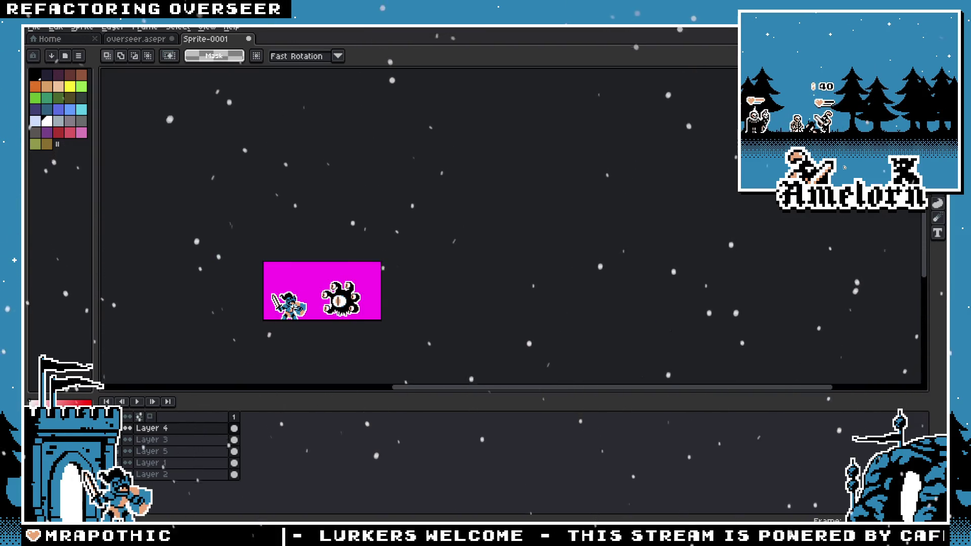
{"action": "scroll", "coordinate": [305, 295], "scroll_direction": "up", "scroll_amount": 2}
{"action": "scroll", "coordinate": [346, 310], "scroll_direction": "down", "scroll_amount": 1}
{"action": "scroll", "coordinate": [345, 283], "scroll_direction": "up", "scroll_amount": 1}
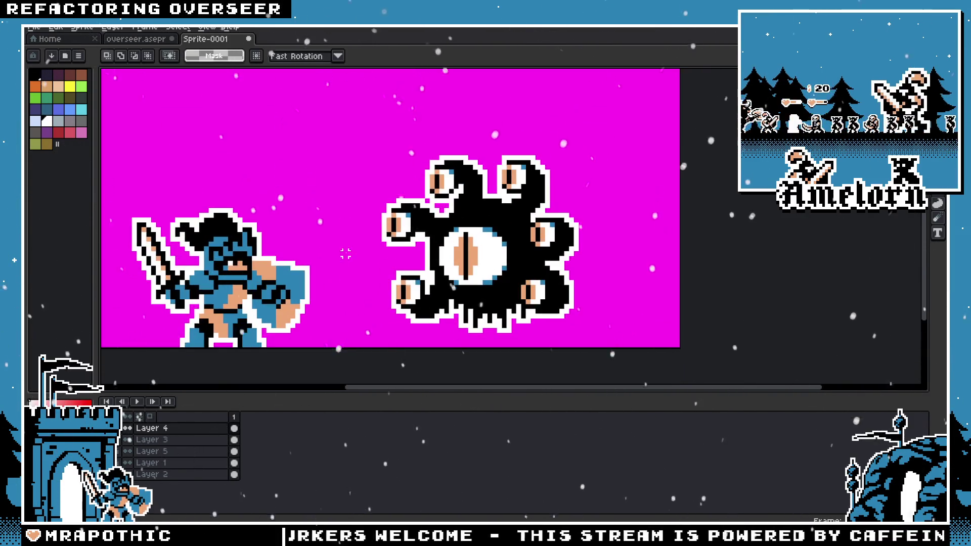
{"action": "scroll", "coordinate": [526, 191], "scroll_direction": "up", "scroll_amount": 1}
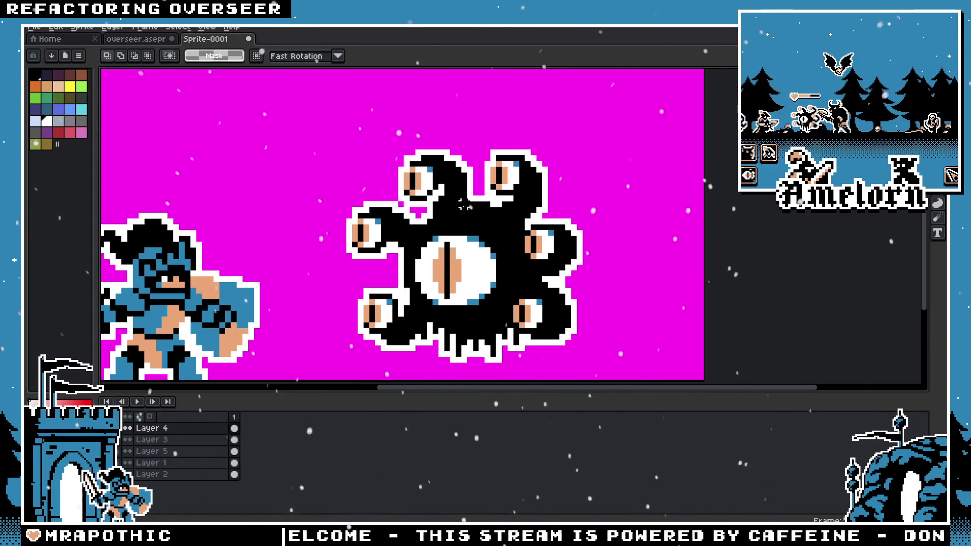
{"action": "scroll", "coordinate": [325, 248], "scroll_direction": "down", "scroll_amount": 1}
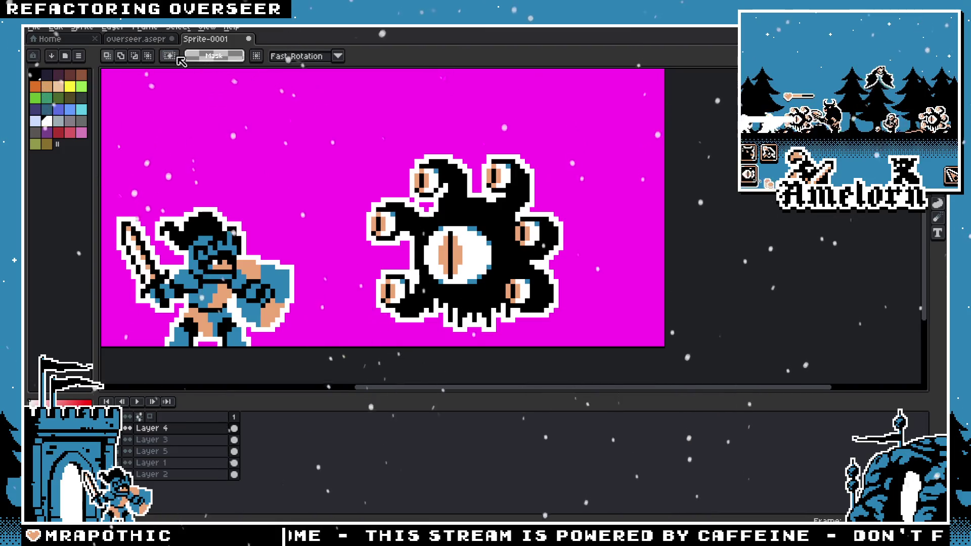
{"action": "left_click", "coordinate": [152, 39]}
{"action": "left_click_drag", "start_coordinate": [253, 220], "coordinate": [472, 243]}
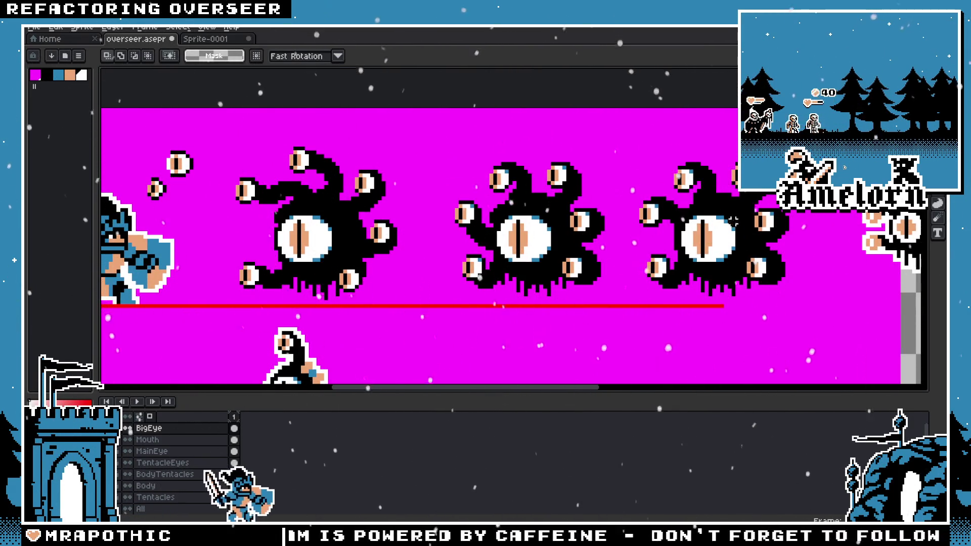
Step: Zoom in on the middle Overseer and make Tentacles the active layer
{"action": "scroll", "coordinate": [686, 225], "scroll_direction": "up", "scroll_amount": 1}
{"action": "left_click_drag", "start_coordinate": [724, 203], "coordinate": [675, 202]}
{"action": "scroll", "coordinate": [675, 202], "scroll_direction": "up", "scroll_amount": 1}
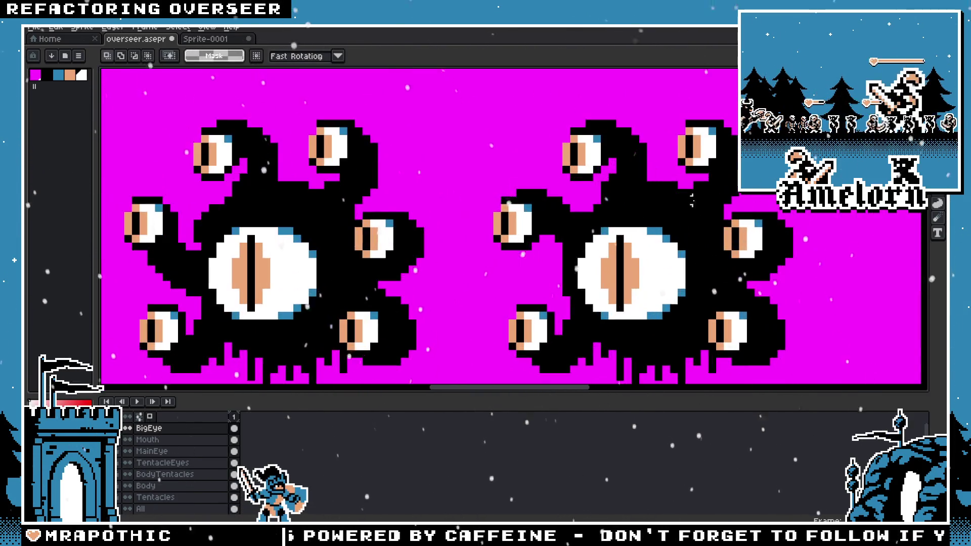
{"action": "scroll", "coordinate": [633, 198], "scroll_direction": "up", "scroll_amount": 2}
{"action": "scroll", "coordinate": [587, 190], "scroll_direction": "down", "scroll_amount": 3}
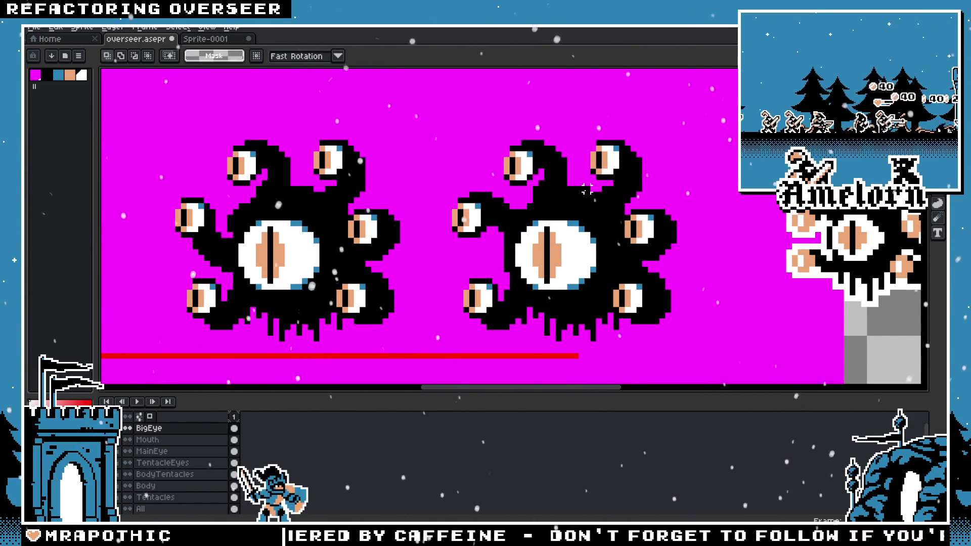
{"action": "left_click", "coordinate": [167, 497]}
{"action": "scroll", "coordinate": [766, 114], "scroll_direction": "up", "scroll_amount": 1}
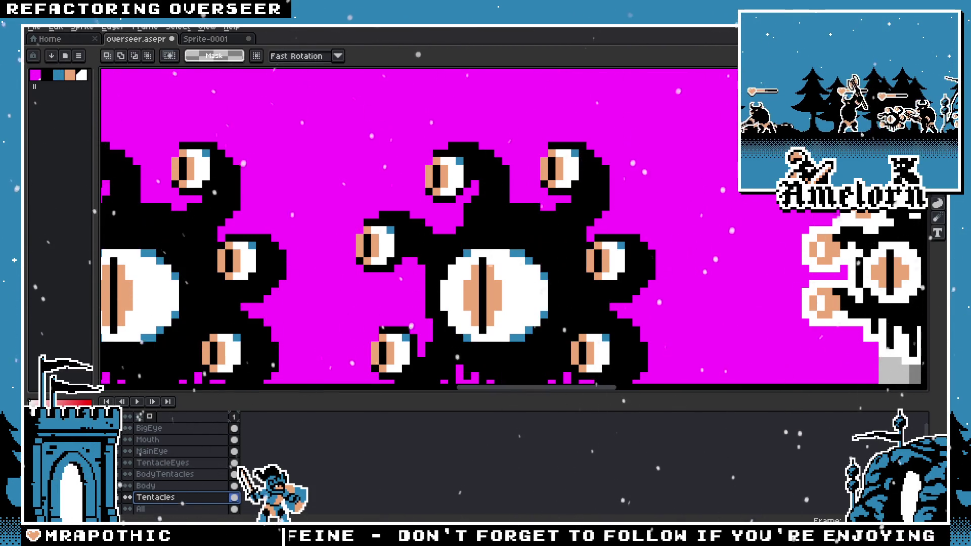
Step: Select the top-centre tentacle eye and nudge it slightly upward, pixel by pixel
{"action": "left_click_drag", "start_coordinate": [513, 145], "coordinate": [424, 227]}
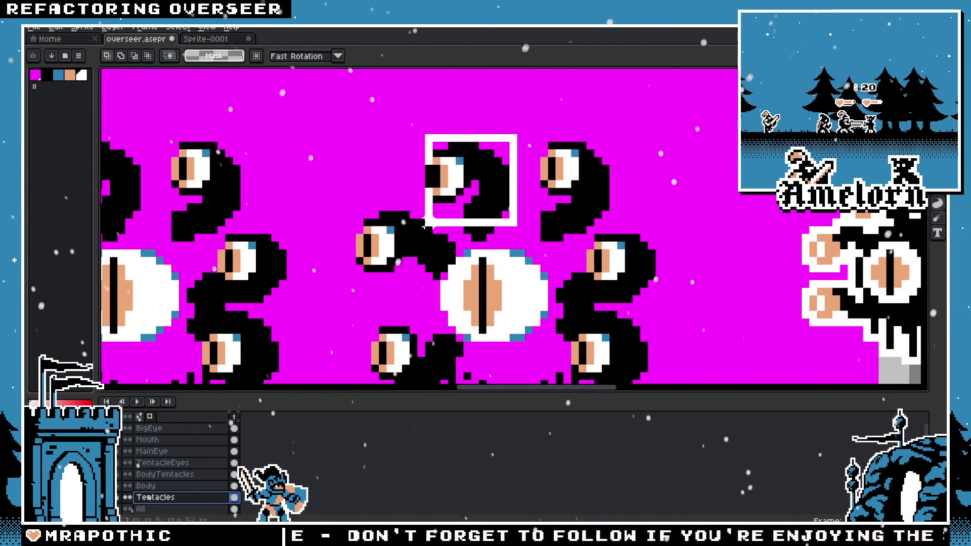
{"action": "left_click_drag", "start_coordinate": [489, 224], "coordinate": [490, 217]}
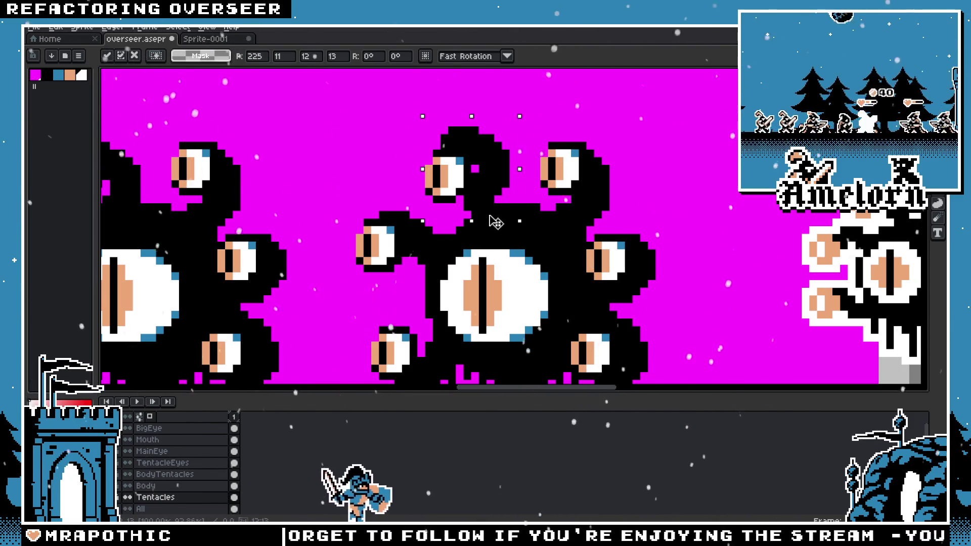
{"action": "key", "text": "Escape"}
{"action": "left_click_drag", "start_coordinate": [495, 222], "coordinate": [515, 212]}
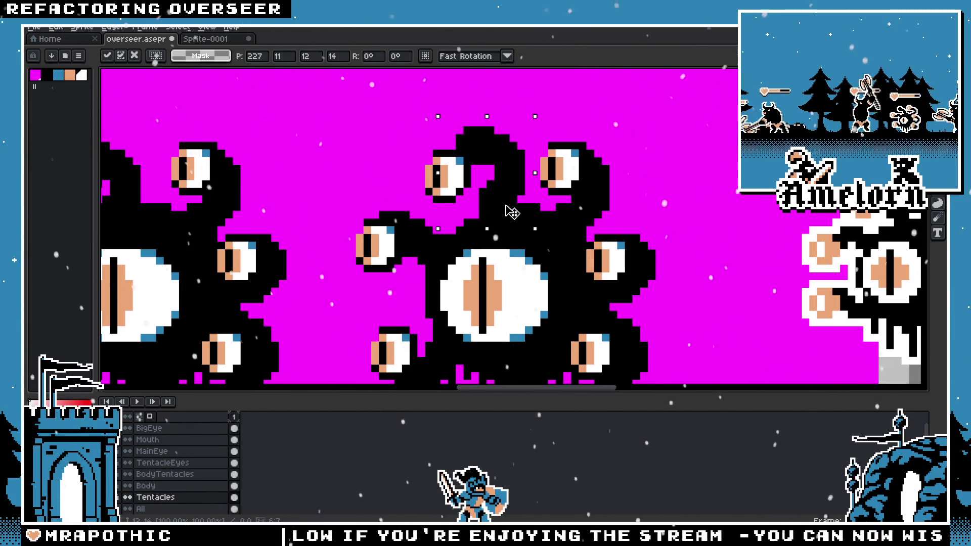
{"action": "mouse_move", "coordinate": [502, 210]}
{"action": "left_mouse_down"}
{"action": "mouse_move", "coordinate": [476, 219]}
{"action": "mouse_move", "coordinate": [510, 208]}
{"action": "left_mouse_up"}
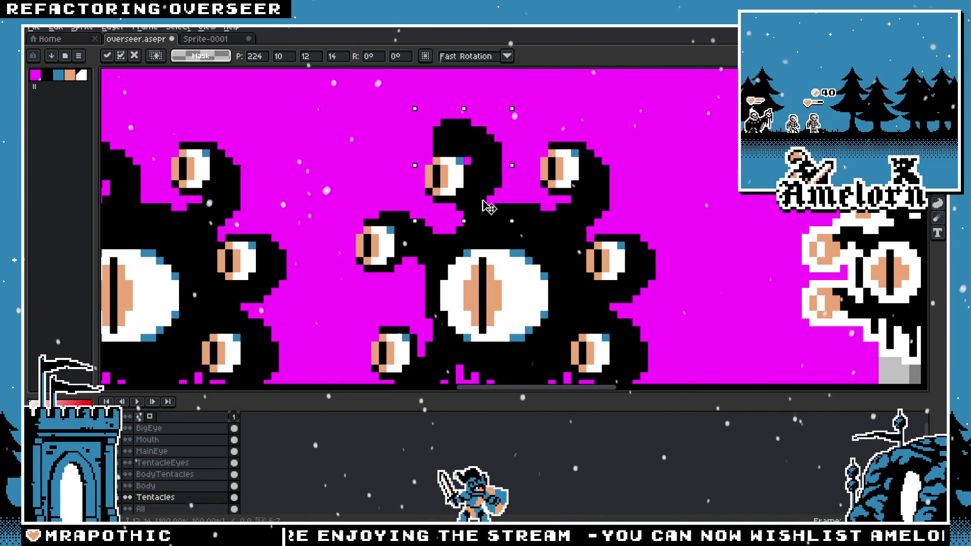
{"action": "left_click_drag", "start_coordinate": [488, 218], "coordinate": [502, 214]}
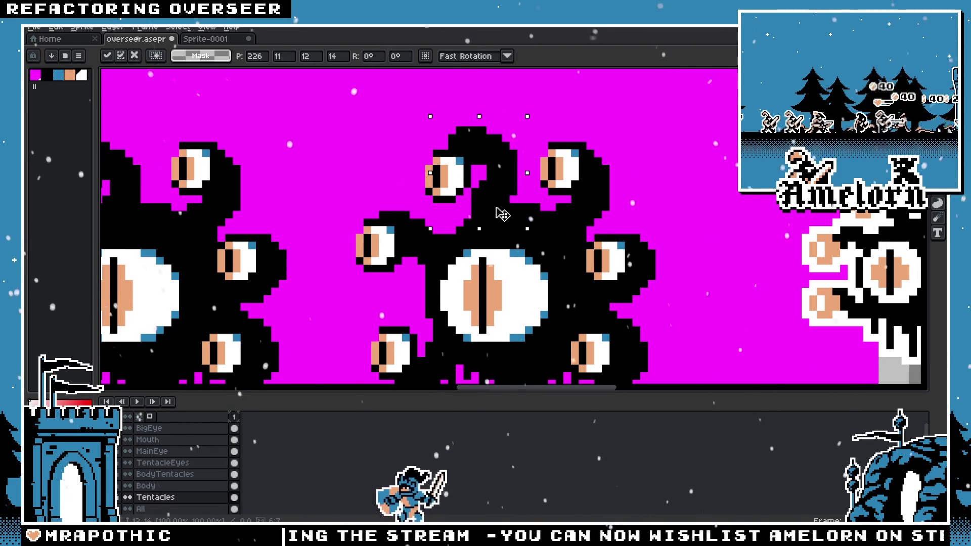
{"action": "mouse_move", "coordinate": [502, 221]}
{"action": "left_mouse_down"}
{"action": "mouse_move", "coordinate": [514, 231]}
{"action": "mouse_move", "coordinate": [504, 236]}
{"action": "mouse_move", "coordinate": [497, 222]}
{"action": "left_mouse_up"}
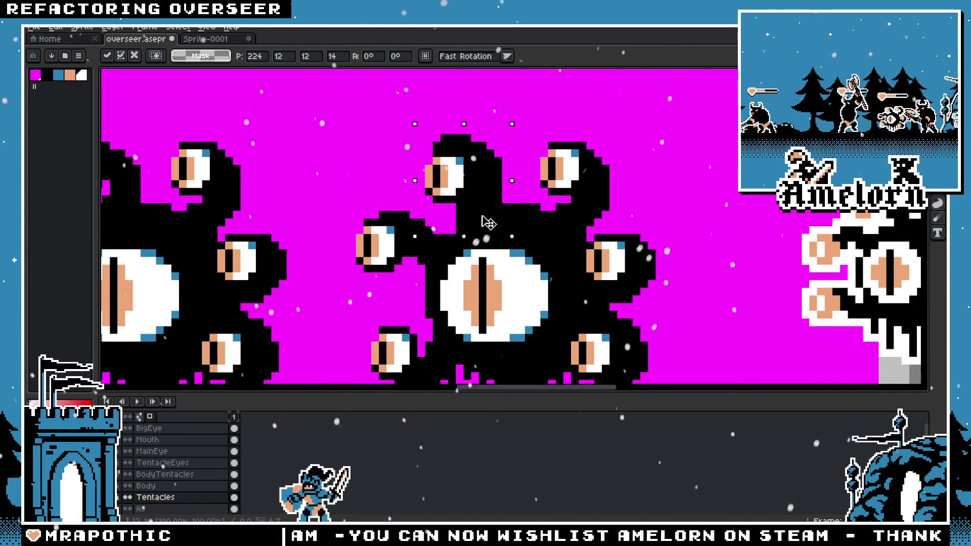
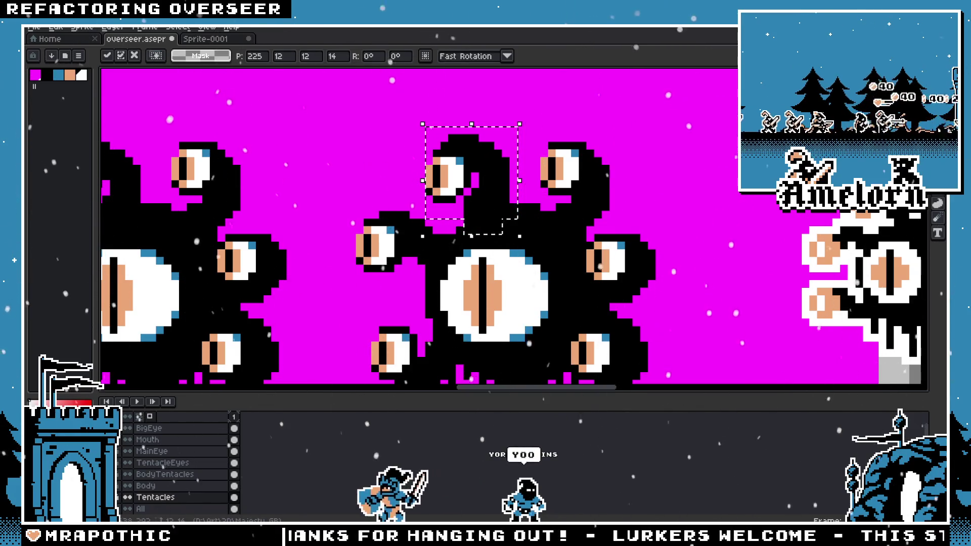
Step: Nudge the selected top tentacle two pixels right and up, then deselect it
{"action": "mouse_move", "coordinate": [486, 222]}
{"action": "left_mouse_down"}
{"action": "mouse_move", "coordinate": [501, 215]}
{"action": "mouse_move", "coordinate": [502, 193]}
{"action": "mouse_move", "coordinate": [503, 204]}
{"action": "left_mouse_up"}
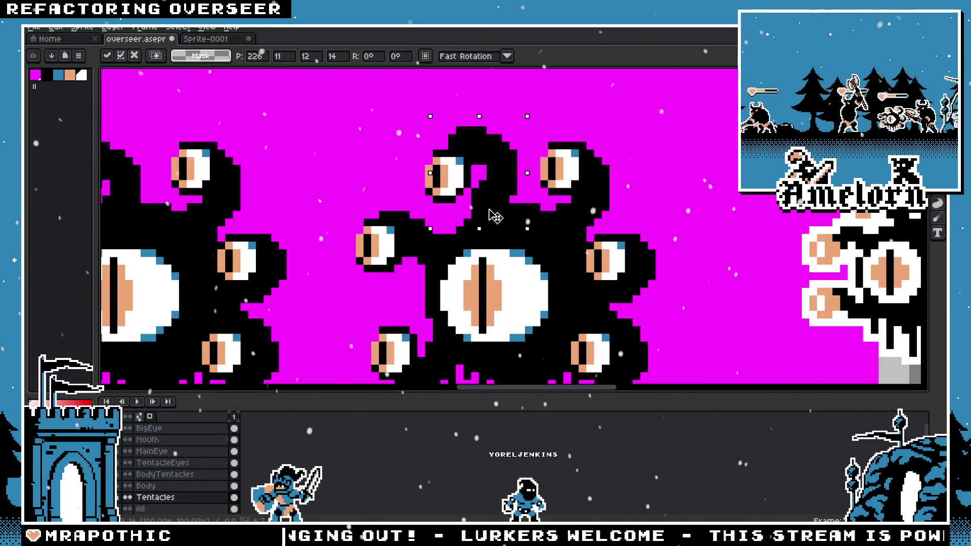
{"action": "key", "text": "ctrl+d"}
{"action": "left_click_drag", "start_coordinate": [496, 216], "coordinate": [539, 231]}
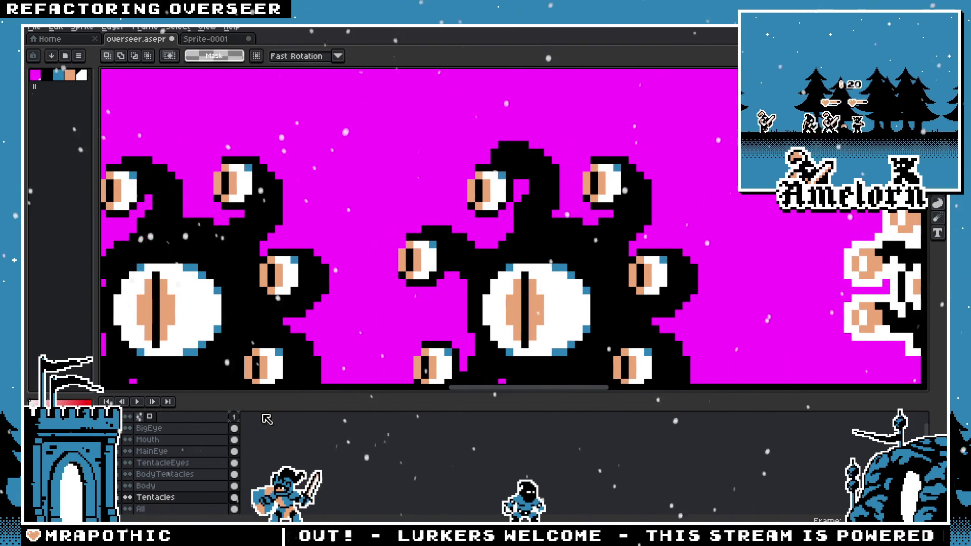
Step: Raise the top tentacle eye on the TentacleEyes layer, then view the Sprite-0001 comparison
{"action": "left_click", "coordinate": [182, 468]}
{"action": "left_click_drag", "start_coordinate": [531, 146], "coordinate": [445, 221]}
{"action": "left_click_drag", "start_coordinate": [488, 198], "coordinate": [488, 190]}
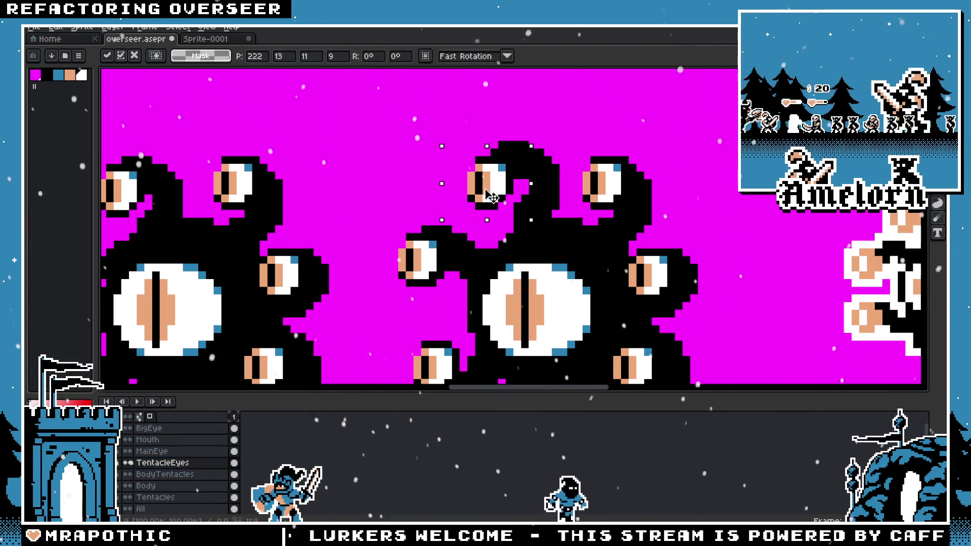
{"action": "key", "text": "ctrl+Tab"}
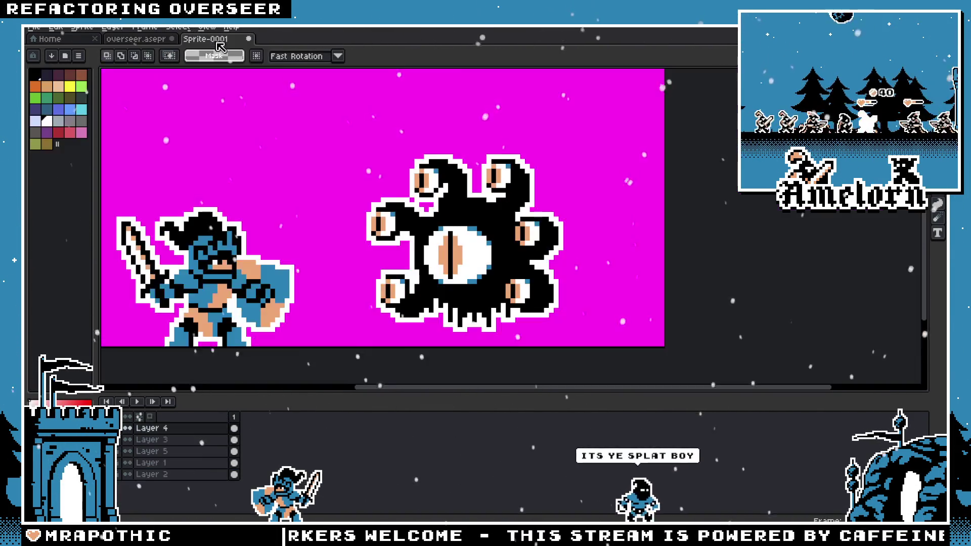
Step: Zoom in on Sprite-0001's outlined beholder and compare it with overseer.aseprite
{"action": "scroll", "coordinate": [311, 142], "scroll_direction": "up", "scroll_amount": 3}
{"action": "key", "text": "ctrl+v"}
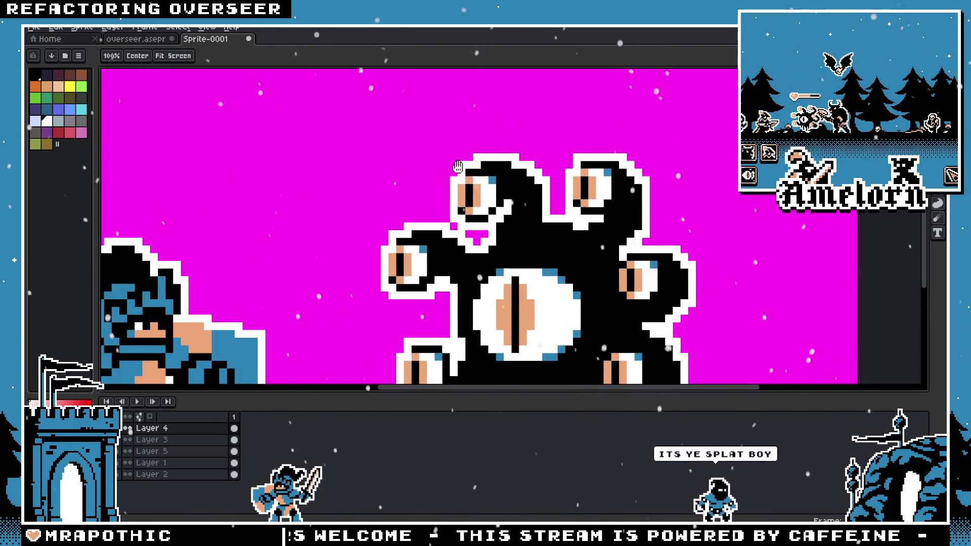
{"action": "left_click", "coordinate": [135, 39]}
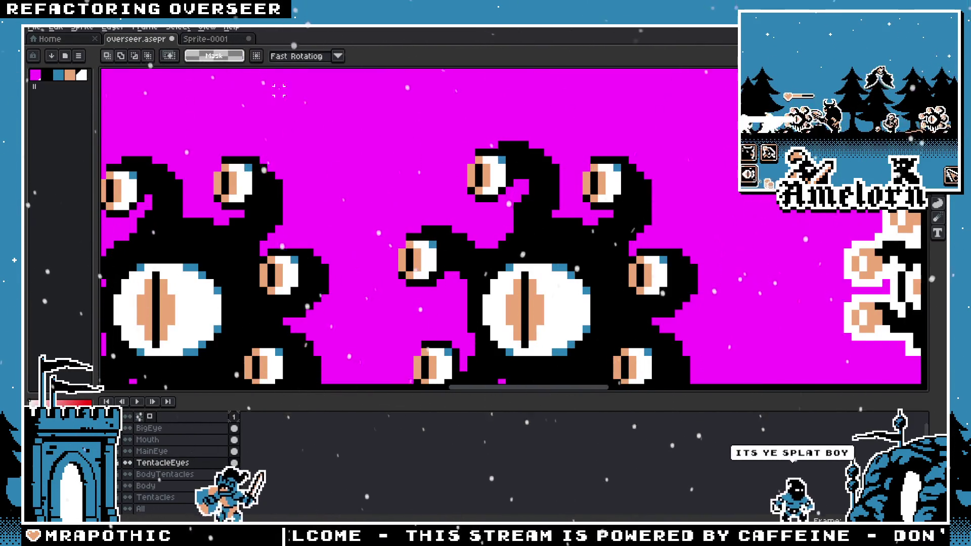
{"action": "left_click", "coordinate": [212, 44]}
{"action": "scroll", "coordinate": [423, 190], "scroll_direction": "up", "scroll_amount": 5}
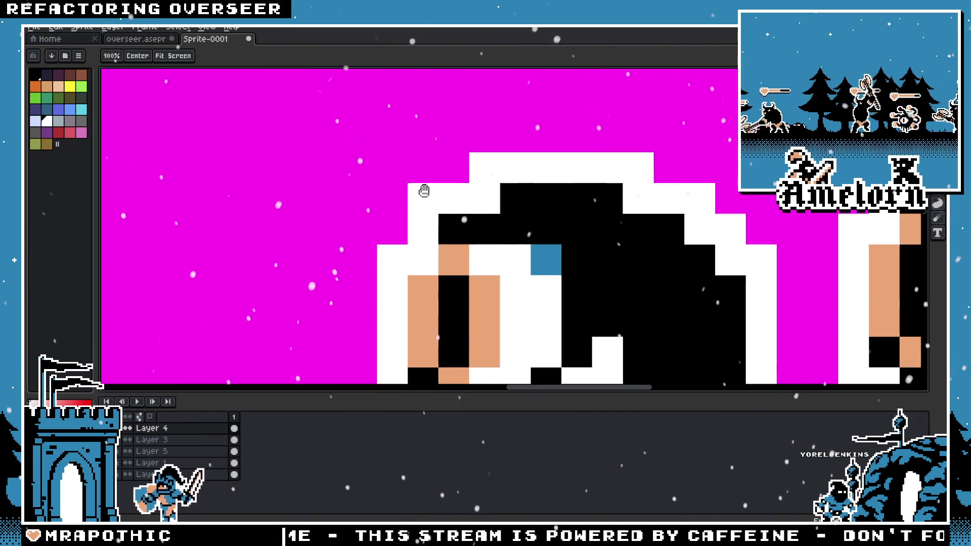
{"action": "key", "text": "ctrl+Tab"}
{"action": "scroll", "coordinate": [330, 273], "scroll_direction": "up", "scroll_amount": 4}
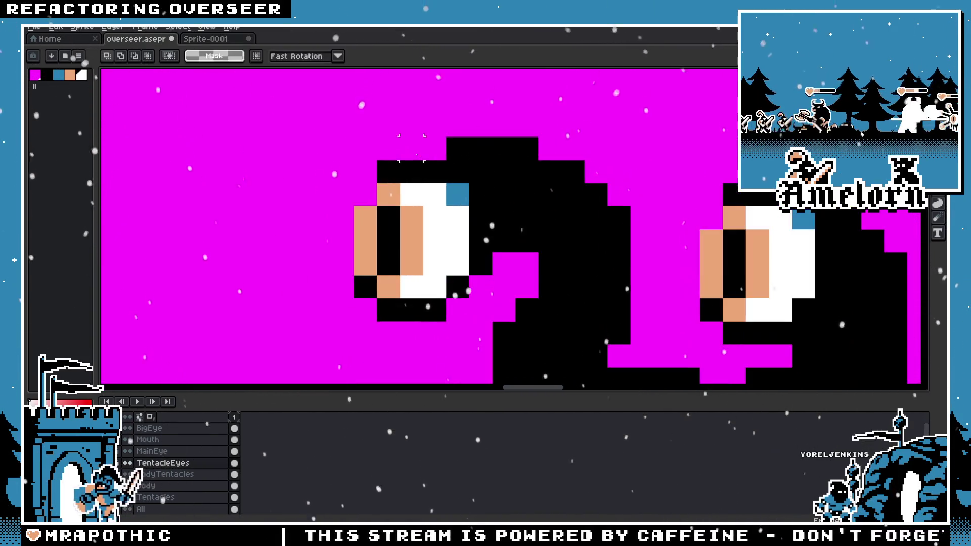
Step: Shift the selected top tentacle eye one pixel right and commit it
{"action": "left_click_drag", "start_coordinate": [401, 276], "coordinate": [424, 276]}
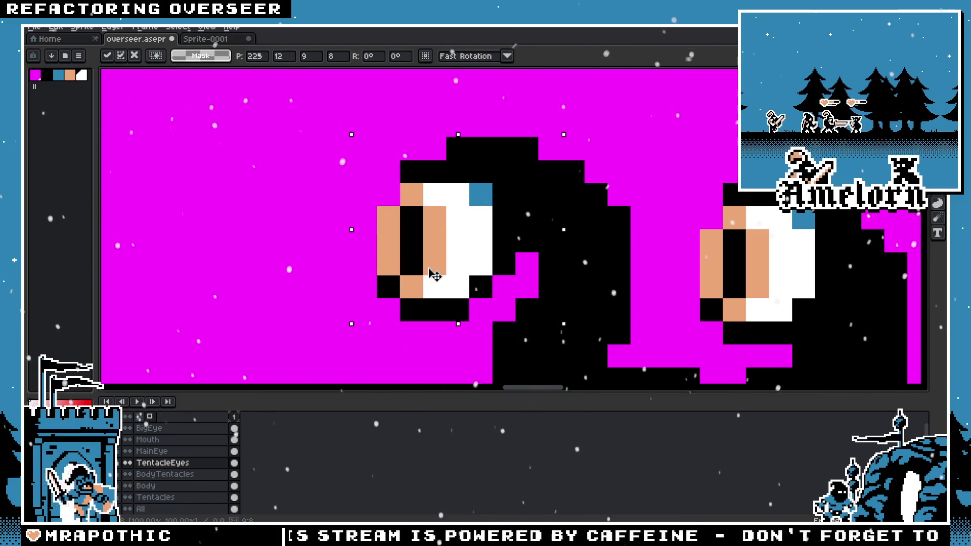
{"action": "scroll", "coordinate": [249, 218], "scroll_direction": "down", "scroll_amount": 5}
{"action": "key", "text": "Return"}
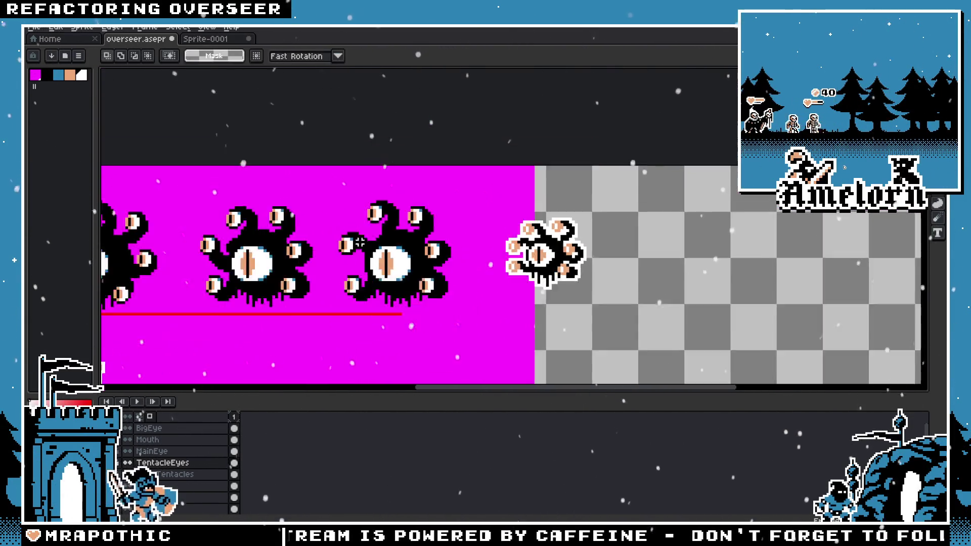
{"action": "scroll", "coordinate": [356, 246], "scroll_direction": "down", "scroll_amount": 3}
{"action": "scroll", "coordinate": [335, 235], "scroll_direction": "up", "scroll_amount": 3}
{"action": "scroll", "coordinate": [455, 242], "scroll_direction": "up", "scroll_amount": 1}
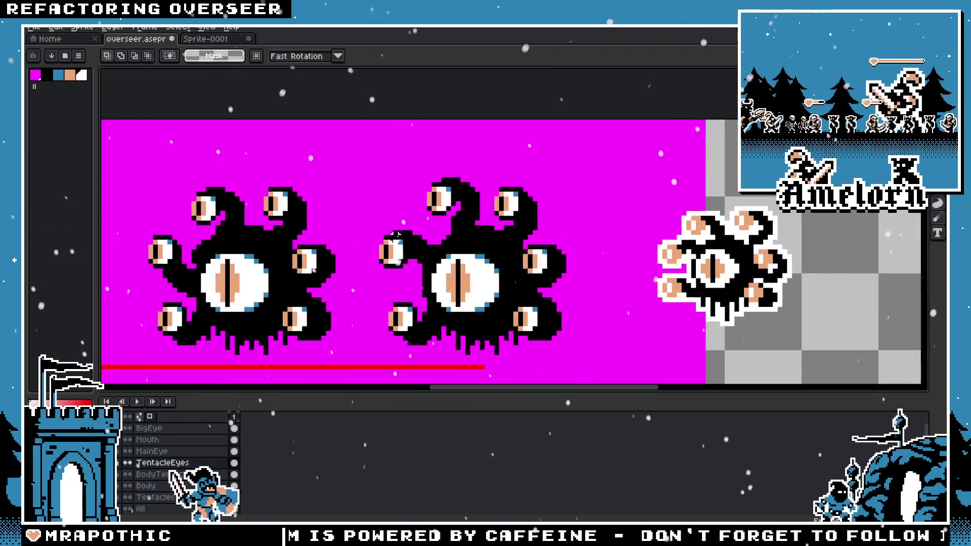
{"action": "scroll", "coordinate": [503, 248], "scroll_direction": "up", "scroll_amount": 2}
{"action": "scroll", "coordinate": [455, 253], "scroll_direction": "up", "scroll_amount": 1}
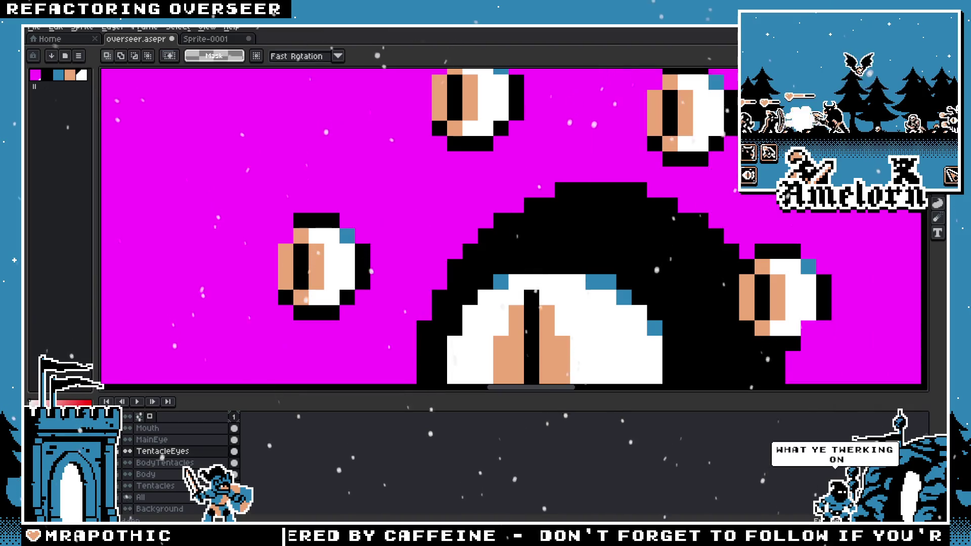
Step: Inspect the adjusted eye up close while trying the pencil, colour-picking and eraser tools
{"action": "key", "text": "b"}
{"action": "scroll", "coordinate": [506, 273], "scroll_direction": "down", "scroll_amount": 2}
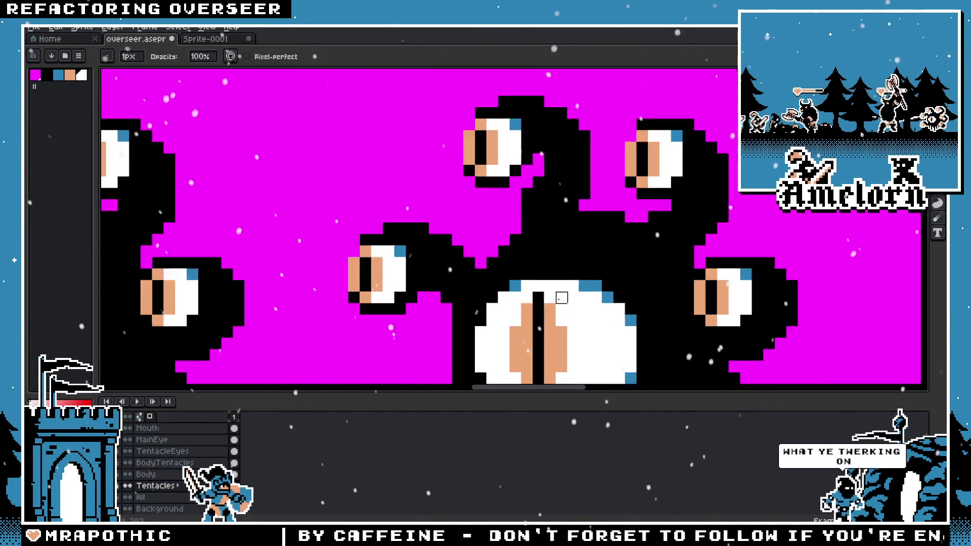
{"action": "scroll", "coordinate": [559, 295], "scroll_direction": "down", "scroll_amount": 2}
{"action": "scroll", "coordinate": [516, 290], "scroll_direction": "up", "scroll_amount": 3}
{"action": "scroll", "coordinate": [515, 290], "scroll_direction": "up", "scroll_amount": 2}
{"action": "key", "text": "g"}
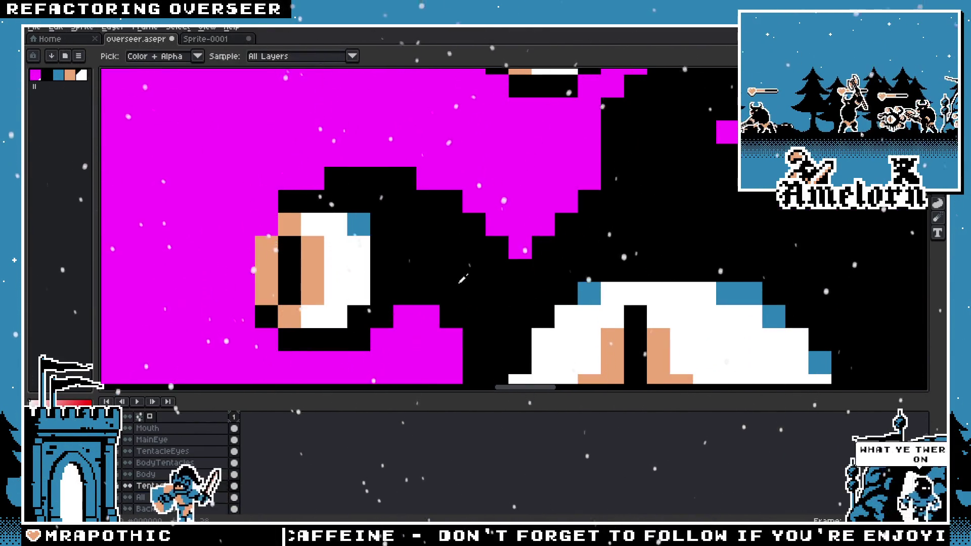
{"action": "key", "text": "e"}
{"action": "key", "text": "b"}
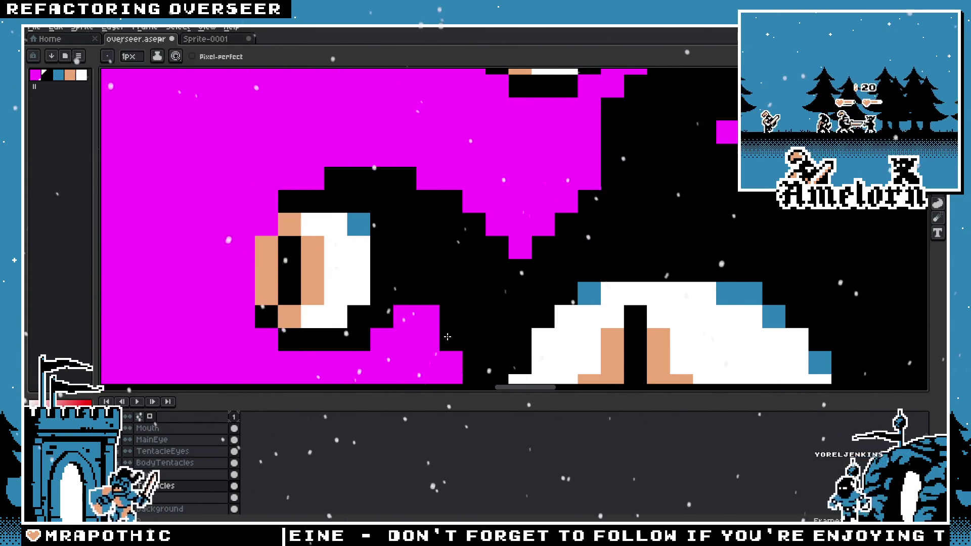
{"action": "scroll", "coordinate": [405, 331], "scroll_direction": "down", "scroll_amount": 3}
{"action": "scroll", "coordinate": [400, 334], "scroll_direction": "up", "scroll_amount": 2}
{"action": "scroll", "coordinate": [401, 334], "scroll_direction": "down", "scroll_amount": 3}
{"action": "scroll", "coordinate": [483, 279], "scroll_direction": "up", "scroll_amount": 1}
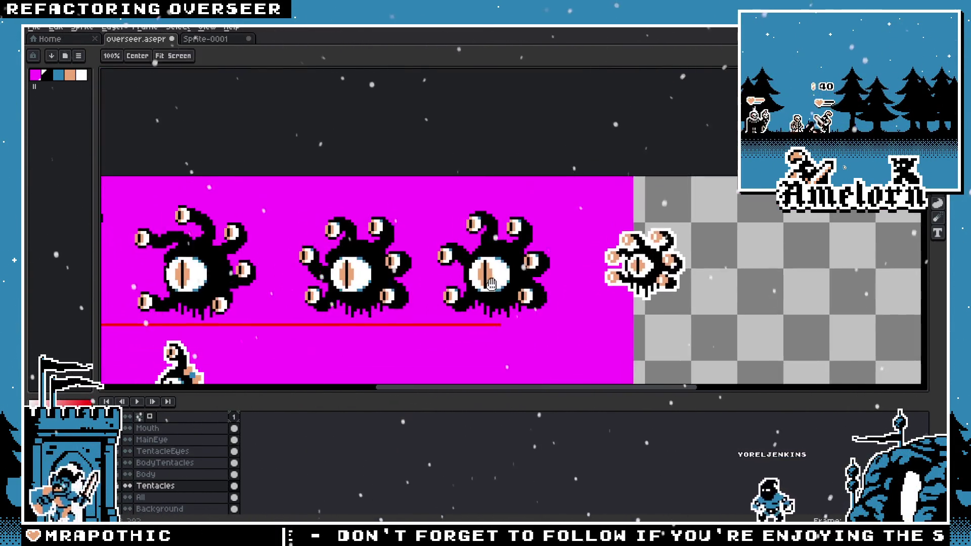
{"action": "scroll", "coordinate": [483, 279], "scroll_direction": "up", "scroll_amount": 2}
{"action": "scroll", "coordinate": [512, 213], "scroll_direction": "up", "scroll_amount": 1}
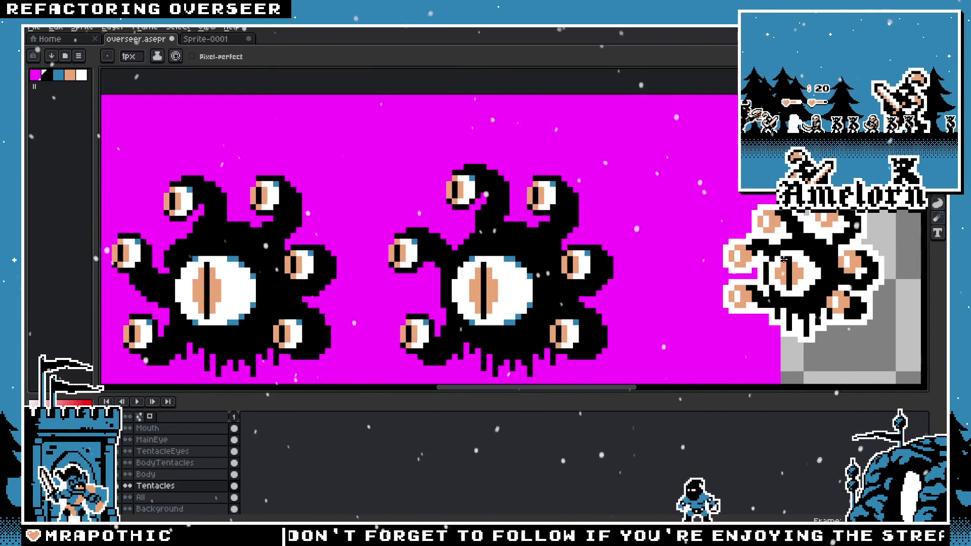
{"action": "scroll", "coordinate": [621, 214], "scroll_direction": "down", "scroll_amount": 1}
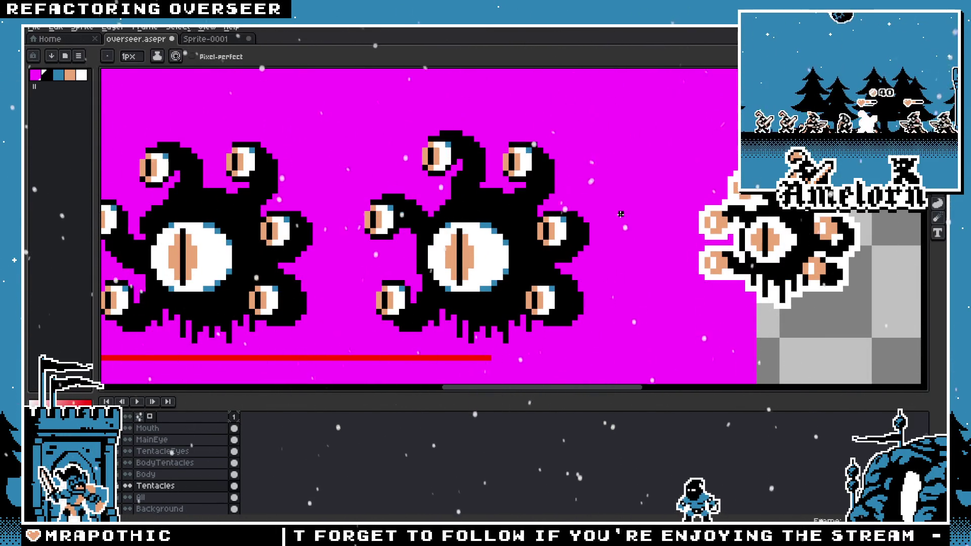
{"action": "scroll", "coordinate": [483, 268], "scroll_direction": "up", "scroll_amount": 1}
{"action": "scroll", "coordinate": [483, 268], "scroll_direction": "up", "scroll_amount": 2}
{"action": "scroll", "coordinate": [481, 263], "scroll_direction": "down", "scroll_amount": 1}
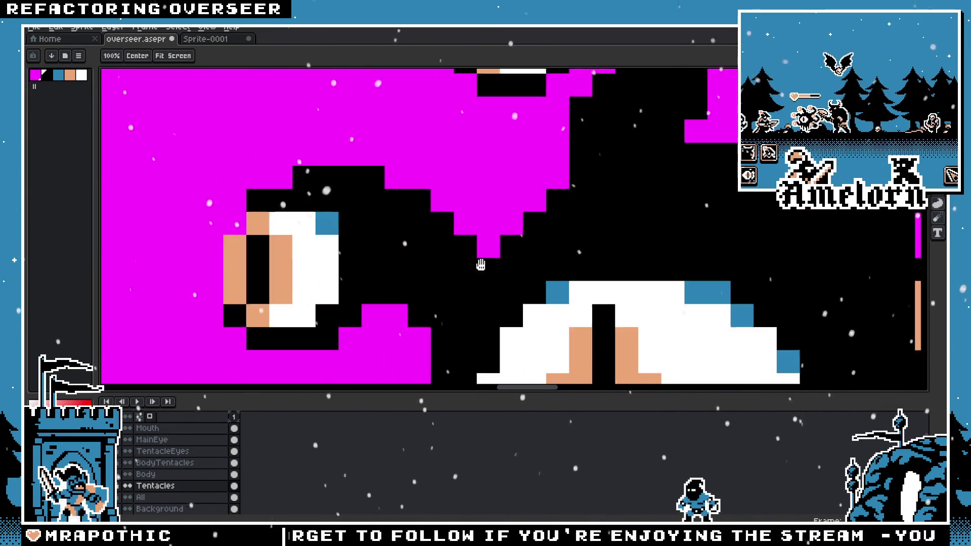
{"action": "scroll", "coordinate": [483, 267], "scroll_direction": "down", "scroll_amount": 2}
{"action": "scroll", "coordinate": [483, 268], "scroll_direction": "up", "scroll_amount": 1}
{"action": "key", "text": "m"}
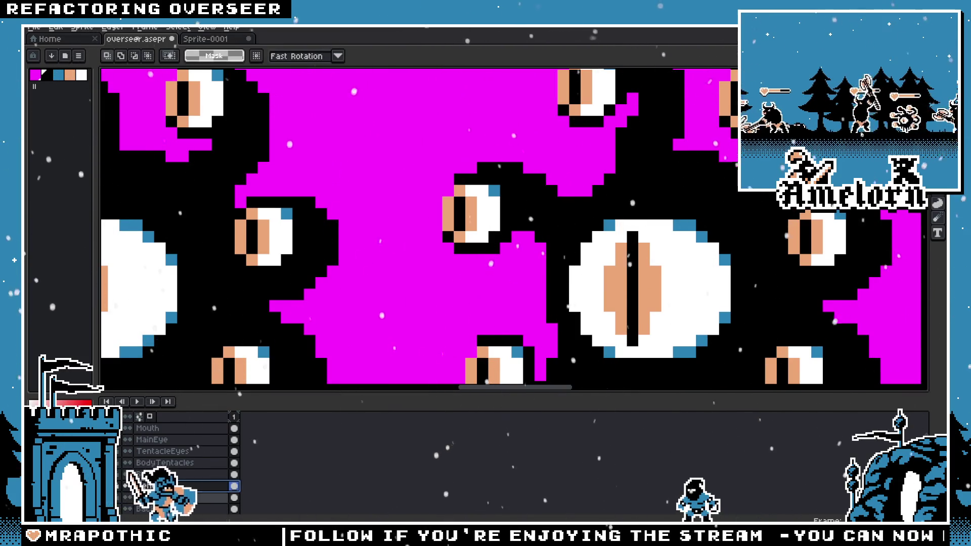
Step: Move the central tentacle area one pixel left and one pixel up, then deselect
{"action": "left_click_drag", "start_coordinate": [405, 171], "coordinate": [606, 314]}
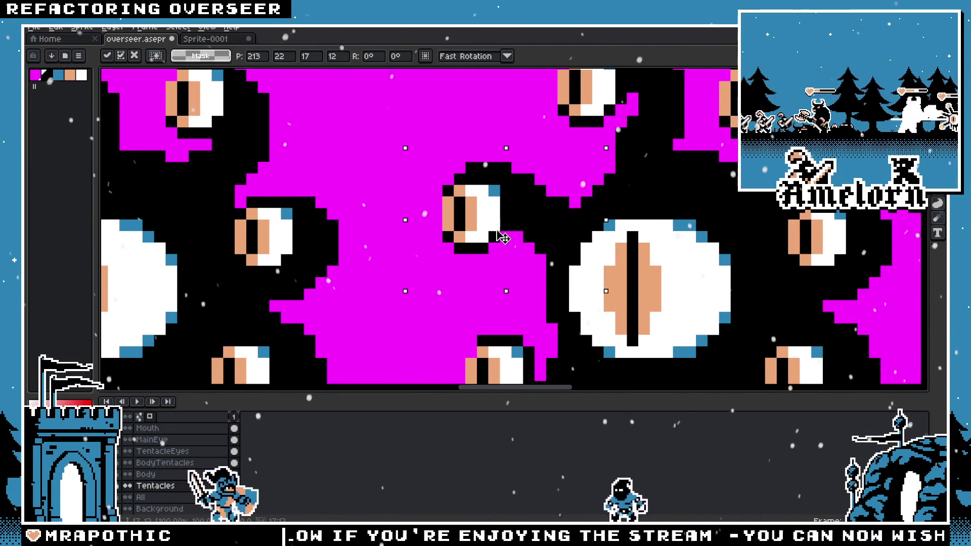
{"action": "mouse_move", "coordinate": [500, 253]}
{"action": "left_mouse_down"}
{"action": "mouse_move", "coordinate": [486, 253]}
{"action": "mouse_move", "coordinate": [515, 250]}
{"action": "left_mouse_up"}
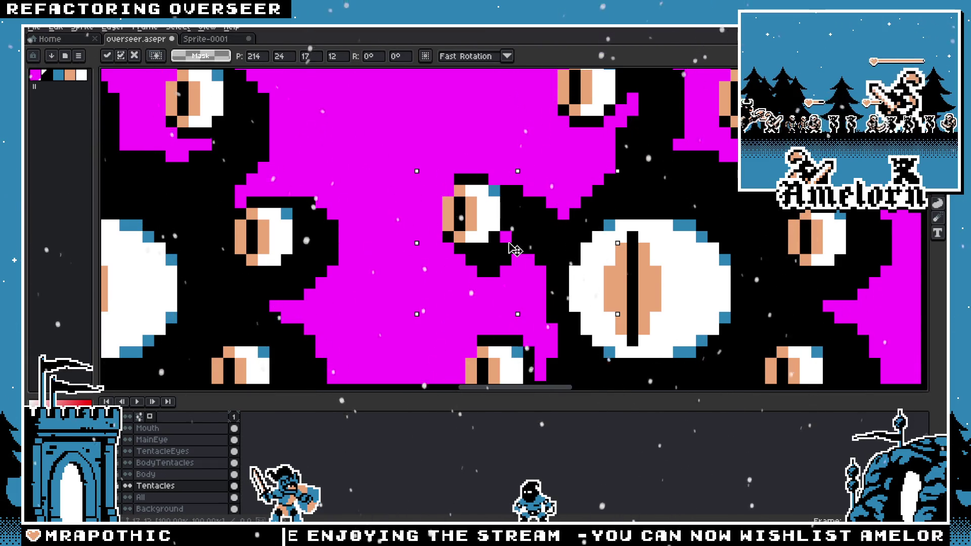
{"action": "left_click_drag", "start_coordinate": [515, 253], "coordinate": [551, 231]}
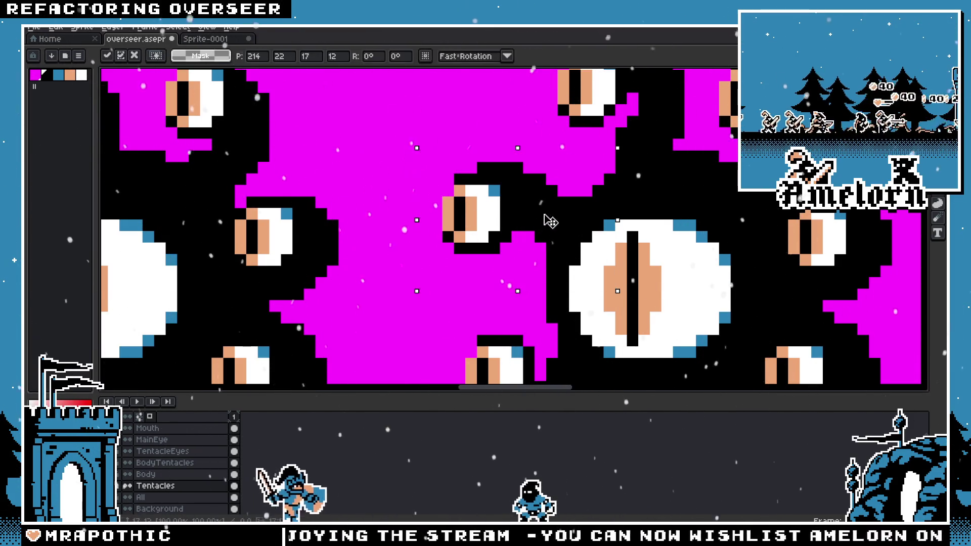
{"action": "key", "text": "Return"}
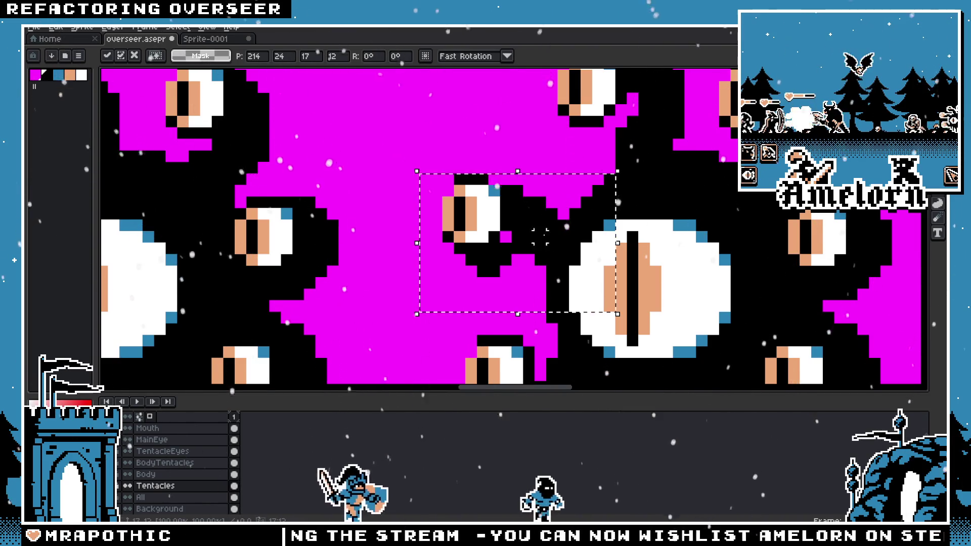
{"action": "key", "text": "ctrl+d"}
Step: On TentacleEyes, select the central tentacle eye, then the small eye between the overseers
{"action": "key", "text": "Up"}
{"action": "key", "text": "Up"}
{"action": "key", "text": "Up"}
{"action": "left_click_drag", "start_coordinate": [429, 148], "coordinate": [560, 280]}
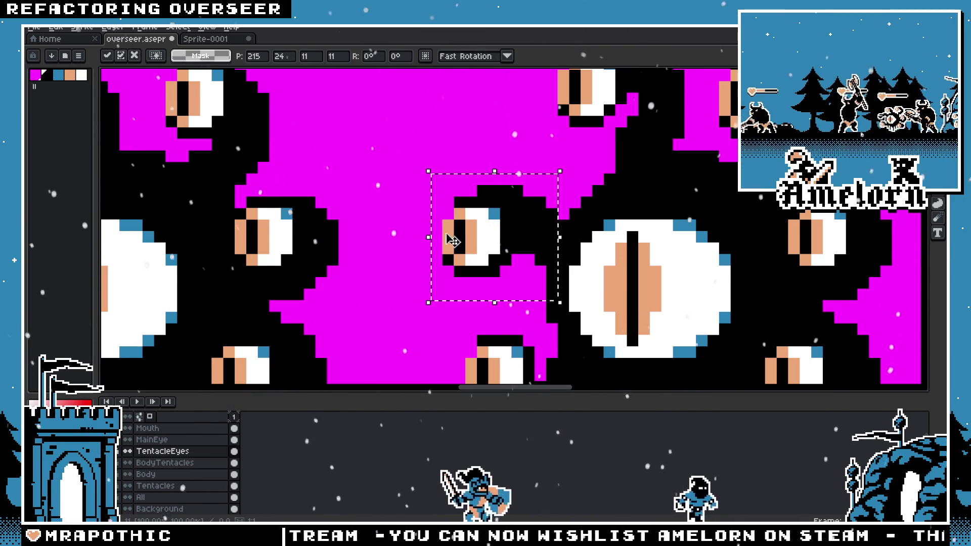
{"action": "scroll", "coordinate": [391, 209], "scroll_direction": "down", "scroll_amount": 5}
{"action": "scroll", "coordinate": [390, 208], "scroll_direction": "down", "scroll_amount": 2}
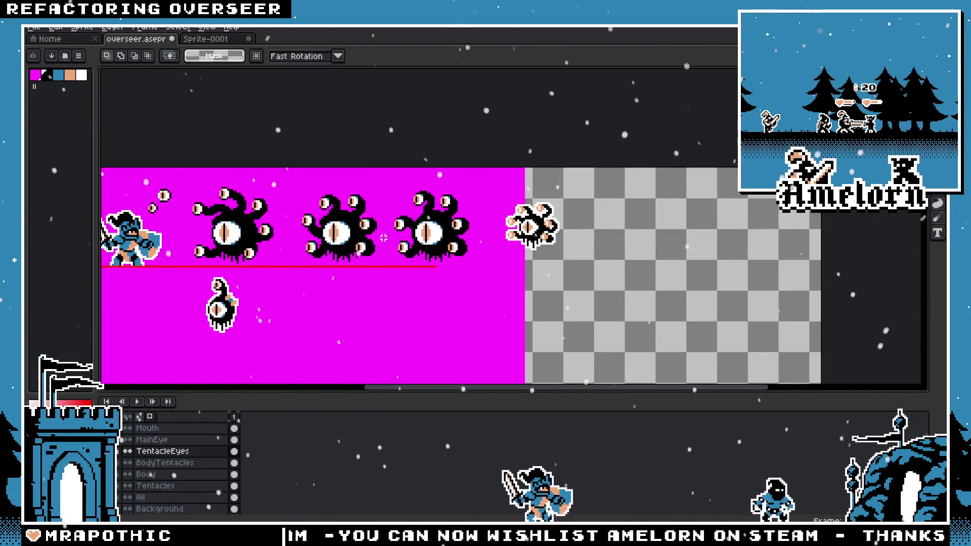
{"action": "scroll", "coordinate": [382, 221], "scroll_direction": "up", "scroll_amount": 3}
{"action": "scroll", "coordinate": [492, 227], "scroll_direction": "up", "scroll_amount": 3}
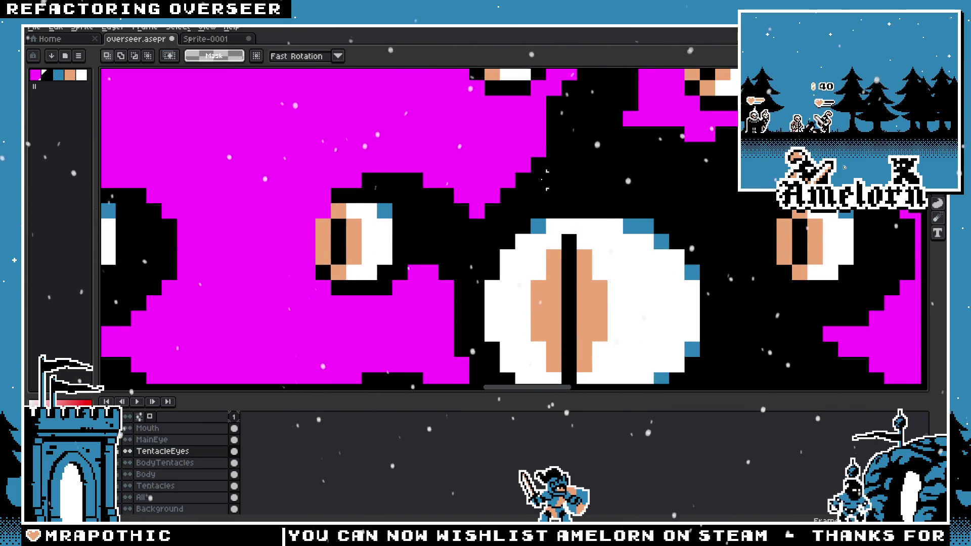
{"action": "left_click_drag", "start_coordinate": [524, 181], "coordinate": [552, 243]}
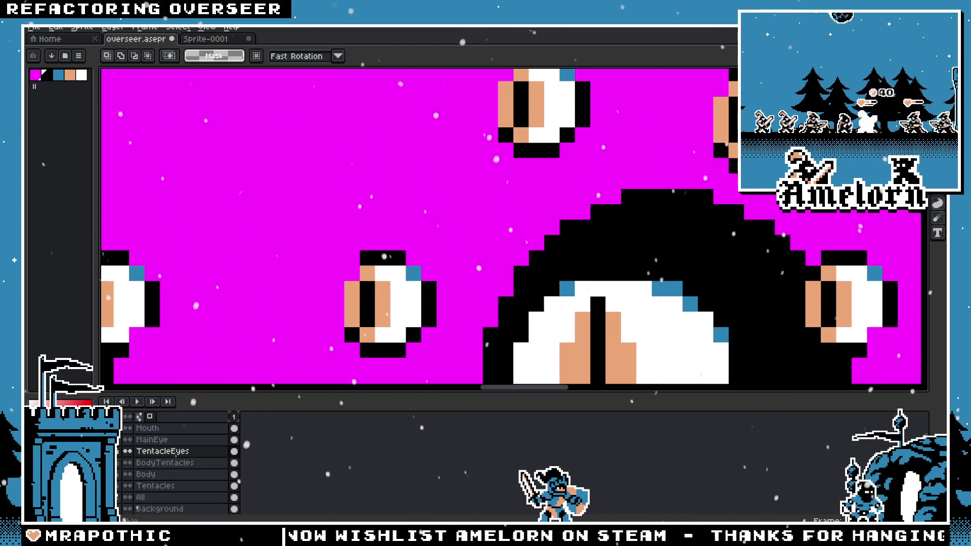
{"action": "scroll", "coordinate": [598, 251], "scroll_direction": "down", "scroll_amount": 3}
{"action": "scroll", "coordinate": [587, 248], "scroll_direction": "up", "scroll_amount": 2}
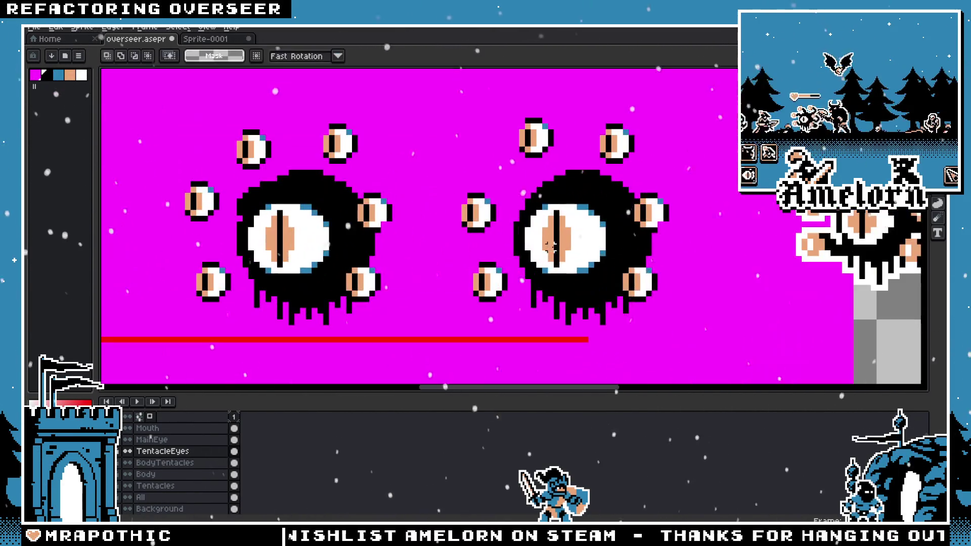
{"action": "scroll", "coordinate": [583, 245], "scroll_direction": "up", "scroll_amount": 1}
{"action": "scroll", "coordinate": [583, 245], "scroll_direction": "down", "scroll_amount": 2}
{"action": "scroll", "coordinate": [498, 272], "scroll_direction": "up", "scroll_amount": 1}
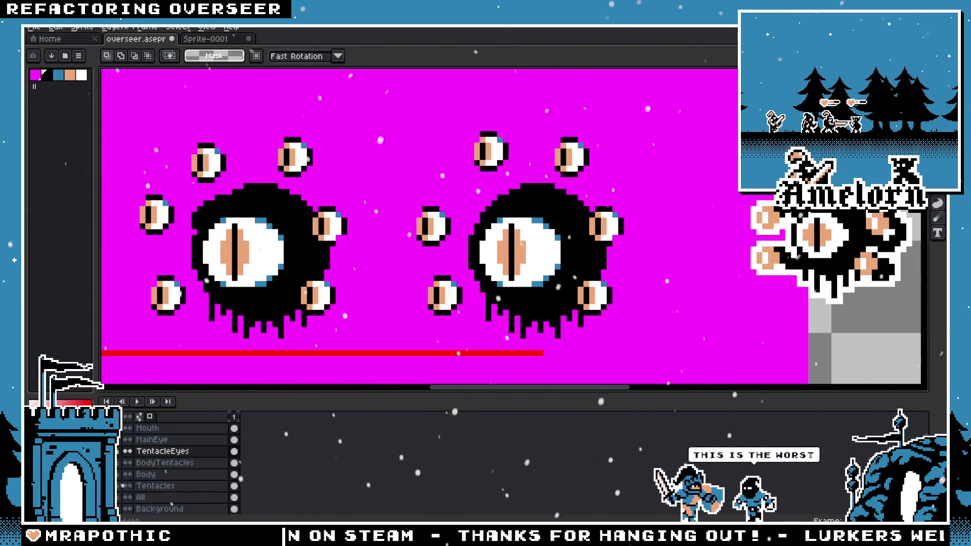
{"action": "left_click_drag", "start_coordinate": [409, 181], "coordinate": [474, 247]}
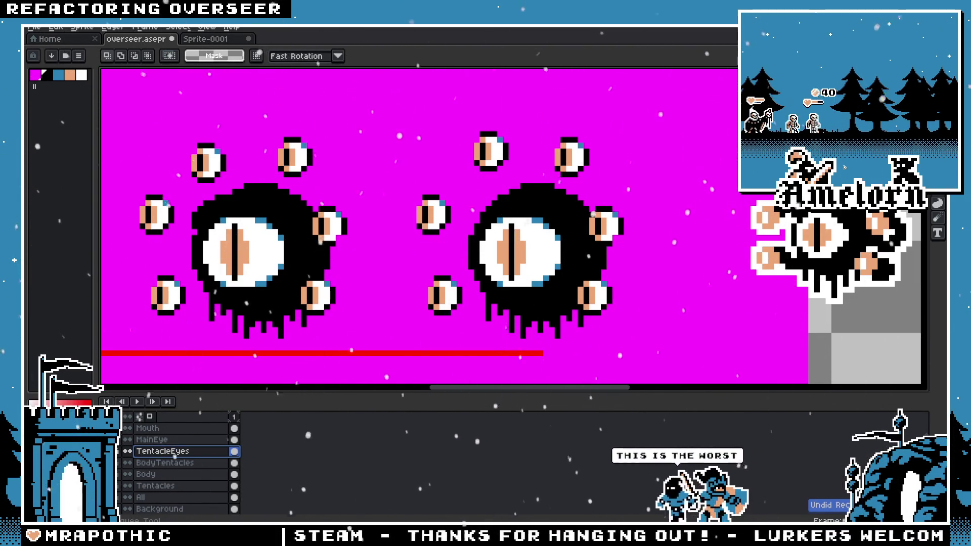
Step: Work on the Tentacles layer with BodyTentacles visible, boxing the top tentacle area
{"action": "left_click", "coordinate": [155, 486]}
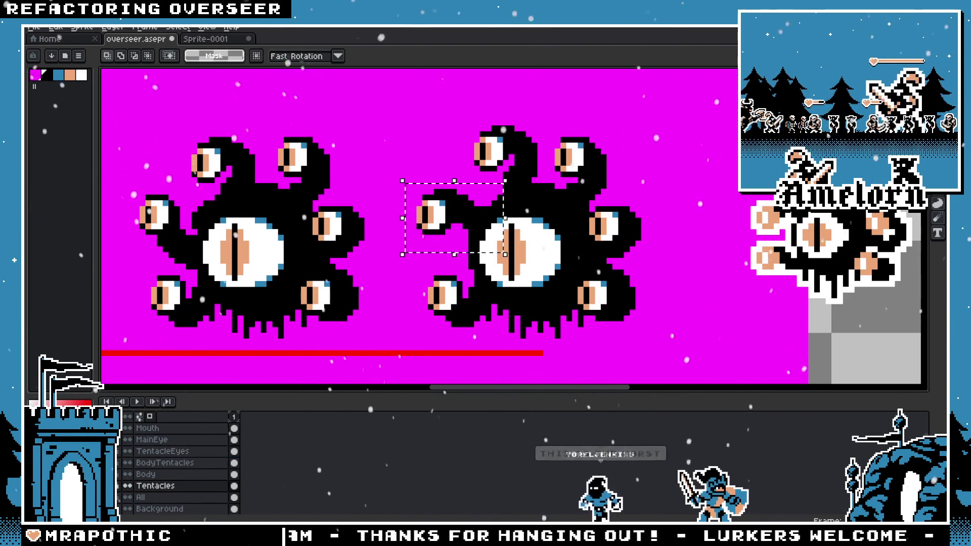
{"action": "scroll", "coordinate": [436, 323], "scroll_direction": "up", "scroll_amount": 3}
{"action": "scroll", "coordinate": [436, 323], "scroll_direction": "down", "scroll_amount": 2}
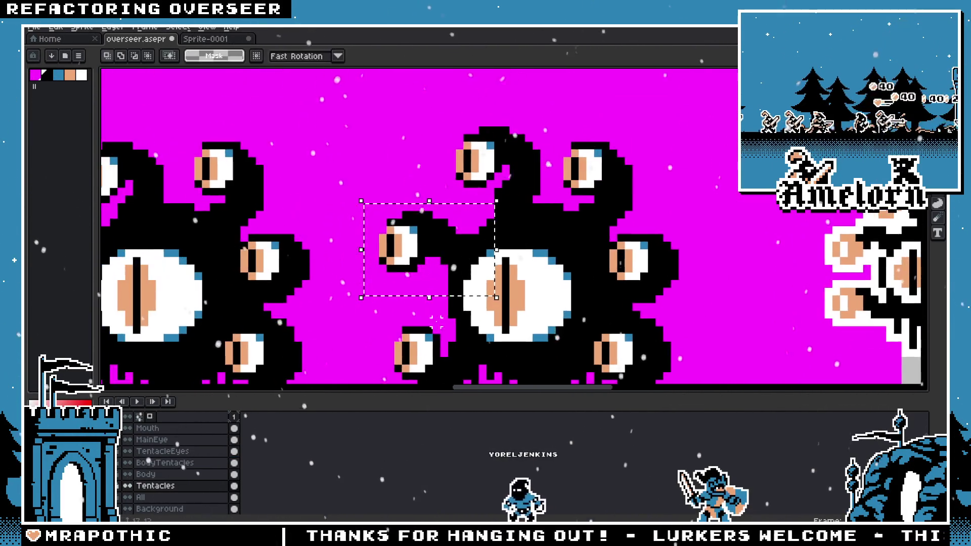
{"action": "scroll", "coordinate": [436, 323], "scroll_direction": "up", "scroll_amount": 2}
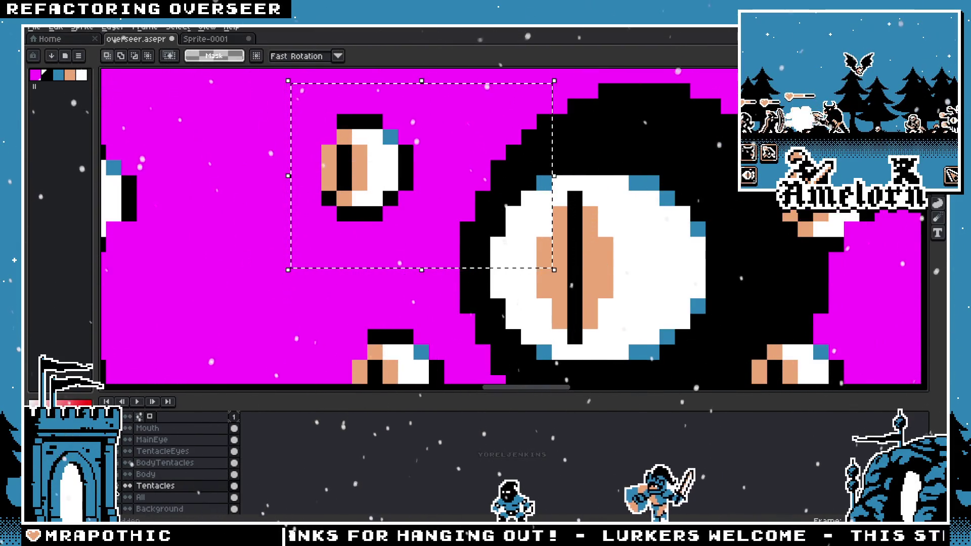
{"action": "scroll", "coordinate": [389, 293], "scroll_direction": "down", "scroll_amount": 2}
{"action": "scroll", "coordinate": [389, 293], "scroll_direction": "down", "scroll_amount": 1}
{"action": "scroll", "coordinate": [389, 293], "scroll_direction": "down", "scroll_amount": 1}
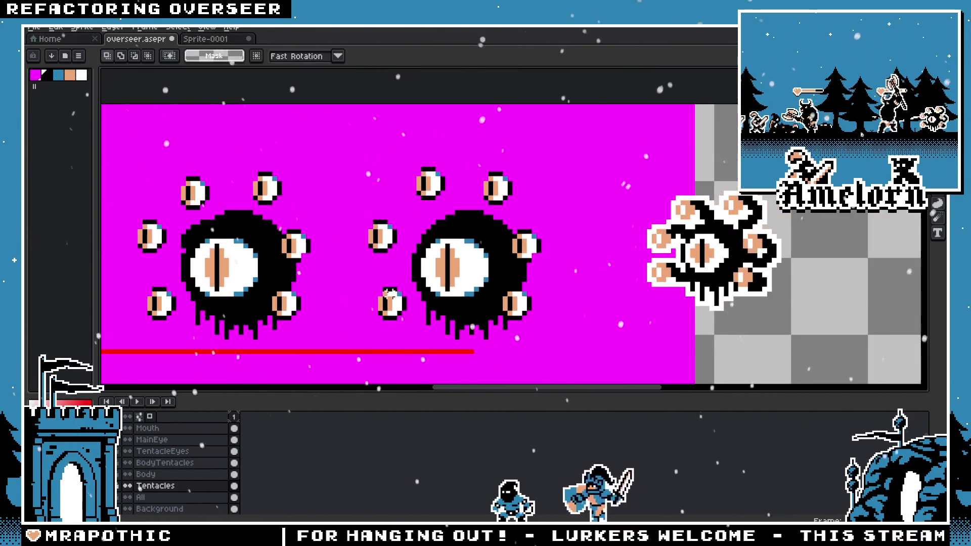
{"action": "scroll", "coordinate": [389, 293], "scroll_direction": "up", "scroll_amount": 1}
{"action": "scroll", "coordinate": [384, 290], "scroll_direction": "up", "scroll_amount": 1}
{"action": "scroll", "coordinate": [379, 285], "scroll_direction": "up", "scroll_amount": 1}
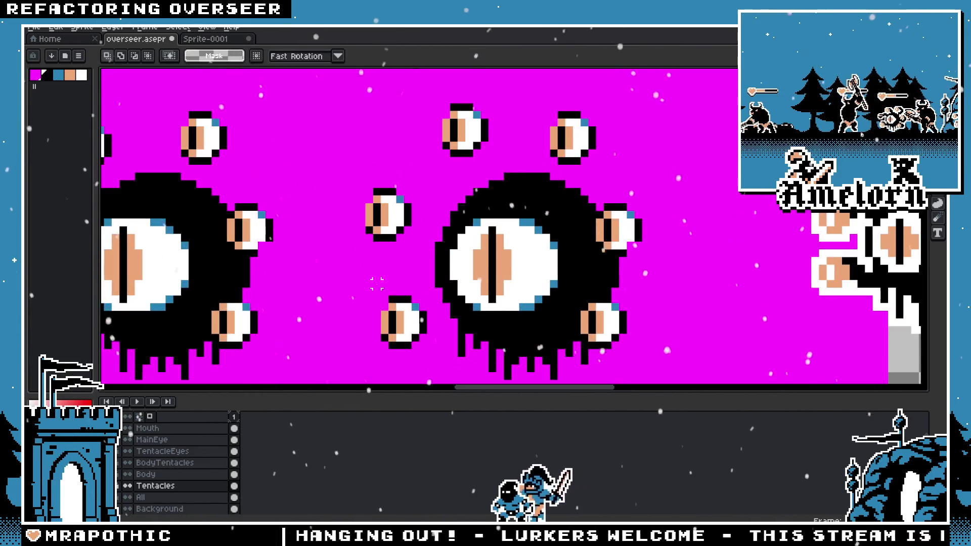
{"action": "scroll", "coordinate": [376, 284], "scroll_direction": "right", "scroll_amount": 1}
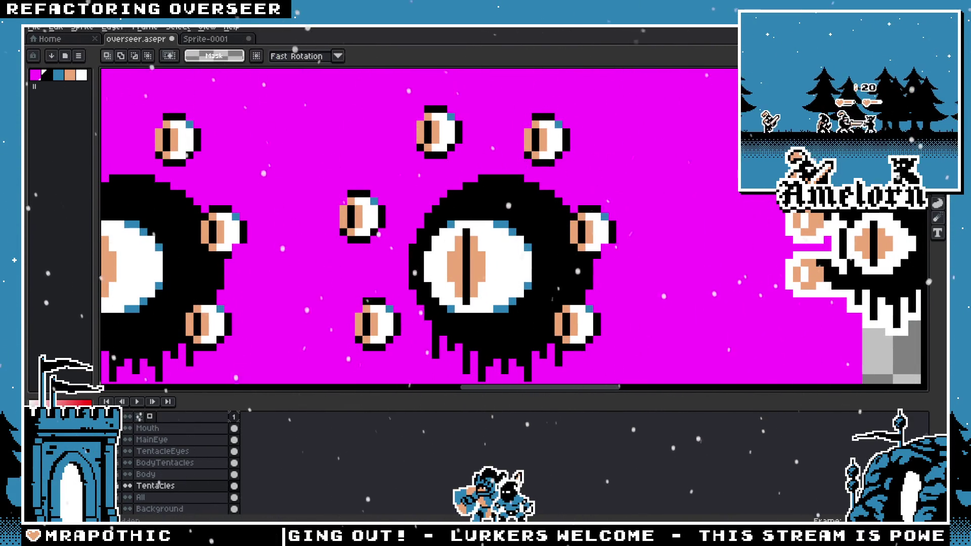
{"action": "left_click", "coordinate": [127, 463]}
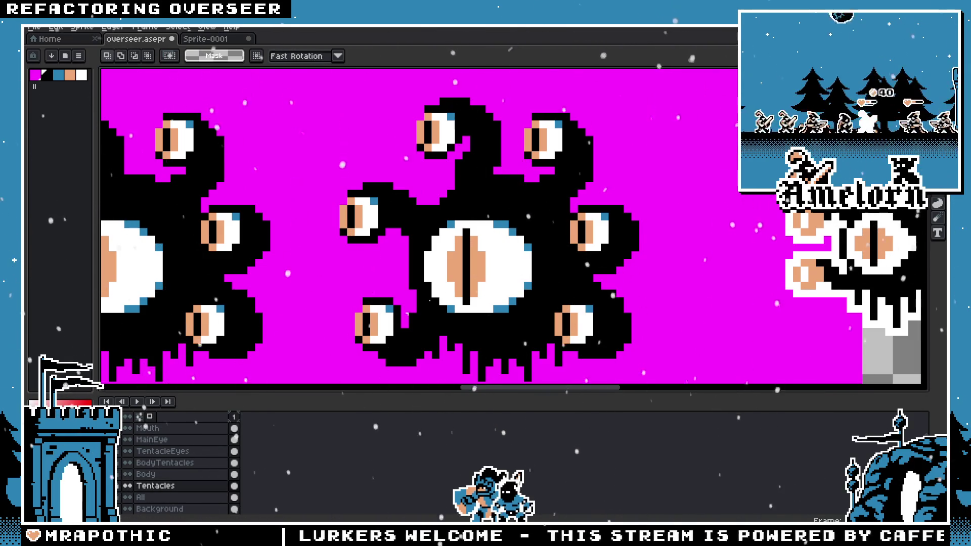
{"action": "scroll", "coordinate": [560, 259], "scroll_direction": "down", "scroll_amount": 1}
{"action": "scroll", "coordinate": [561, 259], "scroll_direction": "down", "scroll_amount": 1}
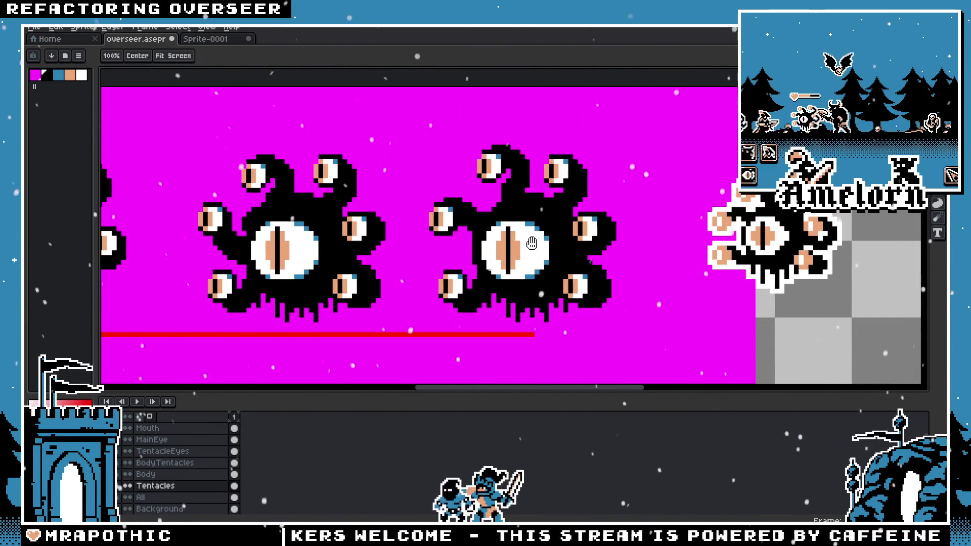
{"action": "scroll", "coordinate": [539, 232], "scroll_direction": "up", "scroll_amount": 1}
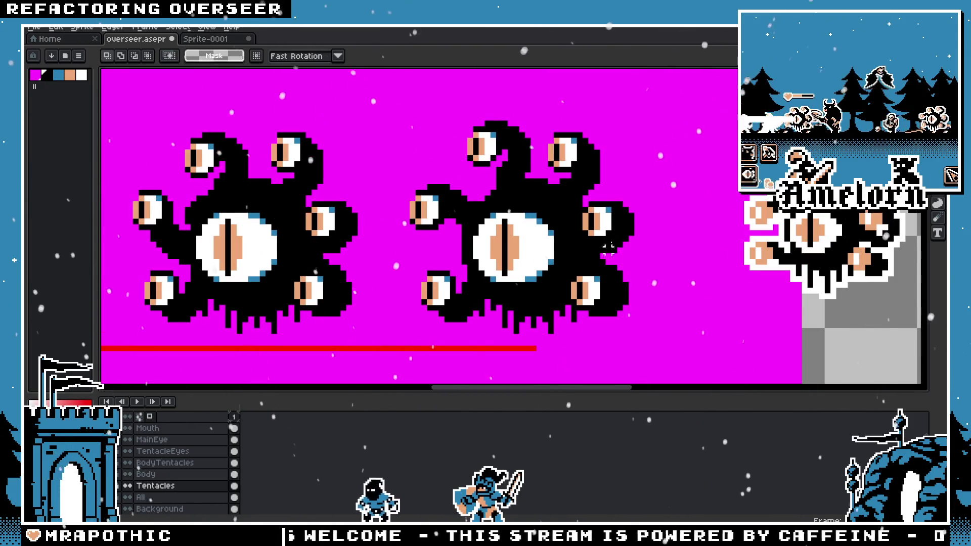
{"action": "scroll", "coordinate": [502, 199], "scroll_direction": "up", "scroll_amount": 1}
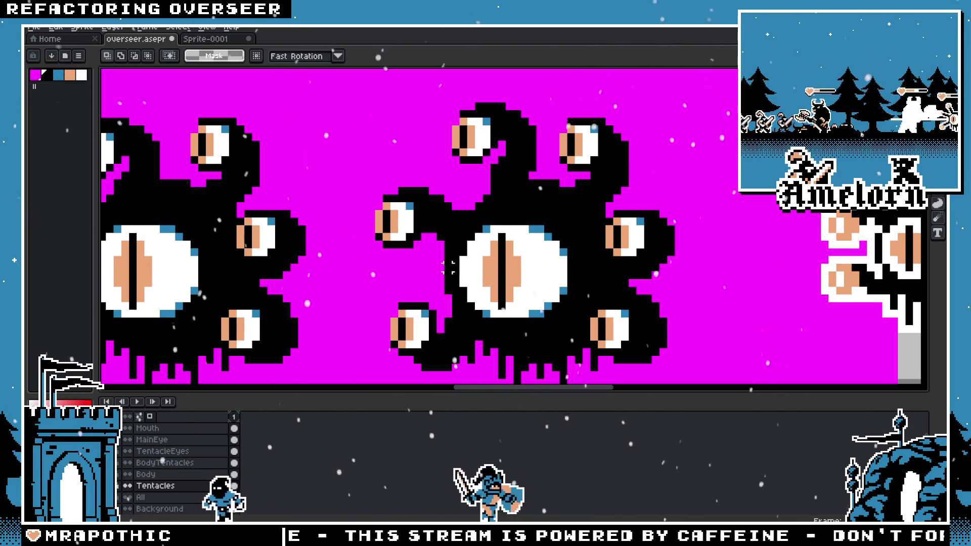
{"action": "scroll", "coordinate": [417, 204], "scroll_direction": "up", "scroll_amount": 1}
{"action": "mouse_move", "coordinate": [348, 170]}
{"action": "left_mouse_down"}
{"action": "mouse_move", "coordinate": [544, 300]}
{"action": "mouse_move", "coordinate": [485, 371]}
{"action": "left_mouse_up"}
{"action": "left_click_drag", "start_coordinate": [543, 104], "coordinate": [469, 189]}
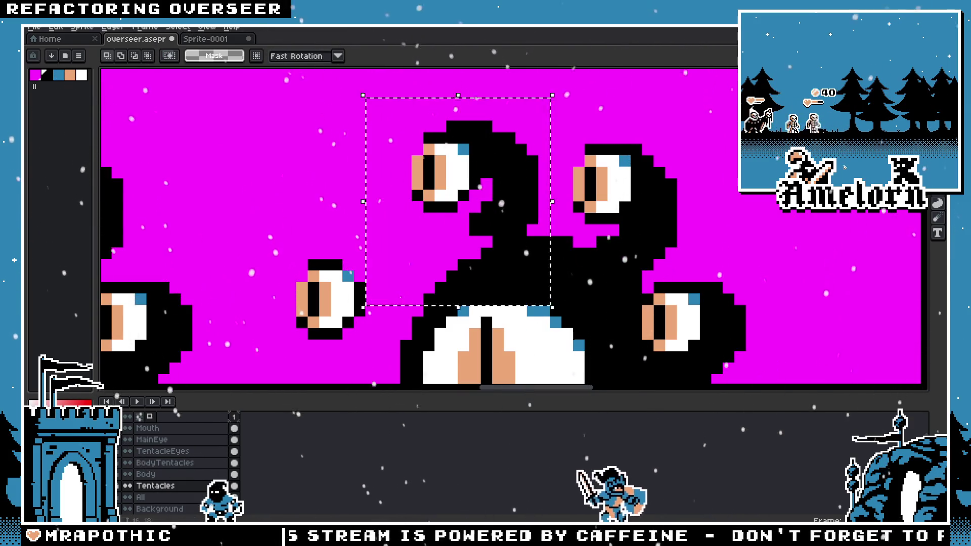
{"action": "scroll", "coordinate": [418, 251], "scroll_direction": "down", "scroll_amount": 3}
{"action": "scroll", "coordinate": [417, 251], "scroll_direction": "down", "scroll_amount": 2}
{"action": "scroll", "coordinate": [417, 252], "scroll_direction": "up", "scroll_amount": 2}
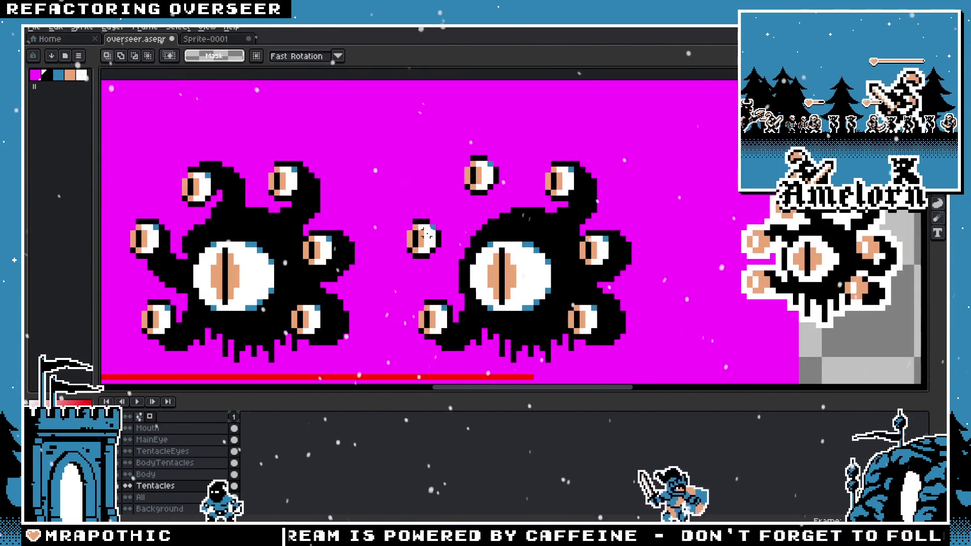
Step: Try black 4px strokes around the top eye, undoing them all so it floats
{"action": "key", "text": "b"}
{"action": "scroll", "coordinate": [522, 174], "scroll_direction": "up", "scroll_amount": 1}
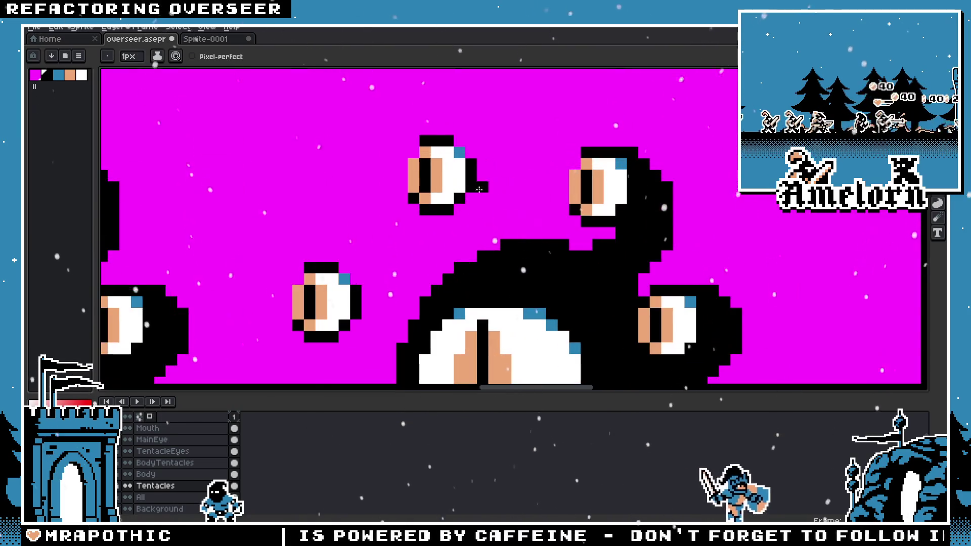
{"action": "key", "text": "i"}
{"action": "key", "text": "b"}
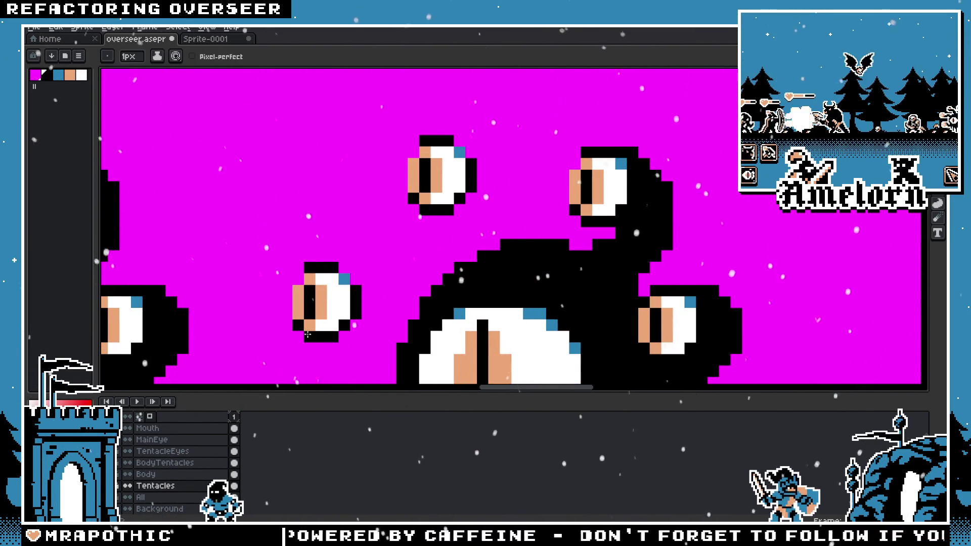
{"action": "left_click_drag", "start_coordinate": [477, 189], "coordinate": [487, 215]}
{"action": "key", "text": "ctrl+z"}
{"action": "left_click_drag", "start_coordinate": [477, 177], "coordinate": [506, 141]}
{"action": "key", "text": "ctrl+z"}
{"action": "left_click_drag", "start_coordinate": [448, 129], "coordinate": [477, 149]}
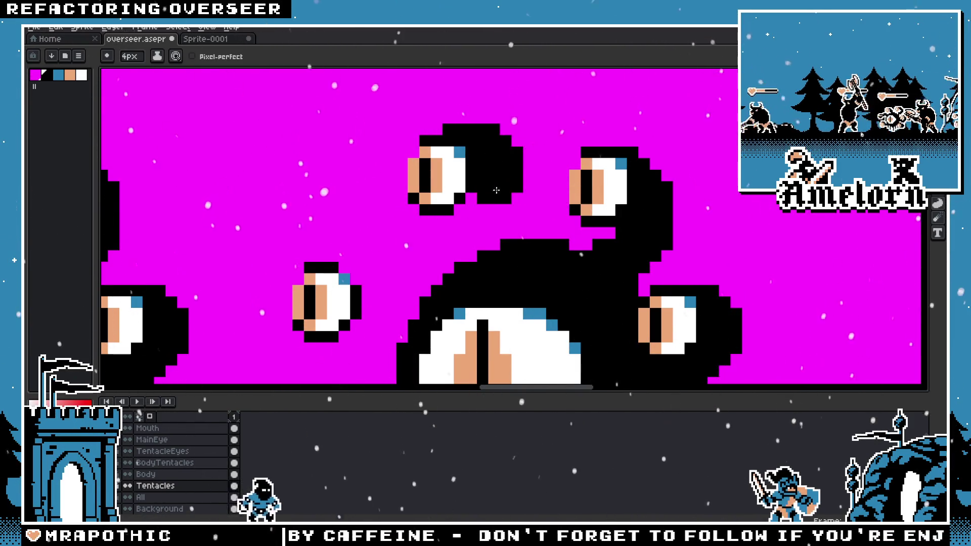
{"action": "scroll", "coordinate": [430, 300], "scroll_direction": "down", "scroll_amount": 3}
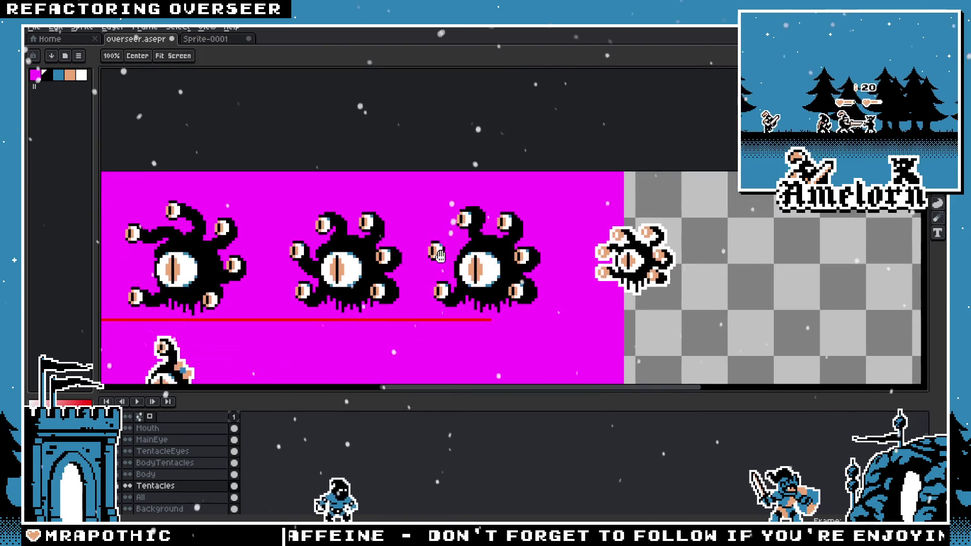
{"action": "scroll", "coordinate": [430, 301], "scroll_direction": "up", "scroll_amount": 3}
{"action": "key", "text": "ctrl+z"}
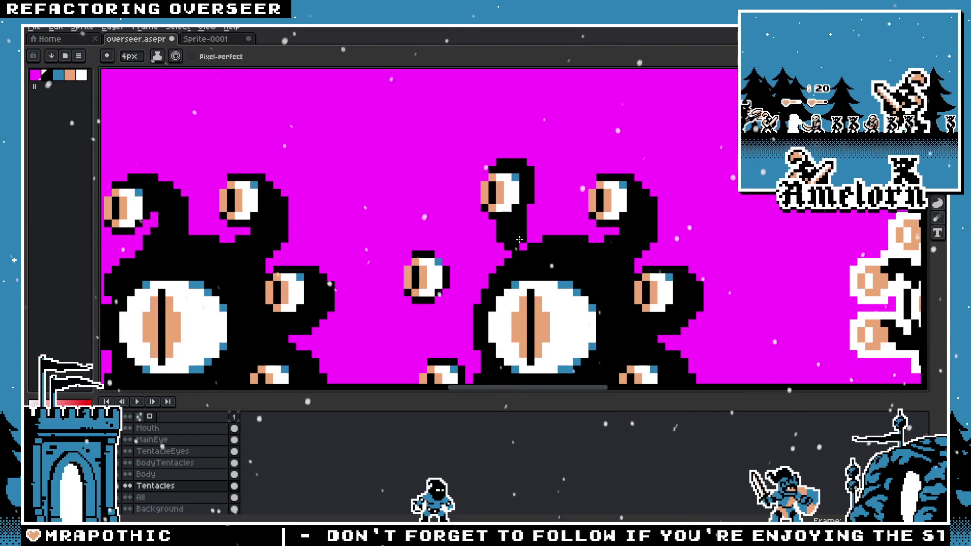
{"action": "key", "text": "ctrl+z"}
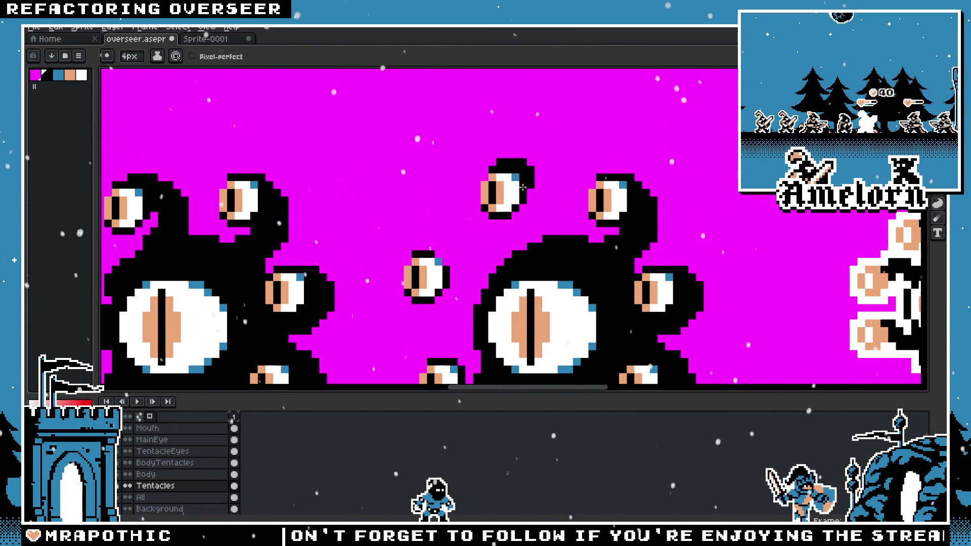
{"action": "key", "text": "ctrl+z"}
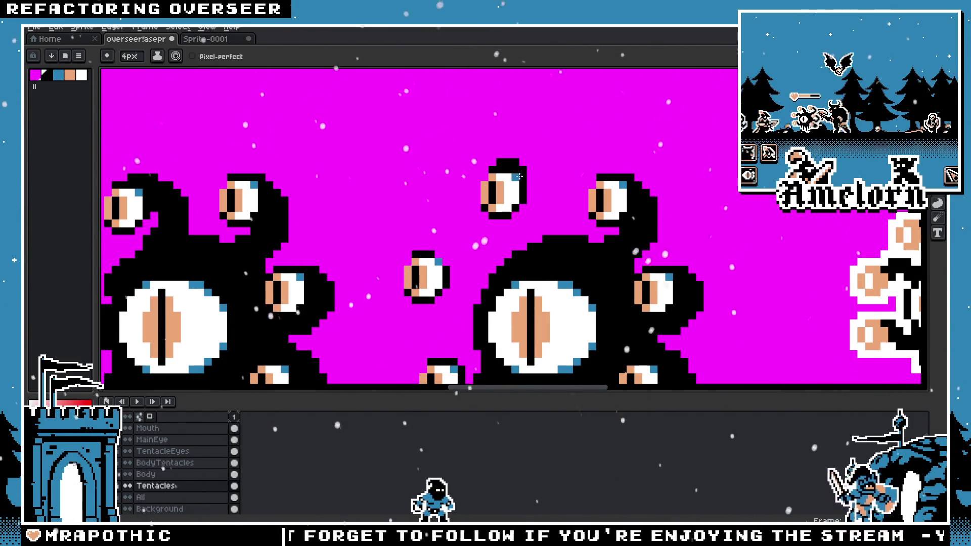
Step: Paint a thick black stalk joining the top eye to the body, redrawing it once
{"action": "left_click_drag", "start_coordinate": [508, 180], "coordinate": [533, 244]}
{"action": "scroll", "coordinate": [533, 244], "scroll_direction": "down", "scroll_amount": 3}
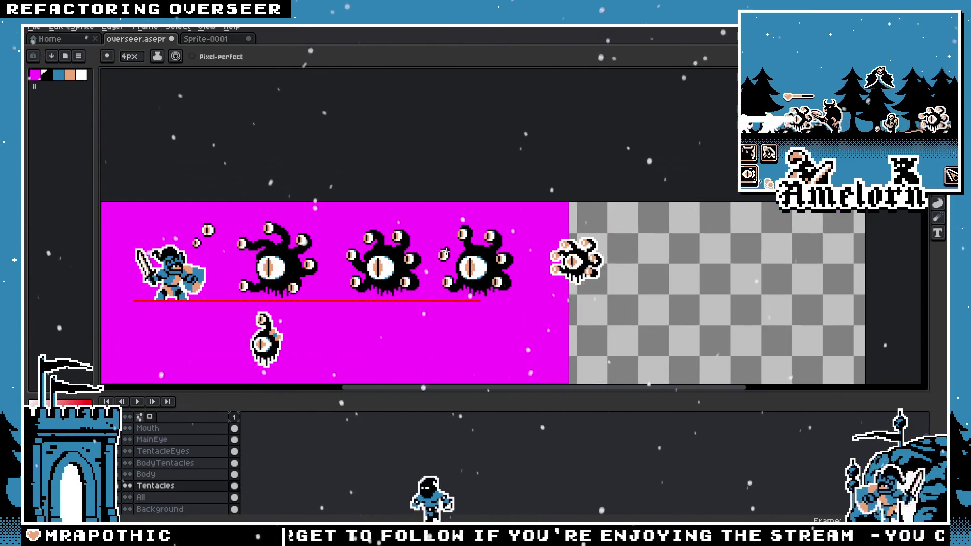
{"action": "scroll", "coordinate": [505, 212], "scroll_direction": "up", "scroll_amount": 1}
{"action": "scroll", "coordinate": [491, 197], "scroll_direction": "up", "scroll_amount": 1}
{"action": "scroll", "coordinate": [480, 182], "scroll_direction": "up", "scroll_amount": 2}
{"action": "key", "text": "ctrl+z"}
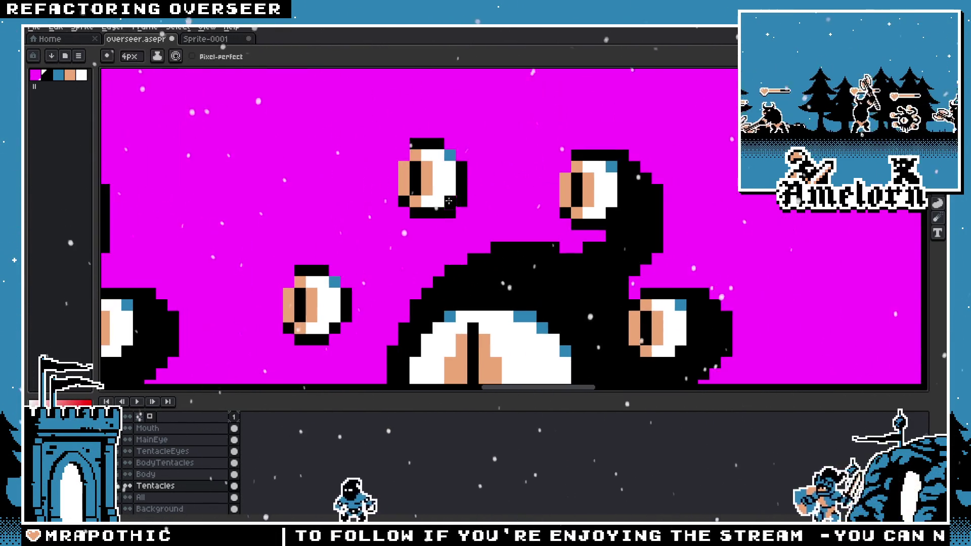
{"action": "left_click_drag", "start_coordinate": [441, 156], "coordinate": [469, 244]}
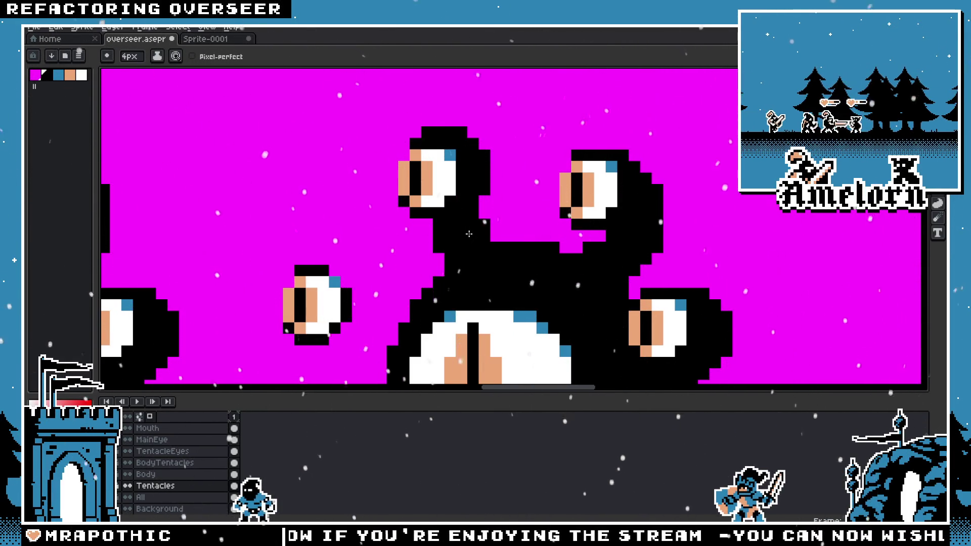
{"action": "scroll", "coordinate": [494, 261], "scroll_direction": "down", "scroll_amount": 2}
{"action": "scroll", "coordinate": [495, 261], "scroll_direction": "down", "scroll_amount": 1}
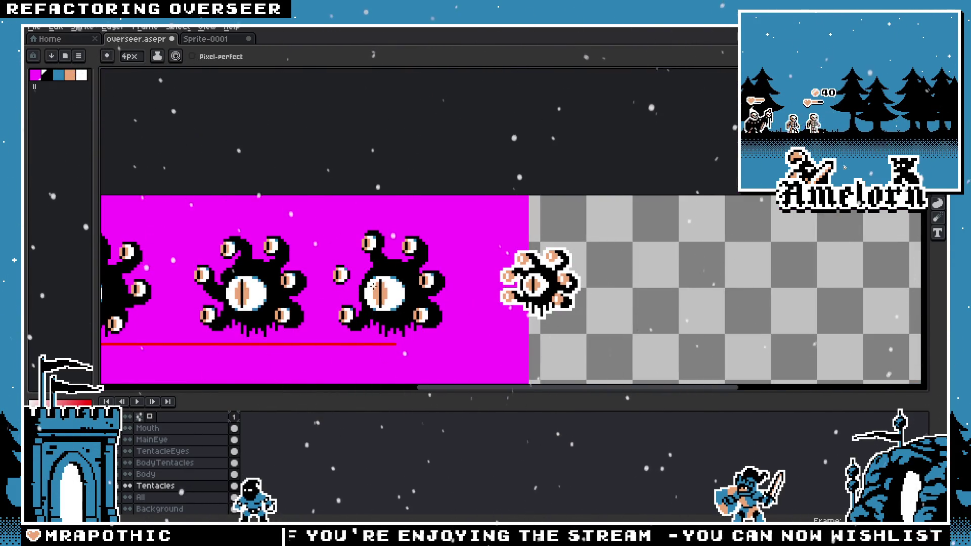
{"action": "scroll", "coordinate": [373, 286], "scroll_direction": "up", "scroll_amount": 1}
{"action": "key", "text": "v"}
{"action": "scroll", "coordinate": [430, 243], "scroll_direction": "up", "scroll_amount": 1}
{"action": "scroll", "coordinate": [471, 217], "scroll_direction": "up", "scroll_amount": 1}
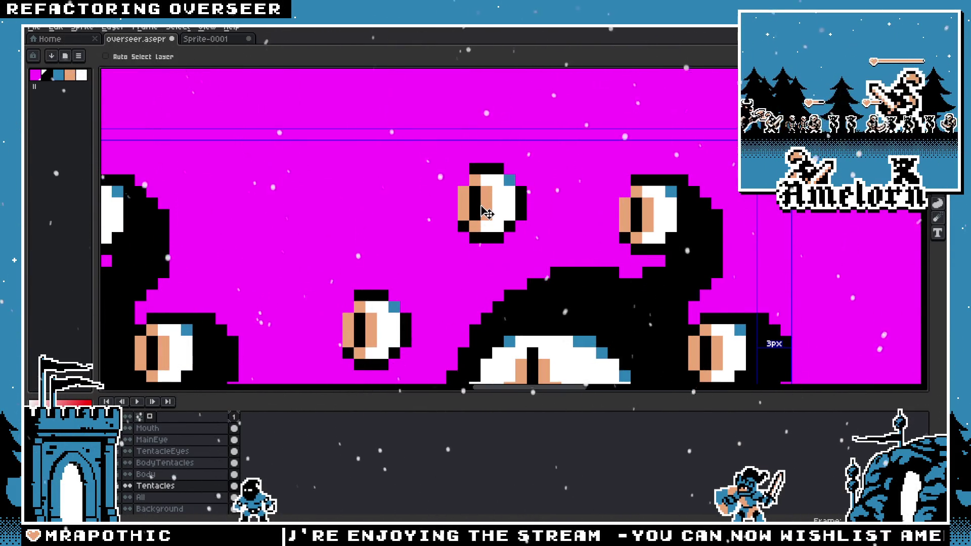
{"action": "key", "text": "b"}
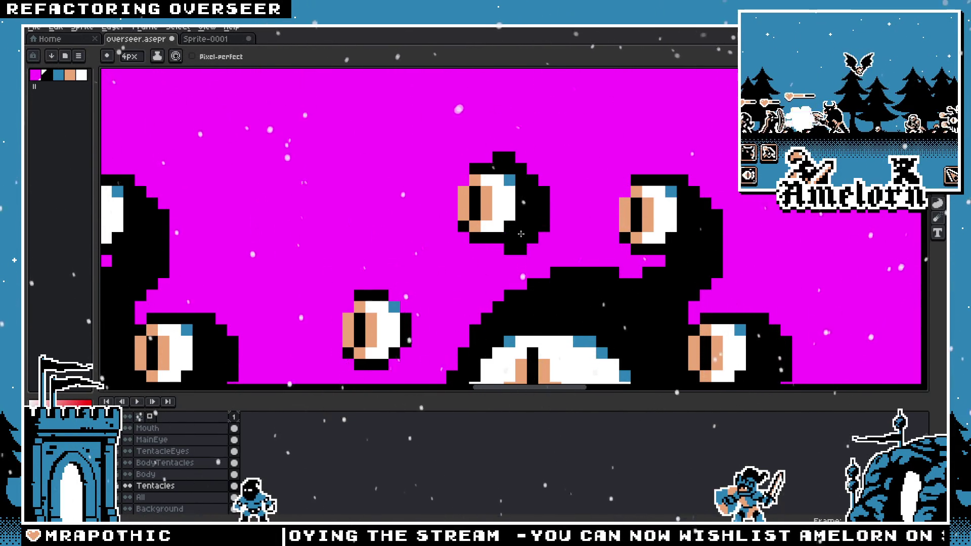
Step: Join the small eye's tentacle to the body, removing a stray black blob
{"action": "scroll", "coordinate": [539, 294], "scroll_direction": "down", "scroll_amount": 2}
{"action": "scroll", "coordinate": [531, 264], "scroll_direction": "up", "scroll_amount": 2}
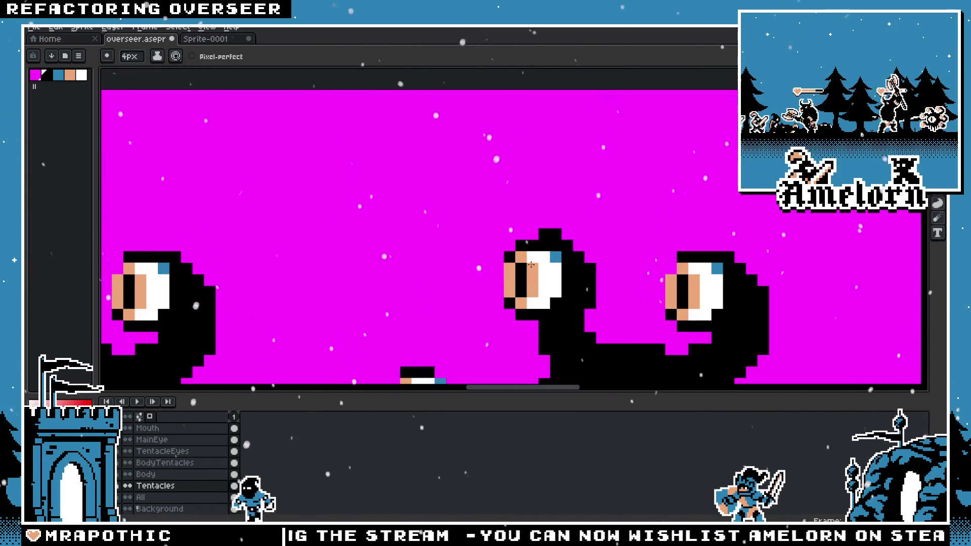
{"action": "scroll", "coordinate": [543, 261], "scroll_direction": "down", "scroll_amount": 3}
{"action": "scroll", "coordinate": [451, 233], "scroll_direction": "up", "scroll_amount": 2}
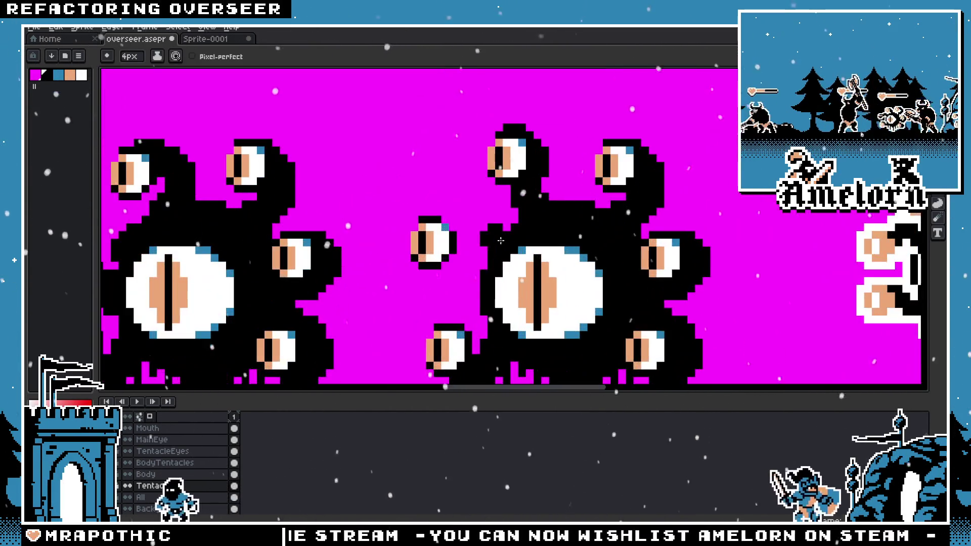
{"action": "scroll", "coordinate": [452, 233], "scroll_direction": "down", "scroll_amount": 3}
{"action": "scroll", "coordinate": [429, 235], "scroll_direction": "up", "scroll_amount": 4}
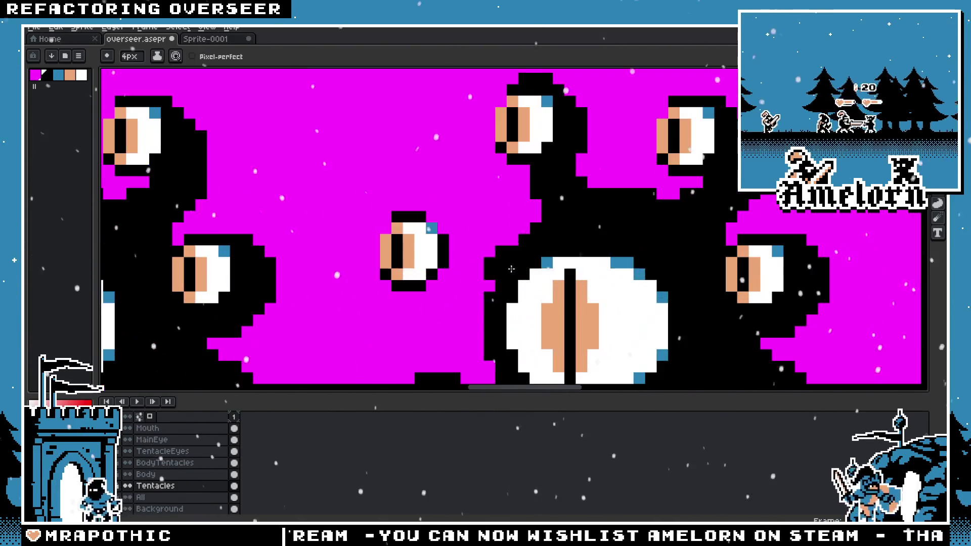
{"action": "left_click_drag", "start_coordinate": [445, 230], "coordinate": [498, 273]}
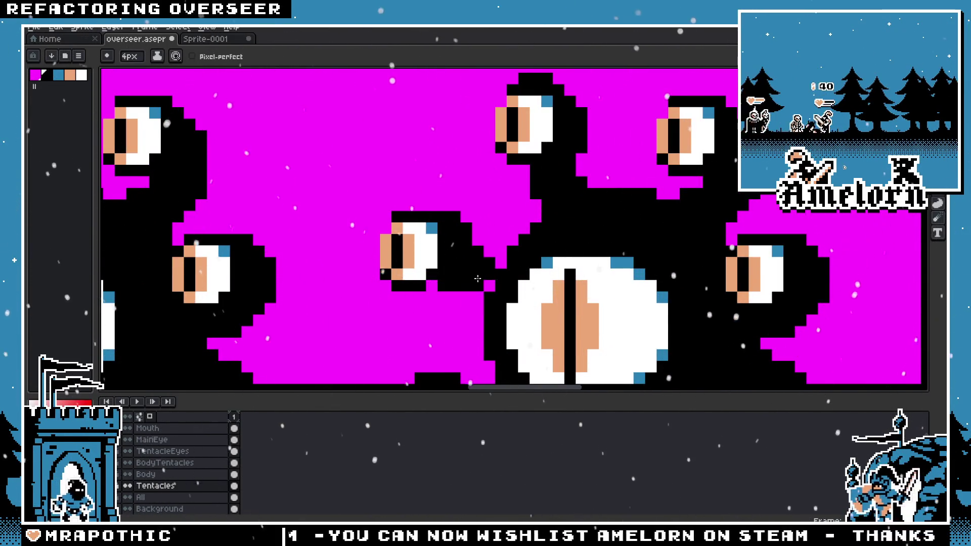
{"action": "scroll", "coordinate": [498, 273], "scroll_direction": "down", "scroll_amount": 2}
{"action": "scroll", "coordinate": [505, 257], "scroll_direction": "down", "scroll_amount": 1}
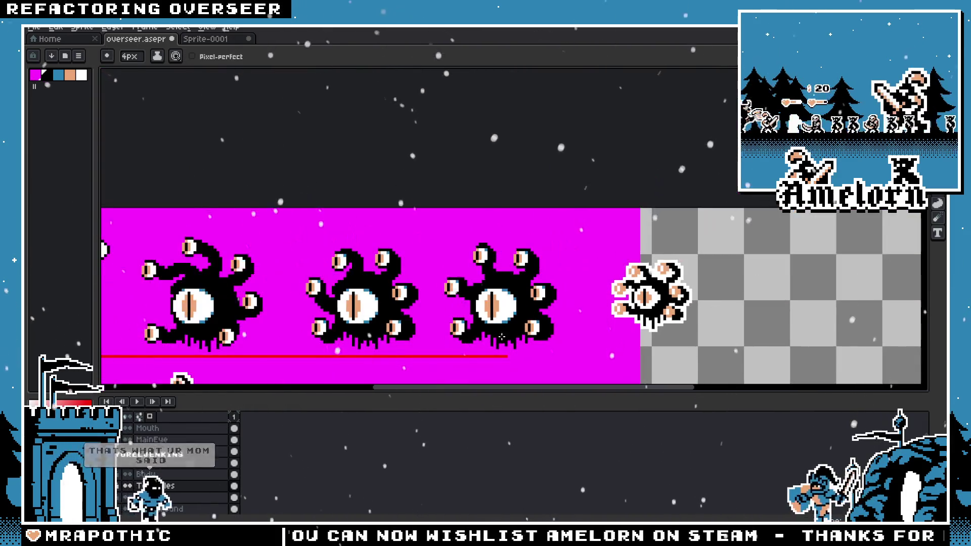
{"action": "scroll", "coordinate": [525, 236], "scroll_direction": "up", "scroll_amount": 2}
{"action": "scroll", "coordinate": [525, 236], "scroll_direction": "up", "scroll_amount": 1}
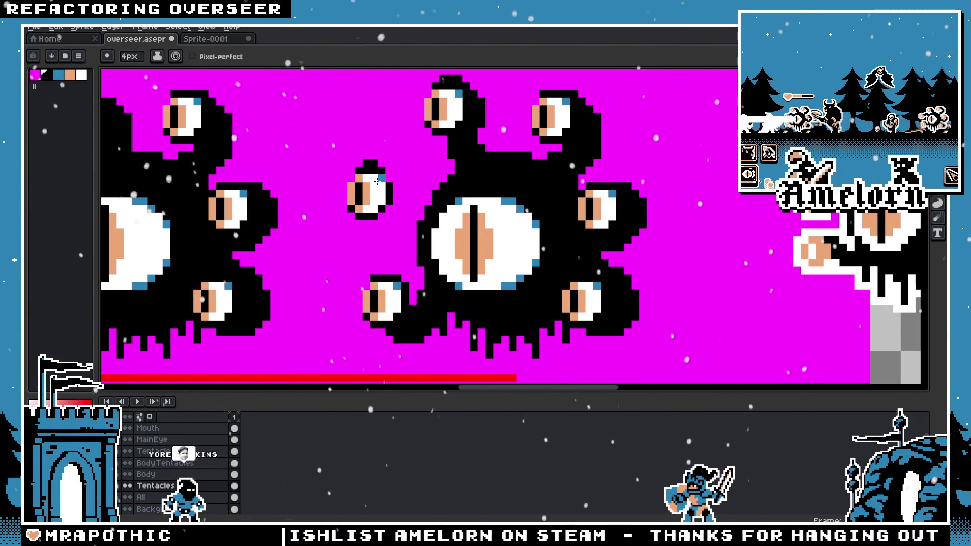
{"action": "left_click_drag", "start_coordinate": [413, 178], "coordinate": [504, 233]}
{"action": "left_click", "coordinate": [504, 233]}
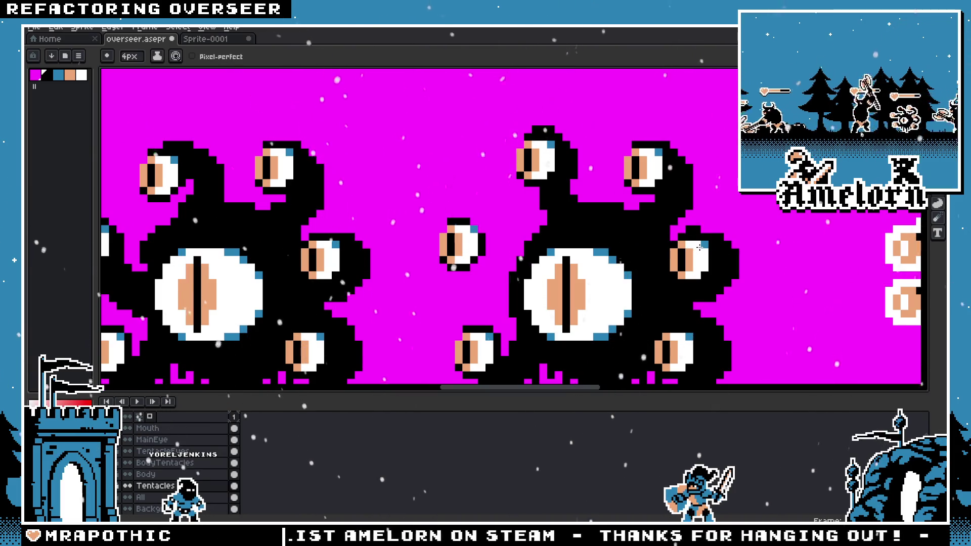
{"action": "key", "text": "ctrl+z"}
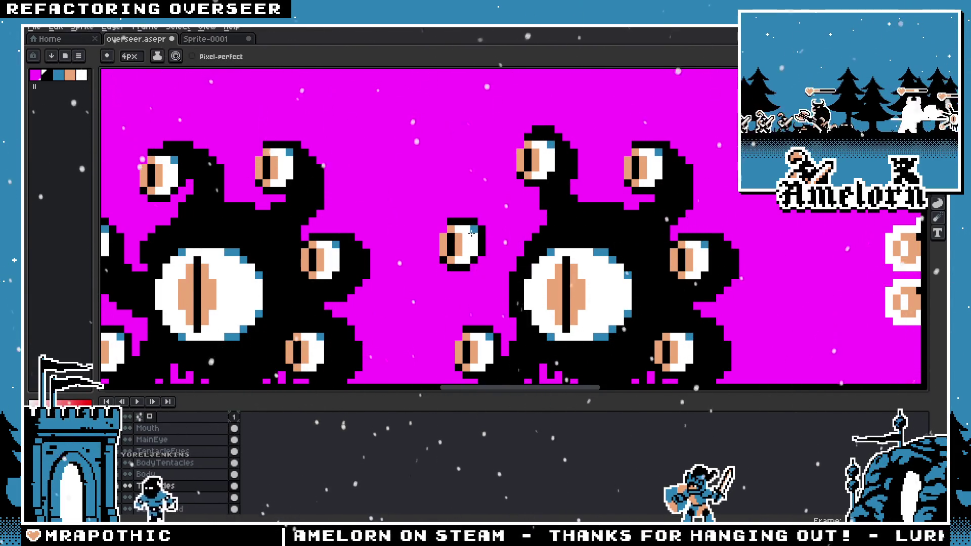
Step: Redraw the upper-left tentacle so it reaches the raised small floating eye
{"action": "left_click_drag", "start_coordinate": [482, 261], "coordinate": [498, 278]}
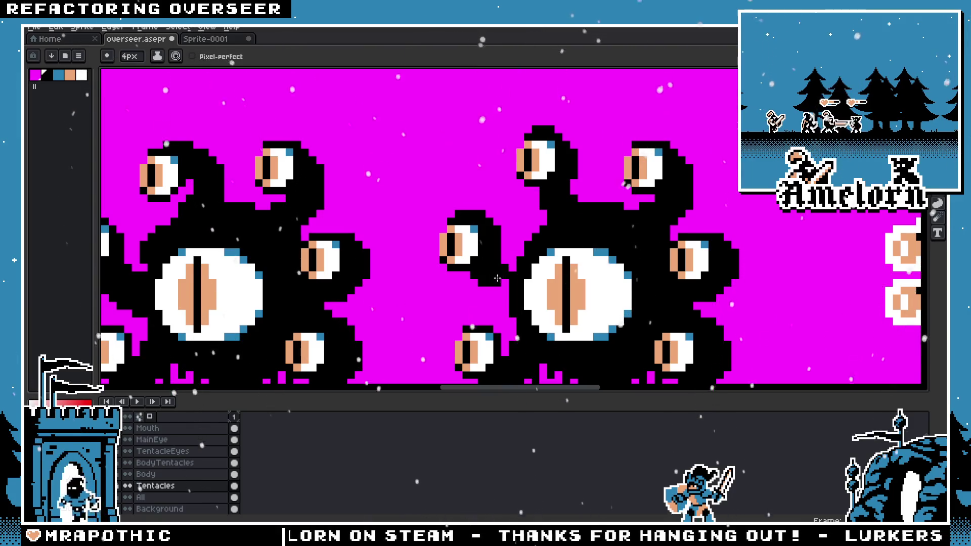
{"action": "scroll", "coordinate": [512, 279], "scroll_direction": "down", "scroll_amount": 3}
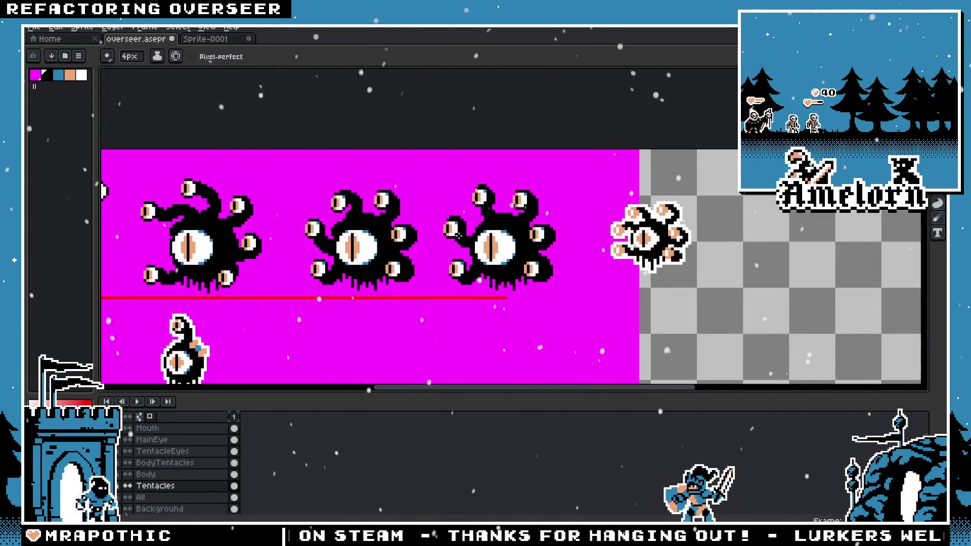
{"action": "scroll", "coordinate": [448, 219], "scroll_direction": "up", "scroll_amount": 2}
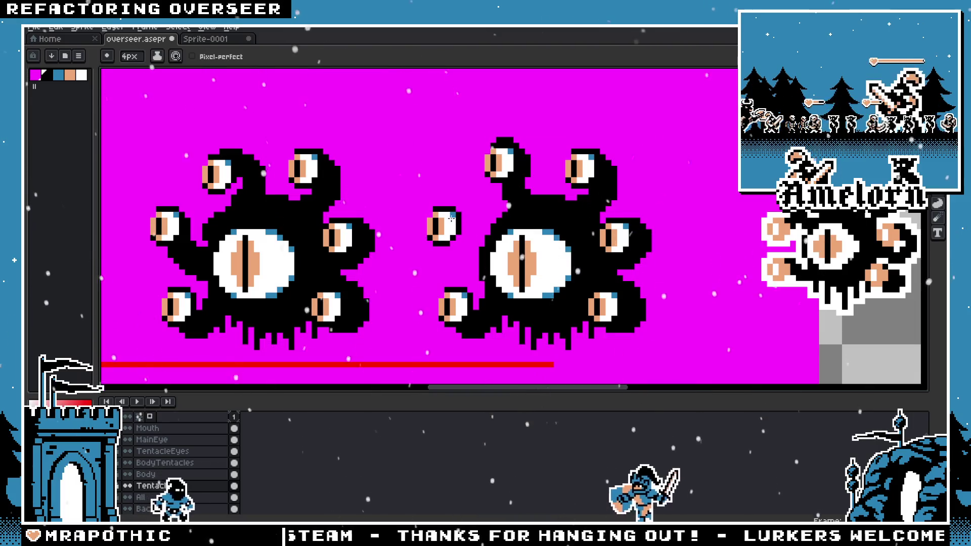
{"action": "key", "text": "ctrl+z"}
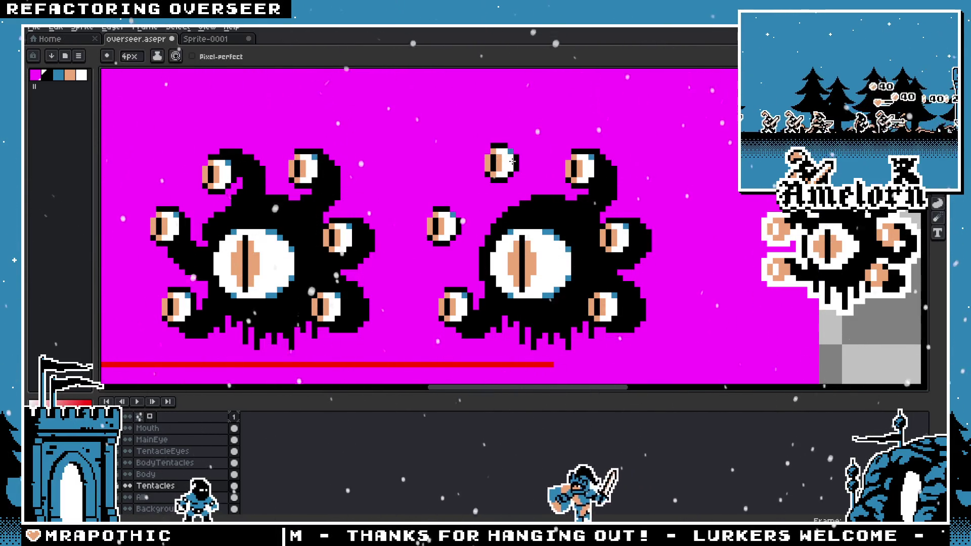
{"action": "left_click_drag", "start_coordinate": [512, 160], "coordinate": [517, 182]}
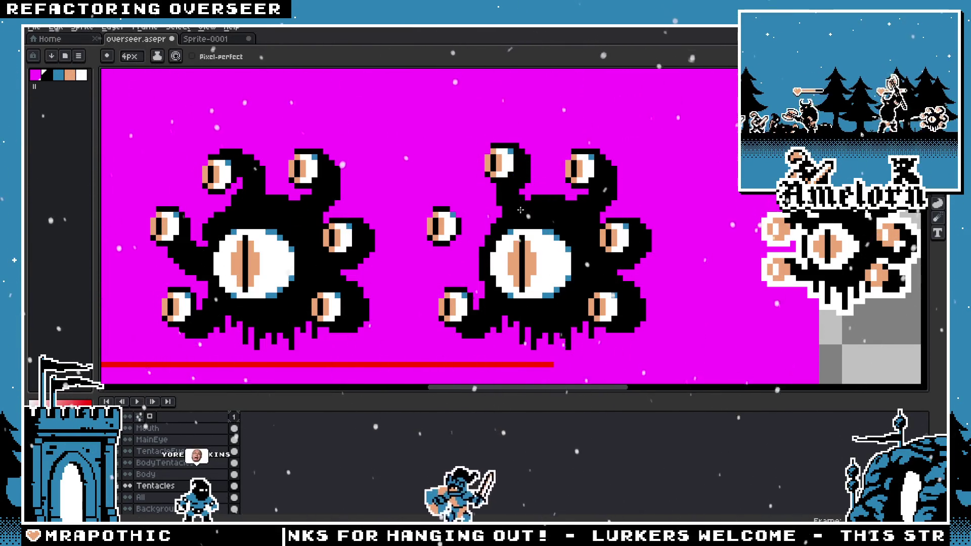
{"action": "scroll", "coordinate": [433, 252], "scroll_direction": "down", "scroll_amount": 1}
{"action": "scroll", "coordinate": [433, 251], "scroll_direction": "down", "scroll_amount": 1}
{"action": "scroll", "coordinate": [423, 259], "scroll_direction": "up", "scroll_amount": 2}
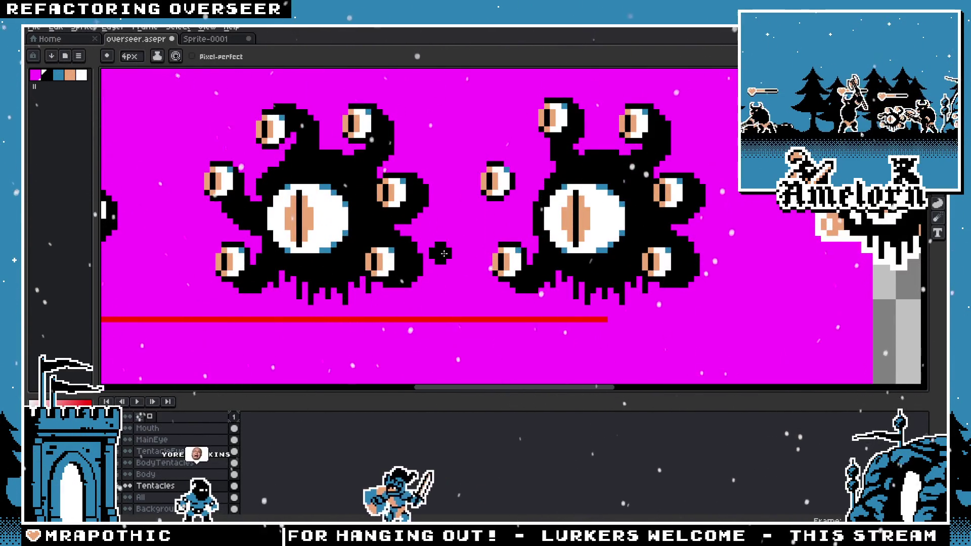
{"action": "scroll", "coordinate": [523, 187], "scroll_direction": "down", "scroll_amount": 1}
Step: With the pencil, paint trial black outline strokes around the small eye, joining it to the body
{"action": "scroll", "coordinate": [523, 186], "scroll_direction": "up", "scroll_amount": 4}
{"action": "key", "text": "b"}
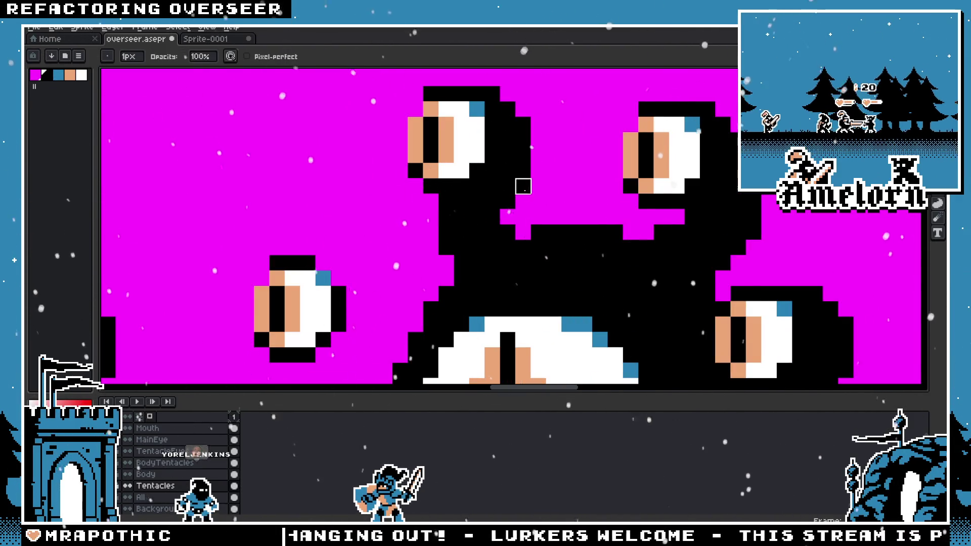
{"action": "scroll", "coordinate": [477, 232], "scroll_direction": "down", "scroll_amount": 3}
{"action": "scroll", "coordinate": [465, 222], "scroll_direction": "down", "scroll_amount": 1}
{"action": "scroll", "coordinate": [450, 213], "scroll_direction": "up", "scroll_amount": 1}
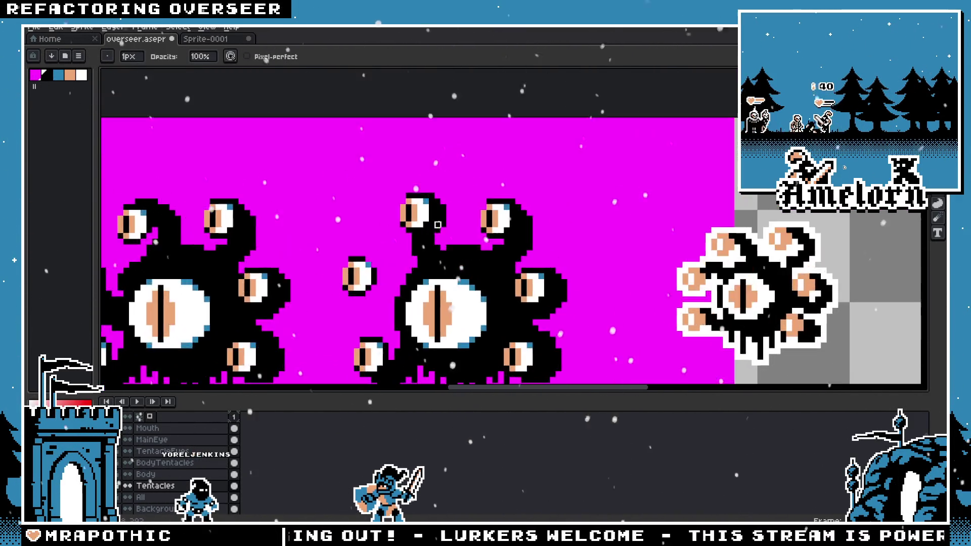
{"action": "scroll", "coordinate": [443, 207], "scroll_direction": "up", "scroll_amount": 2}
{"action": "left_click", "coordinate": [431, 196], "text": "alt"}
{"action": "left_click", "coordinate": [430, 175]}
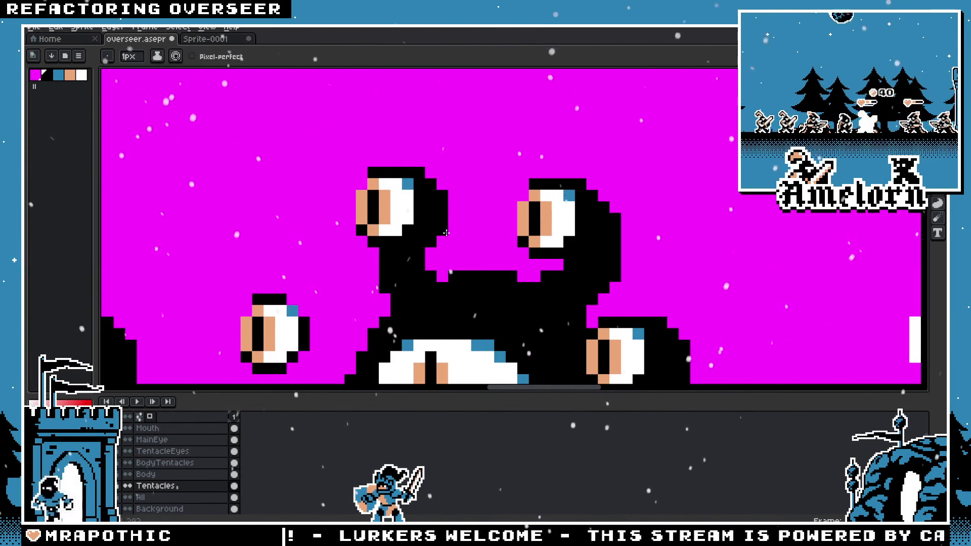
{"action": "scroll", "coordinate": [401, 247], "scroll_direction": "down", "scroll_amount": 3}
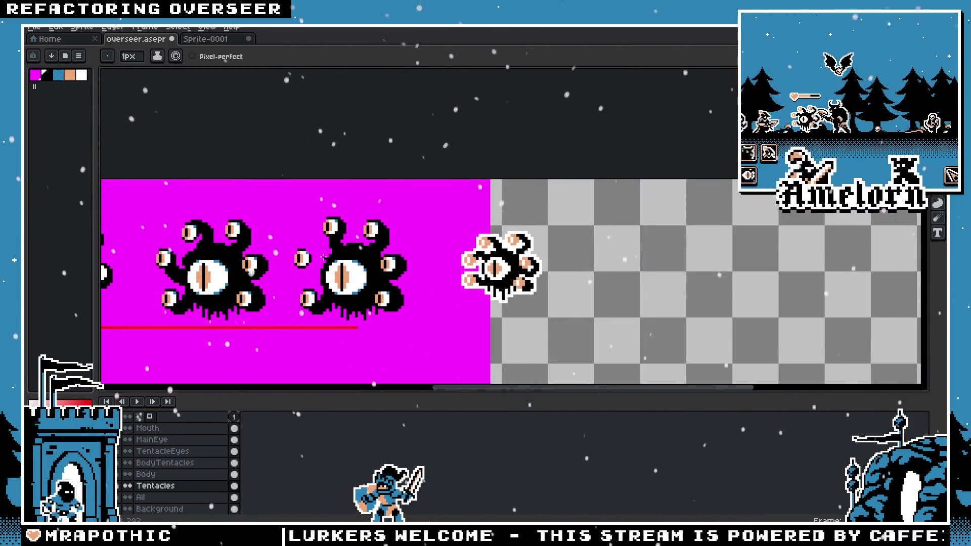
{"action": "scroll", "coordinate": [340, 260], "scroll_direction": "up", "scroll_amount": 3}
{"action": "scroll", "coordinate": [338, 238], "scroll_direction": "down", "scroll_amount": 3}
{"action": "scroll", "coordinate": [427, 243], "scroll_direction": "up", "scroll_amount": 2}
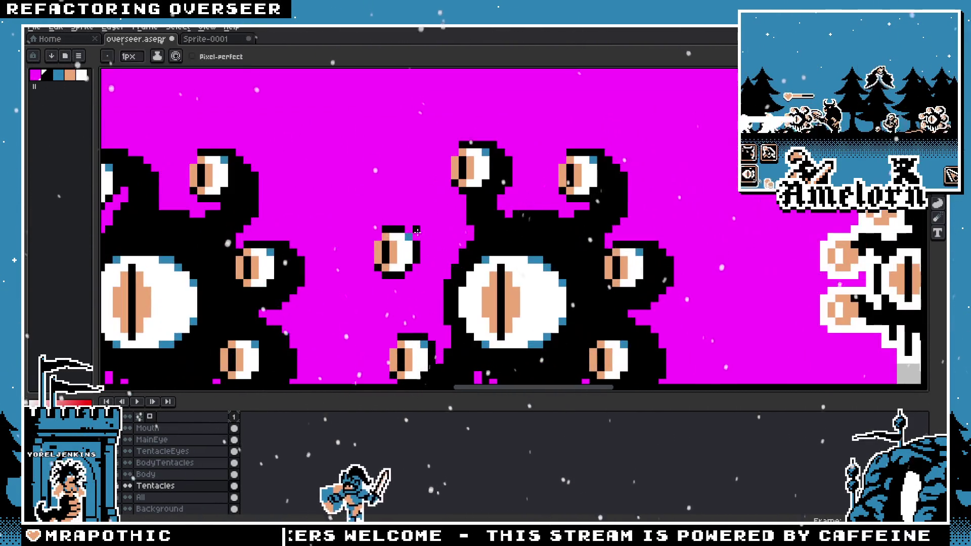
{"action": "scroll", "coordinate": [455, 343], "scroll_direction": "up", "scroll_amount": 1}
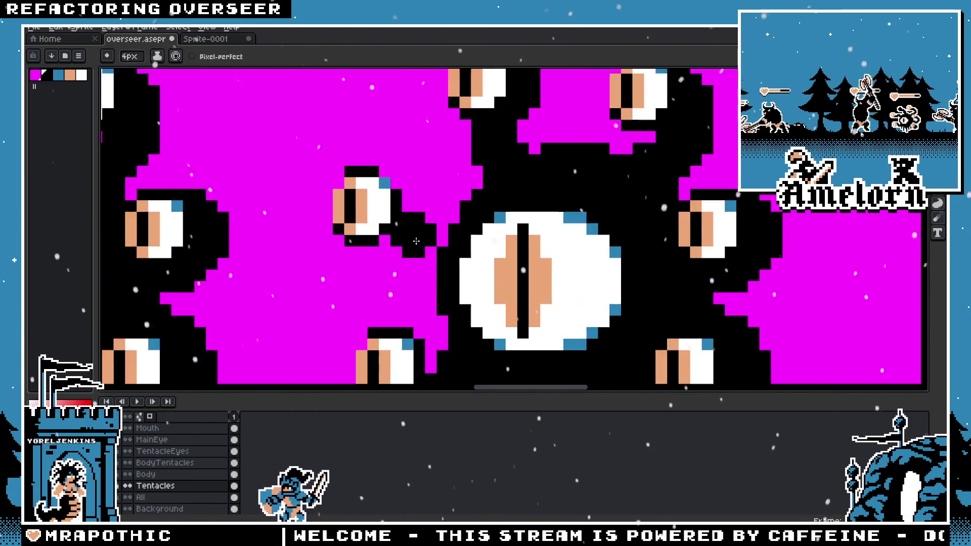
{"action": "mouse_move", "coordinate": [363, 160]}
{"action": "left_mouse_down"}
{"action": "mouse_move", "coordinate": [406, 245]}
{"action": "mouse_move", "coordinate": [428, 246]}
{"action": "left_mouse_up"}
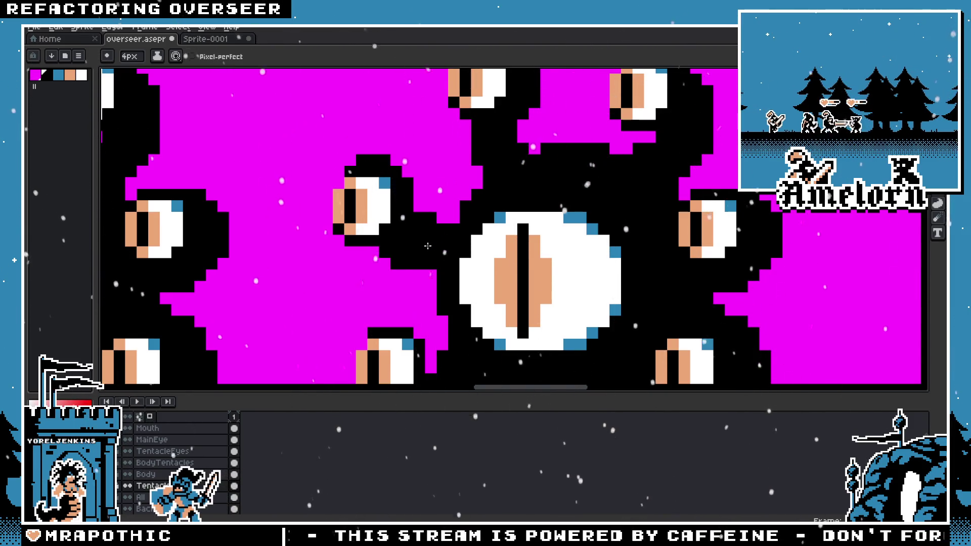
{"action": "scroll", "coordinate": [407, 262], "scroll_direction": "down", "scroll_amount": 4}
{"action": "scroll", "coordinate": [427, 226], "scroll_direction": "up", "scroll_amount": 3}
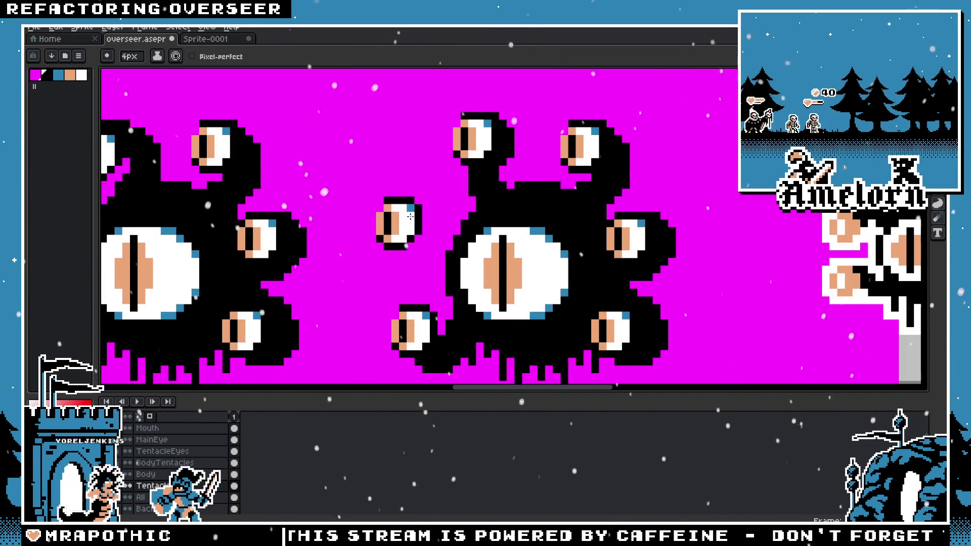
{"action": "left_click_drag", "start_coordinate": [413, 213], "coordinate": [423, 218]}
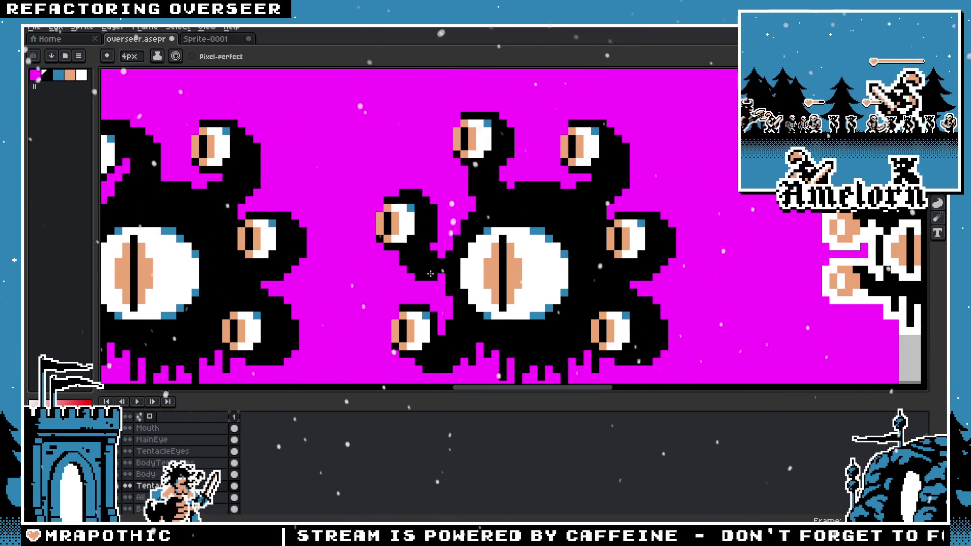
{"action": "scroll", "coordinate": [431, 274], "scroll_direction": "down", "scroll_amount": 3}
{"action": "scroll", "coordinate": [430, 274], "scroll_direction": "down", "scroll_amount": 1}
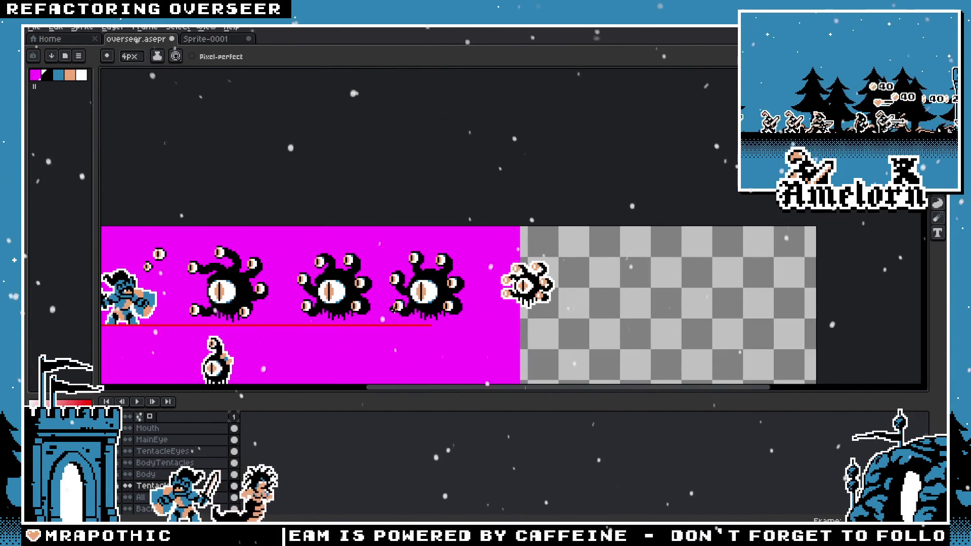
{"action": "scroll", "coordinate": [430, 274], "scroll_direction": "up", "scroll_amount": 5}
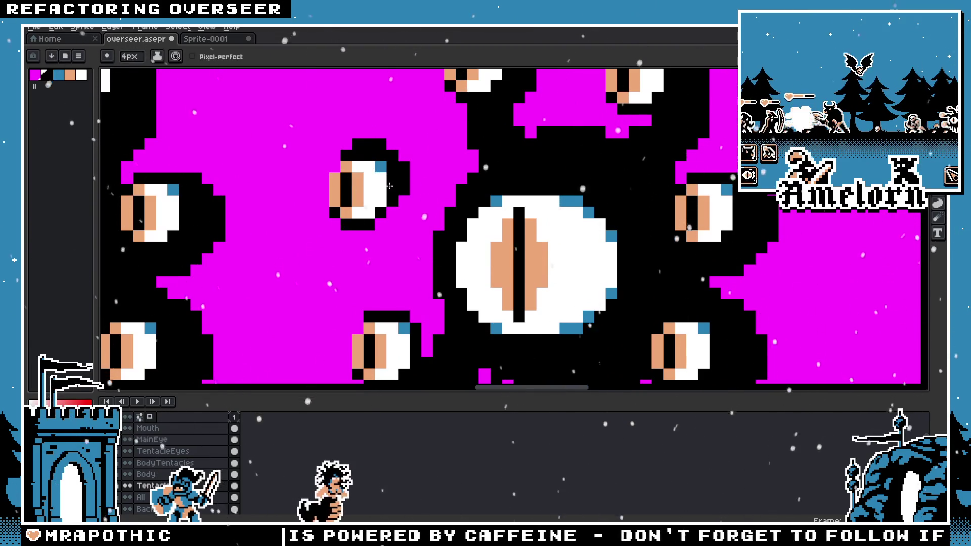
{"action": "left_click_drag", "start_coordinate": [386, 262], "coordinate": [421, 277]}
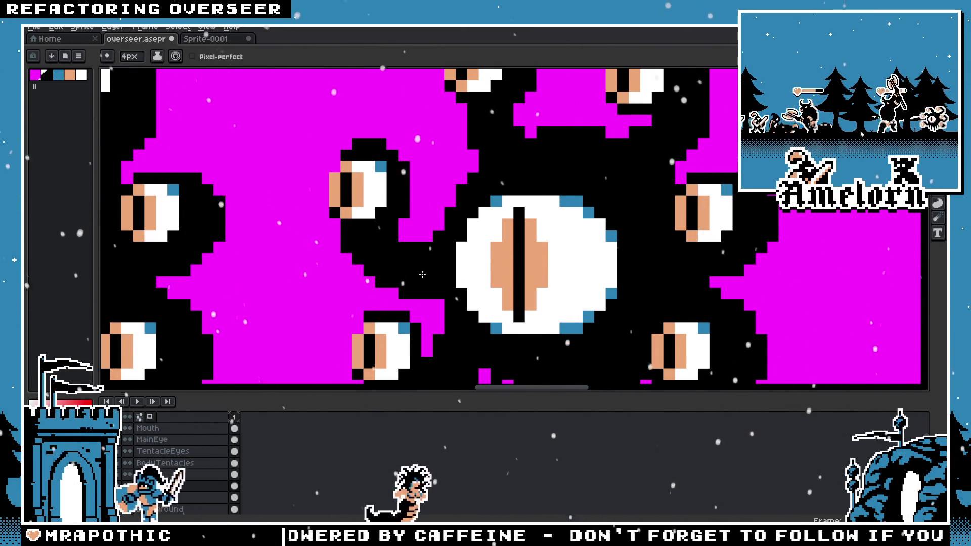
{"action": "scroll", "coordinate": [422, 274], "scroll_direction": "down", "scroll_amount": 3}
{"action": "scroll", "coordinate": [360, 182], "scroll_direction": "up", "scroll_amount": 3}
Step: Undo the joining strokes and a trial black fill left of the main eye
{"action": "key", "text": "ctrl+z"}
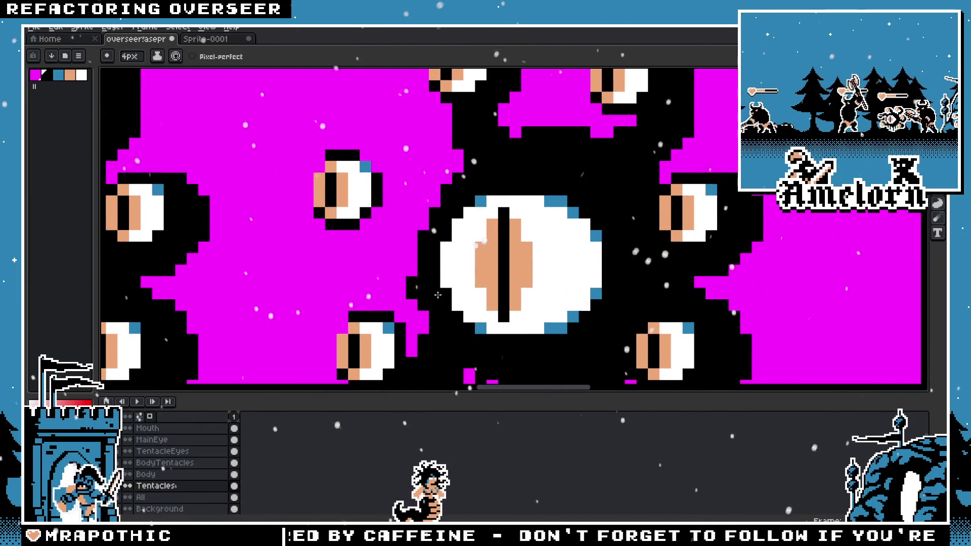
{"action": "left_click_drag", "start_coordinate": [438, 295], "coordinate": [395, 259]}
{"action": "key", "text": "ctrl+z"}
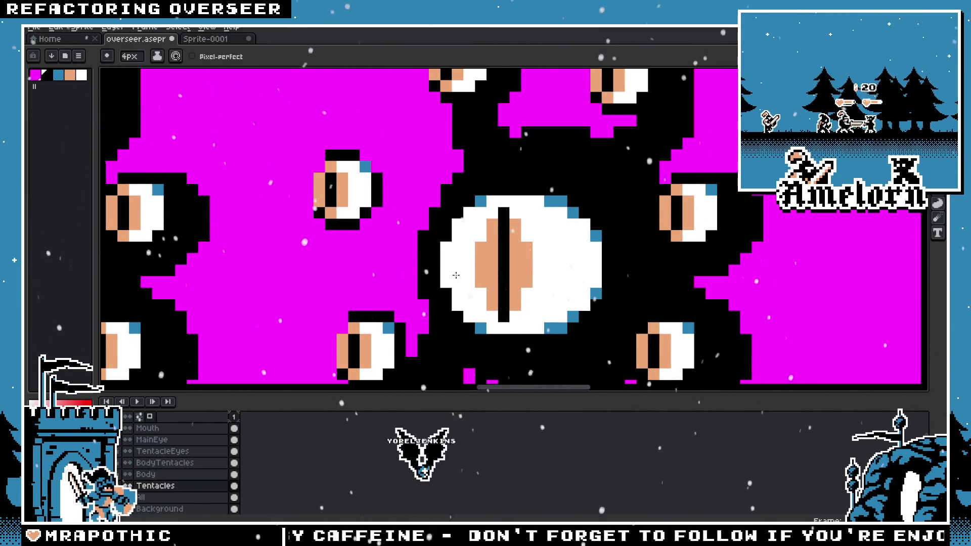
{"action": "key", "text": "ctrl+z"}
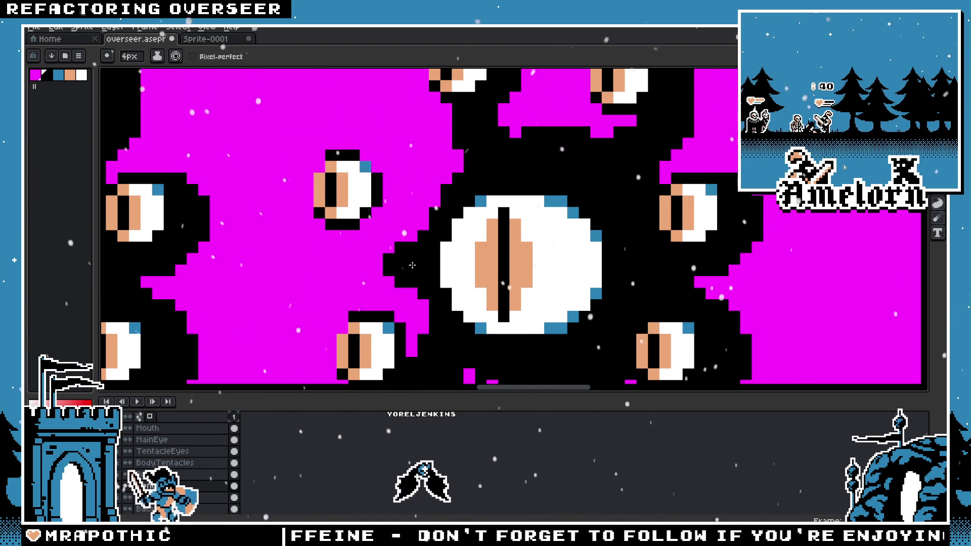
{"action": "key", "text": "ctrl+z"}
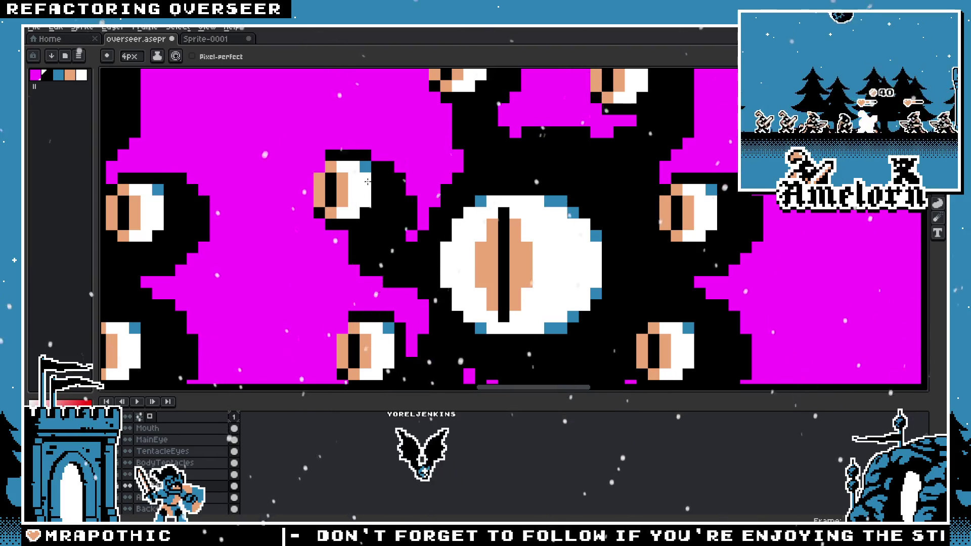
{"action": "scroll", "coordinate": [371, 185], "scroll_direction": "down", "scroll_amount": 5}
{"action": "scroll", "coordinate": [334, 253], "scroll_direction": "up", "scroll_amount": 3}
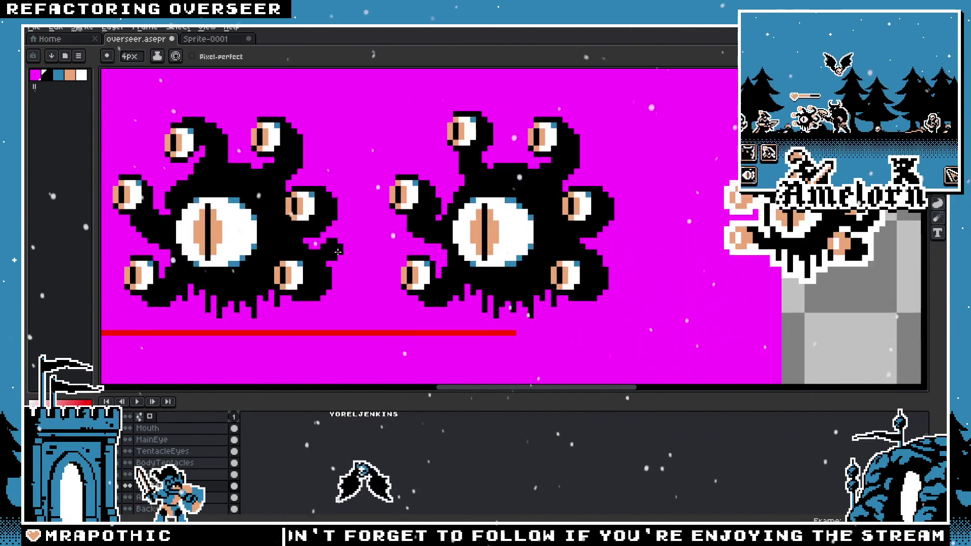
{"action": "scroll", "coordinate": [385, 263], "scroll_direction": "up", "scroll_amount": 3}
{"action": "scroll", "coordinate": [455, 278], "scroll_direction": "up", "scroll_amount": 2}
{"action": "scroll", "coordinate": [480, 286], "scroll_direction": "up", "scroll_amount": 2}
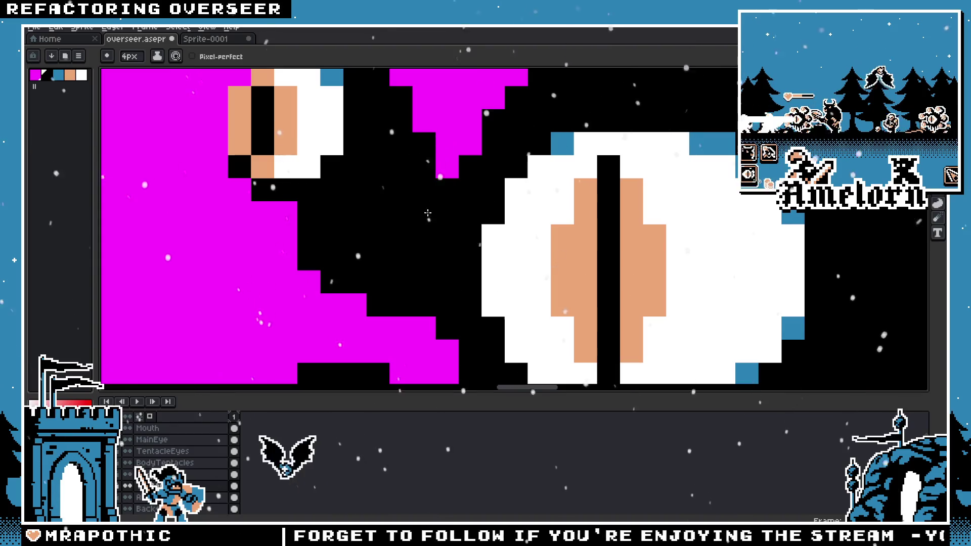
{"action": "scroll", "coordinate": [470, 268], "scroll_direction": "down", "scroll_amount": 4}
{"action": "scroll", "coordinate": [465, 261], "scroll_direction": "up", "scroll_amount": 3}
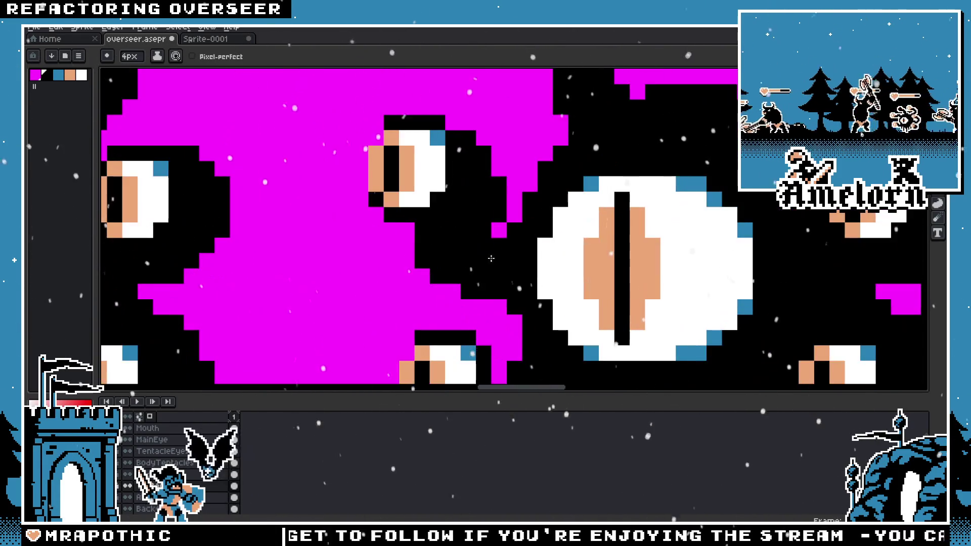
{"action": "scroll", "coordinate": [356, 281], "scroll_direction": "down", "scroll_amount": 5}
{"action": "scroll", "coordinate": [356, 280], "scroll_direction": "up", "scroll_amount": 5}
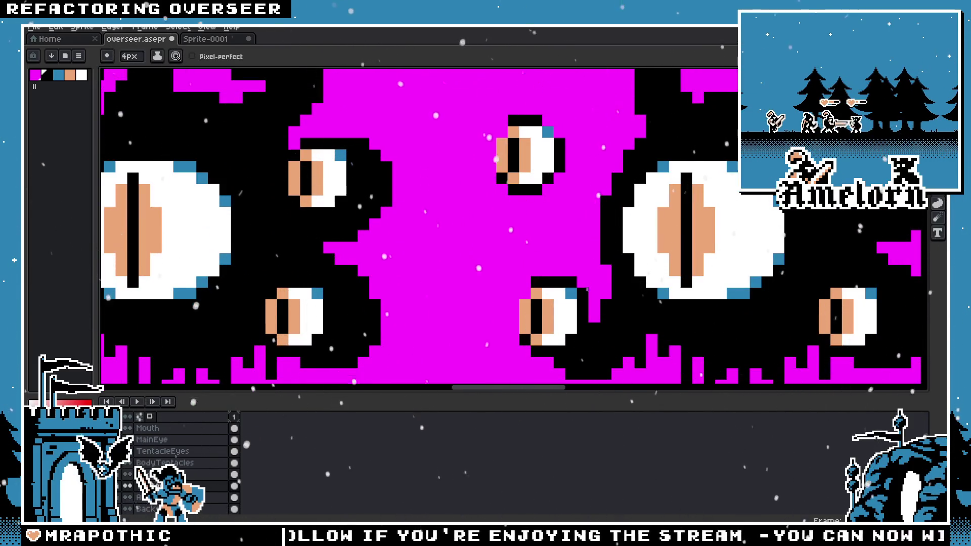
Step: On the TentacleEyes layer, move the small eye up and left, then deselect
{"action": "left_click_drag", "start_coordinate": [625, 139], "coordinate": [537, 180]}
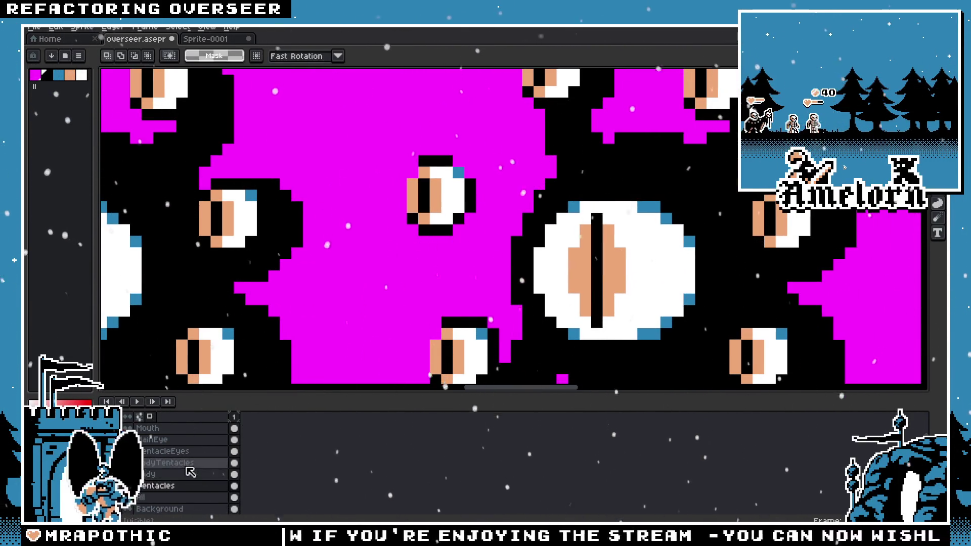
{"action": "left_click", "coordinate": [162, 451]}
{"action": "left_click_drag", "start_coordinate": [371, 142], "coordinate": [501, 249]}
{"action": "mouse_move", "coordinate": [442, 219]}
{"action": "left_mouse_down"}
{"action": "mouse_move", "coordinate": [430, 207]}
{"action": "mouse_move", "coordinate": [448, 194]}
{"action": "left_mouse_up"}
{"action": "key", "text": "Return"}
{"action": "scroll", "coordinate": [497, 193], "scroll_direction": "down", "scroll_amount": 3}
{"action": "scroll", "coordinate": [497, 193], "scroll_direction": "up", "scroll_amount": 1}
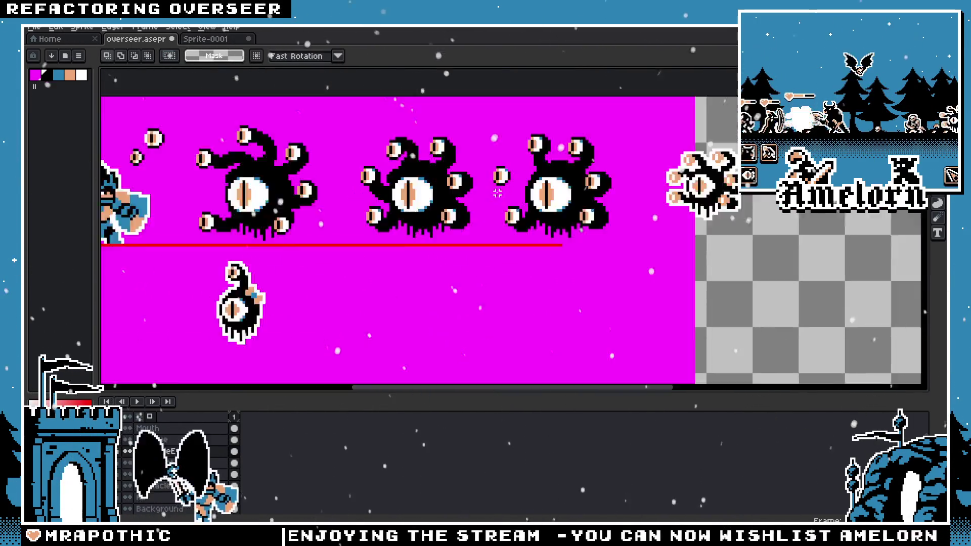
{"action": "scroll", "coordinate": [498, 193], "scroll_direction": "up", "scroll_amount": 3}
{"action": "left_click_drag", "start_coordinate": [468, 109], "coordinate": [550, 191]}
{"action": "left_click", "coordinate": [545, 175]}
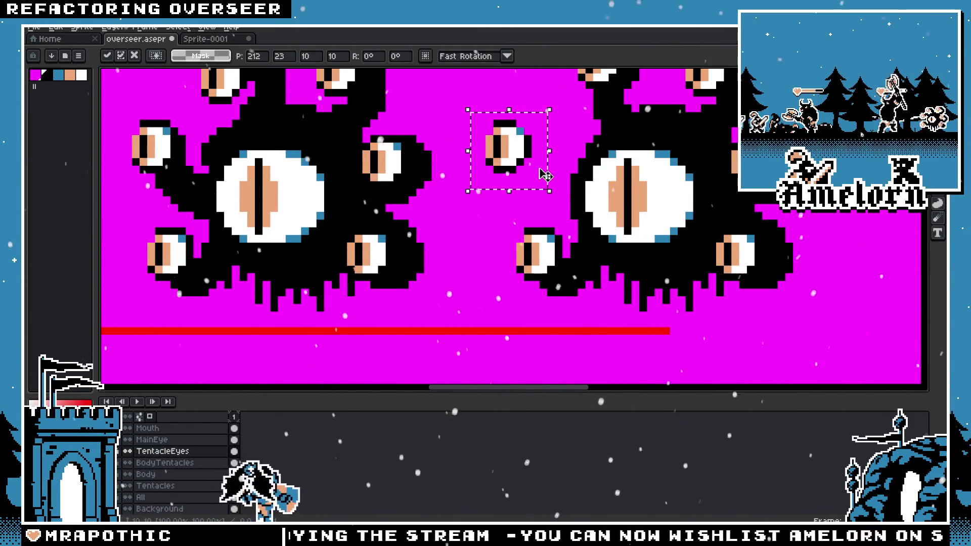
{"action": "key", "text": "ctrl+d"}
{"action": "scroll", "coordinate": [498, 195], "scroll_direction": "down", "scroll_amount": 1}
{"action": "scroll", "coordinate": [498, 194], "scroll_direction": "up", "scroll_amount": 2}
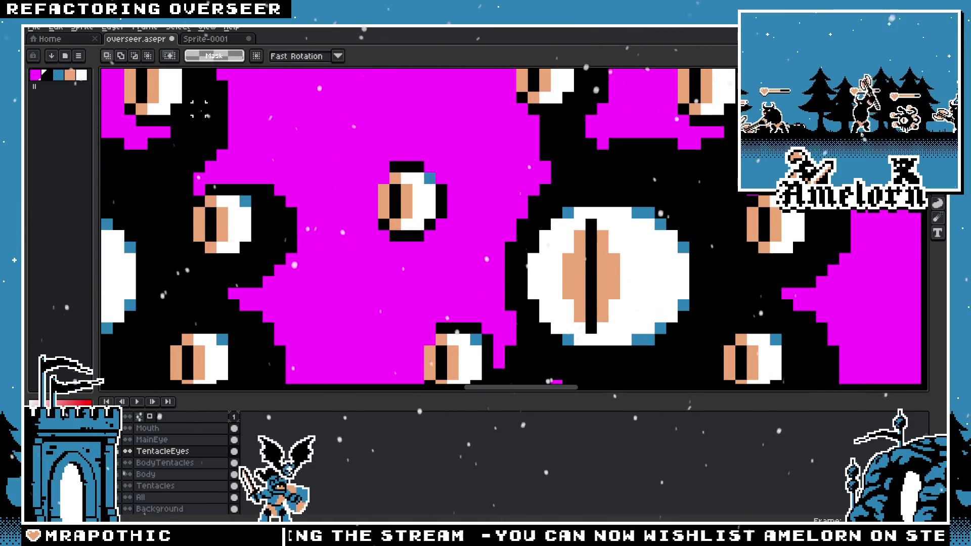
Step: On the Tentacles layer, try black outline strokes beside the small eye and undo them
{"action": "left_click", "coordinate": [170, 487]}
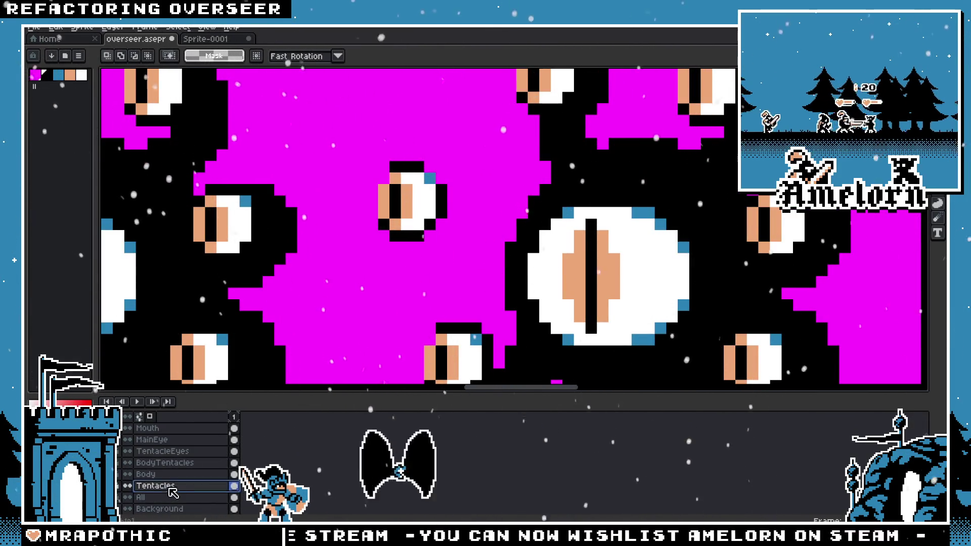
{"action": "key", "text": "b"}
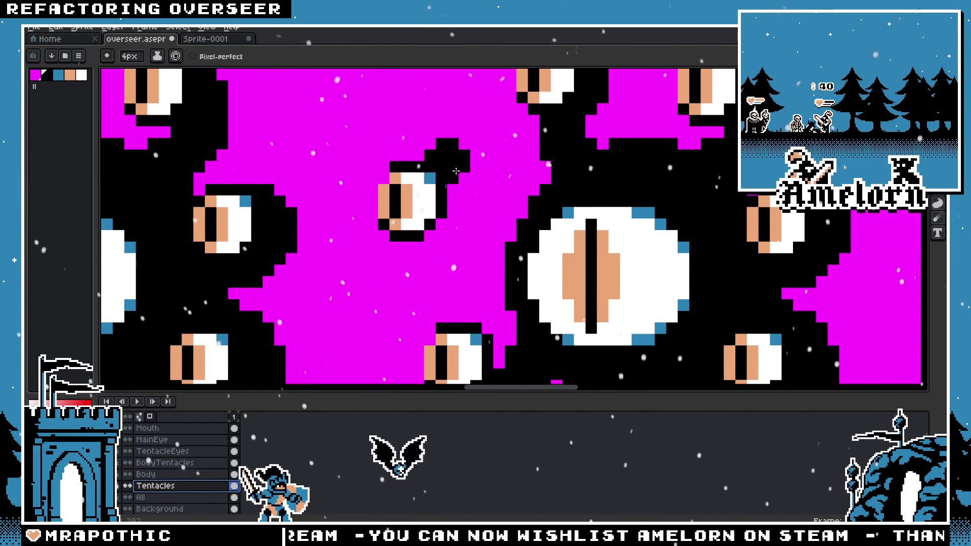
{"action": "left_click_drag", "start_coordinate": [423, 182], "coordinate": [438, 232]}
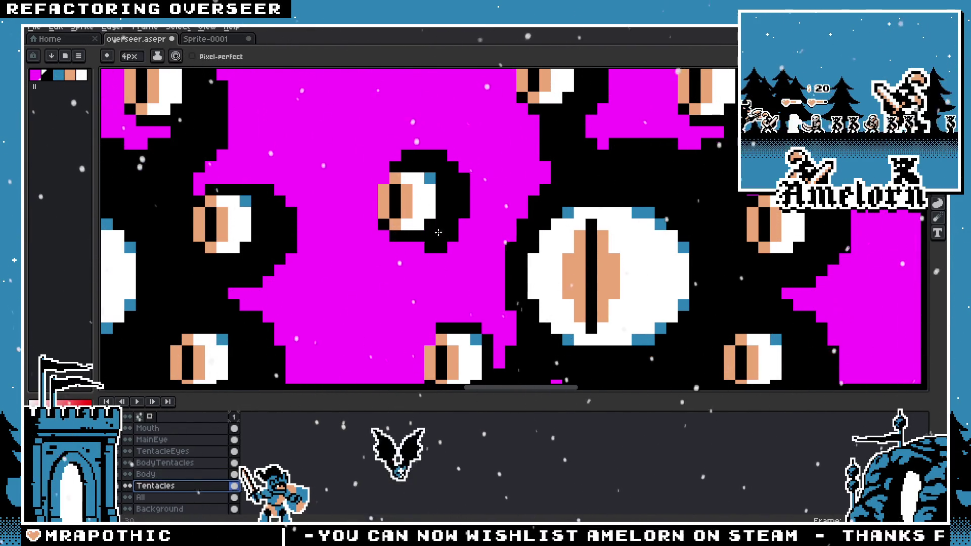
{"action": "key", "text": "ctrl+z"}
{"action": "key", "text": "ctrl+z"}
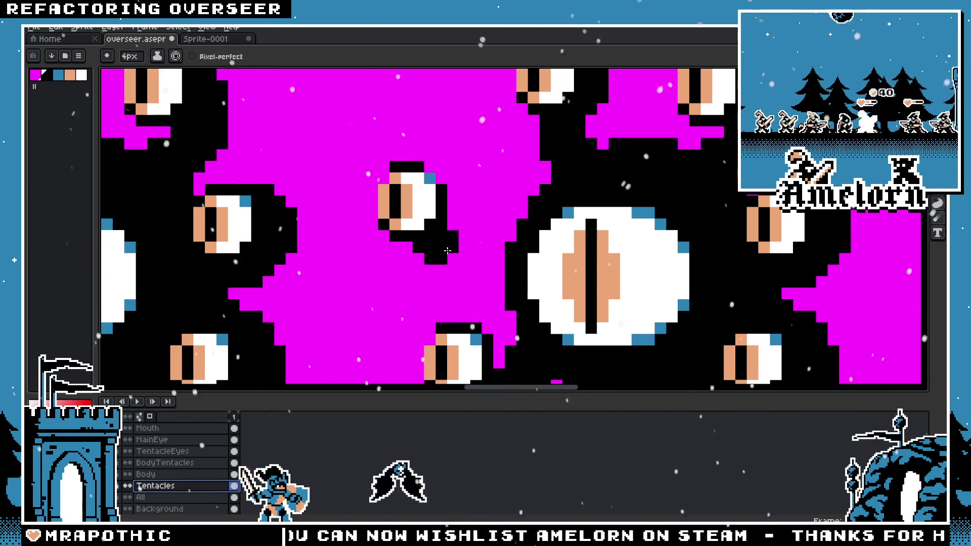
{"action": "left_click_drag", "start_coordinate": [493, 278], "coordinate": [501, 282]}
{"action": "key", "text": "ctrl+z"}
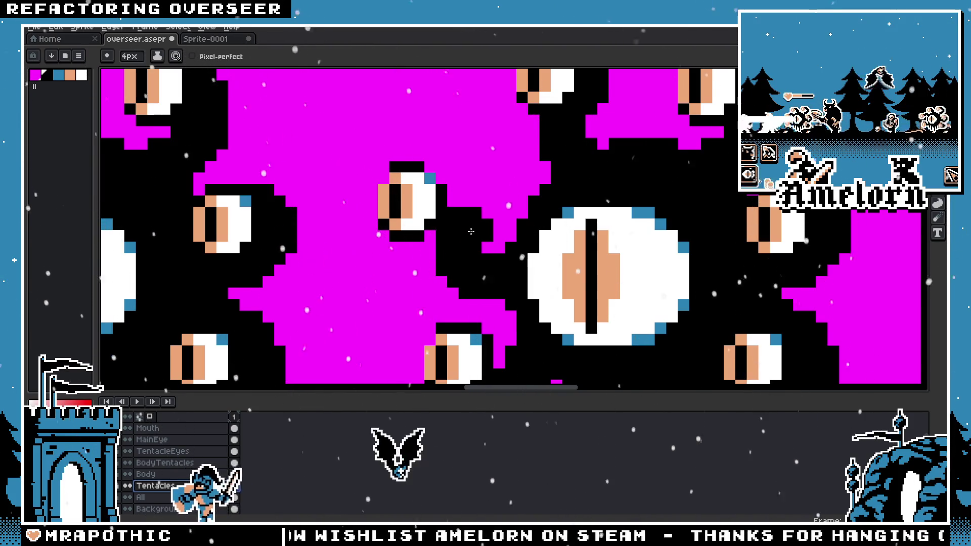
{"action": "scroll", "coordinate": [440, 192], "scroll_direction": "down", "scroll_amount": 4}
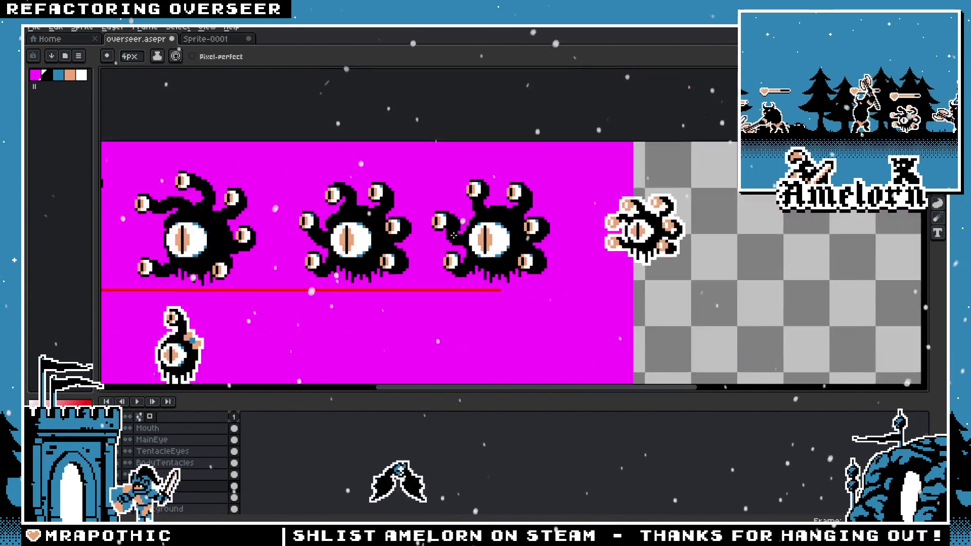
Step: Draw a black tentacle linking the small eye to the body, plus a small dab beside it
{"action": "scroll", "coordinate": [440, 192], "scroll_direction": "down", "scroll_amount": 1}
{"action": "scroll", "coordinate": [455, 171], "scroll_direction": "up", "scroll_amount": 4}
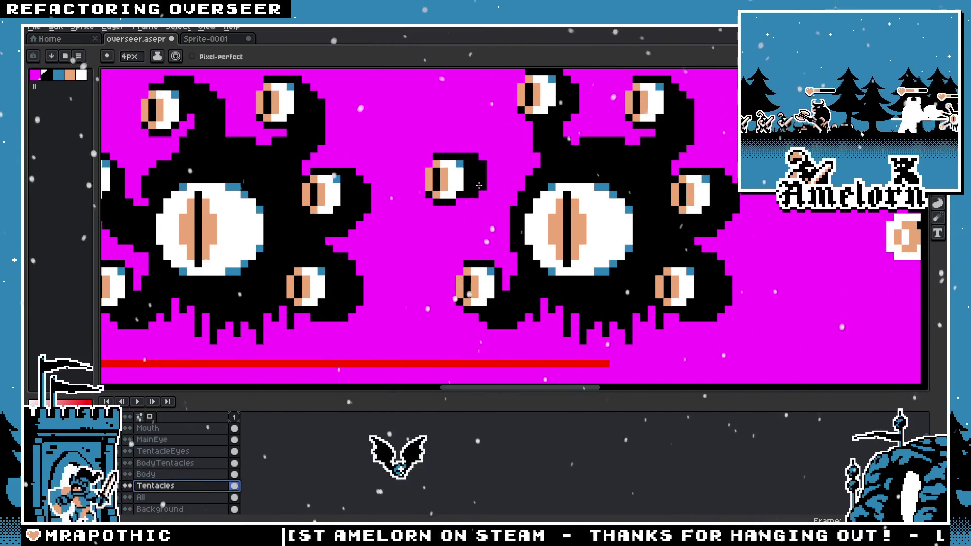
{"action": "left_click_drag", "start_coordinate": [455, 171], "coordinate": [478, 230]}
{"action": "left_click", "coordinate": [449, 245]}
{"action": "scroll", "coordinate": [452, 250], "scroll_direction": "down", "scroll_amount": 4}
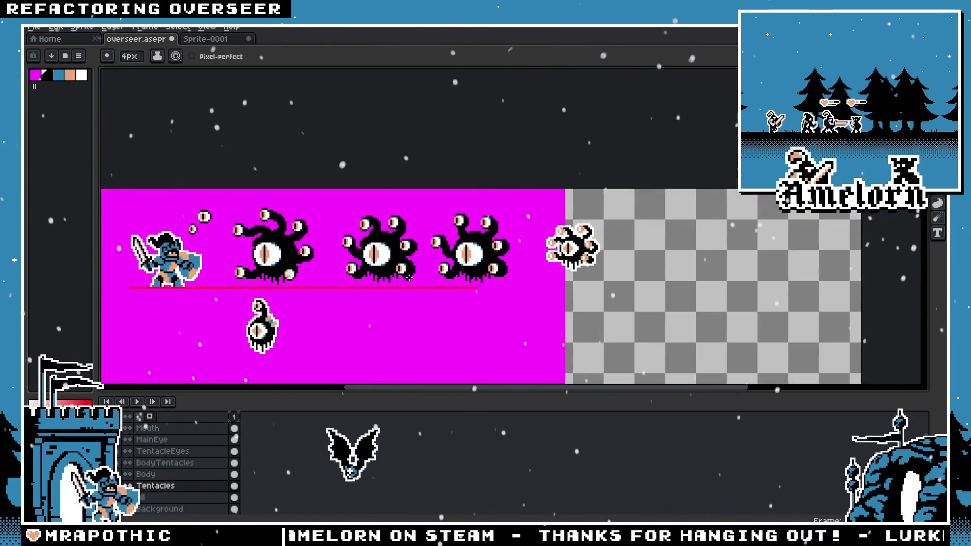
{"action": "scroll", "coordinate": [454, 215], "scroll_direction": "up", "scroll_amount": 5}
{"action": "scroll", "coordinate": [453, 216], "scroll_direction": "down", "scroll_amount": 1}
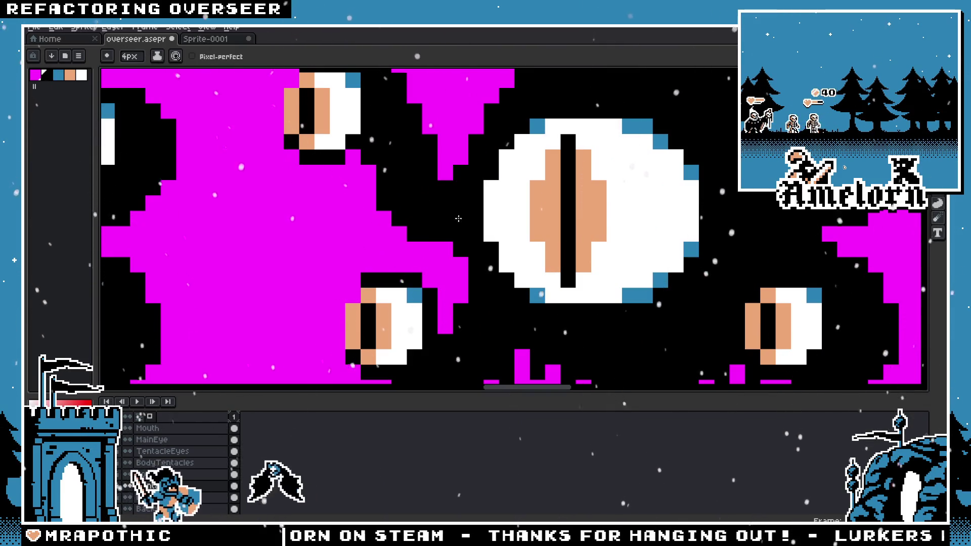
{"action": "scroll", "coordinate": [453, 216], "scroll_direction": "up", "scroll_amount": 1}
{"action": "scroll", "coordinate": [460, 243], "scroll_direction": "down", "scroll_amount": 4}
{"action": "scroll", "coordinate": [466, 266], "scroll_direction": "up", "scroll_amount": 3}
{"action": "scroll", "coordinate": [466, 266], "scroll_direction": "up", "scroll_amount": 2}
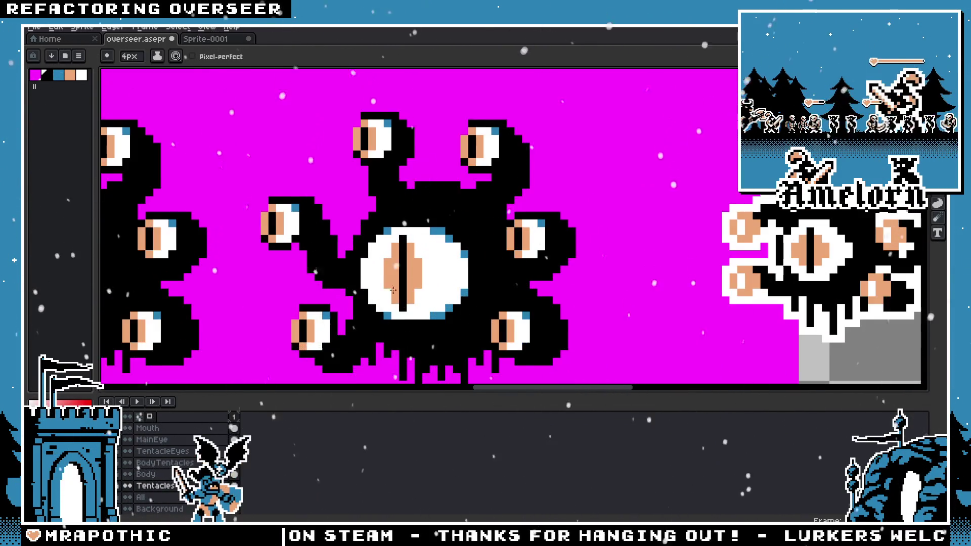
{"action": "scroll", "coordinate": [587, 249], "scroll_direction": "down", "scroll_amount": 3}
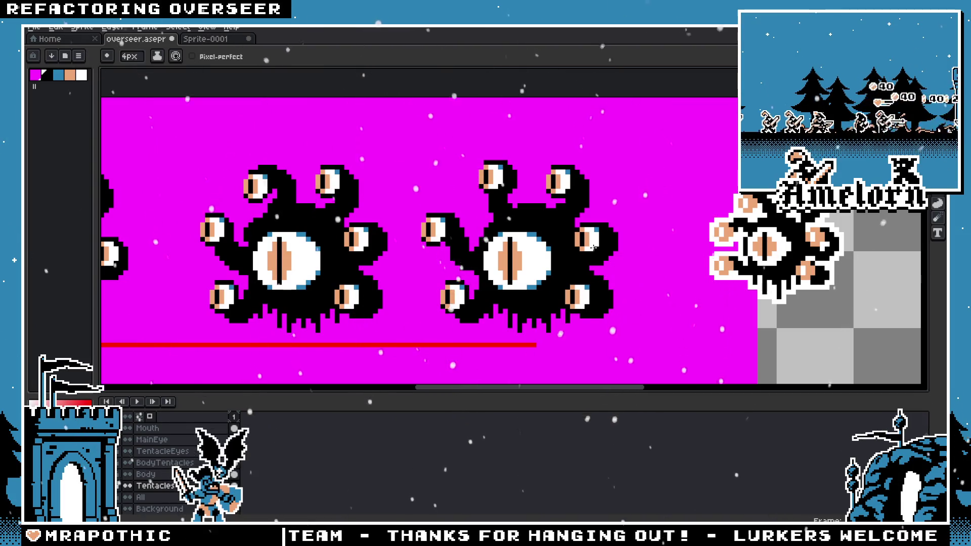
{"action": "scroll", "coordinate": [537, 225], "scroll_direction": "up", "scroll_amount": 2}
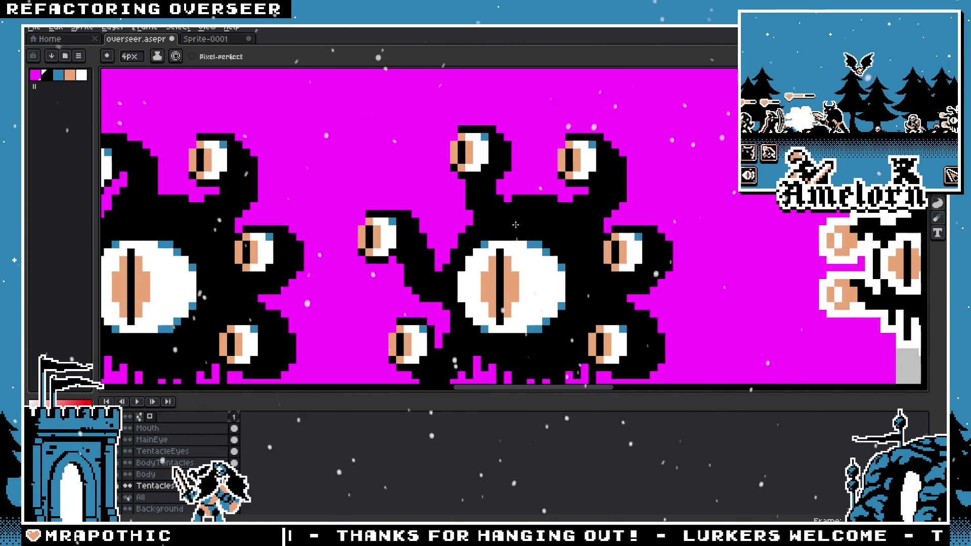
{"action": "scroll", "coordinate": [481, 217], "scroll_direction": "down", "scroll_amount": 1}
{"action": "scroll", "coordinate": [518, 220], "scroll_direction": "down", "scroll_amount": 1}
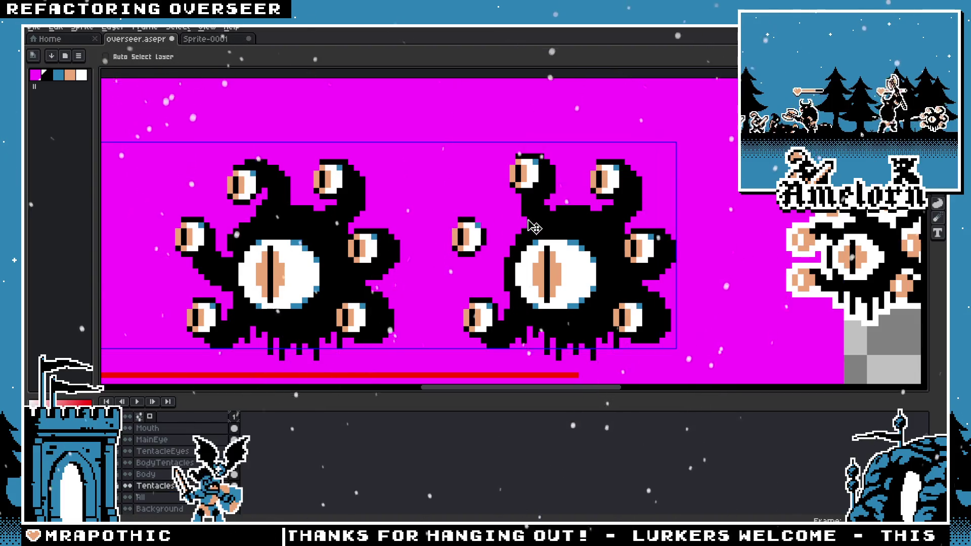
Step: Restore the selection around the new tentacle and switch to the Move tool
{"action": "key", "text": "ctrl+z"}
{"action": "key", "text": "ctrl+z"}
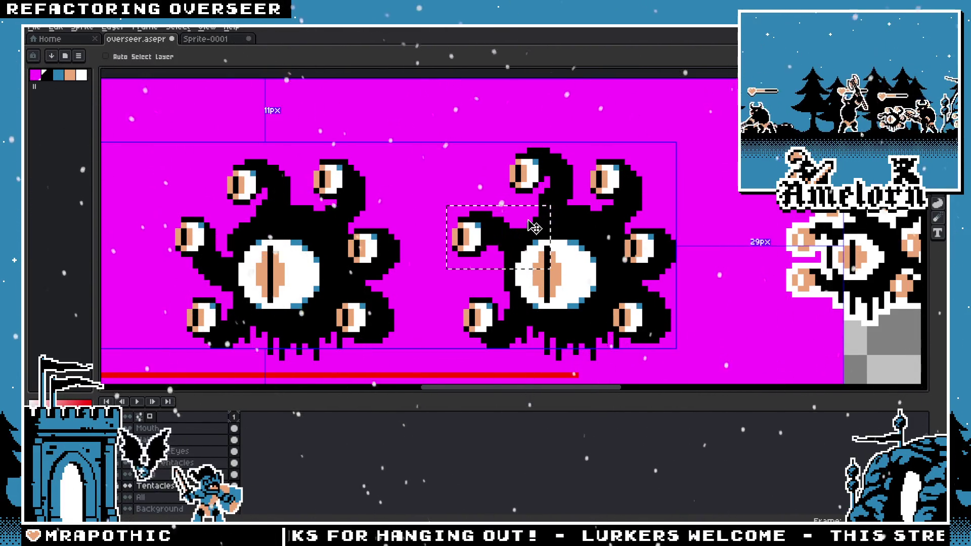
{"action": "scroll", "coordinate": [533, 246], "scroll_direction": "up", "scroll_amount": 3}
{"action": "scroll", "coordinate": [536, 246], "scroll_direction": "up", "scroll_amount": 1}
{"action": "key", "text": "v"}
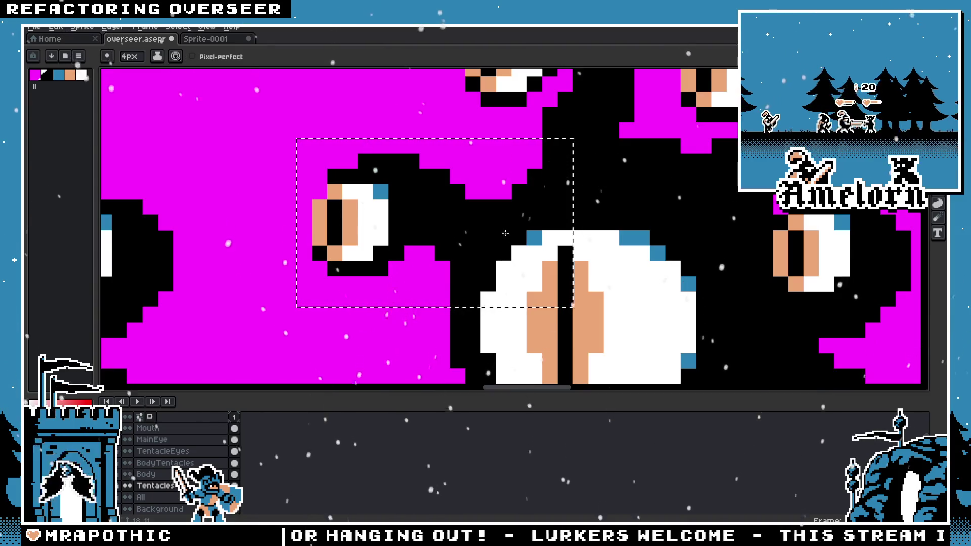
{"action": "key", "text": "ctrl+d"}
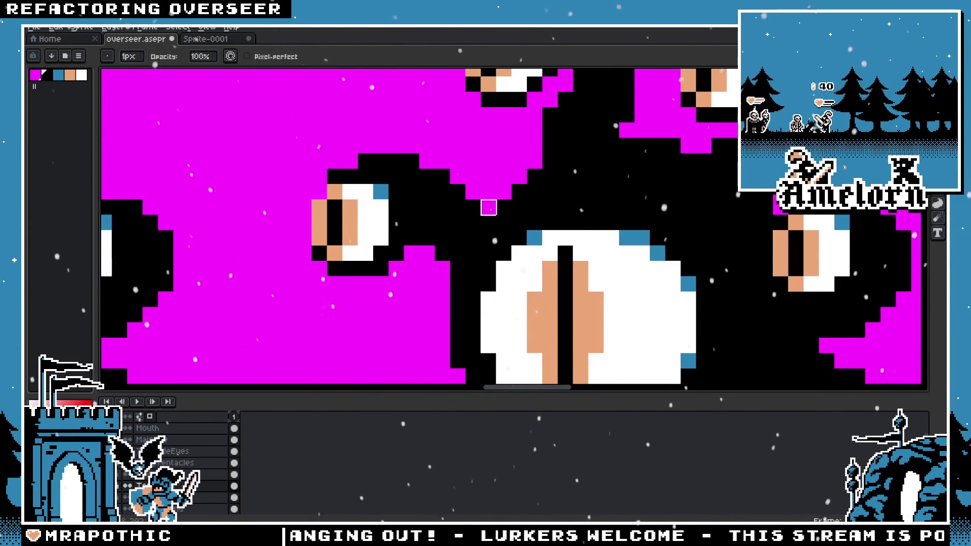
{"action": "scroll", "coordinate": [489, 208], "scroll_direction": "down", "scroll_amount": 4}
{"action": "scroll", "coordinate": [459, 290], "scroll_direction": "up", "scroll_amount": 1}
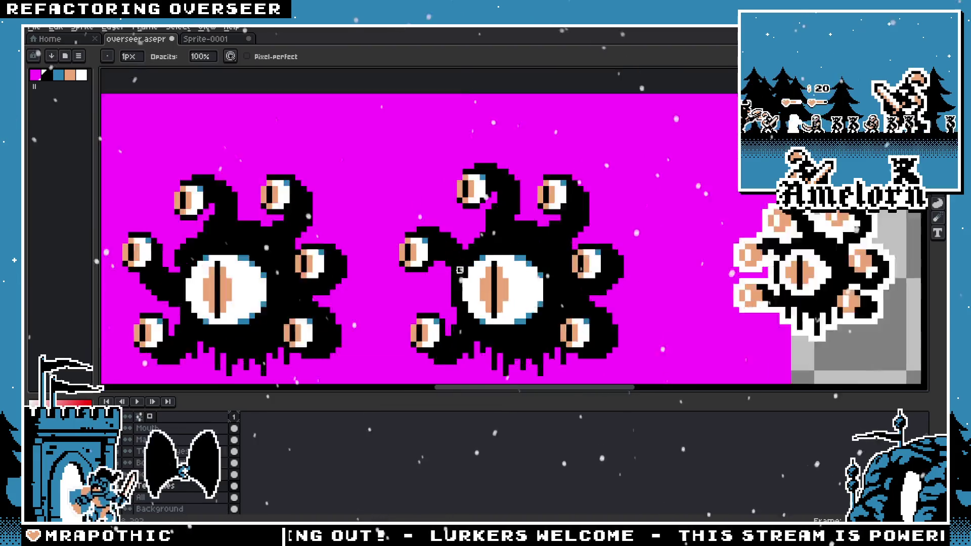
{"action": "scroll", "coordinate": [458, 289], "scroll_direction": "up", "scroll_amount": 2}
{"action": "scroll", "coordinate": [526, 234], "scroll_direction": "down", "scroll_amount": 3}
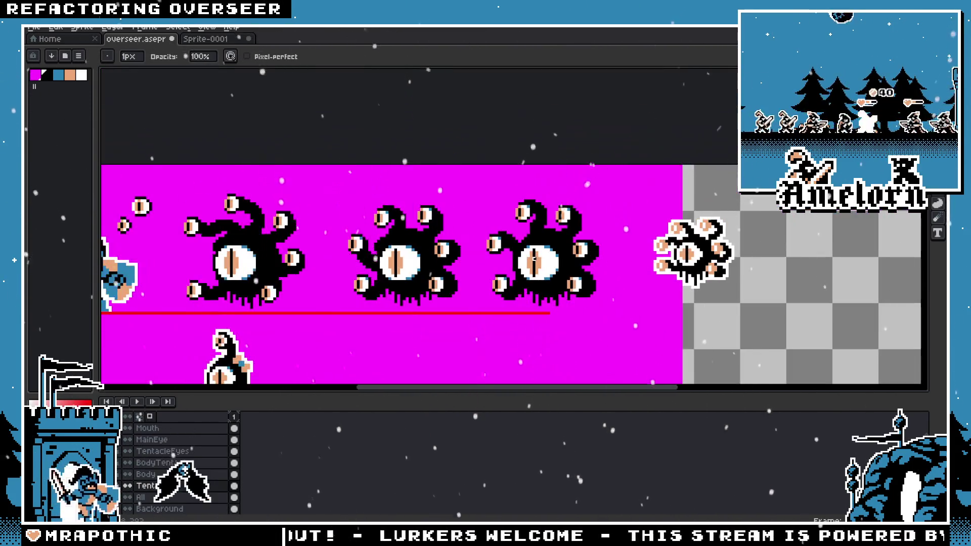
{"action": "scroll", "coordinate": [465, 255], "scroll_direction": "up", "scroll_amount": 2}
{"action": "scroll", "coordinate": [465, 254], "scroll_direction": "down", "scroll_amount": 3}
{"action": "scroll", "coordinate": [480, 238], "scroll_direction": "up", "scroll_amount": 4}
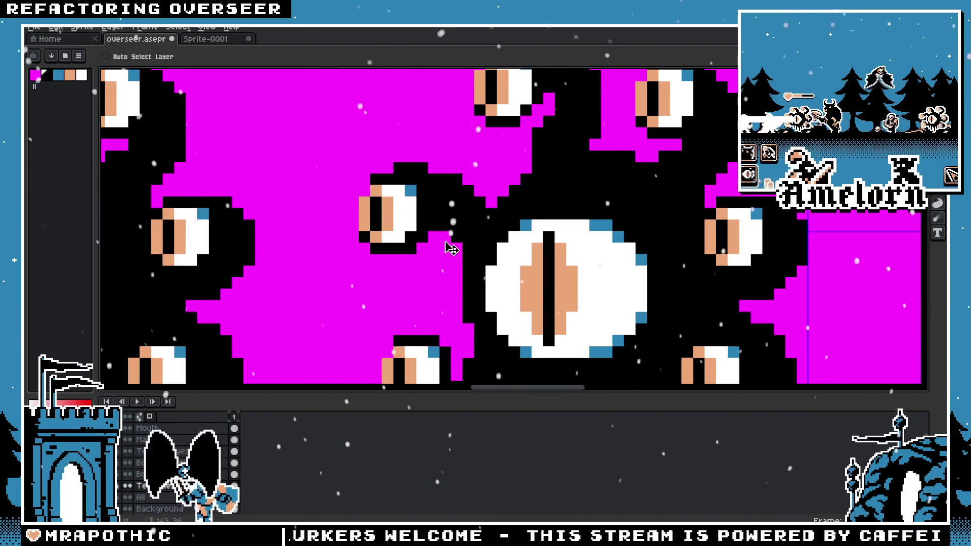
{"action": "key", "text": "b"}
{"action": "scroll", "coordinate": [460, 251], "scroll_direction": "down", "scroll_amount": 4}
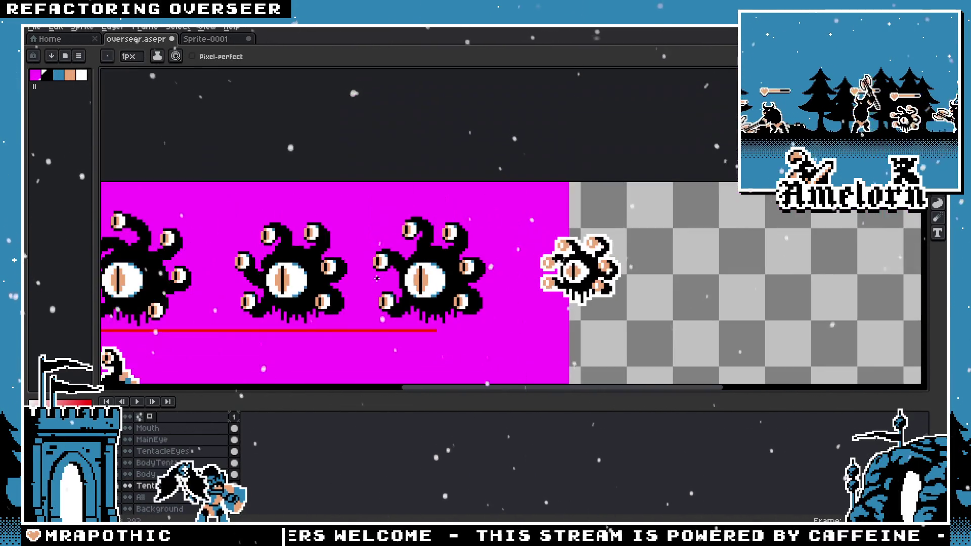
{"action": "key", "text": "v"}
{"action": "scroll", "coordinate": [397, 286], "scroll_direction": "up", "scroll_amount": 4}
{"action": "key", "text": "b"}
{"action": "scroll", "coordinate": [445, 274], "scroll_direction": "down", "scroll_amount": 4}
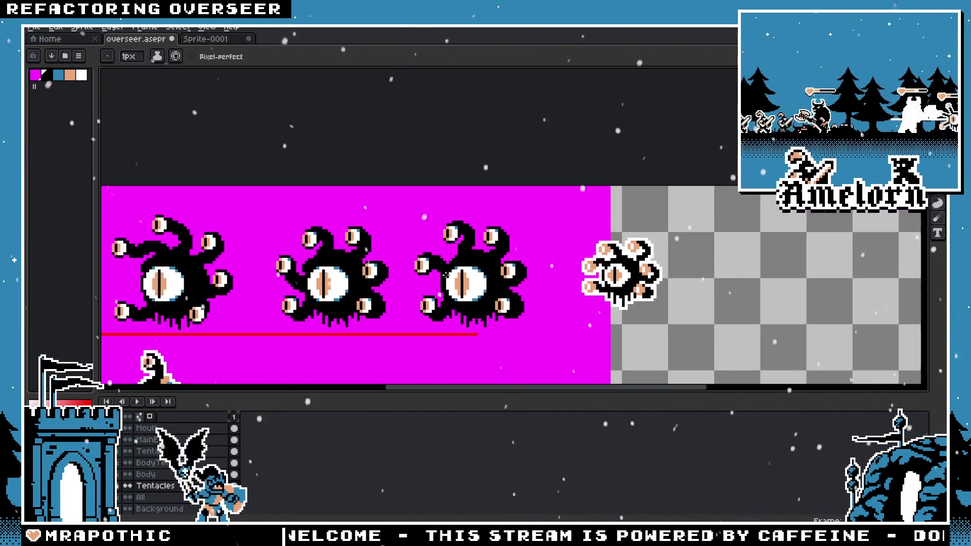
{"action": "scroll", "coordinate": [425, 264], "scroll_direction": "up", "scroll_amount": 4}
{"action": "scroll", "coordinate": [574, 184], "scroll_direction": "down", "scroll_amount": 1}
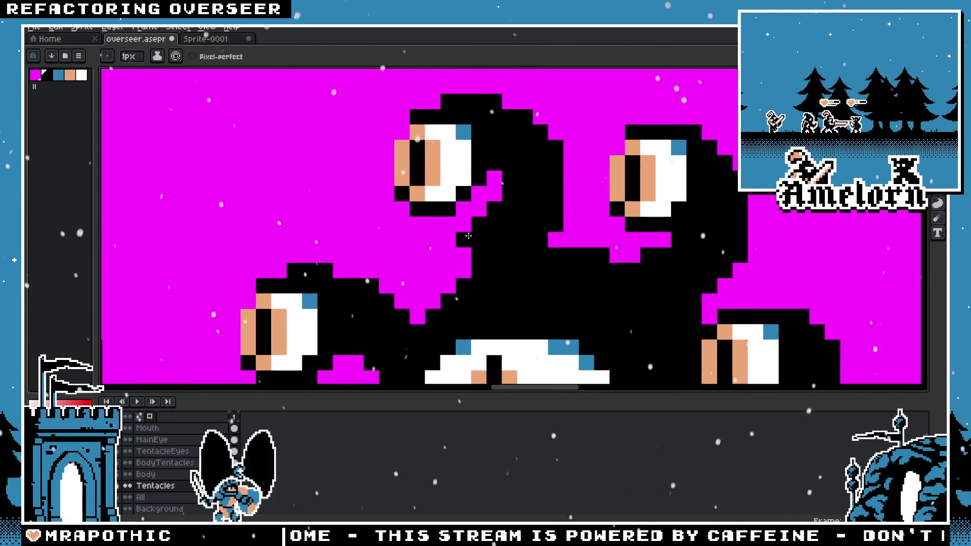
{"action": "scroll", "coordinate": [575, 184], "scroll_direction": "down", "scroll_amount": 1}
{"action": "scroll", "coordinate": [574, 184], "scroll_direction": "down", "scroll_amount": 1}
{"action": "scroll", "coordinate": [437, 288], "scroll_direction": "down", "scroll_amount": 1}
{"action": "scroll", "coordinate": [436, 288], "scroll_direction": "down", "scroll_amount": 1}
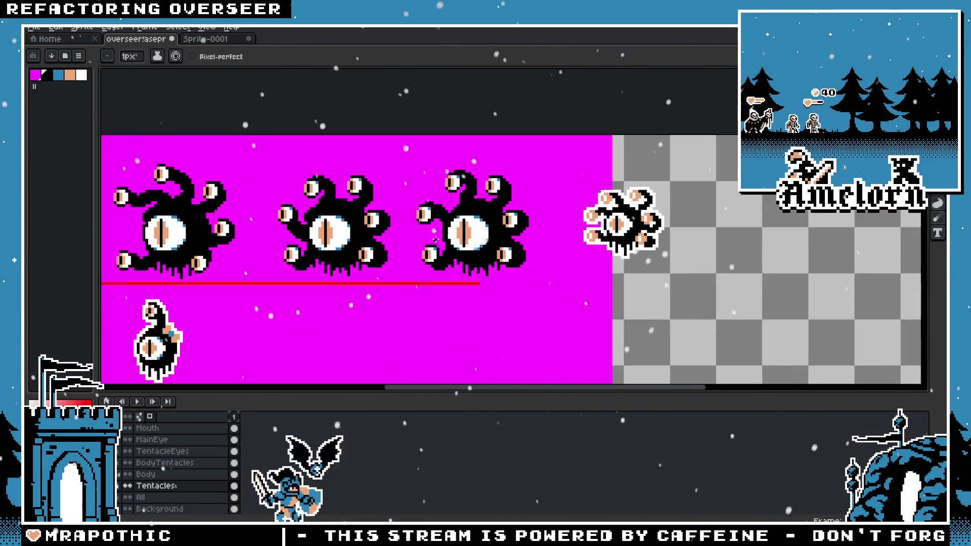
{"action": "scroll", "coordinate": [437, 289], "scroll_direction": "down", "scroll_amount": 1}
{"action": "key", "text": "b"}
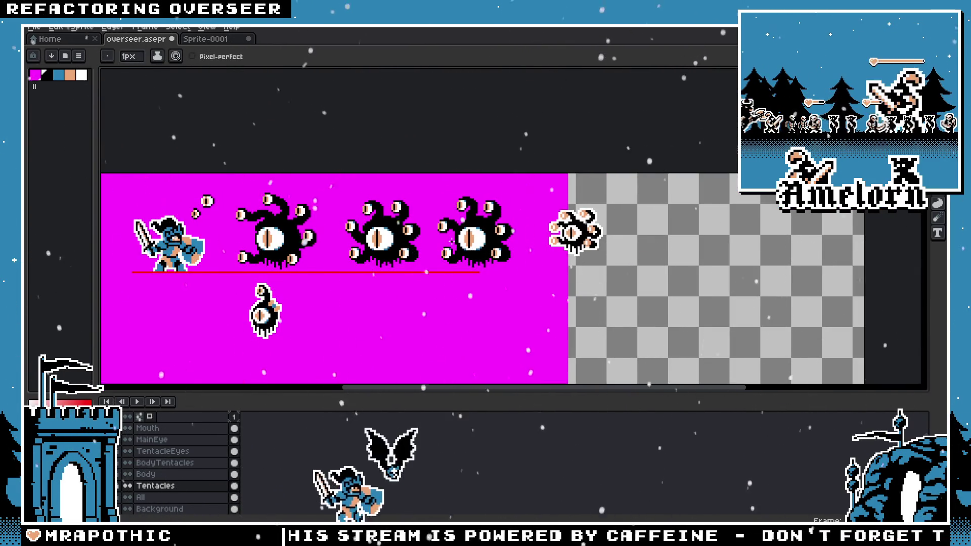
{"action": "scroll", "coordinate": [459, 238], "scroll_direction": "up", "scroll_amount": 2}
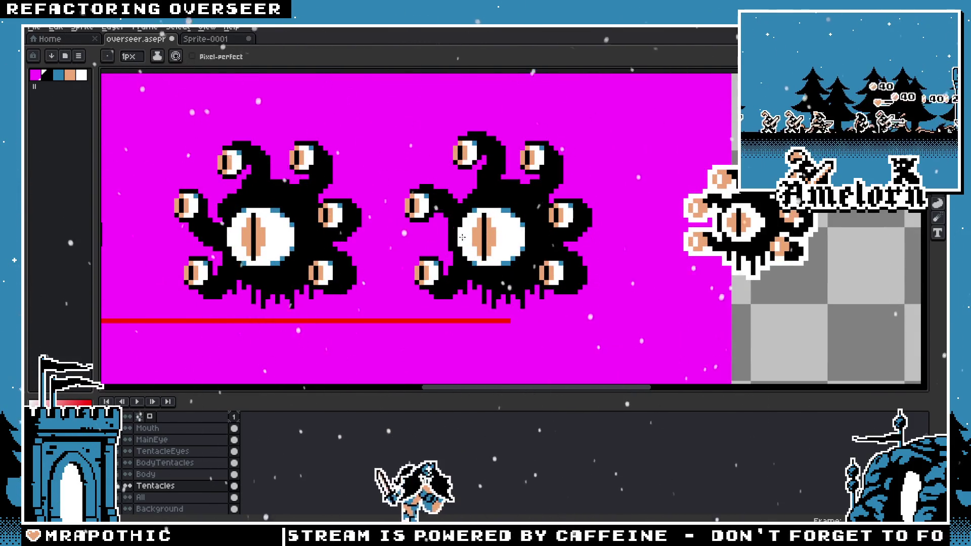
{"action": "scroll", "coordinate": [462, 238], "scroll_direction": "up", "scroll_amount": 3}
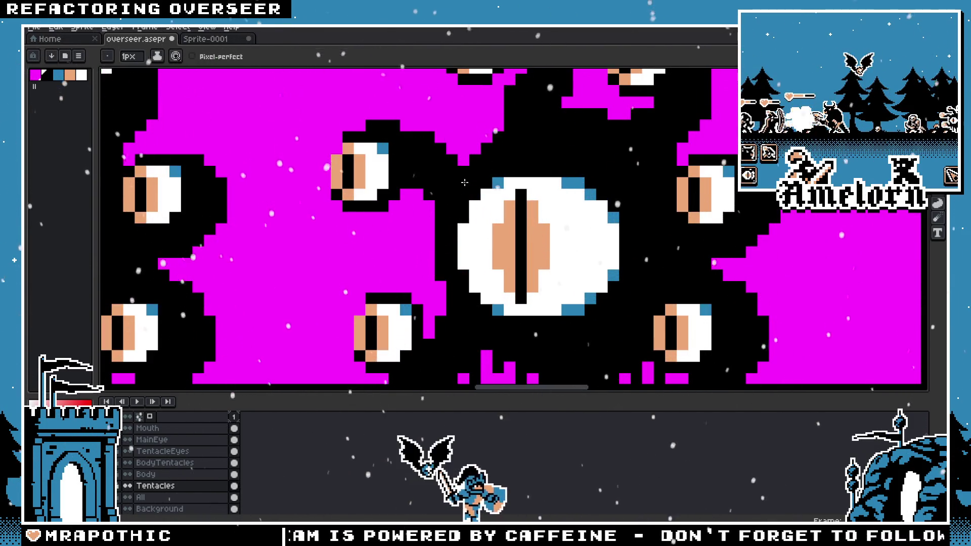
{"action": "scroll", "coordinate": [476, 179], "scroll_direction": "up", "scroll_amount": 2}
{"action": "scroll", "coordinate": [431, 233], "scroll_direction": "down", "scroll_amount": 5}
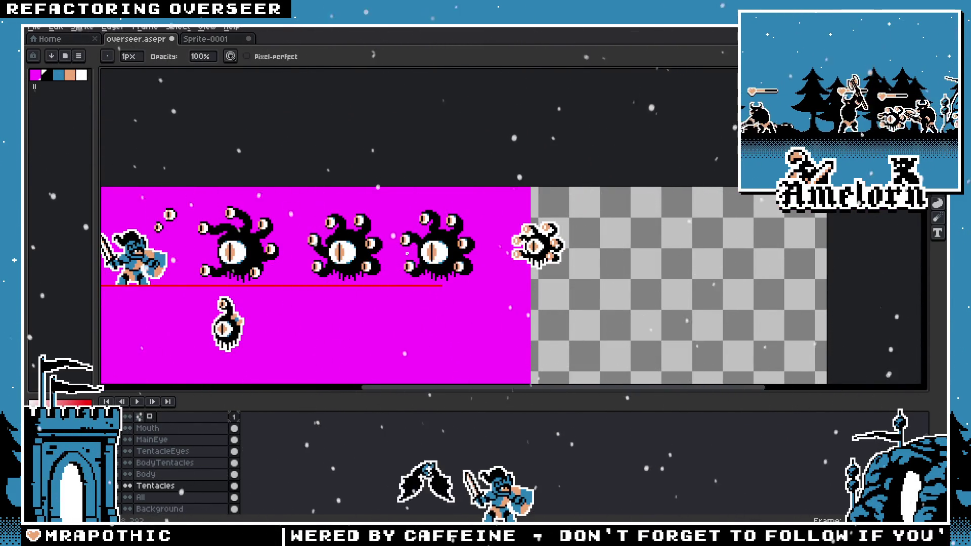
{"action": "scroll", "coordinate": [522, 217], "scroll_direction": "up", "scroll_amount": 2}
{"action": "scroll", "coordinate": [521, 217], "scroll_direction": "up", "scroll_amount": 1}
{"action": "scroll", "coordinate": [521, 217], "scroll_direction": "up", "scroll_amount": 2}
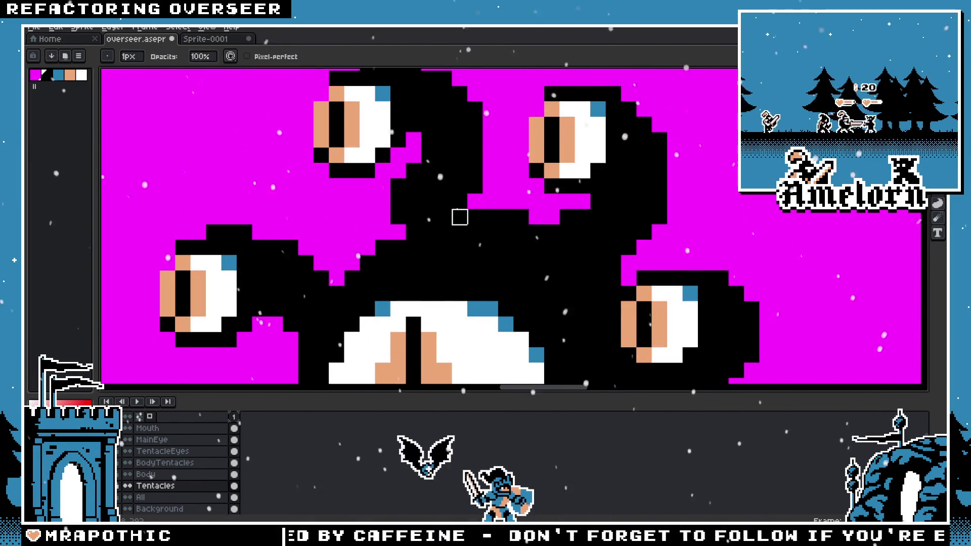
{"action": "scroll", "coordinate": [460, 217], "scroll_direction": "down", "scroll_amount": 2}
{"action": "scroll", "coordinate": [445, 223], "scroll_direction": "up", "scroll_amount": 1}
{"action": "scroll", "coordinate": [433, 216], "scroll_direction": "up", "scroll_amount": 1}
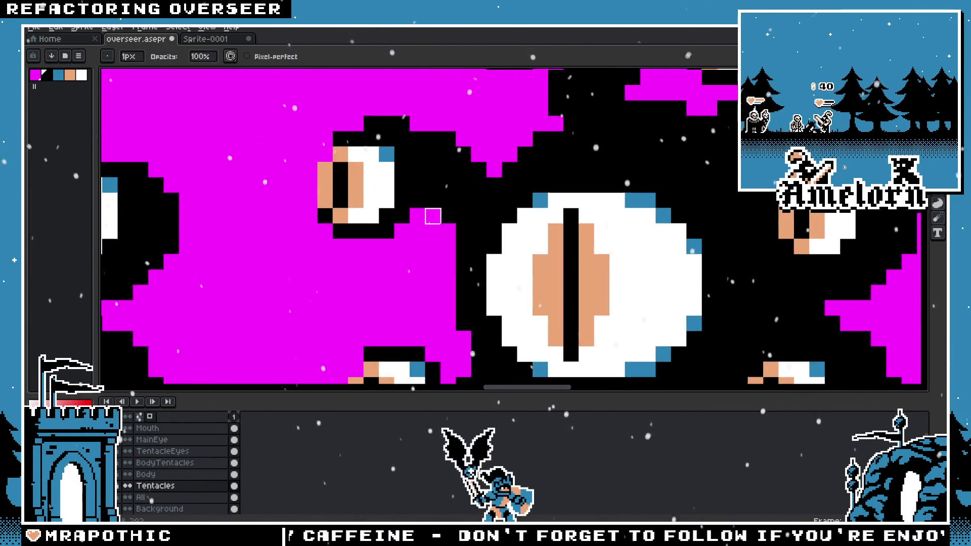
{"action": "scroll", "coordinate": [433, 216], "scroll_direction": "down", "scroll_amount": 5}
{"action": "scroll", "coordinate": [430, 223], "scroll_direction": "up", "scroll_amount": 3}
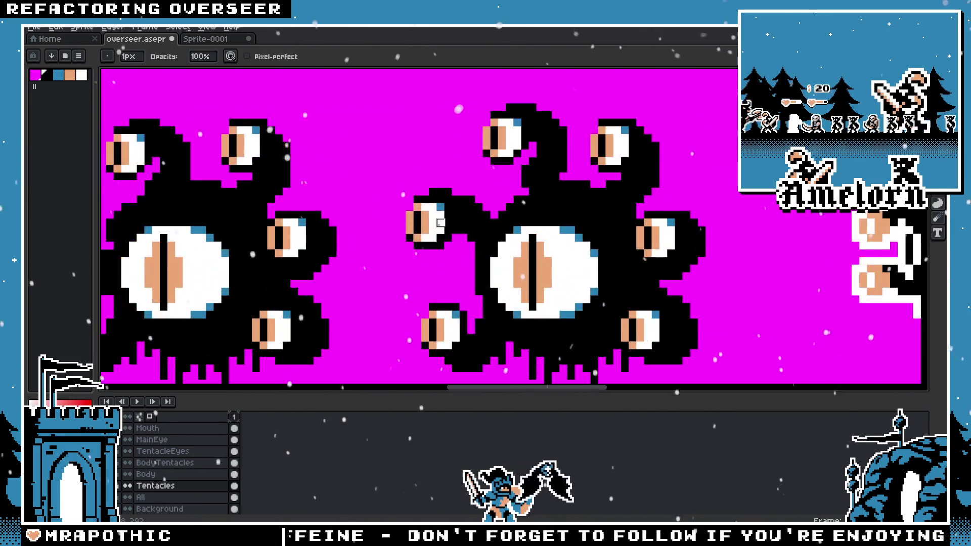
{"action": "scroll", "coordinate": [430, 223], "scroll_direction": "up", "scroll_amount": 2}
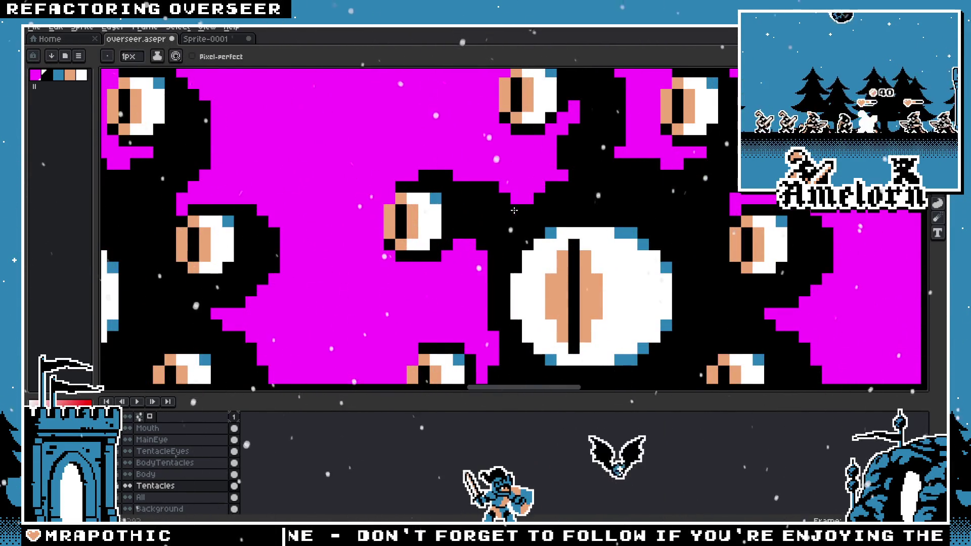
{"action": "scroll", "coordinate": [418, 254], "scroll_direction": "down", "scroll_amount": 4}
{"action": "scroll", "coordinate": [415, 252], "scroll_direction": "up", "scroll_amount": 1}
{"action": "key", "text": "ctrl"}
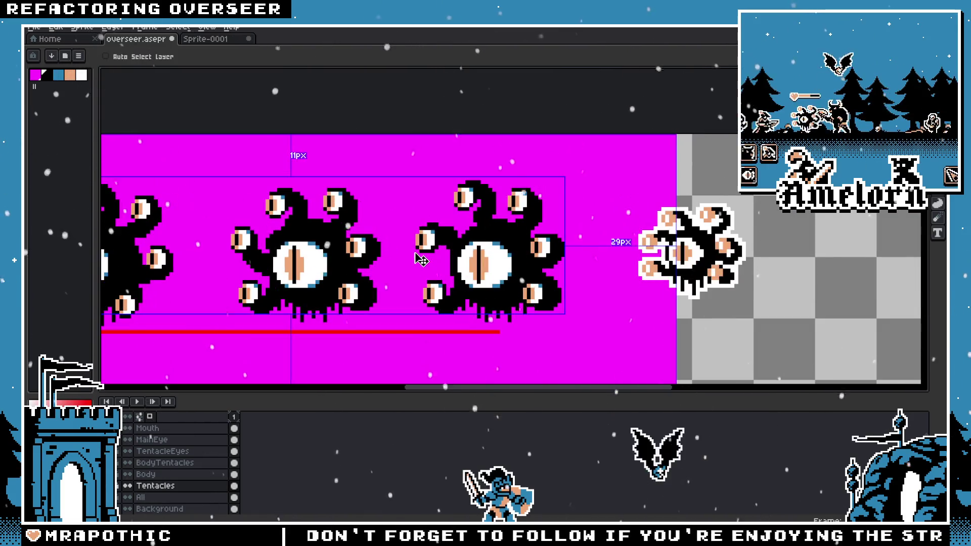
{"action": "scroll", "coordinate": [421, 260], "scroll_direction": "up", "scroll_amount": 3}
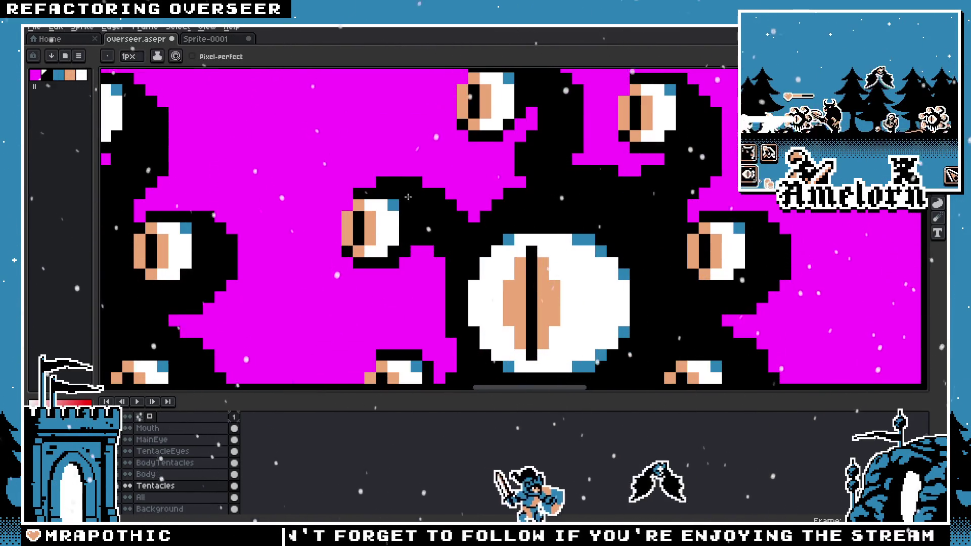
{"action": "scroll", "coordinate": [368, 308], "scroll_direction": "down", "scroll_amount": 3}
{"action": "scroll", "coordinate": [368, 308], "scroll_direction": "down", "scroll_amount": 1}
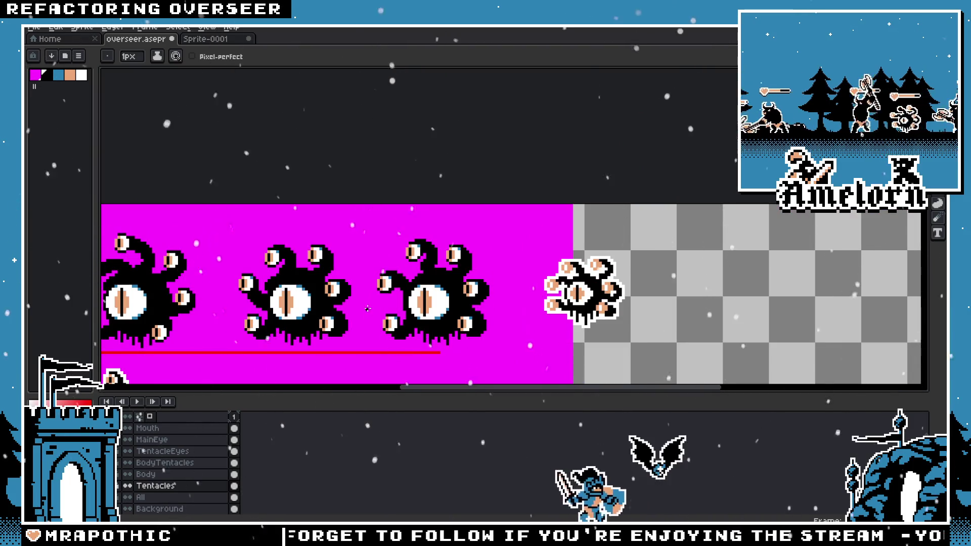
{"action": "scroll", "coordinate": [391, 279], "scroll_direction": "up", "scroll_amount": 2}
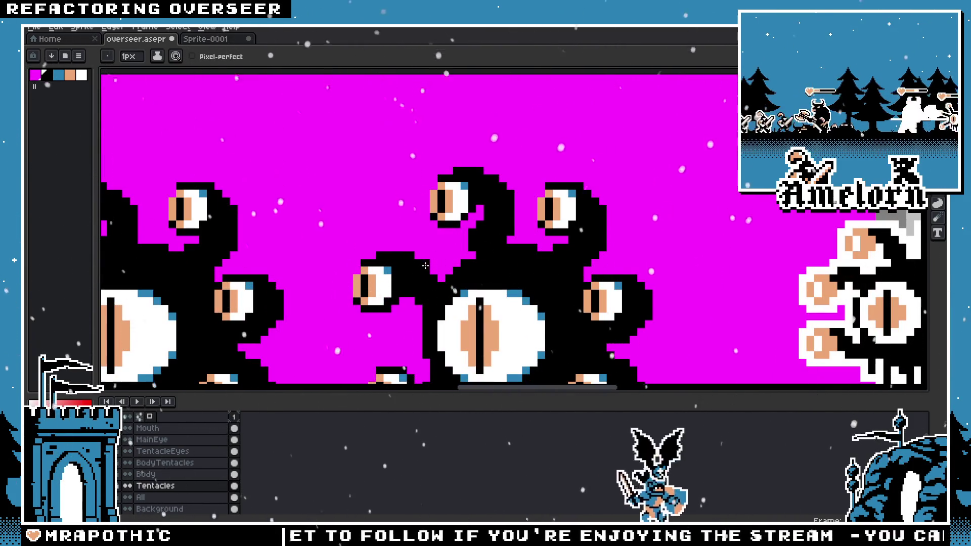
{"action": "scroll", "coordinate": [439, 280], "scroll_direction": "down", "scroll_amount": 2}
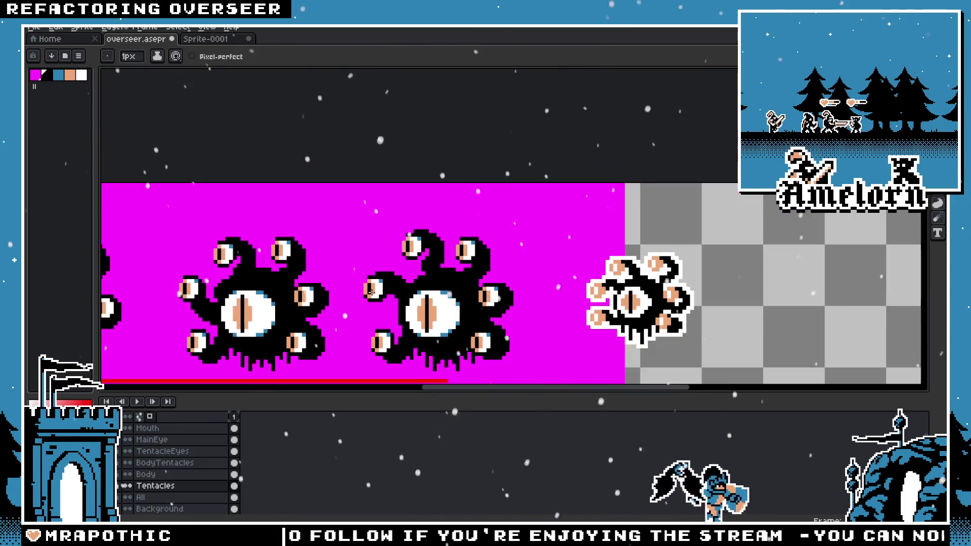
{"action": "scroll", "coordinate": [423, 263], "scroll_direction": "up", "scroll_amount": 1}
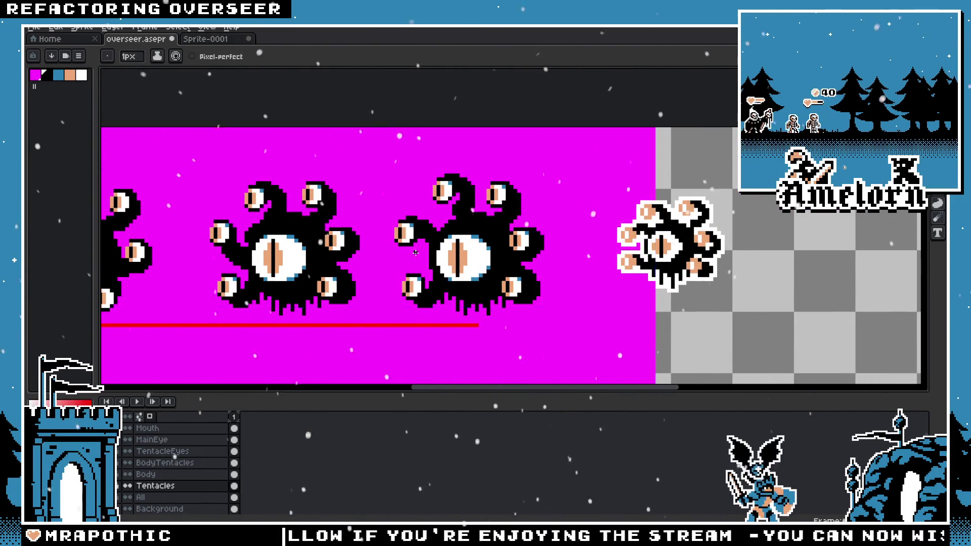
{"action": "scroll", "coordinate": [420, 261], "scroll_direction": "up", "scroll_amount": 2}
{"action": "scroll", "coordinate": [394, 228], "scroll_direction": "up", "scroll_amount": 2}
{"action": "scroll", "coordinate": [354, 202], "scroll_direction": "down", "scroll_amount": 4}
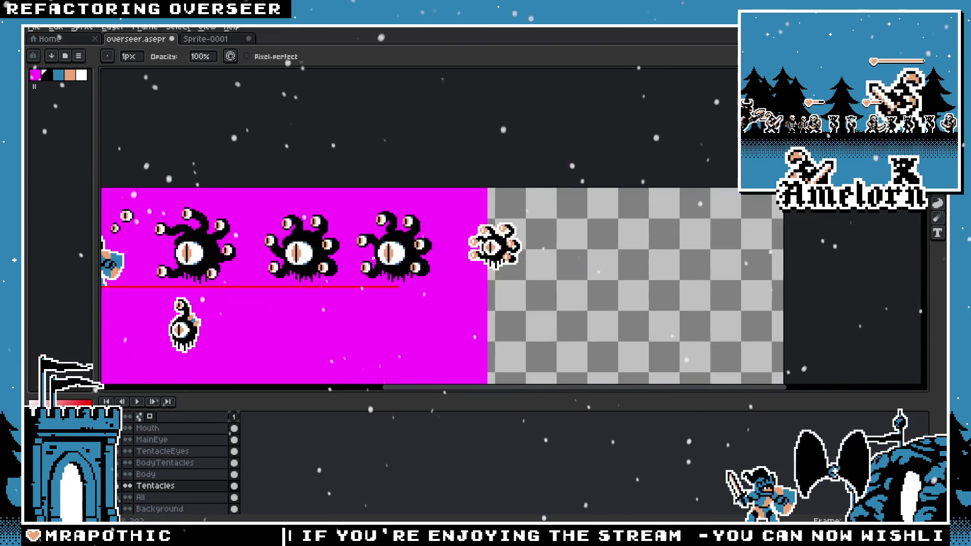
{"action": "scroll", "coordinate": [370, 253], "scroll_direction": "up", "scroll_amount": 3}
{"action": "key", "text": "ctrl"}
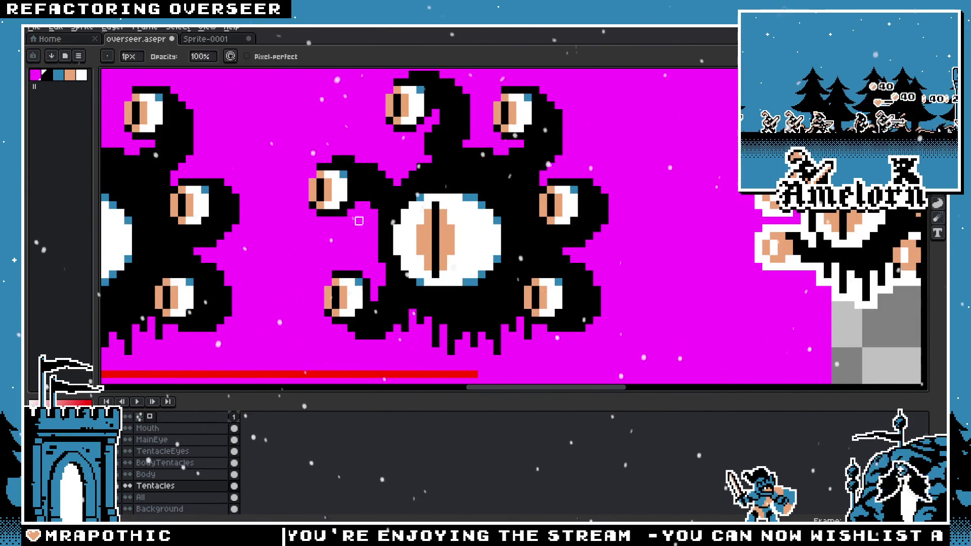
{"action": "scroll", "coordinate": [372, 192], "scroll_direction": "up", "scroll_amount": 1}
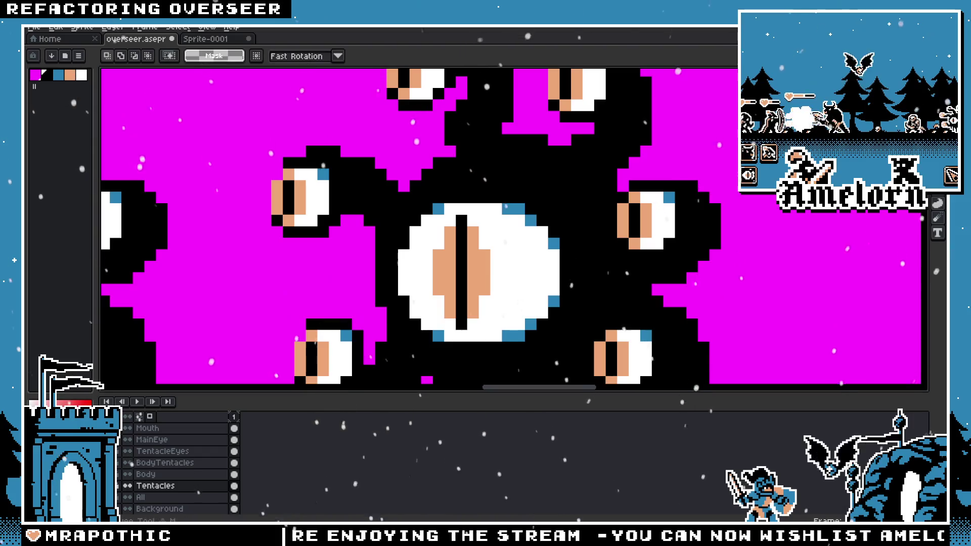
Step: On the TentacleEyes layer, nudge the small upper-left eye one pixel left and deselect
{"action": "left_click_drag", "start_coordinate": [311, 205], "coordinate": [413, 213]}
{"action": "left_click", "coordinate": [181, 452]}
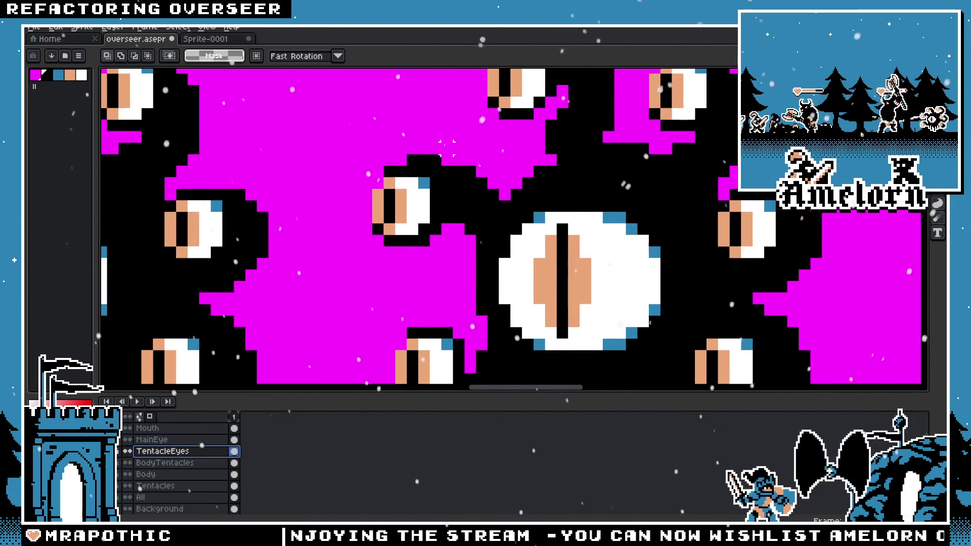
{"action": "left_click_drag", "start_coordinate": [448, 148], "coordinate": [335, 259]}
{"action": "key", "text": "Left"}
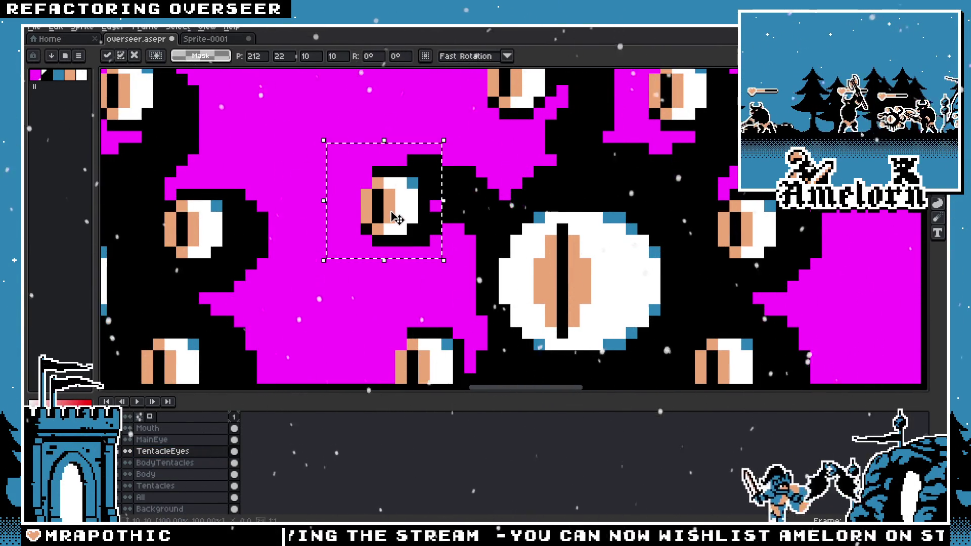
{"action": "key", "text": "ctrl+d"}
Step: On the Tentacles layer, delete the stalk behind the eye and redraw part in black
{"action": "key", "text": "Down"}
{"action": "key", "text": "Down"}
{"action": "key", "text": "Down"}
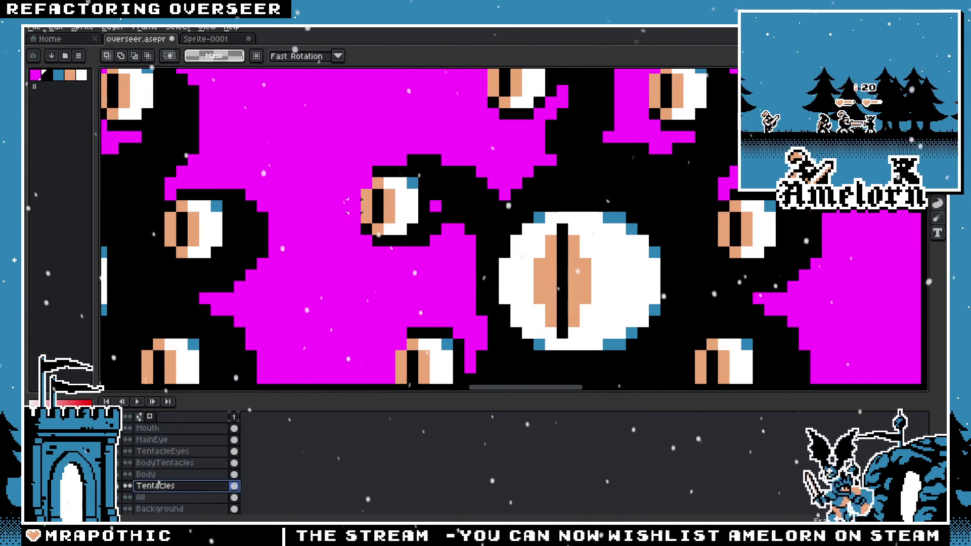
{"action": "left_click_drag", "start_coordinate": [340, 134], "coordinate": [516, 261]}
{"action": "key", "text": "Delete"}
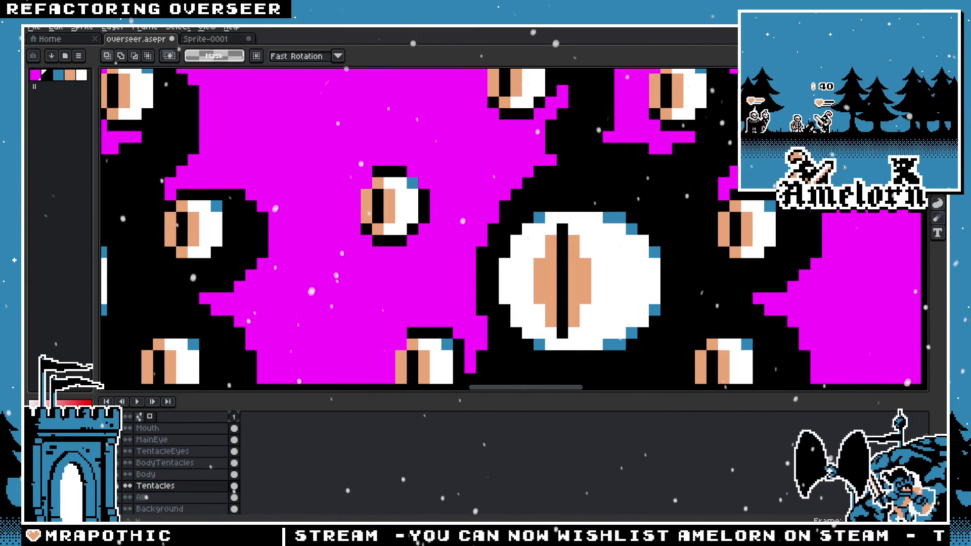
{"action": "key", "text": "b"}
{"action": "left_click", "coordinate": [206, 489]}
{"action": "key", "text": "i"}
{"action": "key", "text": "v"}
{"action": "left_click_drag", "start_coordinate": [447, 196], "coordinate": [477, 207]}
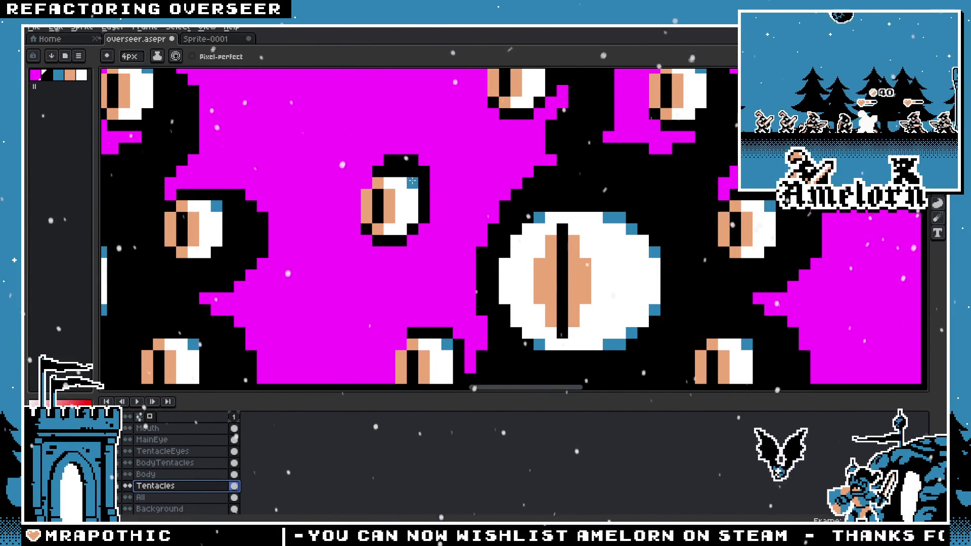
Step: Extend the tentacle with a row of black pixels using the pencil
{"action": "scroll", "coordinate": [477, 206], "scroll_direction": "down", "scroll_amount": 3}
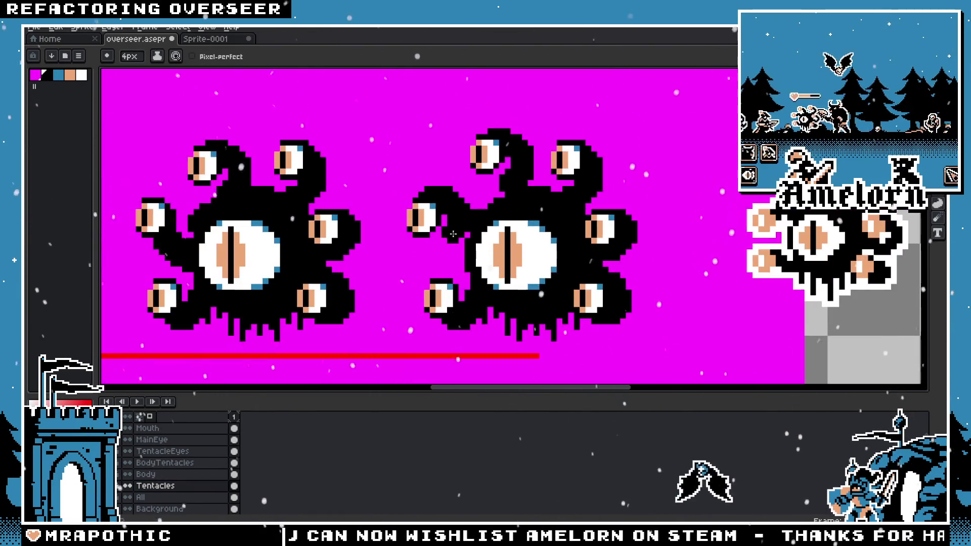
{"action": "scroll", "coordinate": [423, 169], "scroll_direction": "up", "scroll_amount": 4}
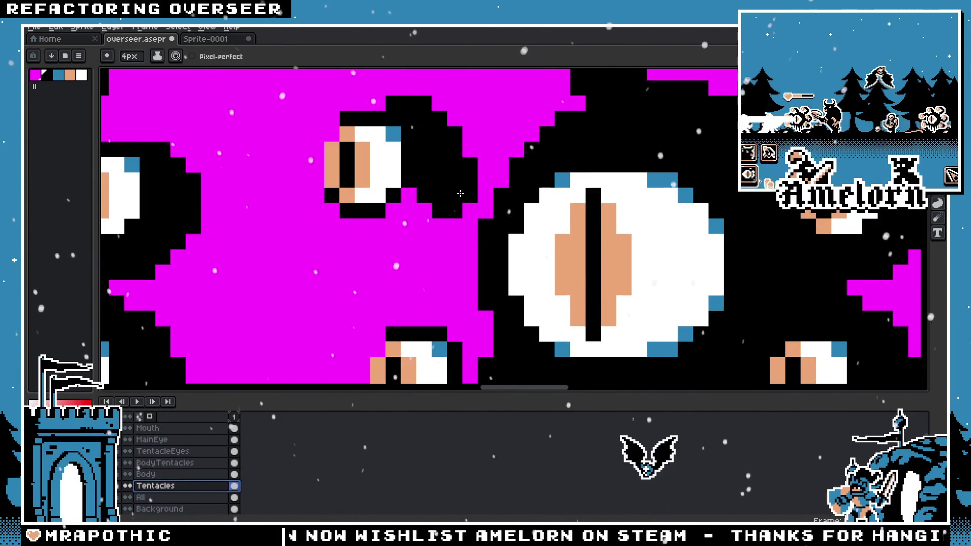
{"action": "left_click_drag", "start_coordinate": [431, 153], "coordinate": [501, 164]}
{"action": "scroll", "coordinate": [485, 272], "scroll_direction": "down", "scroll_amount": 4}
{"action": "scroll", "coordinate": [484, 273], "scroll_direction": "up", "scroll_amount": 1}
{"action": "scroll", "coordinate": [484, 272], "scroll_direction": "up", "scroll_amount": 2}
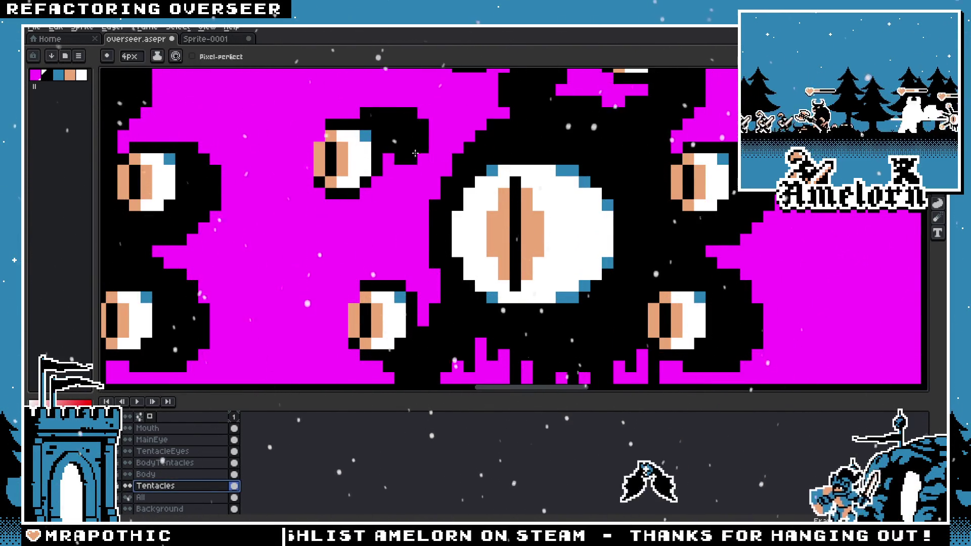
{"action": "scroll", "coordinate": [347, 273], "scroll_direction": "down", "scroll_amount": 3}
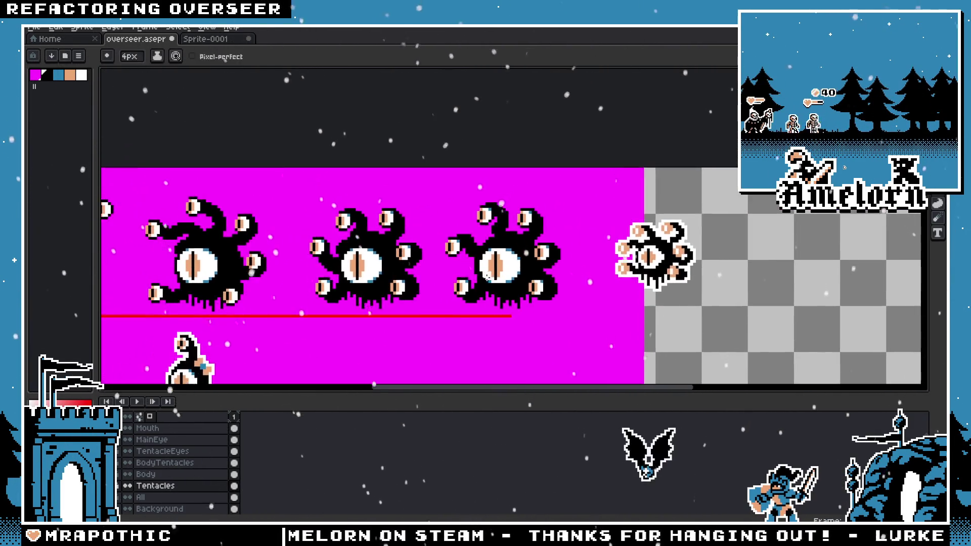
{"action": "scroll", "coordinate": [424, 250], "scroll_direction": "down", "scroll_amount": 3}
{"action": "scroll", "coordinate": [496, 258], "scroll_direction": "up", "scroll_amount": 3}
{"action": "scroll", "coordinate": [497, 258], "scroll_direction": "up", "scroll_amount": 1}
{"action": "left_click_drag", "start_coordinate": [496, 258], "coordinate": [490, 258]}
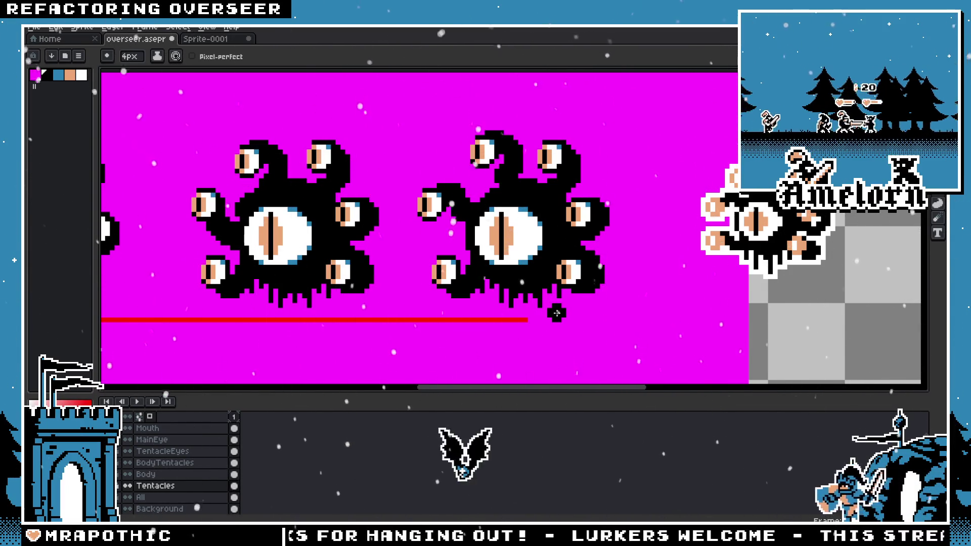
{"action": "scroll", "coordinate": [440, 215], "scroll_direction": "up", "scroll_amount": 1}
{"action": "key", "text": "v"}
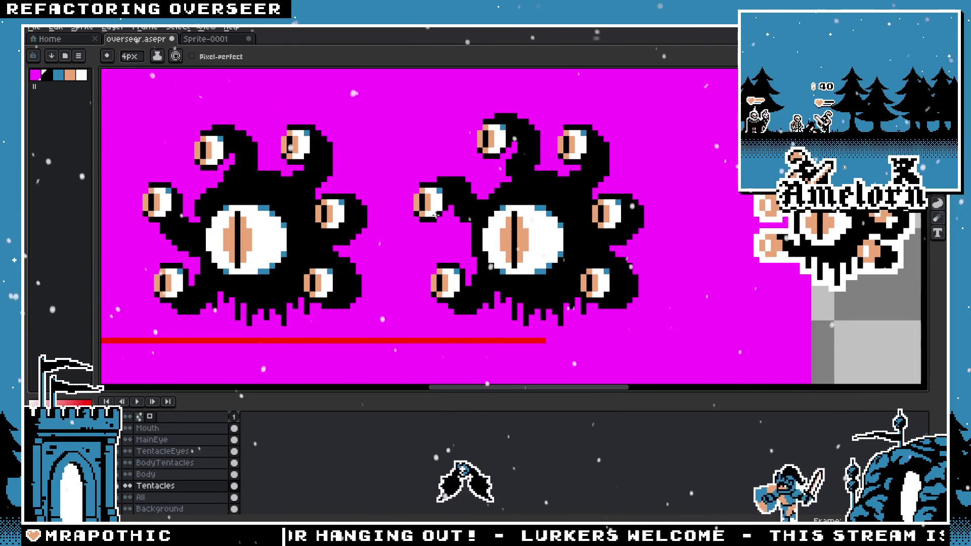
{"action": "key", "text": "b"}
{"action": "scroll", "coordinate": [458, 211], "scroll_direction": "up", "scroll_amount": 3}
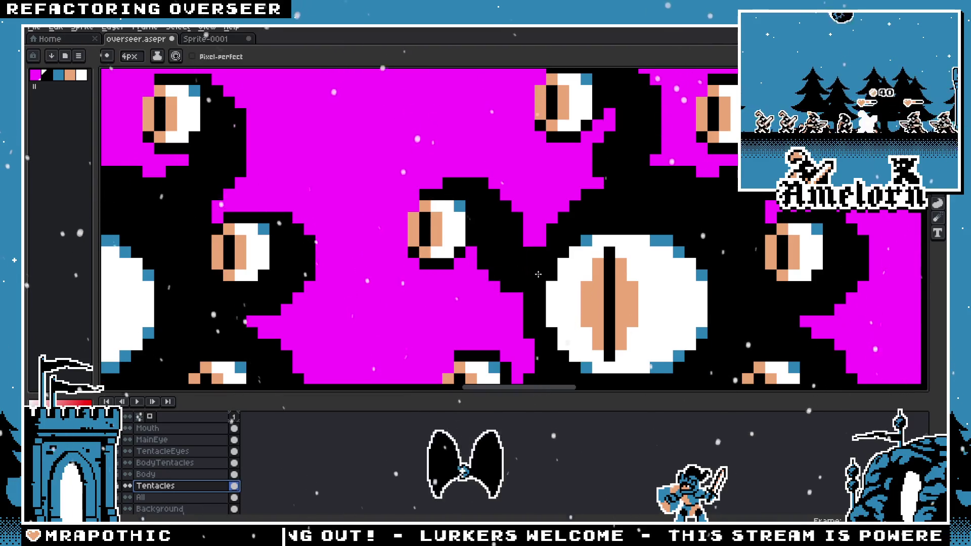
{"action": "scroll", "coordinate": [511, 286], "scroll_direction": "down", "scroll_amount": 5}
{"action": "scroll", "coordinate": [563, 323], "scroll_direction": "up", "scroll_amount": 3}
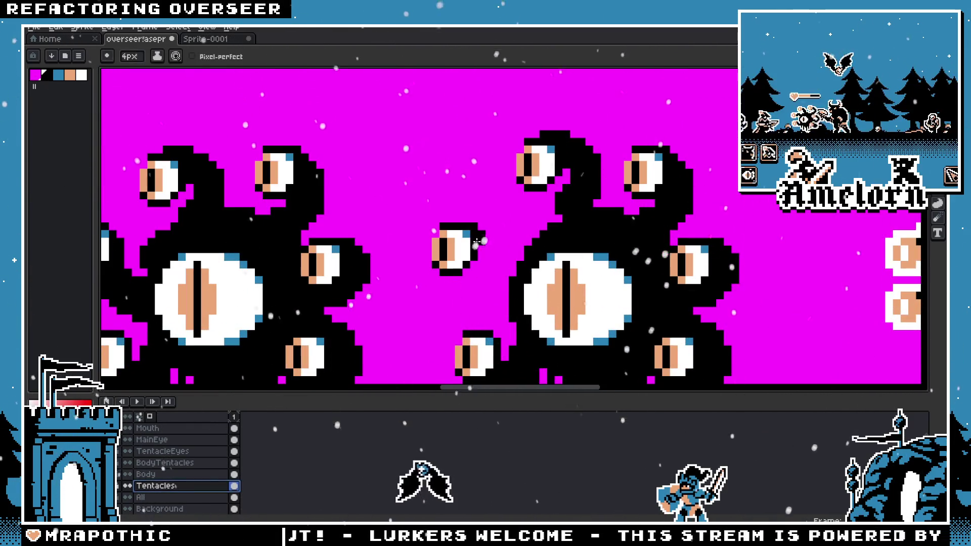
{"action": "scroll", "coordinate": [501, 250], "scroll_direction": "down", "scroll_amount": 1}
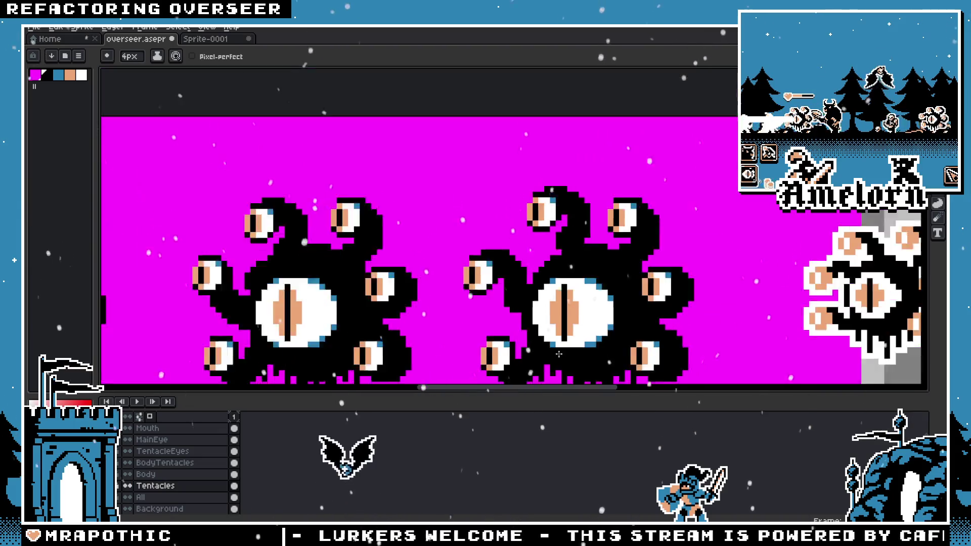
{"action": "scroll", "coordinate": [498, 258], "scroll_direction": "down", "scroll_amount": 1}
{"action": "scroll", "coordinate": [495, 268], "scroll_direction": "up", "scroll_amount": 1}
{"action": "scroll", "coordinate": [494, 268], "scroll_direction": "up", "scroll_amount": 1}
{"action": "scroll", "coordinate": [499, 271], "scroll_direction": "up", "scroll_amount": 2}
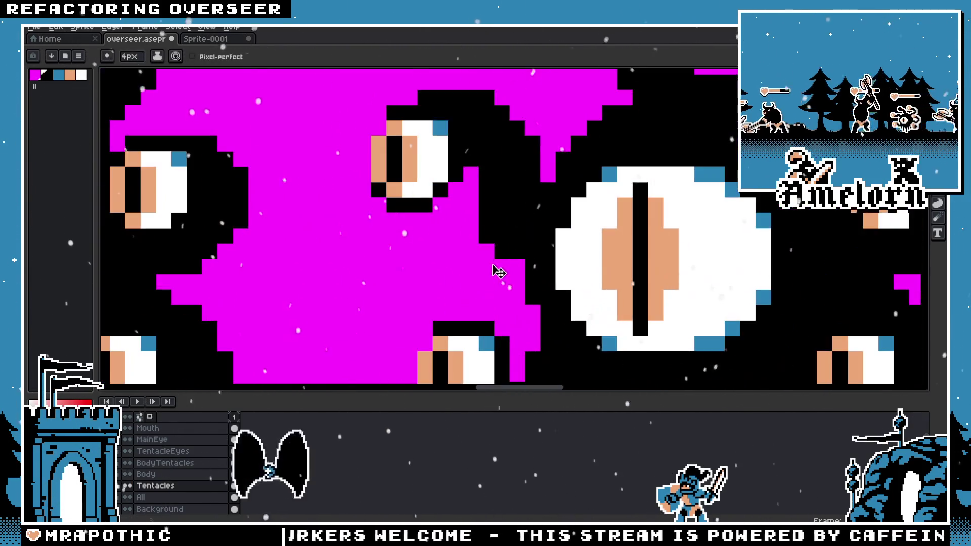
{"action": "scroll", "coordinate": [386, 212], "scroll_direction": "up", "scroll_amount": 1}
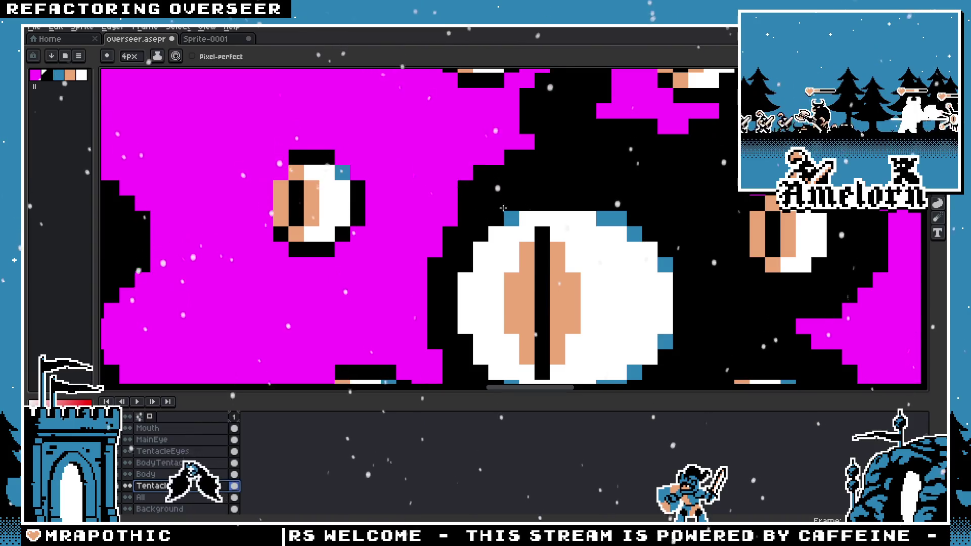
Step: Try filling the magenta notch and a tentacle above the small eye, undoing both
{"action": "left_click_drag", "start_coordinate": [468, 159], "coordinate": [429, 168]}
{"action": "key", "text": "ctrl+z"}
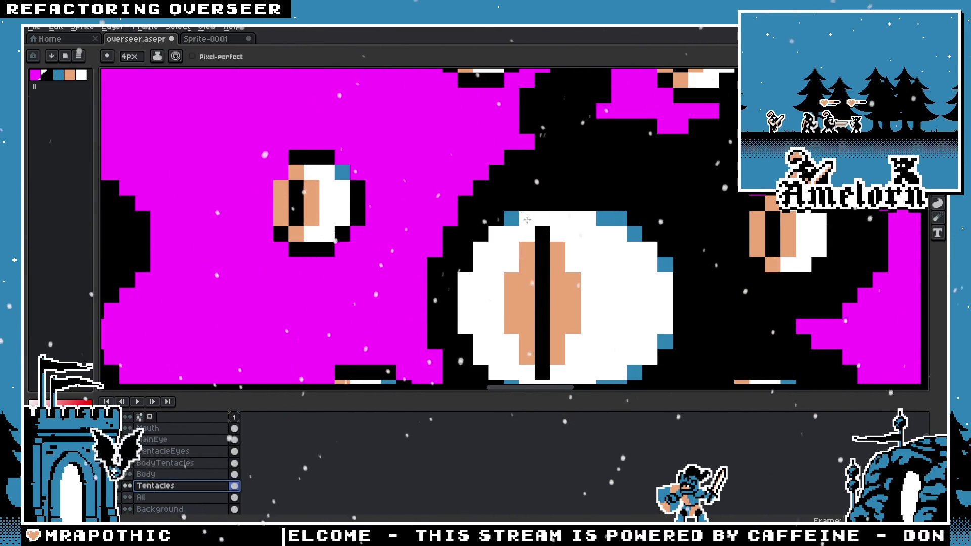
{"action": "key", "text": "b"}
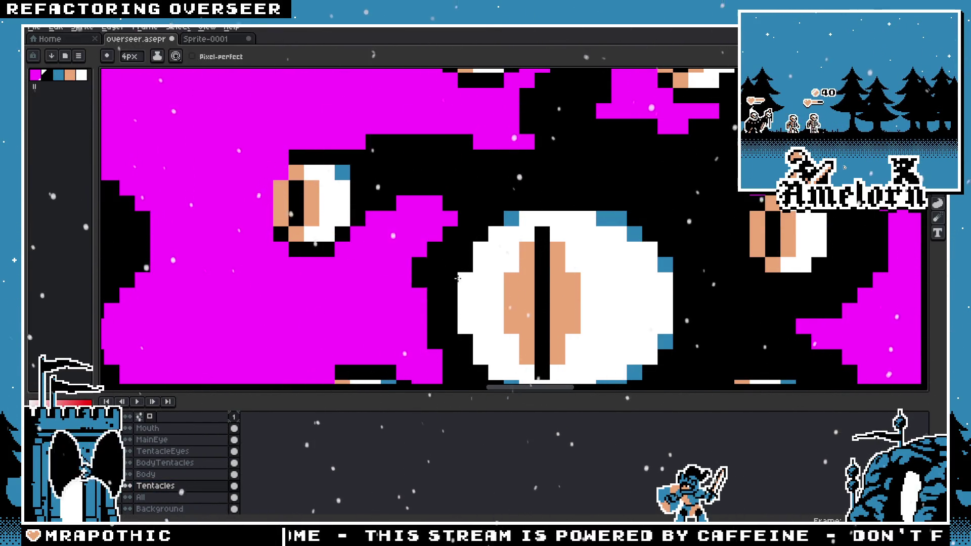
{"action": "scroll", "coordinate": [506, 253], "scroll_direction": "down", "scroll_amount": 3}
{"action": "scroll", "coordinate": [511, 260], "scroll_direction": "up", "scroll_amount": 3}
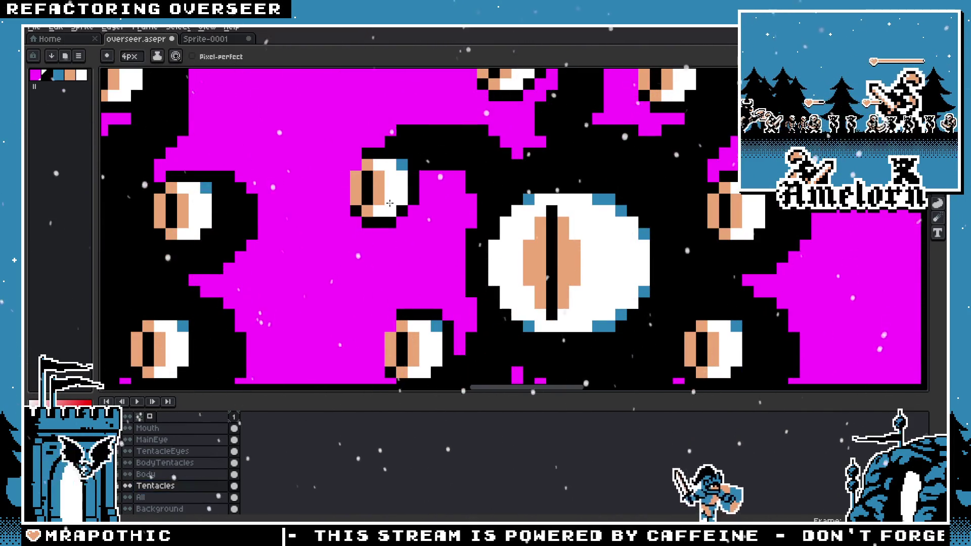
{"action": "mouse_move", "coordinate": [481, 152]}
{"action": "left_mouse_down"}
{"action": "mouse_move", "coordinate": [390, 172]}
{"action": "mouse_move", "coordinate": [408, 203]}
{"action": "left_mouse_up"}
{"action": "key", "text": "ctrl+z"}
{"action": "key", "text": "ctrl+z"}
{"action": "scroll", "coordinate": [532, 207], "scroll_direction": "down", "scroll_amount": 3}
{"action": "scroll", "coordinate": [532, 208], "scroll_direction": "up", "scroll_amount": 3}
Step: Paint black over the magenta area to the left of the big central eye
{"action": "left_click_drag", "start_coordinate": [516, 152], "coordinate": [425, 127]}
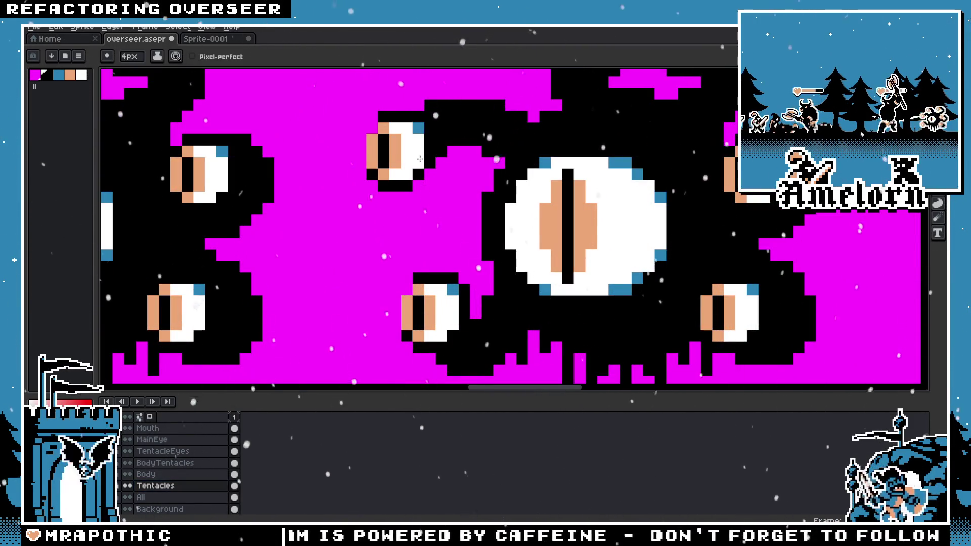
{"action": "scroll", "coordinate": [428, 264], "scroll_direction": "down", "scroll_amount": 2}
{"action": "scroll", "coordinate": [428, 264], "scroll_direction": "down", "scroll_amount": 2}
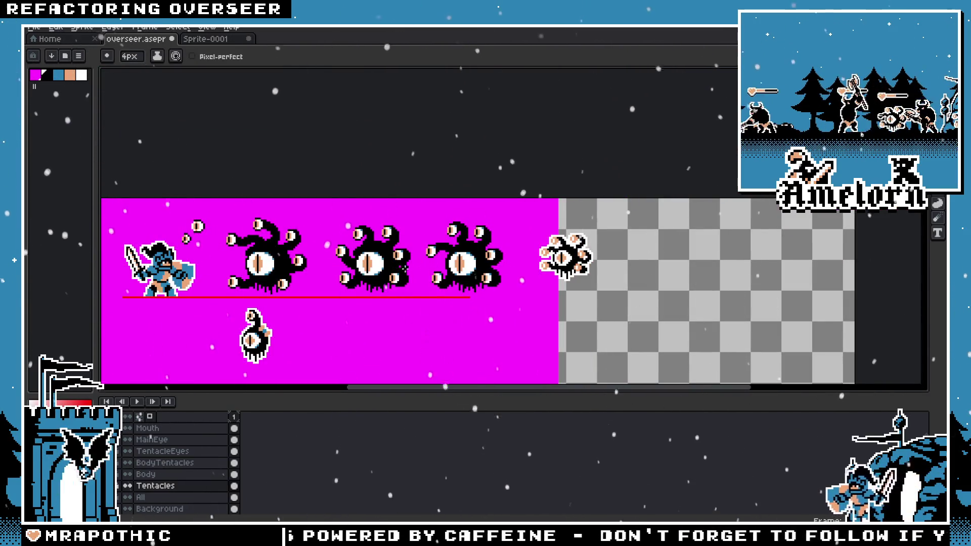
{"action": "scroll", "coordinate": [405, 269], "scroll_direction": "up", "scroll_amount": 2}
{"action": "scroll", "coordinate": [494, 245], "scroll_direction": "up", "scroll_amount": 2}
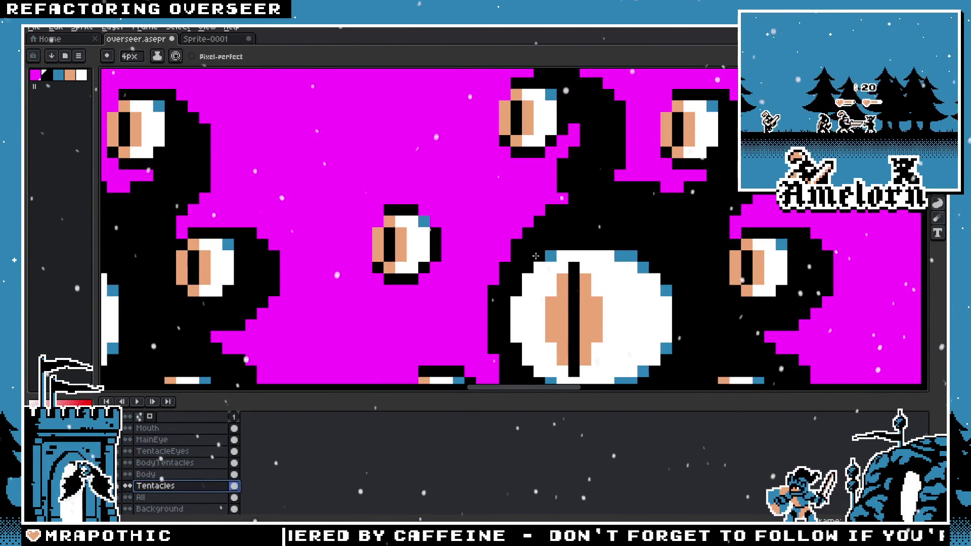
Step: Move the overseer's small centre eye up one pixel on the TentacleEyes layer
{"action": "key", "text": "m"}
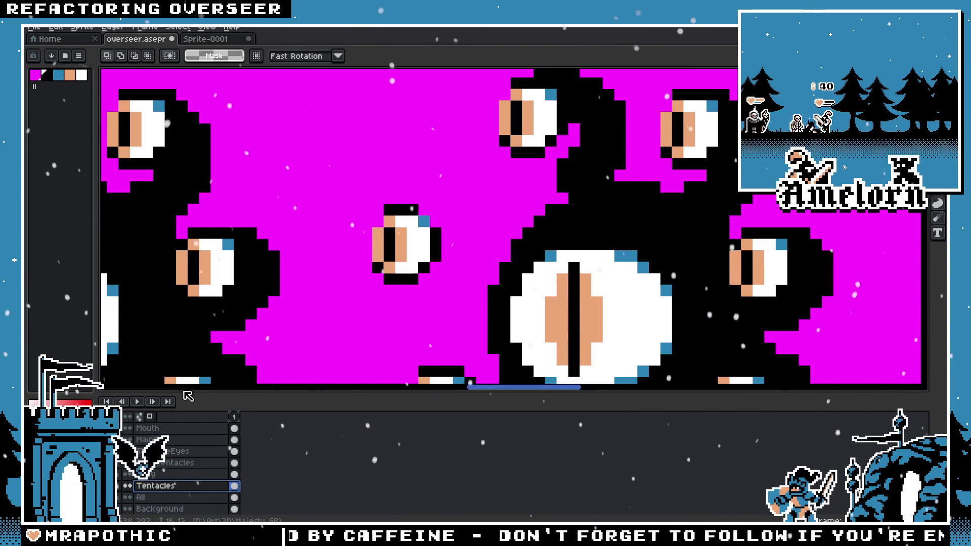
{"action": "left_click", "coordinate": [179, 450]}
{"action": "left_click_drag", "start_coordinate": [335, 189], "coordinate": [455, 299]}
{"action": "left_click_drag", "start_coordinate": [411, 257], "coordinate": [411, 240]}
{"action": "key", "text": "ctrl+d"}
Step: Draw black tentacle pixels on the Tentacles layer joining the small eye to the body
{"action": "key", "text": "b"}
{"action": "left_click", "coordinate": [155, 486]}
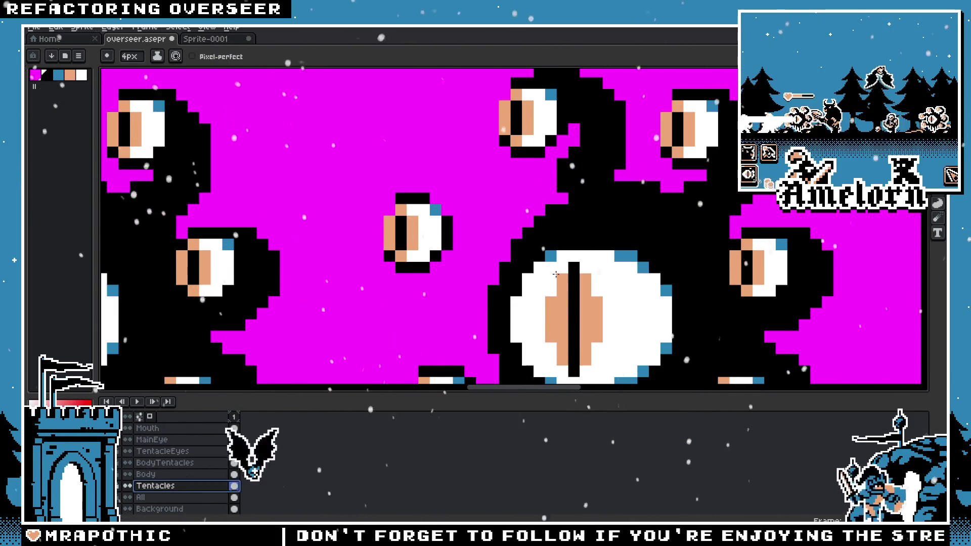
{"action": "left_click_drag", "start_coordinate": [526, 218], "coordinate": [440, 233]}
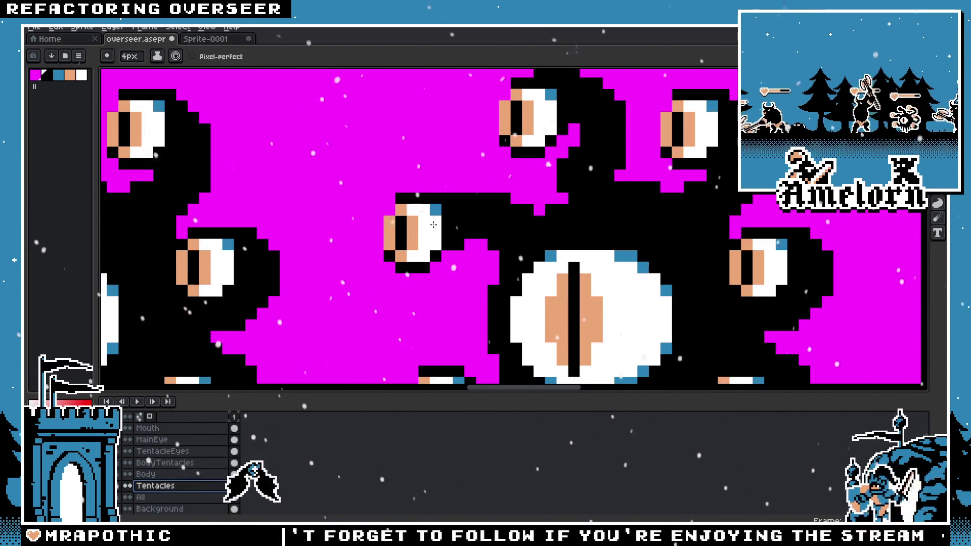
Step: Pan and zoom across the overseer's lower eyes and tentacles to check the new tentacle
{"action": "scroll", "coordinate": [415, 256], "scroll_direction": "down", "scroll_amount": 5}
{"action": "scroll", "coordinate": [427, 178], "scroll_direction": "up", "scroll_amount": 5}
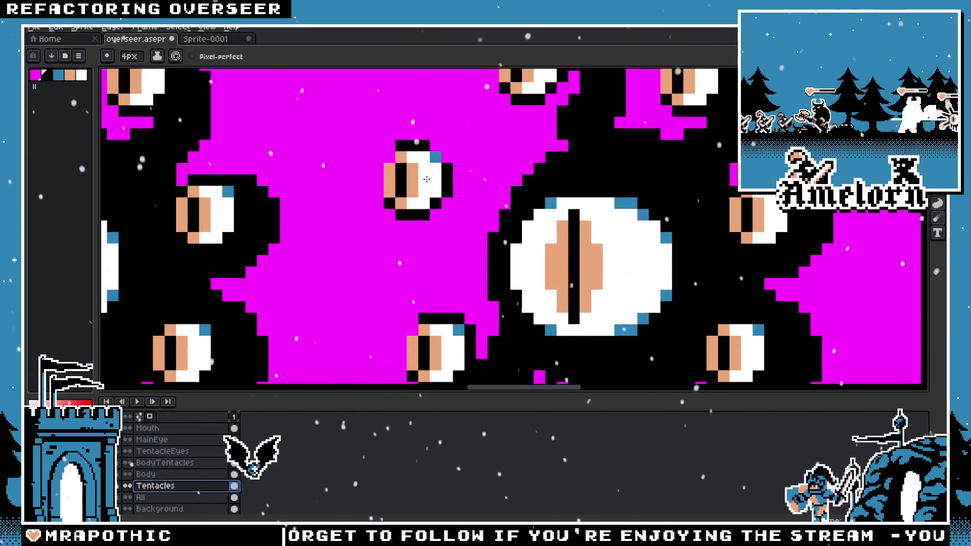
{"action": "scroll", "coordinate": [505, 203], "scroll_direction": "right", "scroll_amount": 2}
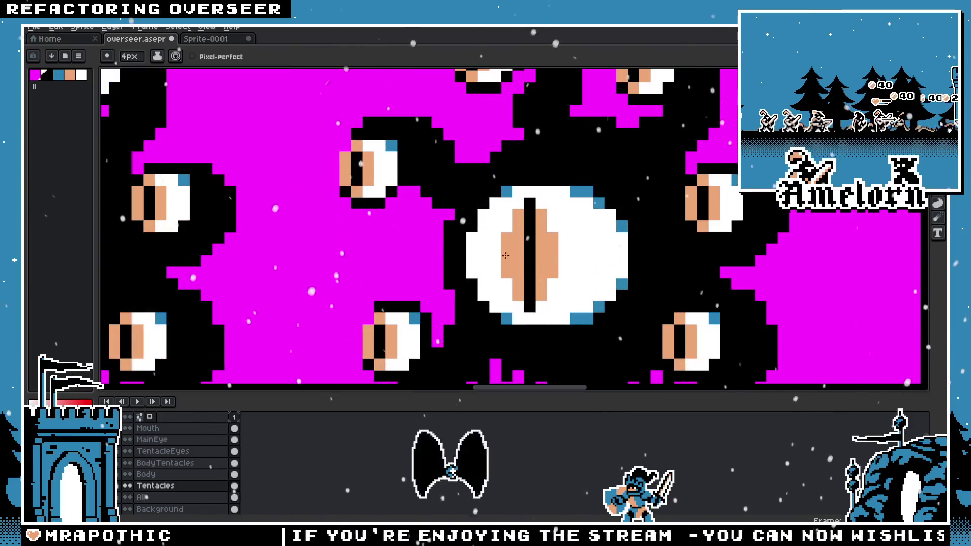
{"action": "left_click_drag", "start_coordinate": [525, 272], "coordinate": [534, 290]}
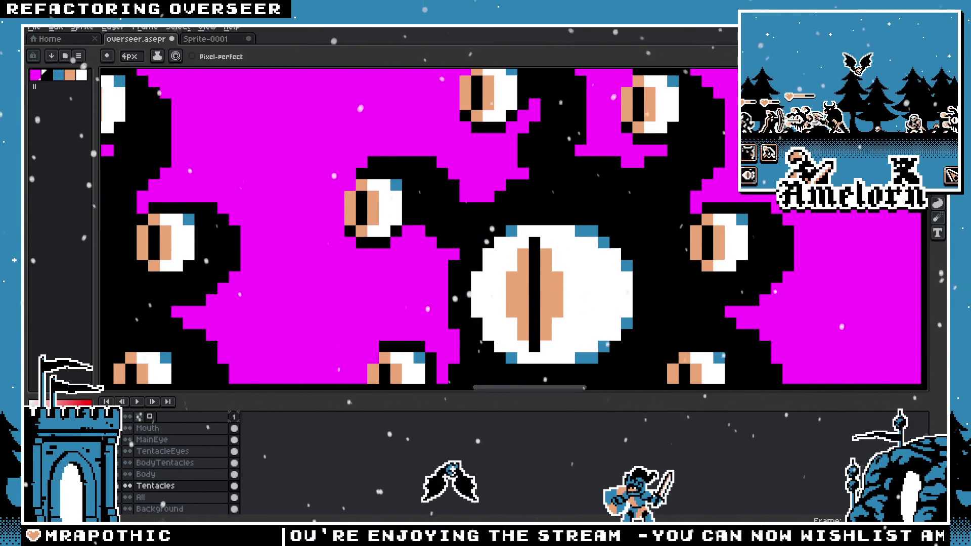
{"action": "key", "text": "m"}
{"action": "scroll", "coordinate": [478, 229], "scroll_direction": "down", "scroll_amount": 4}
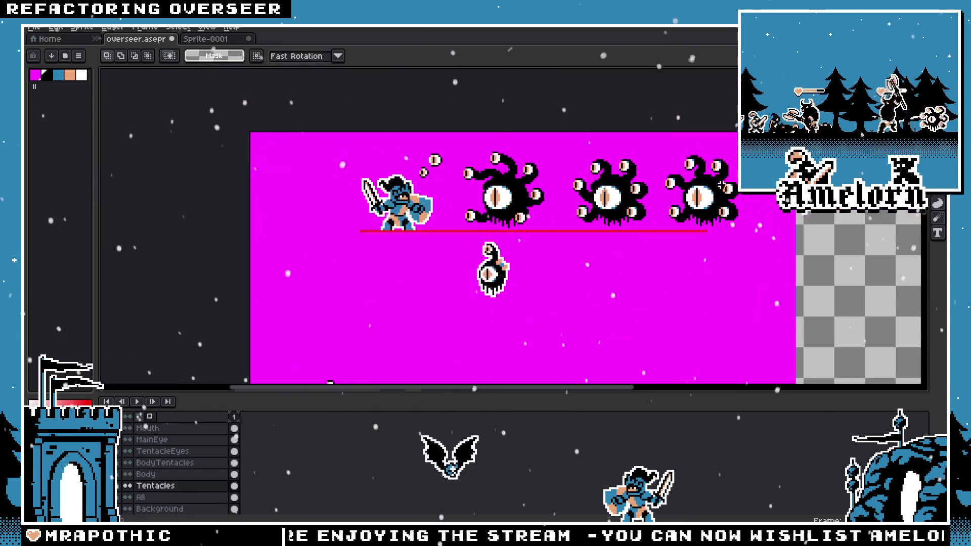
{"action": "scroll", "coordinate": [478, 228], "scroll_direction": "up", "scroll_amount": 2}
{"action": "scroll", "coordinate": [477, 228], "scroll_direction": "up", "scroll_amount": 1}
{"action": "scroll", "coordinate": [478, 228], "scroll_direction": "up", "scroll_amount": 1}
{"action": "scroll", "coordinate": [478, 228], "scroll_direction": "down", "scroll_amount": 3}
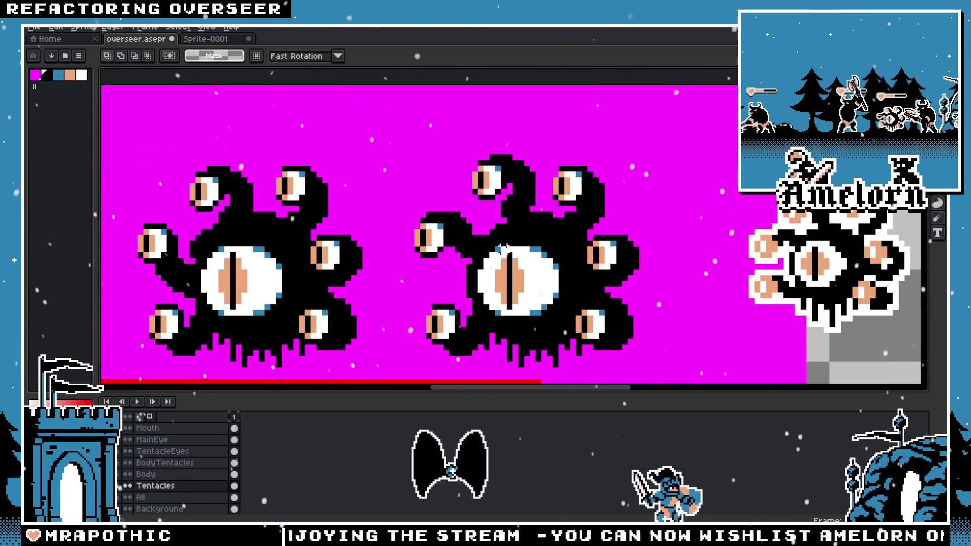
{"action": "scroll", "coordinate": [455, 218], "scroll_direction": "up", "scroll_amount": 1}
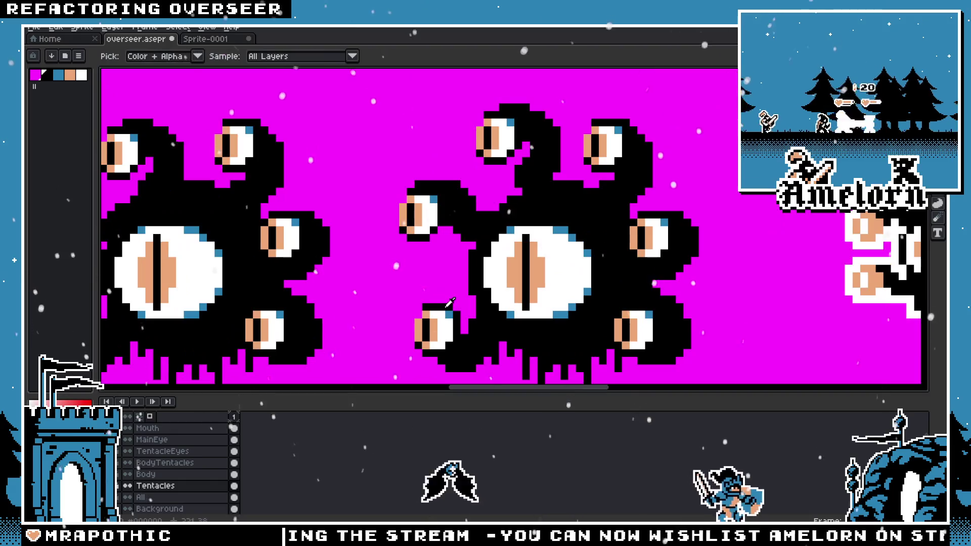
{"action": "scroll", "coordinate": [449, 207], "scroll_direction": "up", "scroll_amount": 1}
{"action": "key", "text": "b"}
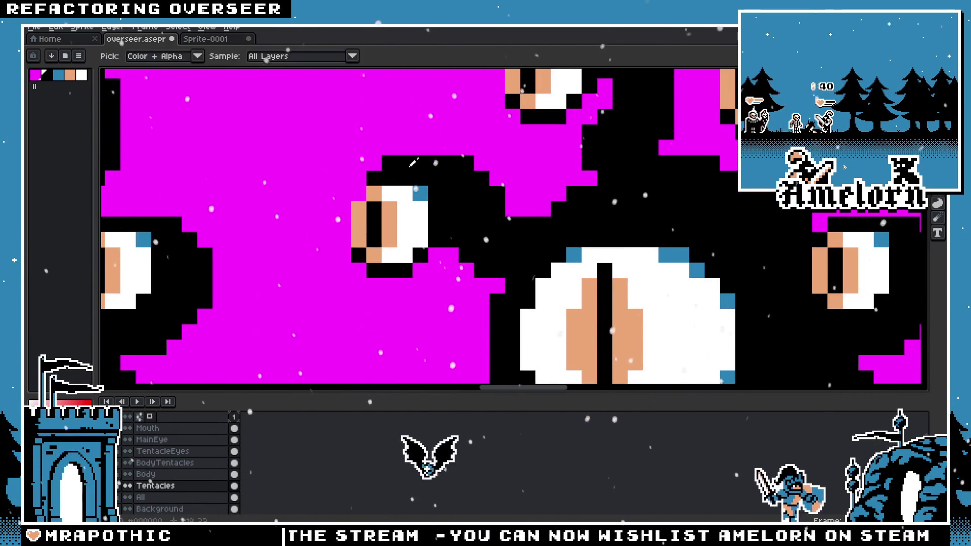
{"action": "scroll", "coordinate": [454, 200], "scroll_direction": "down", "scroll_amount": 2}
{"action": "scroll", "coordinate": [455, 200], "scroll_direction": "up", "scroll_amount": 1}
{"action": "scroll", "coordinate": [430, 207], "scroll_direction": "up", "scroll_amount": 2}
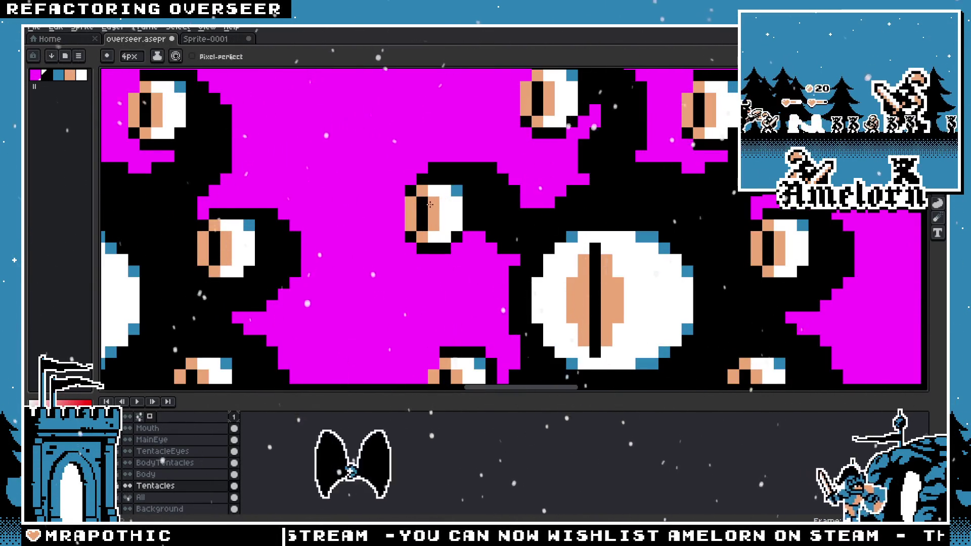
{"action": "left_click_drag", "start_coordinate": [620, 221], "coordinate": [487, 237]}
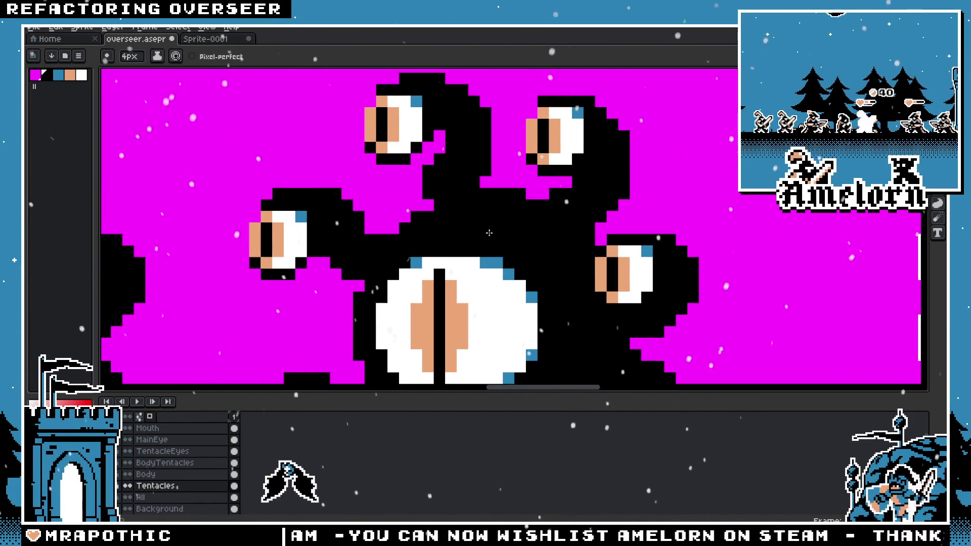
{"action": "left_click_drag", "start_coordinate": [411, 193], "coordinate": [426, 227]}
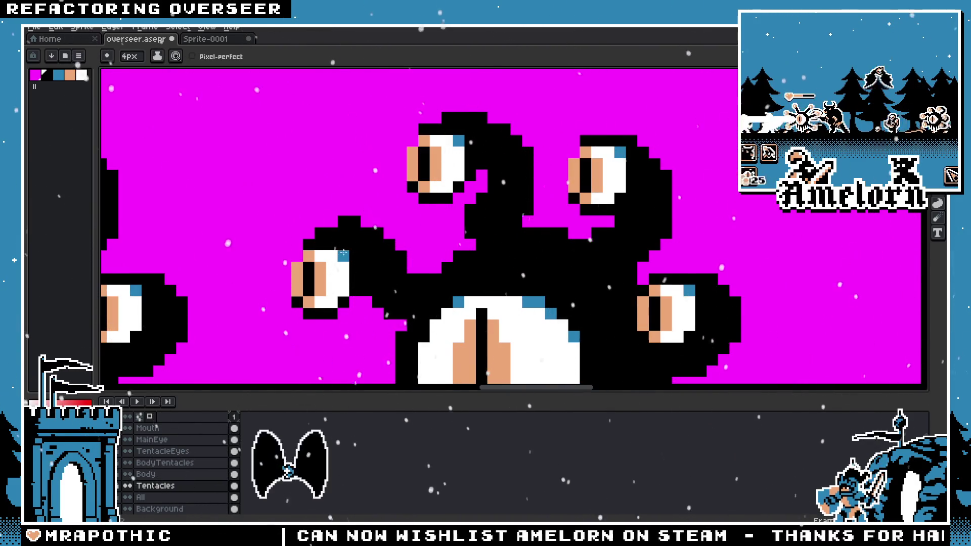
{"action": "scroll", "coordinate": [343, 253], "scroll_direction": "down", "scroll_amount": 3}
{"action": "scroll", "coordinate": [341, 239], "scroll_direction": "up", "scroll_amount": 3}
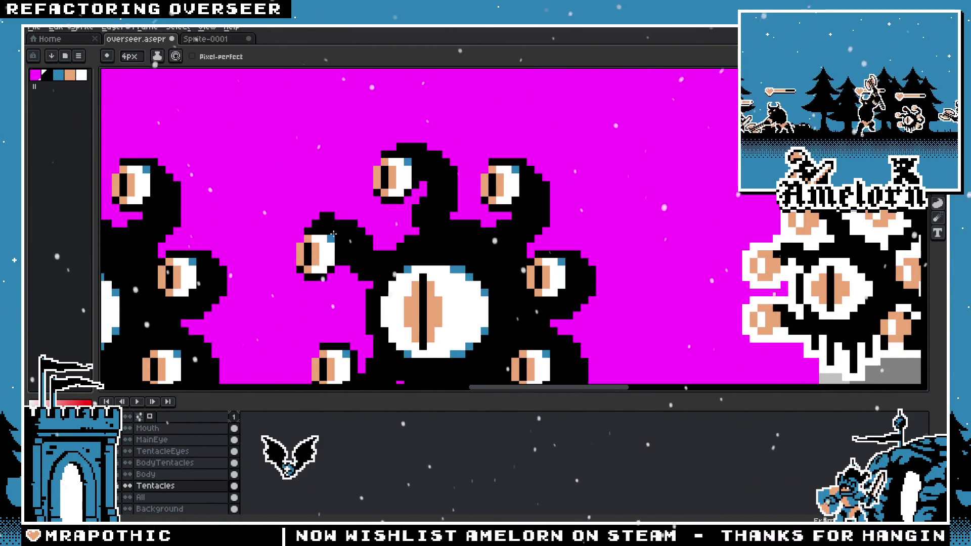
{"action": "scroll", "coordinate": [336, 232], "scroll_direction": "down", "scroll_amount": 2}
{"action": "scroll", "coordinate": [336, 237], "scroll_direction": "down", "scroll_amount": 1}
{"action": "scroll", "coordinate": [334, 244], "scroll_direction": "up", "scroll_amount": 4}
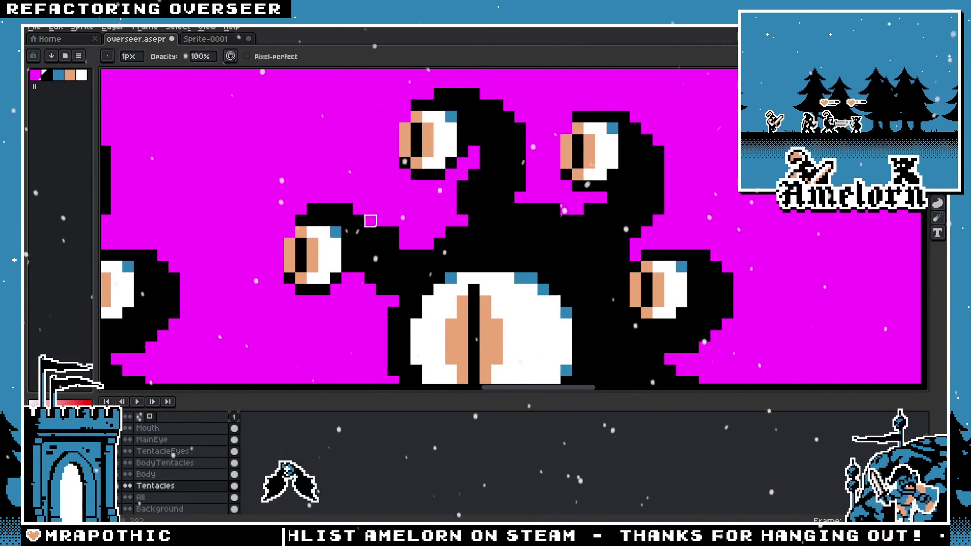
Step: Zoom and pan over the overseer sprites to find the gap beside the small centre eye
{"action": "scroll", "coordinate": [371, 278], "scroll_direction": "down", "scroll_amount": 3}
{"action": "scroll", "coordinate": [373, 255], "scroll_direction": "up", "scroll_amount": 4}
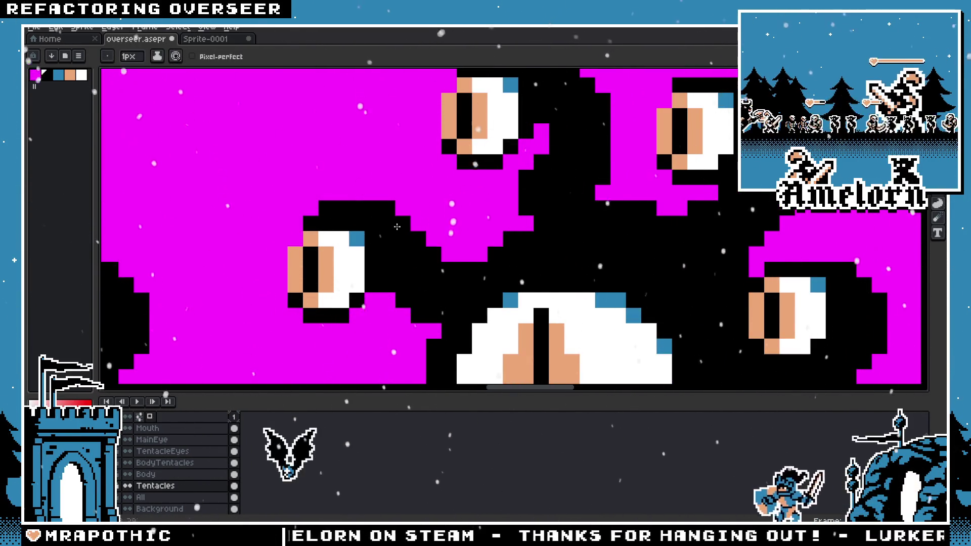
{"action": "scroll", "coordinate": [398, 227], "scroll_direction": "down", "scroll_amount": 3}
{"action": "scroll", "coordinate": [364, 212], "scroll_direction": "up", "scroll_amount": 1}
{"action": "scroll", "coordinate": [334, 197], "scroll_direction": "up", "scroll_amount": 2}
{"action": "scroll", "coordinate": [303, 218], "scroll_direction": "down", "scroll_amount": 1}
{"action": "scroll", "coordinate": [273, 239], "scroll_direction": "down", "scroll_amount": 2}
{"action": "scroll", "coordinate": [238, 263], "scroll_direction": "down", "scroll_amount": 2}
{"action": "scroll", "coordinate": [310, 251], "scroll_direction": "up", "scroll_amount": 4}
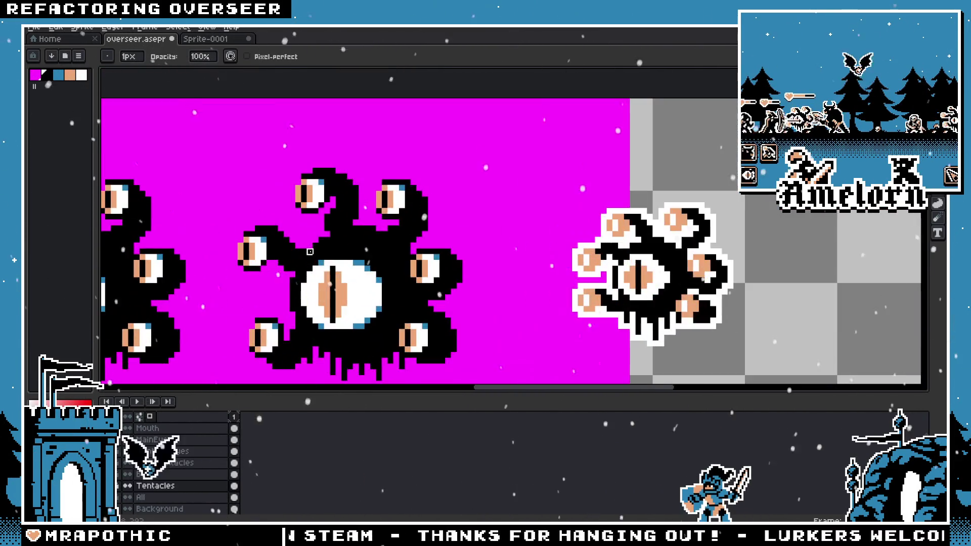
{"action": "scroll", "coordinate": [310, 243], "scroll_direction": "up", "scroll_amount": 3}
{"action": "scroll", "coordinate": [263, 224], "scroll_direction": "down", "scroll_amount": 4}
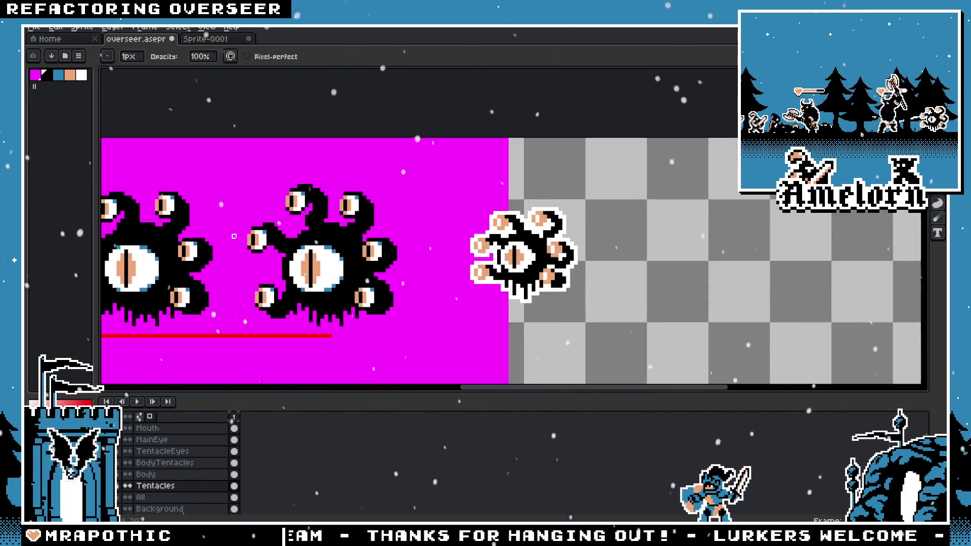
{"action": "scroll", "coordinate": [244, 241], "scroll_direction": "up", "scroll_amount": 4}
{"action": "scroll", "coordinate": [284, 282], "scroll_direction": "down", "scroll_amount": 3}
{"action": "scroll", "coordinate": [329, 253], "scroll_direction": "up", "scroll_amount": 1}
{"action": "scroll", "coordinate": [359, 244], "scroll_direction": "up", "scroll_amount": 3}
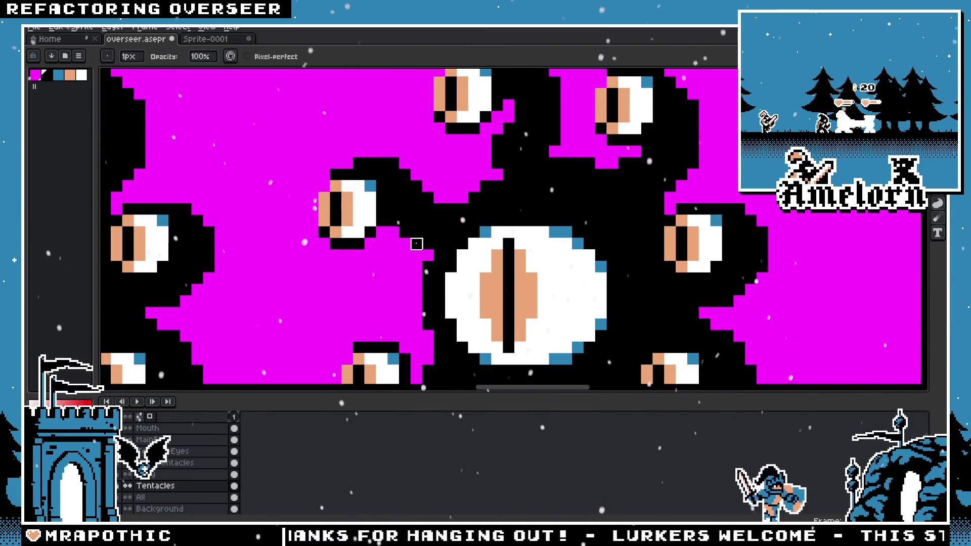
{"action": "scroll", "coordinate": [439, 238], "scroll_direction": "down", "scroll_amount": 1}
{"action": "scroll", "coordinate": [437, 228], "scroll_direction": "down", "scroll_amount": 1}
{"action": "key", "text": "i"}
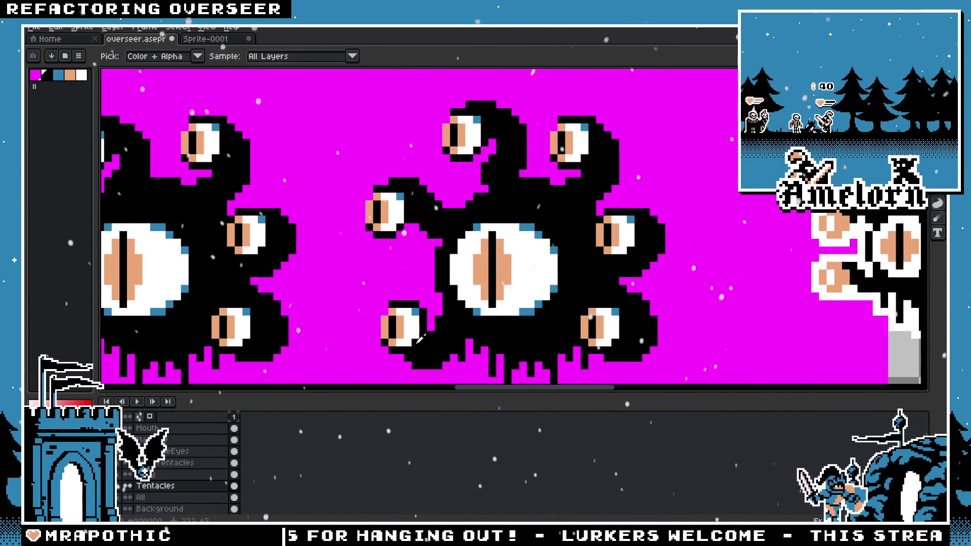
{"action": "key", "text": "b"}
{"action": "scroll", "coordinate": [402, 270], "scroll_direction": "down", "scroll_amount": 3}
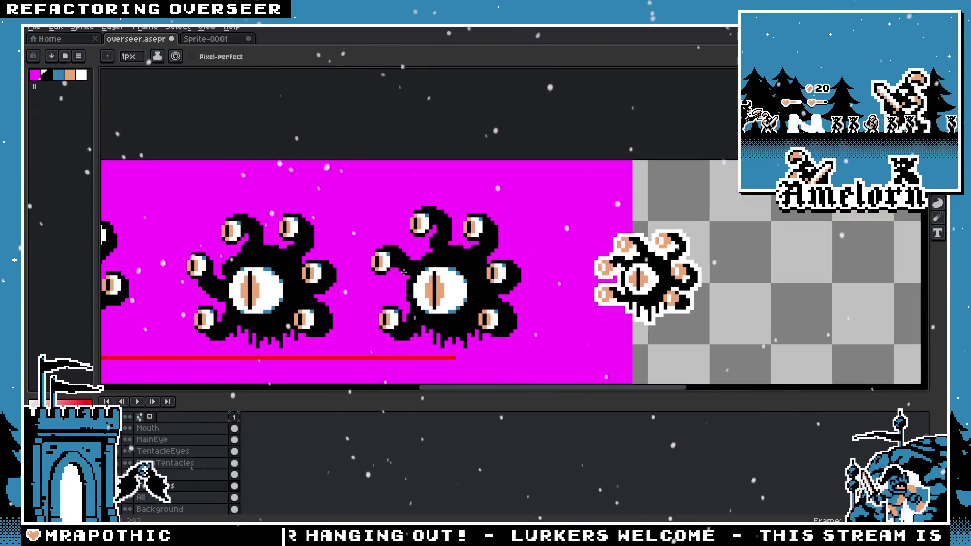
{"action": "scroll", "coordinate": [400, 268], "scroll_direction": "up", "scroll_amount": 2}
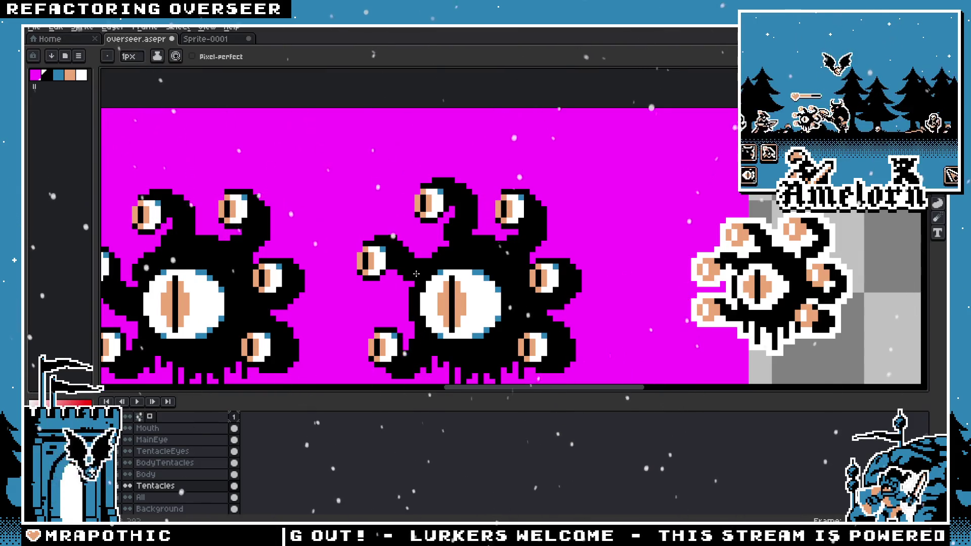
{"action": "left_click_drag", "start_coordinate": [501, 288], "coordinate": [516, 250]}
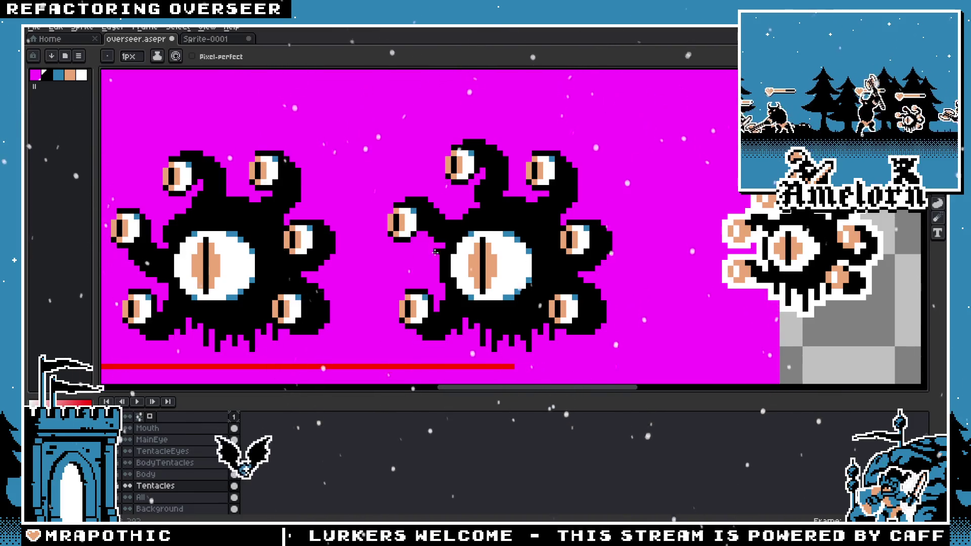
{"action": "scroll", "coordinate": [435, 251], "scroll_direction": "up", "scroll_amount": 2}
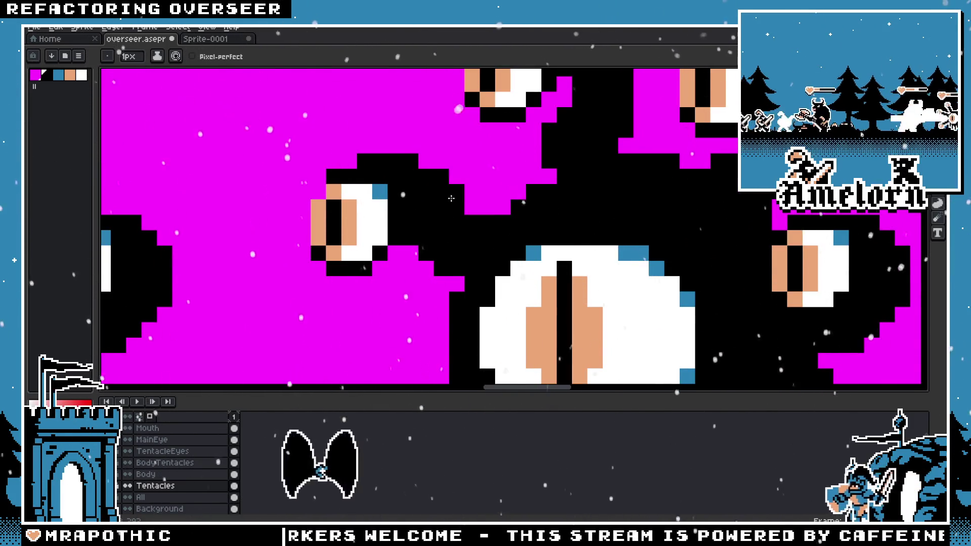
{"action": "scroll", "coordinate": [419, 223], "scroll_direction": "down", "scroll_amount": 3}
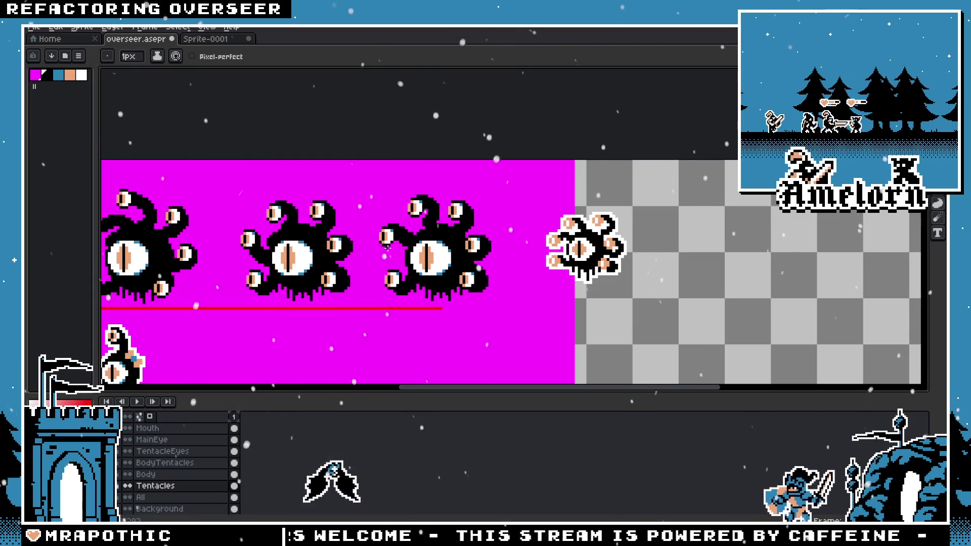
{"action": "scroll", "coordinate": [410, 247], "scroll_direction": "up", "scroll_amount": 3}
Step: Add one black pixel to the tentacle with the 1px Pencil
{"action": "key", "text": "v"}
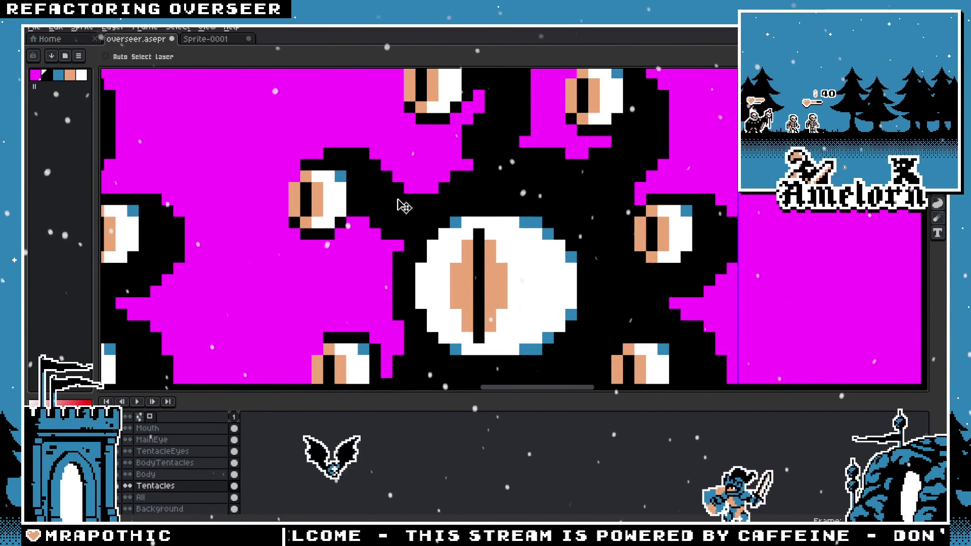
{"action": "key", "text": "b"}
{"action": "left_click", "coordinate": [416, 191]}
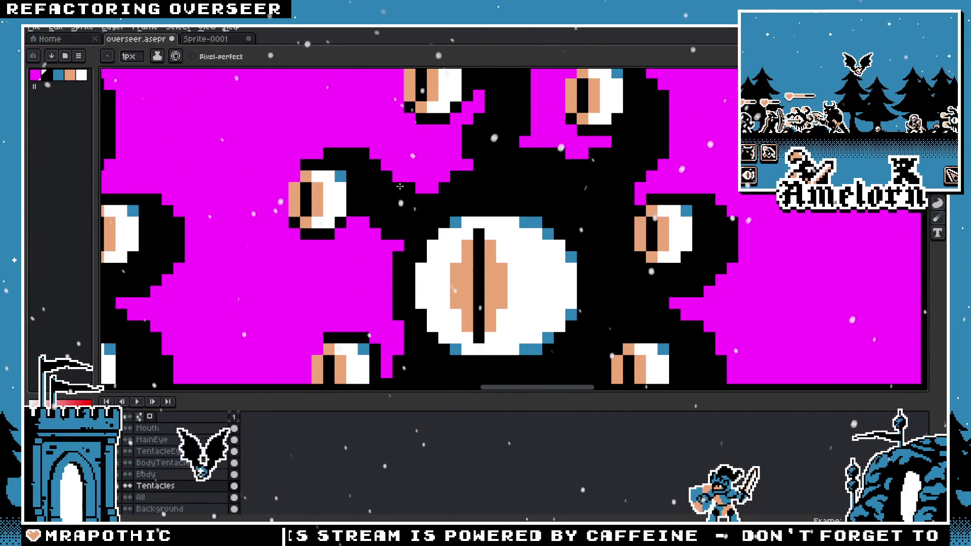
{"action": "scroll", "coordinate": [323, 174], "scroll_direction": "down", "scroll_amount": 3}
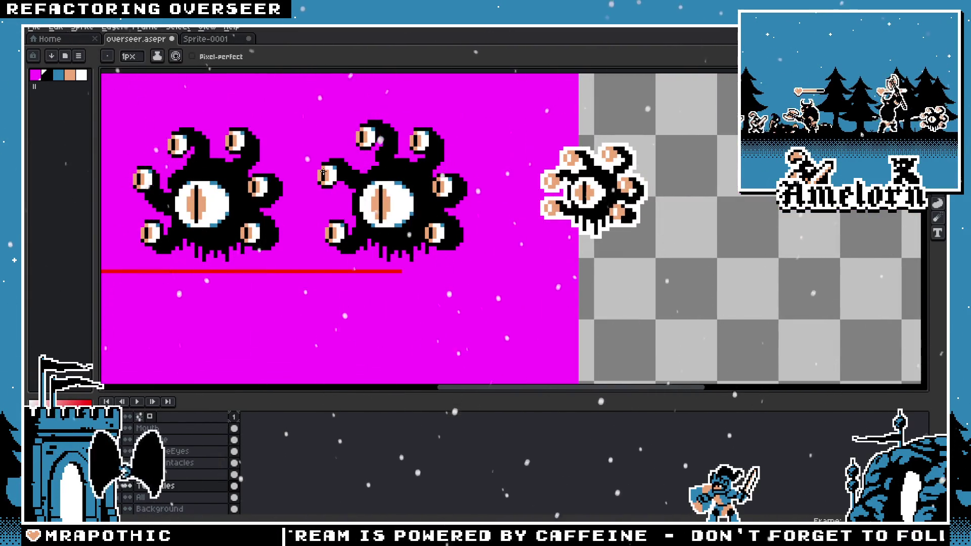
Step: Zoom in and out over the finished overseer sprites to review them
{"action": "scroll", "coordinate": [323, 174], "scroll_direction": "up", "scroll_amount": 2}
{"action": "scroll", "coordinate": [421, 189], "scroll_direction": "up", "scroll_amount": 2}
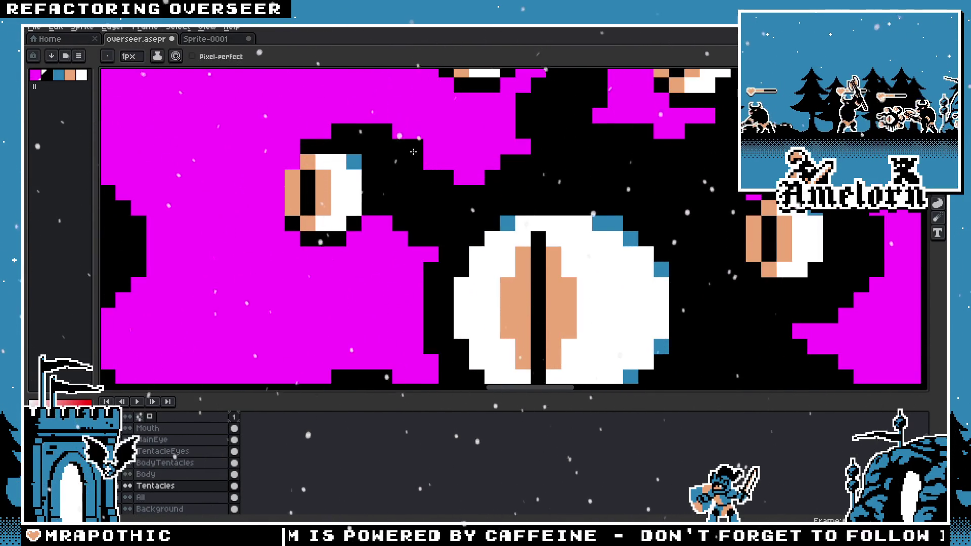
{"action": "scroll", "coordinate": [435, 202], "scroll_direction": "down", "scroll_amount": 1}
{"action": "scroll", "coordinate": [449, 227], "scroll_direction": "down", "scroll_amount": 3}
{"action": "scroll", "coordinate": [448, 235], "scroll_direction": "up", "scroll_amount": 3}
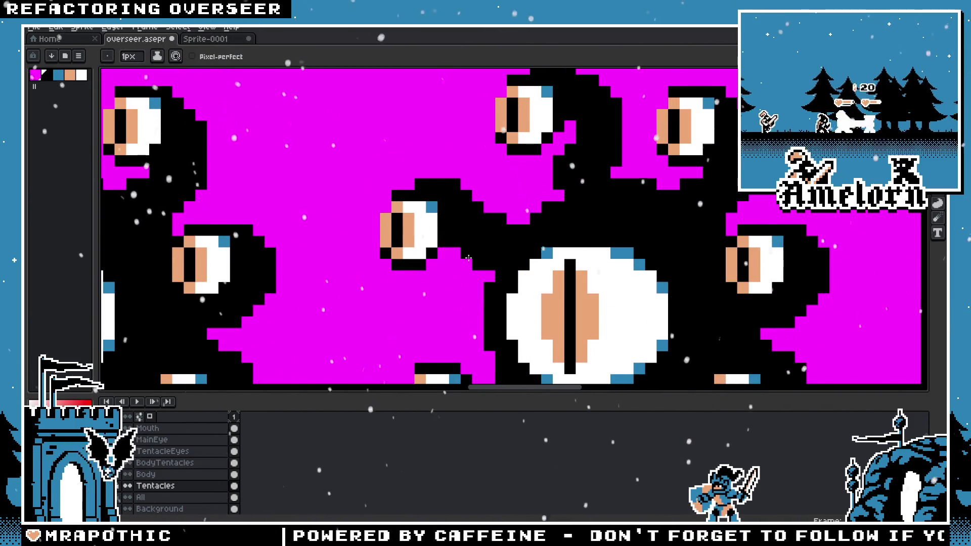
{"action": "scroll", "coordinate": [384, 251], "scroll_direction": "down", "scroll_amount": 3}
{"action": "scroll", "coordinate": [377, 253], "scroll_direction": "up", "scroll_amount": 2}
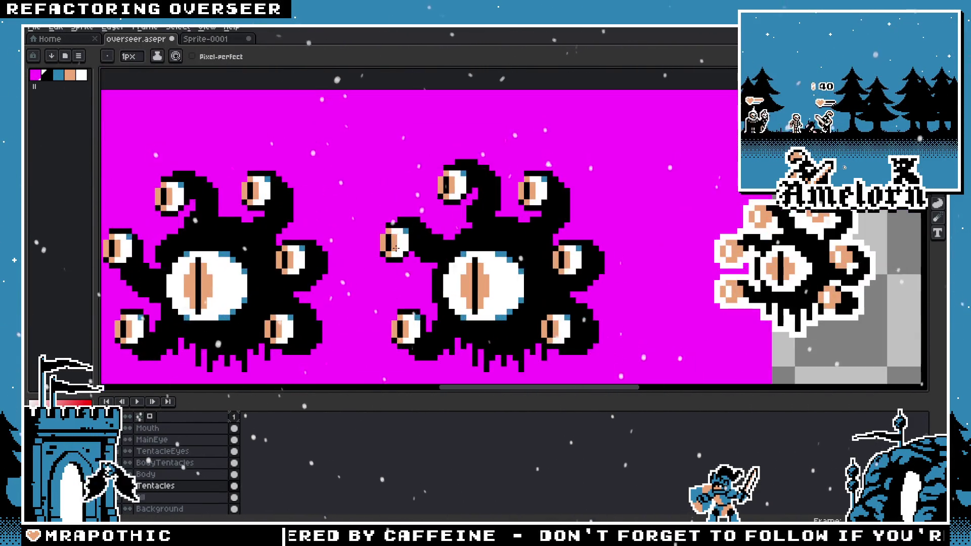
{"action": "scroll", "coordinate": [403, 246], "scroll_direction": "up", "scroll_amount": 2}
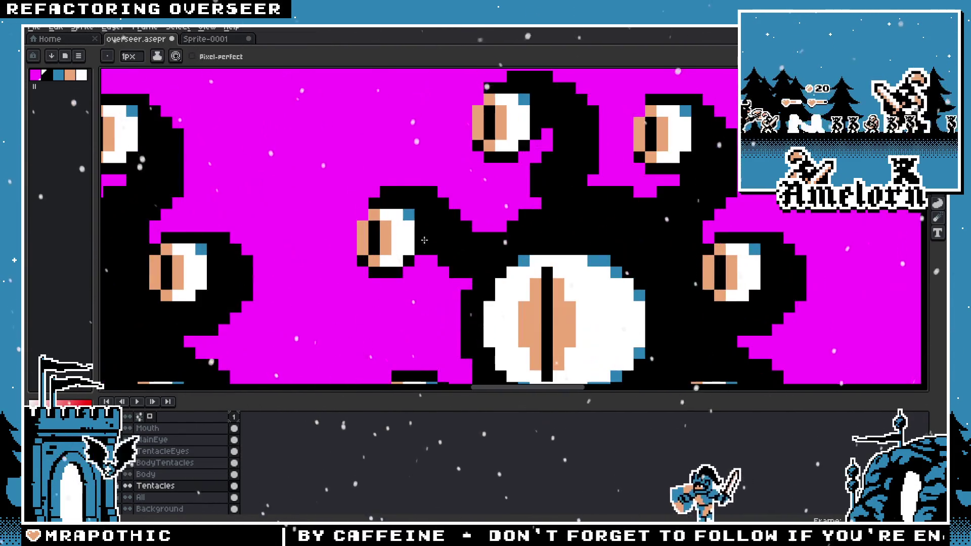
{"action": "scroll", "coordinate": [431, 238], "scroll_direction": "down", "scroll_amount": 3}
{"action": "scroll", "coordinate": [556, 222], "scroll_direction": "down", "scroll_amount": 1}
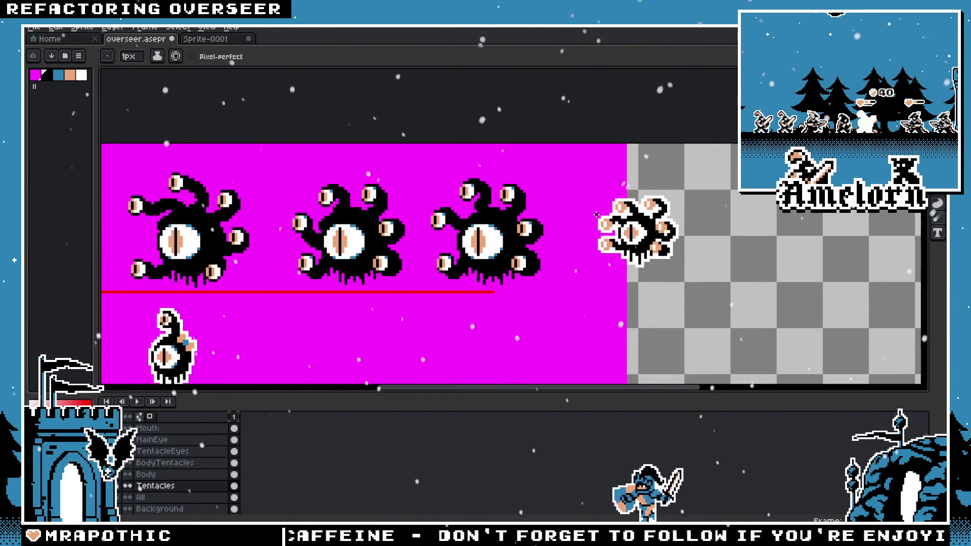
{"action": "scroll", "coordinate": [556, 223], "scroll_direction": "up", "scroll_amount": 1}
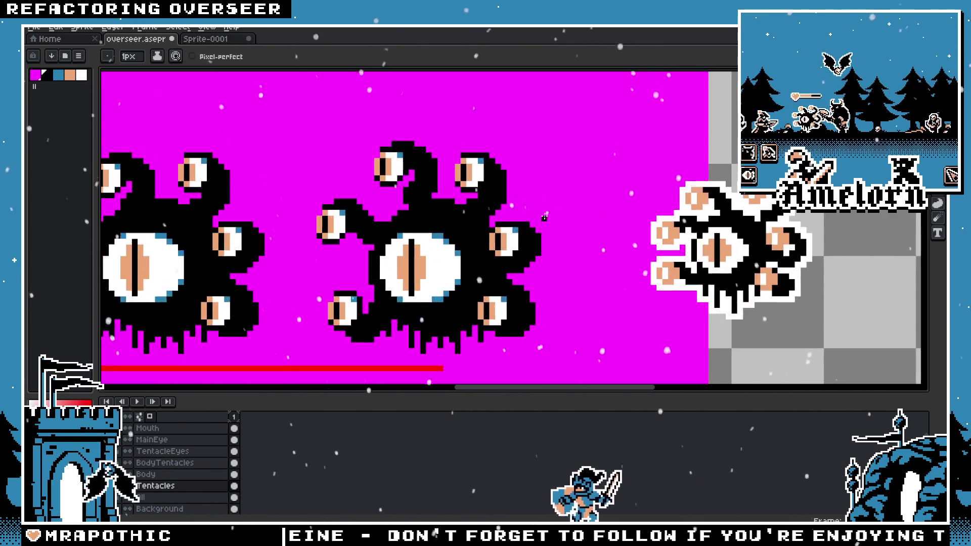
{"action": "scroll", "coordinate": [519, 227], "scroll_direction": "up", "scroll_amount": 1}
{"action": "scroll", "coordinate": [519, 227], "scroll_direction": "down", "scroll_amount": 2}
{"action": "scroll", "coordinate": [536, 232], "scroll_direction": "up", "scroll_amount": 1}
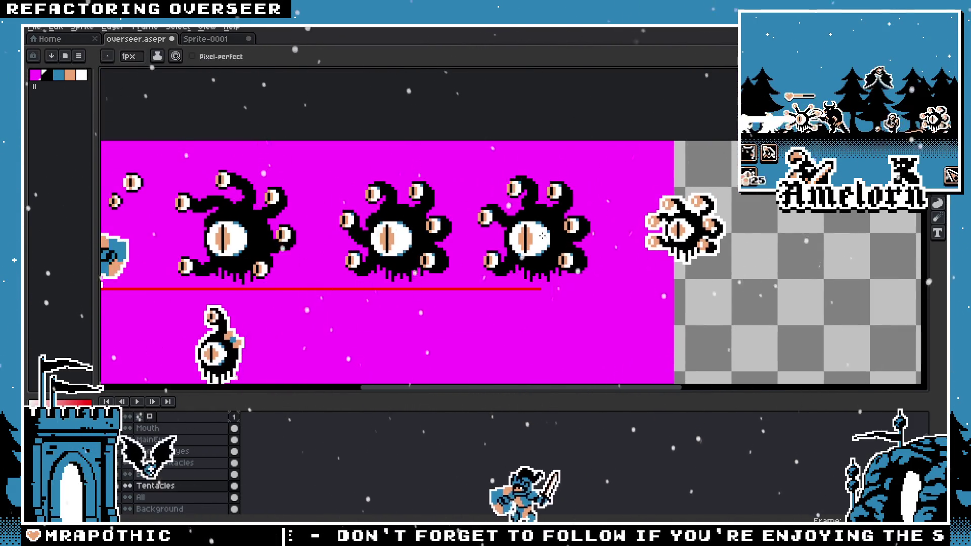
{"action": "scroll", "coordinate": [541, 236], "scroll_direction": "up", "scroll_amount": 1}
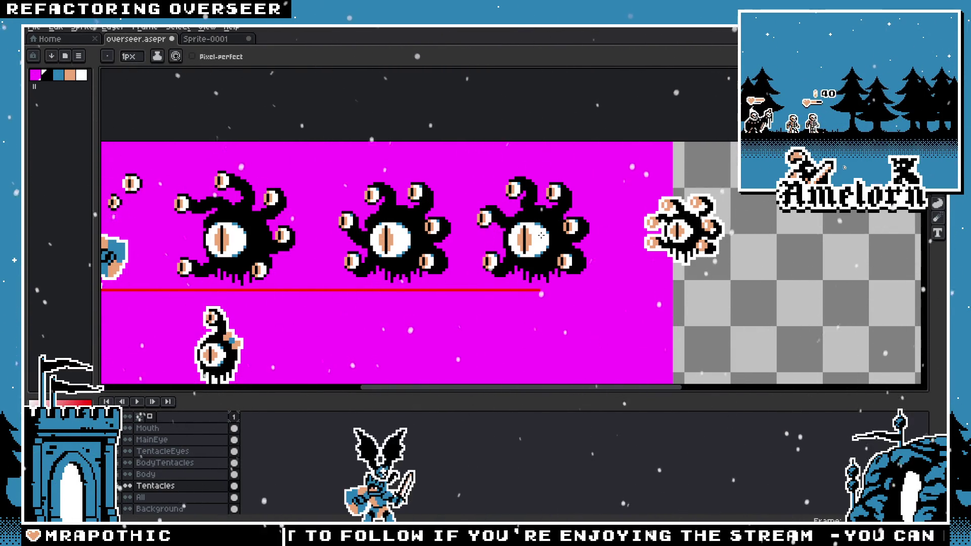
Step: Close the Sprite-0001 tab, bringing up its save-changes warning
{"action": "scroll", "coordinate": [541, 235], "scroll_direction": "up", "scroll_amount": 1}
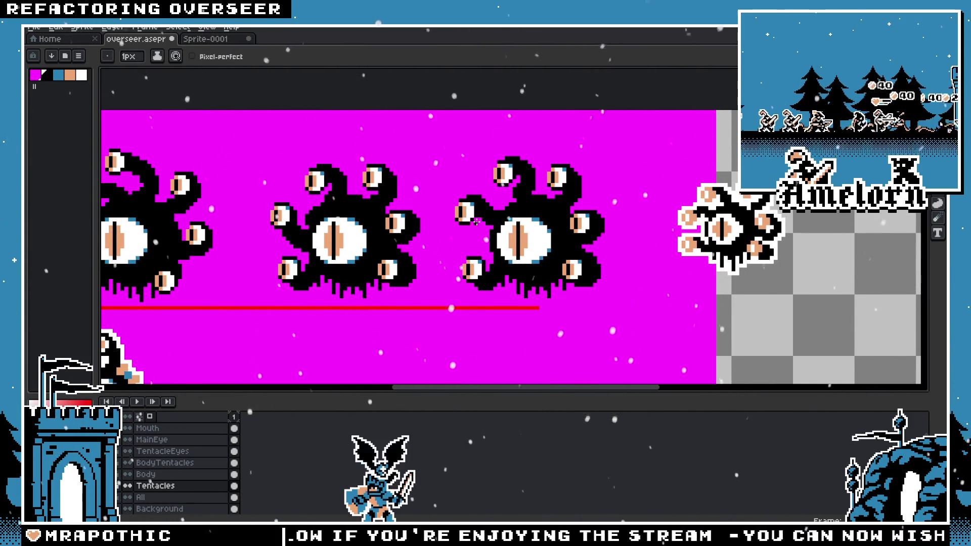
{"action": "scroll", "coordinate": [458, 229], "scroll_direction": "up", "scroll_amount": 1}
{"action": "scroll", "coordinate": [444, 235], "scroll_direction": "up", "scroll_amount": 1}
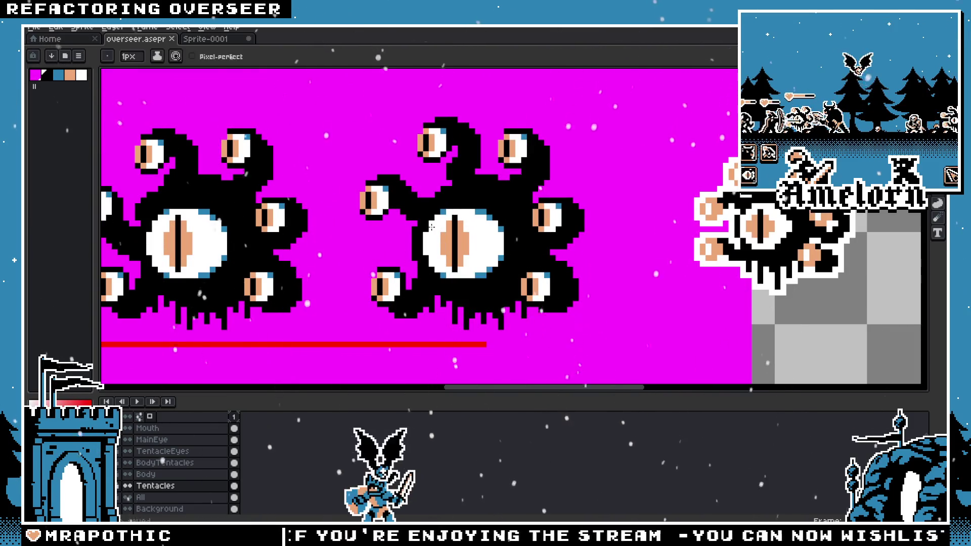
{"action": "scroll", "coordinate": [431, 227], "scroll_direction": "down", "scroll_amount": 1}
{"action": "scroll", "coordinate": [443, 213], "scroll_direction": "down", "scroll_amount": 1}
{"action": "left_click", "coordinate": [248, 39]}
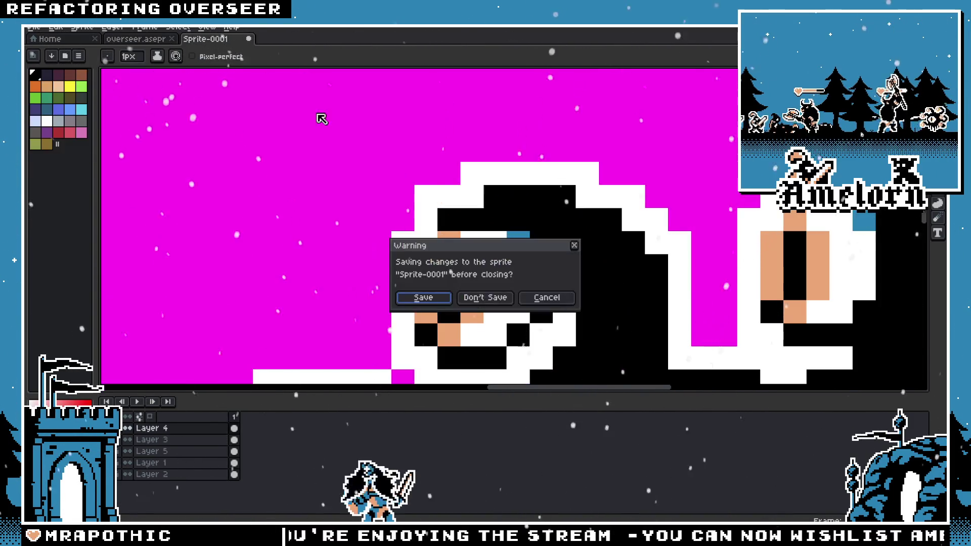
Step: Discard Sprite-0001's changes and go to the D:\Art\2D\Majesty GB folder in File > Open
{"action": "left_click", "coordinate": [485, 298]}
{"action": "left_click", "coordinate": [34, 27]}
{"action": "left_click", "coordinate": [56, 51]}
{"action": "left_click", "coordinate": [304, 49]}
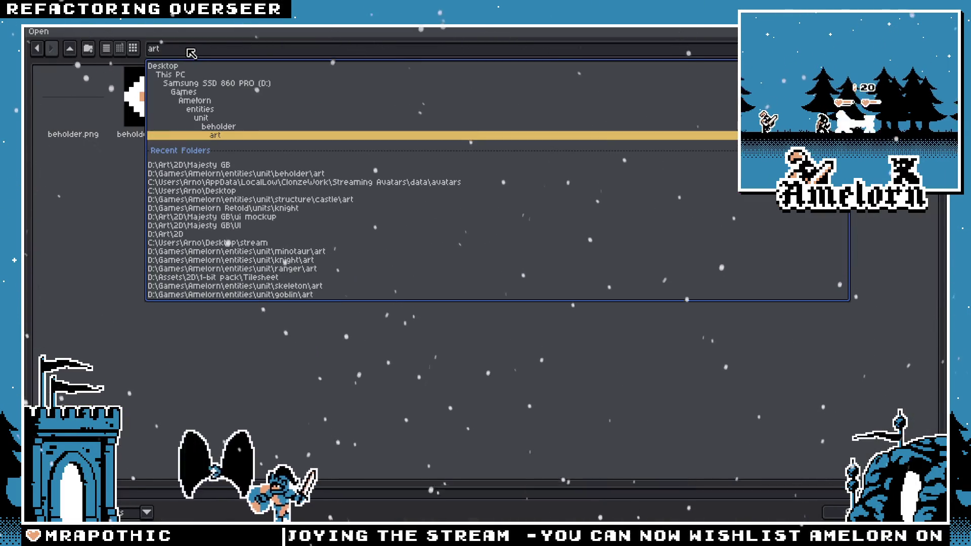
{"action": "left_click", "coordinate": [222, 165]}
Step: Browse the folder's files, including spearman, Sprite-0005, Skeleton, rotating_skull and rogue_new_anim
{"action": "scroll", "coordinate": [366, 220], "scroll_direction": "down", "scroll_amount": 3}
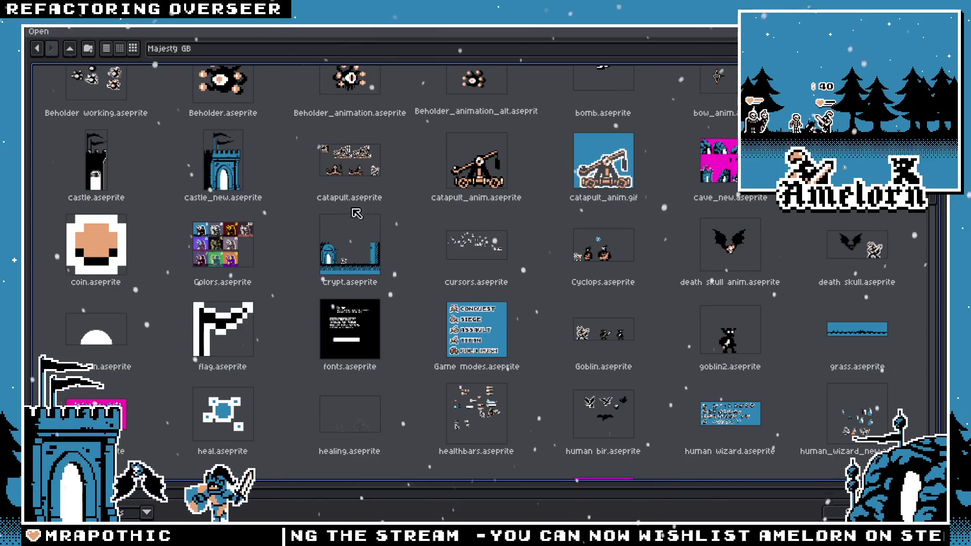
{"action": "scroll", "coordinate": [357, 214], "scroll_direction": "down", "scroll_amount": 2}
{"action": "scroll", "coordinate": [357, 214], "scroll_direction": "down", "scroll_amount": 2}
{"action": "scroll", "coordinate": [357, 214], "scroll_direction": "down", "scroll_amount": 1}
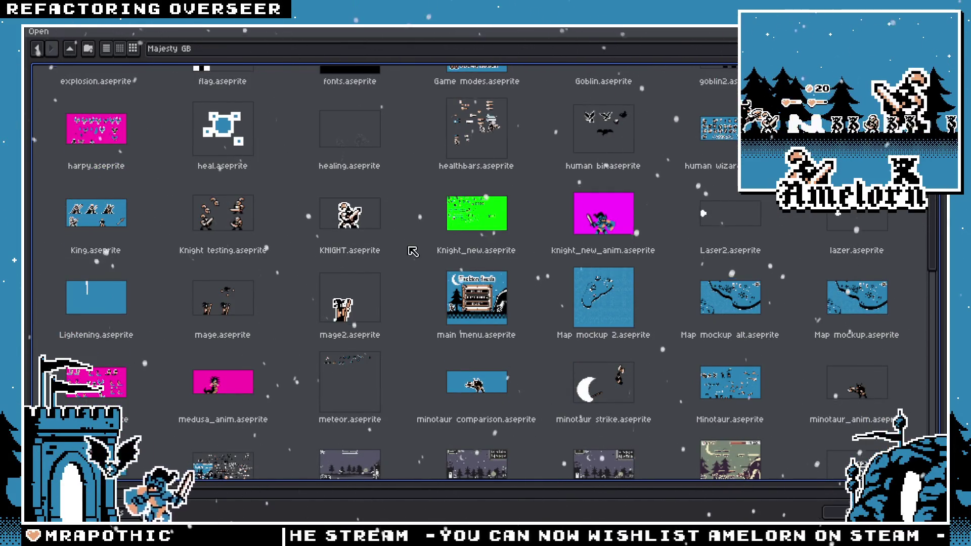
{"action": "scroll", "coordinate": [400, 254], "scroll_direction": "down", "scroll_amount": 2}
{"action": "scroll", "coordinate": [430, 263], "scroll_direction": "up", "scroll_amount": 5}
{"action": "scroll", "coordinate": [497, 287], "scroll_direction": "up", "scroll_amount": 2}
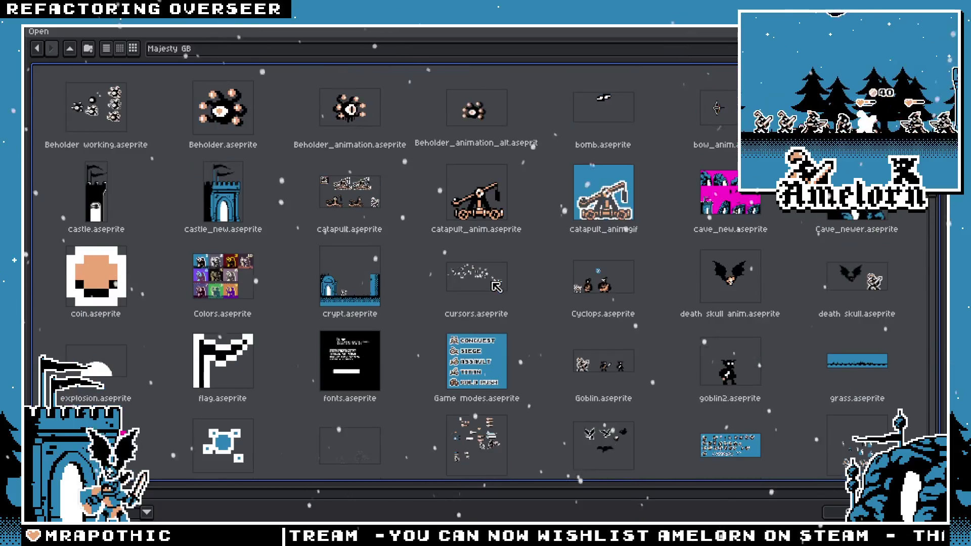
{"action": "scroll", "coordinate": [804, 286], "scroll_direction": "up", "scroll_amount": 2}
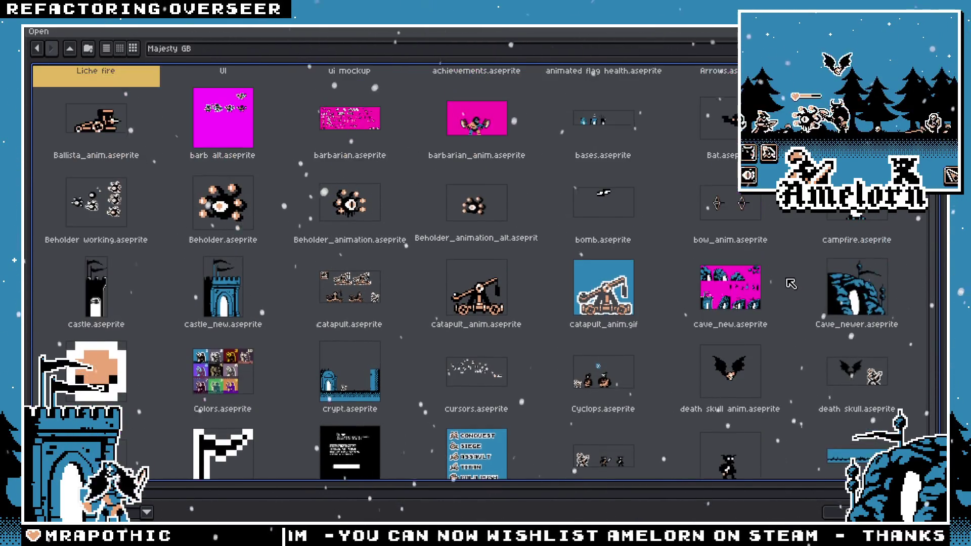
{"action": "scroll", "coordinate": [446, 221], "scroll_direction": "down", "scroll_amount": 3}
{"action": "scroll", "coordinate": [432, 219], "scroll_direction": "down", "scroll_amount": 10}
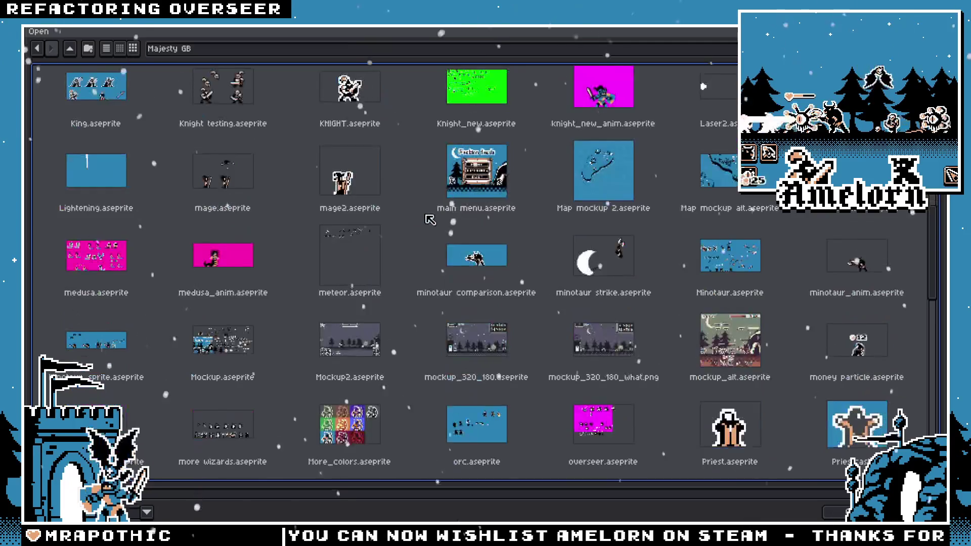
{"action": "scroll", "coordinate": [431, 218], "scroll_direction": "down", "scroll_amount": 3}
{"action": "scroll", "coordinate": [429, 220], "scroll_direction": "down", "scroll_amount": 2}
{"action": "scroll", "coordinate": [429, 218], "scroll_direction": "down", "scroll_amount": 3}
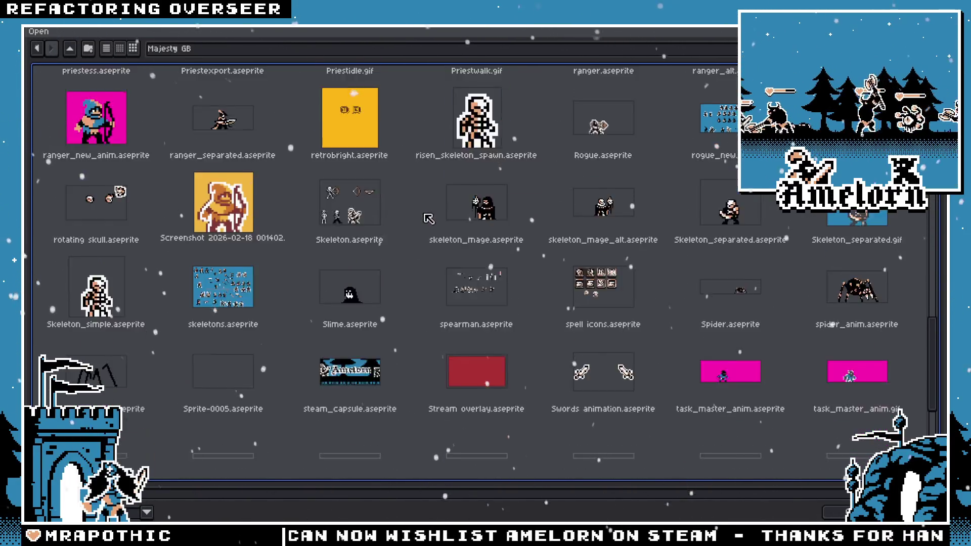
{"action": "left_click", "coordinate": [471, 254]}
{"action": "scroll", "coordinate": [507, 266], "scroll_direction": "down", "scroll_amount": 2}
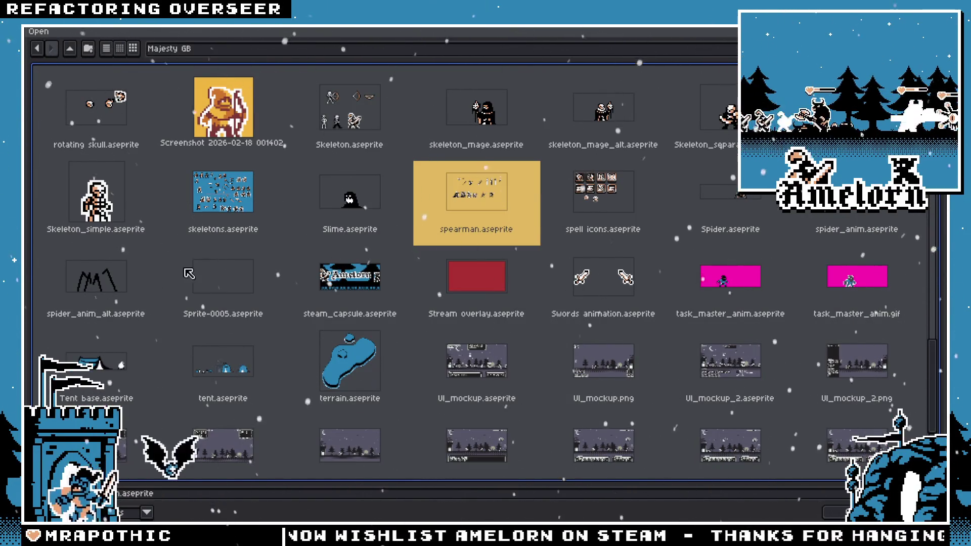
{"action": "left_click", "coordinate": [225, 281]}
{"action": "scroll", "coordinate": [230, 277], "scroll_direction": "down", "scroll_amount": 2}
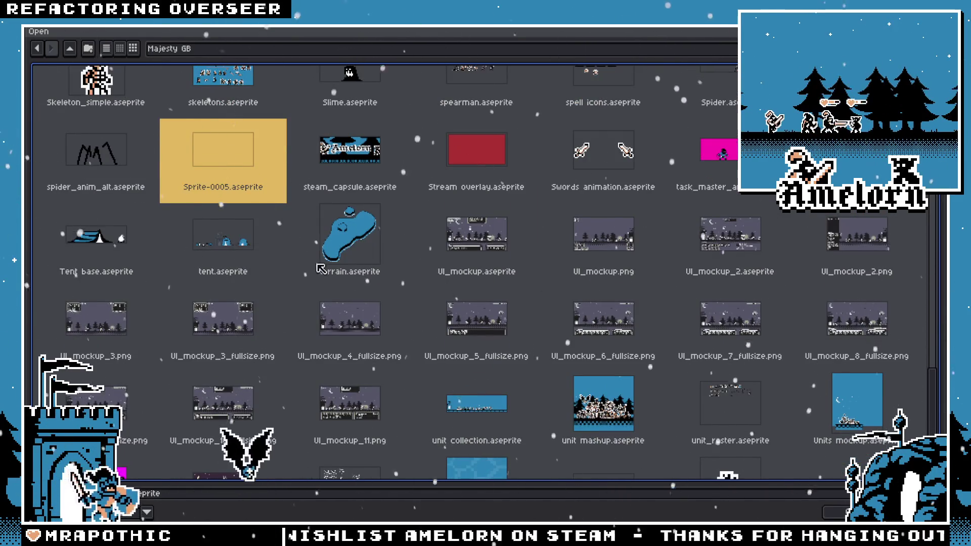
{"action": "scroll", "coordinate": [324, 263], "scroll_direction": "up", "scroll_amount": 5}
{"action": "left_click", "coordinate": [480, 243]}
{"action": "left_click", "coordinate": [379, 246]}
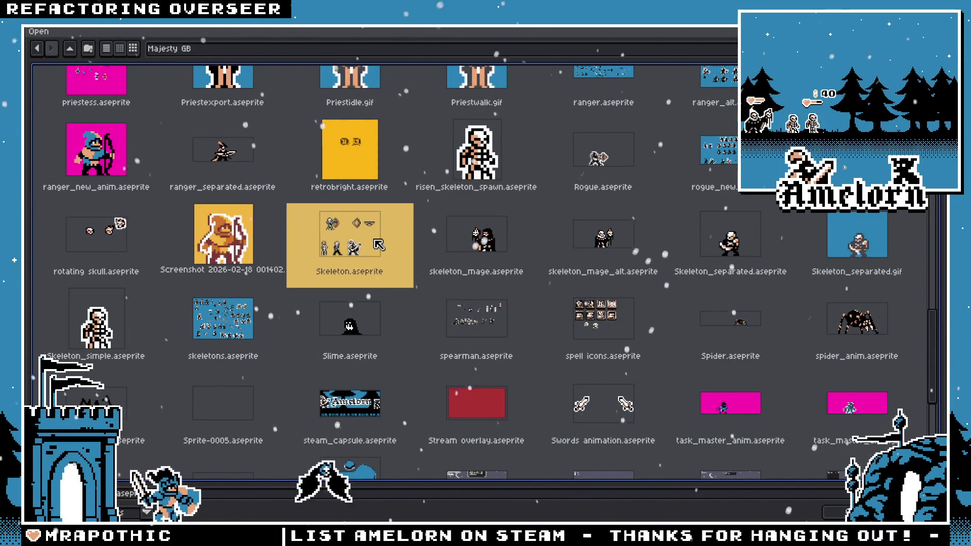
{"action": "left_click", "coordinate": [85, 255]}
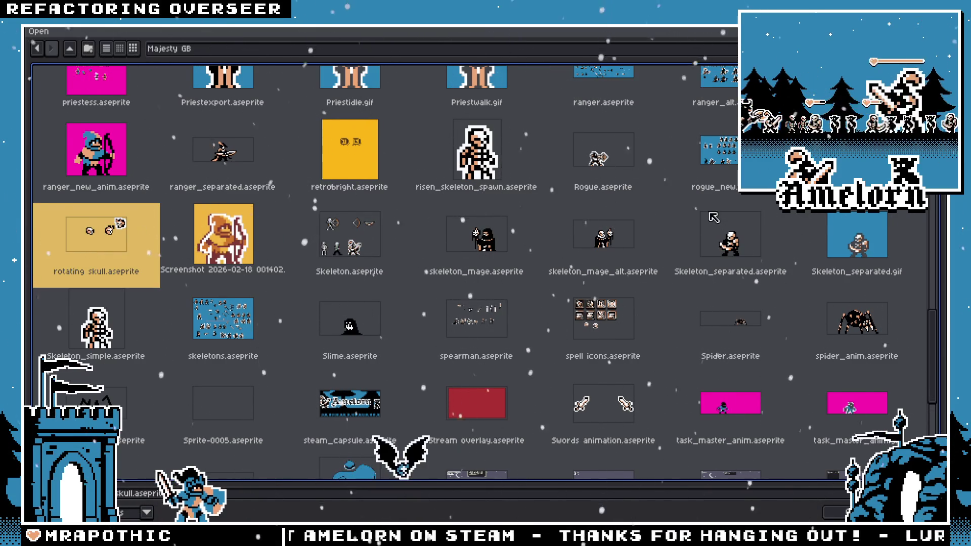
{"action": "left_click", "coordinate": [711, 151]}
Step: Open skeletons.aseprite from the Majesty GB folder
{"action": "left_click", "coordinate": [349, 243]}
{"action": "left_click", "coordinate": [475, 324]}
{"action": "left_click", "coordinate": [349, 324]}
{"action": "left_click", "coordinate": [218, 328]}
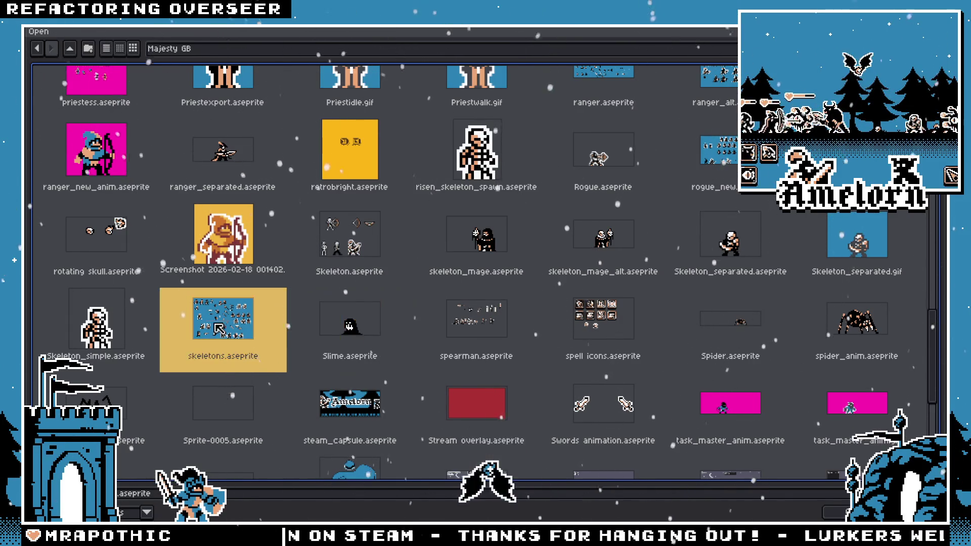
{"action": "double_click", "coordinate": [219, 329]}
{"action": "scroll", "coordinate": [429, 275], "scroll_direction": "up", "scroll_amount": 2}
{"action": "scroll", "coordinate": [429, 275], "scroll_direction": "up", "scroll_amount": 1}
{"action": "scroll", "coordinate": [429, 274], "scroll_direction": "up", "scroll_amount": 1}
Step: Pan around the skeletons sprite sheet to view its lower rows
{"action": "left_click_drag", "start_coordinate": [429, 275], "coordinate": [419, 358]}
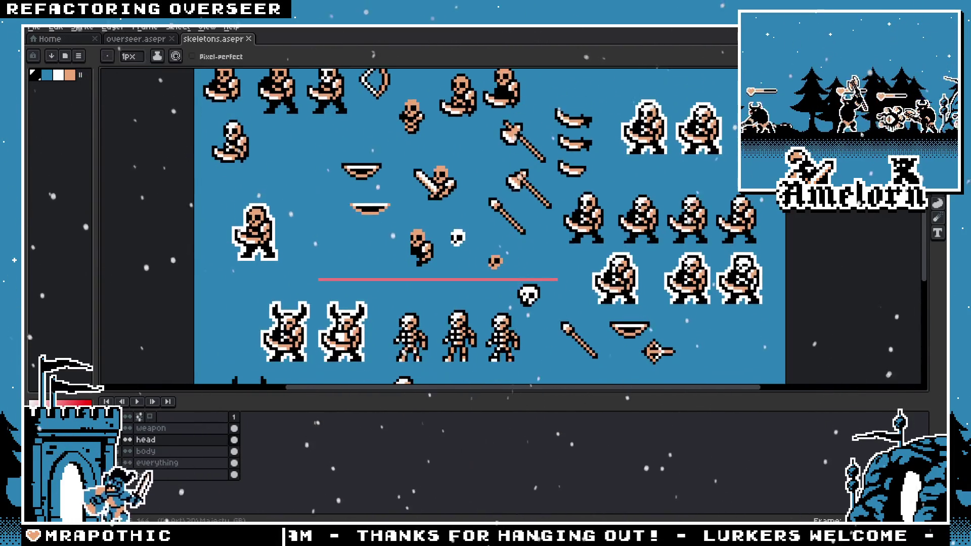
{"action": "key", "text": "m"}
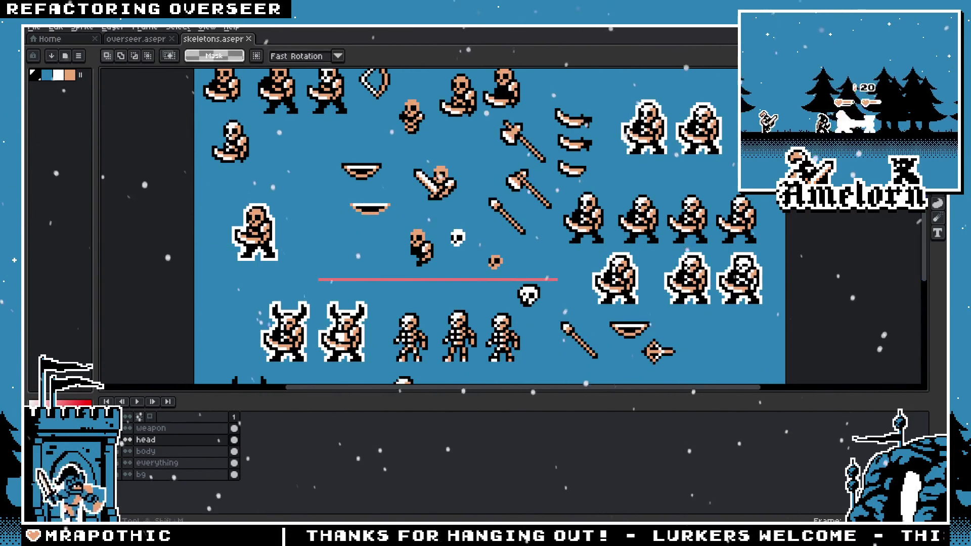
{"action": "left_click_drag", "start_coordinate": [596, 122], "coordinate": [585, 161]}
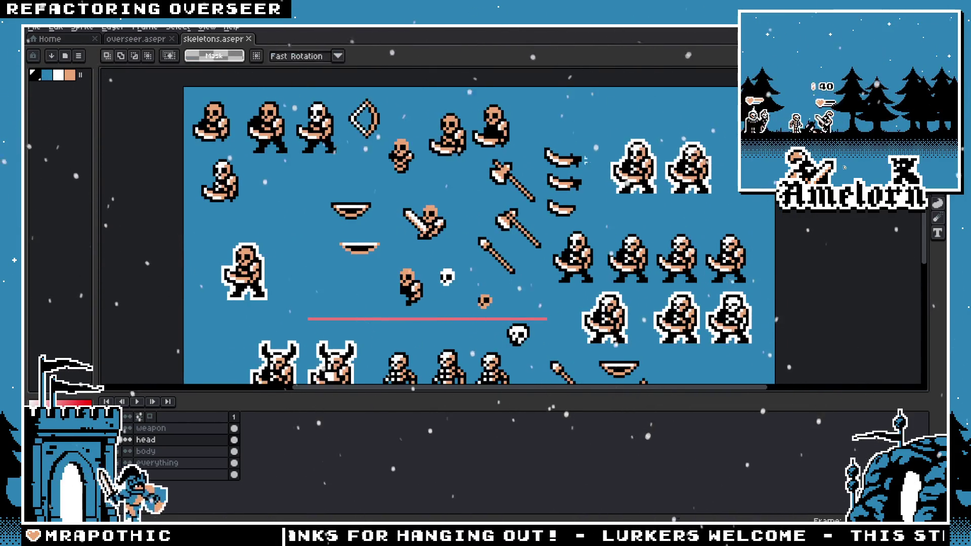
{"action": "left_click_drag", "start_coordinate": [507, 146], "coordinate": [449, 17]}
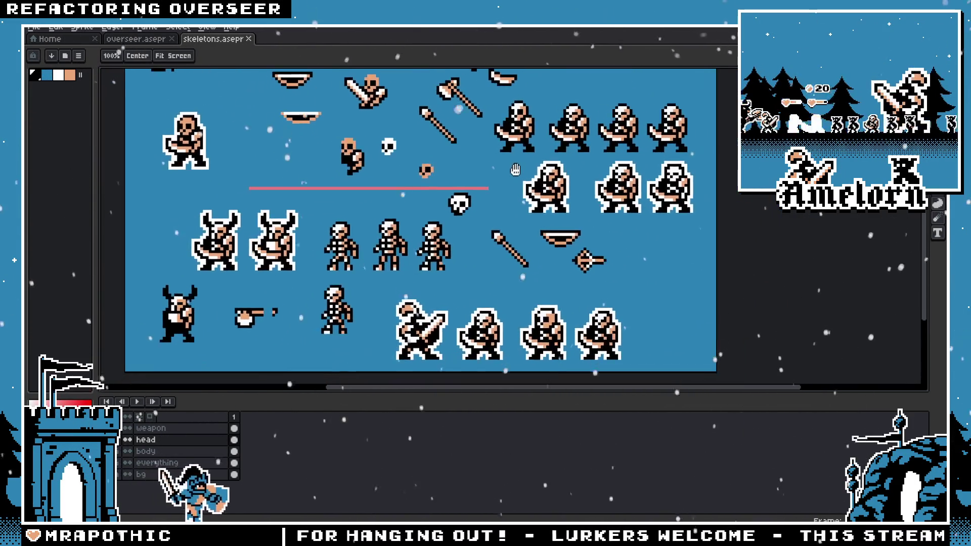
{"action": "left_click_drag", "start_coordinate": [258, 190], "coordinate": [300, 159]}
Step: Open skeleton.png from the Streaming Avatars avatars folder
{"action": "left_click", "coordinate": [38, 29]}
{"action": "left_click", "coordinate": [48, 63]}
{"action": "left_click", "coordinate": [190, 50]}
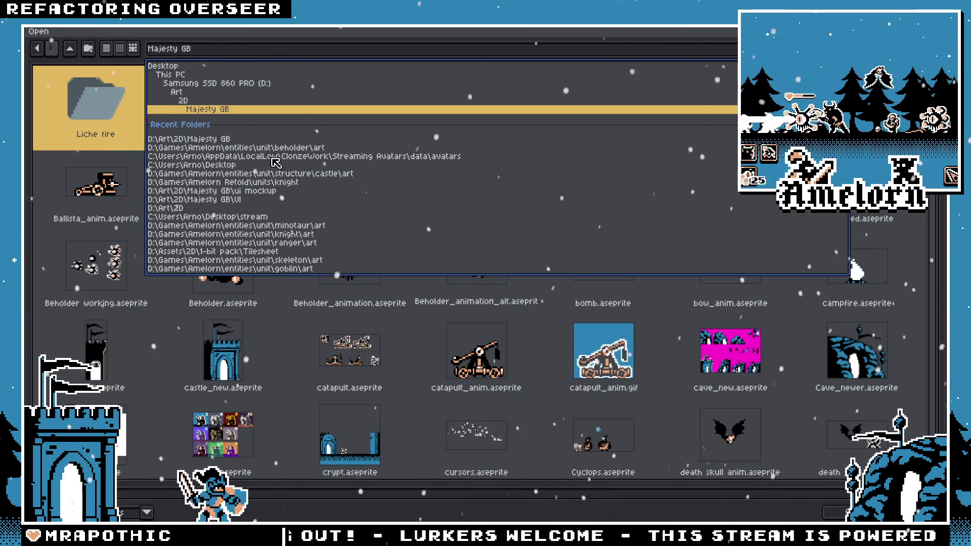
{"action": "left_click", "coordinate": [276, 157]}
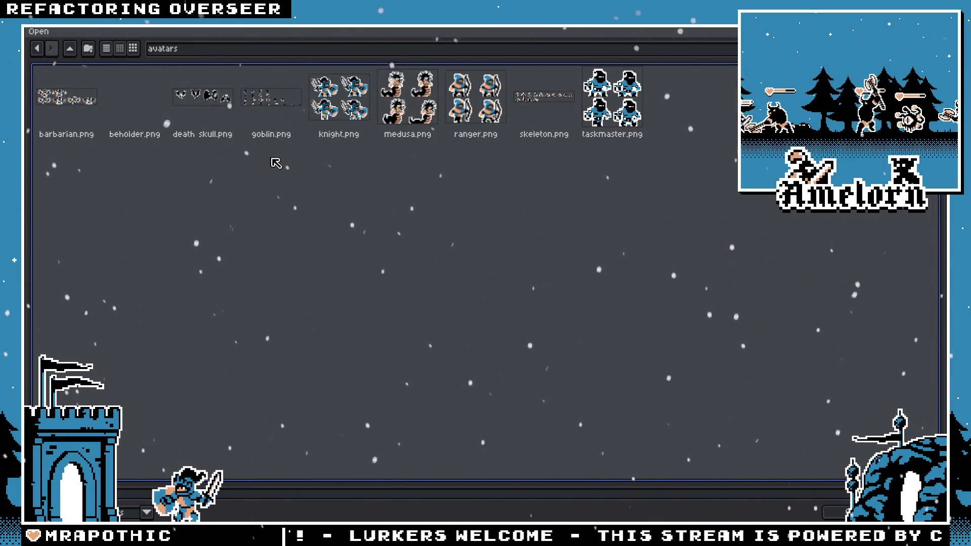
{"action": "double_click", "coordinate": [526, 121]}
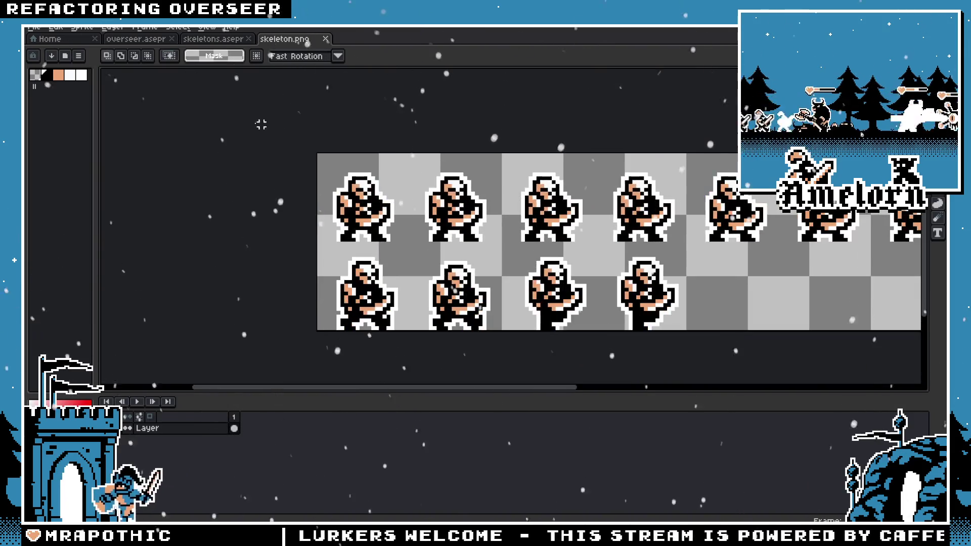
Step: Open Skeleton_simple.aseprite from the Majesty GB folder
{"action": "left_click", "coordinate": [34, 28]}
{"action": "left_click", "coordinate": [45, 64]}
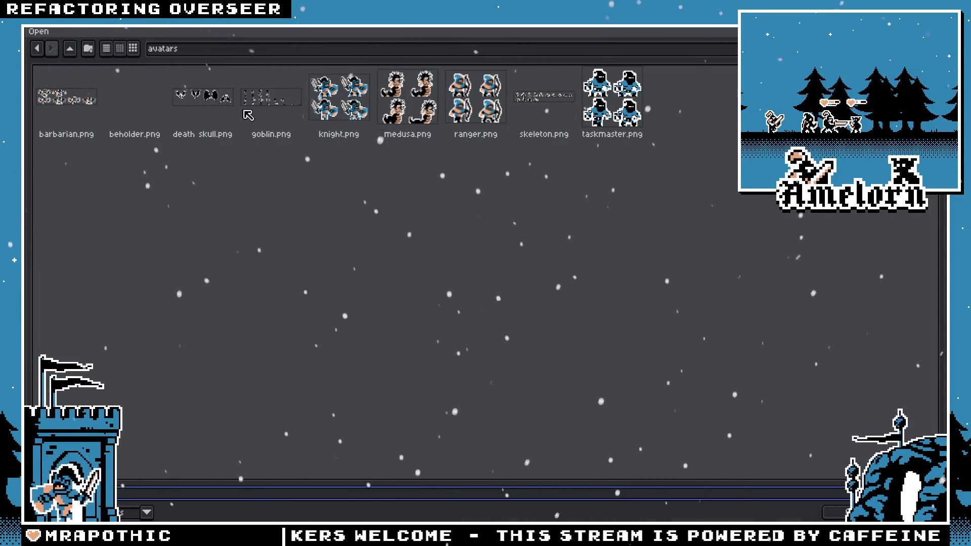
{"action": "left_click", "coordinate": [237, 48]}
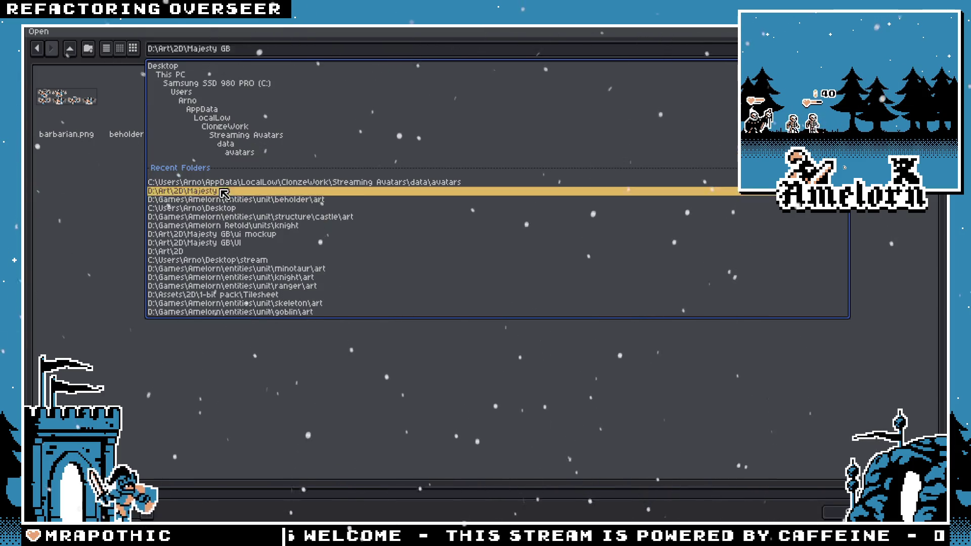
{"action": "left_click", "coordinate": [228, 191]}
{"action": "scroll", "coordinate": [507, 249], "scroll_direction": "down", "scroll_amount": 3}
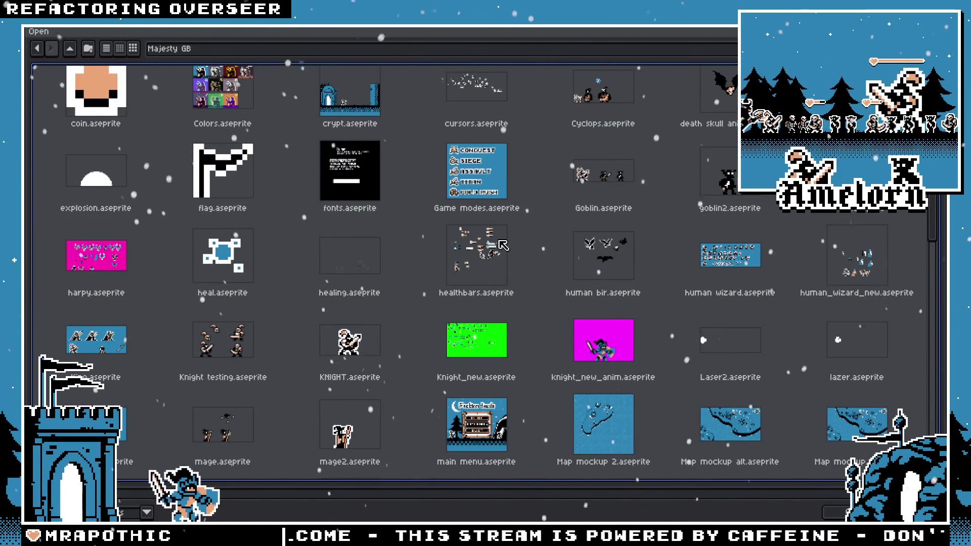
{"action": "scroll", "coordinate": [502, 246], "scroll_direction": "down", "scroll_amount": 3}
{"action": "scroll", "coordinate": [502, 247], "scroll_direction": "down", "scroll_amount": 3}
{"action": "scroll", "coordinate": [500, 253], "scroll_direction": "down", "scroll_amount": 3}
{"action": "scroll", "coordinate": [500, 257], "scroll_direction": "down", "scroll_amount": 1}
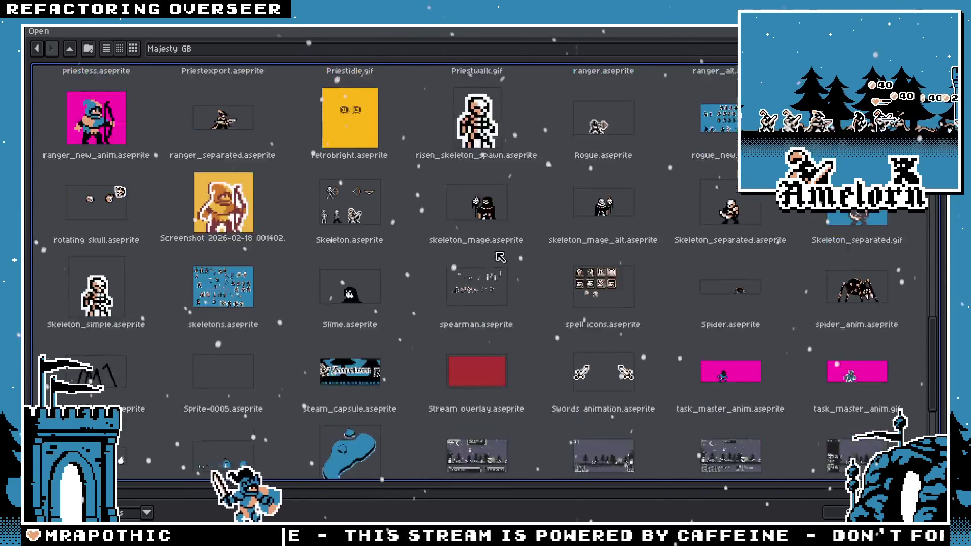
{"action": "scroll", "coordinate": [478, 208], "scroll_direction": "up", "scroll_amount": 1}
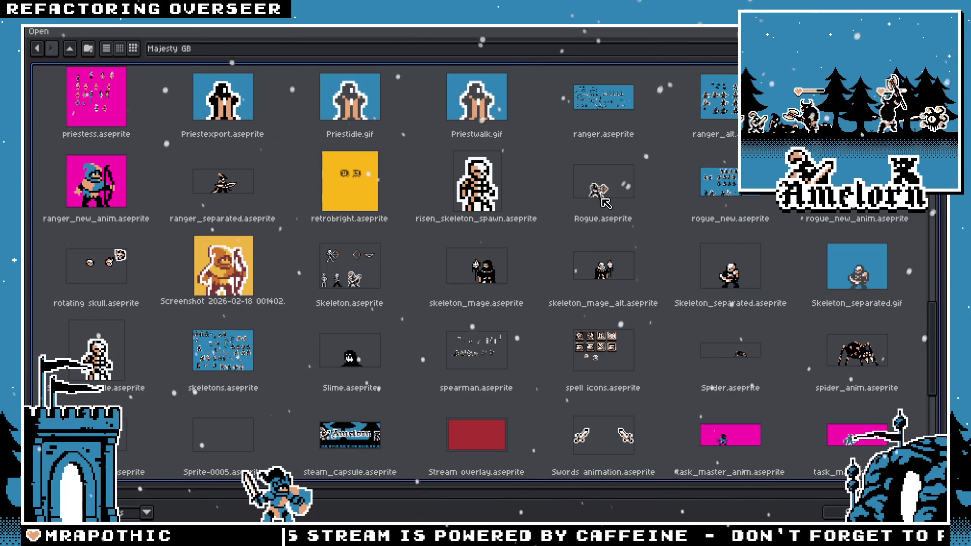
{"action": "double_click", "coordinate": [104, 361]}
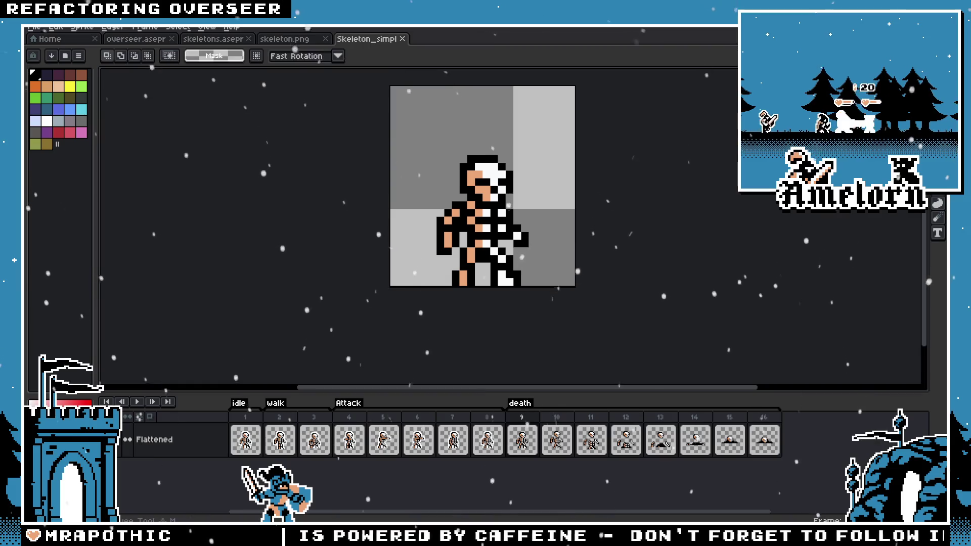
Step: Select the skeleton, create a new 19x19 sprite and stretch its canvas much larger
{"action": "left_click_drag", "start_coordinate": [577, 286], "coordinate": [427, 138]}
{"action": "left_click", "coordinate": [34, 27]}
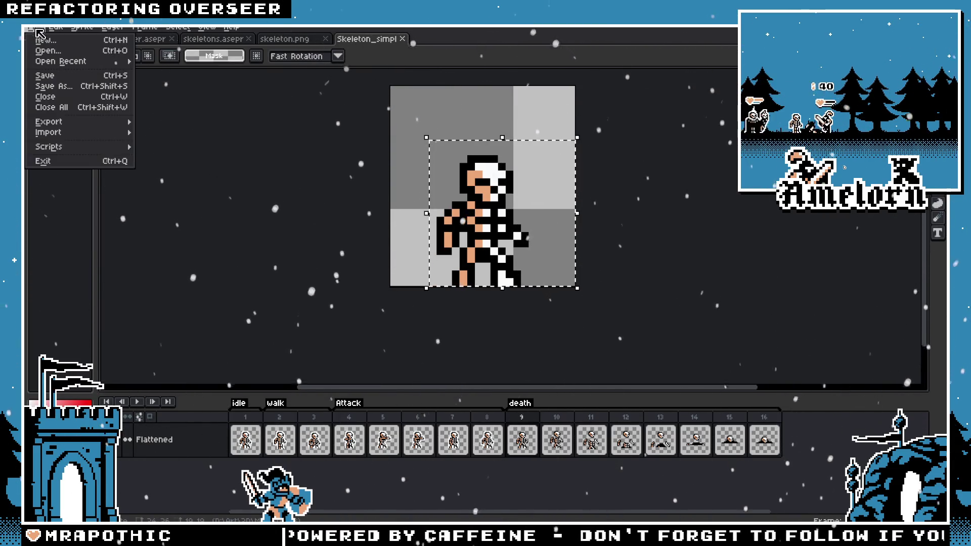
{"action": "left_click", "coordinate": [43, 37]}
{"action": "left_click", "coordinate": [456, 377]}
{"action": "key", "text": "ctrl+alt+c"}
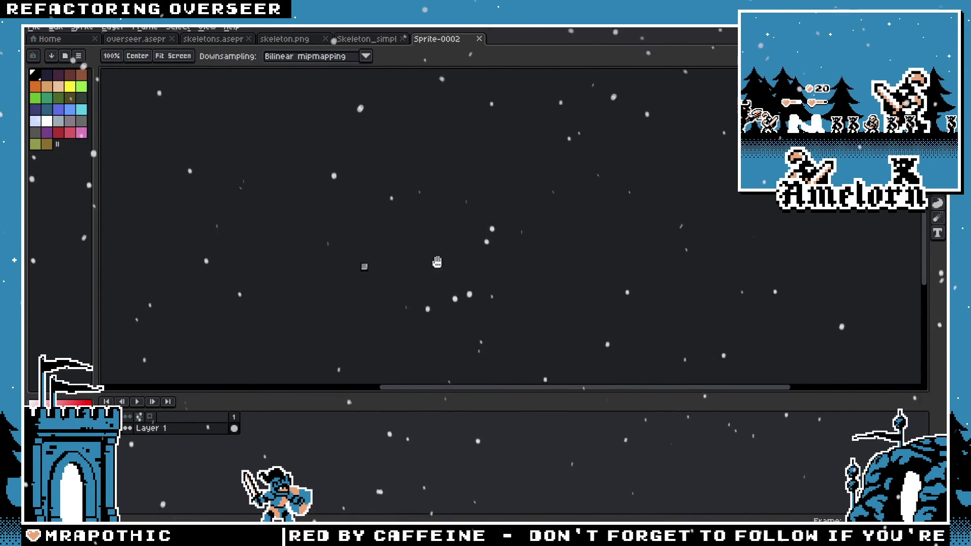
{"action": "left_click_drag", "start_coordinate": [364, 269], "coordinate": [654, 126]}
{"action": "key", "text": "Return"}
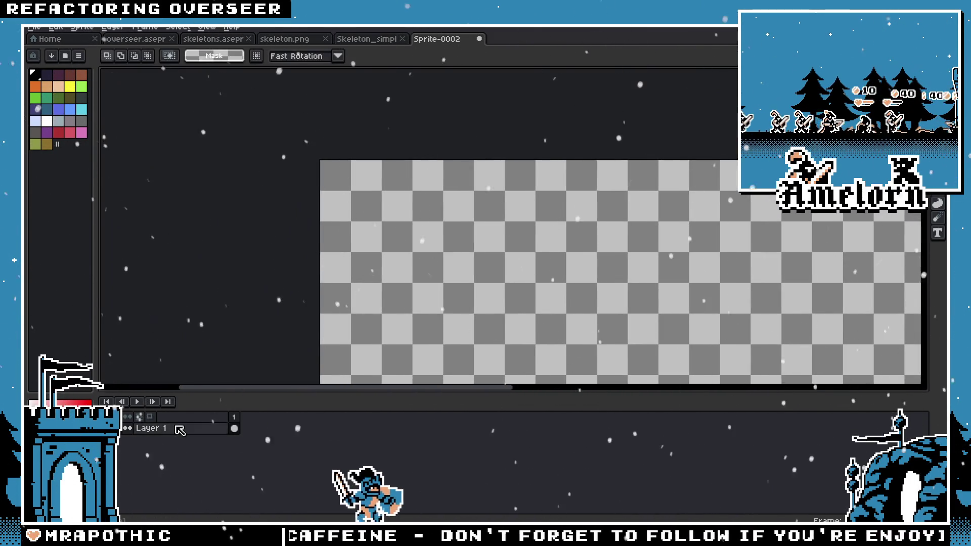
Step: Rename the new sprite's layer to 'bg' and fill the canvas with magenta
{"action": "double_click", "coordinate": [178, 429]}
{"action": "type", "text": "bg"}
{"action": "key", "text": "Return"}
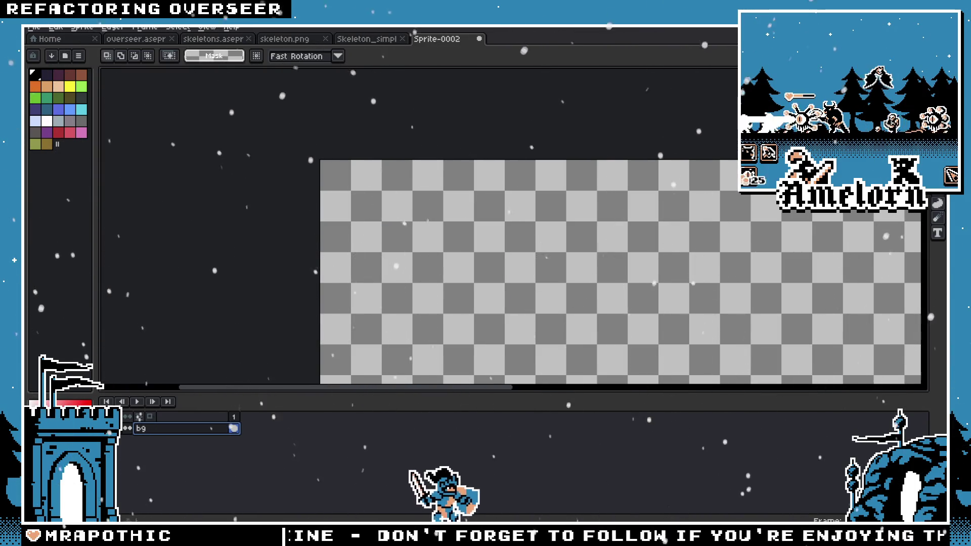
{"action": "left_click", "coordinate": [218, 39]}
{"action": "left_click", "coordinate": [152, 39]}
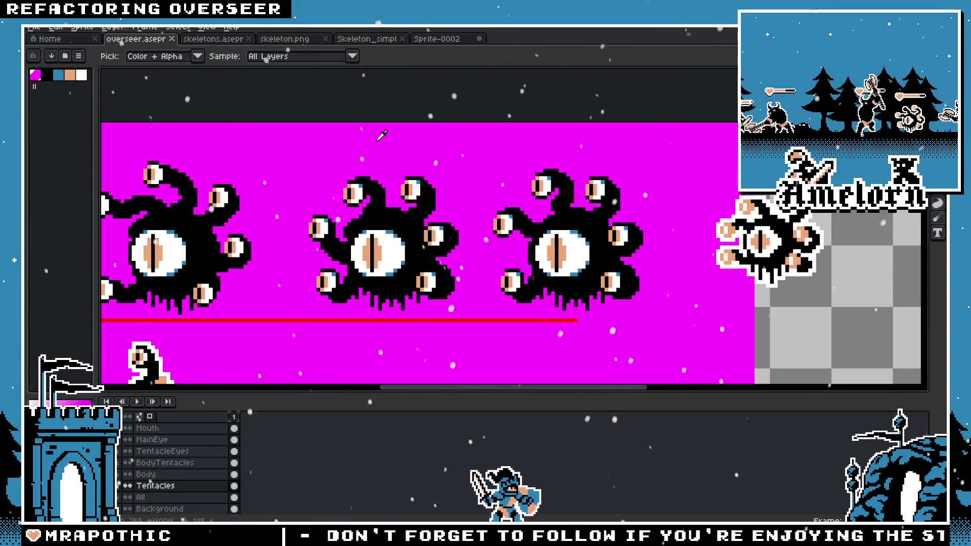
{"action": "left_click", "coordinate": [438, 39]}
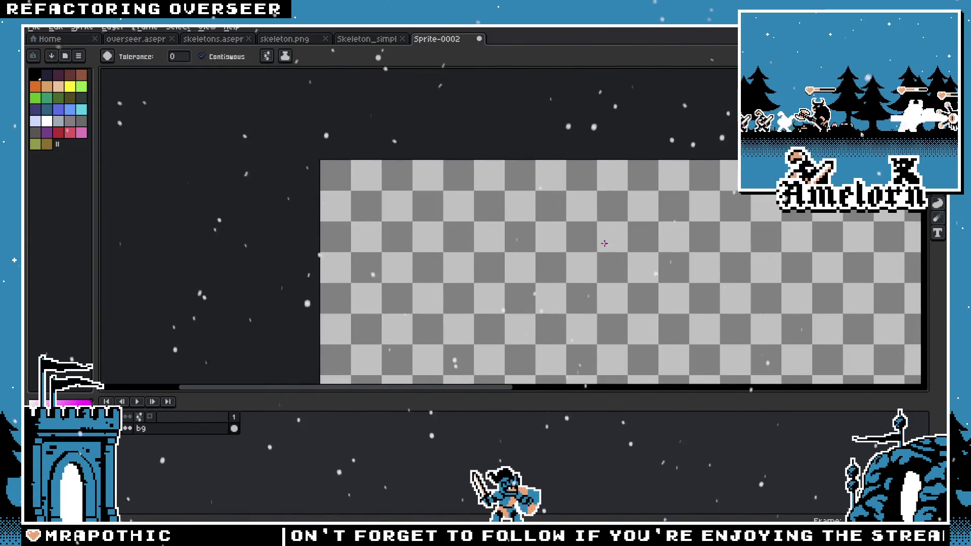
{"action": "left_click", "coordinate": [604, 244]}
Step: Add a new layer above bg and paste the skeleton copied from Skeleton_simple
{"action": "left_click_drag", "start_coordinate": [505, 277], "coordinate": [378, 201]}
{"action": "right_click", "coordinate": [157, 430]}
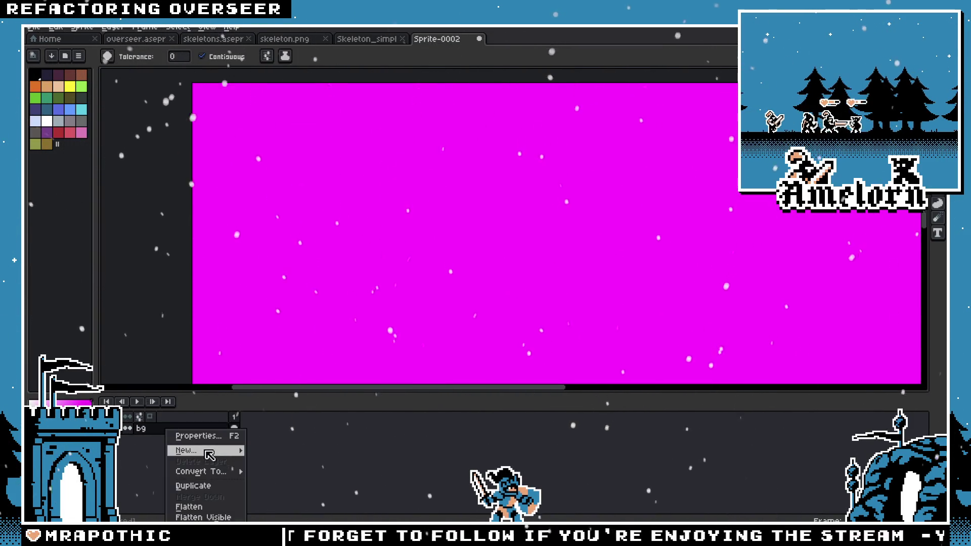
{"action": "left_click", "coordinate": [207, 449]}
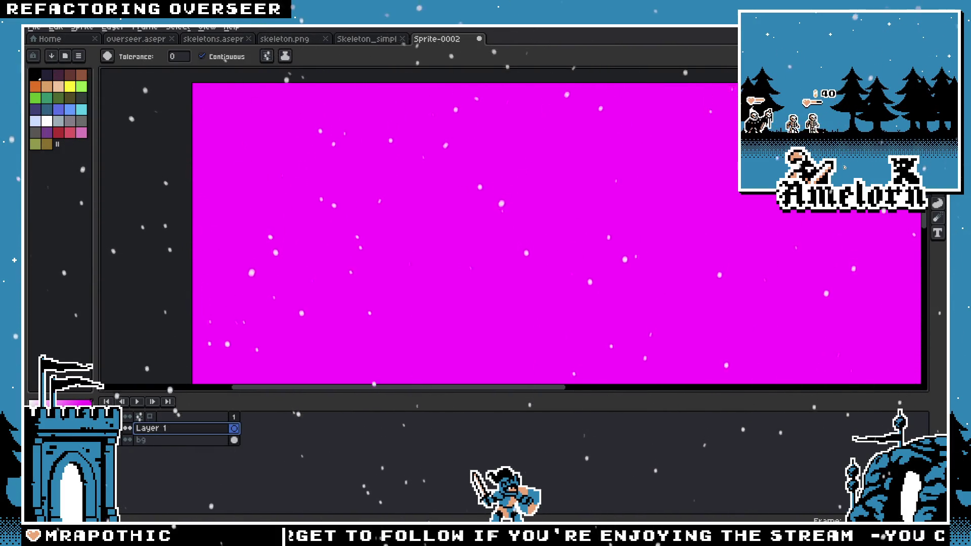
{"action": "key", "text": "m"}
{"action": "left_click", "coordinate": [397, 39]}
{"action": "key", "text": "ctrl+c"}
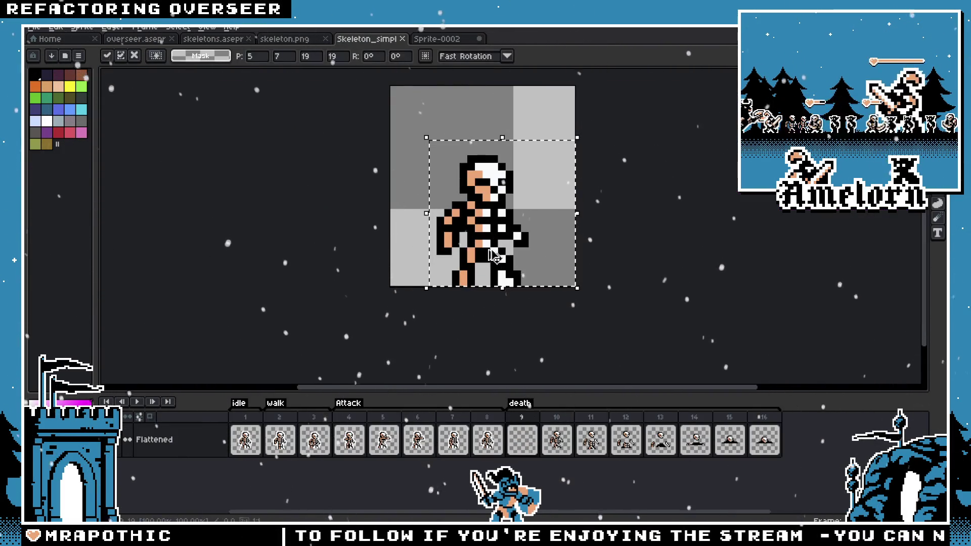
{"action": "left_click", "coordinate": [436, 39]}
{"action": "key", "text": "ctrl+v"}
Step: Shrink the palette panel, drop the pasted skeleton in place, and pan overseer to the barbarian
{"action": "left_click", "coordinate": [283, 40]}
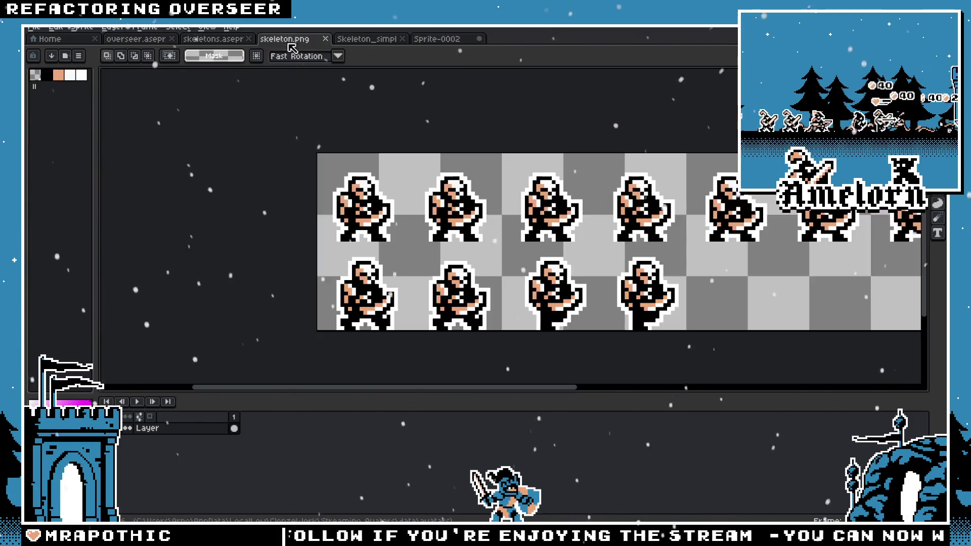
{"action": "left_click", "coordinate": [227, 43]}
{"action": "left_click", "coordinate": [136, 39]}
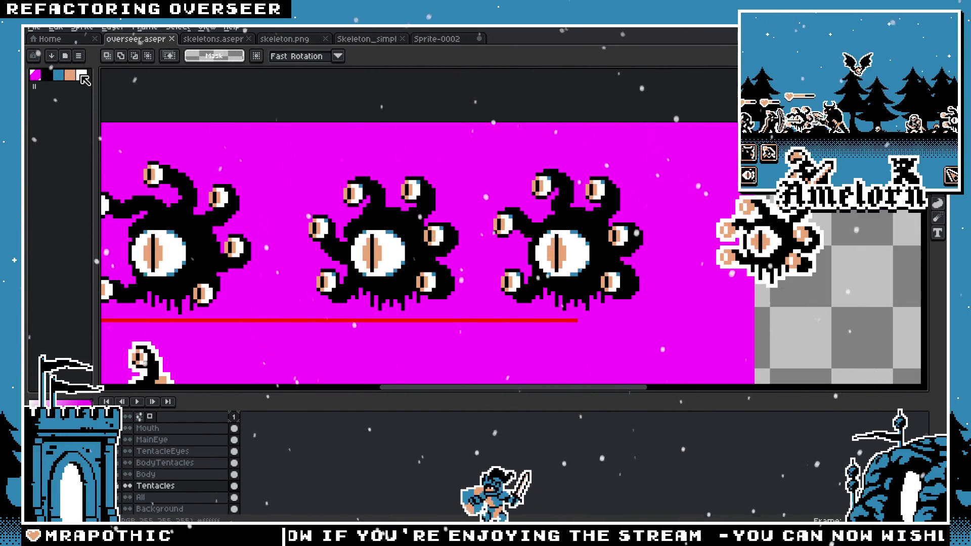
{"action": "left_click", "coordinate": [437, 39]}
{"action": "mouse_move", "coordinate": [59, 145]}
{"action": "left_mouse_down"}
{"action": "mouse_move", "coordinate": [34, 81]}
{"action": "mouse_move", "coordinate": [64, 105]}
{"action": "left_mouse_up"}
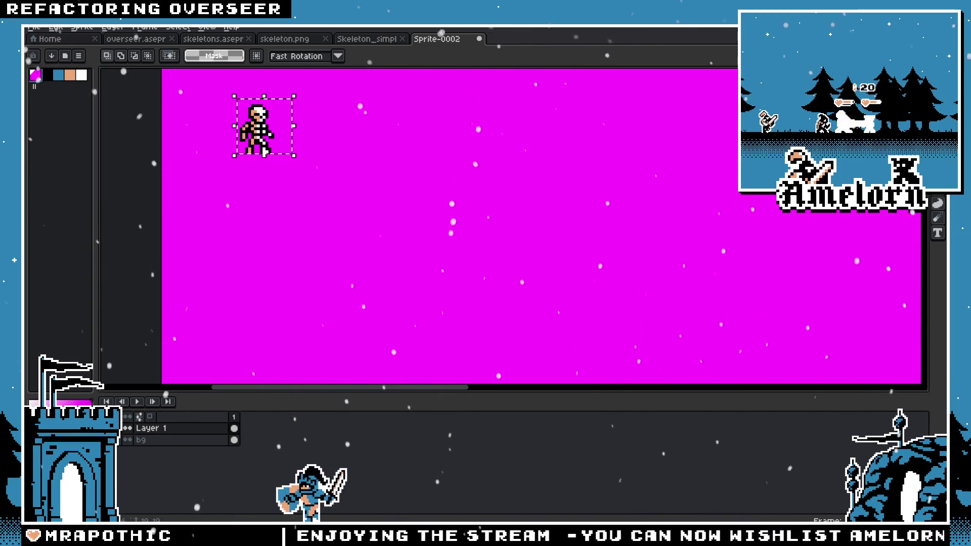
{"action": "scroll", "coordinate": [327, 192], "scroll_direction": "up", "scroll_amount": 1}
{"action": "scroll", "coordinate": [326, 192], "scroll_direction": "up", "scroll_amount": 1}
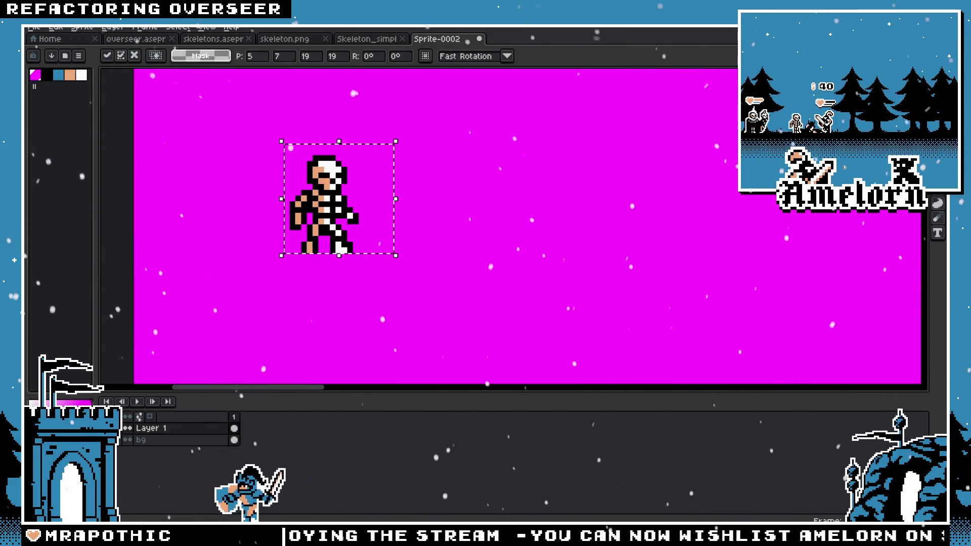
{"action": "left_click", "coordinate": [483, 186]}
{"action": "left_click", "coordinate": [279, 44]}
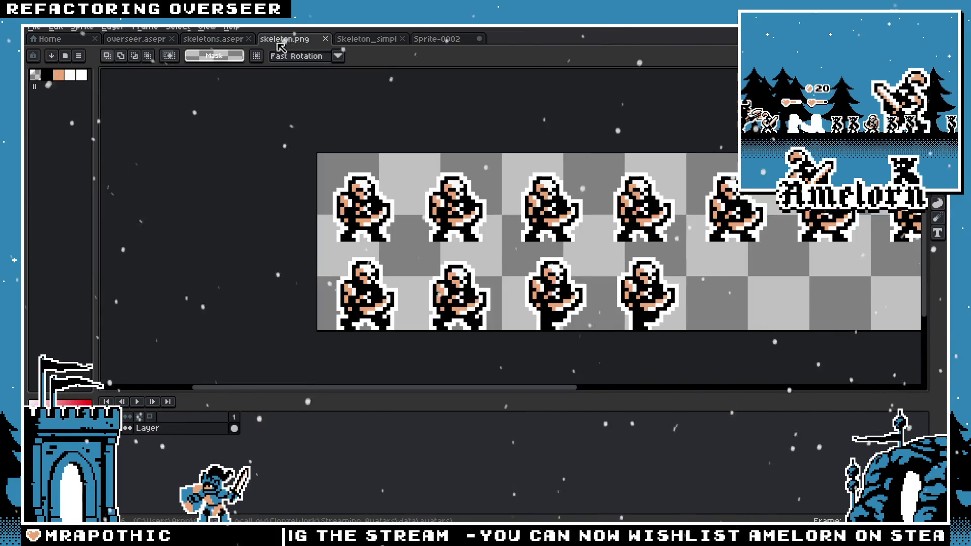
{"action": "left_click", "coordinate": [135, 39]}
{"action": "left_click_drag", "start_coordinate": [274, 283], "coordinate": [472, 224]}
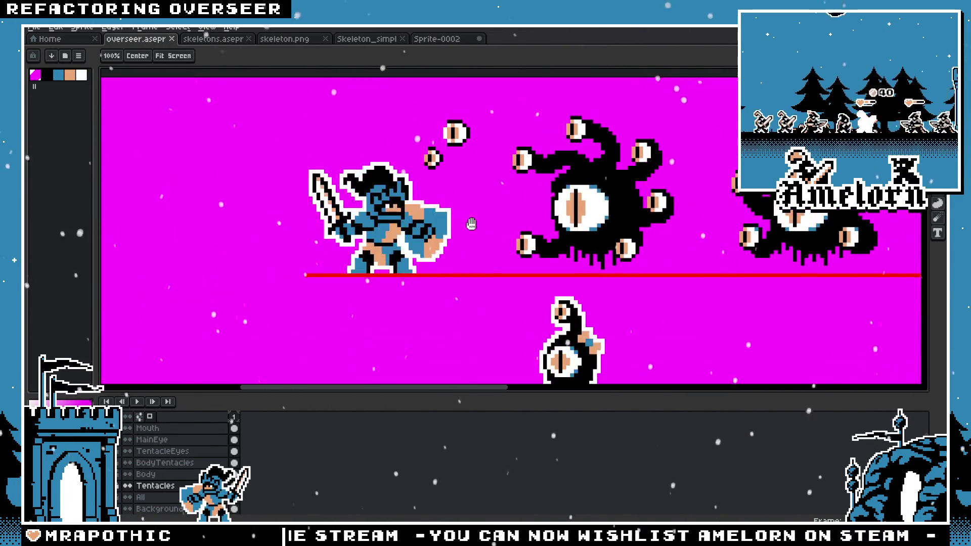
Step: Copy the blue barbarian from overseer and paste it beside the skeleton in Sprite-0002
{"action": "left_click", "coordinate": [154, 499]}
{"action": "key", "text": "m"}
{"action": "scroll", "coordinate": [328, 195], "scroll_direction": "up", "scroll_amount": 1}
{"action": "left_click_drag", "start_coordinate": [286, 137], "coordinate": [505, 296]}
{"action": "key", "text": "ctrl+c"}
{"action": "left_click", "coordinate": [457, 43]}
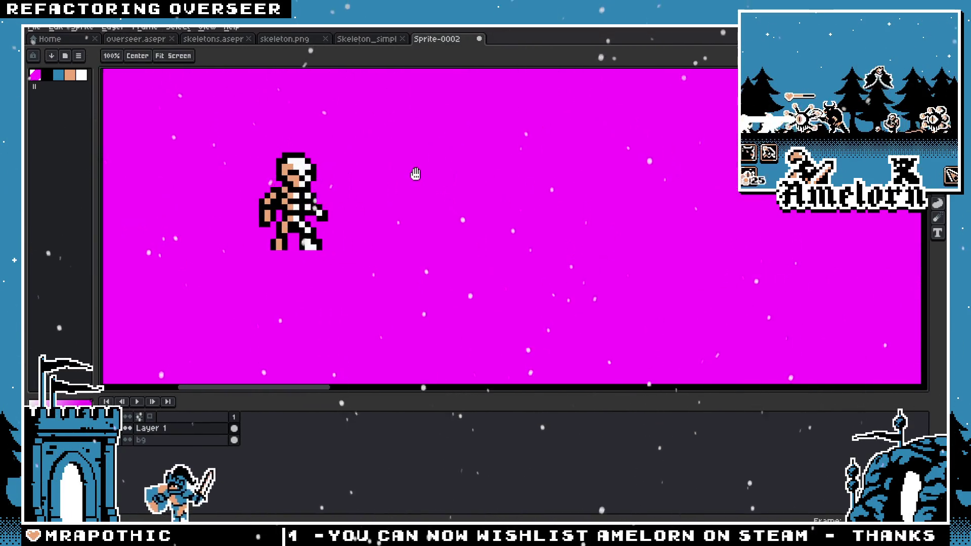
{"action": "key", "text": "ctrl+v"}
{"action": "mouse_move", "coordinate": [531, 175]}
{"action": "left_mouse_down"}
{"action": "mouse_move", "coordinate": [377, 189]}
{"action": "mouse_move", "coordinate": [438, 189]}
{"action": "left_mouse_up"}
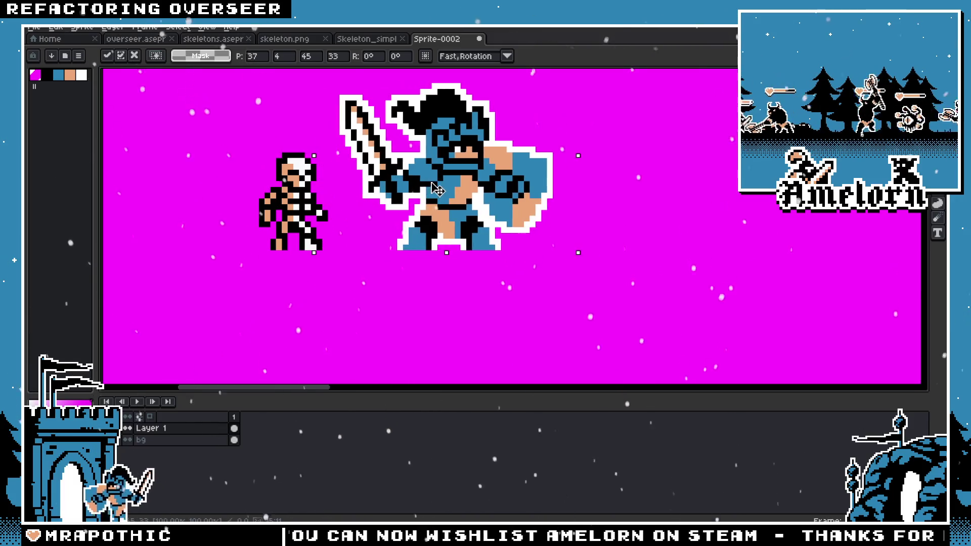
{"action": "key", "text": "Return"}
Step: Move the barbarian further right of the skeleton
{"action": "scroll", "coordinate": [379, 185], "scroll_direction": "down", "scroll_amount": 1}
{"action": "scroll", "coordinate": [514, 208], "scroll_direction": "up", "scroll_amount": 2}
{"action": "scroll", "coordinate": [514, 208], "scroll_direction": "down", "scroll_amount": 1}
{"action": "scroll", "coordinate": [480, 192], "scroll_direction": "up", "scroll_amount": 1}
{"action": "left_click", "coordinate": [467, 176]}
{"action": "scroll", "coordinate": [467, 177], "scroll_direction": "down", "scroll_amount": 1}
{"action": "scroll", "coordinate": [466, 176], "scroll_direction": "up", "scroll_amount": 1}
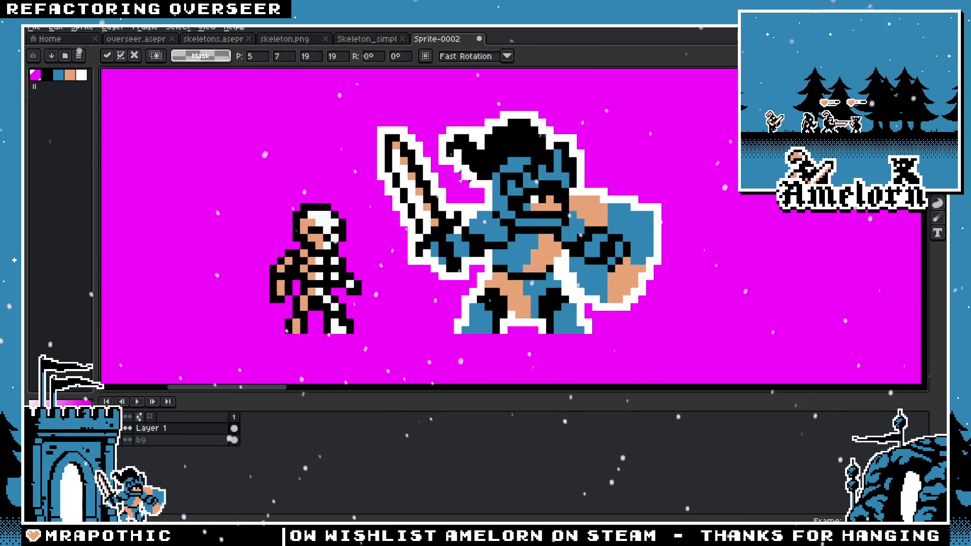
{"action": "left_click_drag", "start_coordinate": [693, 101], "coordinate": [372, 340]}
{"action": "left_click_drag", "start_coordinate": [539, 273], "coordinate": [586, 273]}
{"action": "key", "text": "Return"}
Step: Apply a white #FFFFFF outline to the skeleton and clear the selection
{"action": "scroll", "coordinate": [354, 202], "scroll_direction": "down", "scroll_amount": 1}
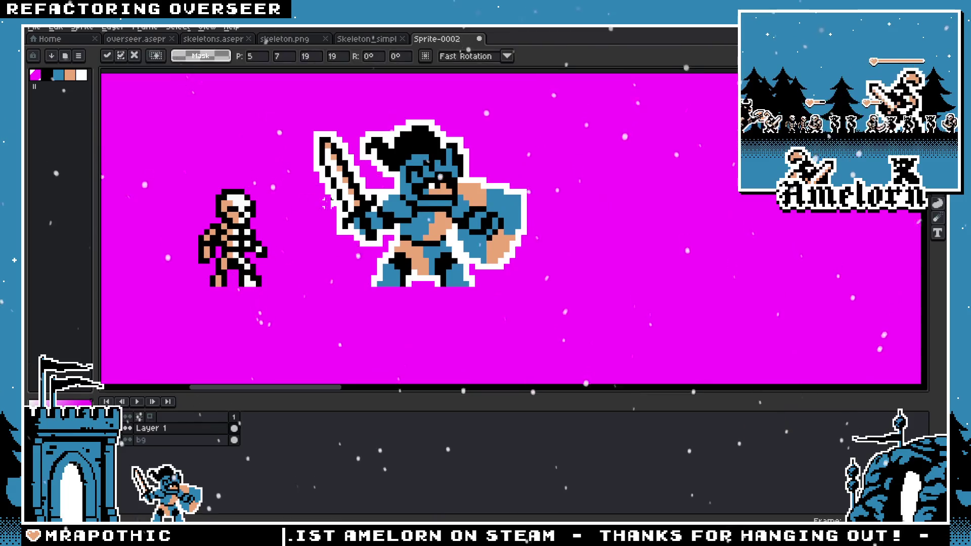
{"action": "scroll", "coordinate": [354, 202], "scroll_direction": "up", "scroll_amount": 1}
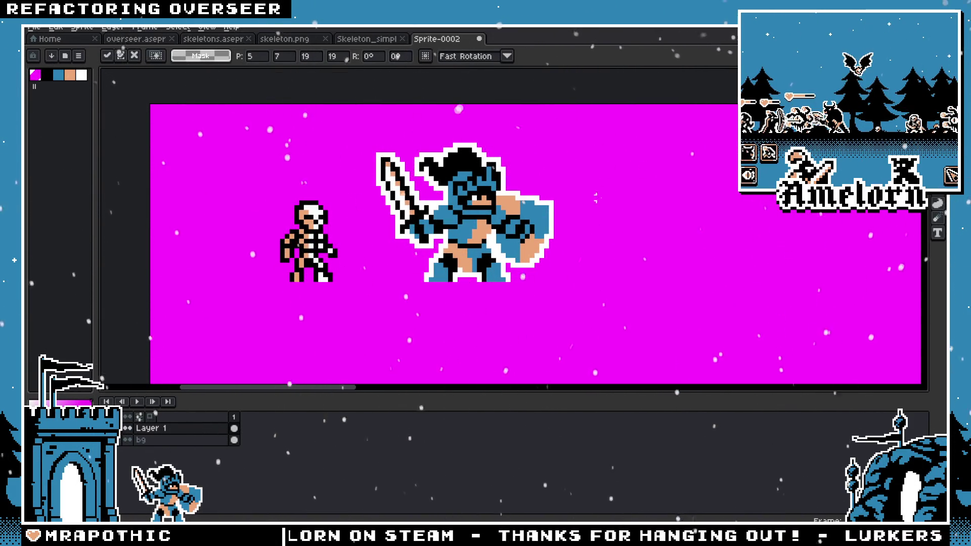
{"action": "scroll", "coordinate": [286, 227], "scroll_direction": "up", "scroll_amount": 1}
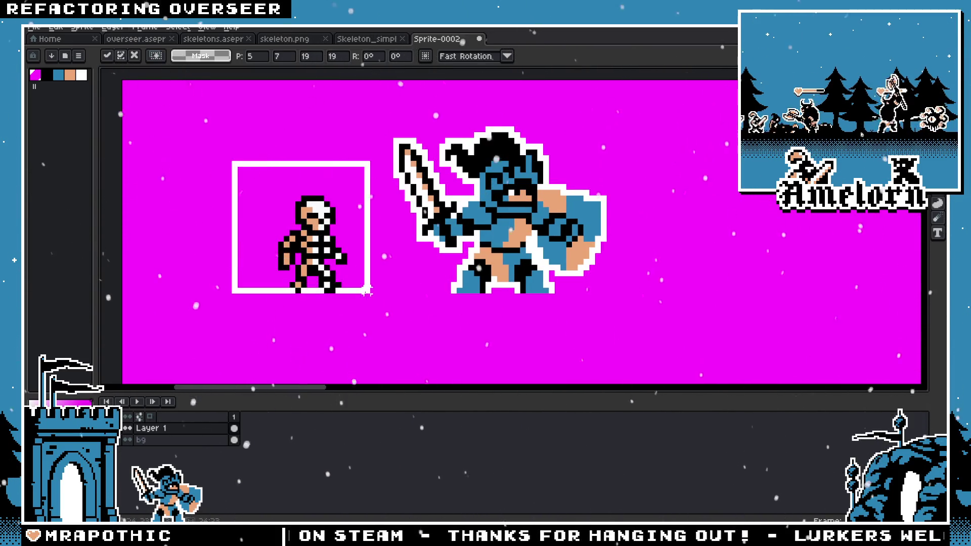
{"action": "key", "text": "i"}
{"action": "key", "text": "m"}
{"action": "key", "text": "shift+o"}
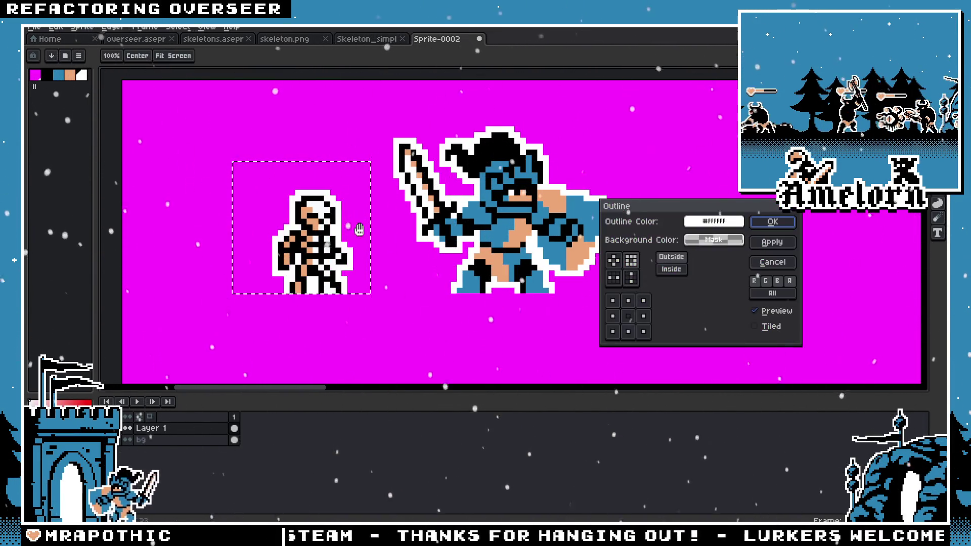
{"action": "key", "text": "Return"}
{"action": "left_click", "coordinate": [281, 302]}
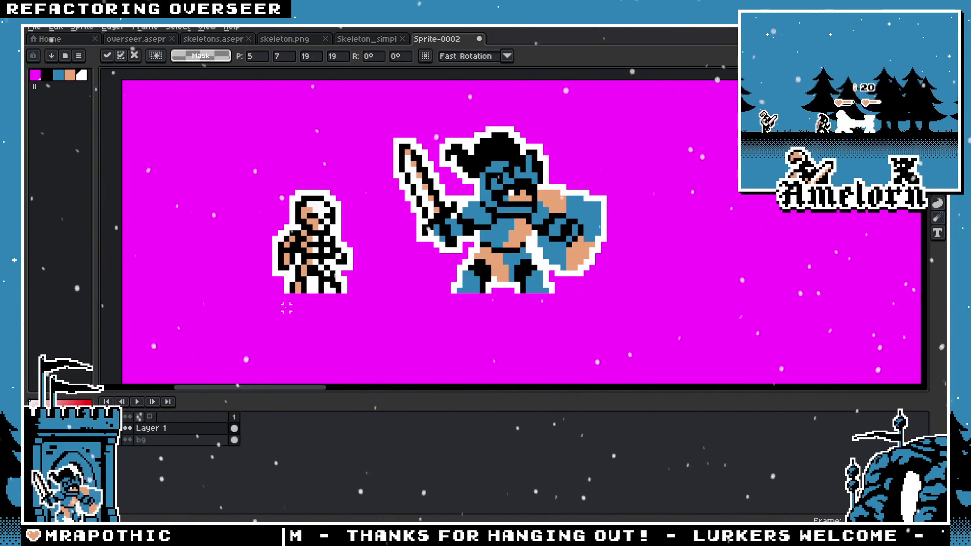
{"action": "left_click_drag", "start_coordinate": [280, 293], "coordinate": [594, 331]}
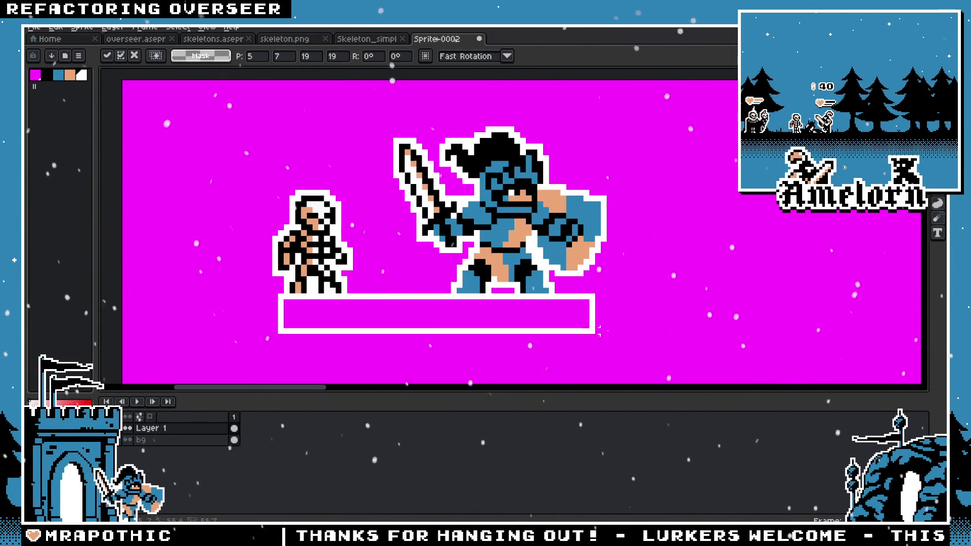
{"action": "scroll", "coordinate": [613, 244], "scroll_direction": "down", "scroll_amount": 1}
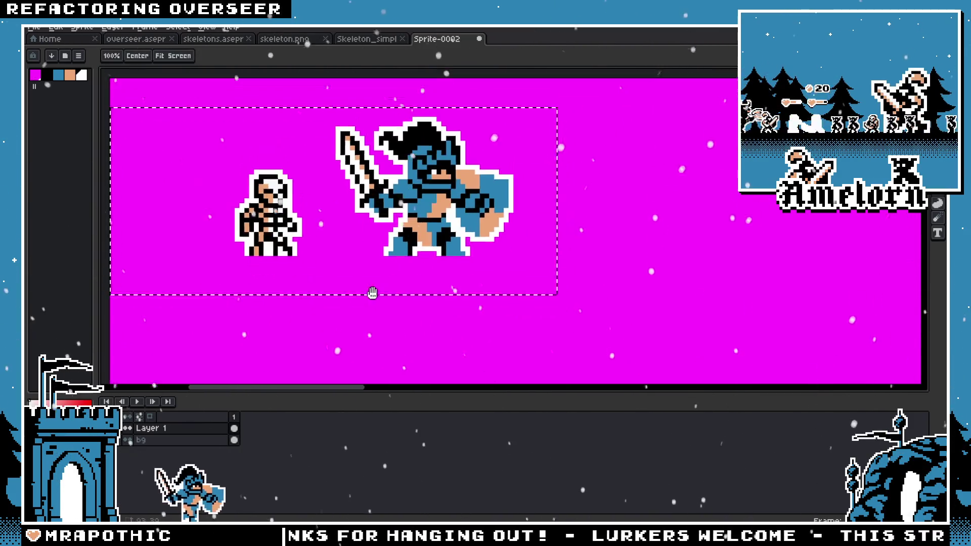
{"action": "left_click_drag", "start_coordinate": [589, 310], "coordinate": [662, 271]}
{"action": "key", "text": "ctrl+t"}
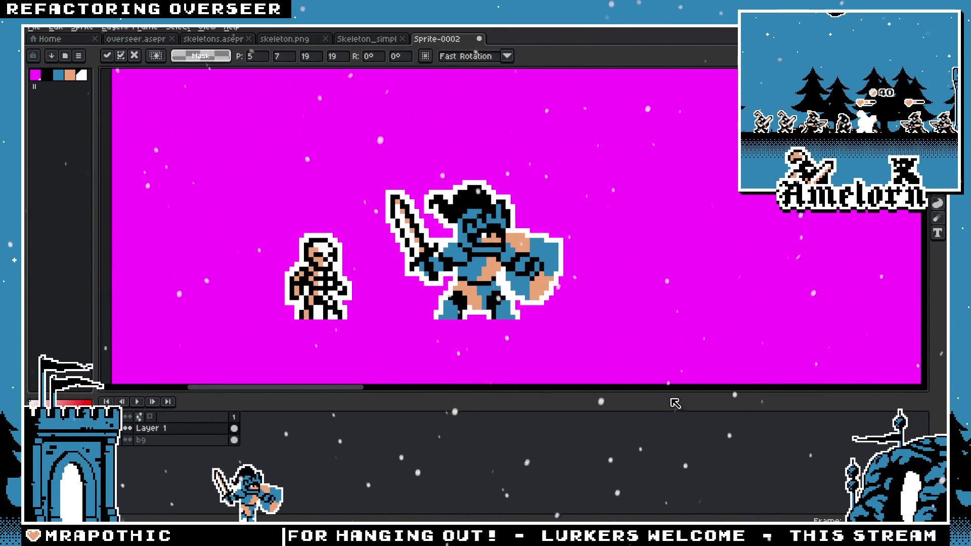
Step: Open ranger_new_anim.aseprite from the Majesty GB folder
{"action": "left_click", "coordinate": [44, 38]}
{"action": "left_click", "coordinate": [34, 27]}
{"action": "left_click", "coordinate": [45, 51]}
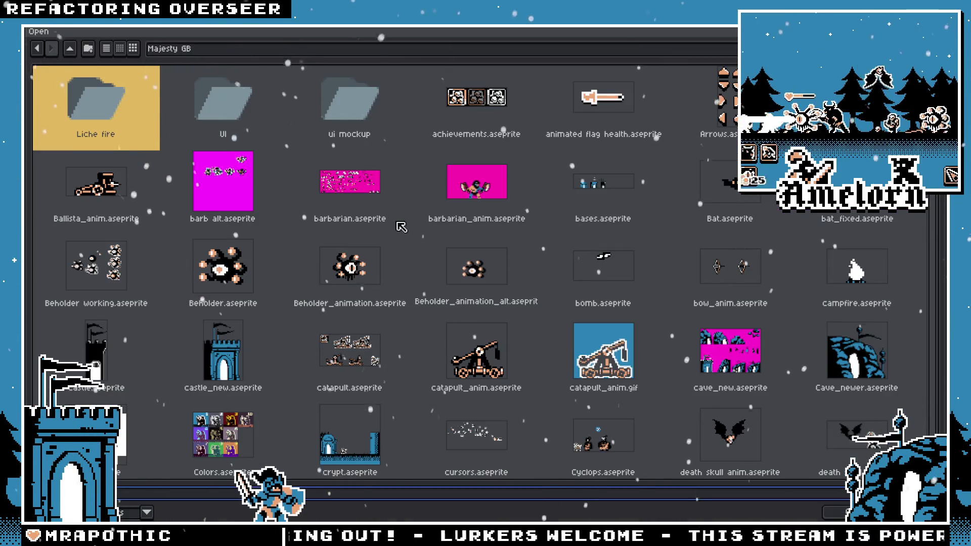
{"action": "scroll", "coordinate": [590, 196], "scroll_direction": "down", "scroll_amount": 5}
{"action": "scroll", "coordinate": [602, 218], "scroll_direction": "down", "scroll_amount": 5}
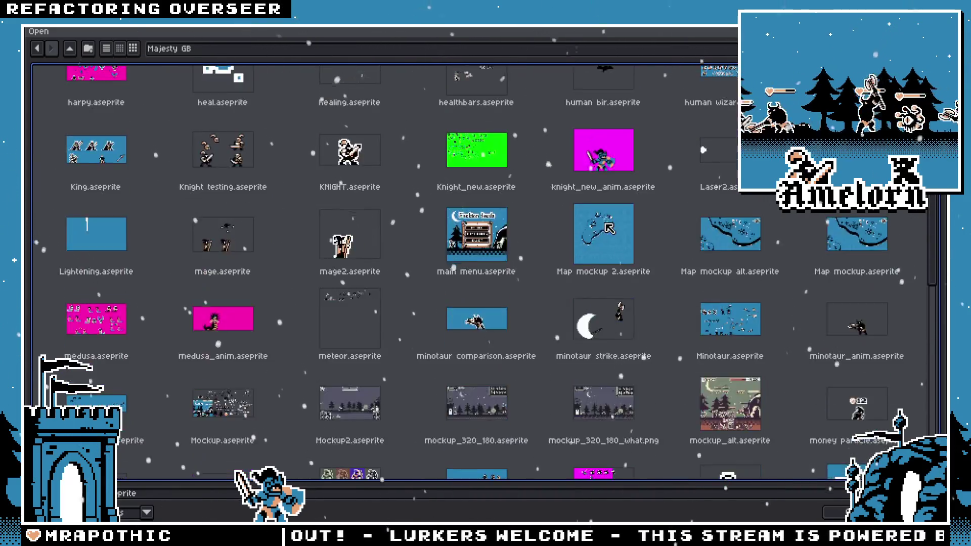
{"action": "scroll", "coordinate": [614, 246], "scroll_direction": "down", "scroll_amount": 5}
{"action": "scroll", "coordinate": [476, 127], "scroll_direction": "down", "scroll_amount": 1}
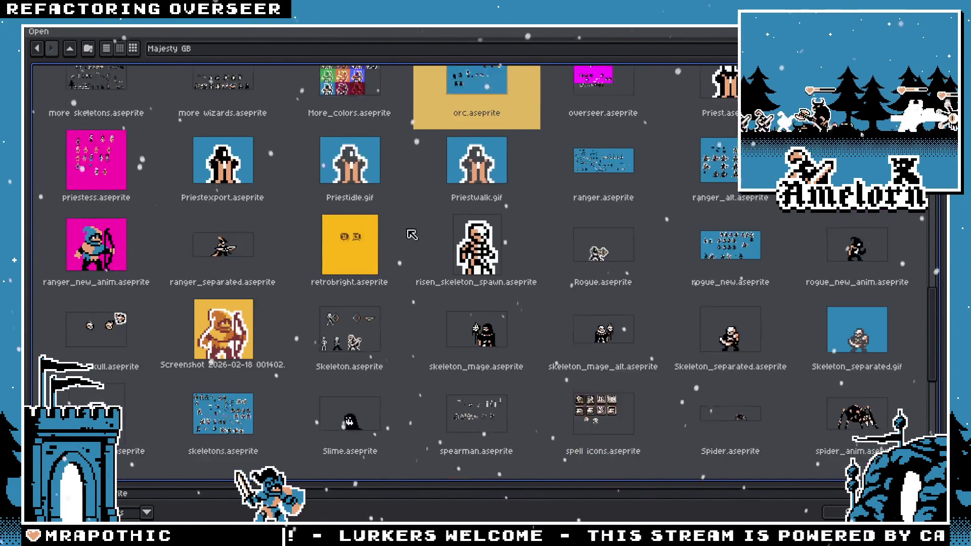
{"action": "left_click", "coordinate": [84, 226]}
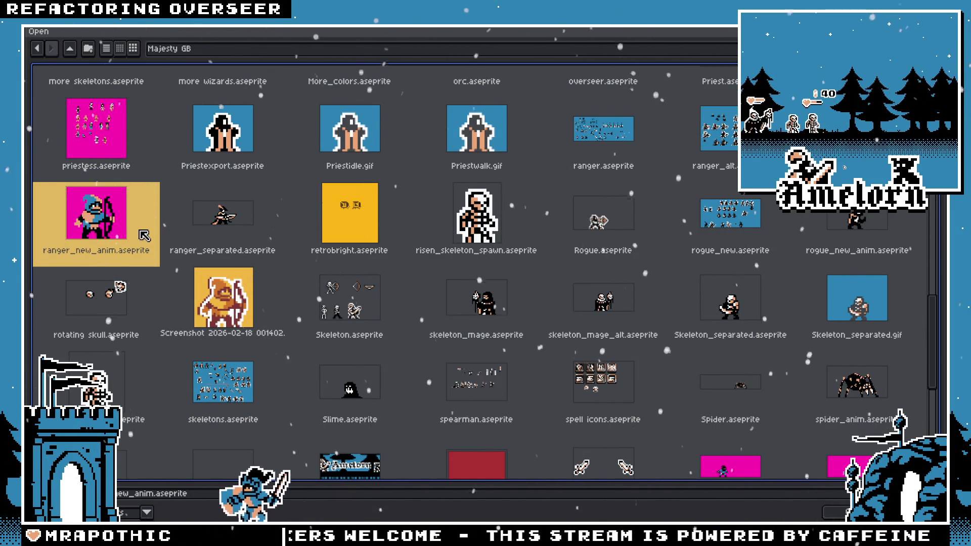
{"action": "double_click", "coordinate": [100, 228]}
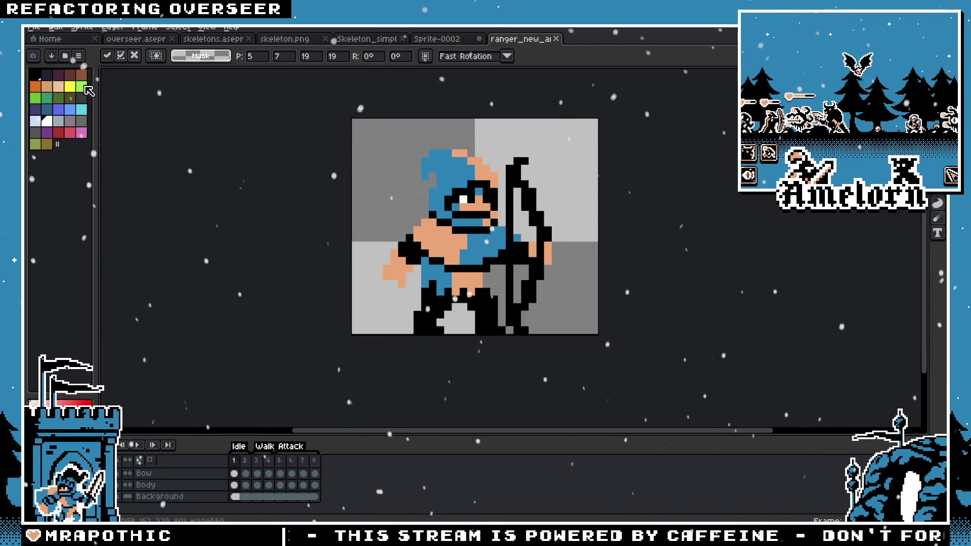
Step: Flatten the ranger with the [OBS] Flatten To New Layer script and select its pixels
{"action": "left_click", "coordinate": [35, 29]}
{"action": "mouse_move", "coordinate": [76, 146]}
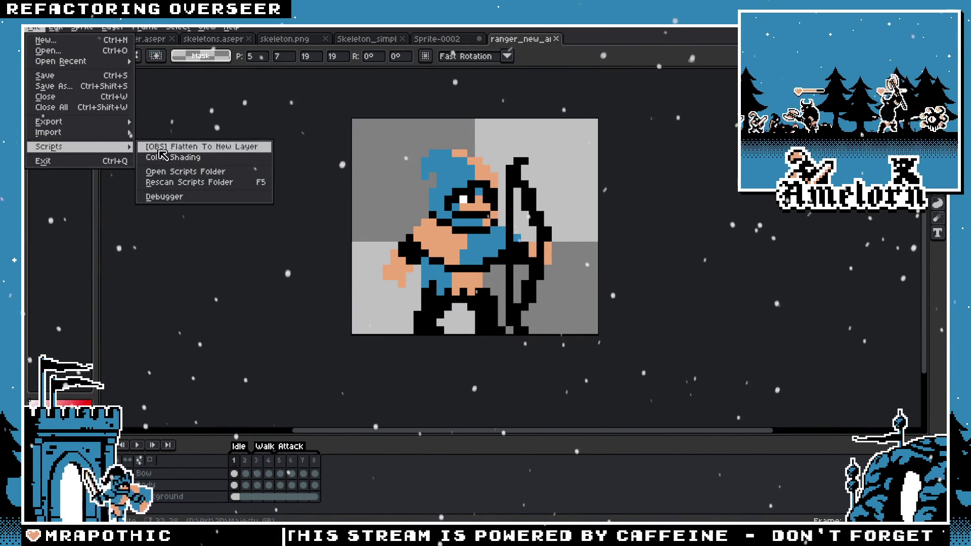
{"action": "left_click", "coordinate": [187, 146]}
{"action": "left_click", "coordinate": [515, 307]}
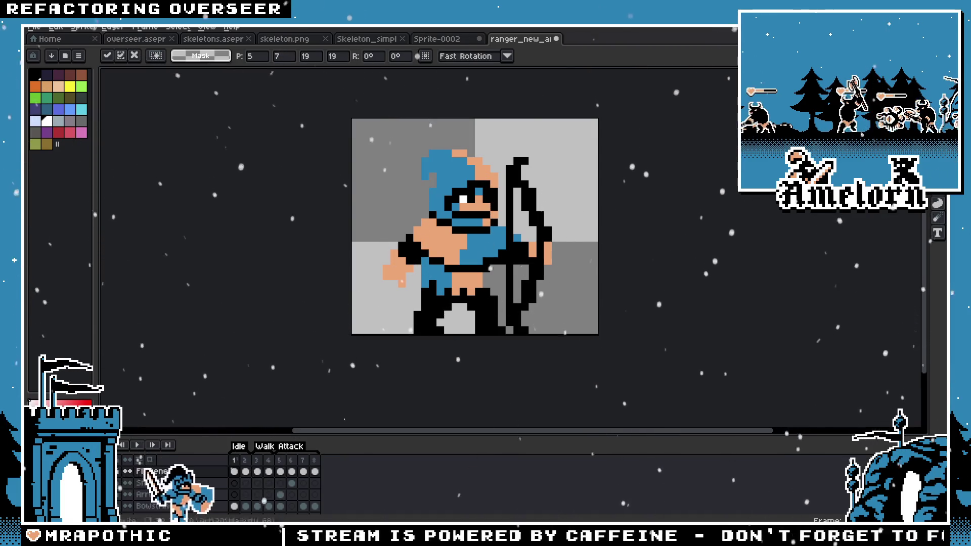
{"action": "left_click", "coordinate": [167, 471], "text": "ctrl"}
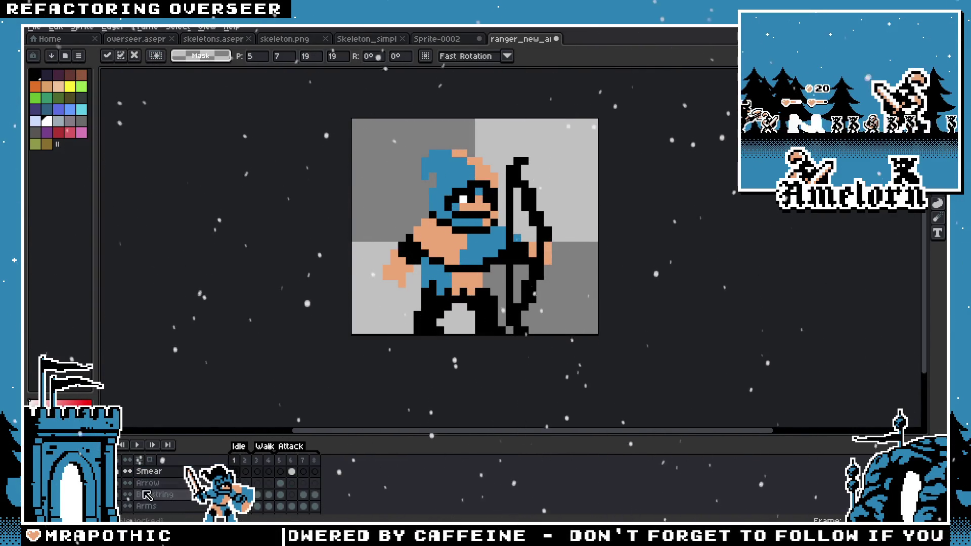
Step: Close ranger_new_anim without saving and paste the ranger right of the barbarian
{"action": "left_click", "coordinate": [557, 39]}
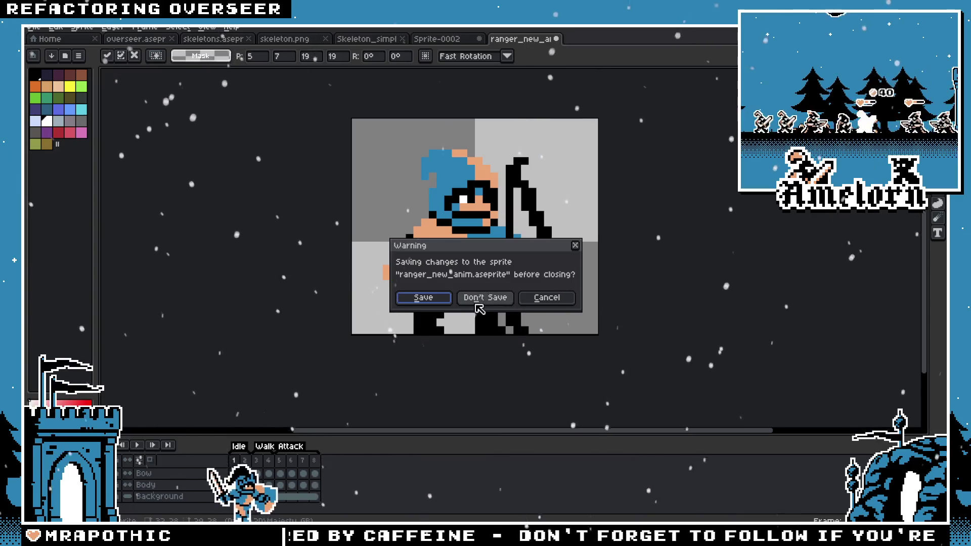
{"action": "left_click", "coordinate": [480, 299]}
{"action": "key", "text": "ctrl+v"}
{"action": "mouse_move", "coordinate": [187, 288]}
{"action": "left_mouse_down"}
{"action": "mouse_move", "coordinate": [579, 277]}
{"action": "mouse_move", "coordinate": [540, 274]}
{"action": "left_mouse_up"}
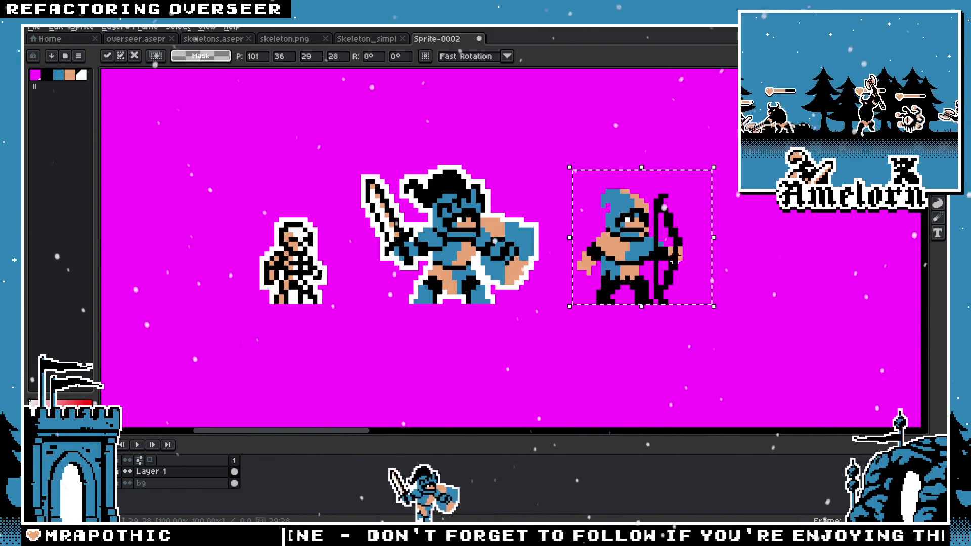
Step: Give the ranger a white outline
{"action": "left_click_drag", "start_coordinate": [607, 180], "coordinate": [448, 310]}
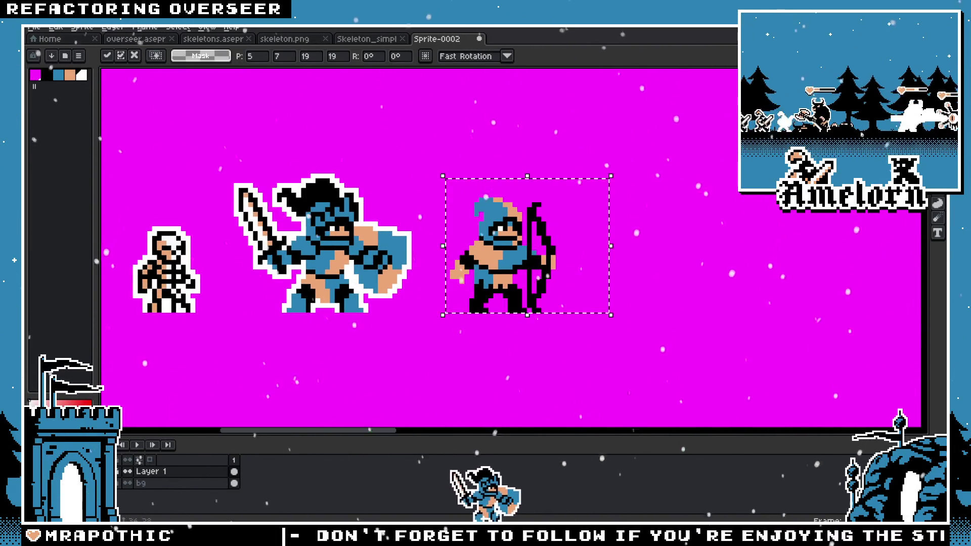
{"action": "key", "text": "i"}
{"action": "key", "text": "shift+o"}
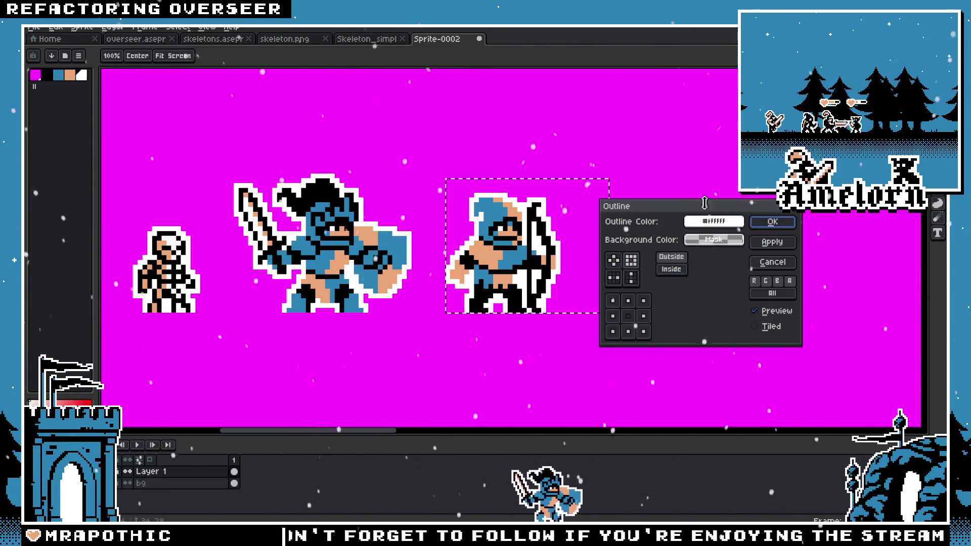
{"action": "left_click", "coordinate": [765, 223]}
Step: Move the skeleton to the right end of the row, past the ranger
{"action": "scroll", "coordinate": [648, 195], "scroll_direction": "left", "scroll_amount": 3}
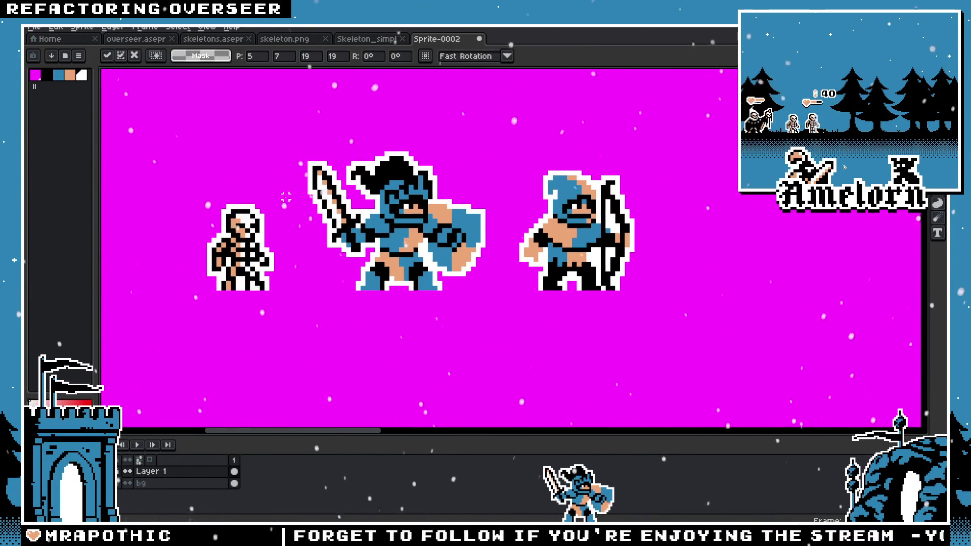
{"action": "left_click_drag", "start_coordinate": [252, 267], "coordinate": [705, 269]}
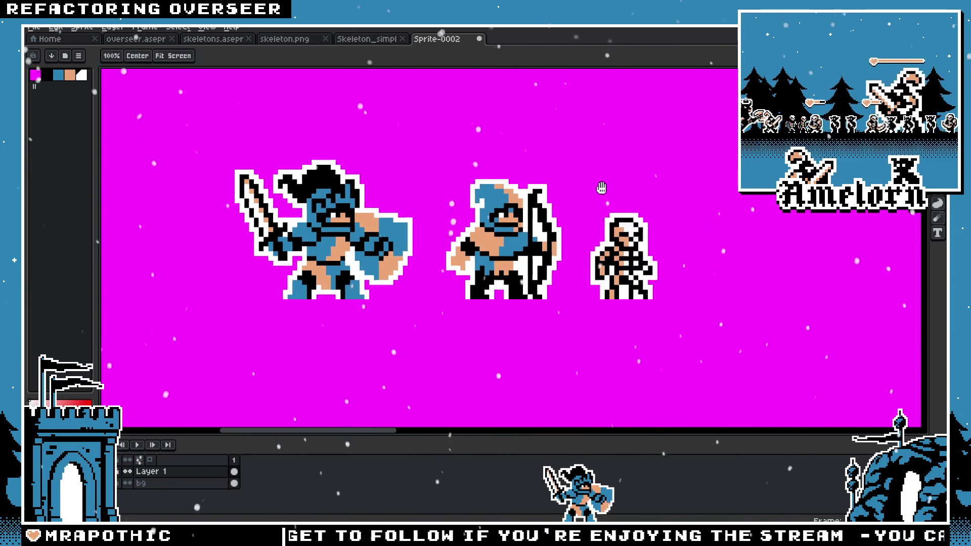
{"action": "scroll", "coordinate": [434, 210], "scroll_direction": "up", "scroll_amount": 2}
{"action": "scroll", "coordinate": [434, 210], "scroll_direction": "up", "scroll_amount": 1}
{"action": "scroll", "coordinate": [434, 210], "scroll_direction": "down", "scroll_amount": 2}
Step: Open units.aseprite from the Majesty GB folder
{"action": "left_click", "coordinate": [32, 27]}
{"action": "left_click", "coordinate": [48, 50]}
{"action": "scroll", "coordinate": [487, 226], "scroll_direction": "down", "scroll_amount": 2}
{"action": "scroll", "coordinate": [487, 227], "scroll_direction": "down", "scroll_amount": 5}
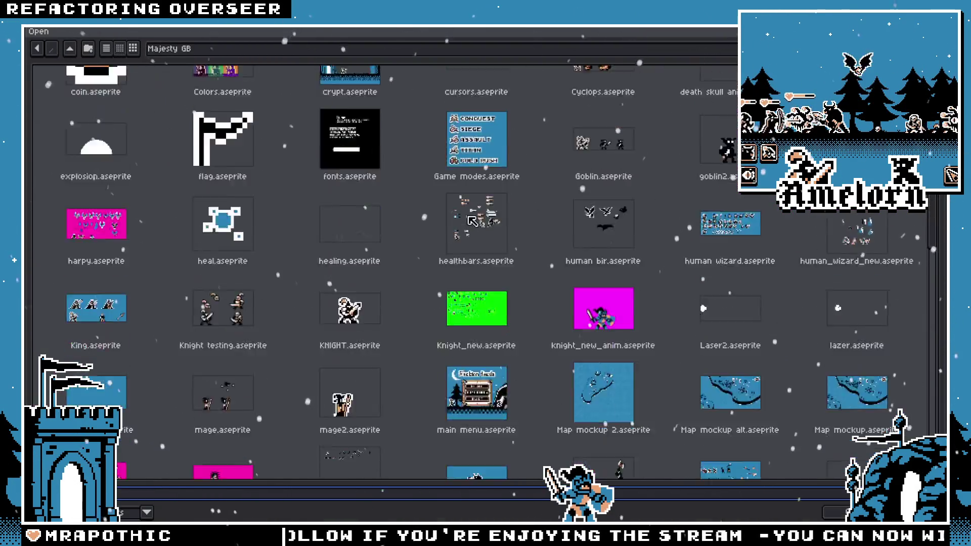
{"action": "scroll", "coordinate": [487, 227], "scroll_direction": "down", "scroll_amount": 5}
{"action": "scroll", "coordinate": [487, 227], "scroll_direction": "down", "scroll_amount": 5}
{"action": "scroll", "coordinate": [488, 227], "scroll_direction": "down", "scroll_amount": 5}
{"action": "scroll", "coordinate": [487, 227], "scroll_direction": "down", "scroll_amount": 3}
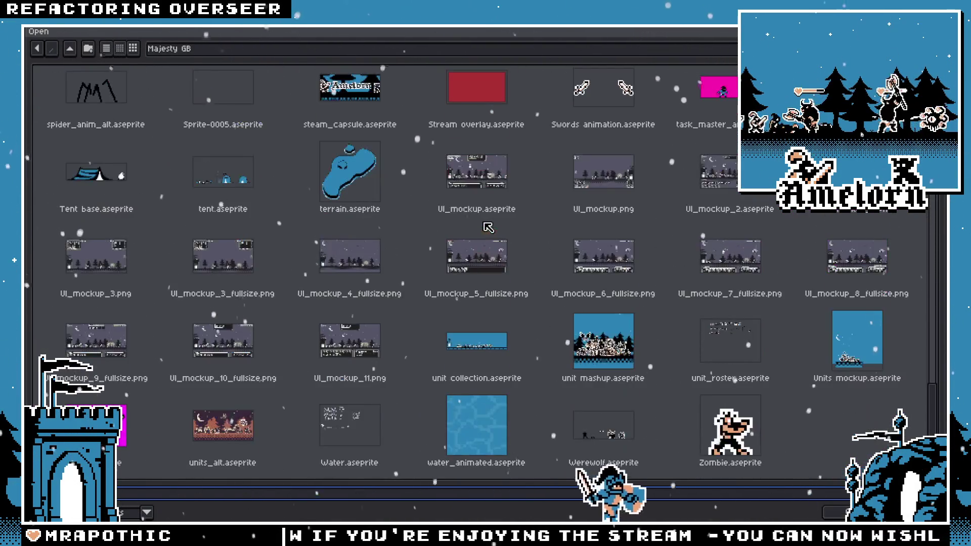
{"action": "left_click", "coordinate": [111, 434]}
{"action": "key", "text": "Return"}
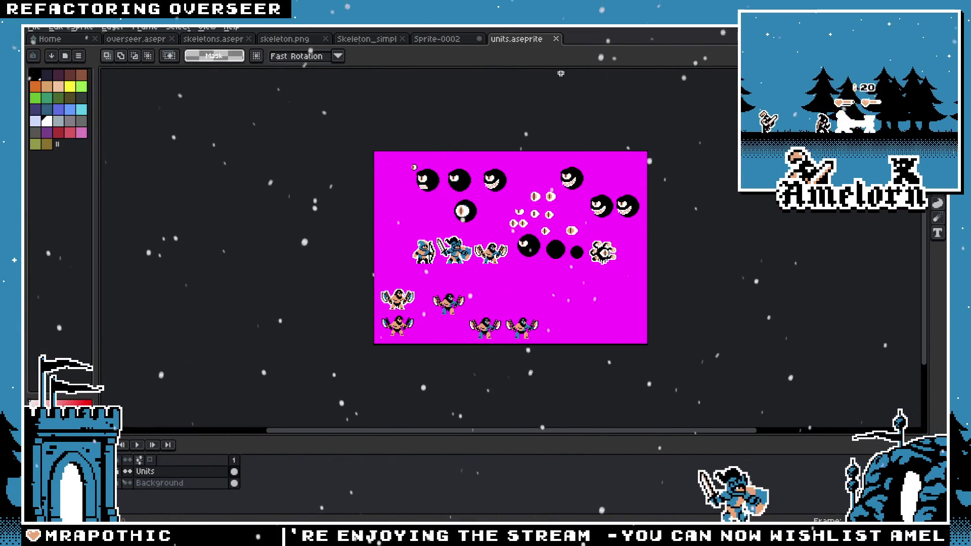
Step: Close units.aseprite and open more wizards.aseprite
{"action": "left_click", "coordinate": [554, 41]}
{"action": "left_click", "coordinate": [33, 26]}
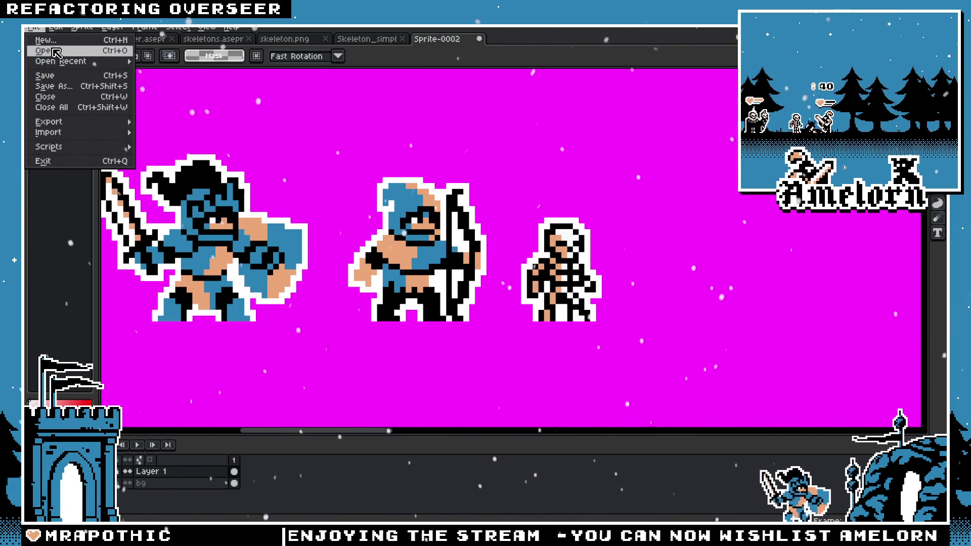
{"action": "left_click", "coordinate": [46, 49]}
{"action": "scroll", "coordinate": [455, 207], "scroll_direction": "down", "scroll_amount": 3}
{"action": "scroll", "coordinate": [505, 200], "scroll_direction": "down", "scroll_amount": 5}
{"action": "scroll", "coordinate": [556, 195], "scroll_direction": "down", "scroll_amount": 4}
{"action": "scroll", "coordinate": [606, 188], "scroll_direction": "down", "scroll_amount": 2}
{"action": "scroll", "coordinate": [456, 238], "scroll_direction": "down", "scroll_amount": 2}
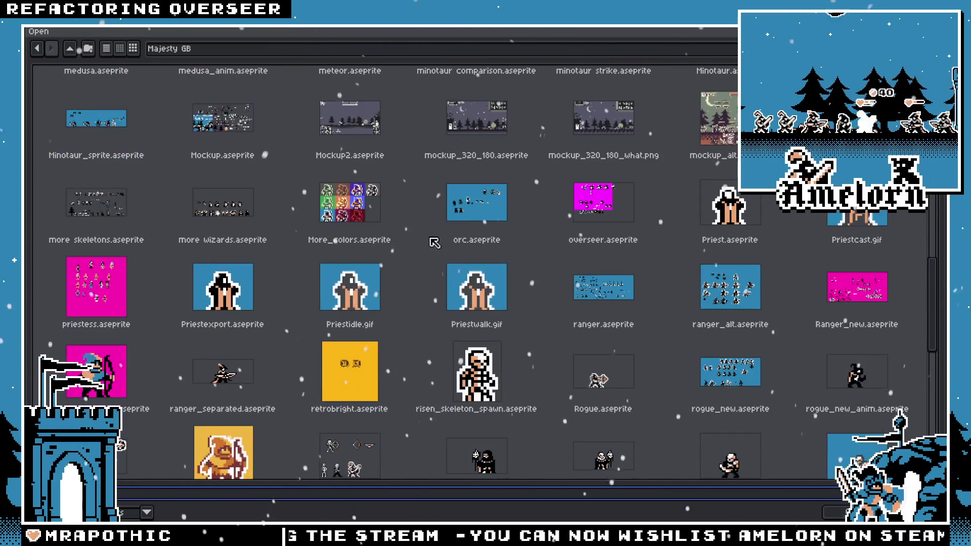
{"action": "scroll", "coordinate": [456, 248], "scroll_direction": "down", "scroll_amount": 2}
{"action": "scroll", "coordinate": [506, 258], "scroll_direction": "down", "scroll_amount": 1}
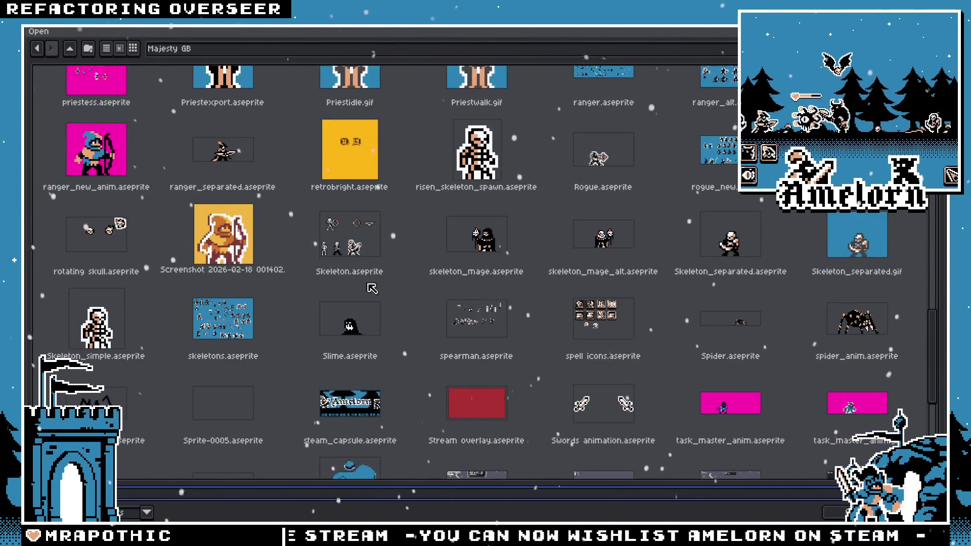
{"action": "scroll", "coordinate": [556, 268], "scroll_direction": "down", "scroll_amount": 1}
{"action": "scroll", "coordinate": [531, 258], "scroll_direction": "down", "scroll_amount": 2}
{"action": "scroll", "coordinate": [476, 238], "scroll_direction": "up", "scroll_amount": 3}
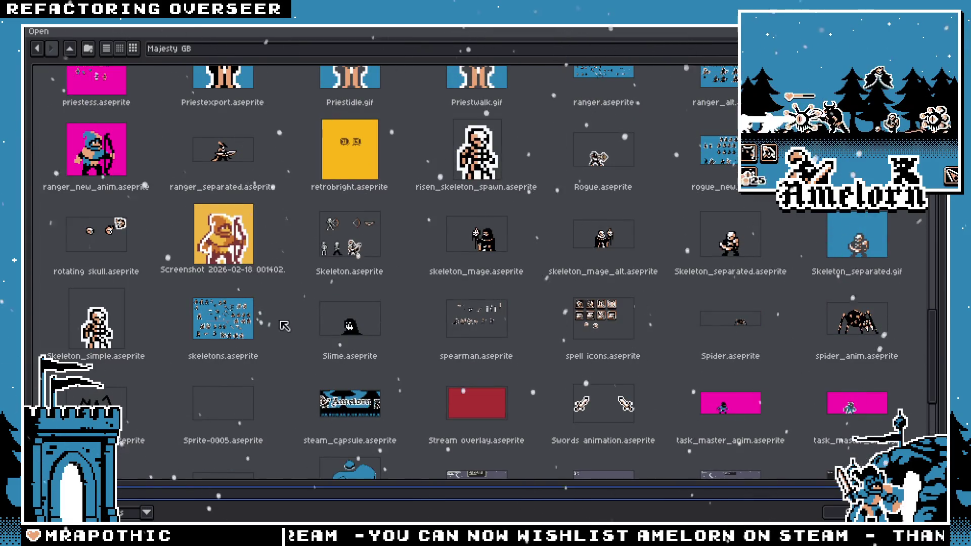
{"action": "scroll", "coordinate": [296, 314], "scroll_direction": "up", "scroll_amount": 2}
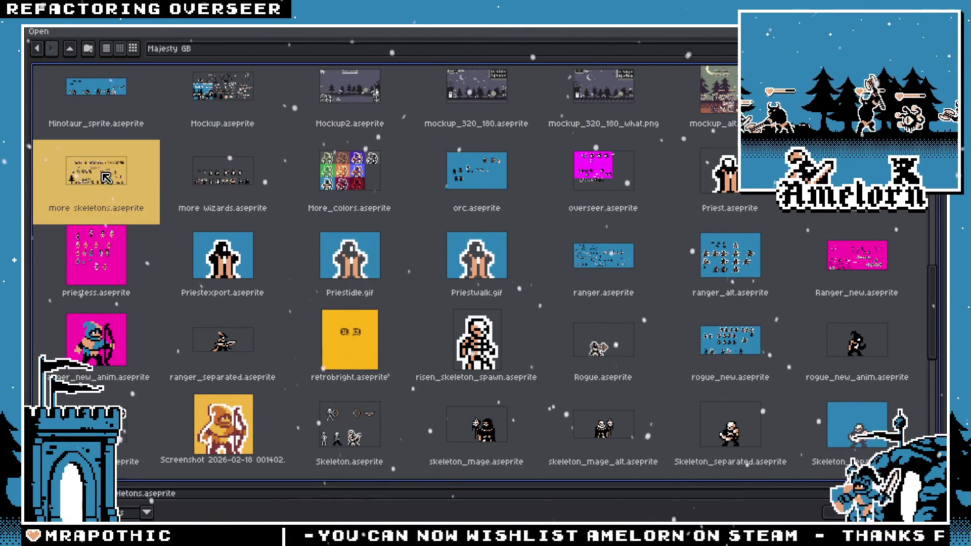
{"action": "double_click", "coordinate": [240, 193]}
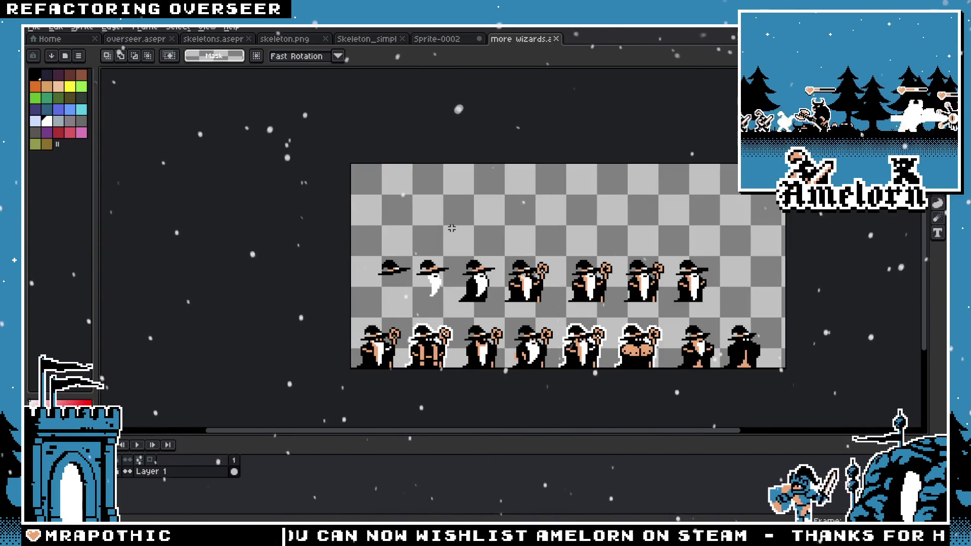
Step: Close more wizards.aseprite and bring the Open file browser back
{"action": "left_click", "coordinate": [558, 42]}
{"action": "left_click", "coordinate": [34, 28]}
{"action": "left_click", "coordinate": [43, 45]}
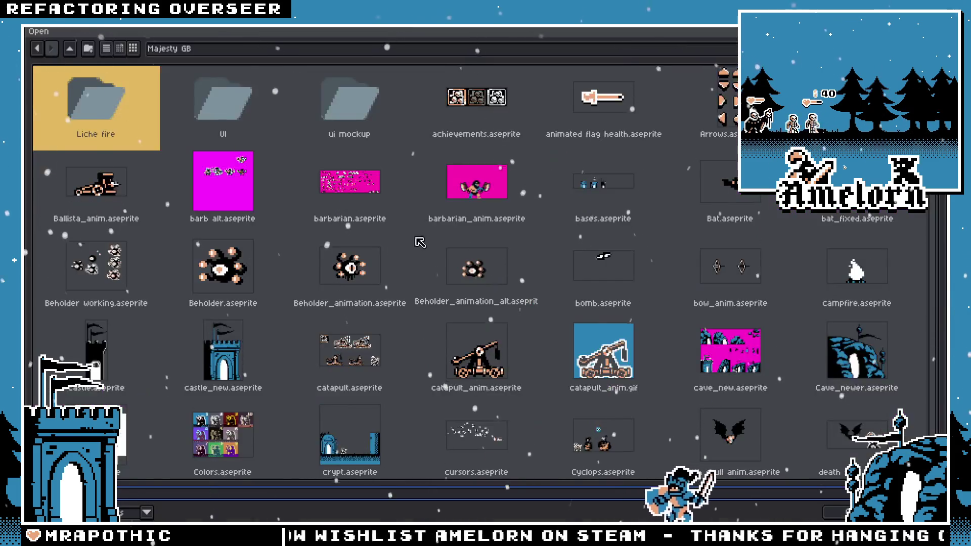
Step: Open human_wizard_new.aseprite by typing 'hu', then pan across its wizard sprites
{"action": "scroll", "coordinate": [474, 227], "scroll_direction": "down", "scroll_amount": 5}
{"action": "scroll", "coordinate": [475, 227], "scroll_direction": "down", "scroll_amount": 1}
{"action": "scroll", "coordinate": [474, 227], "scroll_direction": "down", "scroll_amount": 3}
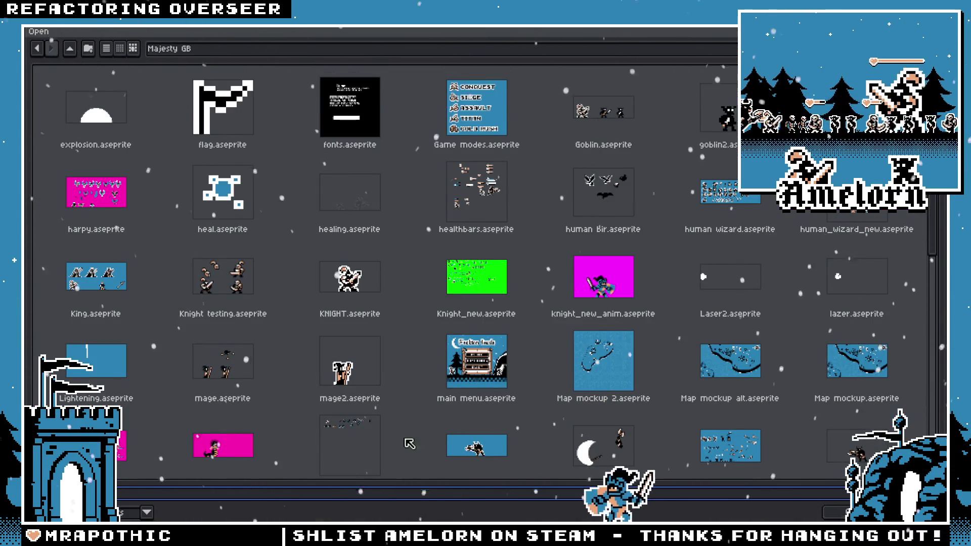
{"action": "type", "text": "hu"}
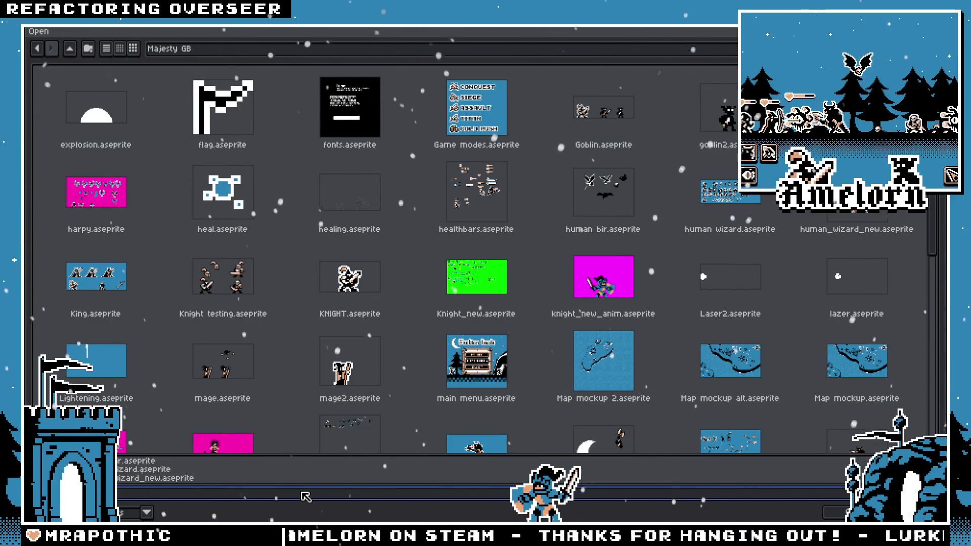
{"action": "left_click", "coordinate": [206, 478]}
{"action": "key", "text": "Return"}
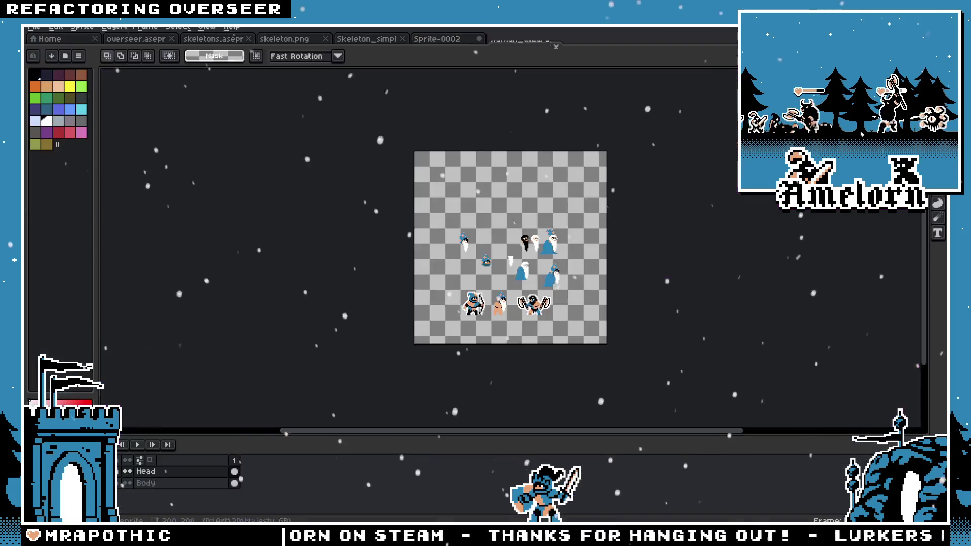
{"action": "scroll", "coordinate": [500, 291], "scroll_direction": "up", "scroll_amount": 4}
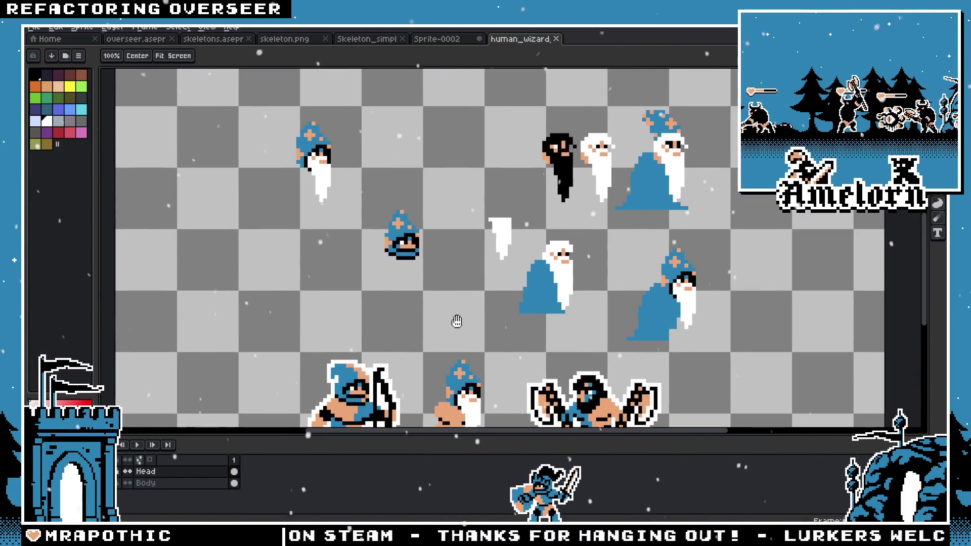
{"action": "mouse_move", "coordinate": [479, 293]}
{"action": "left_mouse_down"}
{"action": "mouse_move", "coordinate": [433, 182]}
{"action": "mouse_move", "coordinate": [473, 223]}
{"action": "left_mouse_up"}
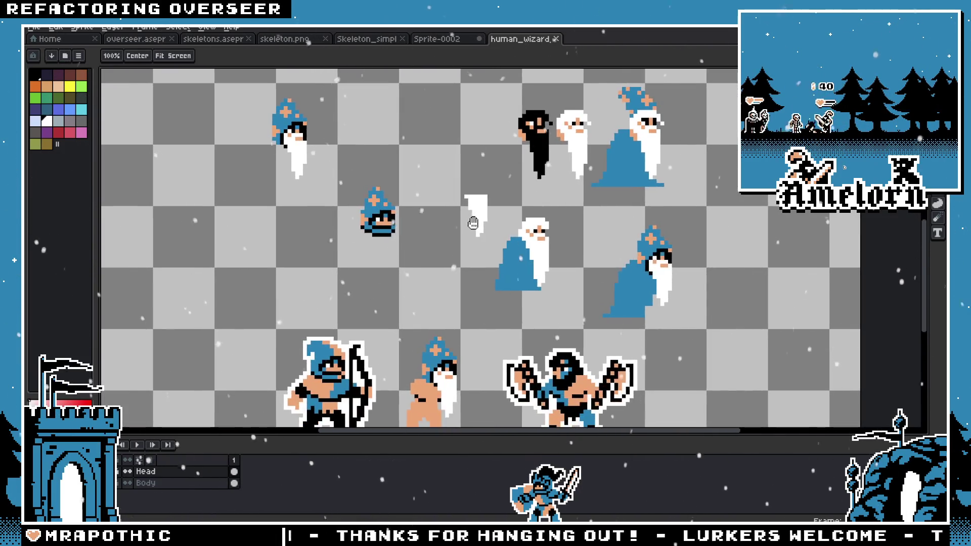
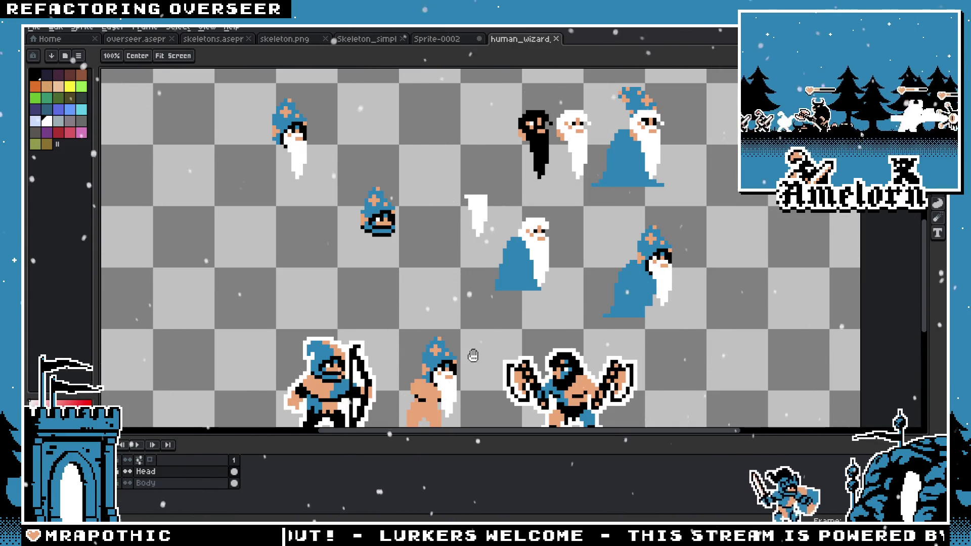
Step: Select the wizard sprite, preview a white outline around it, then cancel the outline
{"action": "scroll", "coordinate": [470, 349], "scroll_direction": "up", "scroll_amount": 1}
{"action": "scroll", "coordinate": [460, 314], "scroll_direction": "up", "scroll_amount": 1}
{"action": "scroll", "coordinate": [451, 277], "scroll_direction": "up", "scroll_amount": 1}
{"action": "scroll", "coordinate": [452, 277], "scroll_direction": "up", "scroll_amount": 1}
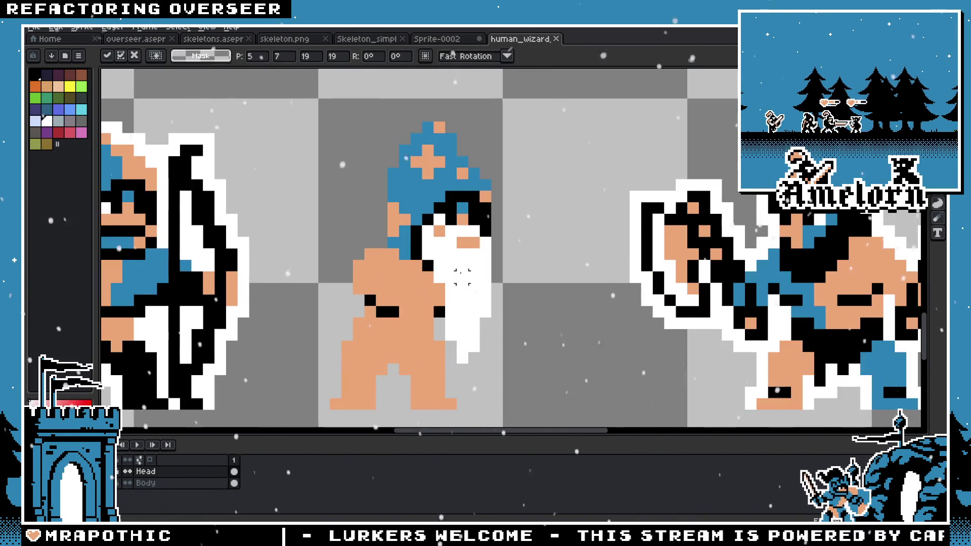
{"action": "scroll", "coordinate": [480, 268], "scroll_direction": "down", "scroll_amount": 1}
{"action": "scroll", "coordinate": [501, 263], "scroll_direction": "down", "scroll_amount": 1}
{"action": "scroll", "coordinate": [511, 260], "scroll_direction": "up", "scroll_amount": 1}
{"action": "scroll", "coordinate": [512, 261], "scroll_direction": "up", "scroll_amount": 1}
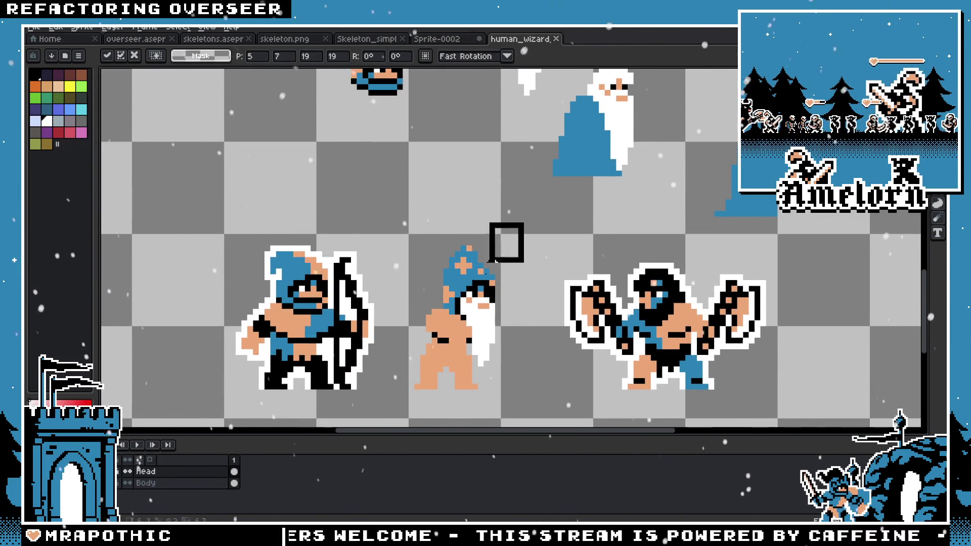
{"action": "left_click_drag", "start_coordinate": [490, 261], "coordinate": [389, 392]}
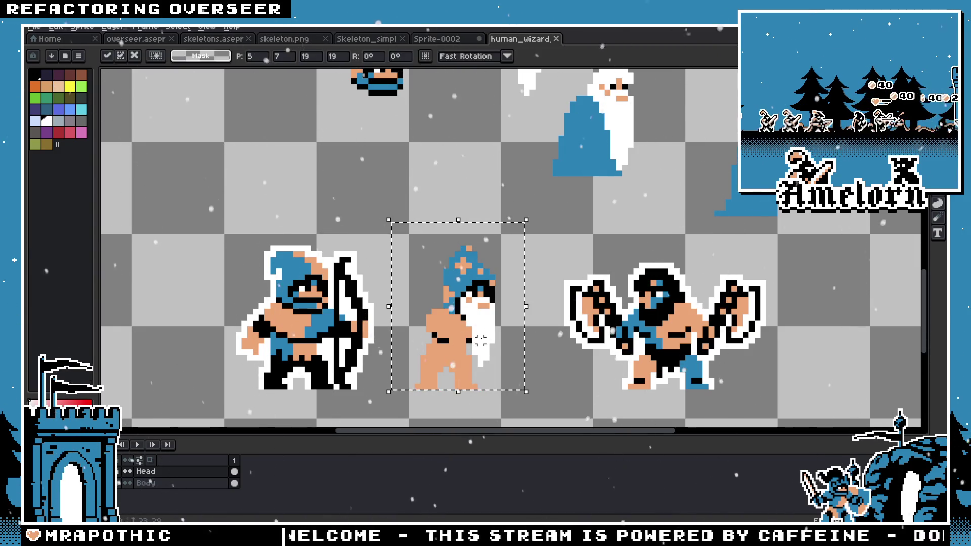
{"action": "key", "text": "shift+o"}
{"action": "key", "text": "Escape"}
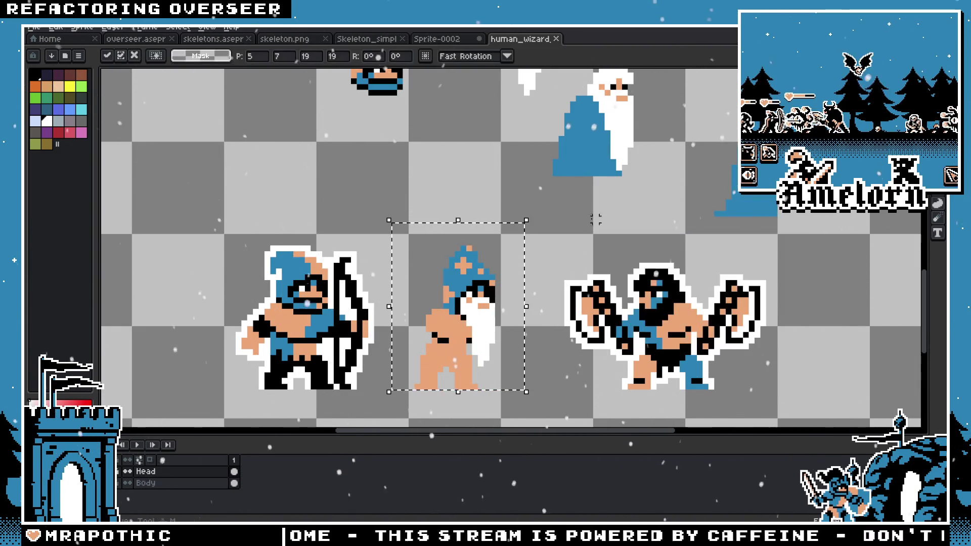
Step: Close the human_wizard file, leaving the Sprite-0002 sheet open
{"action": "scroll", "coordinate": [544, 203], "scroll_direction": "down", "scroll_amount": 2}
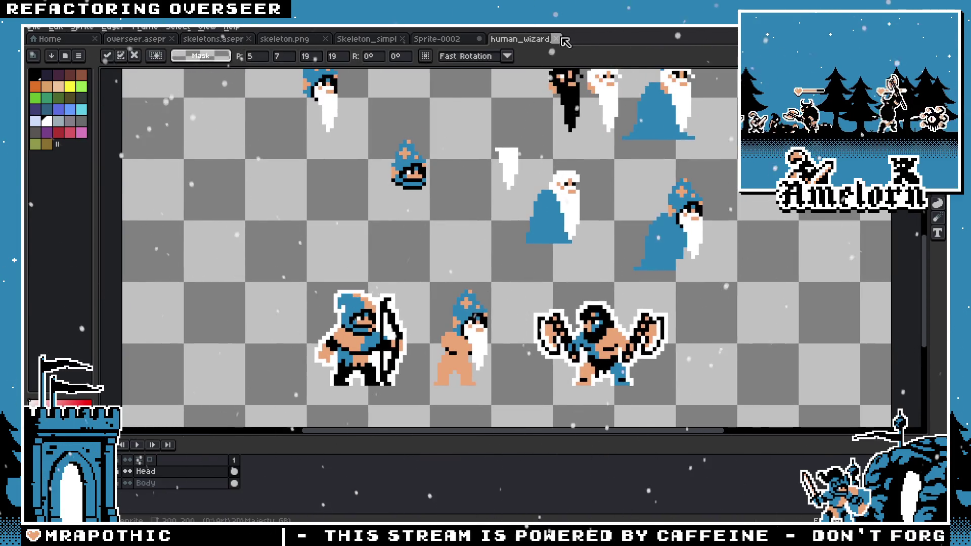
{"action": "left_click", "coordinate": [471, 41]}
{"action": "left_click", "coordinate": [549, 40]}
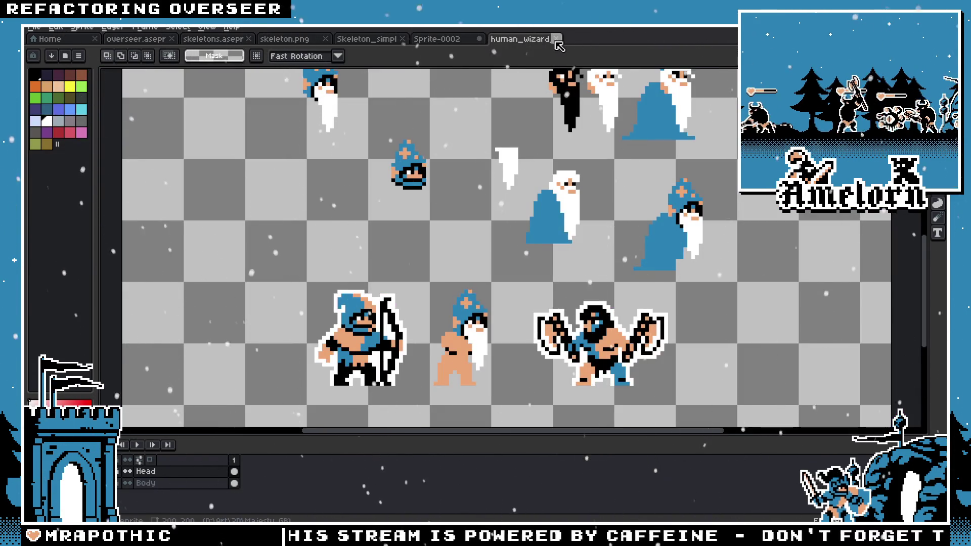
{"action": "left_click", "coordinate": [557, 40]}
{"action": "scroll", "coordinate": [435, 227], "scroll_direction": "up", "scroll_amount": 2}
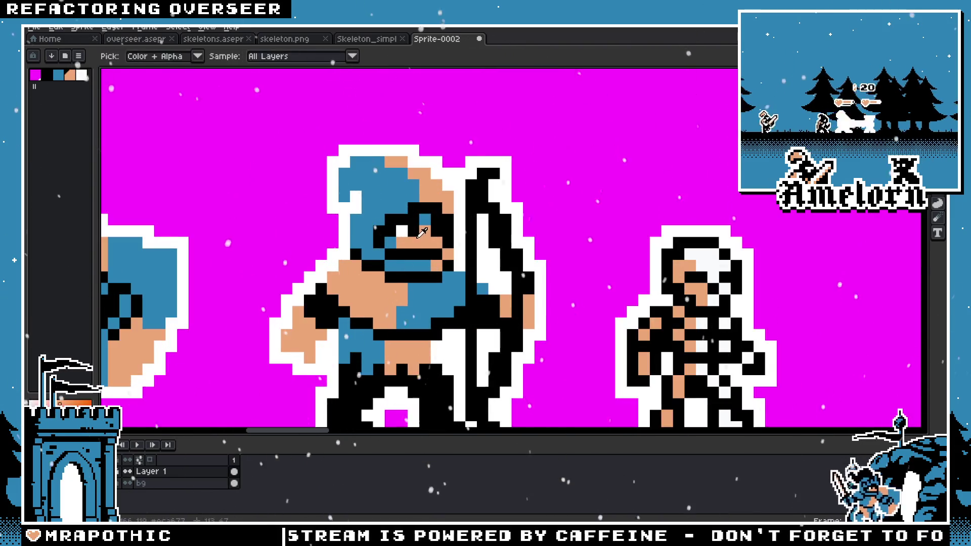
Step: Open barbarian.aseprite from the File menu
{"action": "left_click_drag", "start_coordinate": [449, 168], "coordinate": [363, 168]}
{"action": "left_click", "coordinate": [38, 28]}
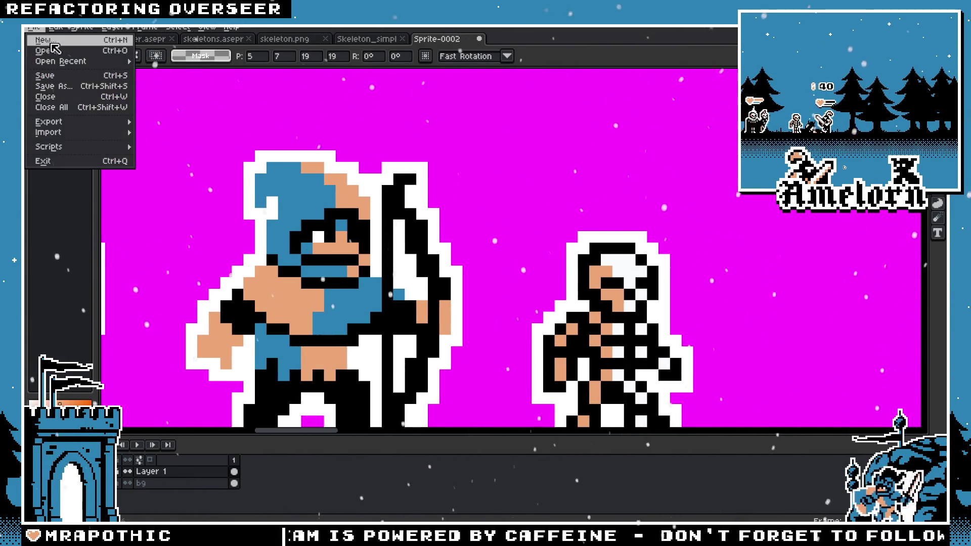
{"action": "left_click", "coordinate": [46, 51]}
{"action": "double_click", "coordinate": [349, 179]}
{"action": "scroll", "coordinate": [500, 255], "scroll_direction": "down", "scroll_amount": 2}
{"action": "scroll", "coordinate": [500, 255], "scroll_direction": "up", "scroll_amount": 4}
Step: Find the axe barbarians and select the right-hand barbarian head
{"action": "mouse_move", "coordinate": [500, 255]}
{"action": "left_mouse_down"}
{"action": "mouse_move", "coordinate": [464, 192]}
{"action": "mouse_move", "coordinate": [451, 227]}
{"action": "mouse_move", "coordinate": [447, 213]}
{"action": "left_mouse_up"}
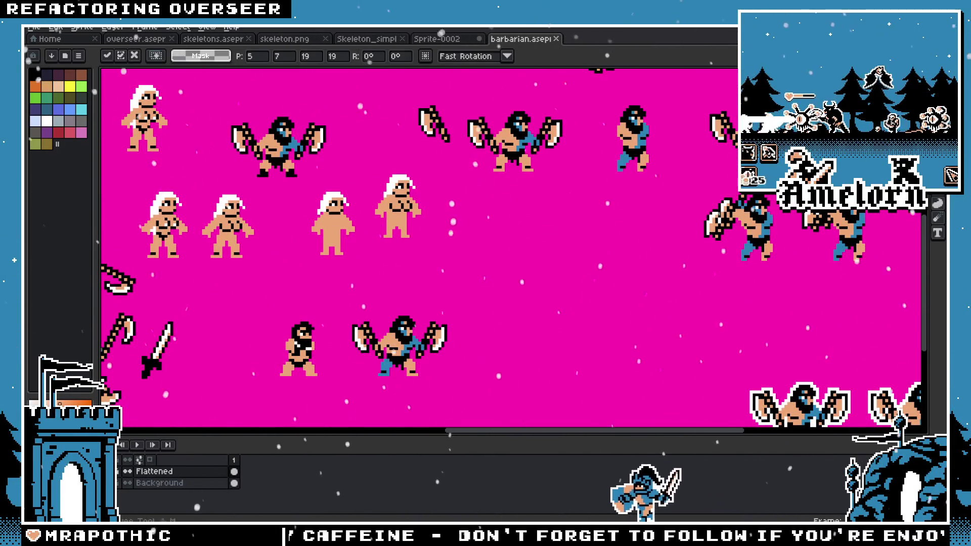
{"action": "scroll", "coordinate": [524, 253], "scroll_direction": "up", "scroll_amount": 1}
{"action": "scroll", "coordinate": [524, 253], "scroll_direction": "up", "scroll_amount": 2}
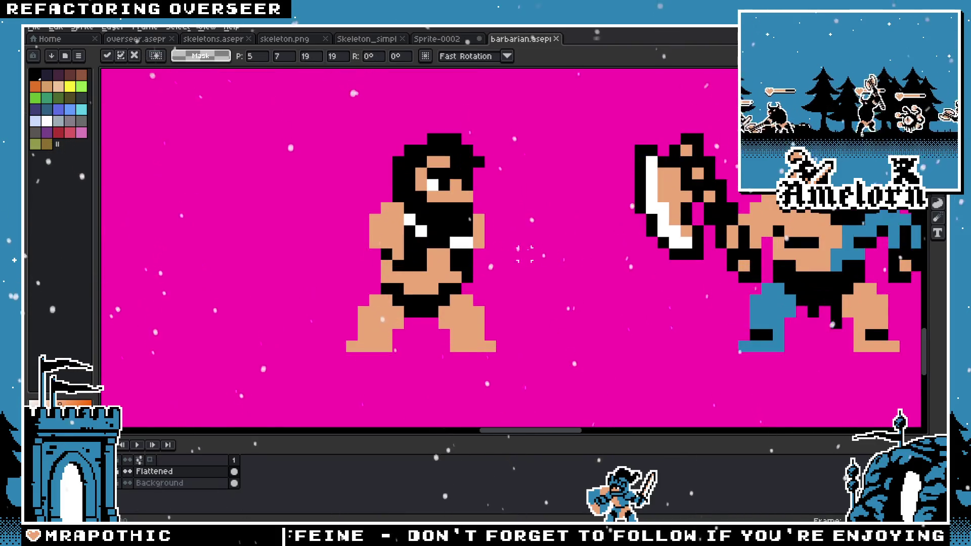
{"action": "scroll", "coordinate": [524, 230], "scroll_direction": "down", "scroll_amount": 2}
{"action": "left_click_drag", "start_coordinate": [525, 230], "coordinate": [529, 360]}
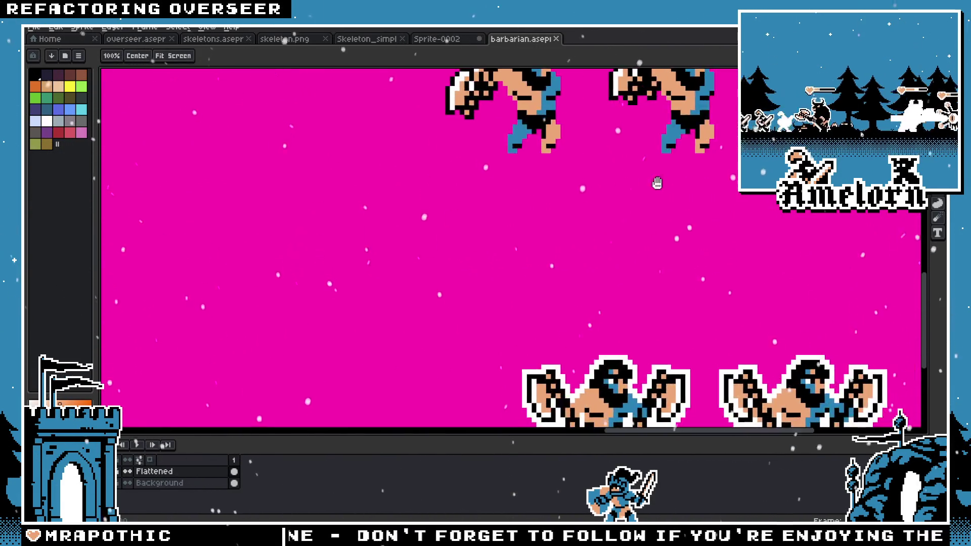
{"action": "scroll", "coordinate": [529, 361], "scroll_direction": "down", "scroll_amount": 2}
{"action": "scroll", "coordinate": [500, 231], "scroll_direction": "down", "scroll_amount": 3}
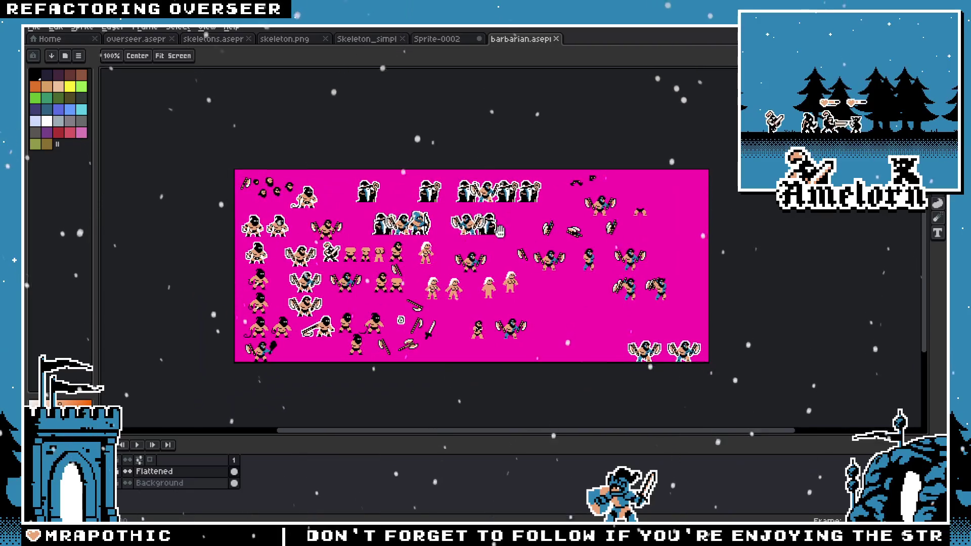
{"action": "scroll", "coordinate": [330, 199], "scroll_direction": "up", "scroll_amount": 2}
{"action": "scroll", "coordinate": [330, 199], "scroll_direction": "up", "scroll_amount": 2}
{"action": "scroll", "coordinate": [331, 199], "scroll_direction": "up", "scroll_amount": 1}
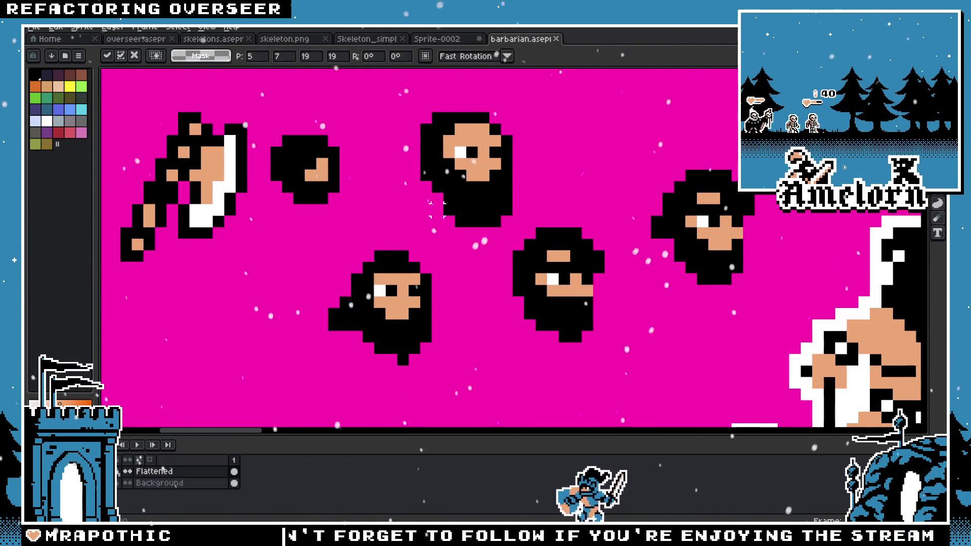
{"action": "scroll", "coordinate": [433, 180], "scroll_direction": "down", "scroll_amount": 1}
{"action": "scroll", "coordinate": [435, 162], "scroll_direction": "up", "scroll_amount": 1}
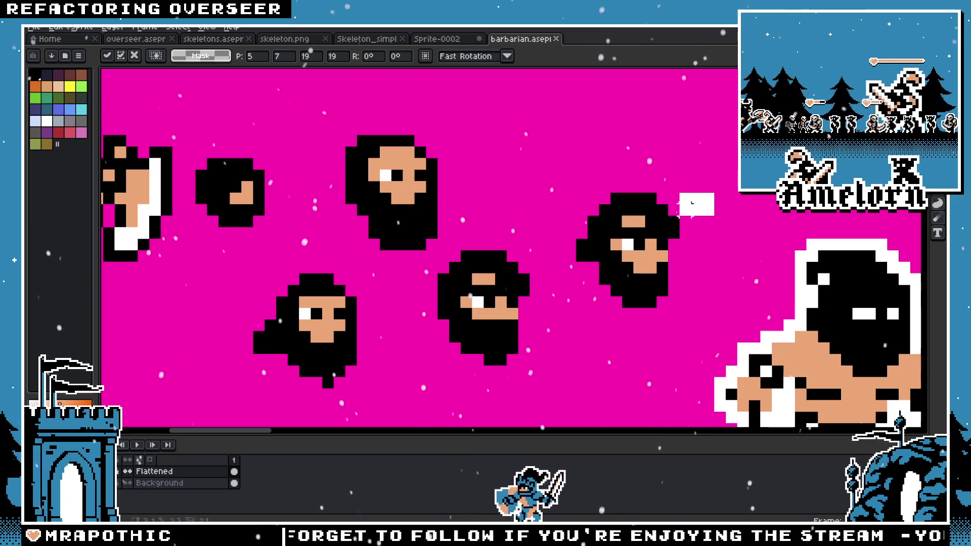
{"action": "left_click_drag", "start_coordinate": [692, 203], "coordinate": [574, 310]}
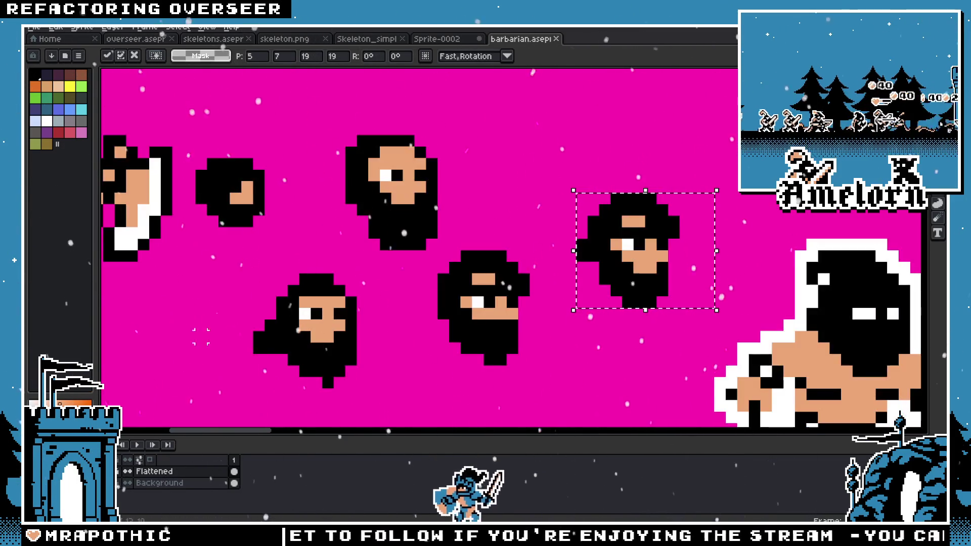
Step: Paste the barbarian head into Sprite-0002 and drag it beside the archer and skeleton
{"action": "left_click", "coordinate": [436, 38]}
{"action": "scroll", "coordinate": [450, 185], "scroll_direction": "down", "scroll_amount": 2}
{"action": "scroll", "coordinate": [450, 186], "scroll_direction": "down", "scroll_amount": 1}
{"action": "left_click_drag", "start_coordinate": [451, 186], "coordinate": [409, 253]}
{"action": "key", "text": "ctrl+v"}
{"action": "mouse_move", "coordinate": [164, 157]}
{"action": "left_mouse_down"}
{"action": "mouse_move", "coordinate": [383, 264]}
{"action": "mouse_move", "coordinate": [583, 264]}
{"action": "left_mouse_up"}
{"action": "scroll", "coordinate": [508, 299], "scroll_direction": "up", "scroll_amount": 2}
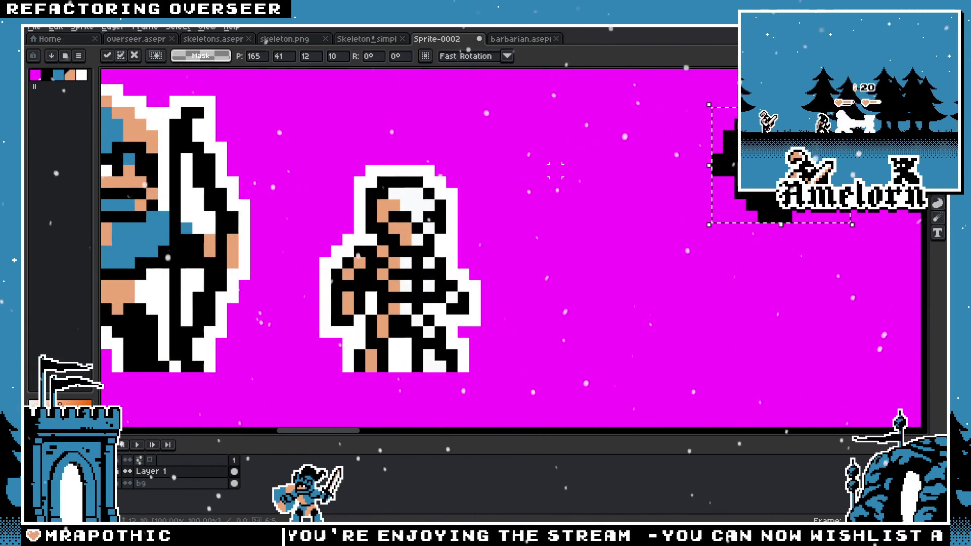
Step: Commit the pasted head's placement and delete its top rows of dark hair
{"action": "scroll", "coordinate": [576, 162], "scroll_direction": "right", "scroll_amount": 5}
{"action": "key", "text": "Return"}
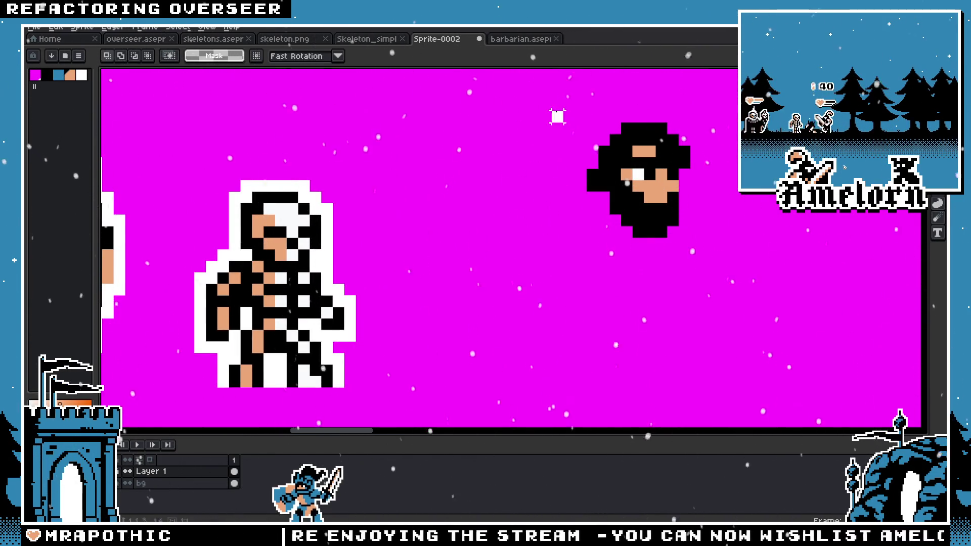
{"action": "left_click_drag", "start_coordinate": [557, 117], "coordinate": [698, 147]}
{"action": "key", "text": "Delete"}
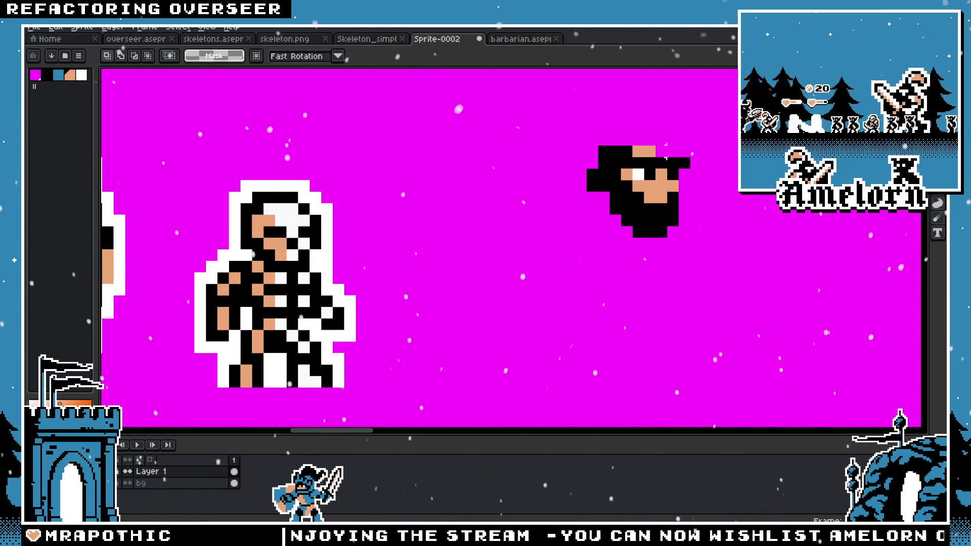
Step: Turn a dark pixel on the head skin-toned with the Pencil
{"action": "scroll", "coordinate": [660, 170], "scroll_direction": "up", "scroll_amount": 1}
{"action": "key", "text": "v"}
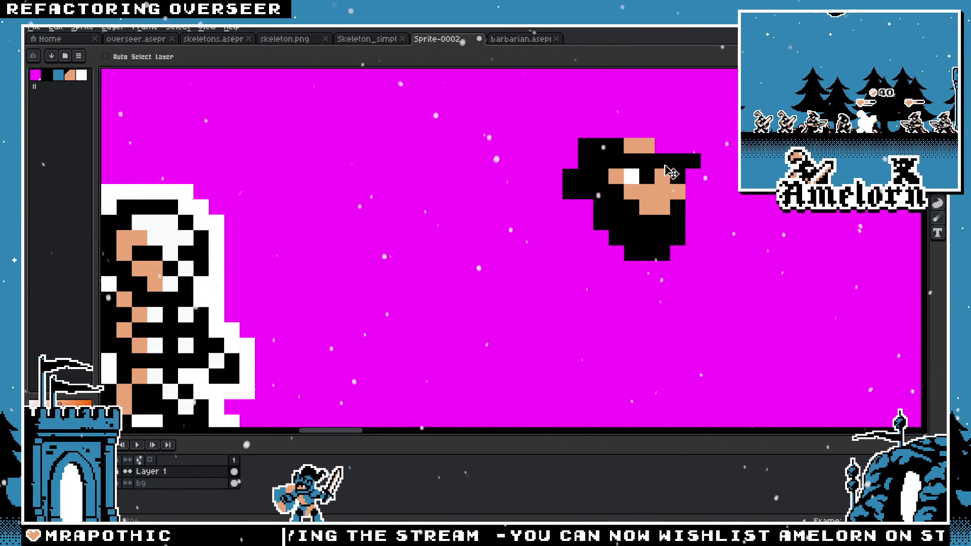
{"action": "key", "text": "b"}
{"action": "left_click", "coordinate": [661, 167]}
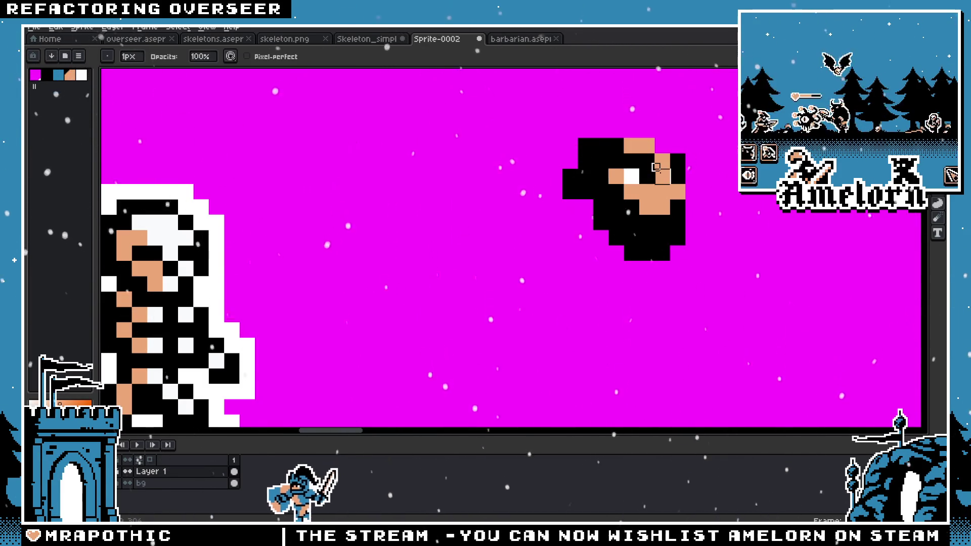
Step: Close barbarian.aseprite and bring the pasted head back into view
{"action": "key", "text": "ctrl+Tab"}
{"action": "left_click", "coordinate": [556, 38]}
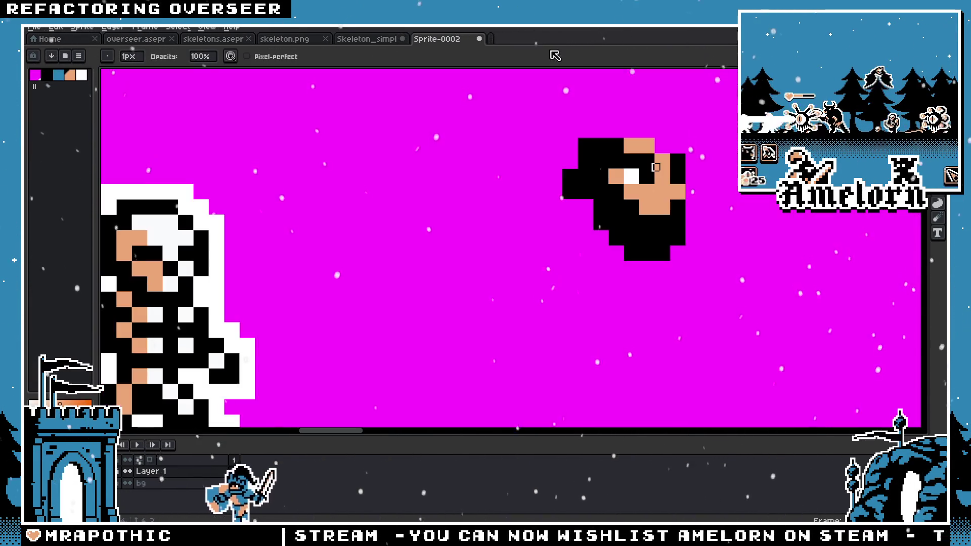
{"action": "left_click_drag", "start_coordinate": [622, 129], "coordinate": [574, 158]}
{"action": "scroll", "coordinate": [656, 167], "scroll_direction": "down", "scroll_amount": 3}
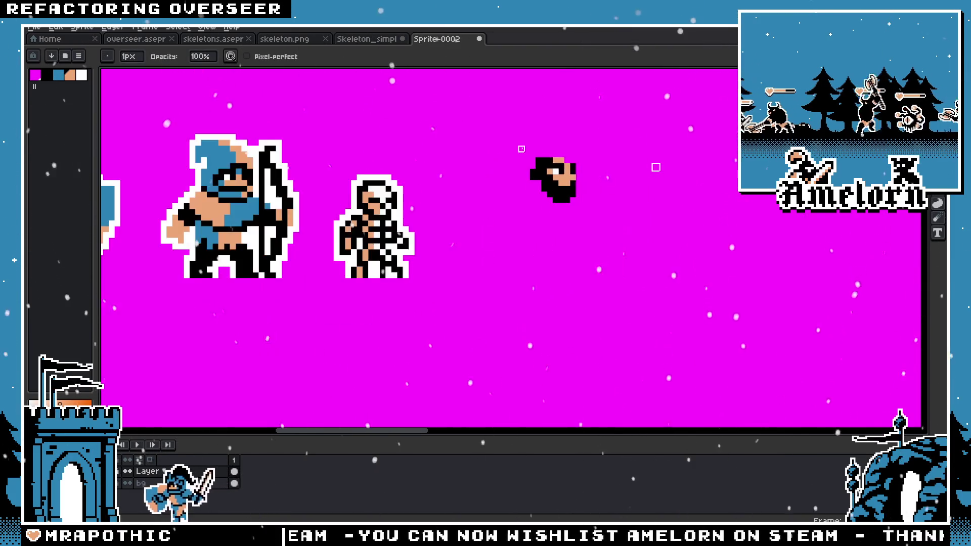
{"action": "scroll", "coordinate": [656, 167], "scroll_direction": "up", "scroll_amount": 2}
{"action": "scroll", "coordinate": [656, 167], "scroll_direction": "up", "scroll_amount": 2}
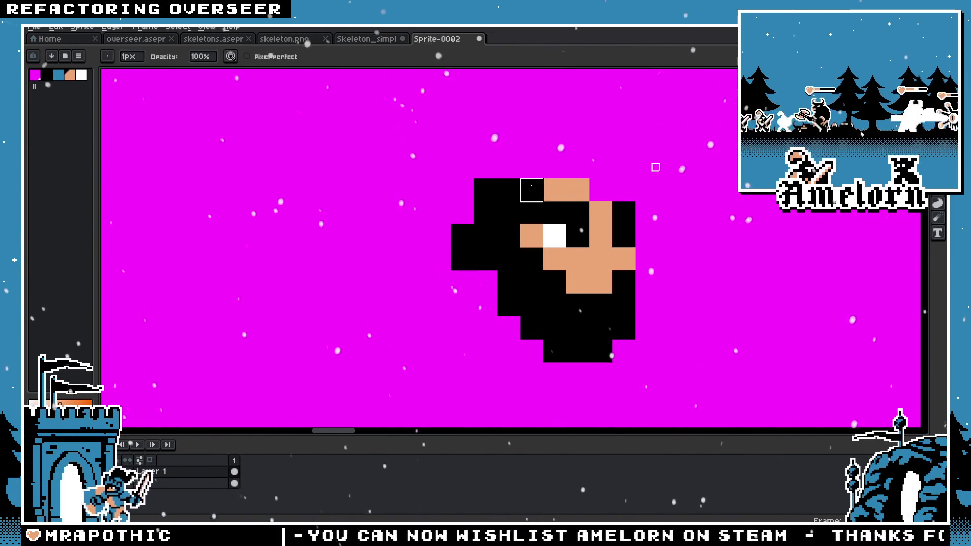
Step: Paint skin-tone pixels over the top of the pasted head
{"action": "left_click", "coordinate": [531, 213]}
{"action": "left_click", "coordinate": [601, 190]}
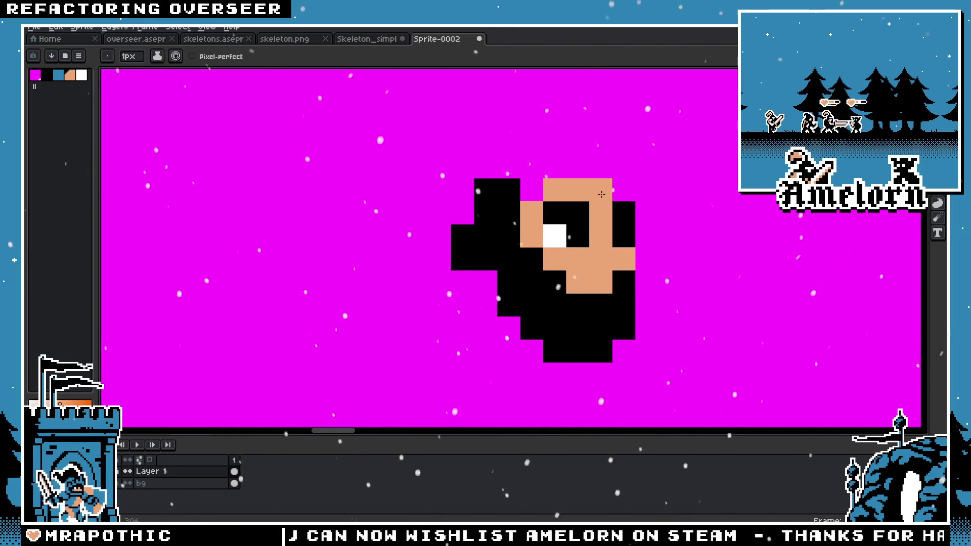
{"action": "scroll", "coordinate": [445, 220], "scroll_direction": "down", "scroll_amount": 3}
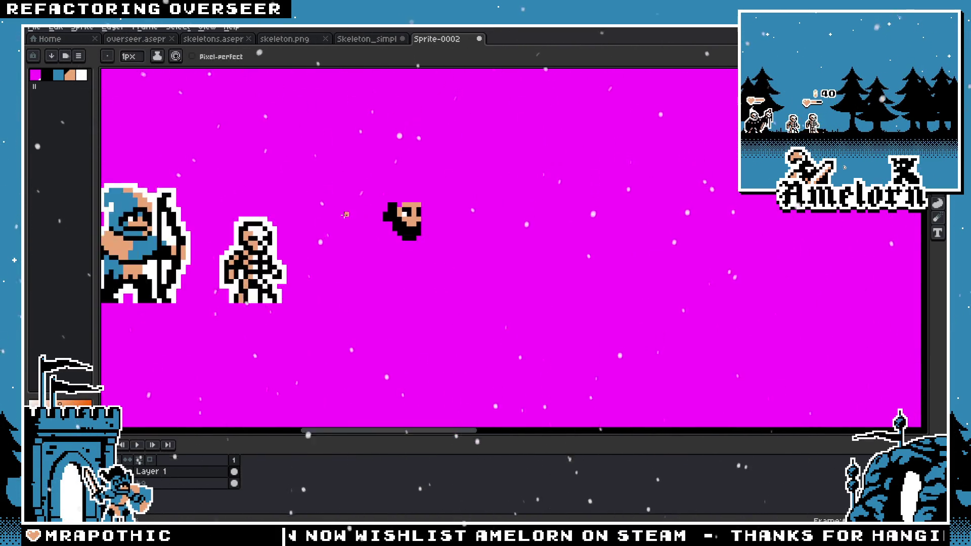
{"action": "scroll", "coordinate": [479, 239], "scroll_direction": "up", "scroll_amount": 2}
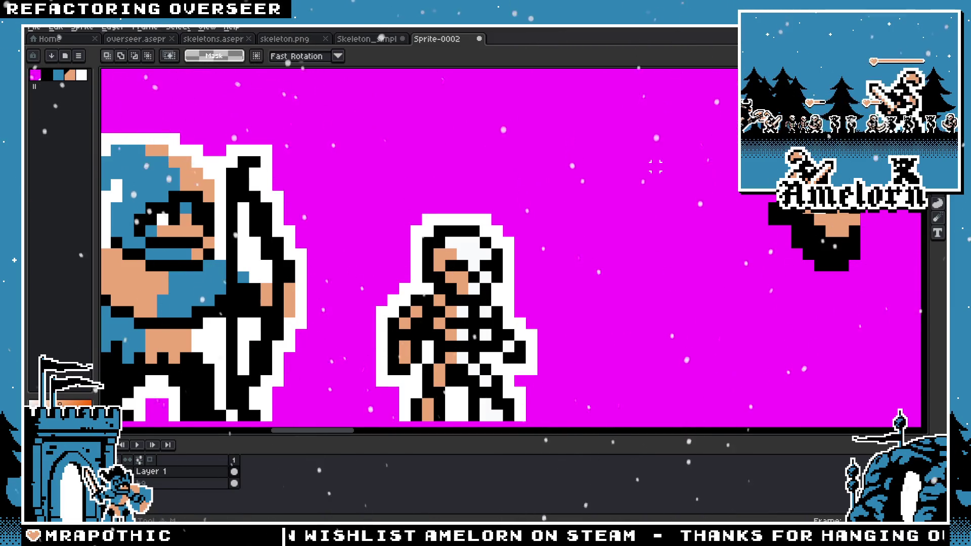
Step: Redraw the archer's eye, move a copy of its face aside and delete the leftover piece
{"action": "left_click_drag", "start_coordinate": [206, 216], "coordinate": [320, 222]}
{"action": "left_click_drag", "start_coordinate": [251, 201], "coordinate": [305, 243]}
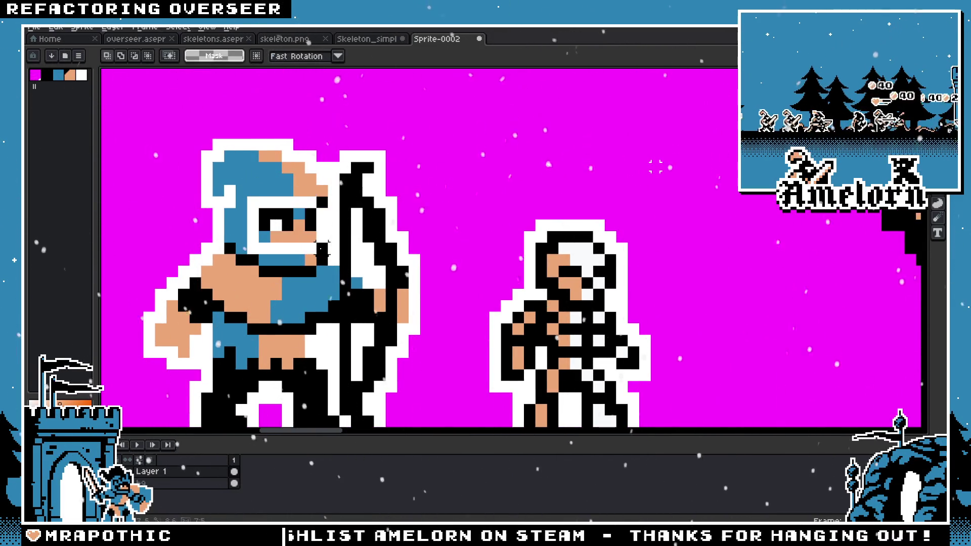
{"action": "left_click_drag", "start_coordinate": [245, 194], "coordinate": [331, 255]}
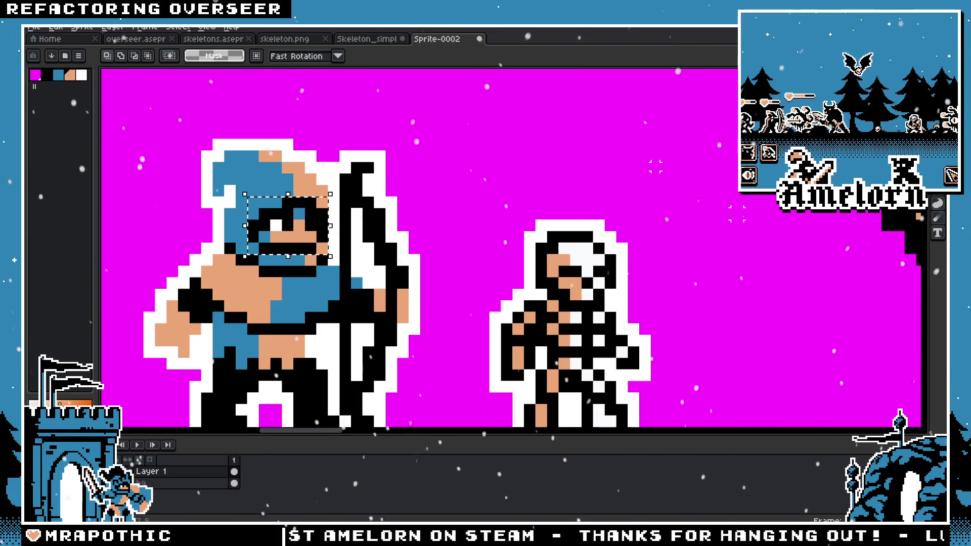
{"action": "mouse_move", "coordinate": [521, 250]}
{"action": "left_mouse_down"}
{"action": "mouse_move", "coordinate": [602, 168]}
{"action": "mouse_move", "coordinate": [440, 202]}
{"action": "mouse_move", "coordinate": [521, 249]}
{"action": "mouse_move", "coordinate": [582, 182]}
{"action": "left_mouse_up"}
{"action": "left_click", "coordinate": [527, 294]}
{"action": "left_click", "coordinate": [501, 253]}
{"action": "key", "text": "Delete"}
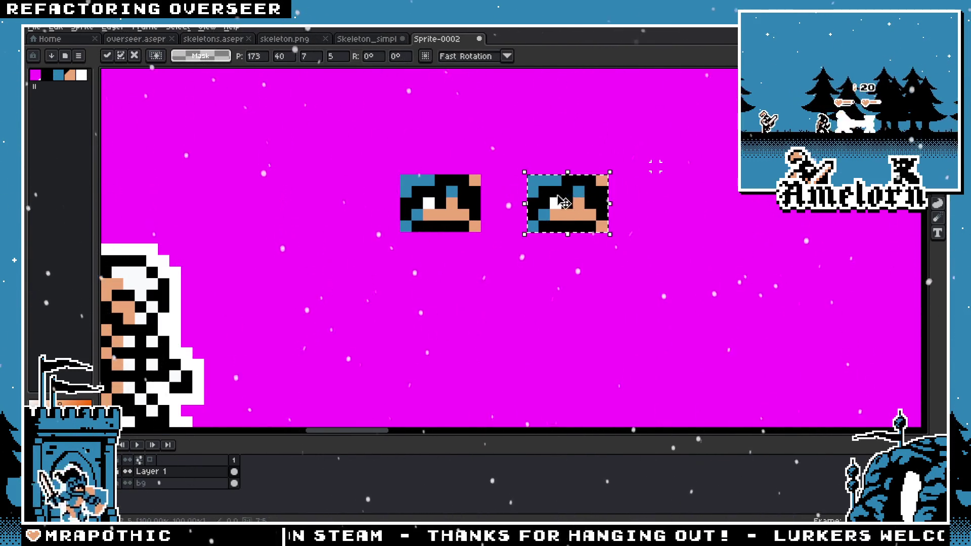
{"action": "key", "text": "Return"}
Step: Recolour several black pixels of the copied face tan, undoing a few misplaced ones
{"action": "scroll", "coordinate": [582, 182], "scroll_direction": "up", "scroll_amount": 4}
{"action": "scroll", "coordinate": [475, 199], "scroll_direction": "down", "scroll_amount": 1}
{"action": "scroll", "coordinate": [478, 235], "scroll_direction": "up", "scroll_amount": 1}
{"action": "key", "text": "b"}
{"action": "left_click", "coordinate": [393, 243]}
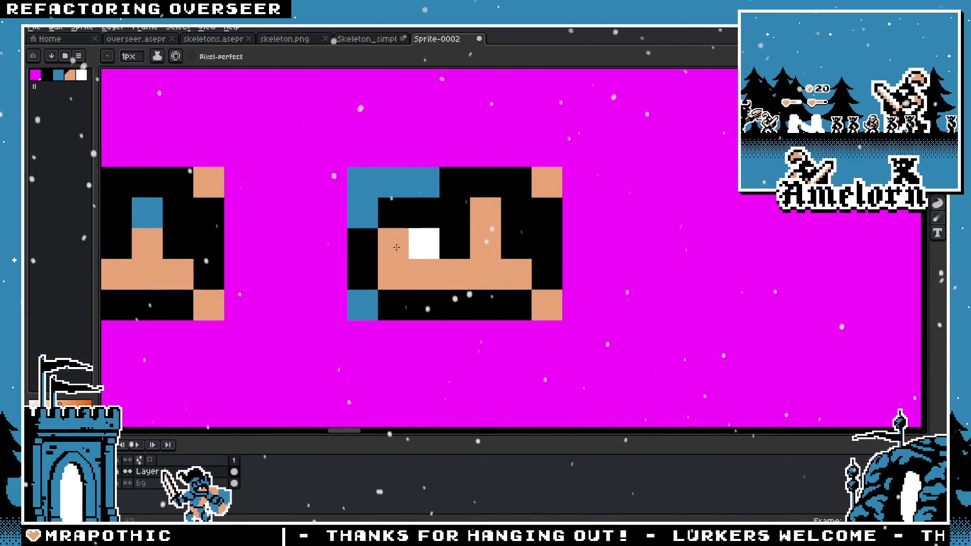
{"action": "left_click", "coordinate": [424, 212]}
{"action": "left_click", "coordinate": [455, 213]}
{"action": "key", "text": "ctrl+z"}
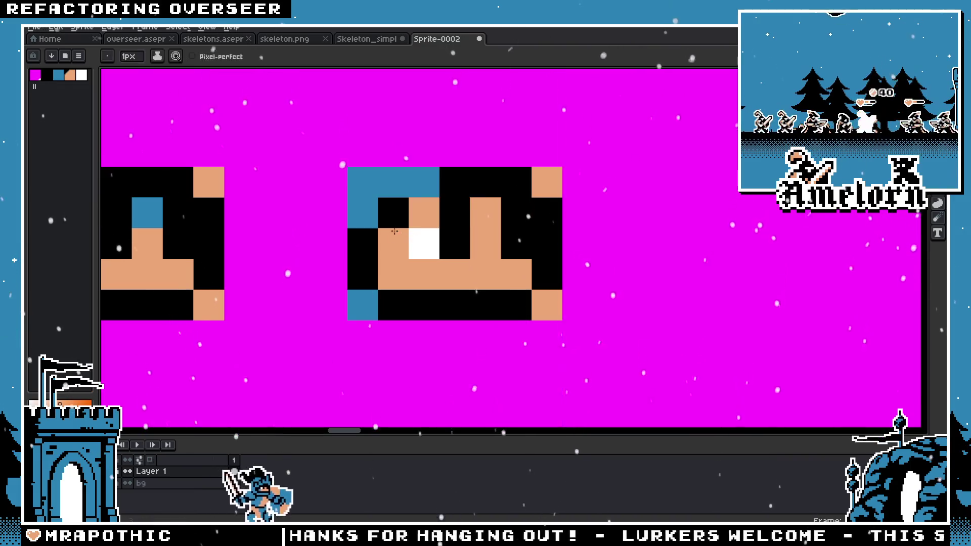
{"action": "key", "text": "ctrl+z"}
{"action": "left_click", "coordinate": [399, 217]}
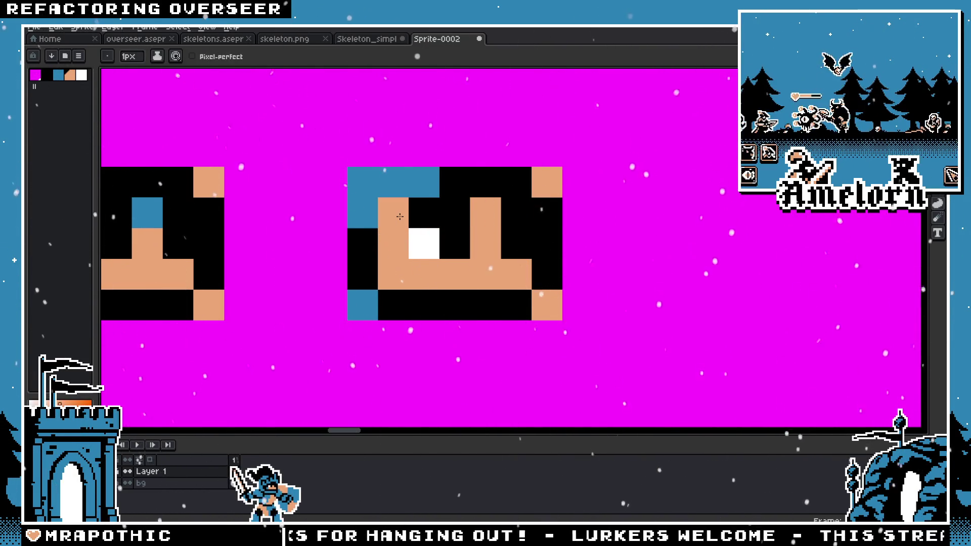
{"action": "key", "text": "ctrl+z"}
{"action": "left_click", "coordinate": [453, 251]}
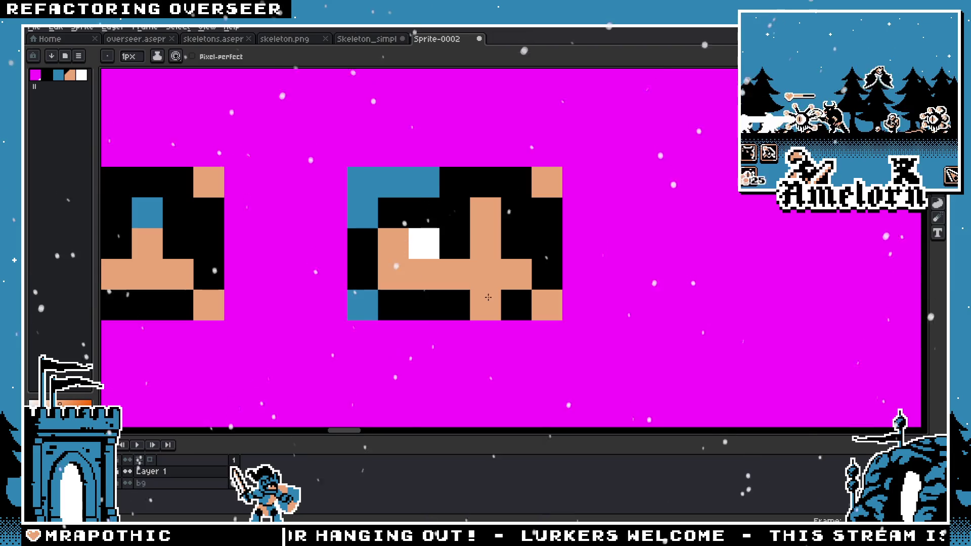
Step: Erase the hood's corner pixel, top row, left column and right-column black pixels
{"action": "key", "text": "e"}
{"action": "left_click", "coordinate": [548, 183]}
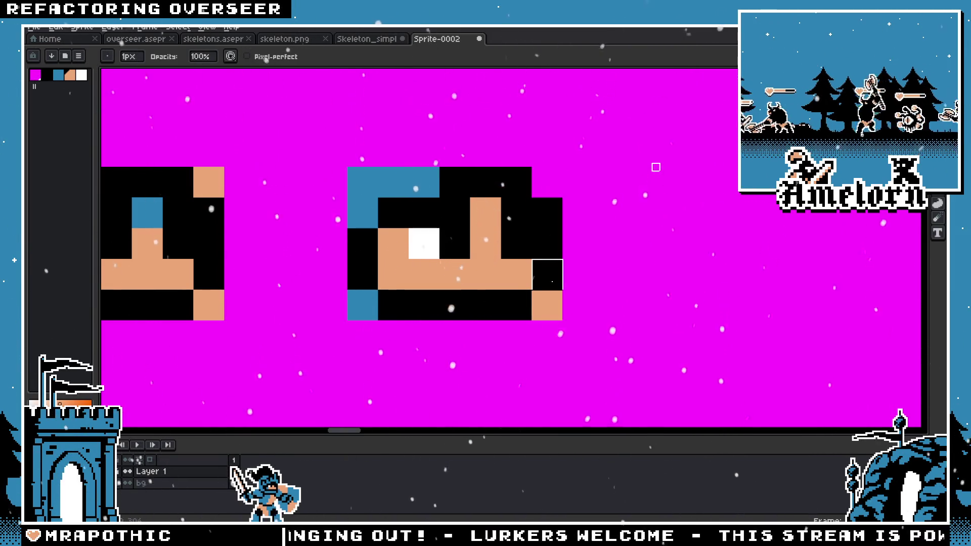
{"action": "mouse_move", "coordinate": [516, 182]}
{"action": "left_mouse_down"}
{"action": "mouse_move", "coordinate": [332, 182]}
{"action": "mouse_move", "coordinate": [362, 213]}
{"action": "mouse_move", "coordinate": [362, 274]}
{"action": "mouse_move", "coordinate": [393, 306]}
{"action": "mouse_move", "coordinate": [578, 275]}
{"action": "left_mouse_up"}
{"action": "left_click_drag", "start_coordinate": [548, 213], "coordinate": [547, 274]}
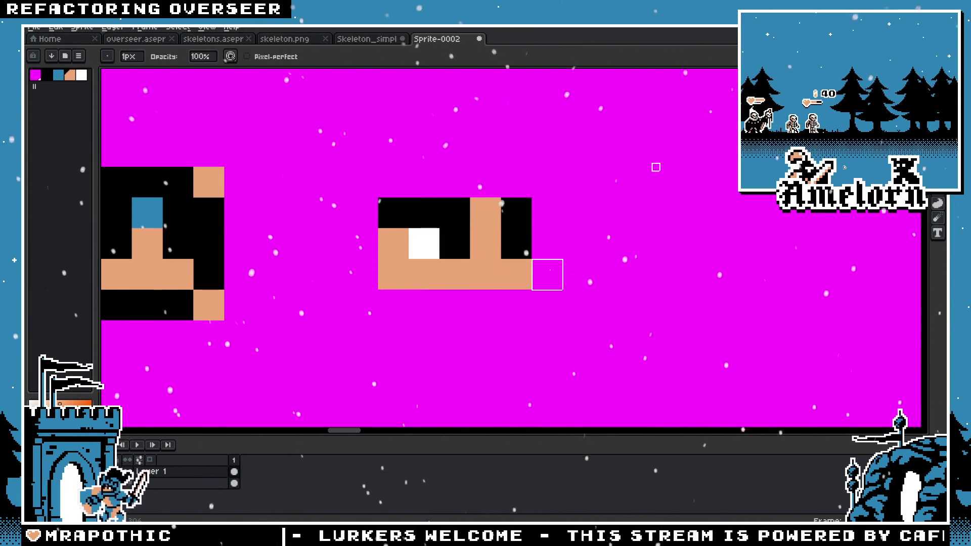
{"action": "scroll", "coordinate": [548, 305], "scroll_direction": "down", "scroll_amount": 5}
{"action": "scroll", "coordinate": [523, 301], "scroll_direction": "up", "scroll_amount": 4}
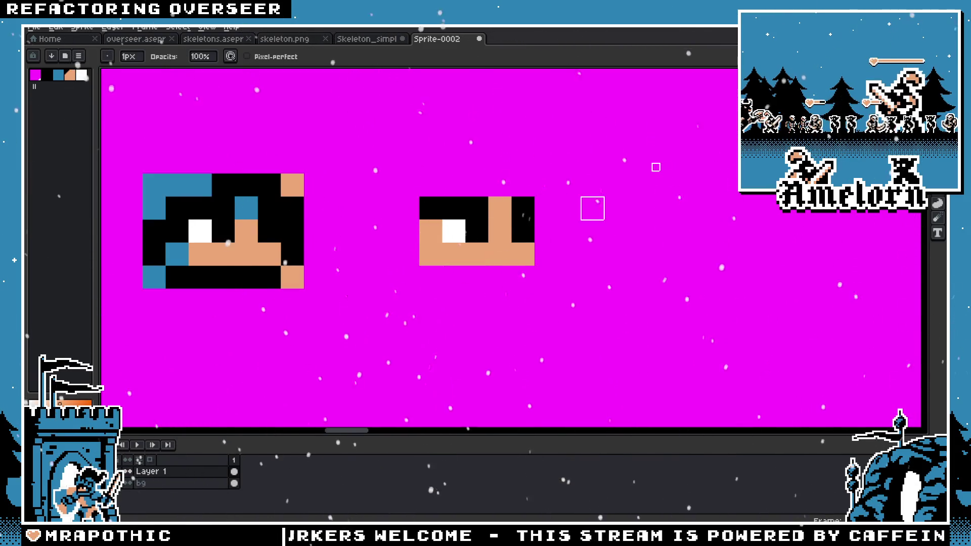
Step: Sample the skin tan colour from the head
{"action": "key", "text": "i"}
{"action": "key", "text": "b"}
{"action": "left_click", "coordinate": [499, 268]}
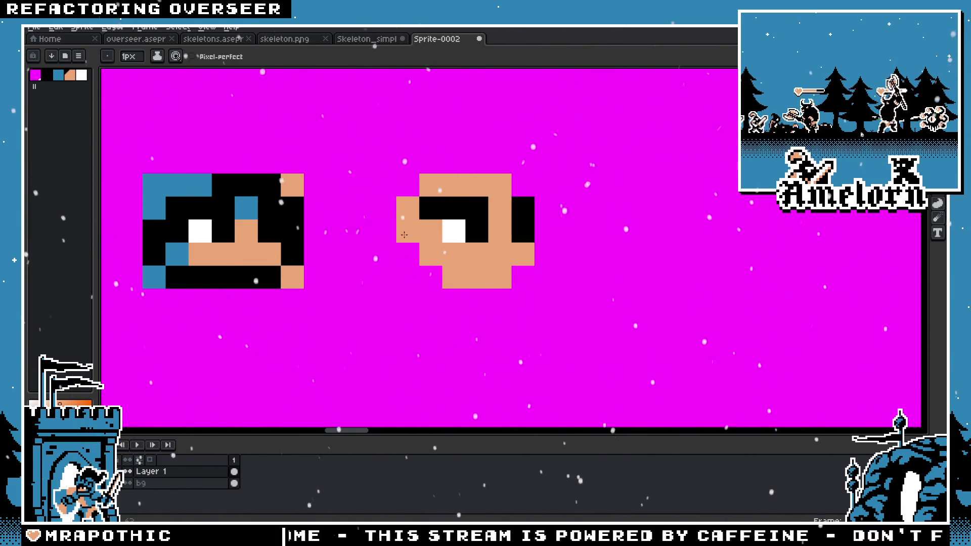
{"action": "key", "text": "e"}
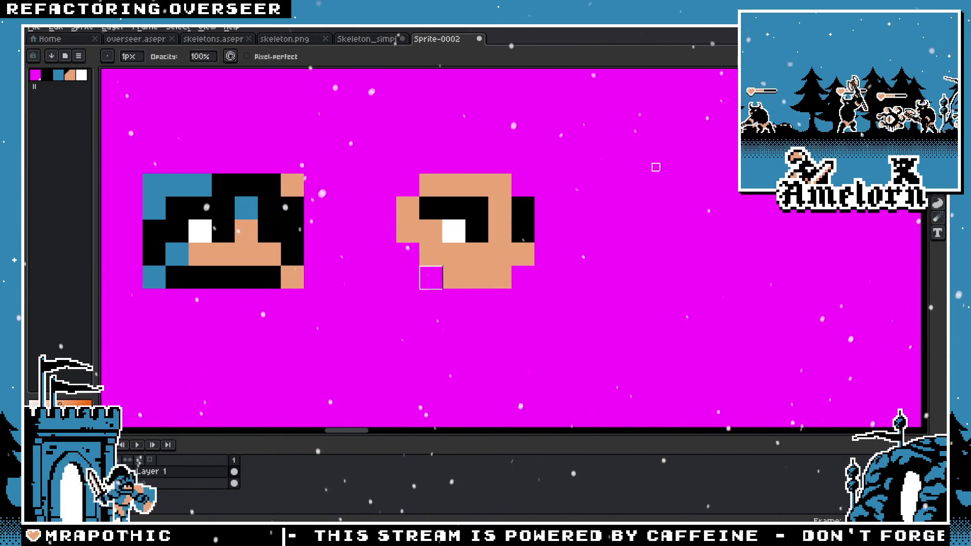
{"action": "scroll", "coordinate": [421, 273], "scroll_direction": "down", "scroll_amount": 4}
{"action": "scroll", "coordinate": [379, 303], "scroll_direction": "down", "scroll_amount": 1}
{"action": "scroll", "coordinate": [390, 275], "scroll_direction": "up", "scroll_amount": 3}
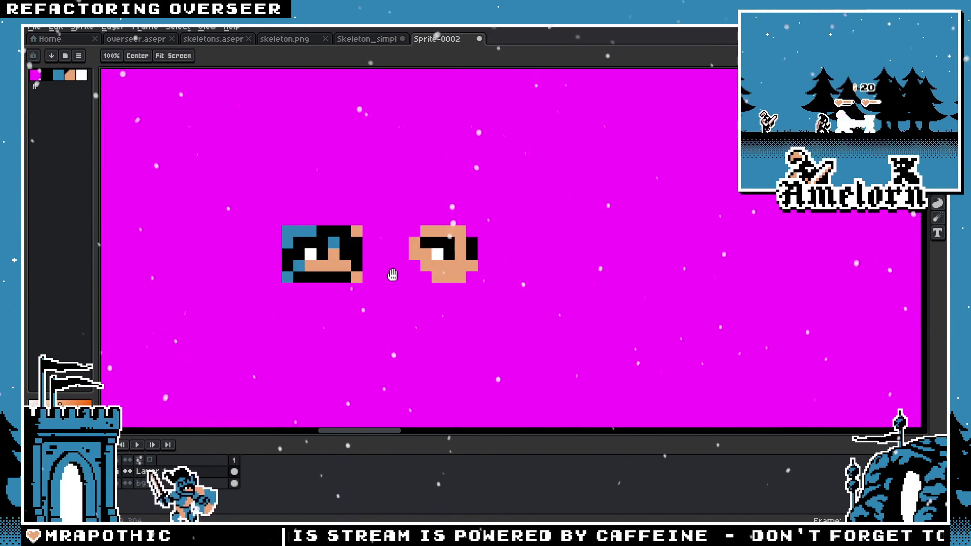
{"action": "scroll", "coordinate": [430, 277], "scroll_direction": "up", "scroll_amount": 2}
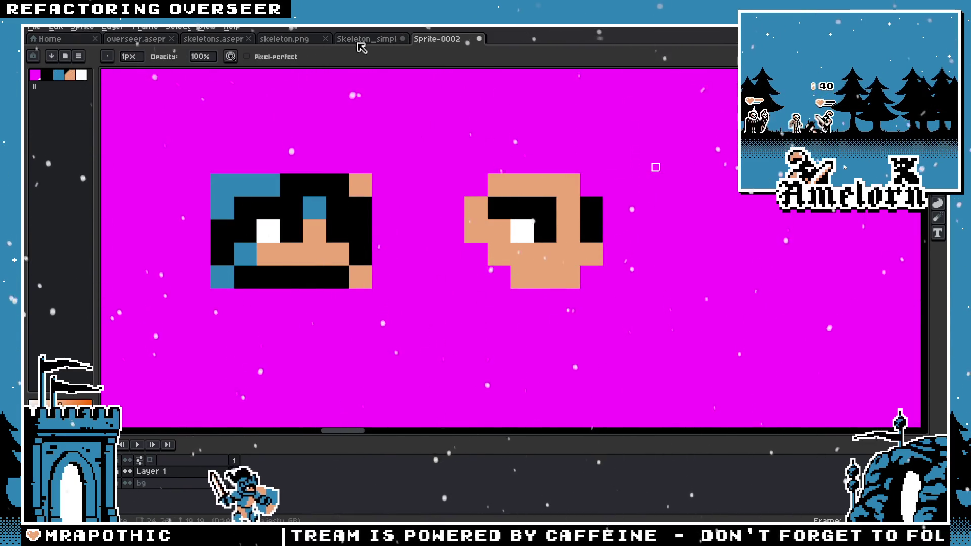
Step: Close the Skeleton_simple document without saving its changes
{"action": "left_click", "coordinate": [364, 40]}
{"action": "left_click", "coordinate": [414, 42]}
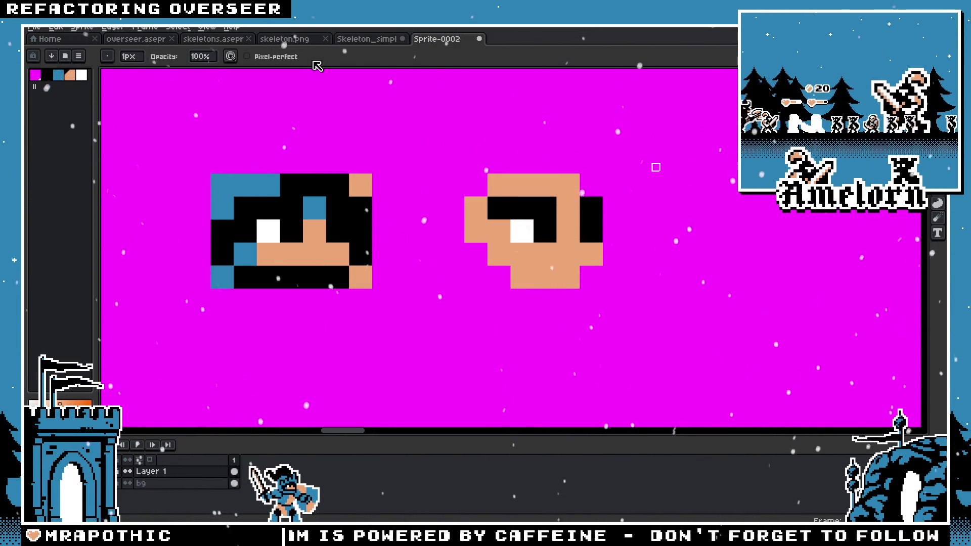
{"action": "left_click", "coordinate": [371, 45]}
{"action": "left_click", "coordinate": [402, 39]}
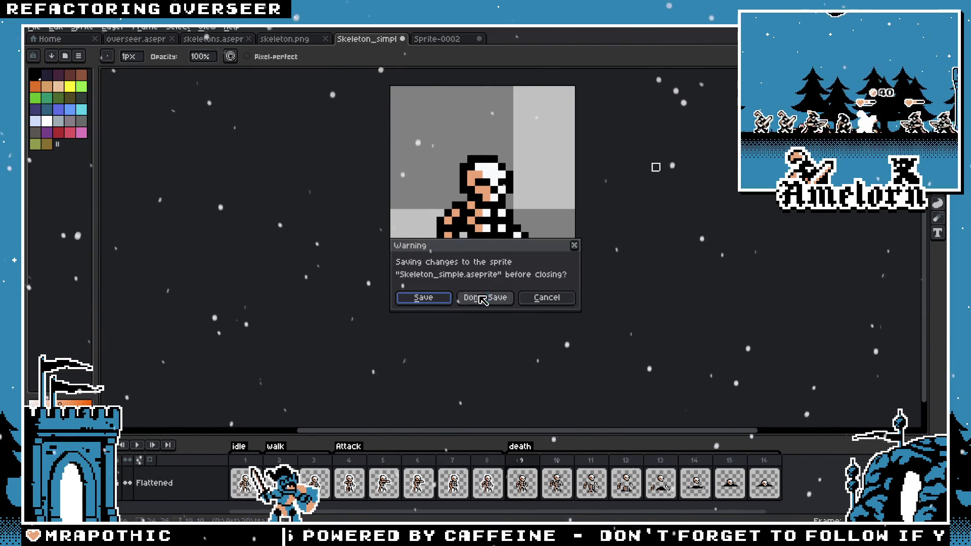
{"action": "left_click", "coordinate": [485, 296]}
Step: Widen the skull's top row of skin and add a skin pixel on its left edge
{"action": "key", "text": "m"}
{"action": "left_click_drag", "start_coordinate": [354, 228], "coordinate": [309, 239]}
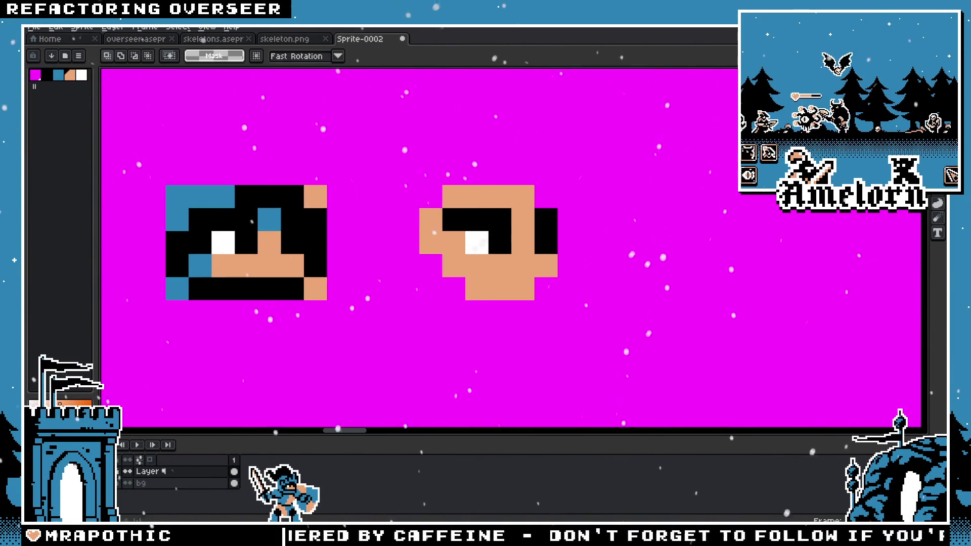
{"action": "scroll", "coordinate": [546, 230], "scroll_direction": "down", "scroll_amount": 5}
{"action": "scroll", "coordinate": [476, 174], "scroll_direction": "up", "scroll_amount": 4}
{"action": "key", "text": "b"}
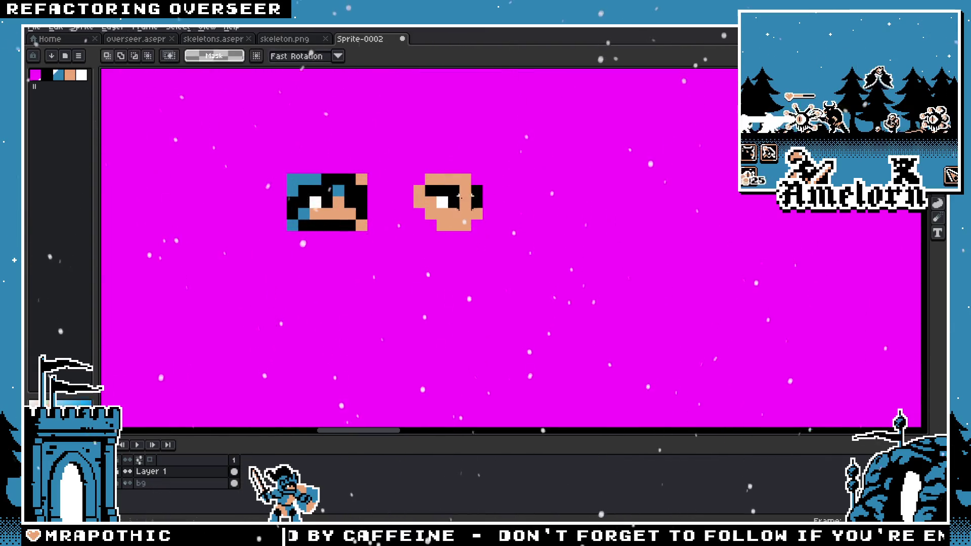
{"action": "scroll", "coordinate": [476, 174], "scroll_direction": "up", "scroll_amount": 1}
{"action": "scroll", "coordinate": [407, 196], "scroll_direction": "down", "scroll_amount": 2}
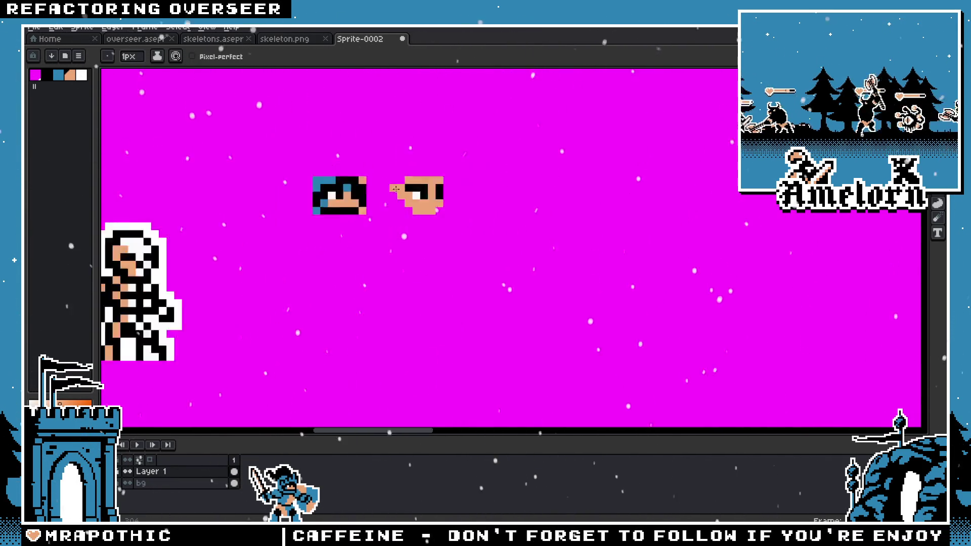
{"action": "scroll", "coordinate": [406, 196], "scroll_direction": "up", "scroll_amount": 1}
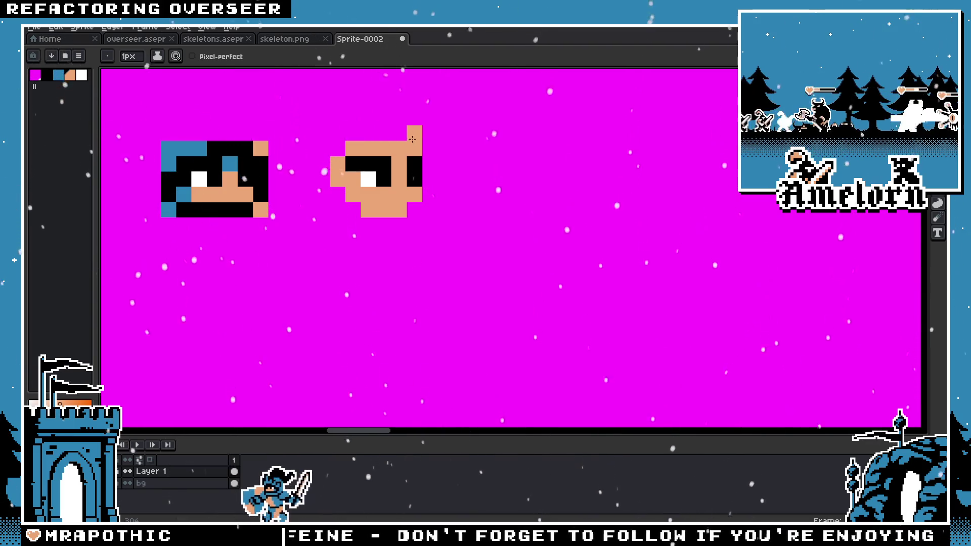
{"action": "left_click_drag", "start_coordinate": [383, 133], "coordinate": [351, 131]}
{"action": "left_click", "coordinate": [338, 147]}
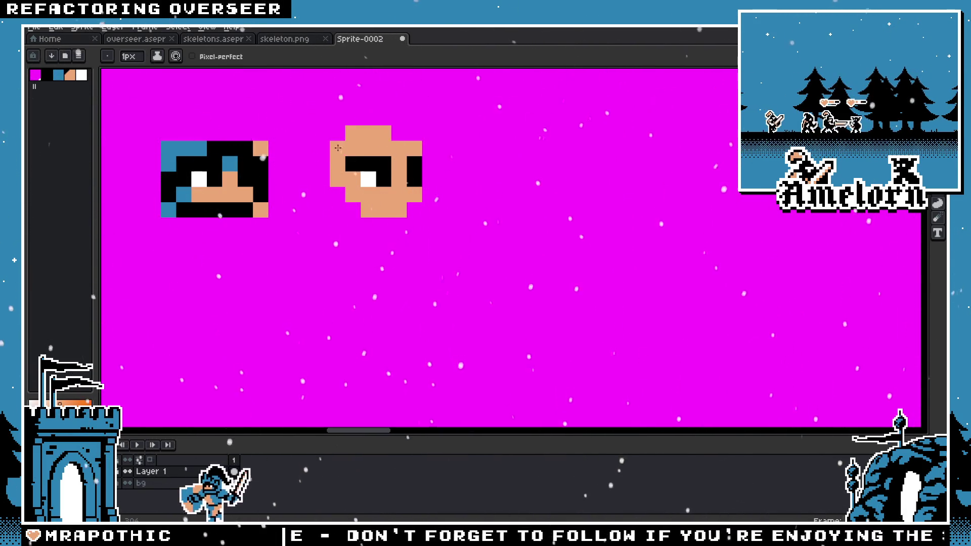
Step: Add another skin pixel at the skull's left side to round it off
{"action": "scroll", "coordinate": [334, 172], "scroll_direction": "down", "scroll_amount": 3}
{"action": "scroll", "coordinate": [334, 172], "scroll_direction": "up", "scroll_amount": 3}
{"action": "scroll", "coordinate": [422, 269], "scroll_direction": "up", "scroll_amount": 1}
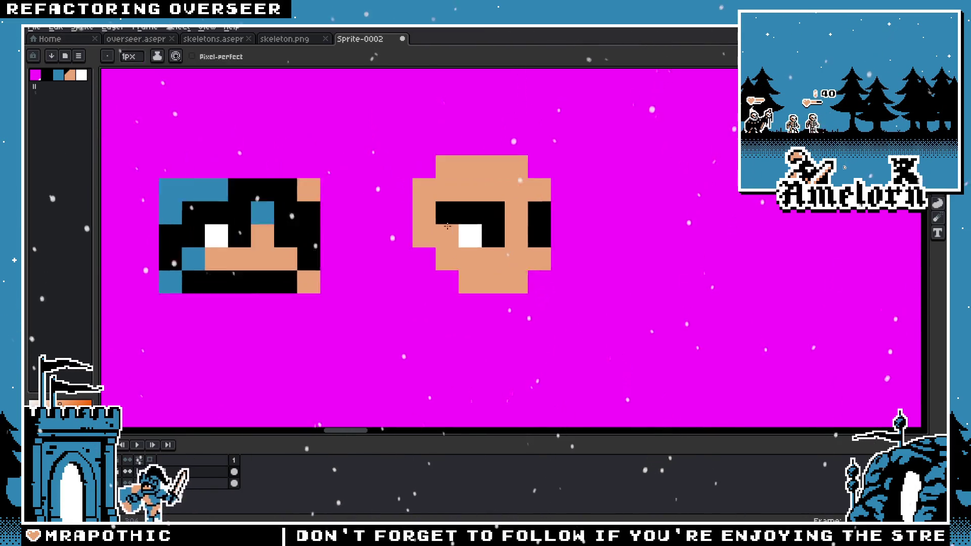
{"action": "scroll", "coordinate": [422, 268], "scroll_direction": "up", "scroll_amount": 2}
{"action": "scroll", "coordinate": [422, 268], "scroll_direction": "down", "scroll_amount": 5}
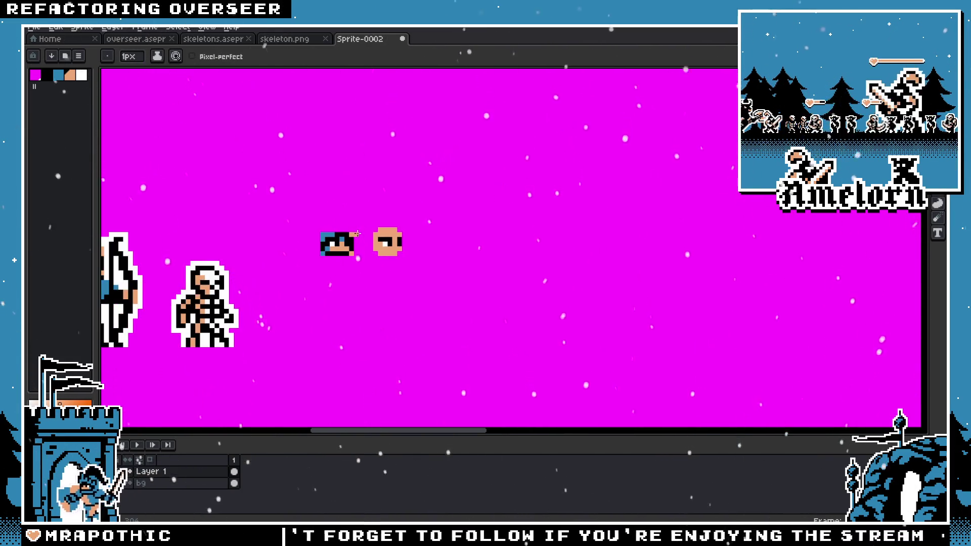
{"action": "scroll", "coordinate": [364, 240], "scroll_direction": "up", "scroll_amount": 4}
{"action": "key", "text": "v"}
{"action": "key", "text": "b"}
{"action": "left_click", "coordinate": [409, 255]}
{"action": "scroll", "coordinate": [424, 262], "scroll_direction": "down", "scroll_amount": 3}
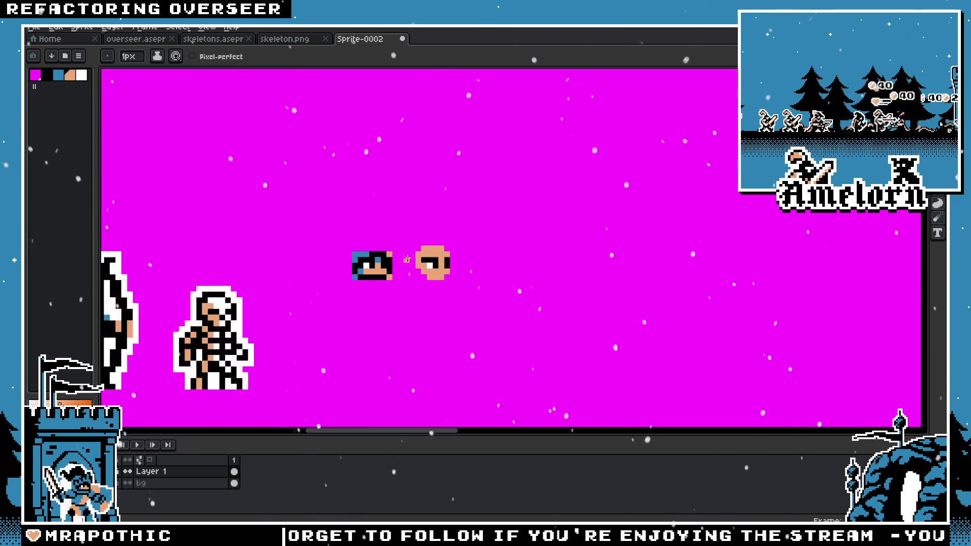
{"action": "scroll", "coordinate": [424, 262], "scroll_direction": "up", "scroll_amount": 3}
{"action": "scroll", "coordinate": [424, 262], "scroll_direction": "down", "scroll_amount": 2}
{"action": "mouse_move", "coordinate": [329, 215]}
{"action": "left_mouse_down"}
{"action": "mouse_move", "coordinate": [439, 221]}
{"action": "mouse_move", "coordinate": [509, 211]}
{"action": "left_mouse_up"}
{"action": "scroll", "coordinate": [439, 221], "scroll_direction": "down", "scroll_amount": 2}
Step: Try the skull head over the archer's face, nudge it three pixels right, then cancel
{"action": "key", "text": "m"}
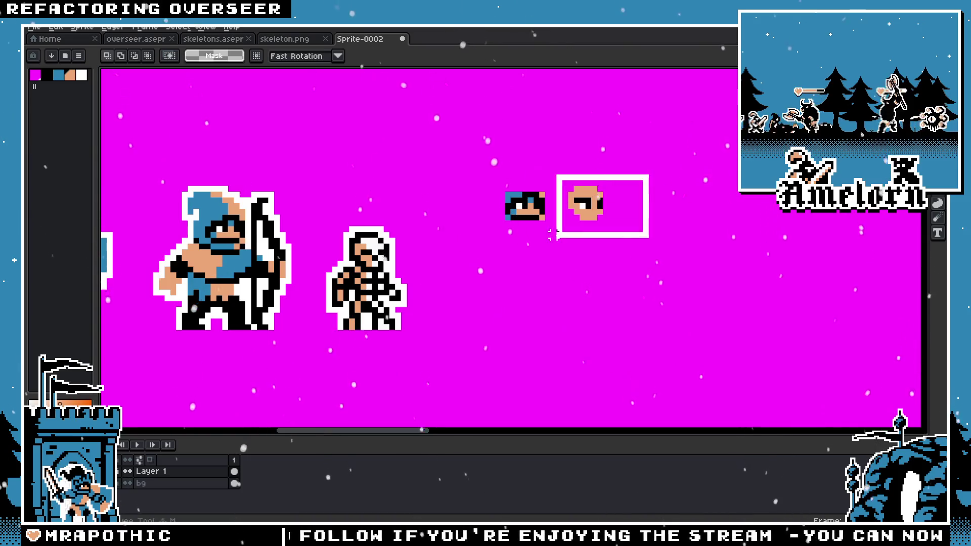
{"action": "scroll", "coordinate": [552, 233], "scroll_direction": "up", "scroll_amount": 2}
{"action": "mouse_move", "coordinate": [683, 244]}
{"action": "left_mouse_down"}
{"action": "mouse_move", "coordinate": [411, 206]}
{"action": "mouse_move", "coordinate": [688, 259]}
{"action": "mouse_move", "coordinate": [406, 240]}
{"action": "left_mouse_up"}
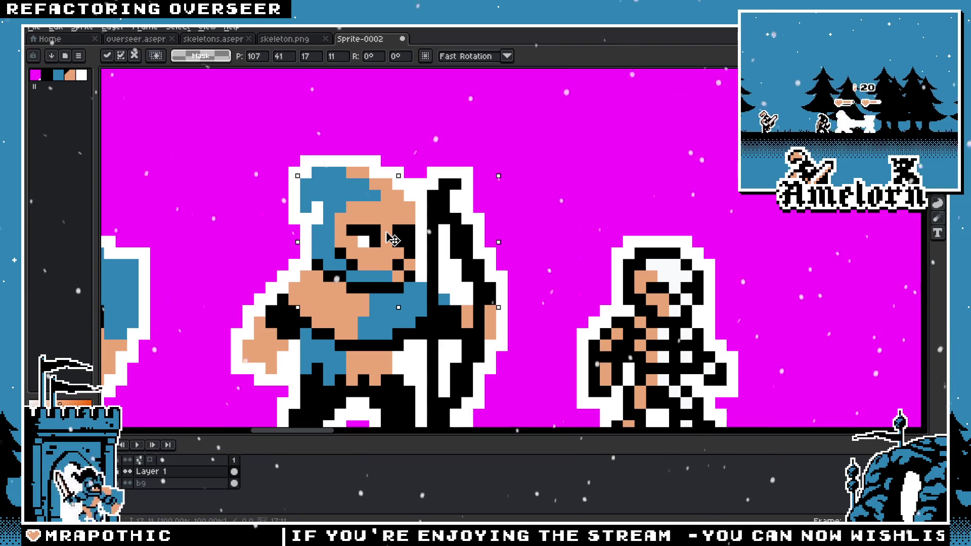
{"action": "left_click_drag", "start_coordinate": [353, 251], "coordinate": [389, 248]}
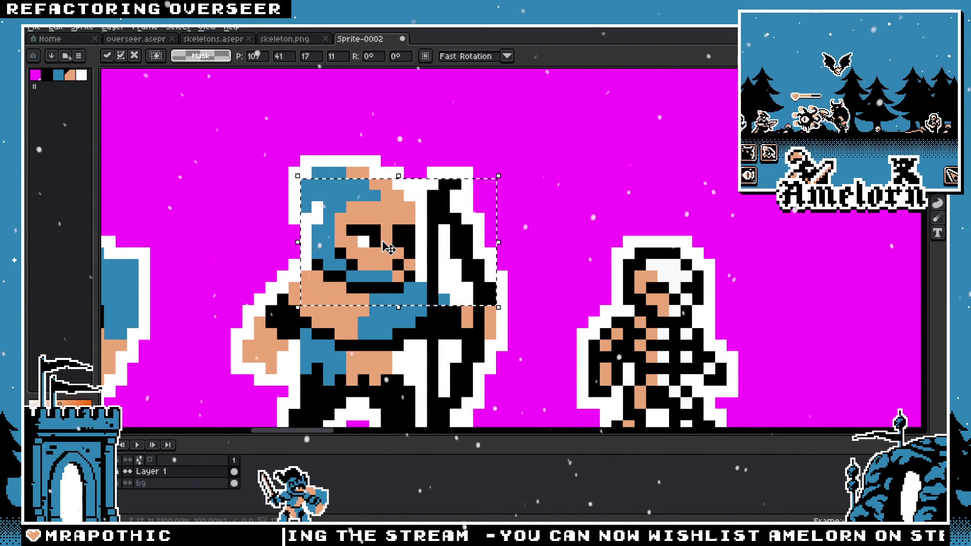
{"action": "key", "text": "Return"}
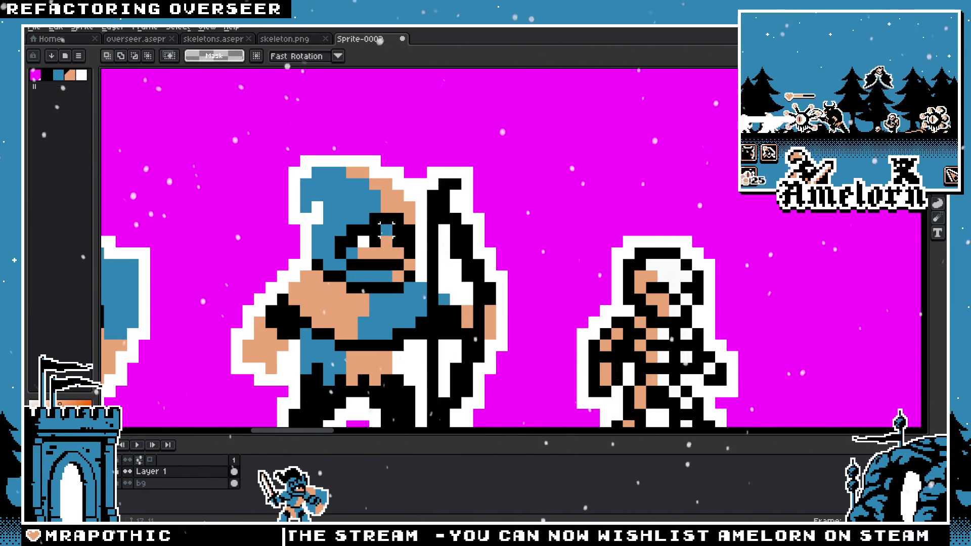
Step: Paint the skull's brow pixel tan with the Pencil
{"action": "scroll", "coordinate": [217, 162], "scroll_direction": "right", "scroll_amount": 5}
{"action": "scroll", "coordinate": [461, 216], "scroll_direction": "right", "scroll_amount": 3}
{"action": "scroll", "coordinate": [618, 166], "scroll_direction": "up", "scroll_amount": 3}
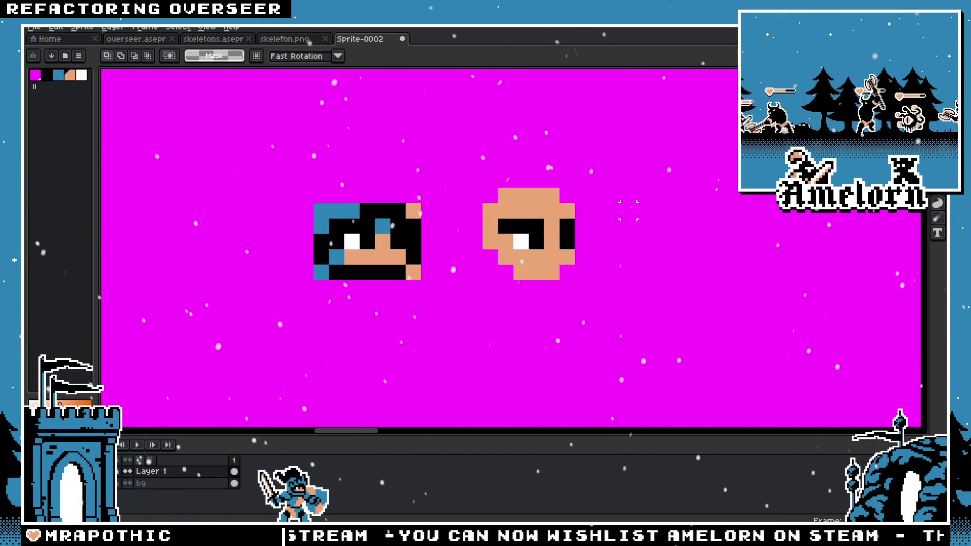
{"action": "left_click_drag", "start_coordinate": [571, 158], "coordinate": [427, 323]}
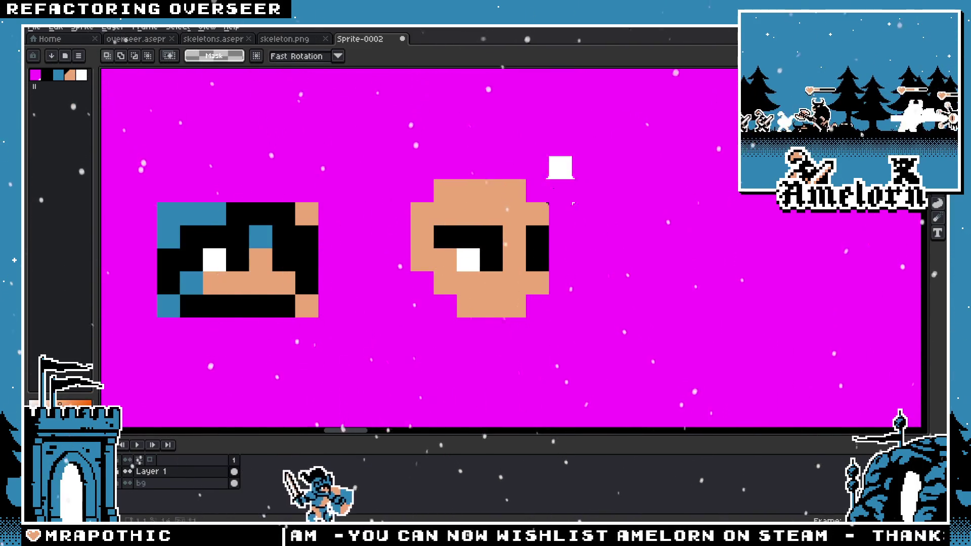
{"action": "left_click", "coordinate": [676, 237]}
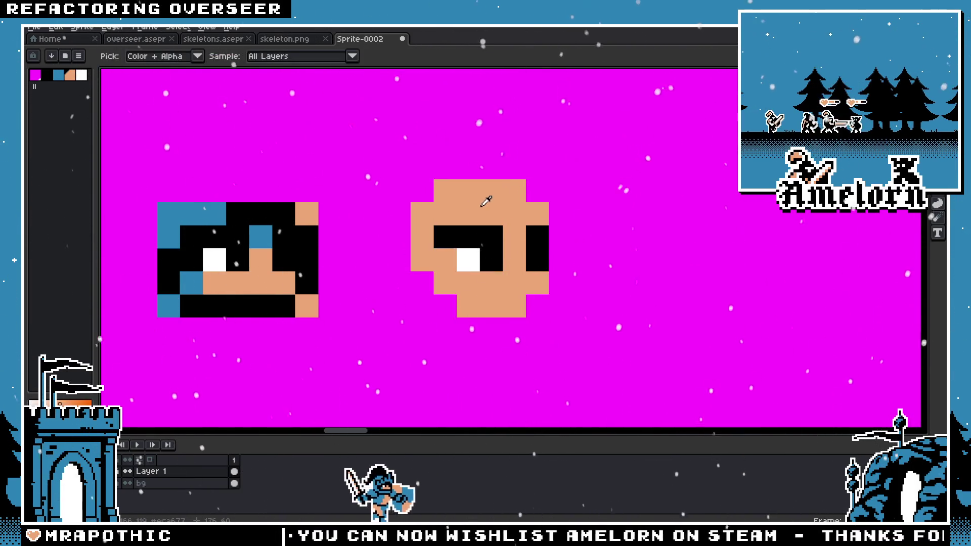
{"action": "scroll", "coordinate": [335, 241], "scroll_direction": "down", "scroll_amount": 4}
{"action": "scroll", "coordinate": [341, 247], "scroll_direction": "up", "scroll_amount": 5}
{"action": "key", "text": "h"}
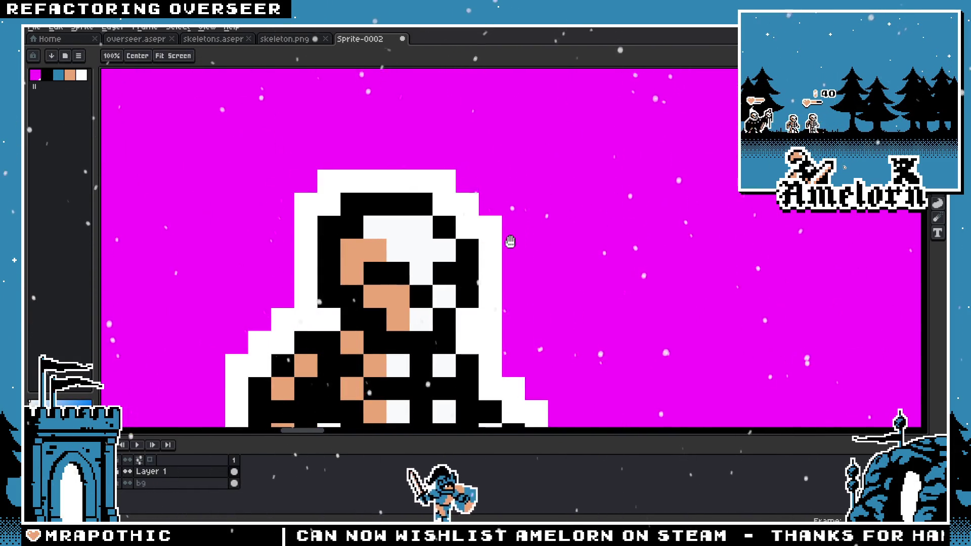
{"action": "scroll", "coordinate": [407, 267], "scroll_direction": "down", "scroll_amount": 3}
{"action": "scroll", "coordinate": [407, 267], "scroll_direction": "up", "scroll_amount": 3}
{"action": "key", "text": "b"}
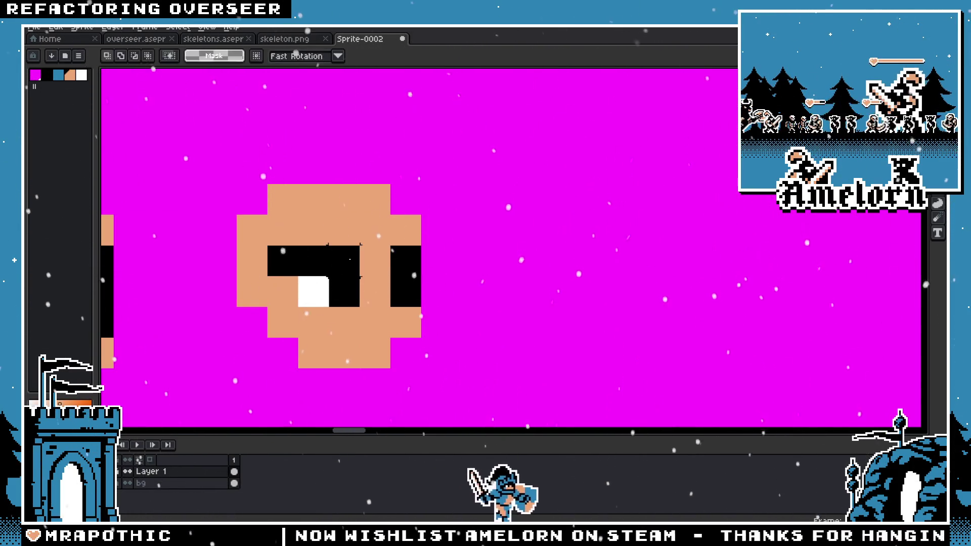
{"action": "left_click", "coordinate": [279, 258]}
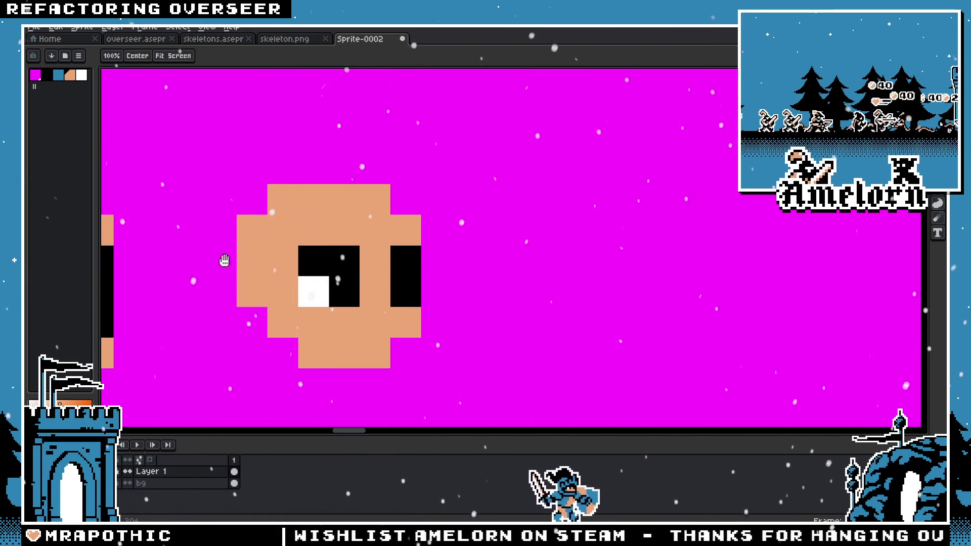
Step: Zoom and pan the view so both heads sit centred and further right
{"action": "scroll", "coordinate": [223, 262], "scroll_direction": "down", "scroll_amount": 4}
{"action": "scroll", "coordinate": [387, 273], "scroll_direction": "up", "scroll_amount": 3}
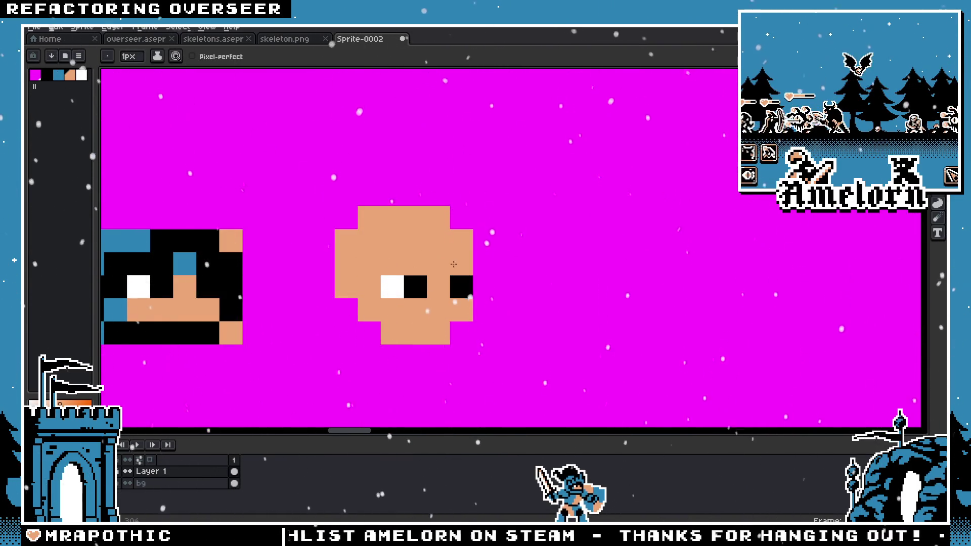
{"action": "scroll", "coordinate": [394, 281], "scroll_direction": "down", "scroll_amount": 4}
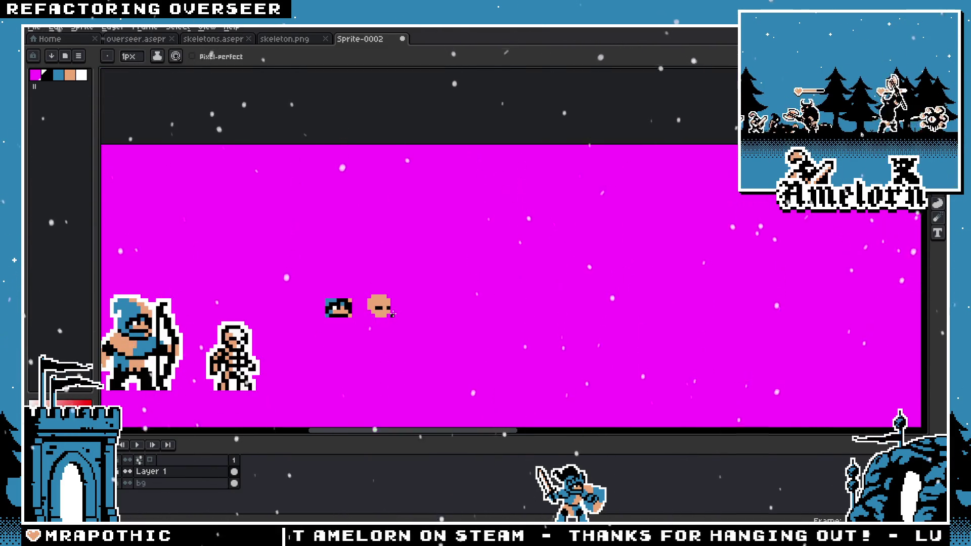
{"action": "scroll", "coordinate": [393, 314], "scroll_direction": "up", "scroll_amount": 4}
{"action": "scroll", "coordinate": [377, 296], "scroll_direction": "down", "scroll_amount": 4}
{"action": "left_click_drag", "start_coordinate": [323, 303], "coordinate": [462, 272]}
{"action": "scroll", "coordinate": [462, 273], "scroll_direction": "up", "scroll_amount": 3}
{"action": "scroll", "coordinate": [461, 273], "scroll_direction": "down", "scroll_amount": 3}
{"action": "scroll", "coordinate": [425, 263], "scroll_direction": "up", "scroll_amount": 3}
{"action": "mouse_move", "coordinate": [387, 278]}
{"action": "left_mouse_down"}
{"action": "mouse_move", "coordinate": [494, 264]}
{"action": "mouse_move", "coordinate": [458, 262]}
{"action": "left_mouse_up"}
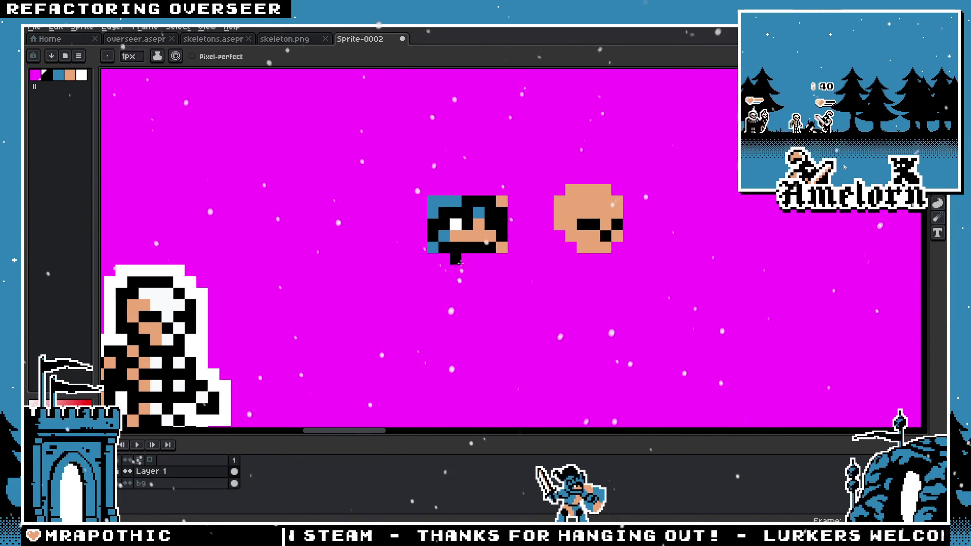
{"action": "scroll", "coordinate": [535, 249], "scroll_direction": "down", "scroll_amount": 3}
{"action": "scroll", "coordinate": [466, 278], "scroll_direction": "up", "scroll_amount": 4}
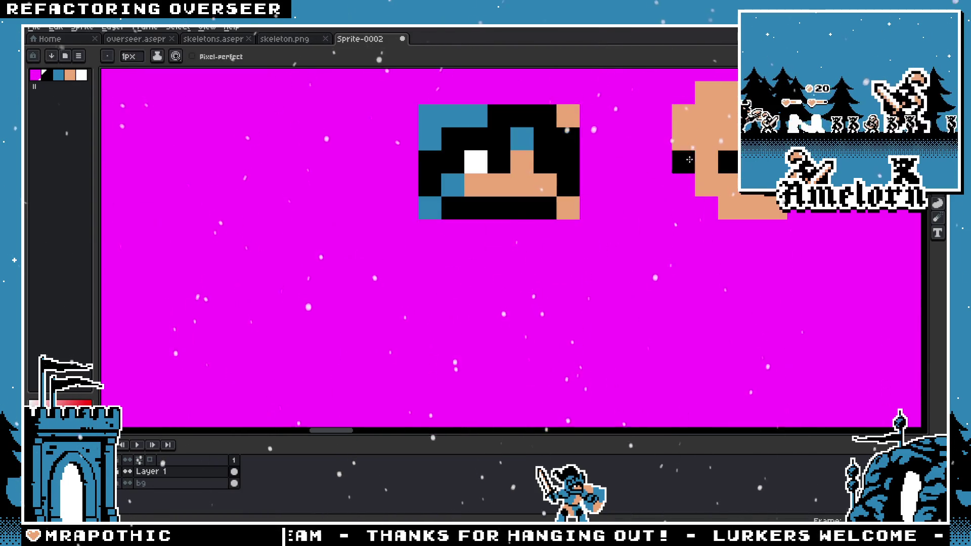
Step: Clear a stray selection beside the skull, then try a blue pixel above the eye and undo it
{"action": "key", "text": "m"}
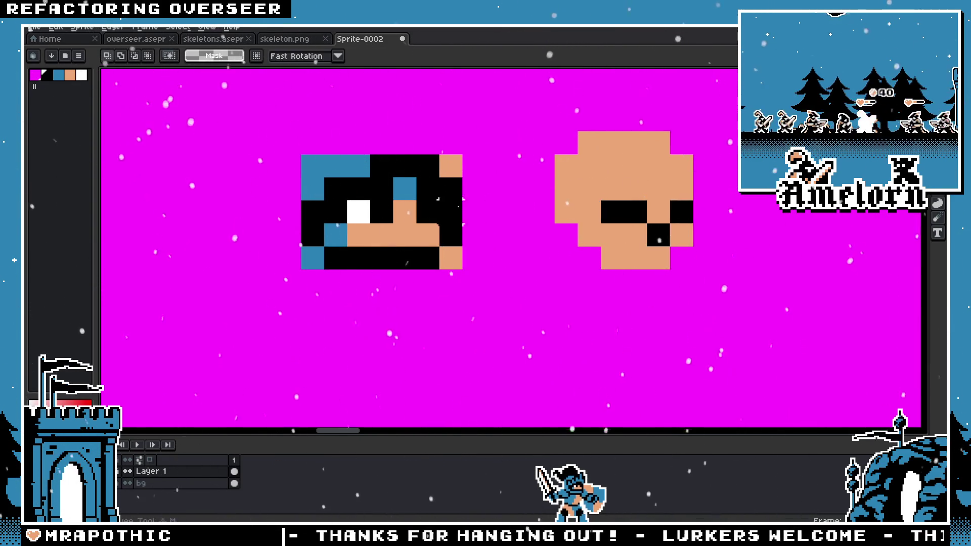
{"action": "left_click_drag", "start_coordinate": [462, 211], "coordinate": [751, 212]}
{"action": "key", "text": "ctrl+d"}
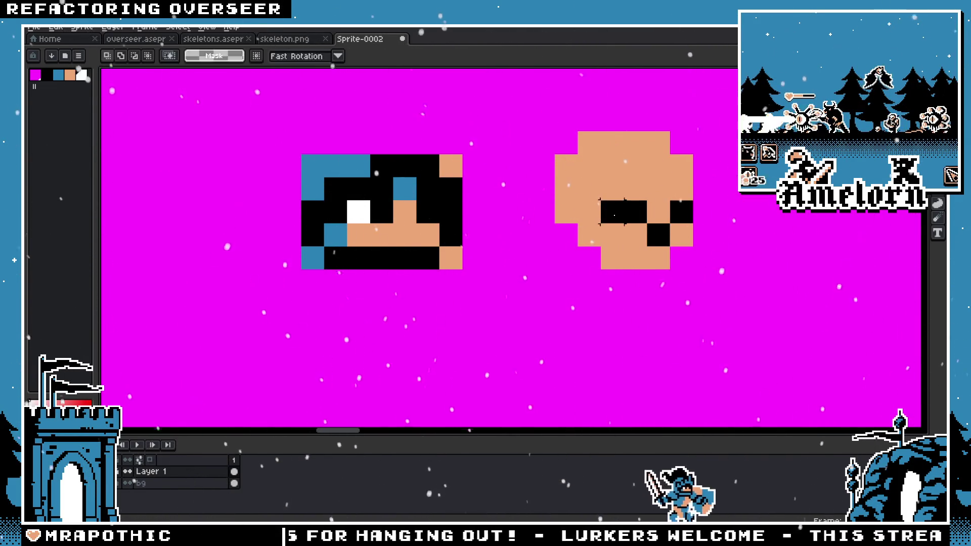
{"action": "left_click", "coordinate": [405, 189], "text": "alt"}
{"action": "key", "text": "b"}
{"action": "left_click", "coordinate": [635, 188]}
{"action": "key", "text": "ctrl+z"}
Step: Fill the skull's tan area with blue using the Paint Bucket, including the left eye pixel
{"action": "key", "text": "g"}
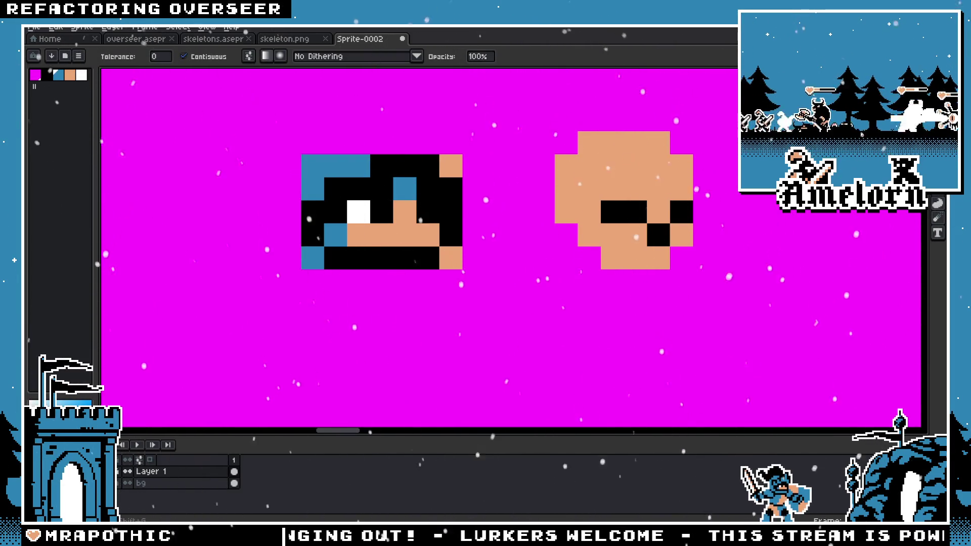
{"action": "key", "text": "w"}
{"action": "left_click", "coordinate": [652, 197]}
{"action": "left_click", "coordinate": [610, 218]}
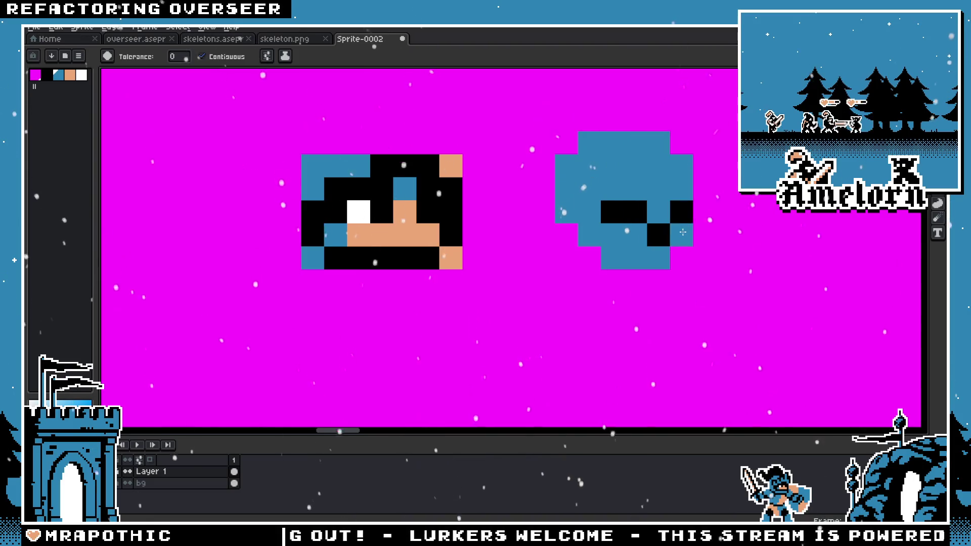
{"action": "scroll", "coordinate": [683, 231], "scroll_direction": "down", "scroll_amount": 4}
{"action": "scroll", "coordinate": [607, 213], "scroll_direction": "up", "scroll_amount": 3}
Step: Eyedrop the tan skin colour and paint a tan pixel back onto the right head
{"action": "left_click", "coordinate": [460, 194], "text": "alt"}
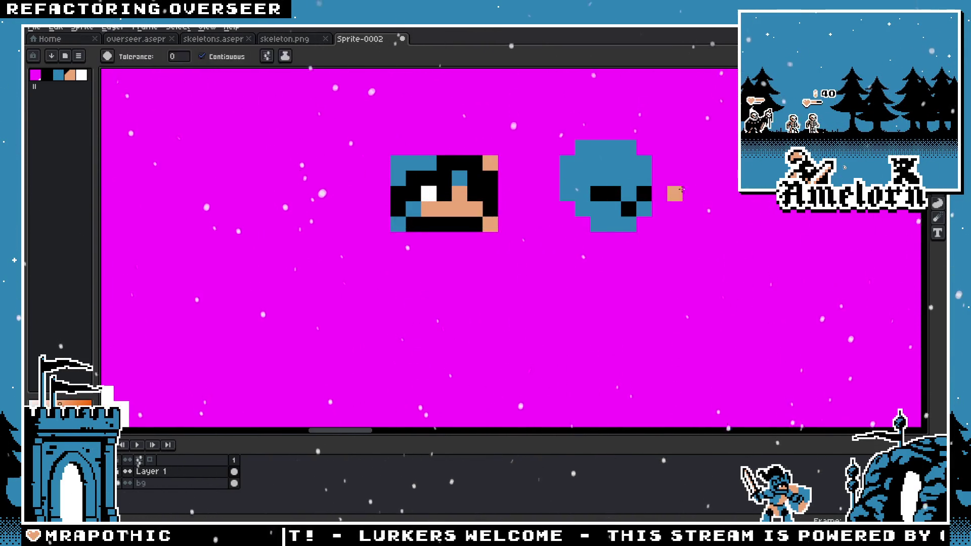
{"action": "scroll", "coordinate": [455, 223], "scroll_direction": "down", "scroll_amount": 1}
{"action": "mouse_move", "coordinate": [390, 248]}
{"action": "left_mouse_down"}
{"action": "mouse_move", "coordinate": [580, 245]}
{"action": "mouse_move", "coordinate": [520, 243]}
{"action": "left_mouse_up"}
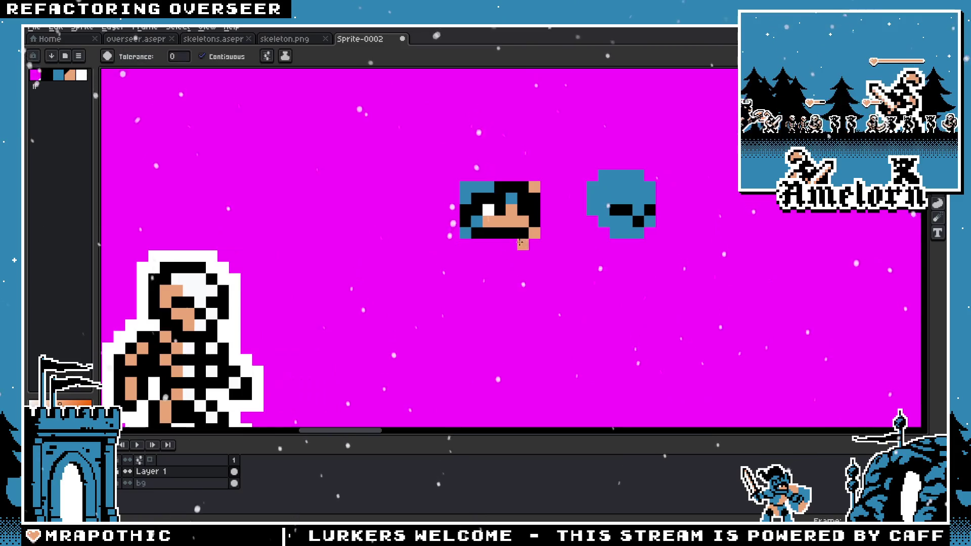
{"action": "scroll", "coordinate": [573, 215], "scroll_direction": "up", "scroll_amount": 1}
{"action": "key", "text": "b"}
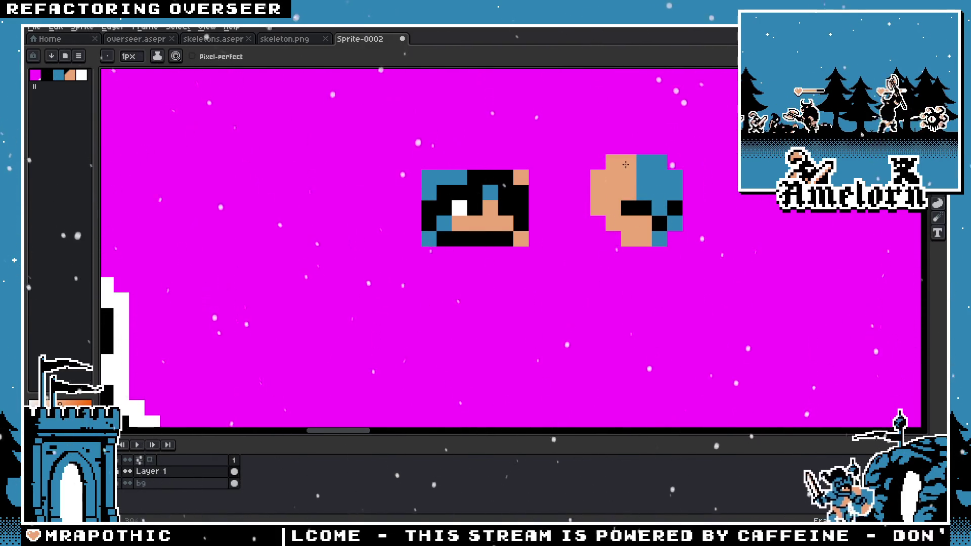
{"action": "scroll", "coordinate": [758, 246], "scroll_direction": "down", "scroll_amount": 3}
{"action": "scroll", "coordinate": [762, 248], "scroll_direction": "down", "scroll_amount": 2}
{"action": "scroll", "coordinate": [758, 246], "scroll_direction": "up", "scroll_amount": 3}
{"action": "scroll", "coordinate": [742, 218], "scroll_direction": "up", "scroll_amount": 3}
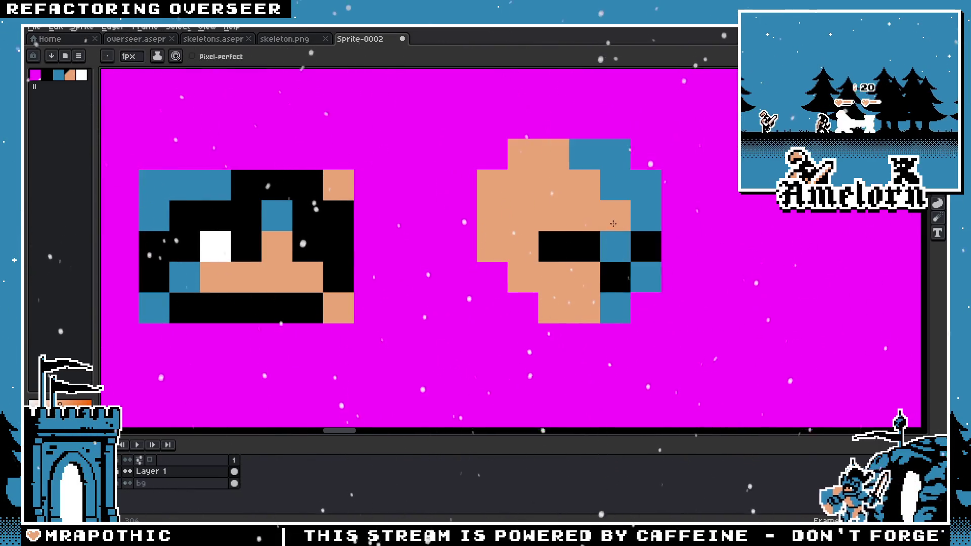
{"action": "scroll", "coordinate": [620, 299], "scroll_direction": "down", "scroll_amount": 3}
{"action": "scroll", "coordinate": [562, 299], "scroll_direction": "down", "scroll_amount": 1}
{"action": "scroll", "coordinate": [566, 300], "scroll_direction": "up", "scroll_amount": 4}
{"action": "left_click", "coordinate": [566, 299]}
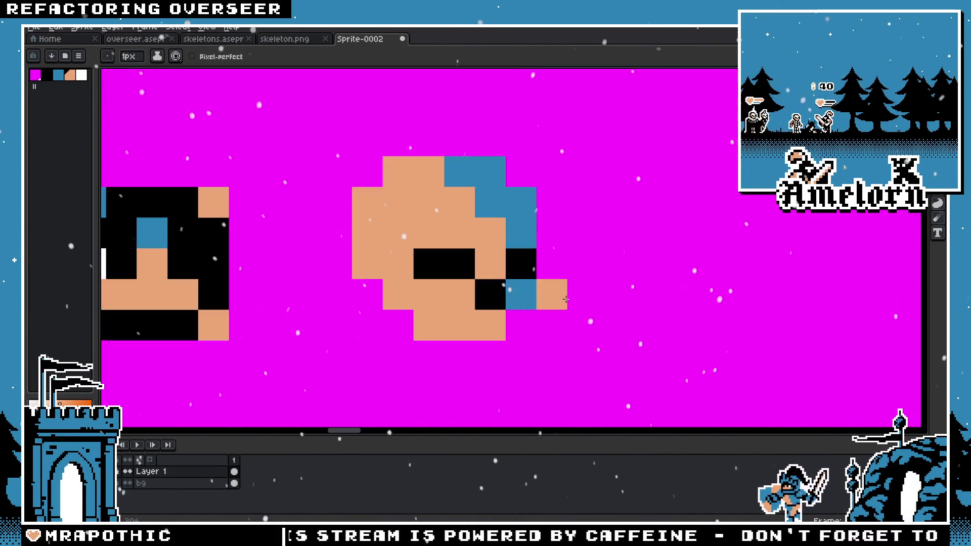
Step: Retouch a couple of head pixels and restore two more tan pixels on the face
{"action": "left_click_drag", "start_coordinate": [460, 189], "coordinate": [398, 172]}
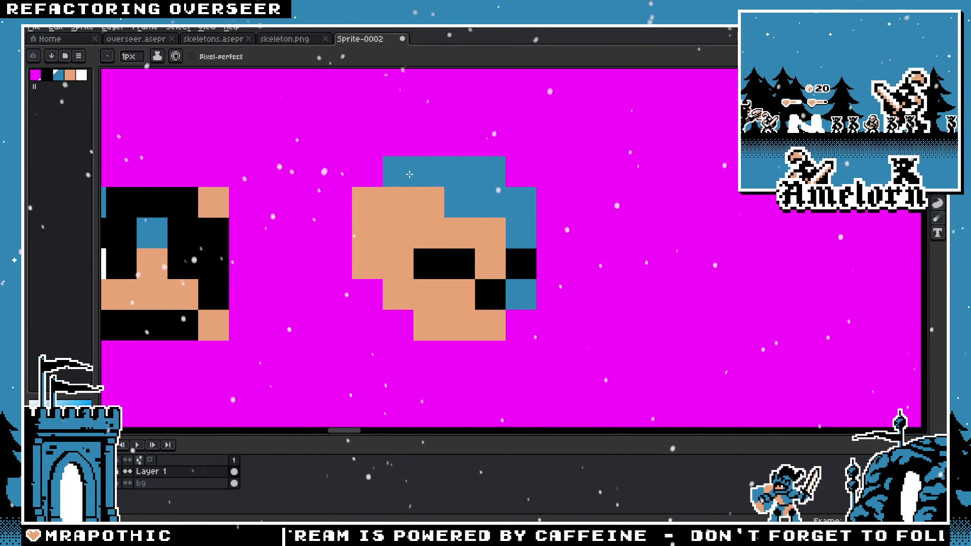
{"action": "scroll", "coordinate": [499, 263], "scroll_direction": "down", "scroll_amount": 1}
{"action": "scroll", "coordinate": [512, 274], "scroll_direction": "down", "scroll_amount": 2}
{"action": "scroll", "coordinate": [511, 274], "scroll_direction": "up", "scroll_amount": 3}
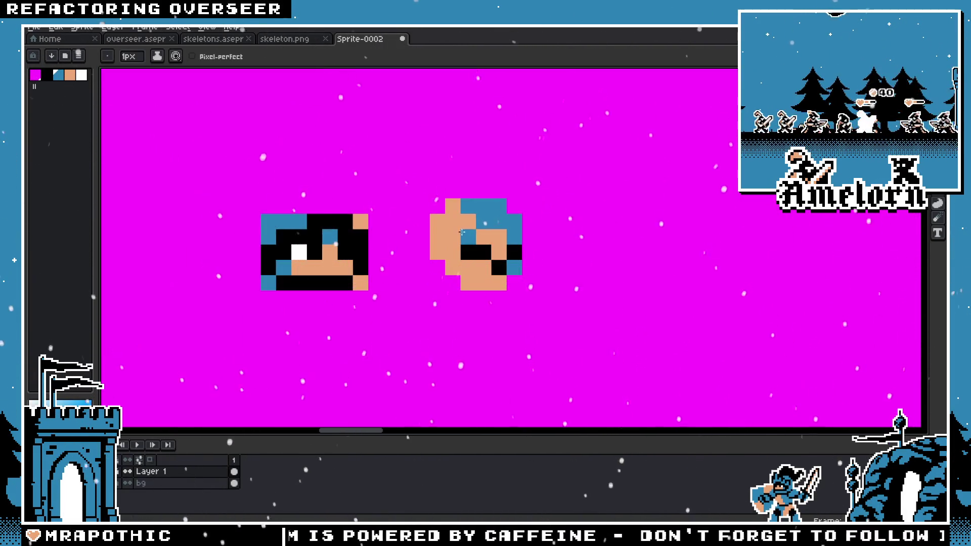
{"action": "left_click", "coordinate": [476, 218]}
{"action": "scroll", "coordinate": [465, 253], "scroll_direction": "down", "scroll_amount": 1}
{"action": "scroll", "coordinate": [465, 253], "scroll_direction": "down", "scroll_amount": 1}
{"action": "scroll", "coordinate": [458, 261], "scroll_direction": "up", "scroll_amount": 2}
{"action": "left_click", "coordinate": [458, 261]}
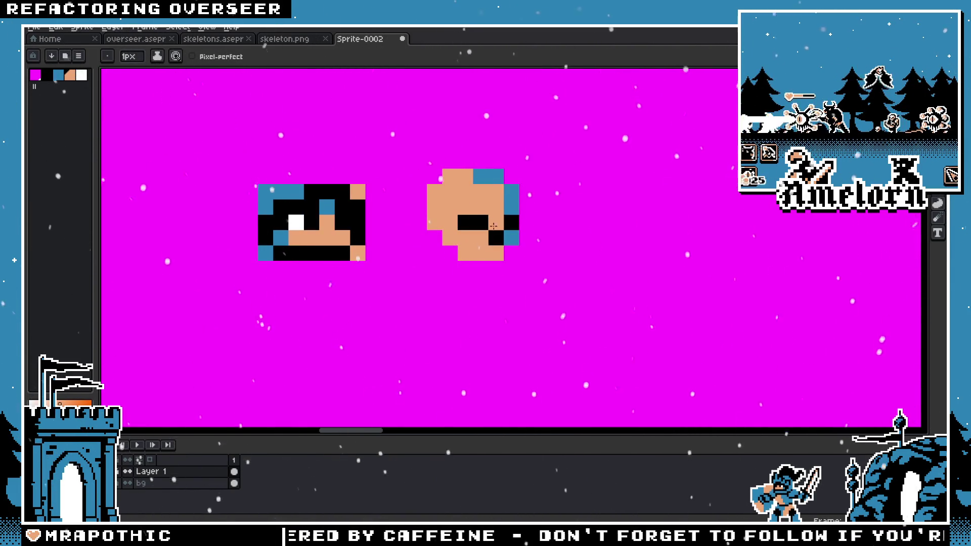
Step: Paint the top-right and right edge of the head blue like a hood
{"action": "left_click", "coordinate": [496, 176], "text": "alt"}
{"action": "left_click_drag", "start_coordinate": [496, 192], "coordinate": [471, 177]}
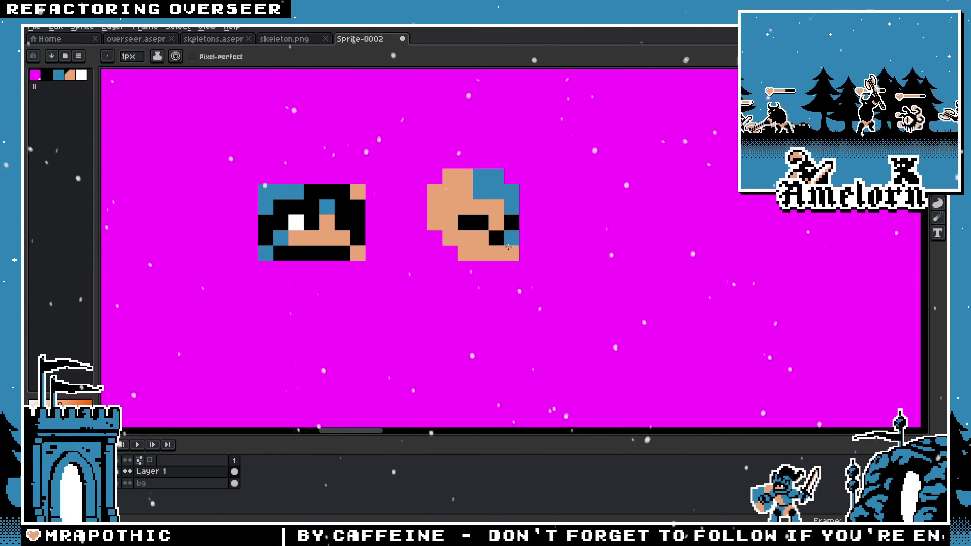
{"action": "left_click_drag", "start_coordinate": [493, 213], "coordinate": [496, 245]}
{"action": "scroll", "coordinate": [419, 257], "scroll_direction": "down", "scroll_amount": 2}
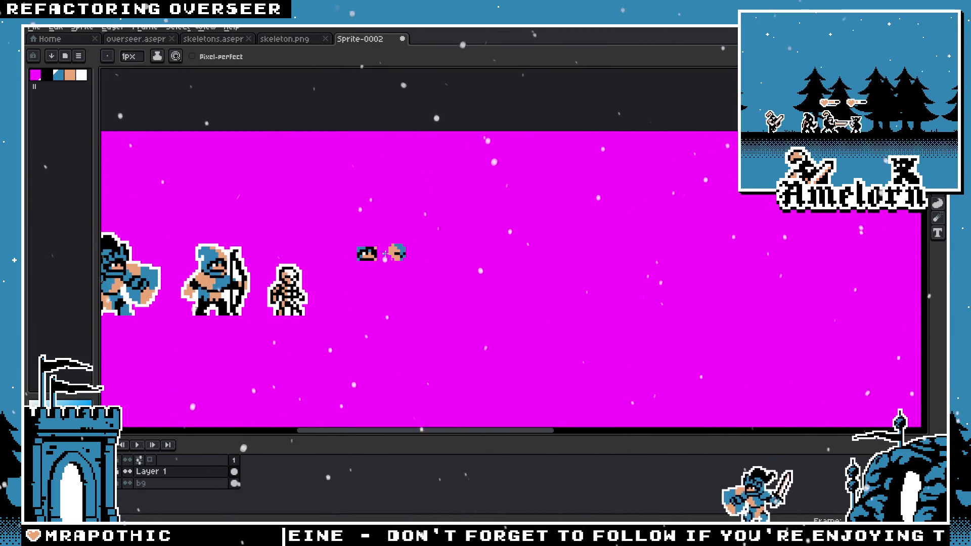
{"action": "scroll", "coordinate": [386, 253], "scroll_direction": "up", "scroll_amount": 3}
{"action": "scroll", "coordinate": [353, 252], "scroll_direction": "down", "scroll_amount": 3}
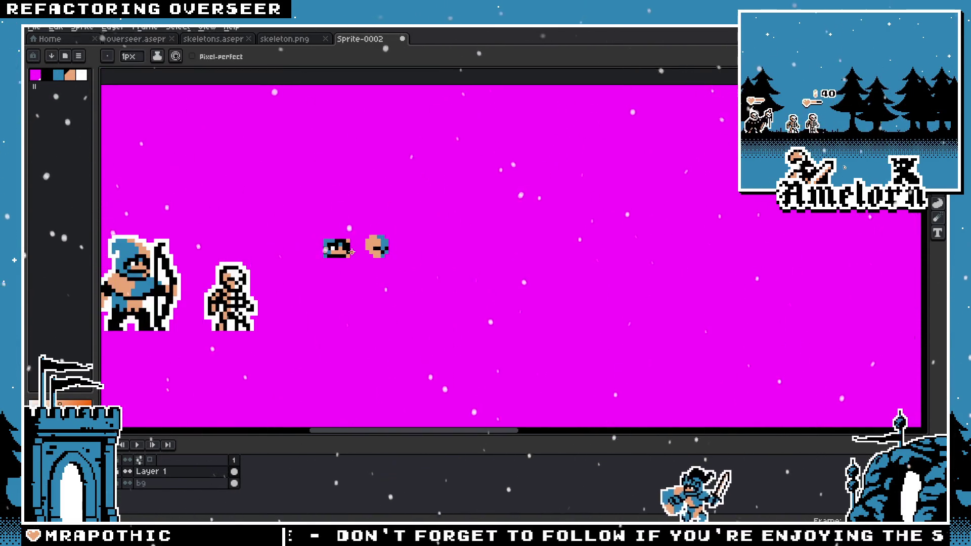
{"action": "scroll", "coordinate": [385, 248], "scroll_direction": "up", "scroll_amount": 3}
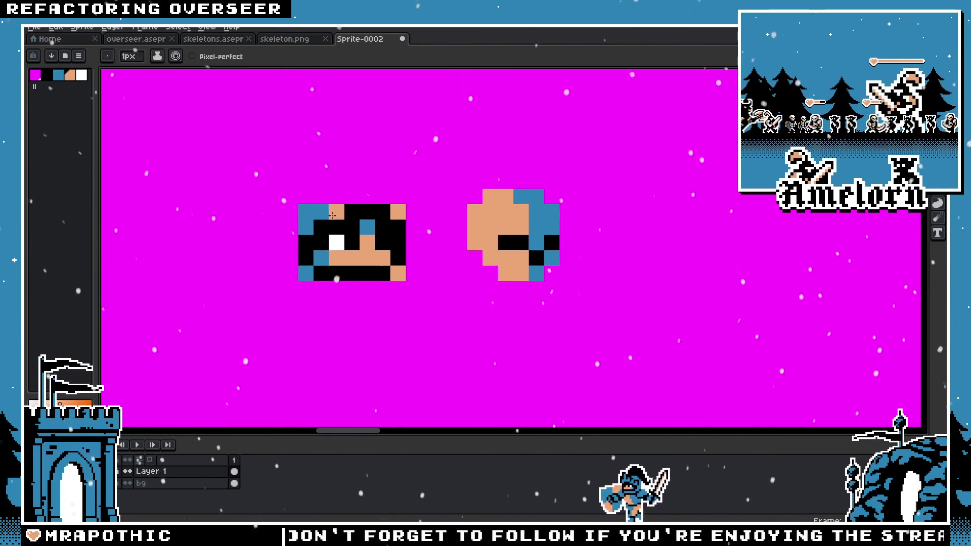
{"action": "left_click", "coordinate": [34, 28]}
Step: Open cursors.aseprite from the Open dialog, then close it
{"action": "left_click", "coordinate": [37, 46]}
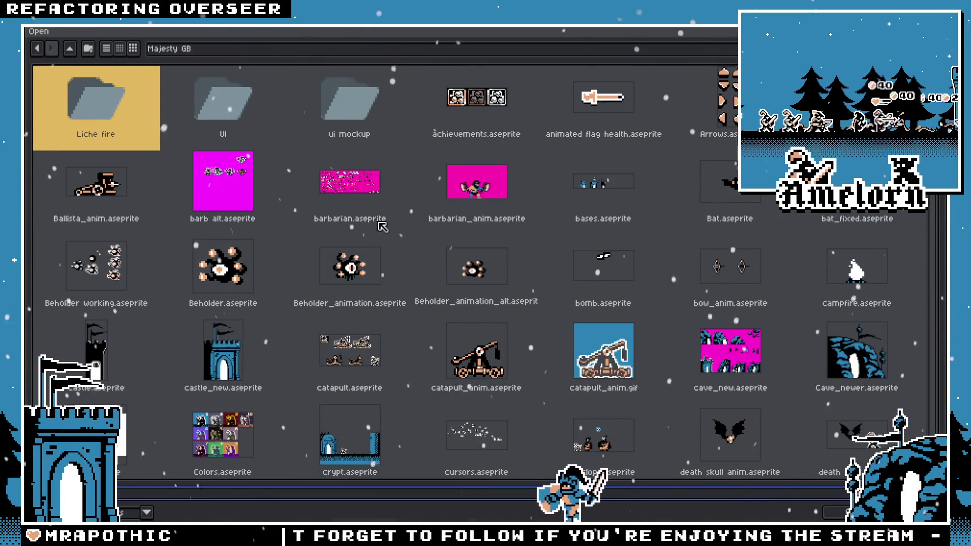
{"action": "left_click", "coordinate": [588, 195]}
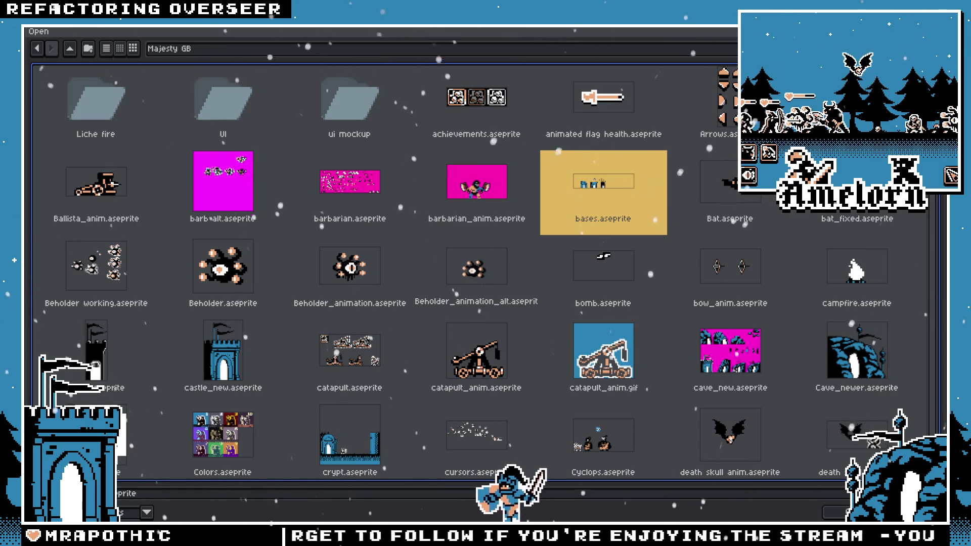
{"action": "scroll", "coordinate": [164, 194], "scroll_direction": "down", "scroll_amount": 2}
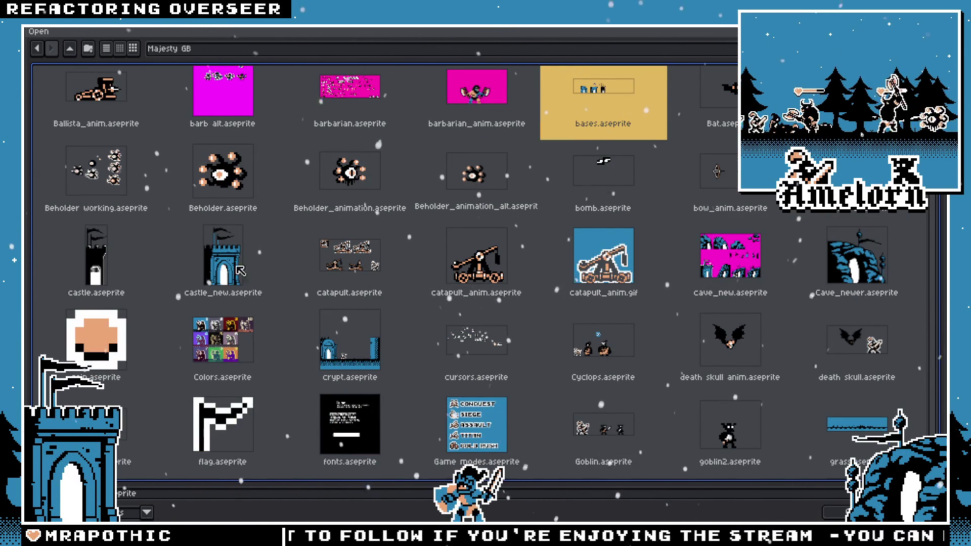
{"action": "scroll", "coordinate": [371, 260], "scroll_direction": "down", "scroll_amount": 2}
{"action": "left_click", "coordinate": [491, 263]}
{"action": "left_click", "coordinate": [588, 259]}
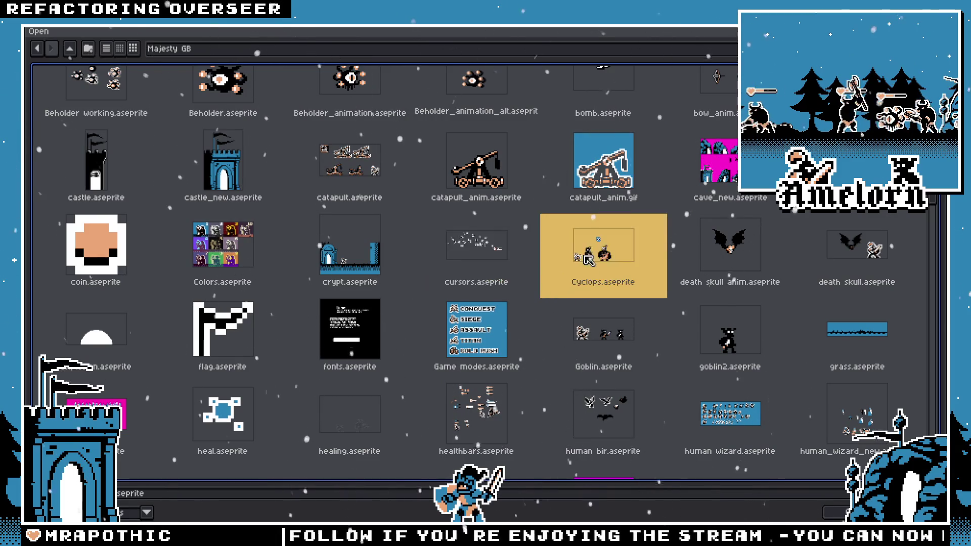
{"action": "double_click", "coordinate": [475, 245]}
{"action": "scroll", "coordinate": [276, 97], "scroll_direction": "up", "scroll_amount": 3}
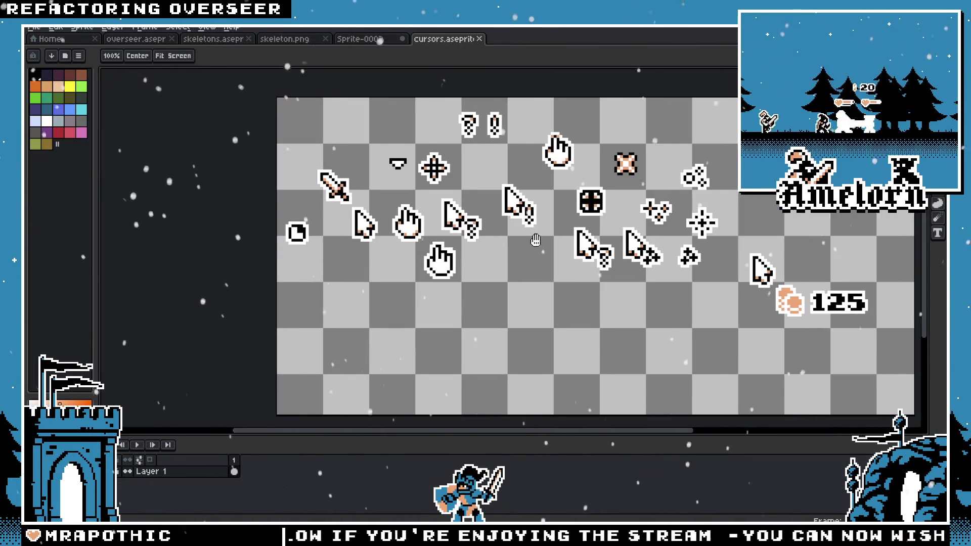
{"action": "left_click", "coordinate": [479, 41]}
Step: Open harpy.aseprite, pan across its sprite sheet, then close it
{"action": "left_click", "coordinate": [33, 27]}
{"action": "left_click", "coordinate": [40, 52]}
{"action": "scroll", "coordinate": [514, 219], "scroll_direction": "down", "scroll_amount": 3}
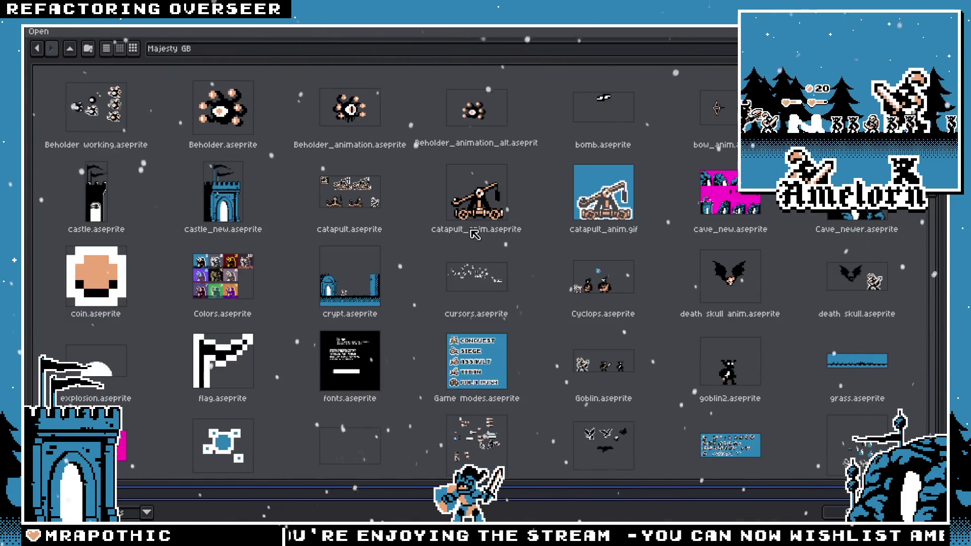
{"action": "scroll", "coordinate": [354, 215], "scroll_direction": "down", "scroll_amount": 2}
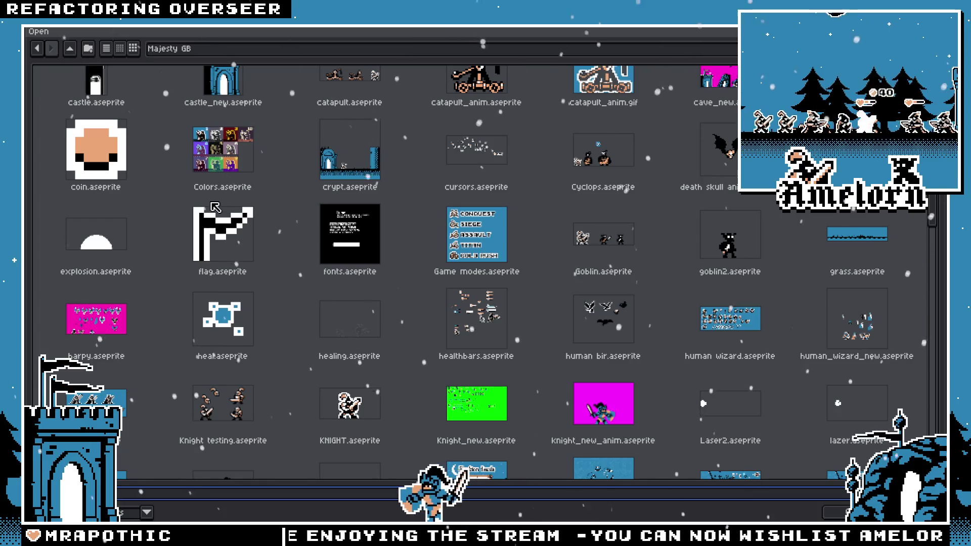
{"action": "scroll", "coordinate": [214, 207], "scroll_direction": "down", "scroll_amount": 2}
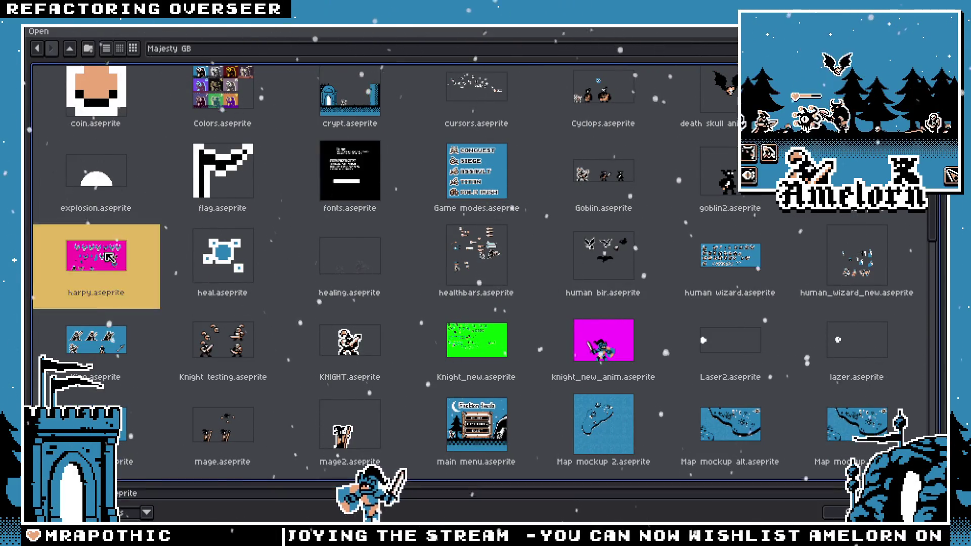
{"action": "double_click", "coordinate": [97, 253]}
{"action": "scroll", "coordinate": [507, 246], "scroll_direction": "up", "scroll_amount": 3}
{"action": "scroll", "coordinate": [507, 246], "scroll_direction": "down", "scroll_amount": 1}
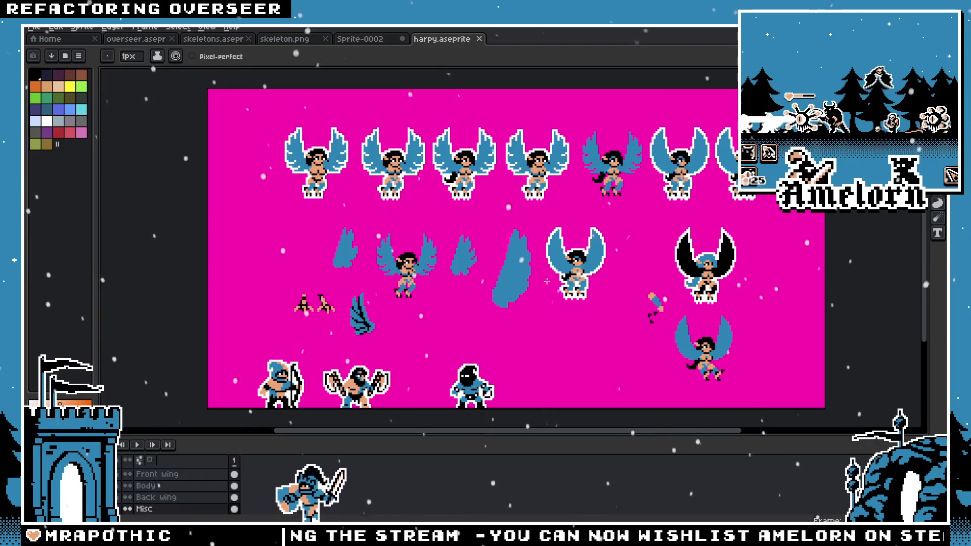
{"action": "left_click_drag", "start_coordinate": [555, 279], "coordinate": [493, 278]}
{"action": "left_click", "coordinate": [479, 38]}
Step: Browse the file thumbnails and open Knight_new.aseprite
{"action": "left_click", "coordinate": [34, 28]}
{"action": "left_click", "coordinate": [48, 51]}
{"action": "scroll", "coordinate": [537, 280], "scroll_direction": "down", "scroll_amount": 5}
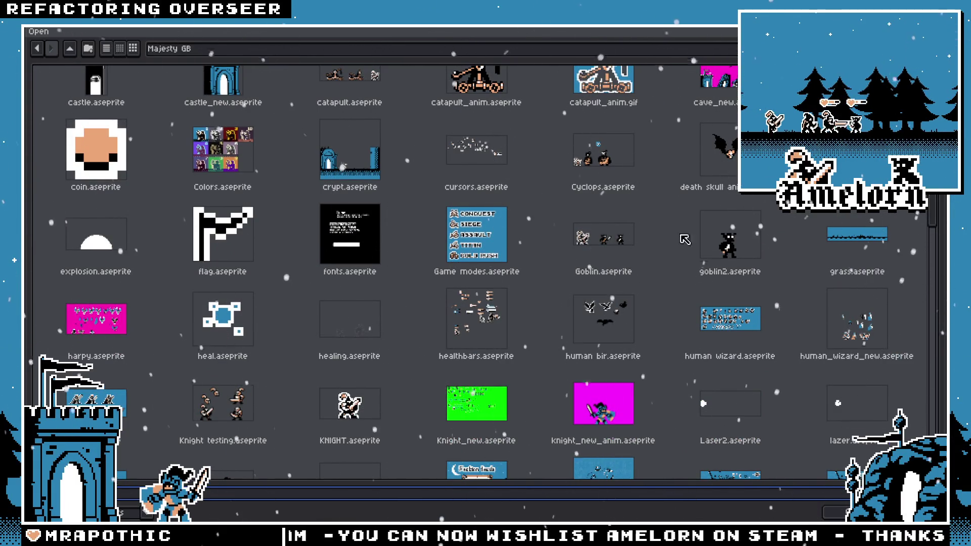
{"action": "scroll", "coordinate": [849, 244], "scroll_direction": "down", "scroll_amount": 3}
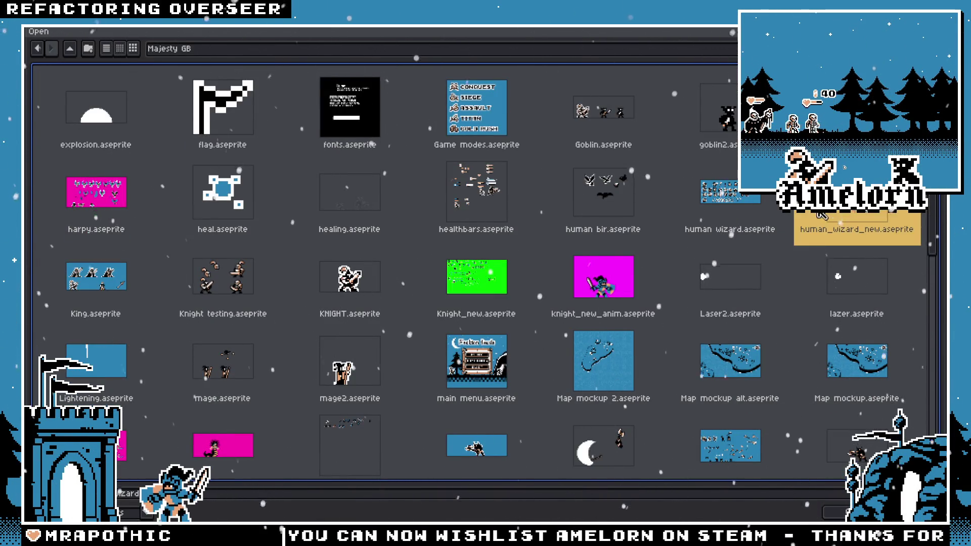
{"action": "left_click_drag", "start_coordinate": [639, 205], "coordinate": [477, 204]}
{"action": "left_click_drag", "start_coordinate": [374, 213], "coordinate": [116, 277]}
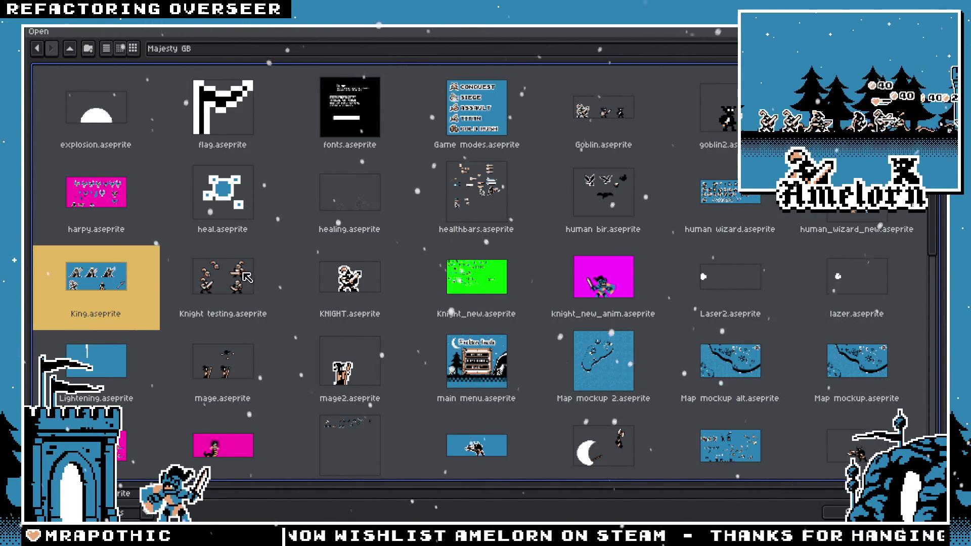
{"action": "left_click_drag", "start_coordinate": [136, 228], "coordinate": [512, 290]}
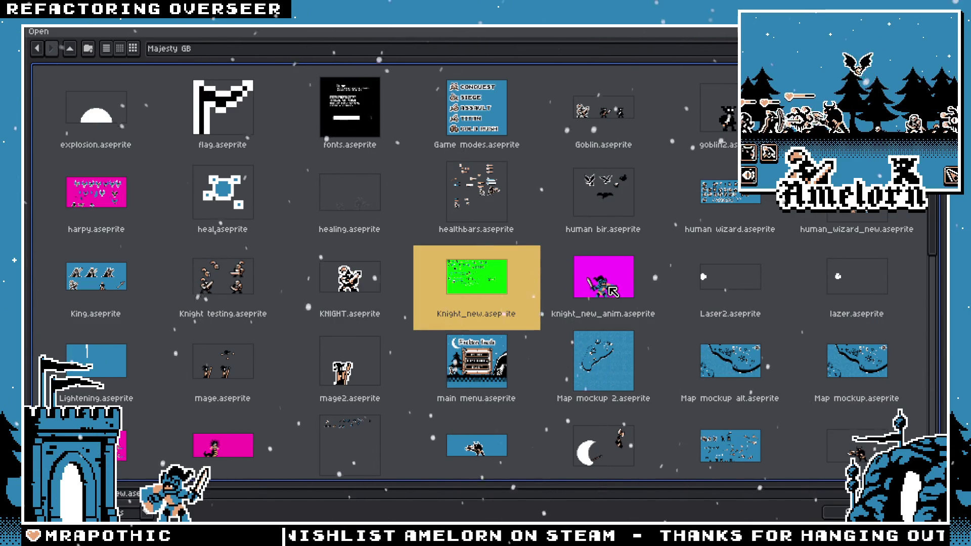
{"action": "double_click", "coordinate": [512, 290]}
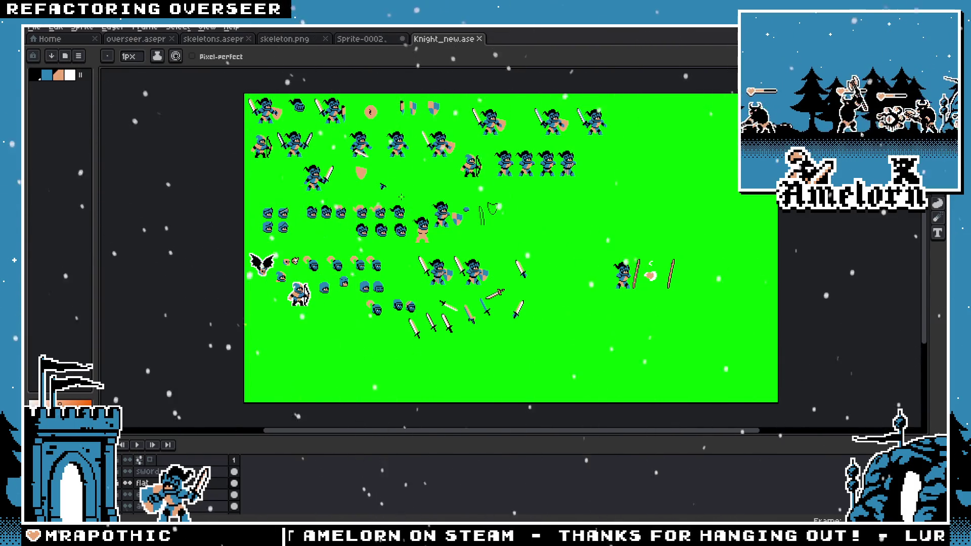
Step: Marquee-select the small skull beside the bat on Knight_new and paste it into Sprite-0002
{"action": "scroll", "coordinate": [265, 268], "scroll_direction": "up", "scroll_amount": 2}
{"action": "scroll", "coordinate": [264, 268], "scroll_direction": "up", "scroll_amount": 1}
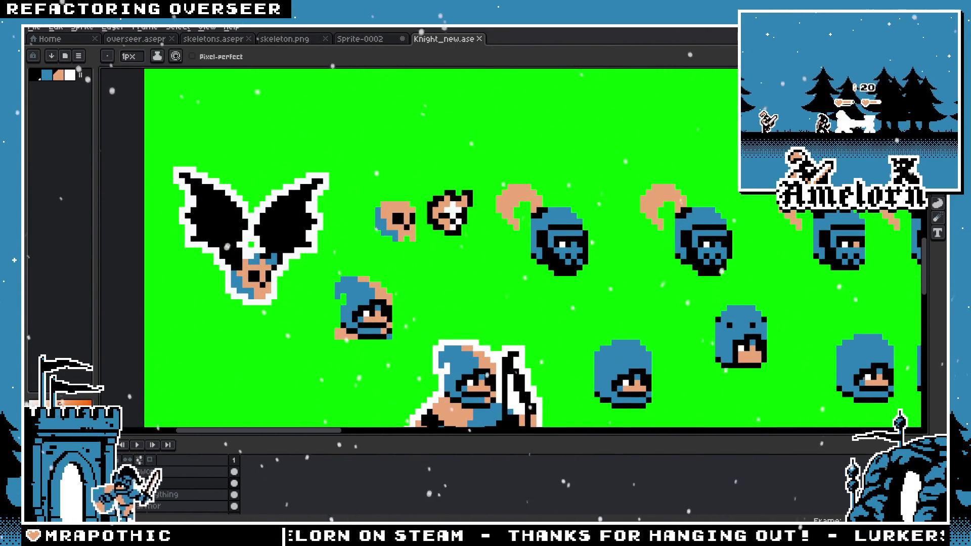
{"action": "scroll", "coordinate": [228, 247], "scroll_direction": "left", "scroll_amount": 2}
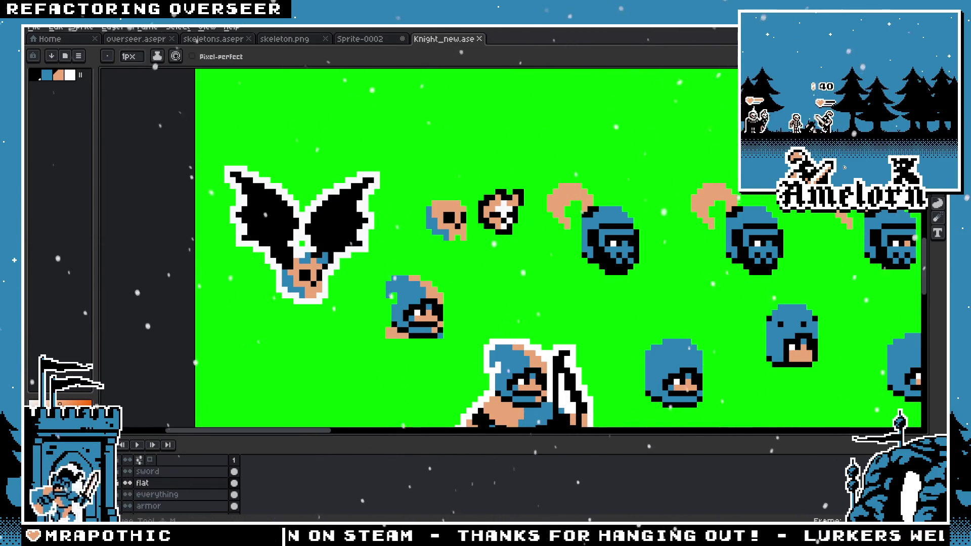
{"action": "key", "text": "m"}
{"action": "scroll", "coordinate": [466, 197], "scroll_direction": "up", "scroll_amount": 1}
{"action": "left_click_drag", "start_coordinate": [390, 222], "coordinate": [472, 282]}
{"action": "scroll", "coordinate": [473, 282], "scroll_direction": "down", "scroll_amount": 1}
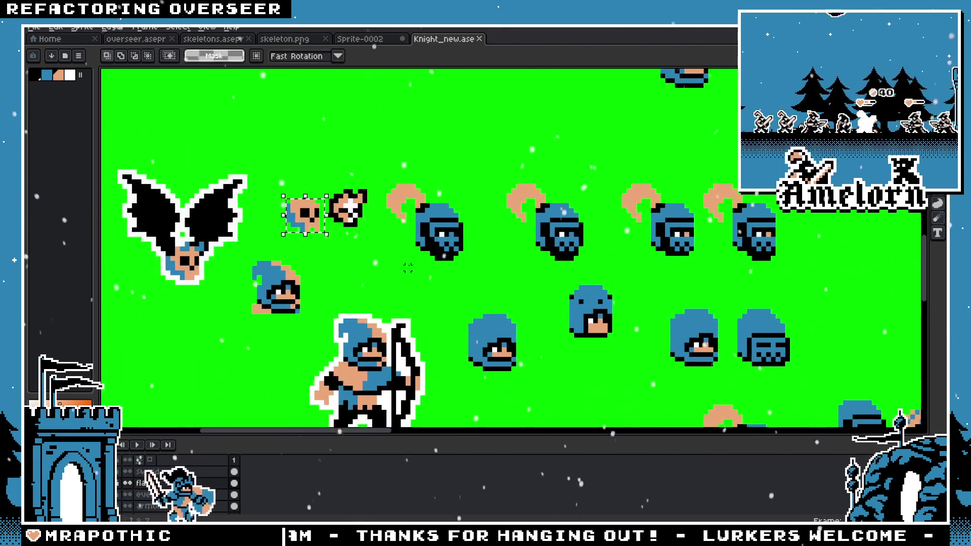
{"action": "left_click_drag", "start_coordinate": [408, 268], "coordinate": [458, 279]}
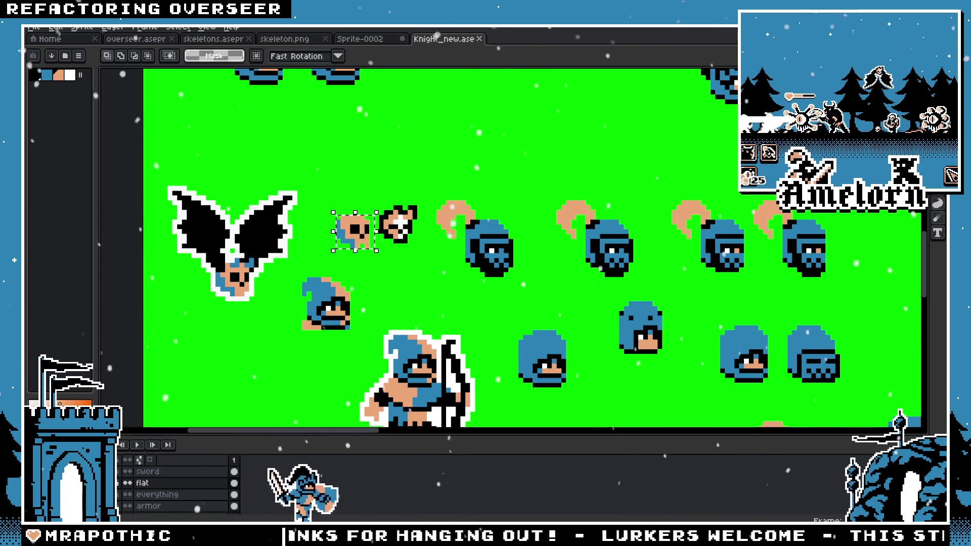
{"action": "scroll", "coordinate": [177, 488], "scroll_direction": "down", "scroll_amount": 2}
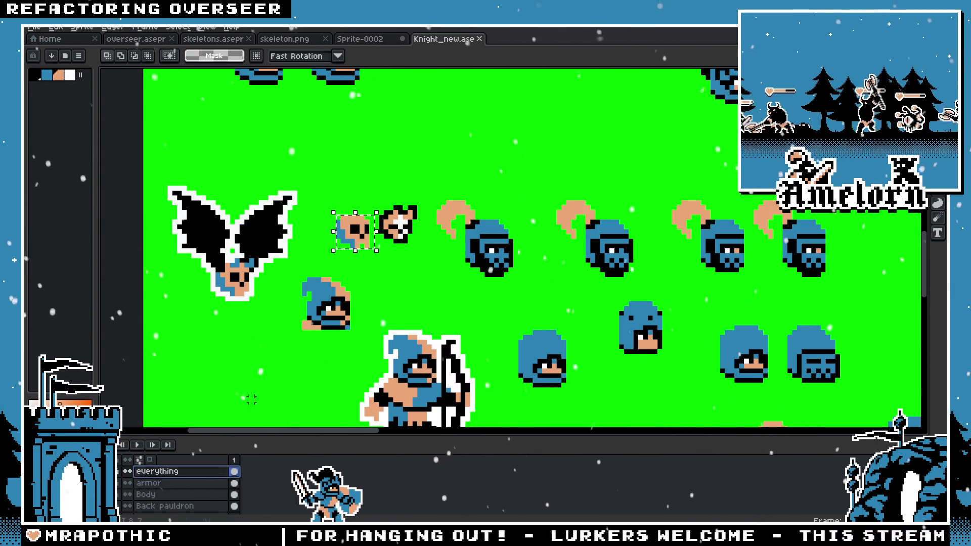
{"action": "left_click", "coordinate": [360, 38]}
{"action": "key", "text": "ctrl+v"}
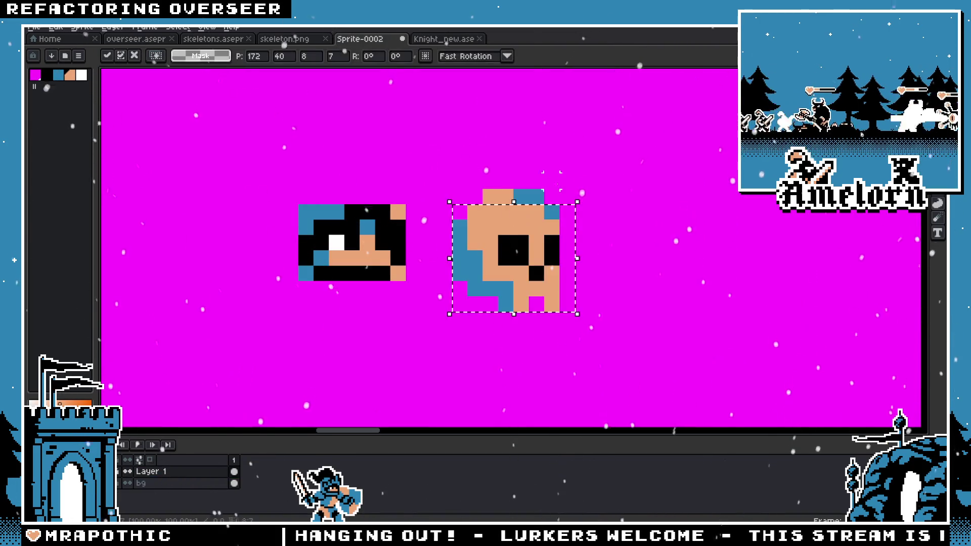
Step: Try the pasted skull over the archer's head, adjusting its fit
{"action": "mouse_move", "coordinate": [656, 262]}
{"action": "left_mouse_down"}
{"action": "mouse_move", "coordinate": [655, 244]}
{"action": "mouse_move", "coordinate": [352, 245]}
{"action": "left_mouse_up"}
{"action": "scroll", "coordinate": [461, 247], "scroll_direction": "down", "scroll_amount": 3}
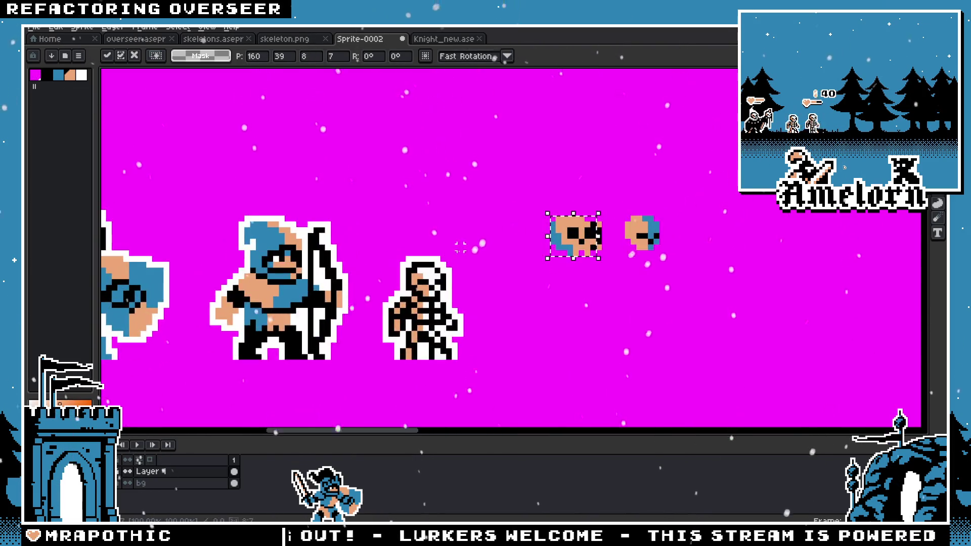
{"action": "left_click_drag", "start_coordinate": [570, 246], "coordinate": [316, 267]}
{"action": "scroll", "coordinate": [316, 267], "scroll_direction": "up", "scroll_amount": 2}
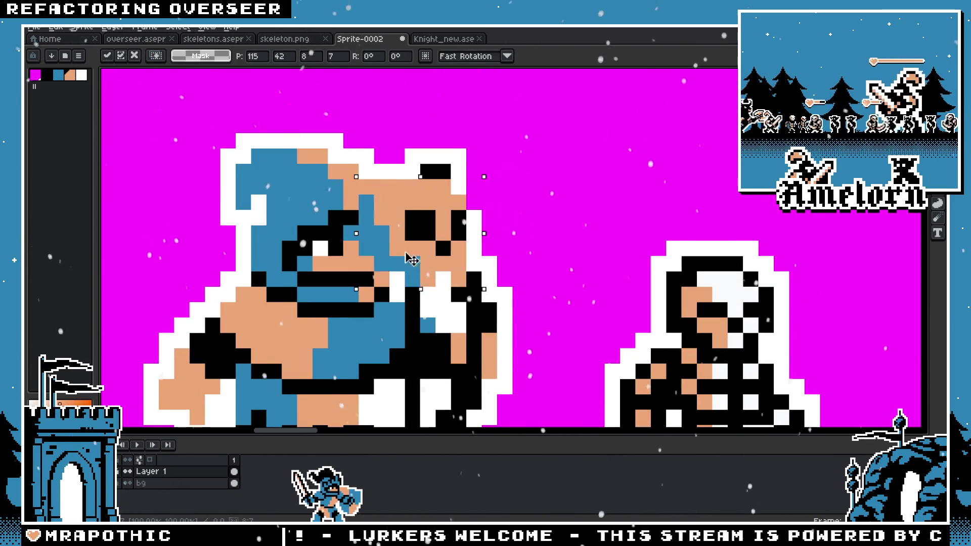
{"action": "left_click_drag", "start_coordinate": [412, 260], "coordinate": [327, 267]}
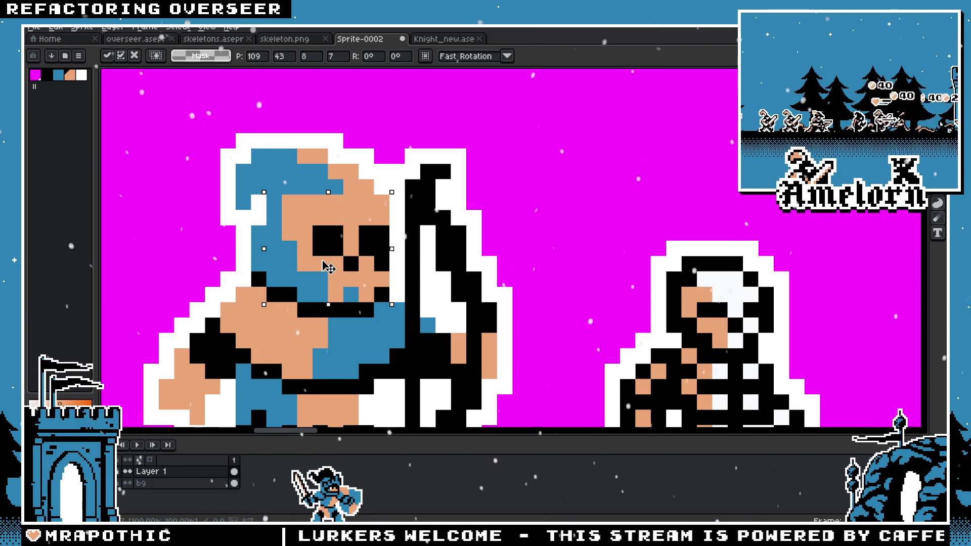
Step: Move the skull right past the skeleton and drop it as the third head in the row
{"action": "left_click_drag", "start_coordinate": [328, 267], "coordinate": [611, 241]}
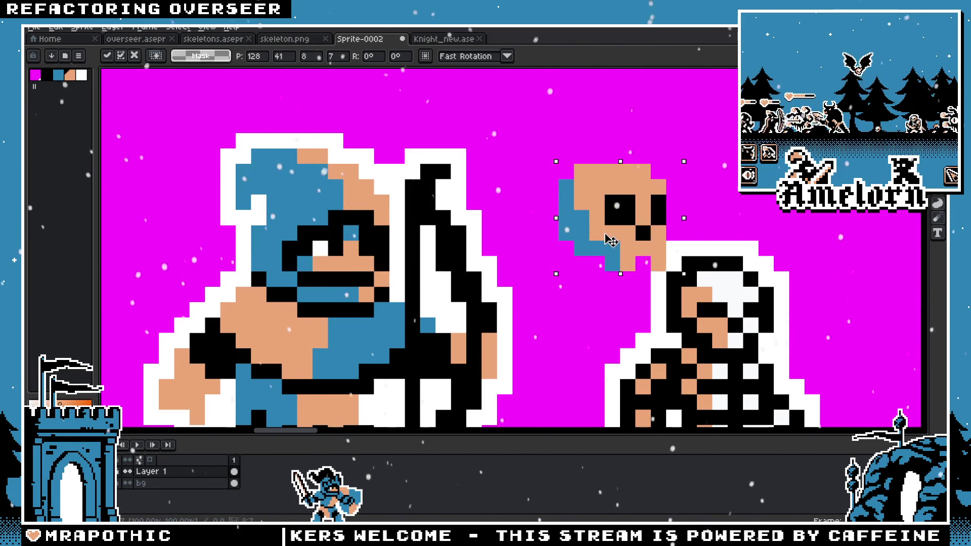
{"action": "scroll", "coordinate": [611, 240], "scroll_direction": "down", "scroll_amount": 1}
{"action": "scroll", "coordinate": [329, 228], "scroll_direction": "down", "scroll_amount": 1}
{"action": "left_click_drag", "start_coordinate": [329, 228], "coordinate": [547, 237]}
{"action": "scroll", "coordinate": [546, 238], "scroll_direction": "right", "scroll_amount": 5}
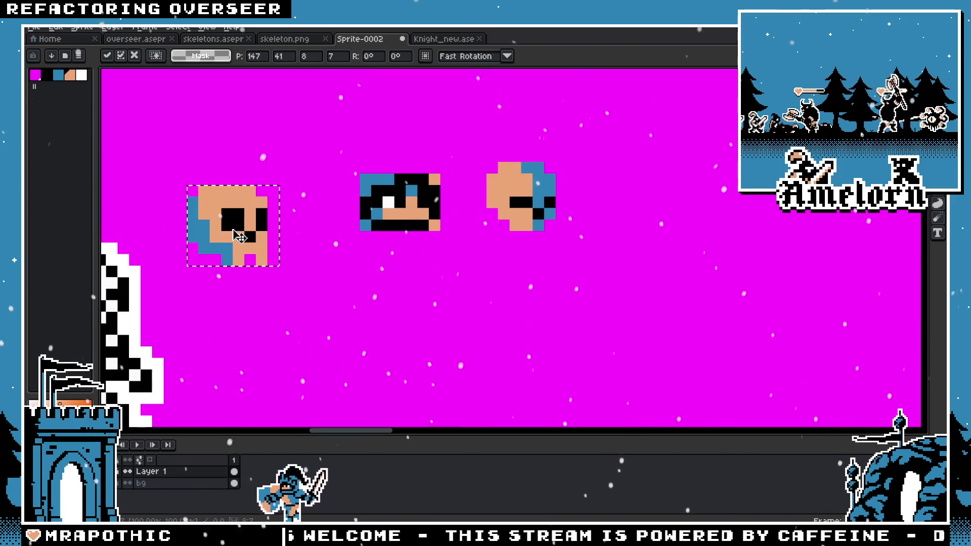
{"action": "left_click_drag", "start_coordinate": [240, 237], "coordinate": [643, 212]}
{"action": "scroll", "coordinate": [484, 195], "scroll_direction": "right", "scroll_amount": 3}
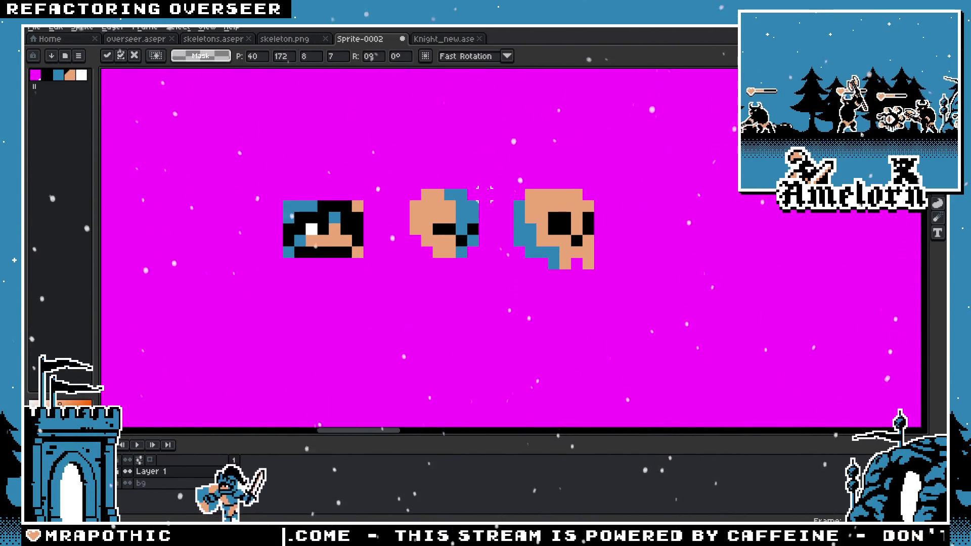
{"action": "scroll", "coordinate": [303, 202], "scroll_direction": "up", "scroll_amount": 1}
{"action": "scroll", "coordinate": [303, 202], "scroll_direction": "left", "scroll_amount": 2}
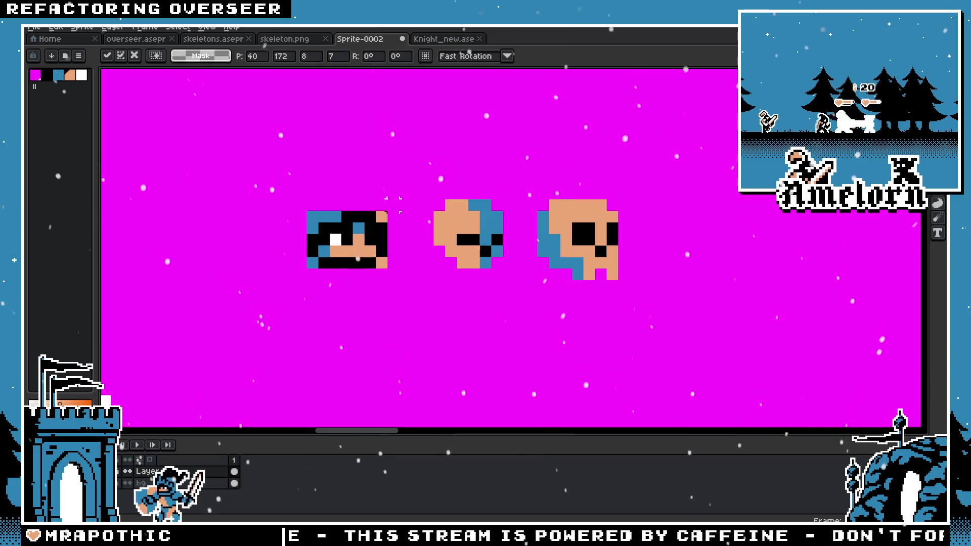
{"action": "scroll", "coordinate": [461, 216], "scroll_direction": "up", "scroll_amount": 1}
{"action": "scroll", "coordinate": [462, 216], "scroll_direction": "right", "scroll_amount": 3}
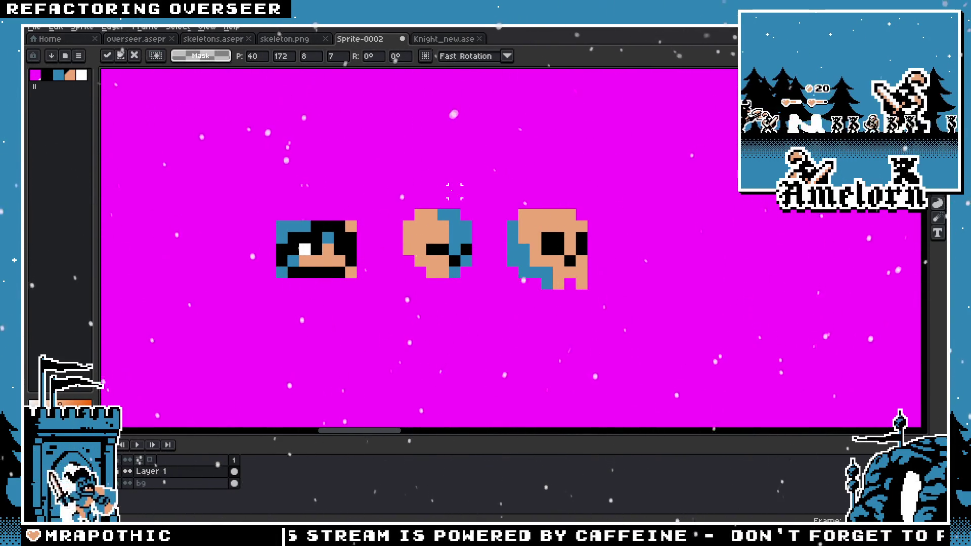
{"action": "scroll", "coordinate": [455, 192], "scroll_direction": "down", "scroll_amount": 2}
{"action": "scroll", "coordinate": [440, 196], "scroll_direction": "up", "scroll_amount": 1}
{"action": "scroll", "coordinate": [430, 199], "scroll_direction": "up", "scroll_amount": 1}
{"action": "scroll", "coordinate": [431, 200], "scroll_direction": "up", "scroll_amount": 1}
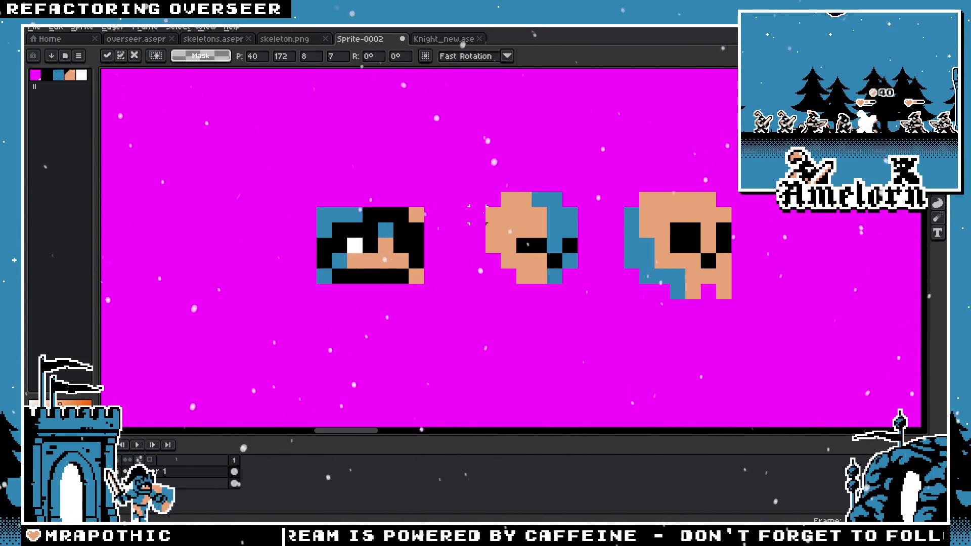
Step: Sample black from the middle head and zoom in around the middle skull
{"action": "key", "text": "i"}
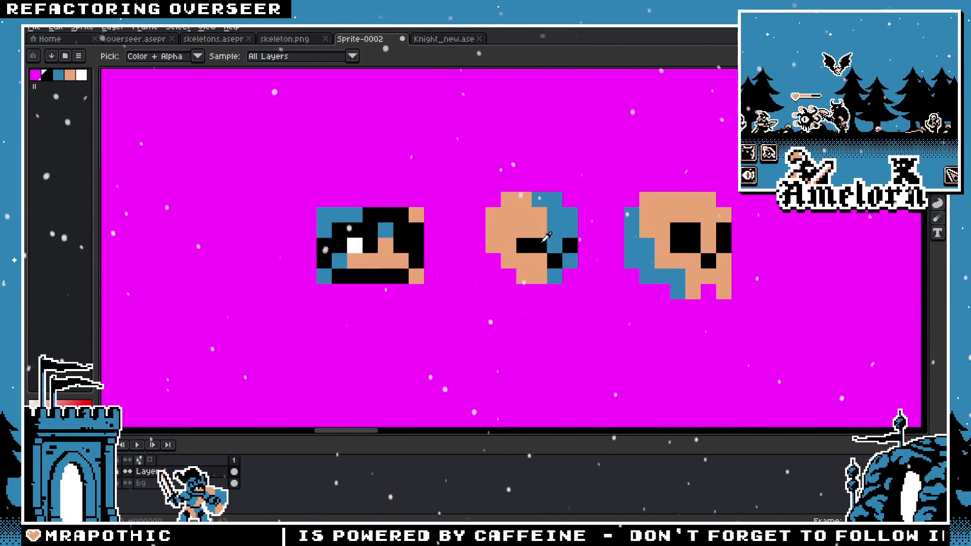
{"action": "key", "text": "b"}
{"action": "left_click", "coordinate": [534, 231]}
{"action": "scroll", "coordinate": [532, 246], "scroll_direction": "down", "scroll_amount": 5}
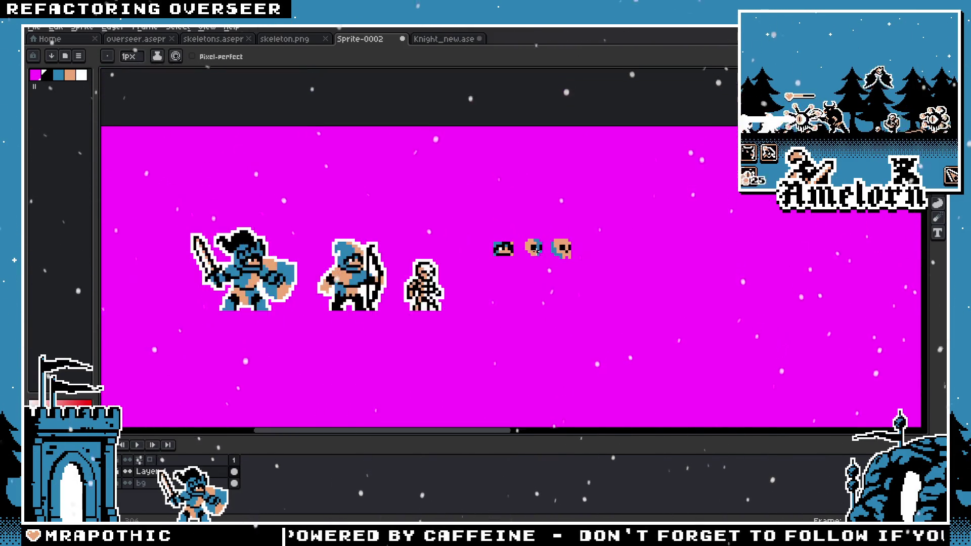
{"action": "scroll", "coordinate": [531, 252], "scroll_direction": "up", "scroll_amount": 3}
{"action": "scroll", "coordinate": [531, 253], "scroll_direction": "up", "scroll_amount": 2}
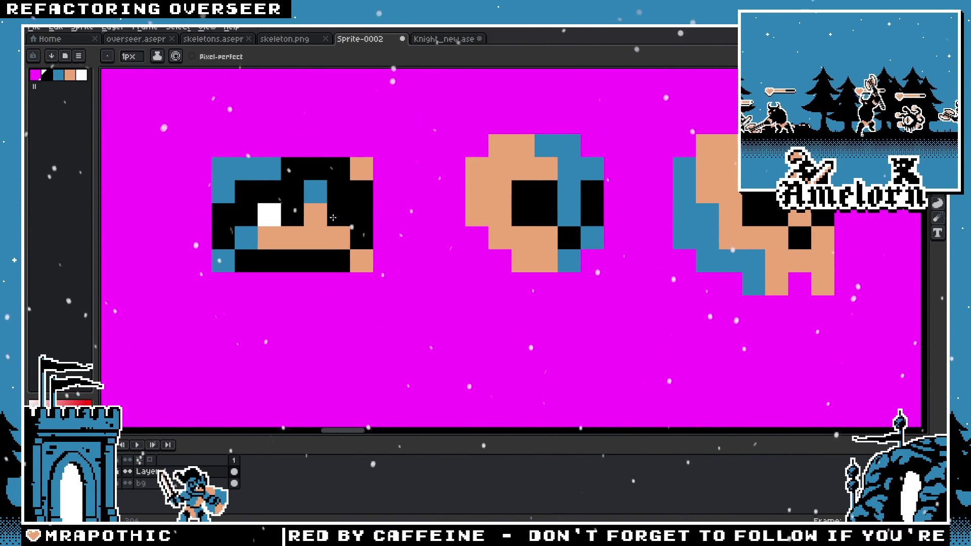
{"action": "scroll", "coordinate": [657, 231], "scroll_direction": "down", "scroll_amount": 3}
{"action": "scroll", "coordinate": [607, 213], "scroll_direction": "right", "scroll_amount": 3}
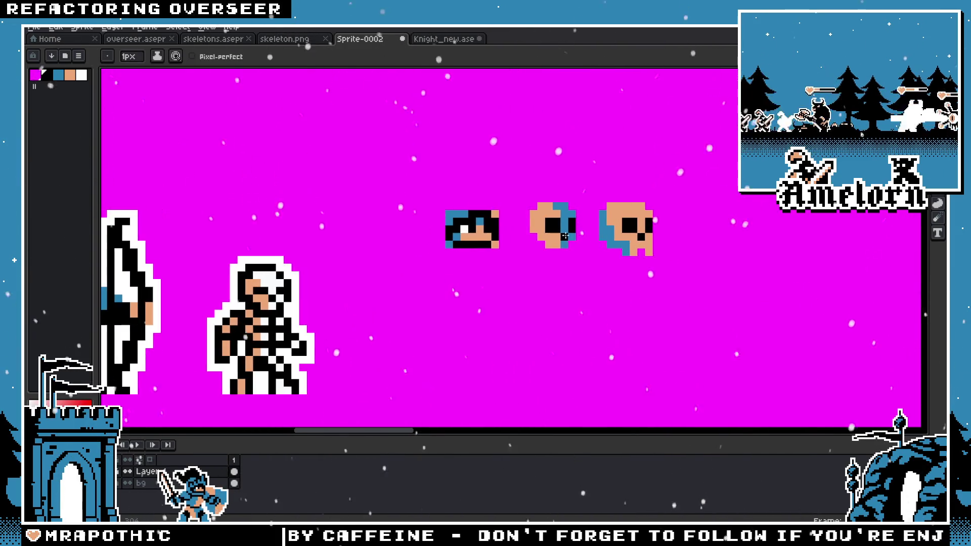
{"action": "scroll", "coordinate": [543, 181], "scroll_direction": "up", "scroll_amount": 2}
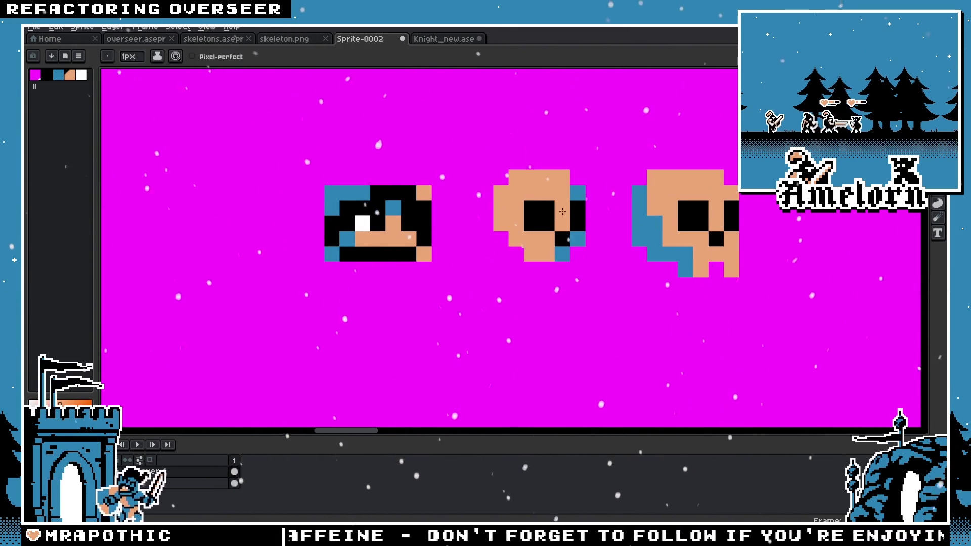
{"action": "scroll", "coordinate": [432, 265], "scroll_direction": "down", "scroll_amount": 5}
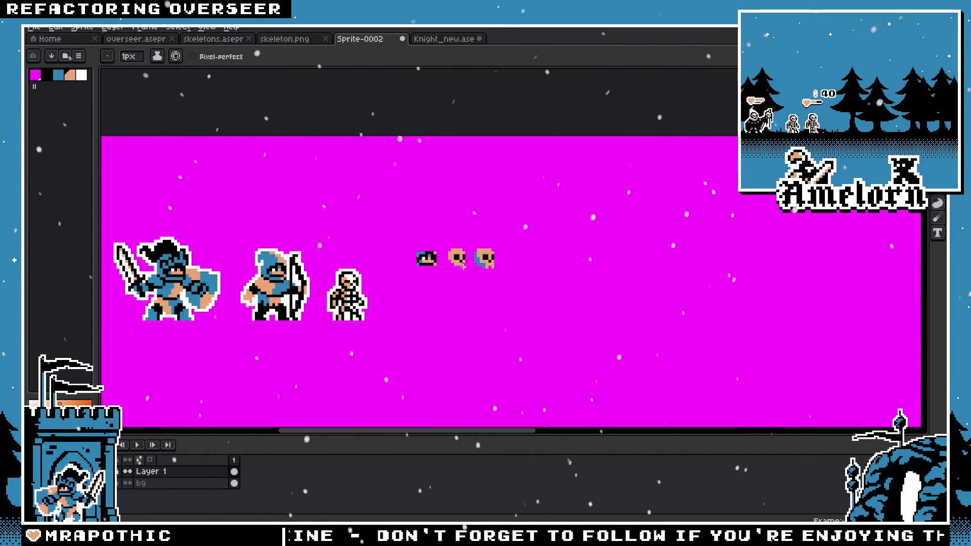
{"action": "scroll", "coordinate": [463, 267], "scroll_direction": "up", "scroll_amount": 2}
{"action": "scroll", "coordinate": [463, 257], "scroll_direction": "up", "scroll_amount": 2}
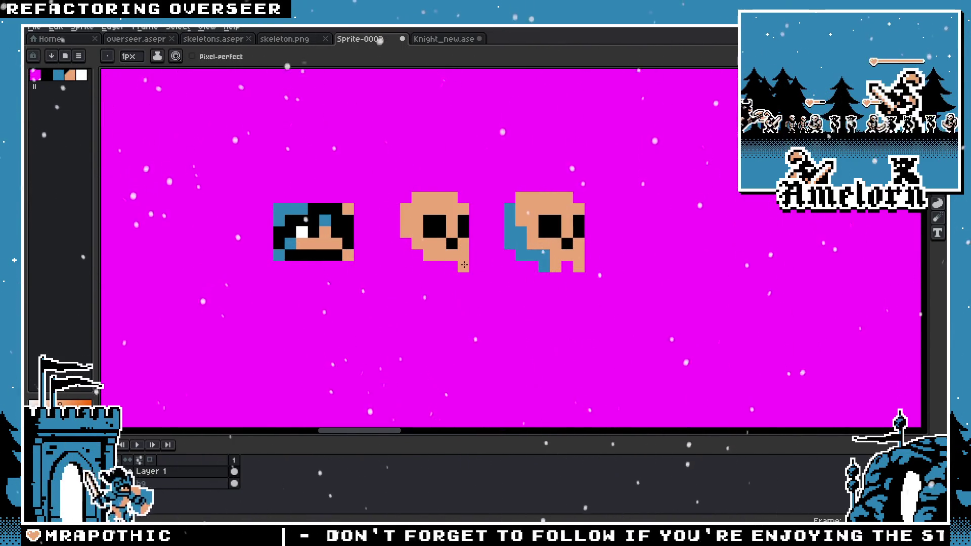
{"action": "scroll", "coordinate": [444, 263], "scroll_direction": "down", "scroll_amount": 4}
{"action": "scroll", "coordinate": [387, 289], "scroll_direction": "up", "scroll_amount": 5}
Step: Add a peach pixel below the middle skull, repainting its stray blue edge tan
{"action": "key", "text": "v"}
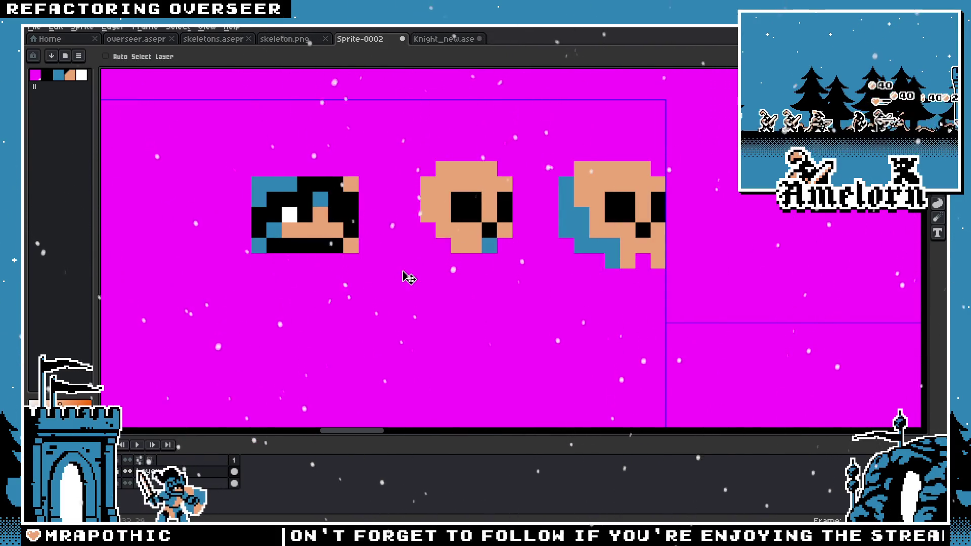
{"action": "key", "text": "b"}
{"action": "left_click", "coordinate": [520, 264]}
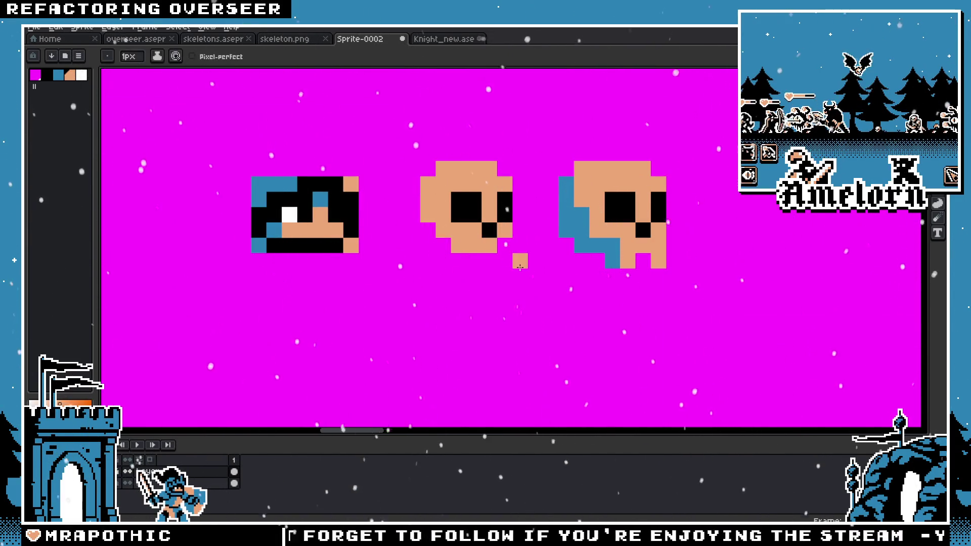
{"action": "scroll", "coordinate": [488, 247], "scroll_direction": "down", "scroll_amount": 4}
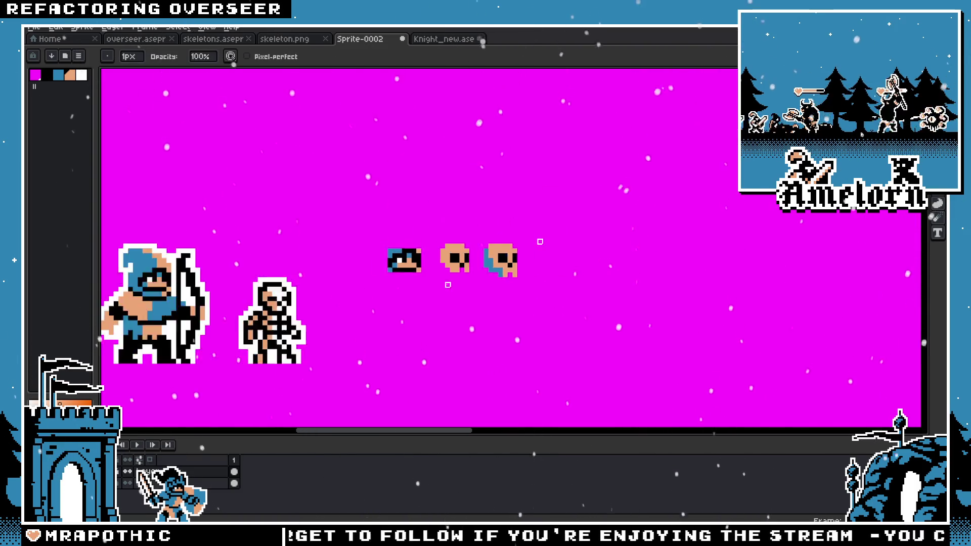
{"action": "scroll", "coordinate": [451, 288], "scroll_direction": "up", "scroll_amount": 4}
{"action": "key", "text": "v"}
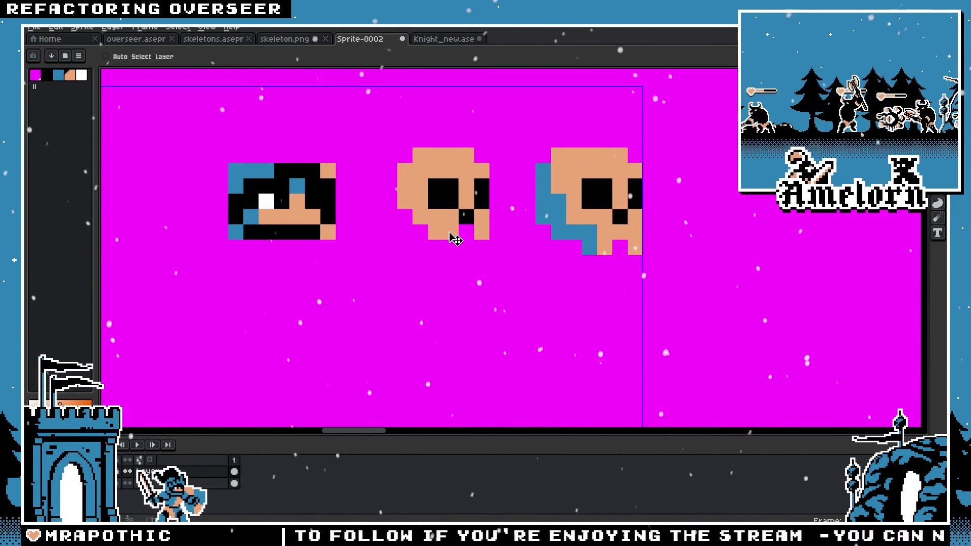
{"action": "key", "text": "b"}
{"action": "scroll", "coordinate": [454, 240], "scroll_direction": "down", "scroll_amount": 5}
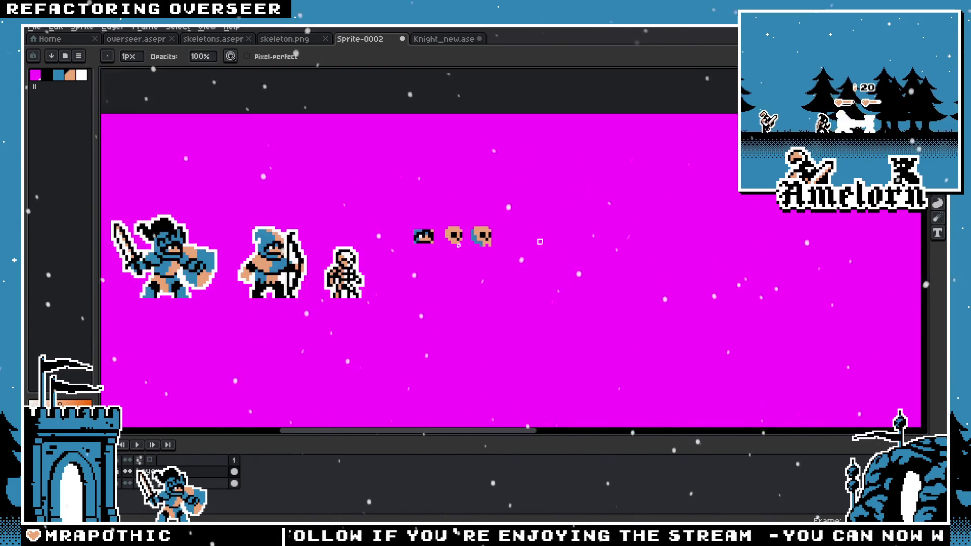
{"action": "scroll", "coordinate": [441, 229], "scroll_direction": "up", "scroll_amount": 6}
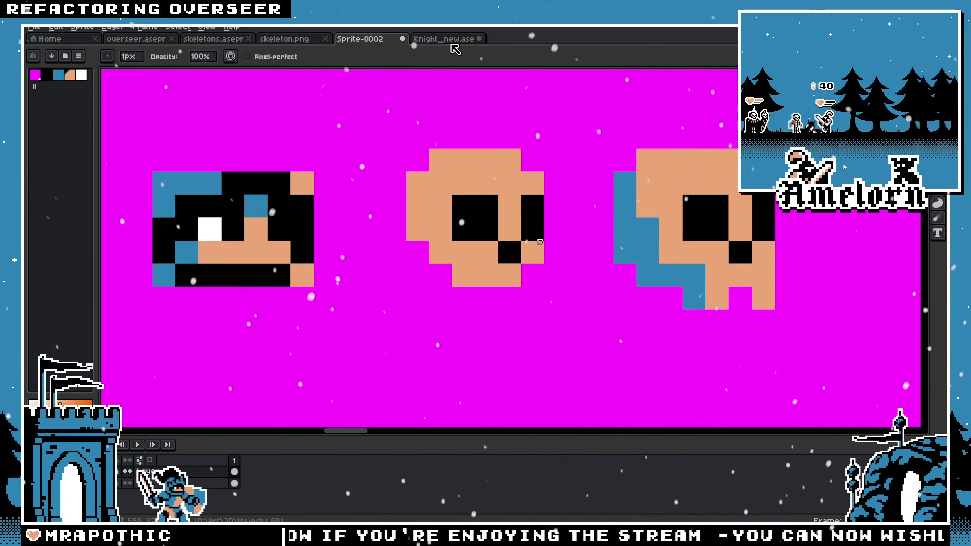
Step: Switch to the Knight_new.ase sheet and pan toward the bat and skull sprites
{"action": "left_click", "coordinate": [452, 42]}
{"action": "scroll", "coordinate": [429, 165], "scroll_direction": "down", "scroll_amount": 3}
{"action": "scroll", "coordinate": [430, 164], "scroll_direction": "up", "scroll_amount": 1}
{"action": "key", "text": "h"}
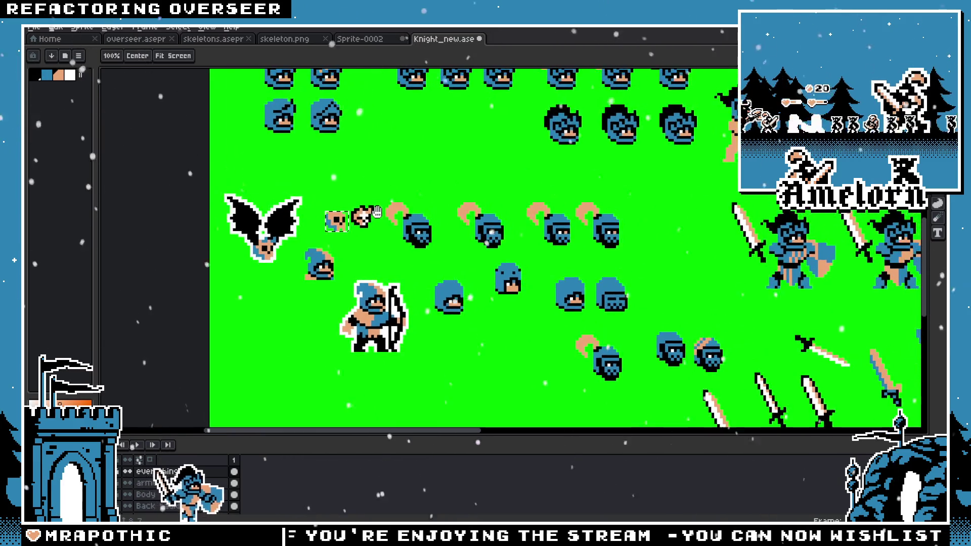
{"action": "left_click_drag", "start_coordinate": [284, 200], "coordinate": [404, 220]}
{"action": "scroll", "coordinate": [404, 220], "scroll_direction": "down", "scroll_amount": 2}
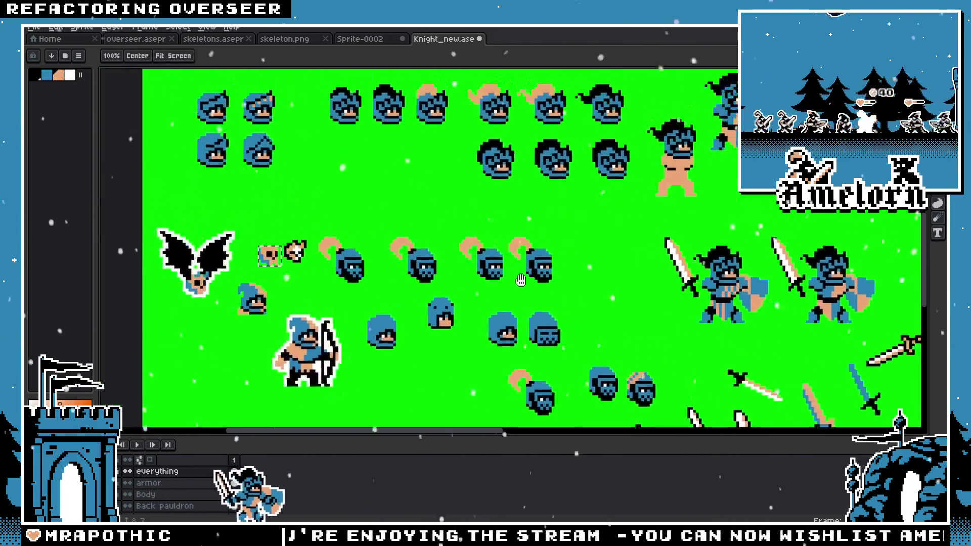
{"action": "scroll", "coordinate": [373, 287], "scroll_direction": "up", "scroll_amount": 1}
Step: Centre and zoom in on the bat carrying the tan-and-blue skull, ready to sample colours
{"action": "mouse_move", "coordinate": [373, 287]}
{"action": "left_mouse_down"}
{"action": "mouse_move", "coordinate": [452, 269]}
{"action": "mouse_move", "coordinate": [561, 146]}
{"action": "left_mouse_up"}
{"action": "scroll", "coordinate": [509, 223], "scroll_direction": "up", "scroll_amount": 3}
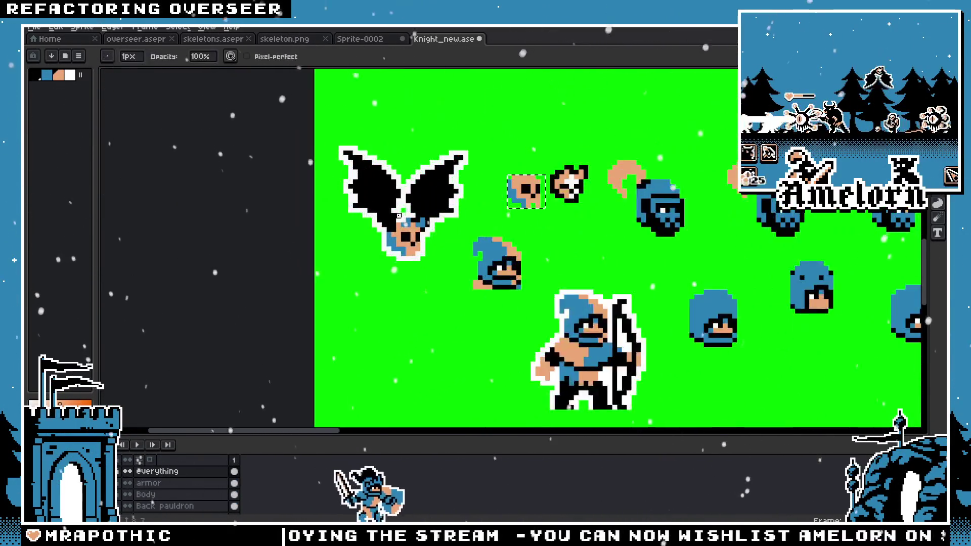
{"action": "scroll", "coordinate": [509, 223], "scroll_direction": "up", "scroll_amount": 2}
{"action": "key", "text": "b"}
{"action": "scroll", "coordinate": [414, 232], "scroll_direction": "up", "scroll_amount": 2}
{"action": "key", "text": "i"}
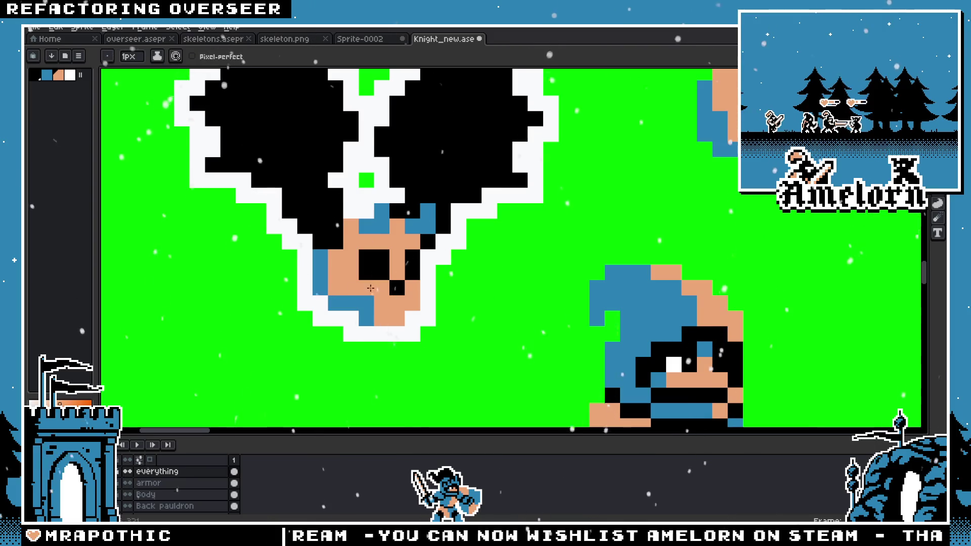
{"action": "scroll", "coordinate": [371, 289], "scroll_direction": "down", "scroll_amount": 2}
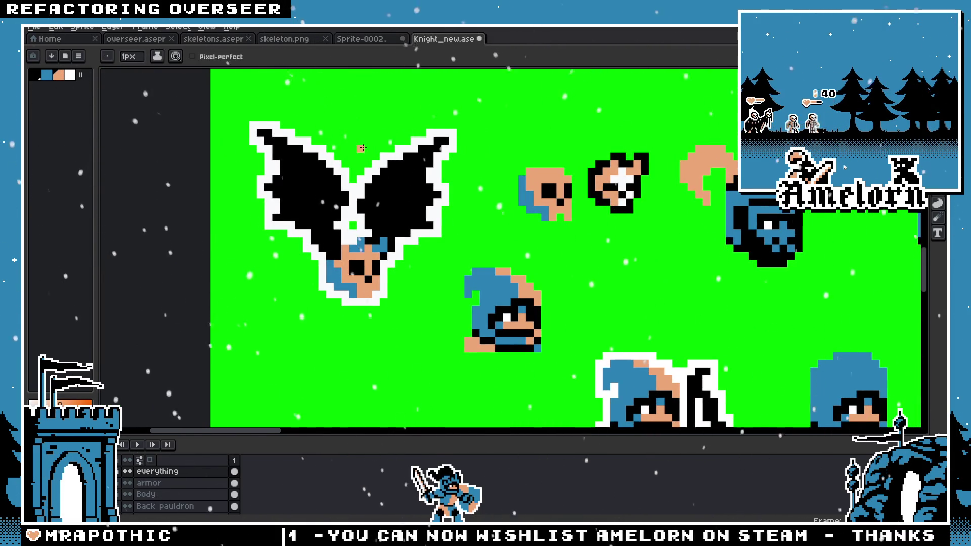
Step: Return to Sprite-0002 and delete the blue-haired head from the sheet
{"action": "left_click", "coordinate": [364, 44]}
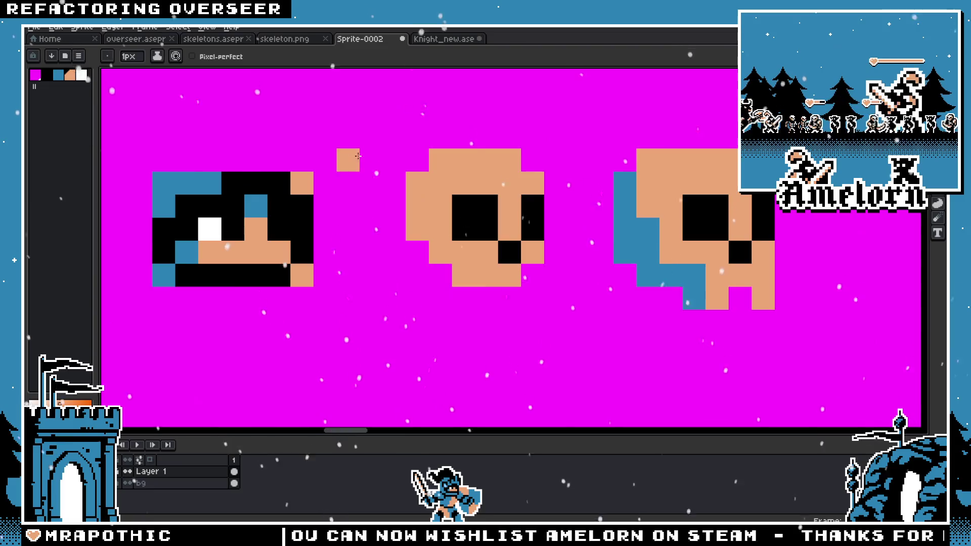
{"action": "scroll", "coordinate": [324, 162], "scroll_direction": "down", "scroll_amount": 5}
{"action": "scroll", "coordinate": [349, 210], "scroll_direction": "up", "scroll_amount": 1}
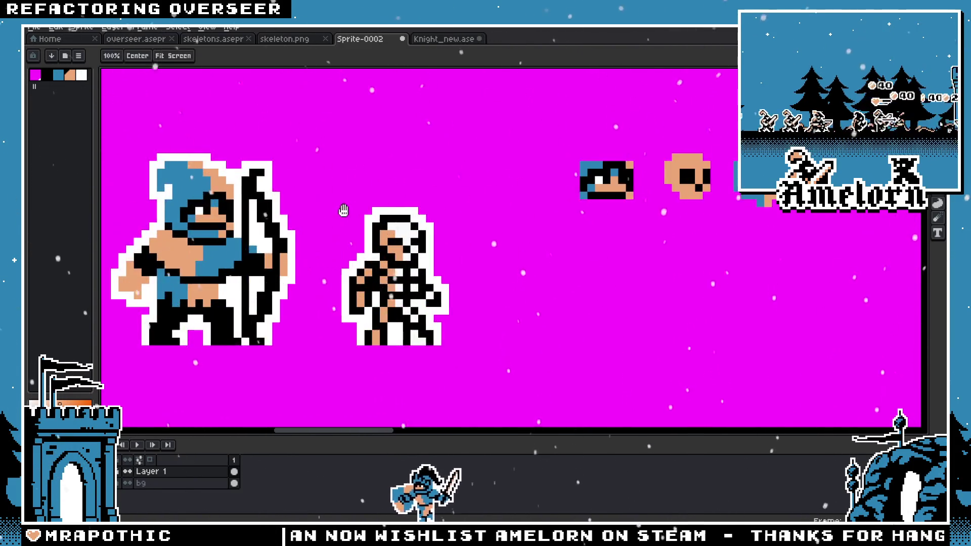
{"action": "scroll", "coordinate": [349, 210], "scroll_direction": "up", "scroll_amount": 1}
{"action": "key", "text": "m"}
{"action": "scroll", "coordinate": [457, 211], "scroll_direction": "right", "scroll_amount": 5}
{"action": "scroll", "coordinate": [456, 212], "scroll_direction": "left", "scroll_amount": 2}
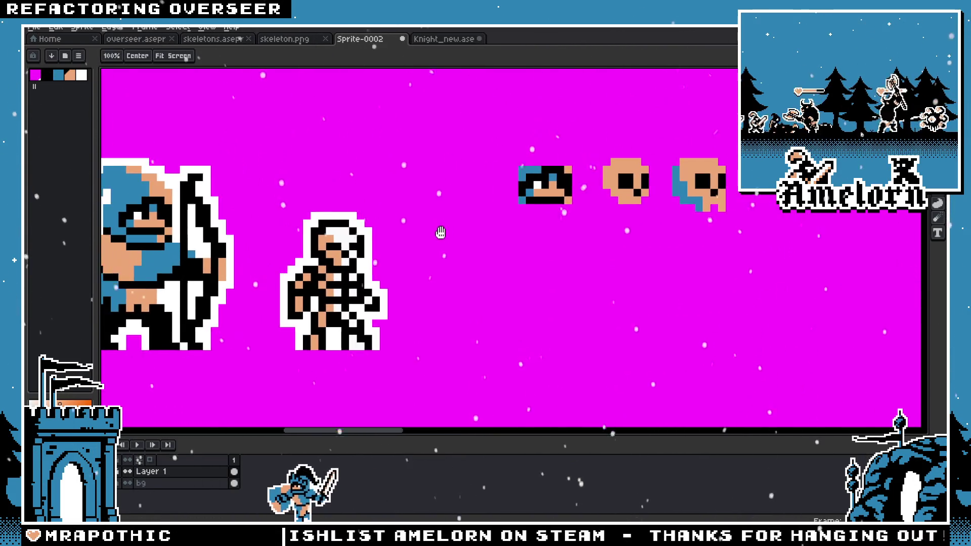
{"action": "scroll", "coordinate": [456, 211], "scroll_direction": "left", "scroll_amount": 2}
{"action": "left_click_drag", "start_coordinate": [660, 165], "coordinate": [590, 218]}
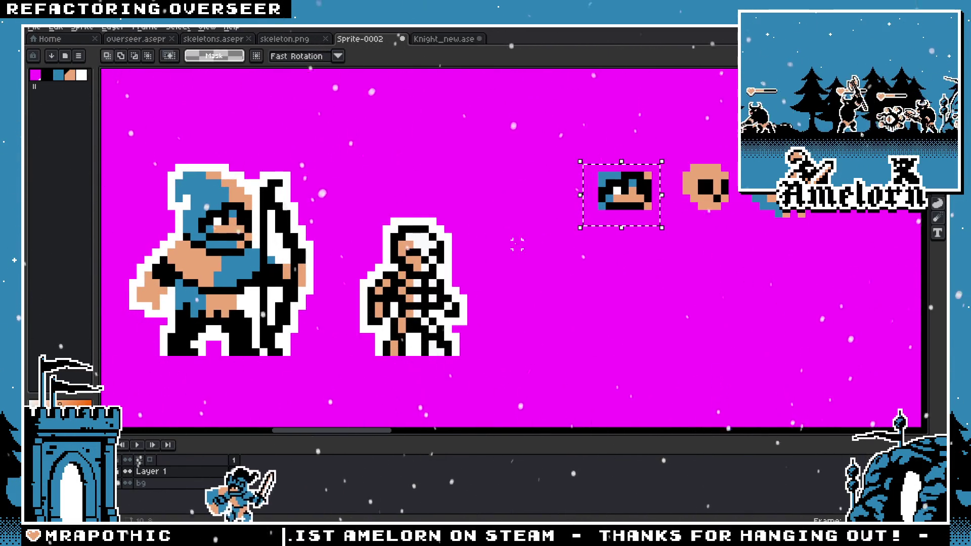
{"action": "key", "text": "Delete"}
{"action": "key", "text": "ctrl+v"}
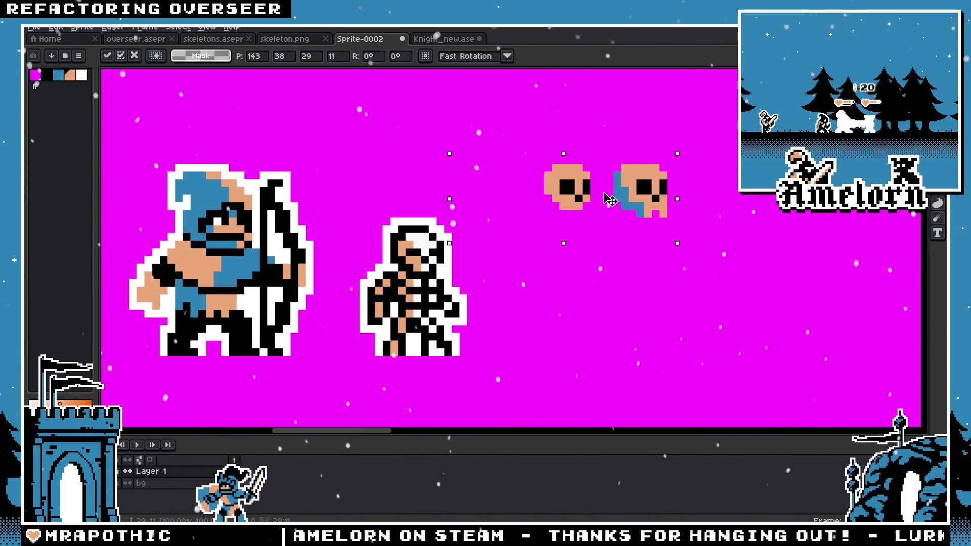
{"action": "key", "text": "Return"}
Step: Try moving both skulls leftward over the knight, then undo it
{"action": "left_click_drag", "start_coordinate": [705, 147], "coordinate": [494, 232]}
{"action": "key", "text": "ctrl+d"}
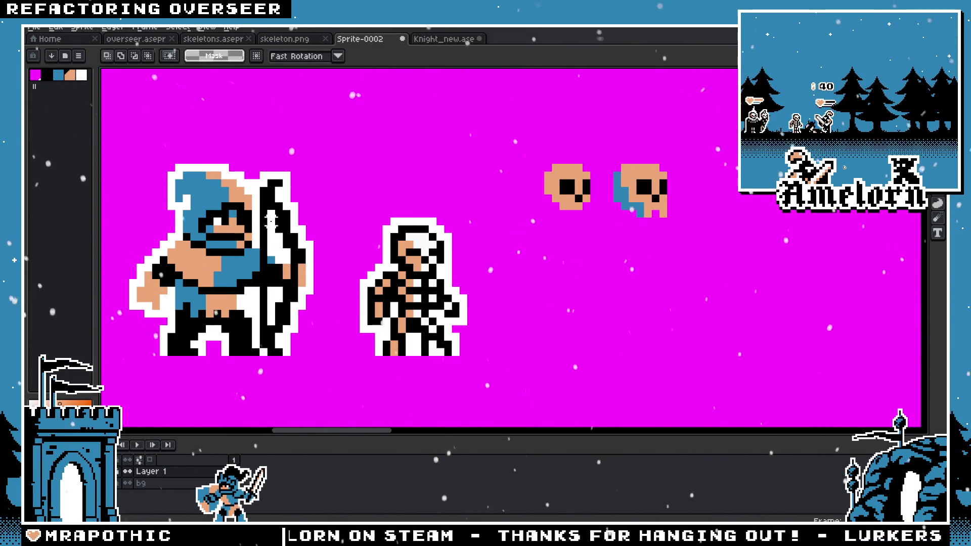
{"action": "left_click_drag", "start_coordinate": [588, 194], "coordinate": [273, 234]}
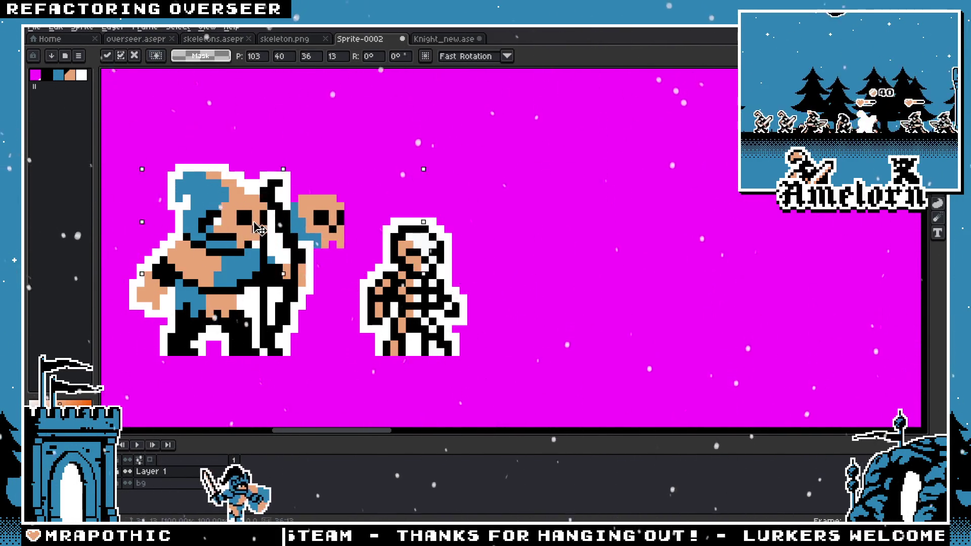
{"action": "key", "text": "ctrl+z"}
{"action": "key", "text": "ctrl+d"}
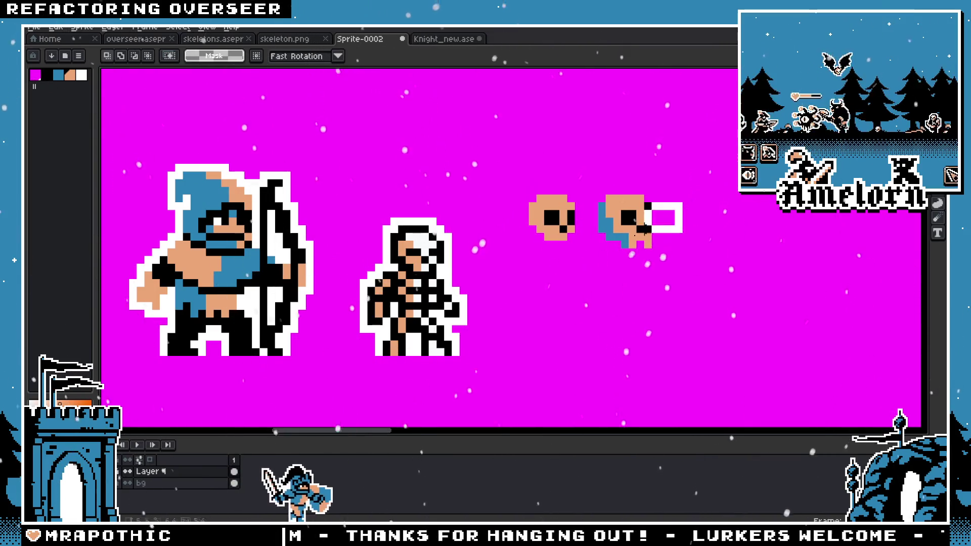
Step: Move the right skull far right and shift the left skull slightly right
{"action": "left_click_drag", "start_coordinate": [666, 173], "coordinate": [594, 259]}
{"action": "left_click_drag", "start_coordinate": [625, 223], "coordinate": [772, 223]}
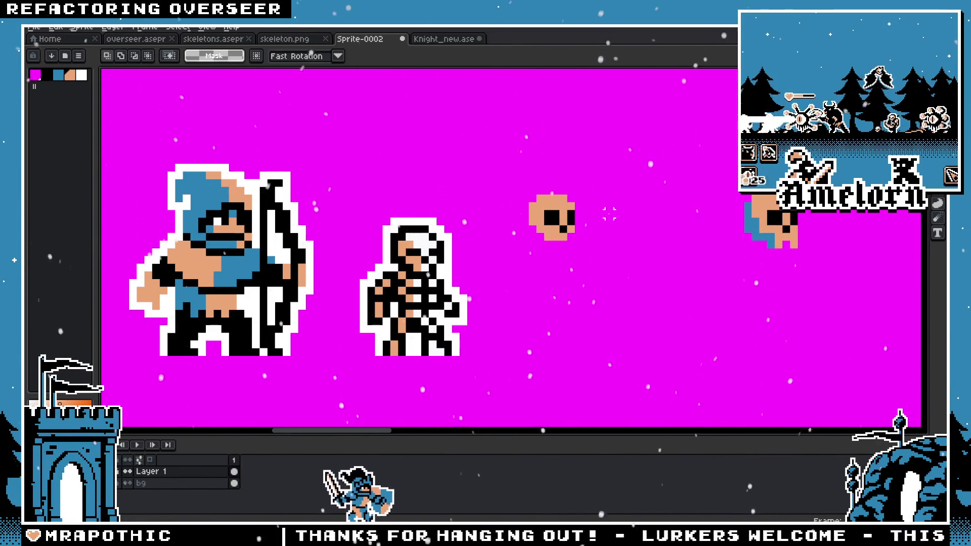
{"action": "left_click_drag", "start_coordinate": [607, 185], "coordinate": [487, 271]}
{"action": "left_click_drag", "start_coordinate": [559, 233], "coordinate": [575, 234]}
{"action": "key", "text": "ctrl+d"}
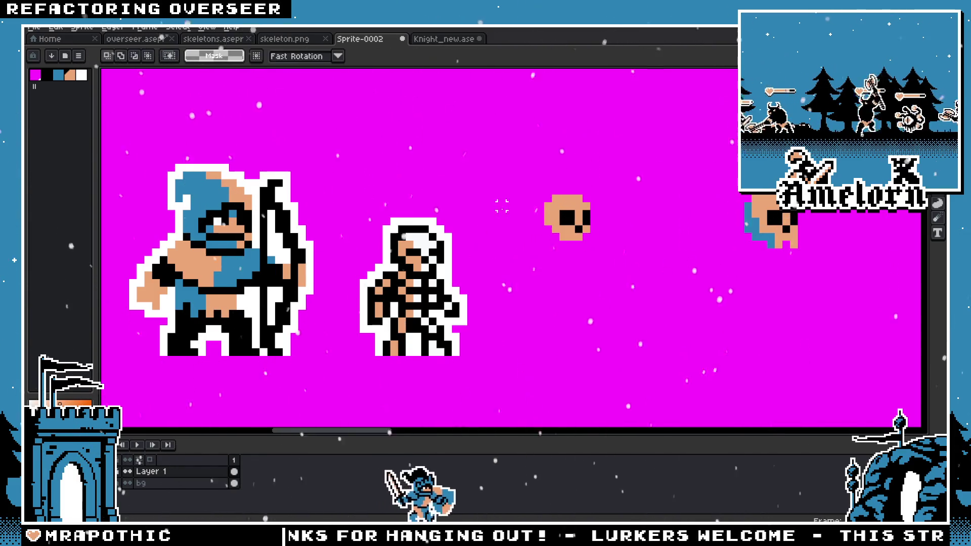
{"action": "scroll", "coordinate": [508, 215], "scroll_direction": "up", "scroll_amount": 1}
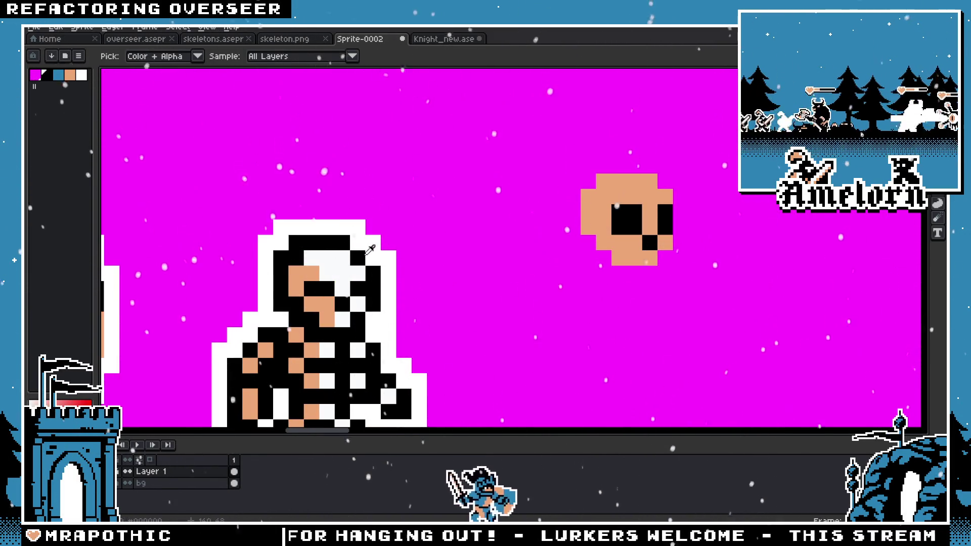
{"action": "key", "text": "b"}
{"action": "left_click", "coordinate": [618, 196]}
{"action": "key", "text": "ctrl+z"}
{"action": "left_click", "coordinate": [587, 197]}
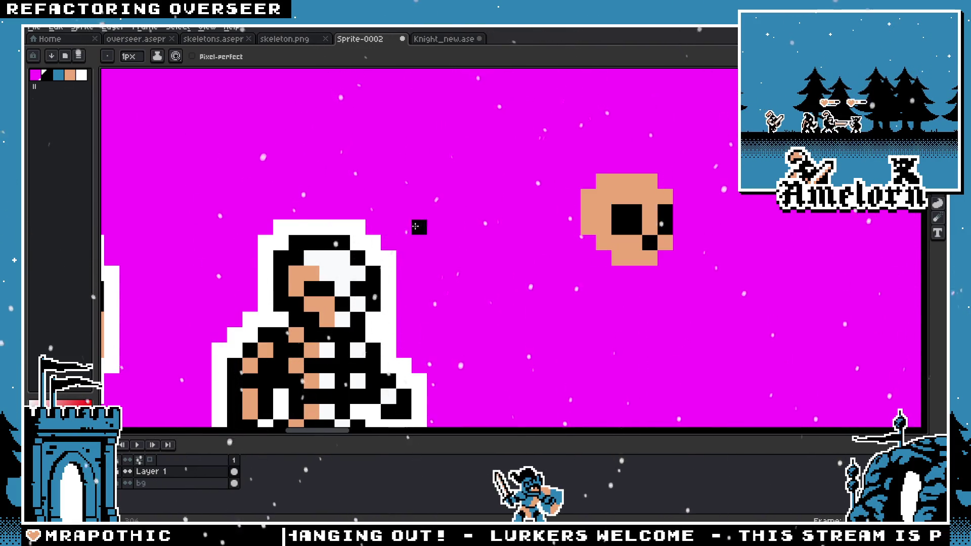
{"action": "key", "text": "i"}
{"action": "key", "text": "b"}
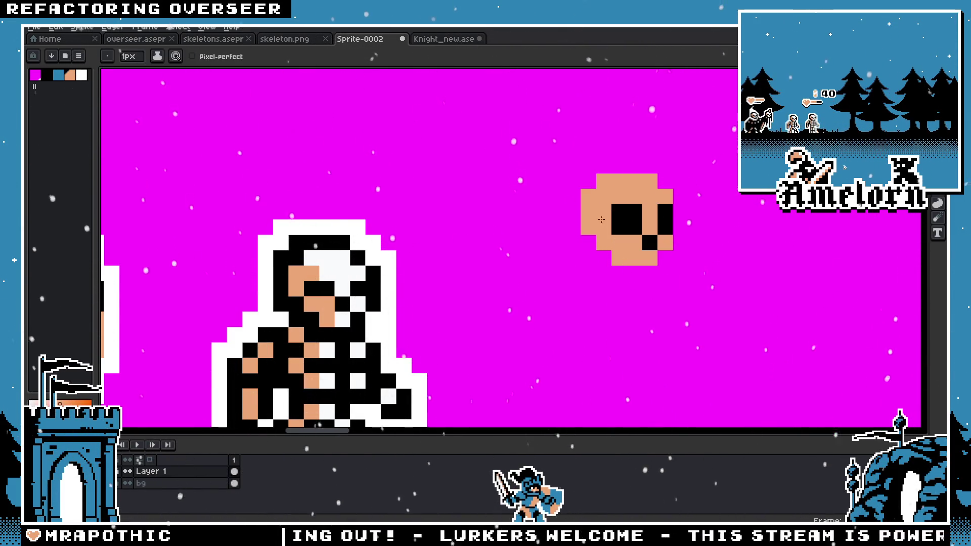
{"action": "scroll", "coordinate": [368, 198], "scroll_direction": "down", "scroll_amount": 2}
{"action": "left_click_drag", "start_coordinate": [342, 219], "coordinate": [510, 254]}
{"action": "key", "text": "h"}
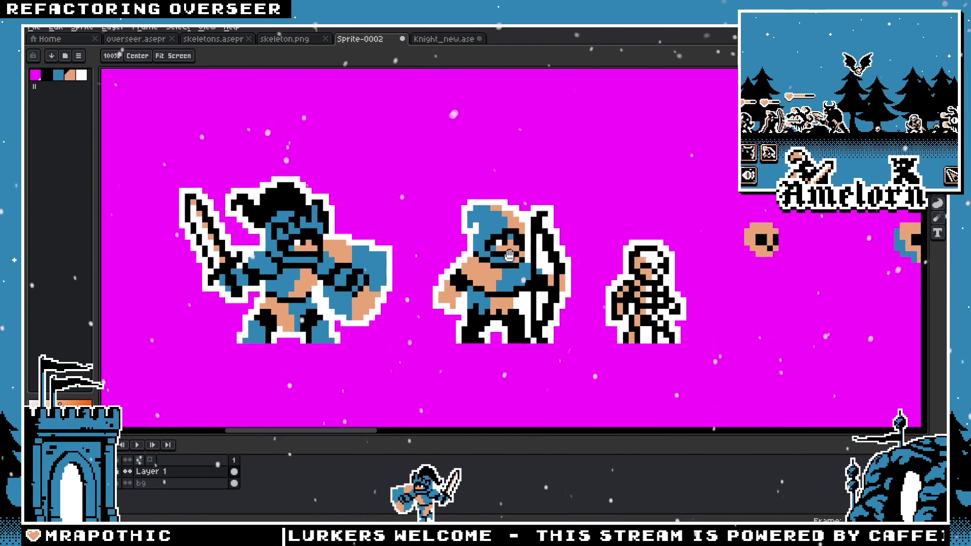
{"action": "key", "text": "b"}
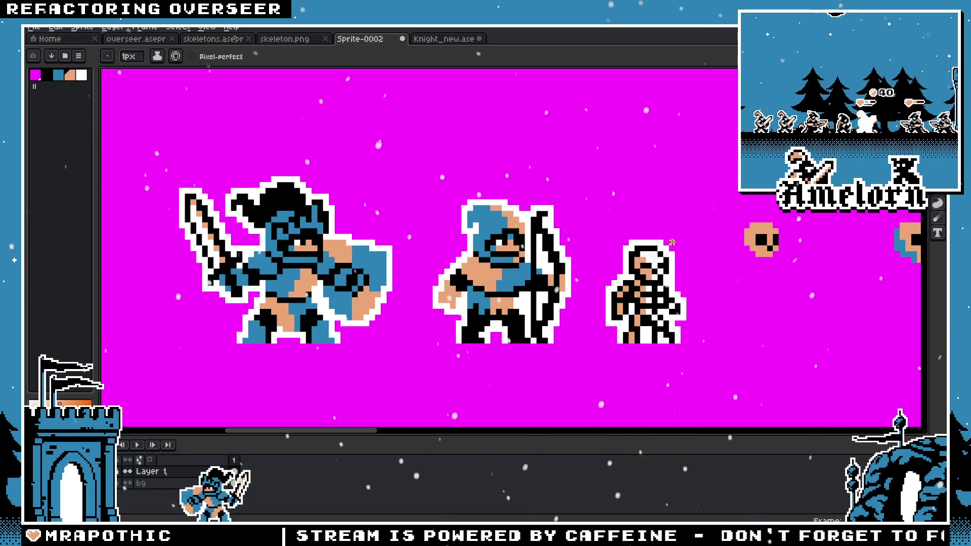
{"action": "scroll", "coordinate": [671, 243], "scroll_direction": "right", "scroll_amount": 5}
Step: Bucket-fill a region inside the skeleton's head with the peach skin colour
{"action": "key", "text": "g"}
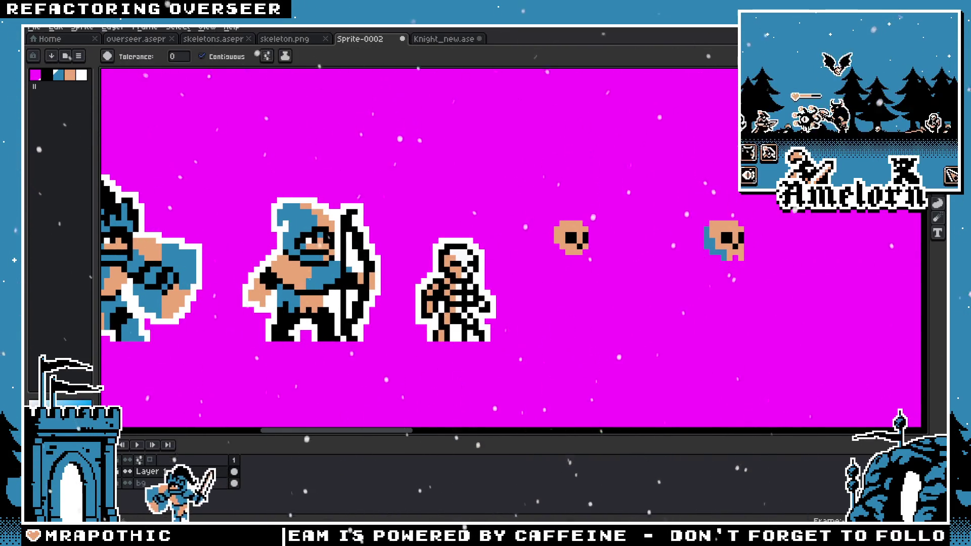
{"action": "scroll", "coordinate": [585, 247], "scroll_direction": "down", "scroll_amount": 3}
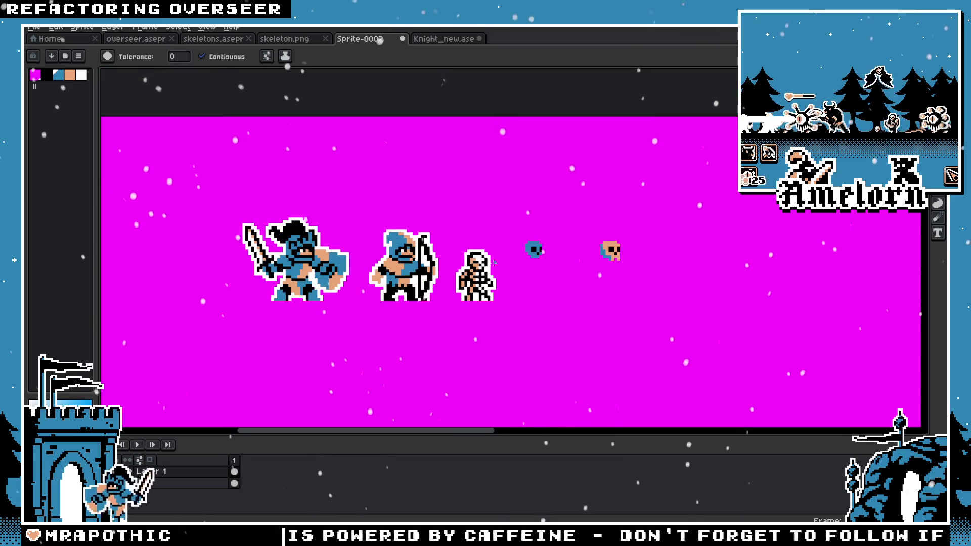
{"action": "scroll", "coordinate": [556, 253], "scroll_direction": "up", "scroll_amount": 1}
{"action": "scroll", "coordinate": [537, 257], "scroll_direction": "up", "scroll_amount": 3}
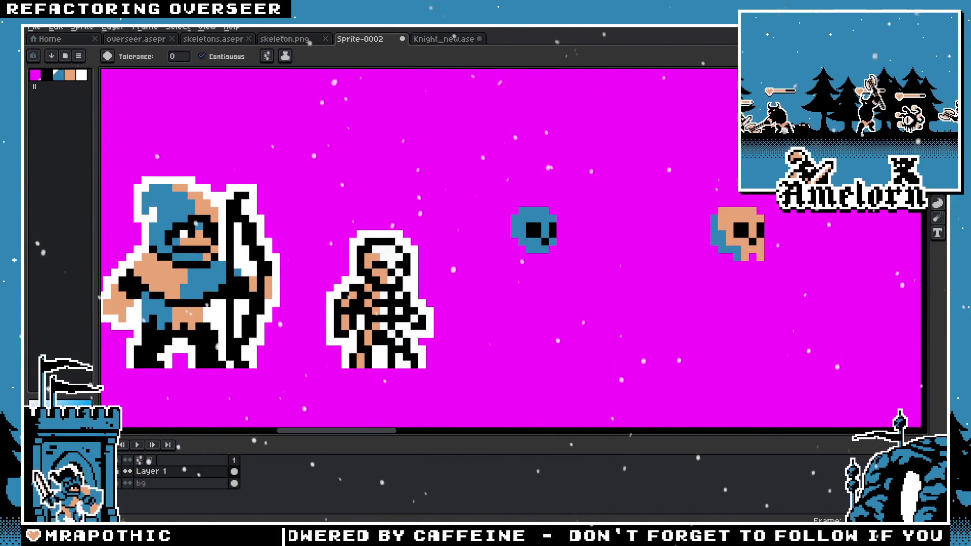
{"action": "key", "text": "b"}
{"action": "key", "text": "g"}
{"action": "left_click", "coordinate": [372, 261]}
{"action": "key", "text": "b"}
{"action": "left_click_drag", "start_coordinate": [307, 291], "coordinate": [342, 286]}
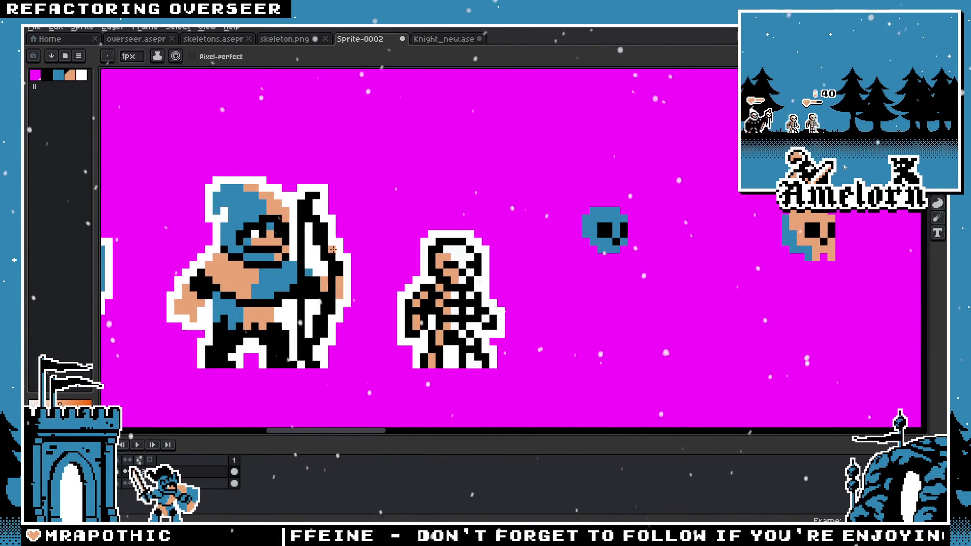
Step: Zoom into the blue skull and draw a peach pixel near its eyes
{"action": "scroll", "coordinate": [617, 255], "scroll_direction": "up", "scroll_amount": 2}
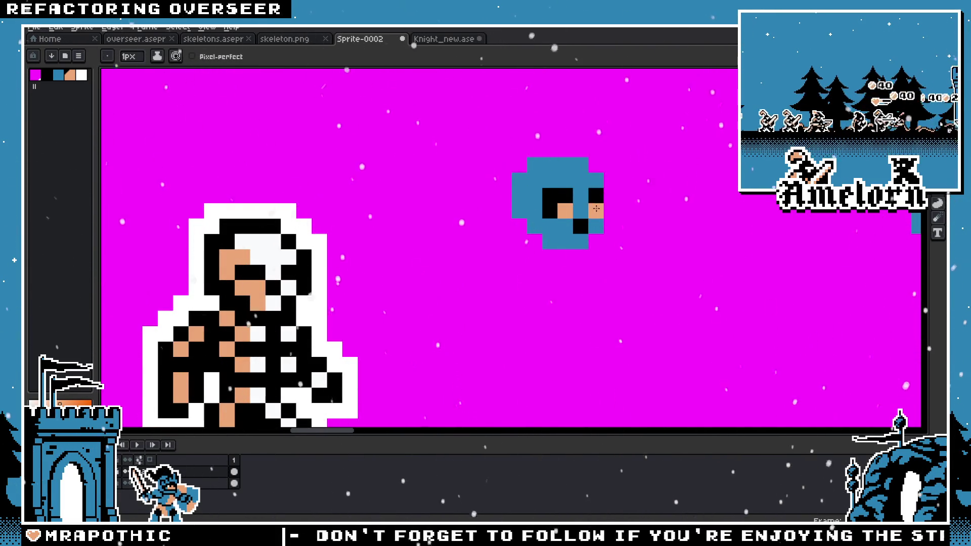
{"action": "scroll", "coordinate": [596, 208], "scroll_direction": "down", "scroll_amount": 2}
{"action": "scroll", "coordinate": [506, 242], "scroll_direction": "down", "scroll_amount": 1}
{"action": "scroll", "coordinate": [439, 278], "scroll_direction": "up", "scroll_amount": 3}
{"action": "left_click", "coordinate": [438, 278]}
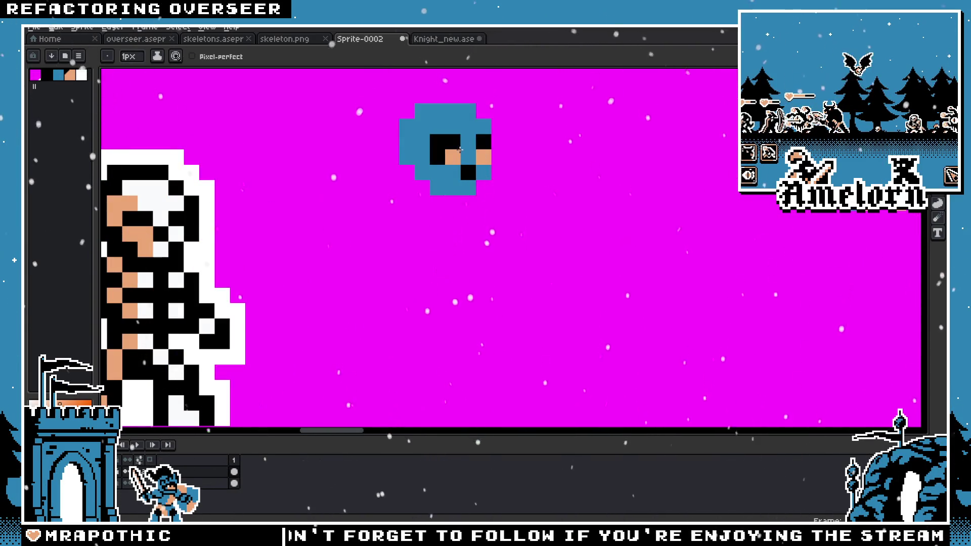
{"action": "scroll", "coordinate": [487, 145], "scroll_direction": "down", "scroll_amount": 3}
{"action": "scroll", "coordinate": [351, 202], "scroll_direction": "up", "scroll_amount": 3}
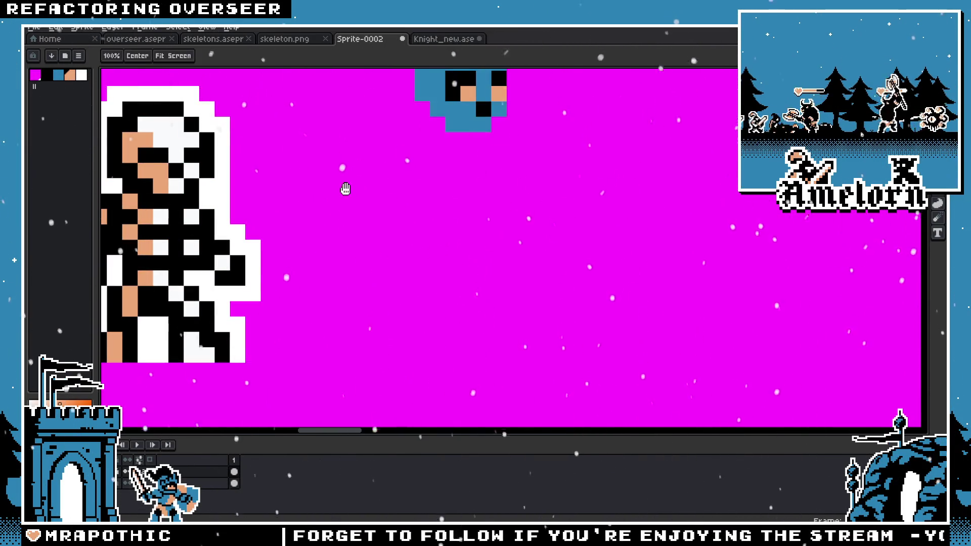
{"action": "scroll", "coordinate": [457, 255], "scroll_direction": "down", "scroll_amount": 2}
{"action": "scroll", "coordinate": [457, 256], "scroll_direction": "down", "scroll_amount": 2}
{"action": "scroll", "coordinate": [457, 242], "scroll_direction": "up", "scroll_amount": 3}
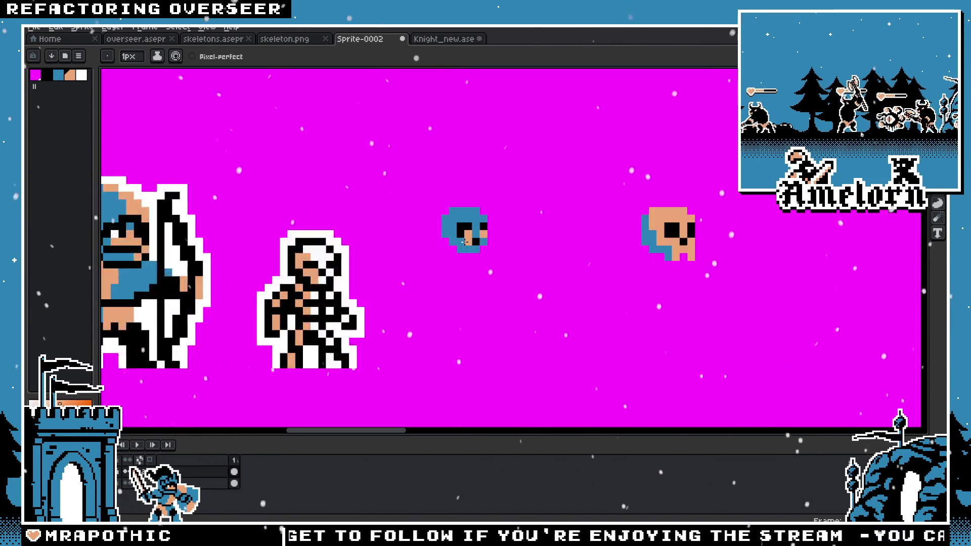
{"action": "scroll", "coordinate": [458, 242], "scroll_direction": "up", "scroll_amount": 2}
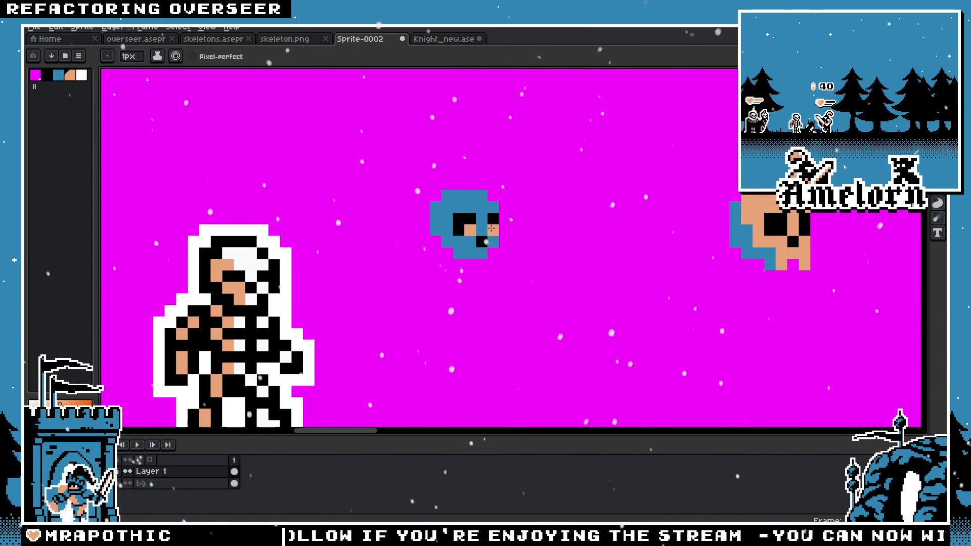
Step: Pan across to the skeleton and sample its peach skin colour
{"action": "left_click_drag", "start_coordinate": [294, 282], "coordinate": [511, 284]}
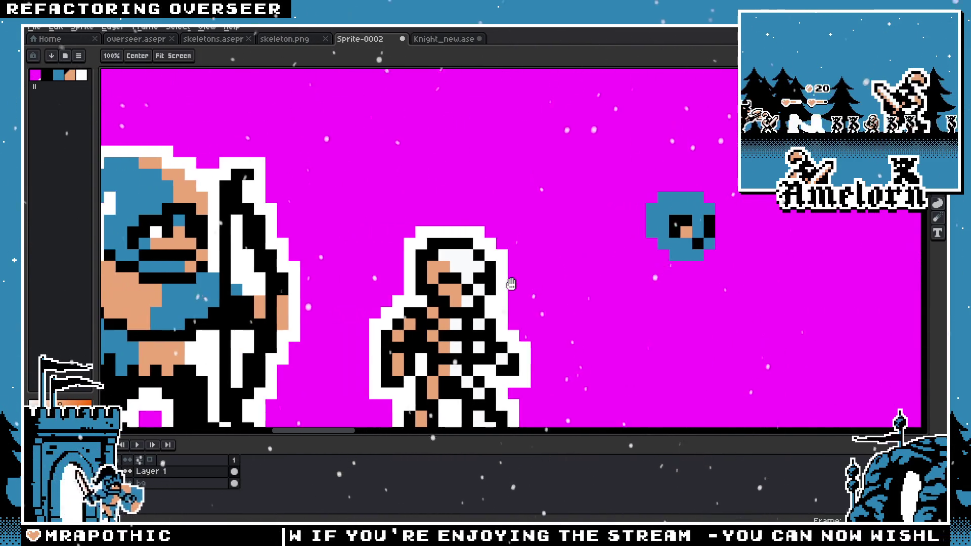
{"action": "left_click_drag", "start_coordinate": [619, 281], "coordinate": [541, 282]}
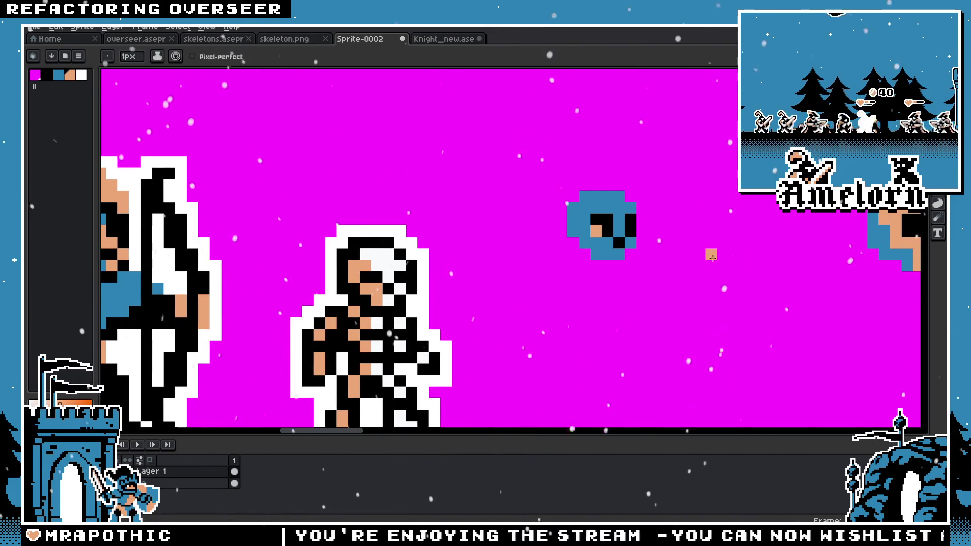
{"action": "left_click_drag", "start_coordinate": [670, 281], "coordinate": [611, 282]}
{"action": "scroll", "coordinate": [515, 204], "scroll_direction": "up", "scroll_amount": 1}
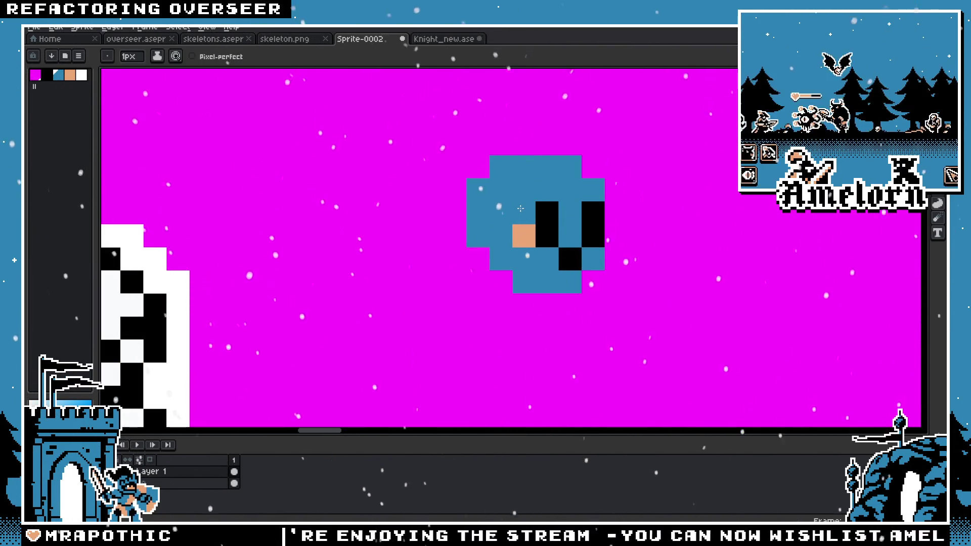
{"action": "scroll", "coordinate": [526, 233], "scroll_direction": "down", "scroll_amount": 8}
{"action": "scroll", "coordinate": [484, 251], "scroll_direction": "down", "scroll_amount": 1}
{"action": "scroll", "coordinate": [481, 250], "scroll_direction": "up", "scroll_amount": 3}
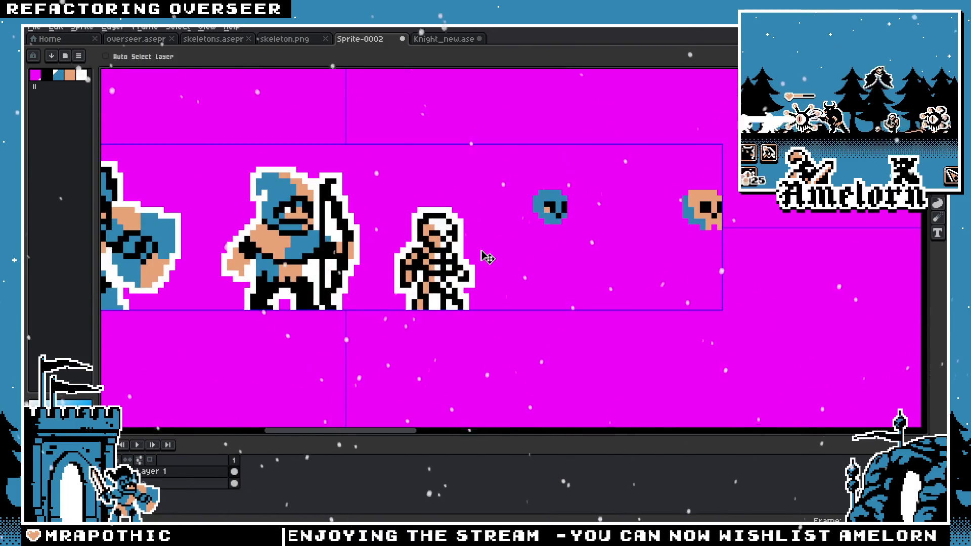
{"action": "scroll", "coordinate": [539, 235], "scroll_direction": "up", "scroll_amount": 2}
{"action": "left_click", "coordinate": [577, 168], "text": "alt"}
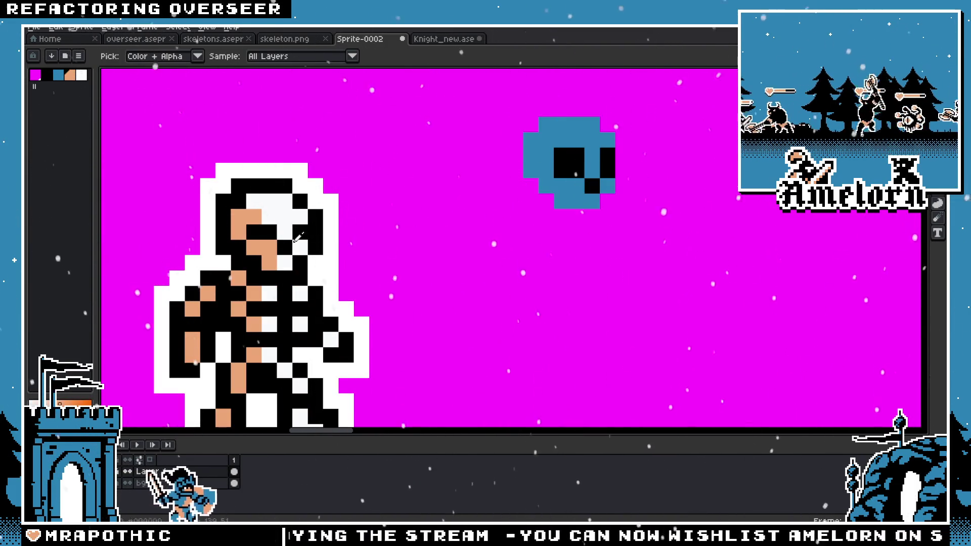
{"action": "scroll", "coordinate": [453, 214], "scroll_direction": "down", "scroll_amount": 4}
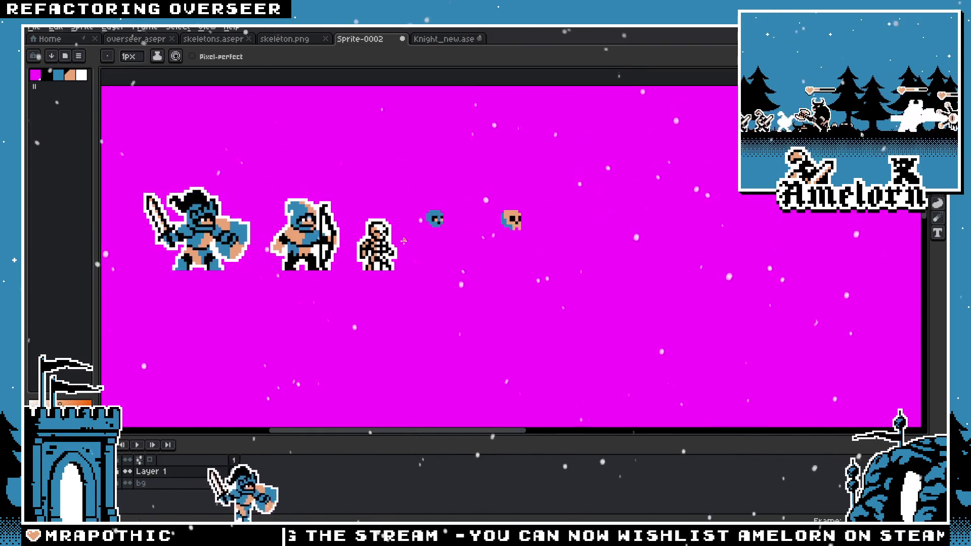
{"action": "scroll", "coordinate": [415, 235], "scroll_direction": "up", "scroll_amount": 3}
Step: Inspect the blue skull's new tan face pixels around its black eyes
{"action": "key", "text": "v"}
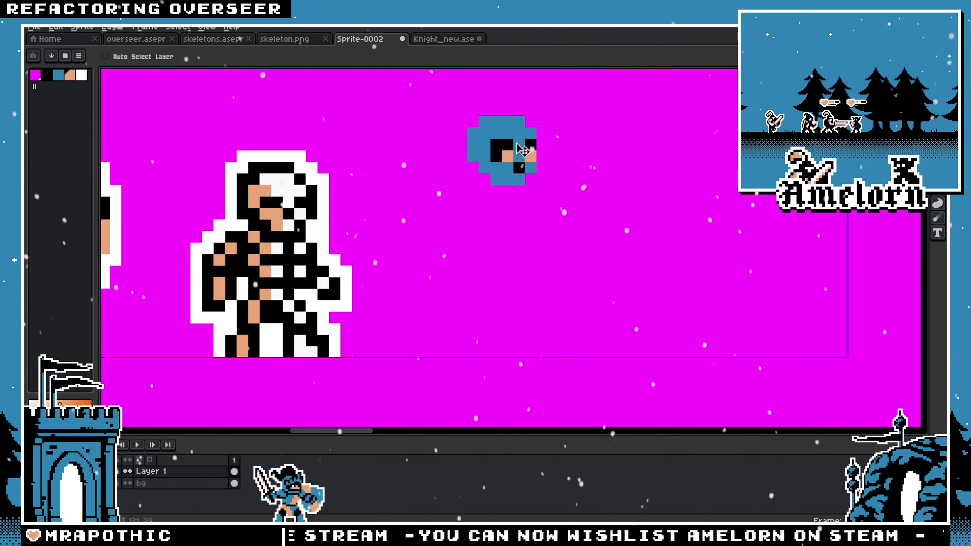
{"action": "scroll", "coordinate": [569, 172], "scroll_direction": "down", "scroll_amount": 3}
{"action": "scroll", "coordinate": [566, 170], "scroll_direction": "down", "scroll_amount": 1}
{"action": "scroll", "coordinate": [554, 168], "scroll_direction": "up", "scroll_amount": 3}
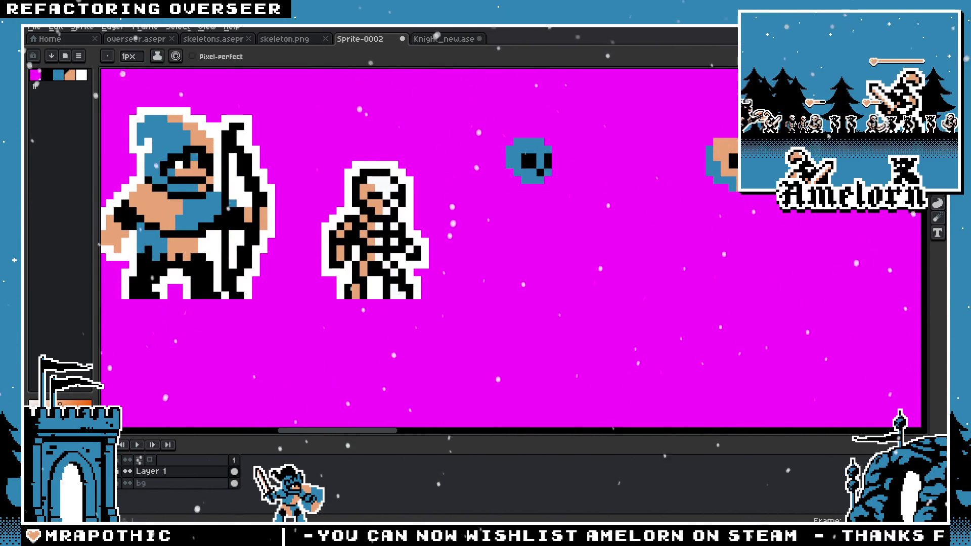
{"action": "scroll", "coordinate": [513, 164], "scroll_direction": "up", "scroll_amount": 3}
{"action": "scroll", "coordinate": [505, 192], "scroll_direction": "down", "scroll_amount": 4}
{"action": "scroll", "coordinate": [456, 202], "scroll_direction": "down", "scroll_amount": 1}
{"action": "scroll", "coordinate": [475, 213], "scroll_direction": "up", "scroll_amount": 1}
{"action": "scroll", "coordinate": [486, 223], "scroll_direction": "up", "scroll_amount": 2}
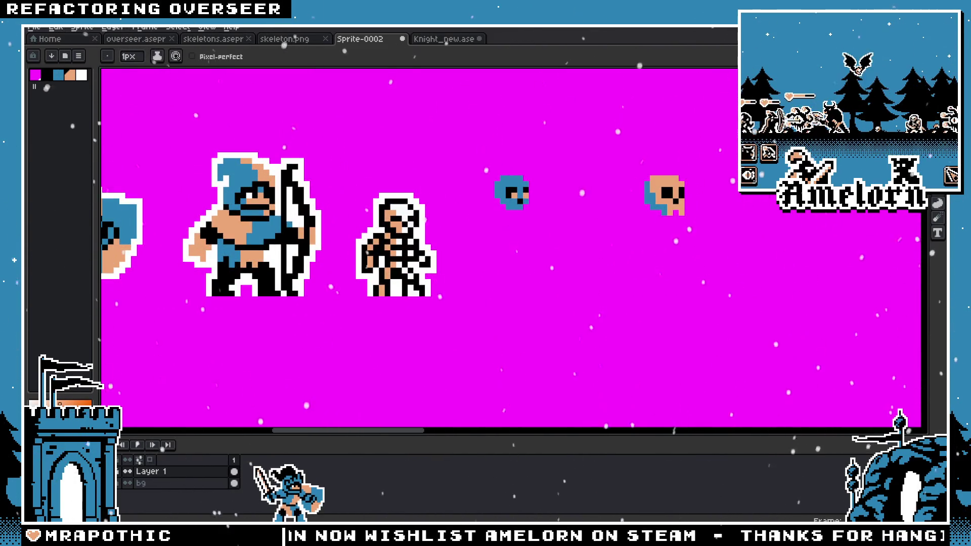
{"action": "scroll", "coordinate": [483, 187], "scroll_direction": "up", "scroll_amount": 2}
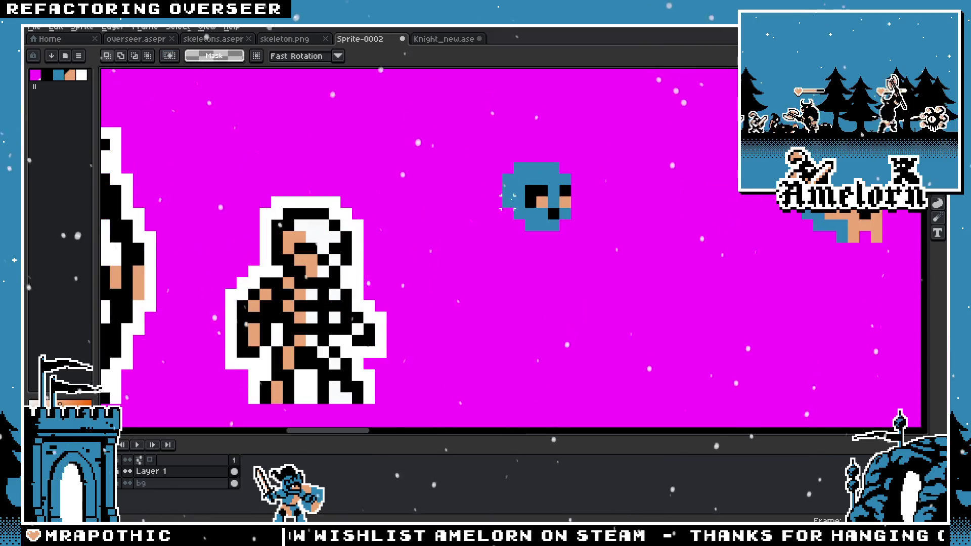
Step: Switch between blue and black and undo the stray blue jaw pixels below the skull
{"action": "key", "text": "b"}
{"action": "left_click", "coordinate": [545, 226], "text": "alt"}
{"action": "left_click", "coordinate": [536, 197], "text": "alt"}
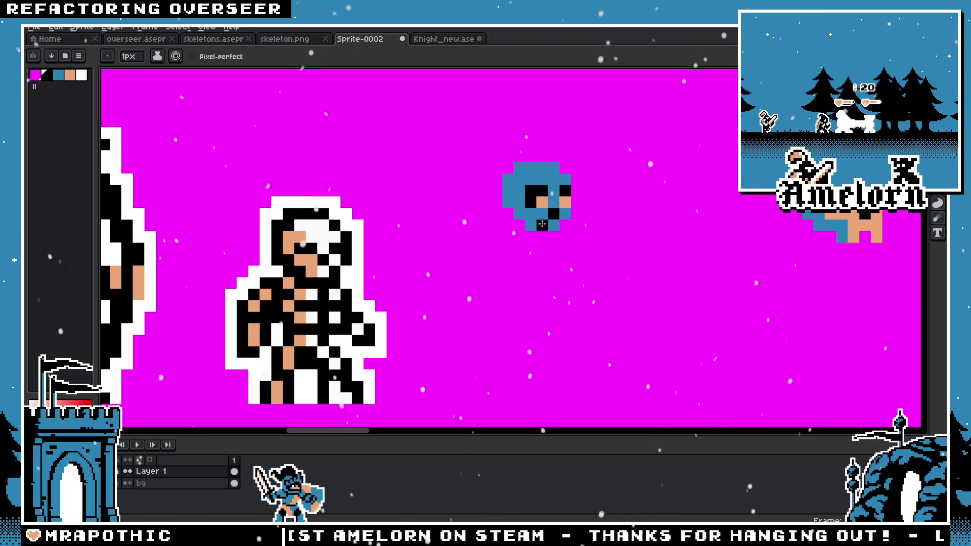
{"action": "scroll", "coordinate": [494, 249], "scroll_direction": "down", "scroll_amount": 3}
{"action": "scroll", "coordinate": [493, 249], "scroll_direction": "up", "scroll_amount": 2}
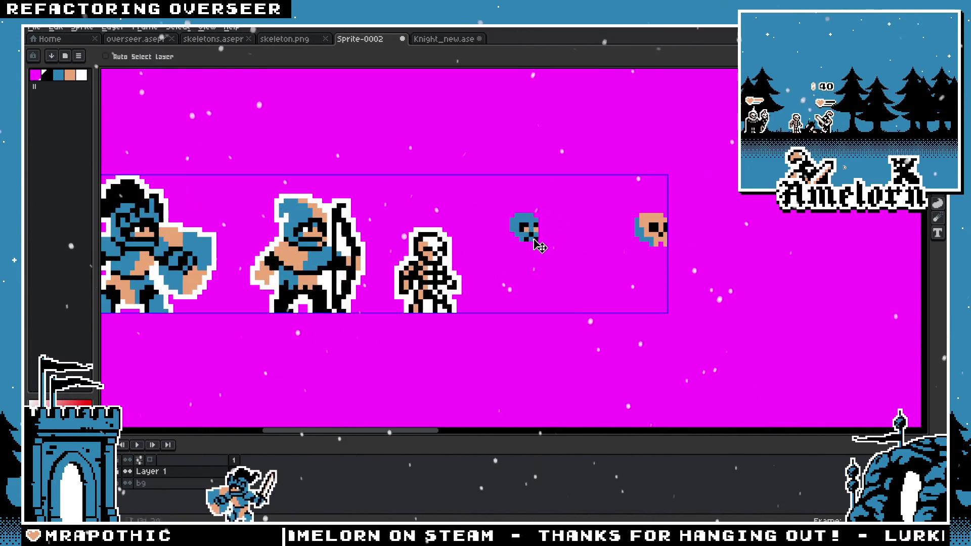
{"action": "scroll", "coordinate": [488, 246], "scroll_direction": "up", "scroll_amount": 3}
{"action": "scroll", "coordinate": [484, 241], "scroll_direction": "down", "scroll_amount": 4}
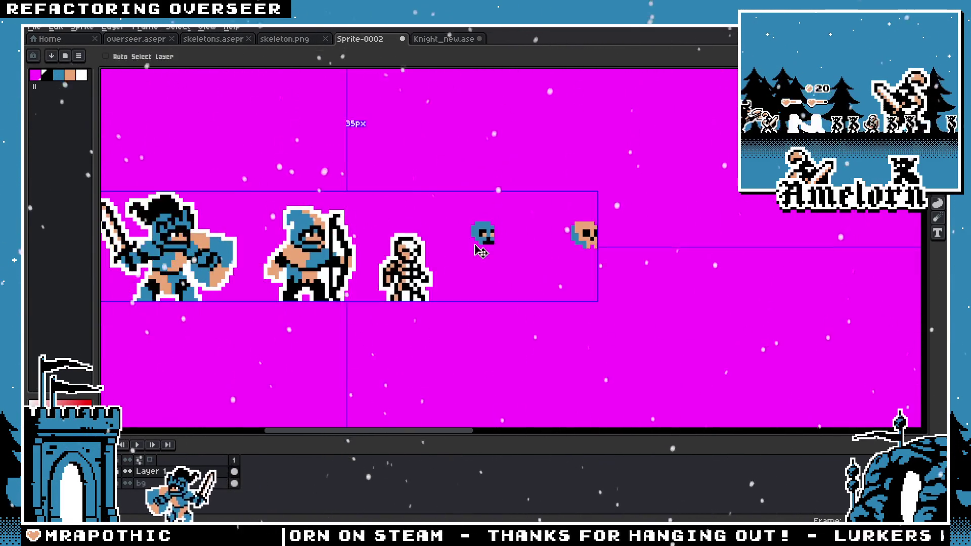
{"action": "scroll", "coordinate": [498, 244], "scroll_direction": "up", "scroll_amount": 2}
{"action": "scroll", "coordinate": [498, 244], "scroll_direction": "up", "scroll_amount": 2}
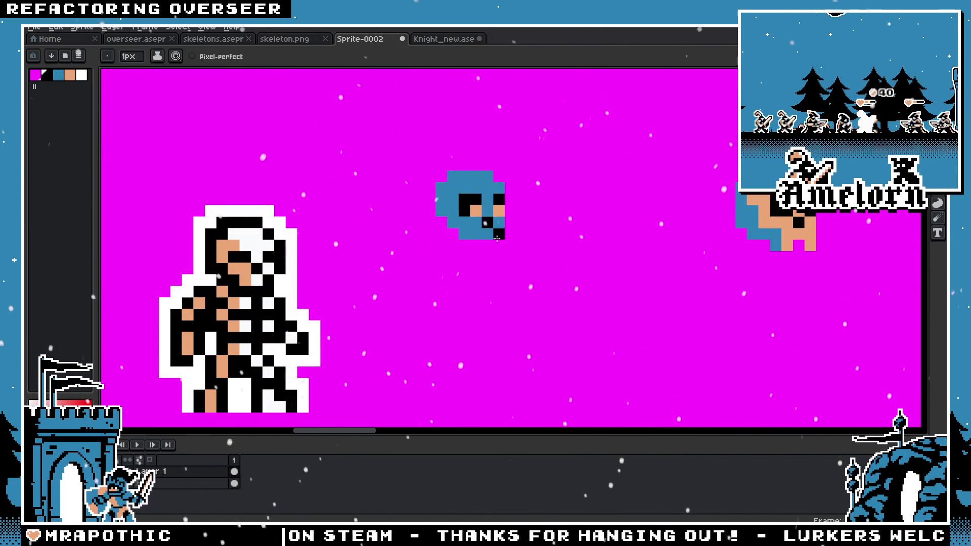
{"action": "left_click", "coordinate": [492, 235], "text": "alt"}
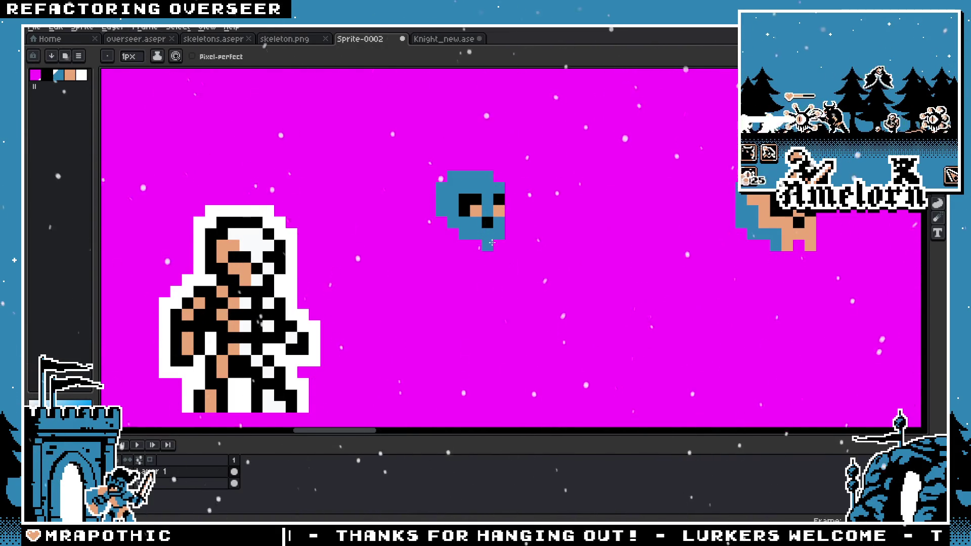
{"action": "scroll", "coordinate": [477, 243], "scroll_direction": "down", "scroll_amount": 4}
{"action": "scroll", "coordinate": [491, 233], "scroll_direction": "up", "scroll_amount": 4}
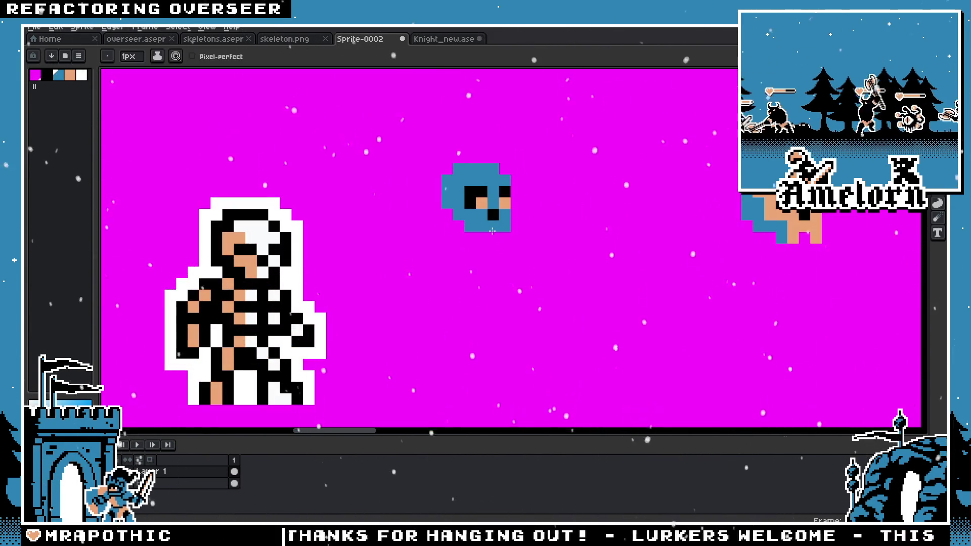
{"action": "key", "text": "ctrl+z"}
{"action": "key", "text": "ctrl+z"}
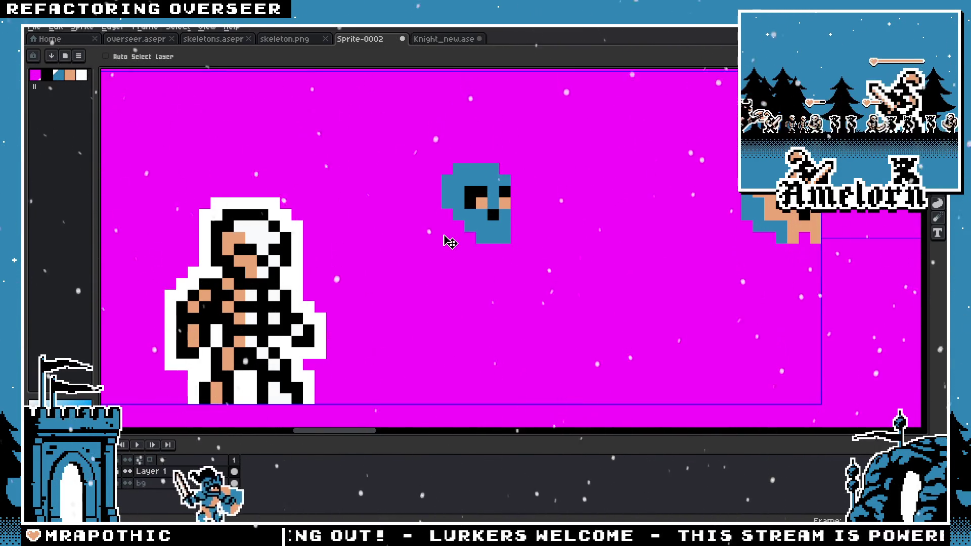
{"action": "key", "text": "ctrl+z"}
{"action": "scroll", "coordinate": [500, 235], "scroll_direction": "down", "scroll_amount": 3}
{"action": "scroll", "coordinate": [500, 235], "scroll_direction": "up", "scroll_amount": 2}
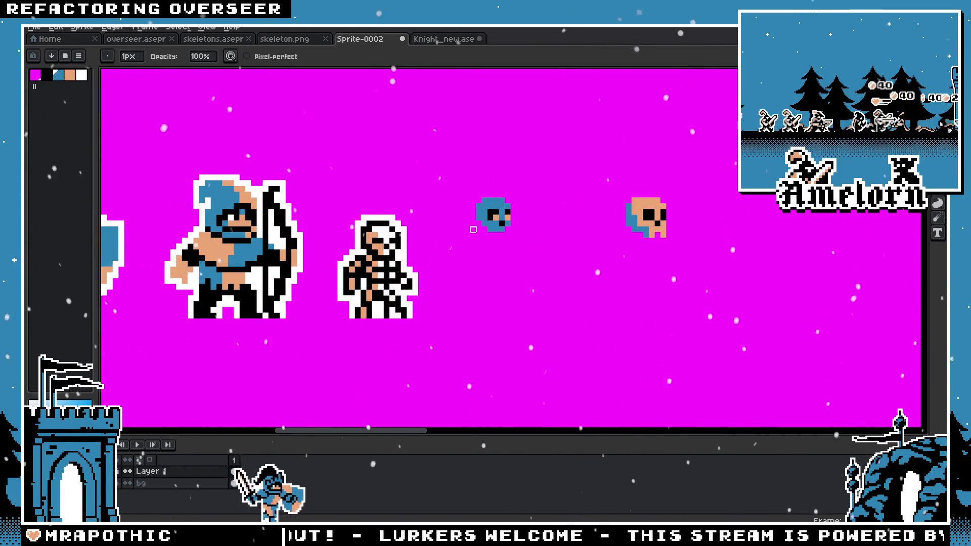
Step: Sample the skull's blue with the pencil and draw a first blue pixel below the skull
{"action": "key", "text": "shift+b"}
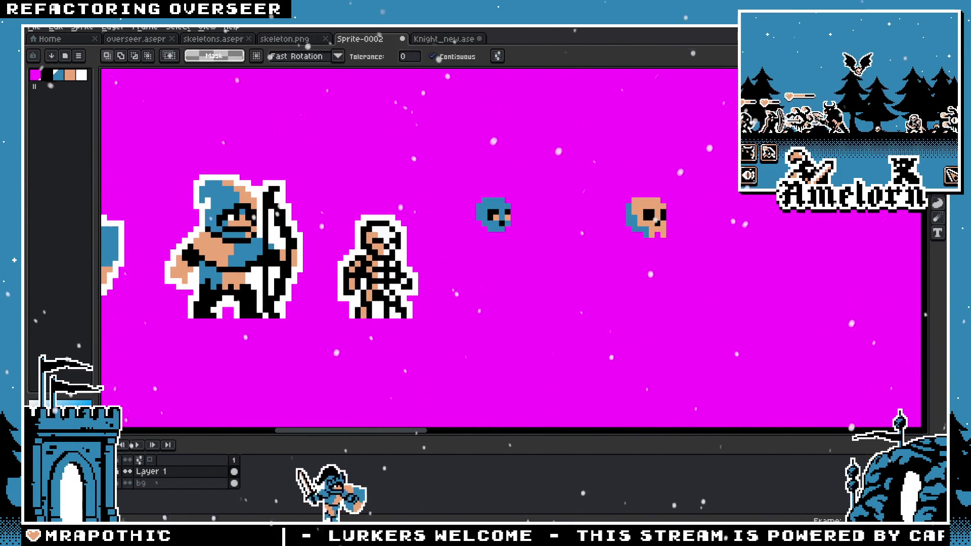
{"action": "scroll", "coordinate": [528, 222], "scroll_direction": "up", "scroll_amount": 3}
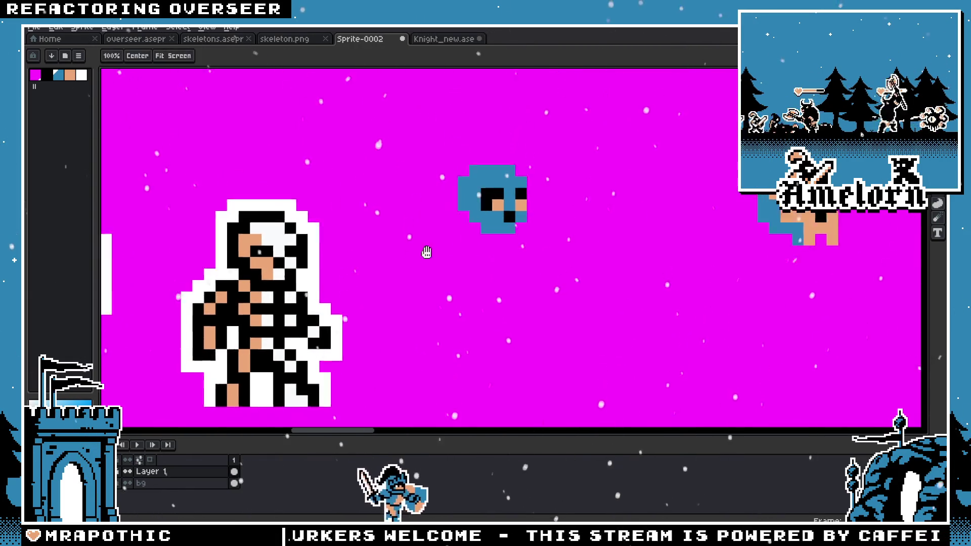
{"action": "scroll", "coordinate": [526, 224], "scroll_direction": "down", "scroll_amount": 2}
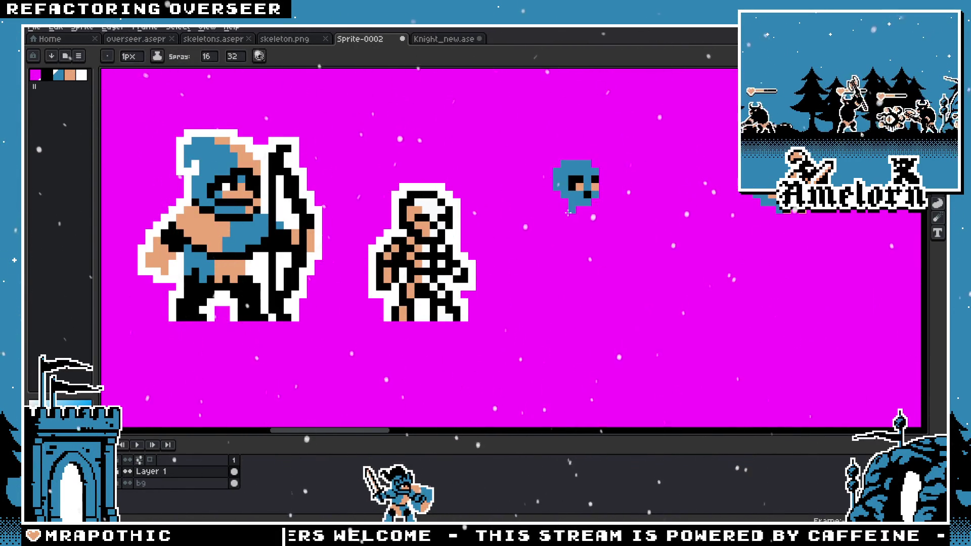
{"action": "scroll", "coordinate": [565, 216], "scroll_direction": "up", "scroll_amount": 1}
{"action": "key", "text": "i"}
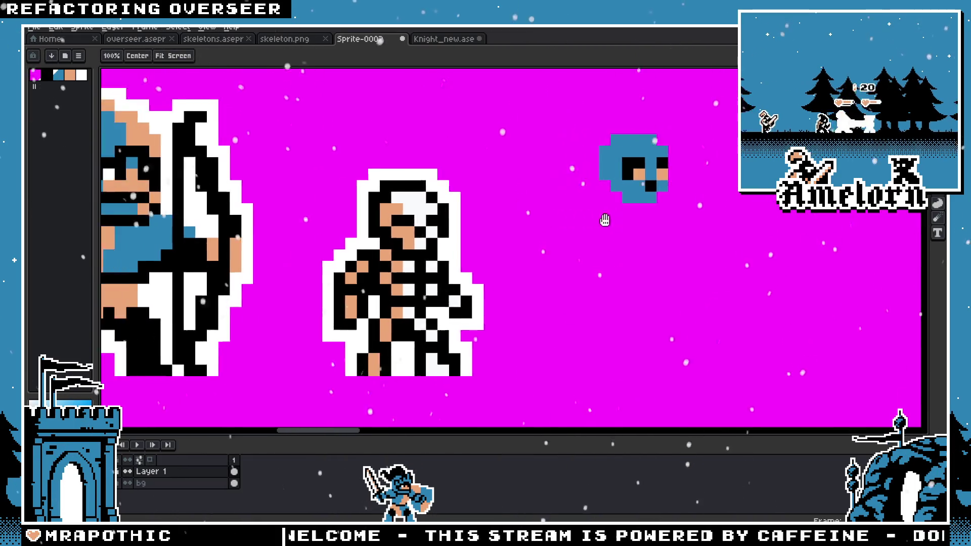
{"action": "scroll", "coordinate": [236, 215], "scroll_direction": "left", "scroll_amount": 3}
{"action": "key", "text": "v"}
{"action": "scroll", "coordinate": [566, 215], "scroll_direction": "right", "scroll_amount": 3}
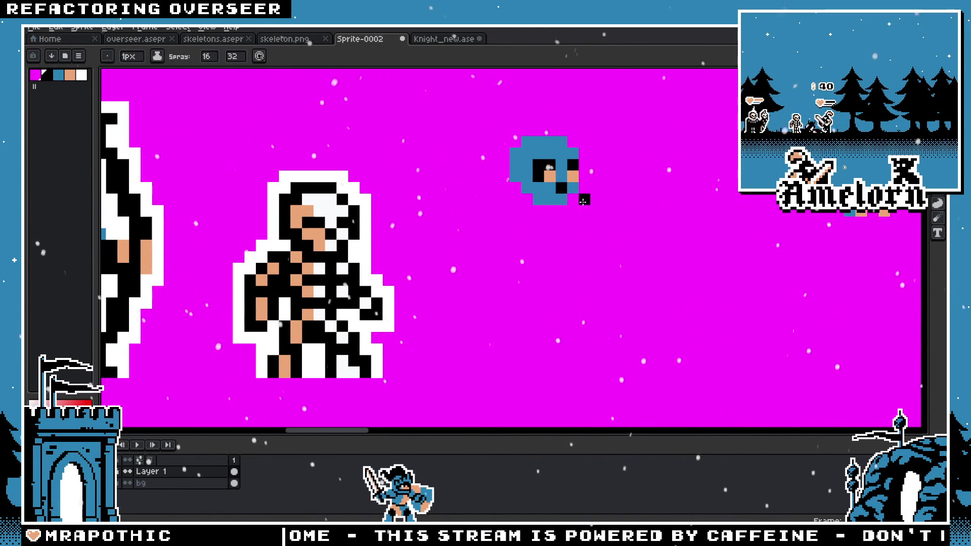
{"action": "key", "text": "b"}
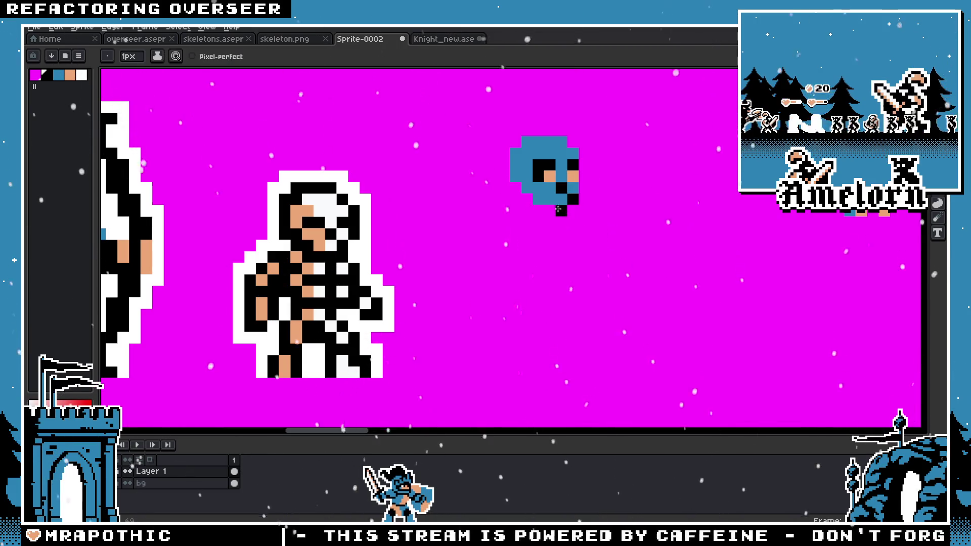
{"action": "scroll", "coordinate": [527, 201], "scroll_direction": "down", "scroll_amount": 3}
{"action": "scroll", "coordinate": [435, 233], "scroll_direction": "up", "scroll_amount": 2}
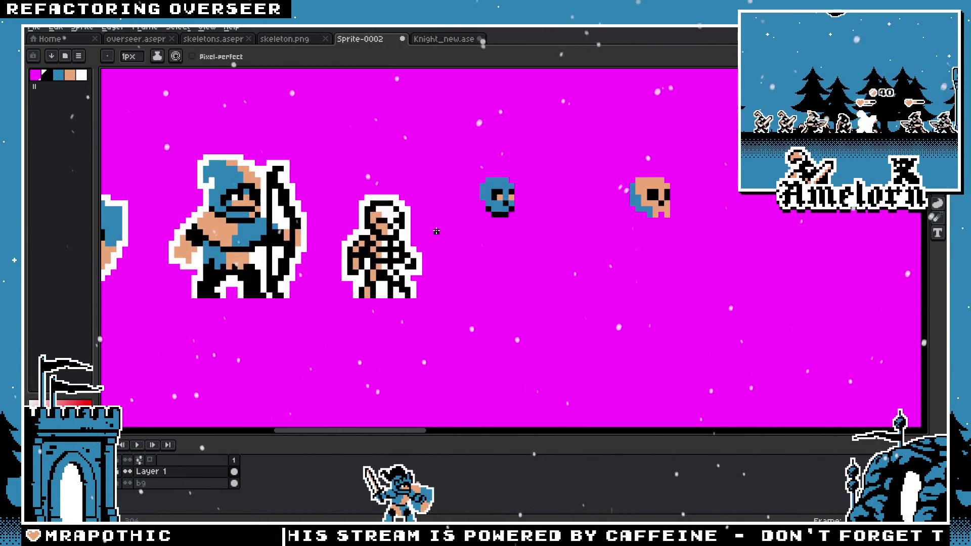
{"action": "scroll", "coordinate": [468, 201], "scroll_direction": "up", "scroll_amount": 3}
{"action": "key", "text": "i"}
{"action": "left_click", "coordinate": [467, 199], "text": "alt"}
{"action": "left_click", "coordinate": [457, 220]}
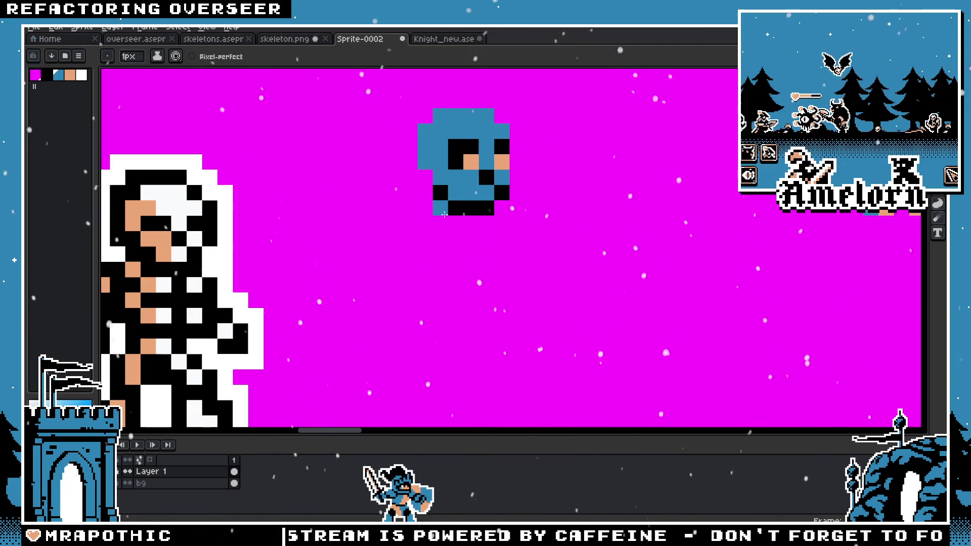
{"action": "scroll", "coordinate": [471, 226], "scroll_direction": "down", "scroll_amount": 1}
{"action": "scroll", "coordinate": [469, 228], "scroll_direction": "down", "scroll_amount": 1}
{"action": "scroll", "coordinate": [494, 234], "scroll_direction": "up", "scroll_amount": 1}
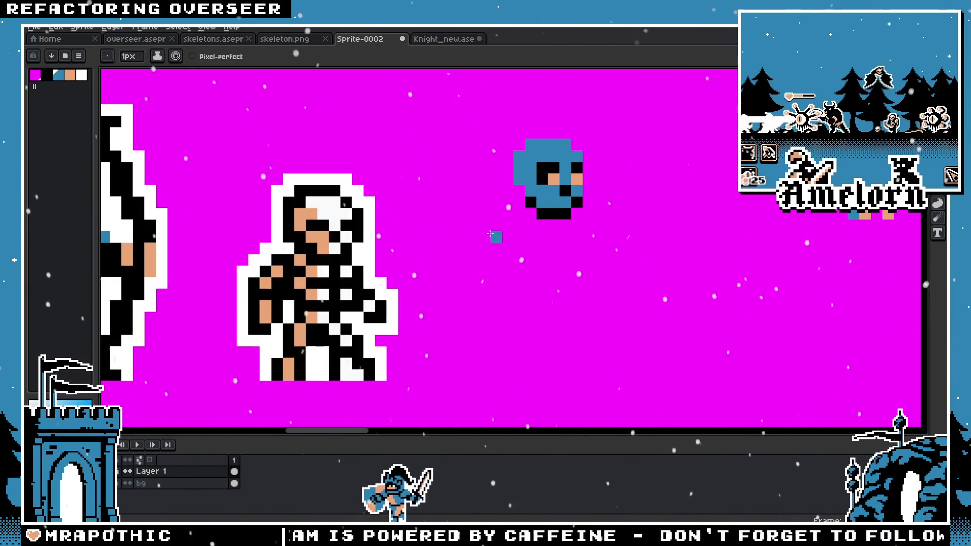
{"action": "scroll", "coordinate": [515, 228], "scroll_direction": "up", "scroll_amount": 1}
Step: Add blue pixels under the skull's bottom row and paint its bottom-left and right-edge pixels black
{"action": "left_click", "coordinate": [478, 192]}
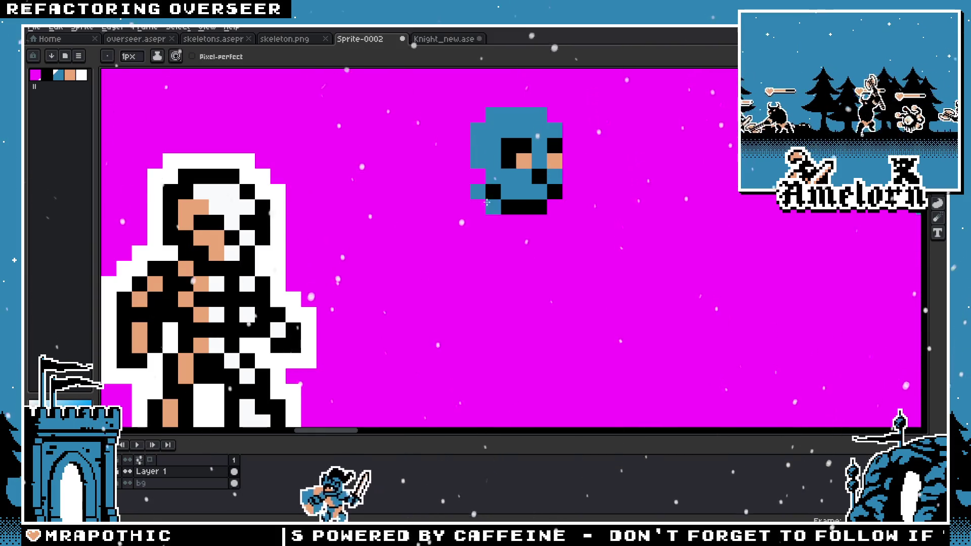
{"action": "left_click_drag", "start_coordinate": [506, 220], "coordinate": [520, 219]}
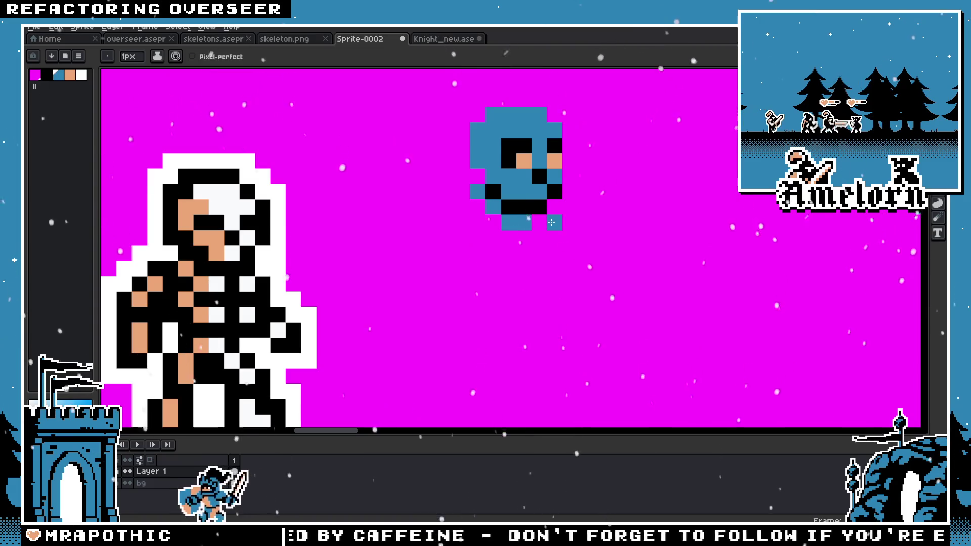
{"action": "left_click_drag", "start_coordinate": [553, 198], "coordinate": [549, 207]}
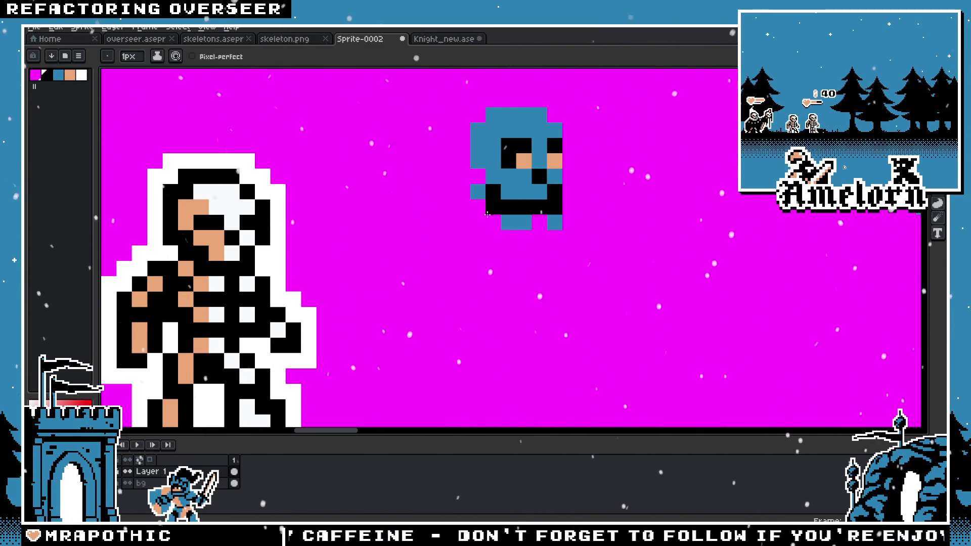
{"action": "left_click_drag", "start_coordinate": [477, 212], "coordinate": [486, 219]}
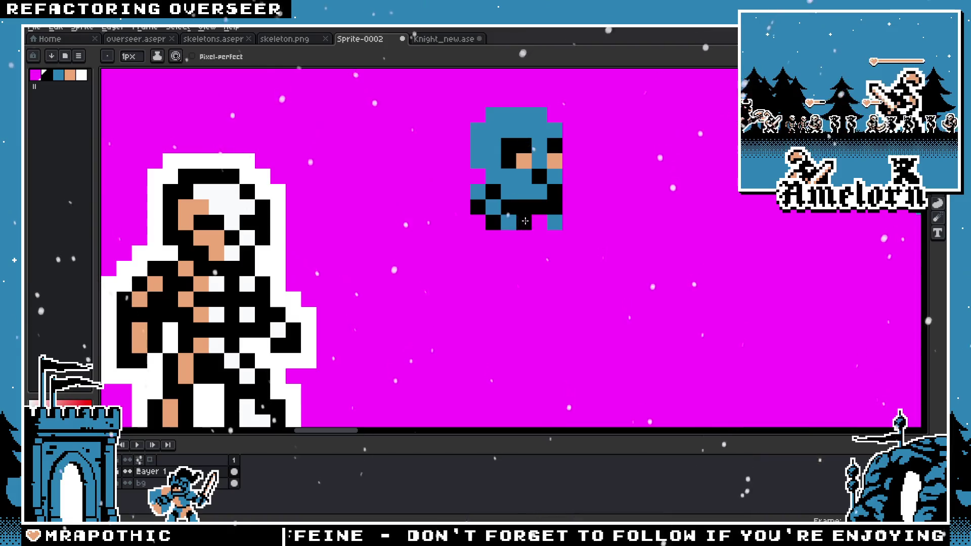
{"action": "scroll", "coordinate": [525, 221], "scroll_direction": "down", "scroll_amount": 2}
{"action": "scroll", "coordinate": [506, 208], "scroll_direction": "up", "scroll_amount": 2}
Step: Erase the stray bottom-left blue pixel and paint the lower row and left column black
{"action": "key", "text": "e"}
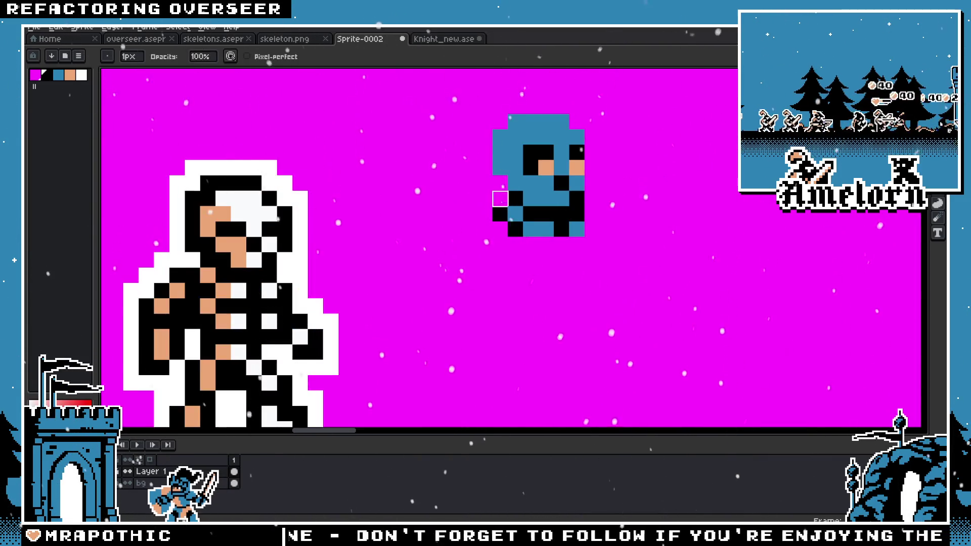
{"action": "scroll", "coordinate": [500, 199], "scroll_direction": "down", "scroll_amount": 3}
{"action": "scroll", "coordinate": [479, 235], "scroll_direction": "up", "scroll_amount": 3}
{"action": "key", "text": "b"}
{"action": "left_click", "coordinate": [511, 202], "text": "alt"}
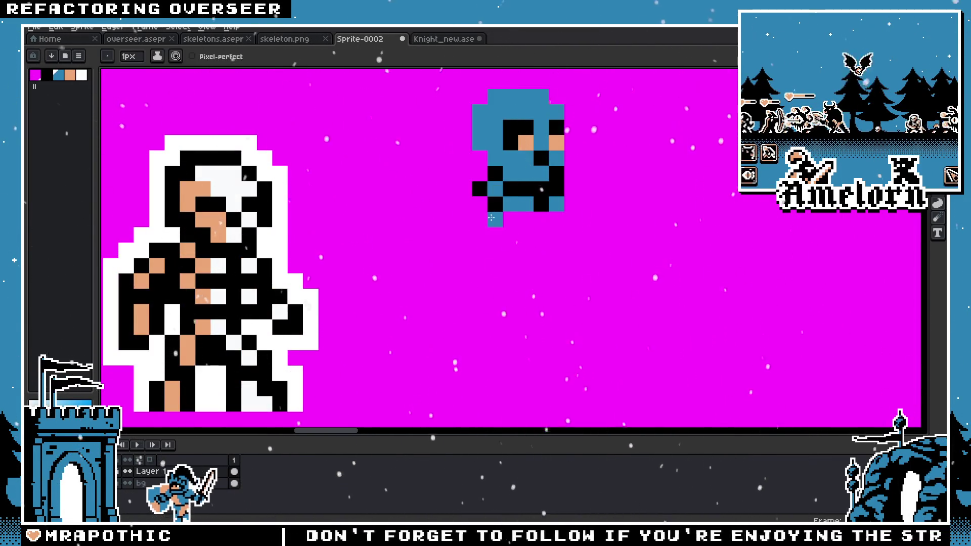
{"action": "key", "text": "e"}
{"action": "left_click", "coordinate": [511, 250]}
{"action": "key", "text": "b"}
{"action": "left_click", "coordinate": [496, 205], "text": "alt"}
{"action": "left_click_drag", "start_coordinate": [496, 219], "coordinate": [557, 219]}
{"action": "left_click", "coordinate": [542, 234]}
{"action": "left_click", "coordinate": [480, 205]}
{"action": "left_click", "coordinate": [482, 216]}
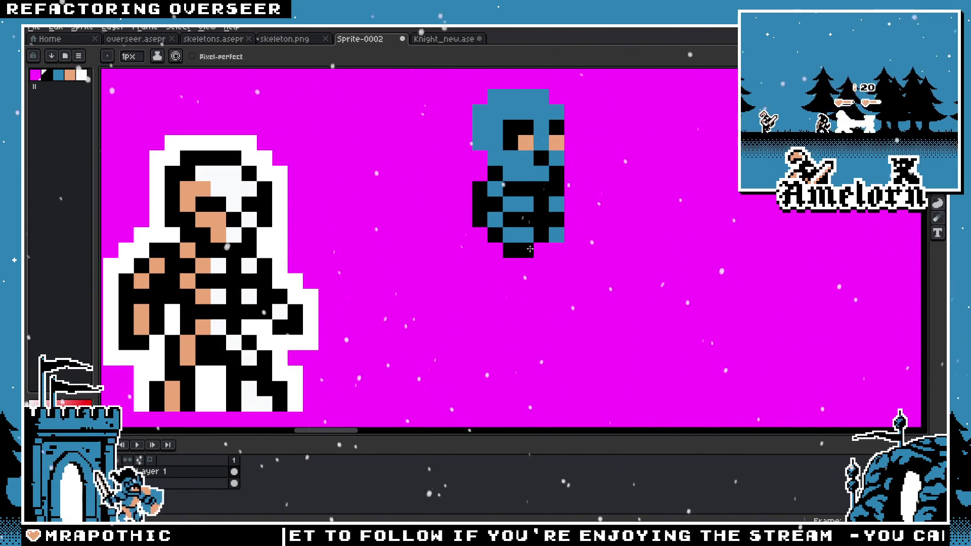
Step: Paint a skin-coloured pixel on the figure's chest and a black line down its middle
{"action": "scroll", "coordinate": [510, 243], "scroll_direction": "down", "scroll_amount": 5}
{"action": "scroll", "coordinate": [469, 224], "scroll_direction": "up", "scroll_amount": 3}
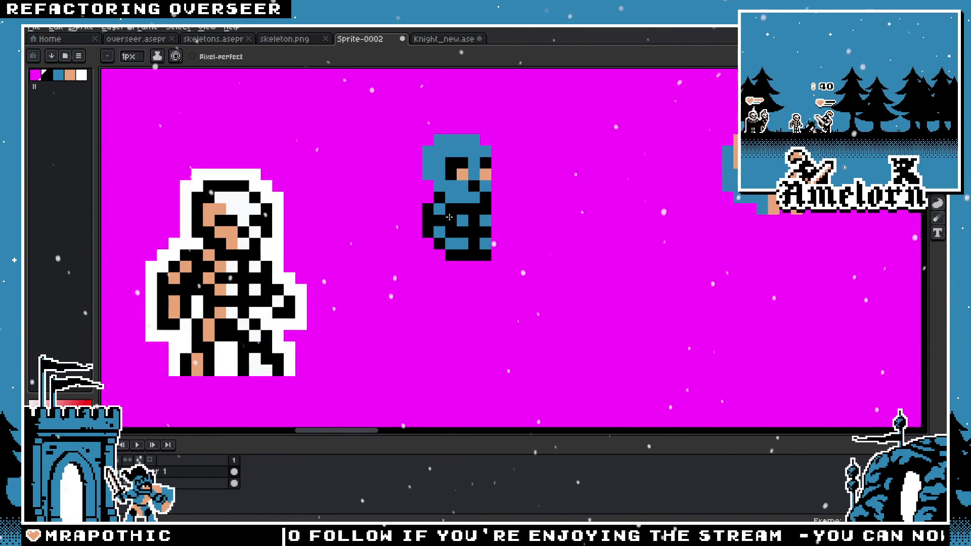
{"action": "scroll", "coordinate": [469, 225], "scroll_direction": "up", "scroll_amount": 1}
{"action": "scroll", "coordinate": [470, 224], "scroll_direction": "up", "scroll_amount": 1}
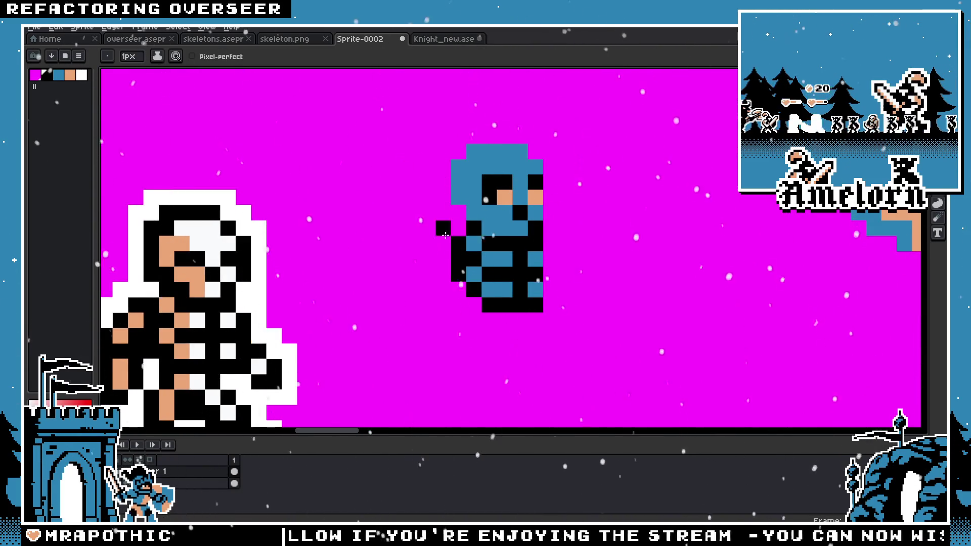
{"action": "left_click_drag", "start_coordinate": [445, 234], "coordinate": [499, 239]}
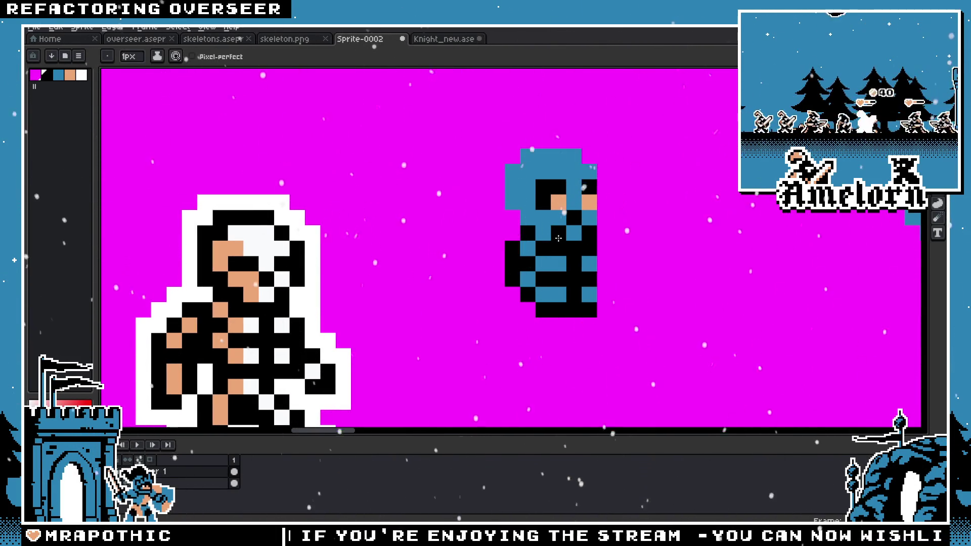
{"action": "key", "text": "i"}
{"action": "left_click", "coordinate": [254, 278], "text": "alt"}
{"action": "left_click", "coordinate": [541, 259]}
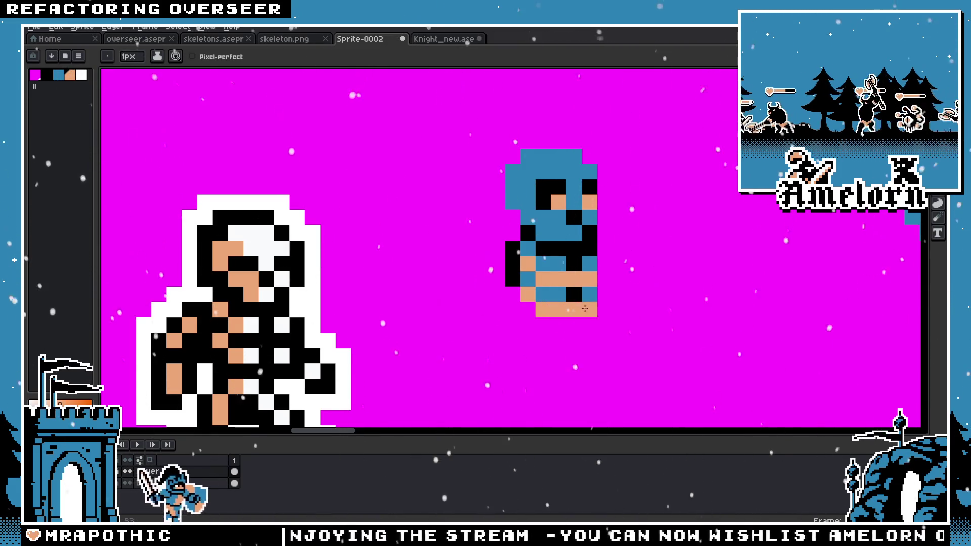
{"action": "key", "text": "e"}
{"action": "scroll", "coordinate": [425, 303], "scroll_direction": "down", "scroll_amount": 5}
{"action": "scroll", "coordinate": [459, 306], "scroll_direction": "up", "scroll_amount": 5}
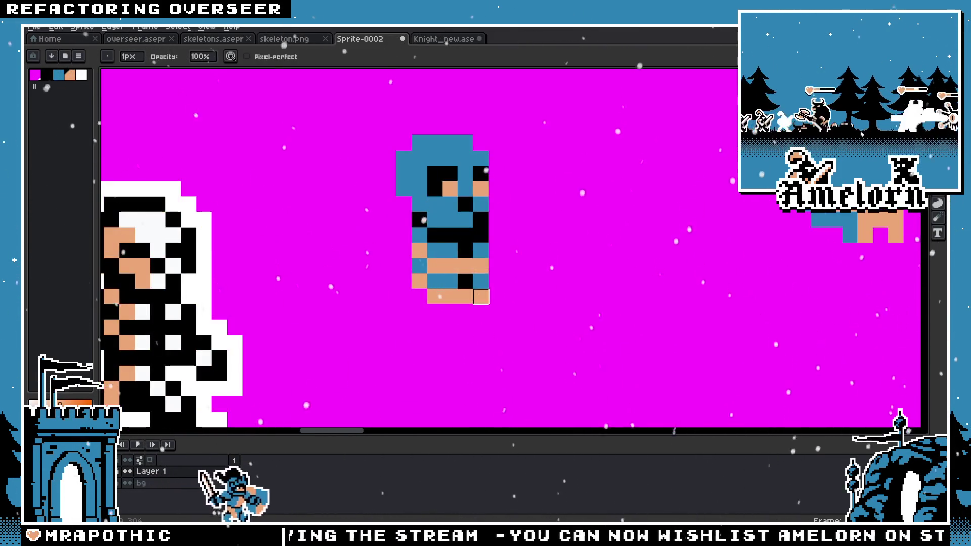
{"action": "key", "text": "b"}
{"action": "left_click_drag", "start_coordinate": [464, 261], "coordinate": [462, 298]}
Step: Recolour the body's left and right columns into tan stripes, keeping some pixels blue
{"action": "scroll", "coordinate": [461, 299], "scroll_direction": "down", "scroll_amount": 4}
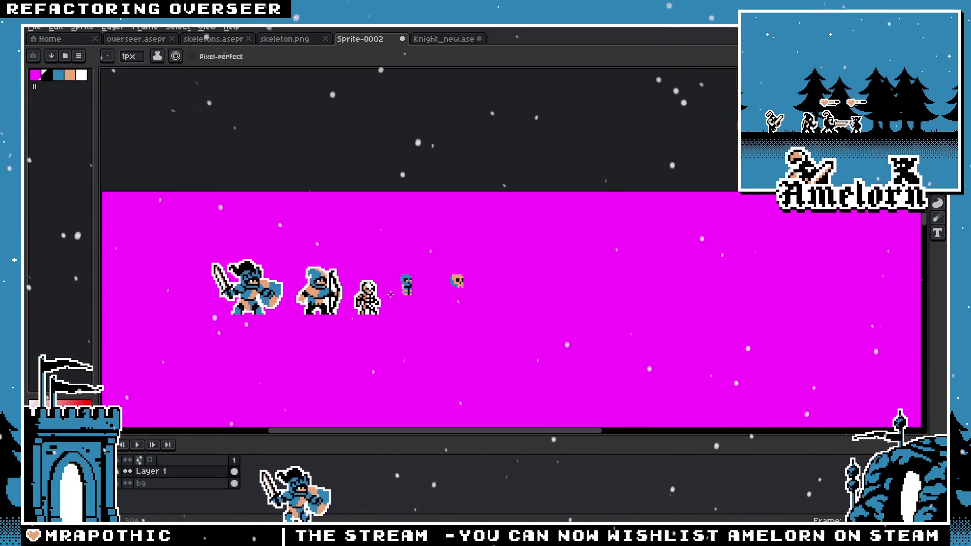
{"action": "scroll", "coordinate": [388, 301], "scroll_direction": "up", "scroll_amount": 4}
{"action": "key", "text": "alt"}
{"action": "left_click", "coordinate": [388, 300], "text": "alt"}
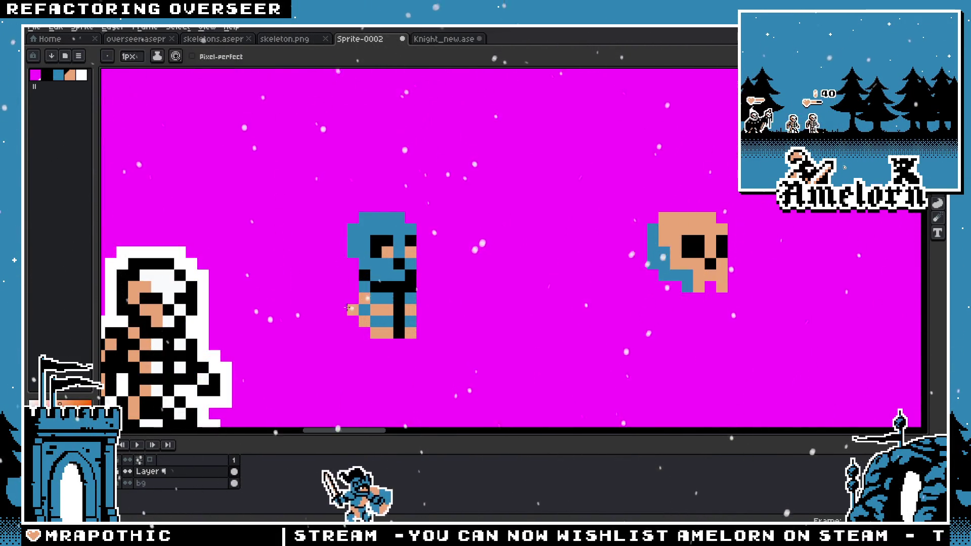
{"action": "scroll", "coordinate": [294, 303], "scroll_direction": "up", "scroll_amount": 2}
{"action": "left_click", "coordinate": [434, 279]}
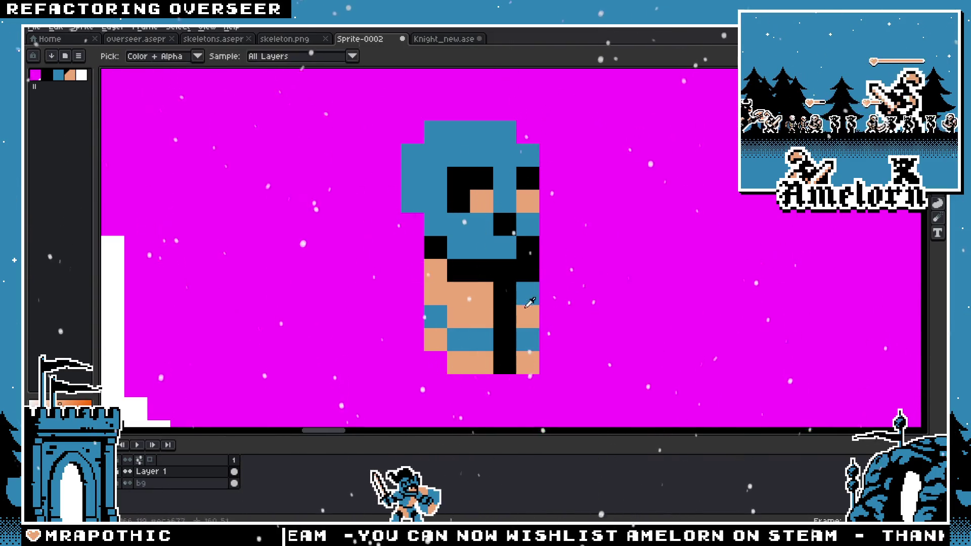
{"action": "left_click_drag", "start_coordinate": [528, 293], "coordinate": [528, 330]}
{"action": "key", "text": "x"}
{"action": "left_click", "coordinate": [442, 290]}
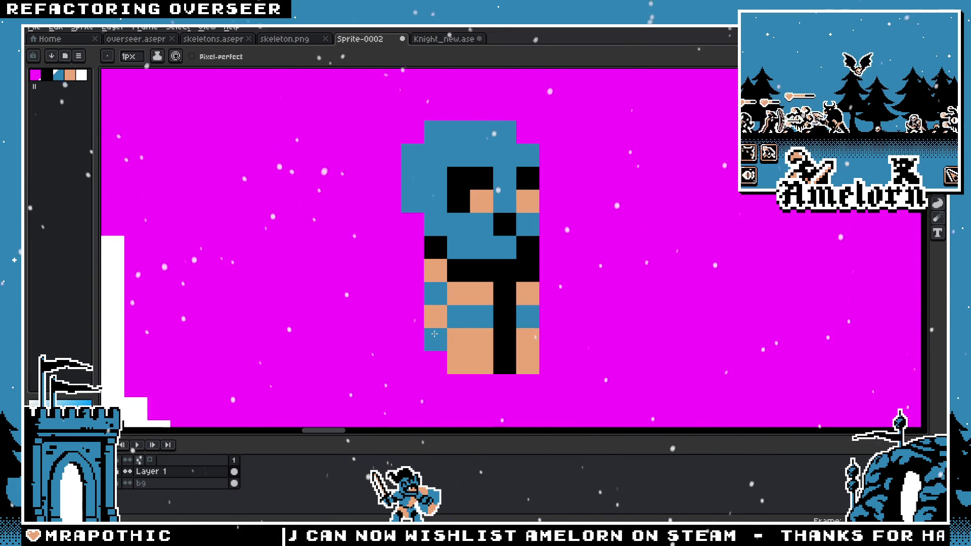
{"action": "right_click", "coordinate": [454, 349]}
Step: Turn a tan pixel in the left column black
{"action": "scroll", "coordinate": [454, 349], "scroll_direction": "down", "scroll_amount": 4}
{"action": "scroll", "coordinate": [454, 349], "scroll_direction": "down", "scroll_amount": 2}
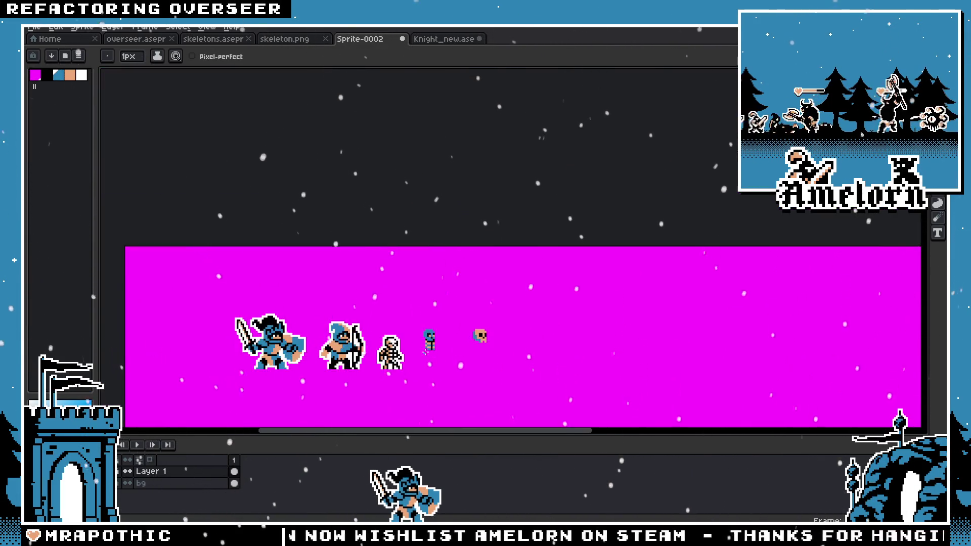
{"action": "scroll", "coordinate": [430, 329], "scroll_direction": "up", "scroll_amount": 6}
{"action": "left_click", "coordinate": [373, 231]}
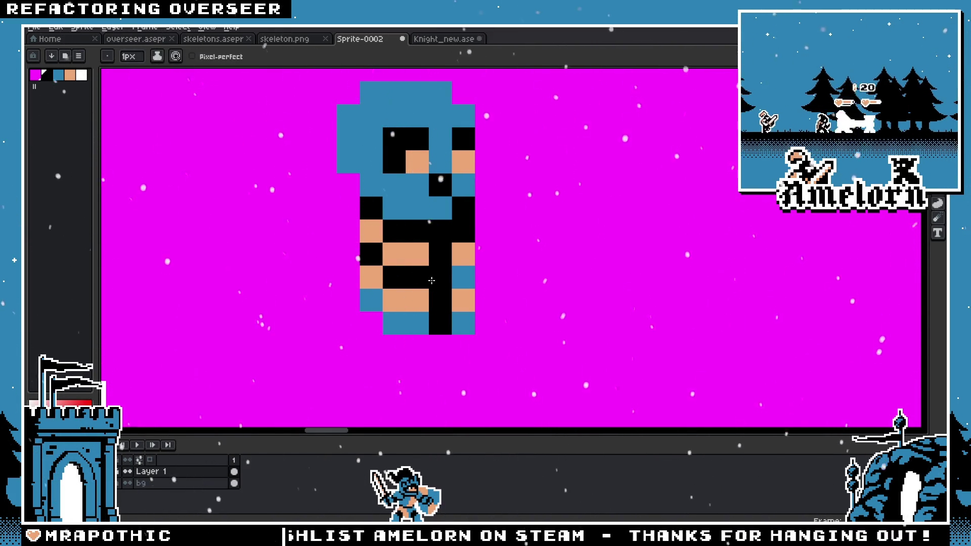
{"action": "scroll", "coordinate": [432, 292], "scroll_direction": "down", "scroll_amount": 3}
{"action": "key", "text": "v"}
{"action": "scroll", "coordinate": [363, 302], "scroll_direction": "up", "scroll_amount": 1}
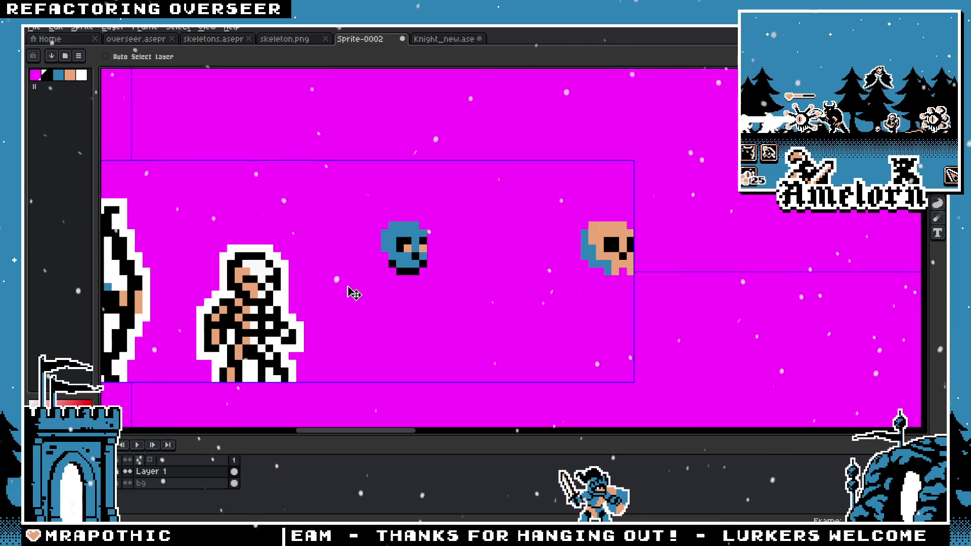
Step: Cancel saving the sprite sheet and switch over to Knight_new.ase
{"action": "scroll", "coordinate": [374, 284], "scroll_direction": "left", "scroll_amount": 2}
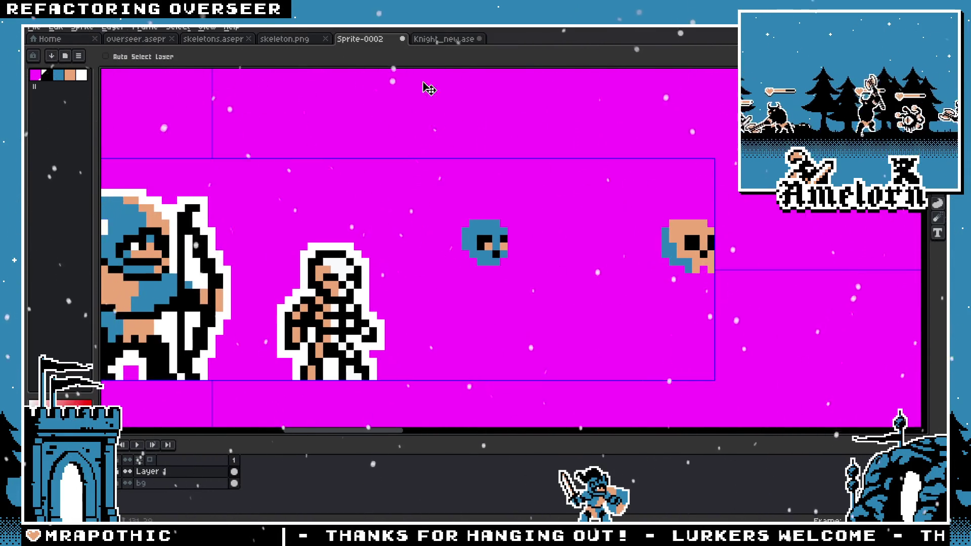
{"action": "key", "text": "ctrl+s"}
{"action": "key", "text": "Escape"}
{"action": "key", "text": "ctrl+Tab"}
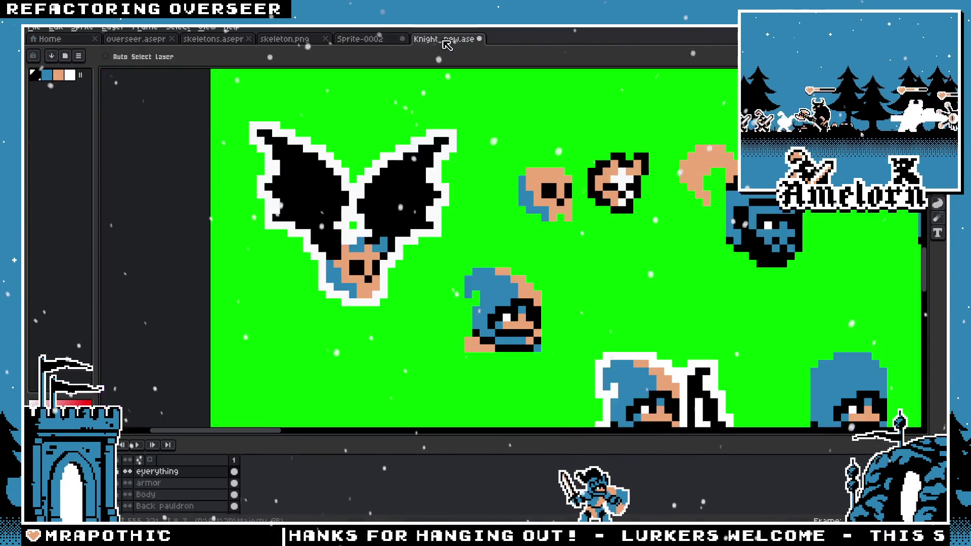
Step: Pan and zoom across the green Knight_new sheet of knight heads and figures
{"action": "left_click_drag", "start_coordinate": [481, 295], "coordinate": [392, 231]}
{"action": "scroll", "coordinate": [392, 231], "scroll_direction": "down", "scroll_amount": 2}
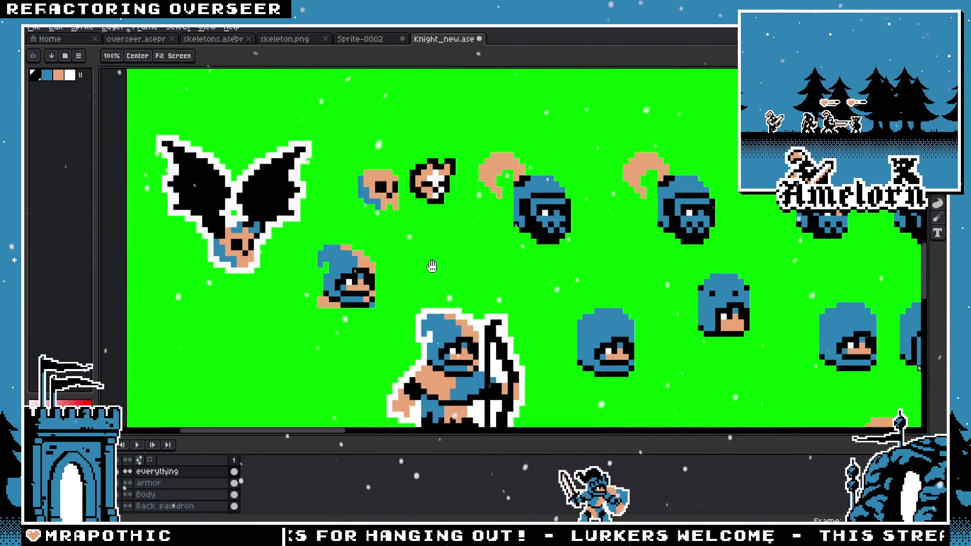
{"action": "scroll", "coordinate": [478, 246], "scroll_direction": "up", "scroll_amount": 1}
{"action": "scroll", "coordinate": [565, 263], "scroll_direction": "down", "scroll_amount": 1}
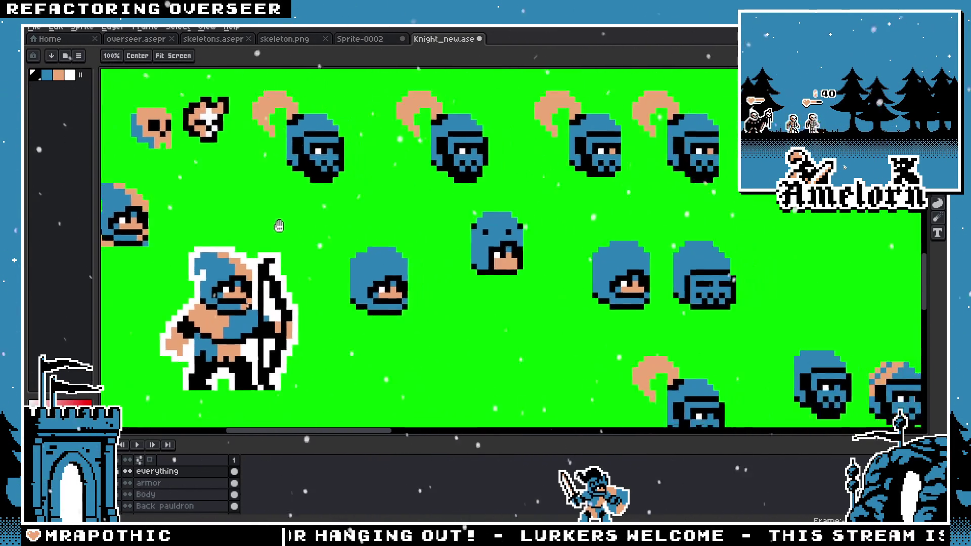
{"action": "scroll", "coordinate": [363, 228], "scroll_direction": "up", "scroll_amount": 1}
{"action": "scroll", "coordinate": [363, 228], "scroll_direction": "down", "scroll_amount": 2}
{"action": "mouse_move", "coordinate": [363, 228]}
{"action": "left_mouse_down"}
{"action": "mouse_move", "coordinate": [344, 297]}
{"action": "mouse_move", "coordinate": [459, 204]}
{"action": "mouse_move", "coordinate": [317, 7]}
{"action": "left_mouse_up"}
{"action": "left_click", "coordinate": [33, 27]}
Step: Open Ranger_new.aseprite from the Majesty GB folder
{"action": "left_click", "coordinate": [53, 51]}
{"action": "scroll", "coordinate": [426, 208], "scroll_direction": "down", "scroll_amount": 5}
{"action": "scroll", "coordinate": [425, 208], "scroll_direction": "down", "scroll_amount": 5}
{"action": "scroll", "coordinate": [426, 208], "scroll_direction": "down", "scroll_amount": 2}
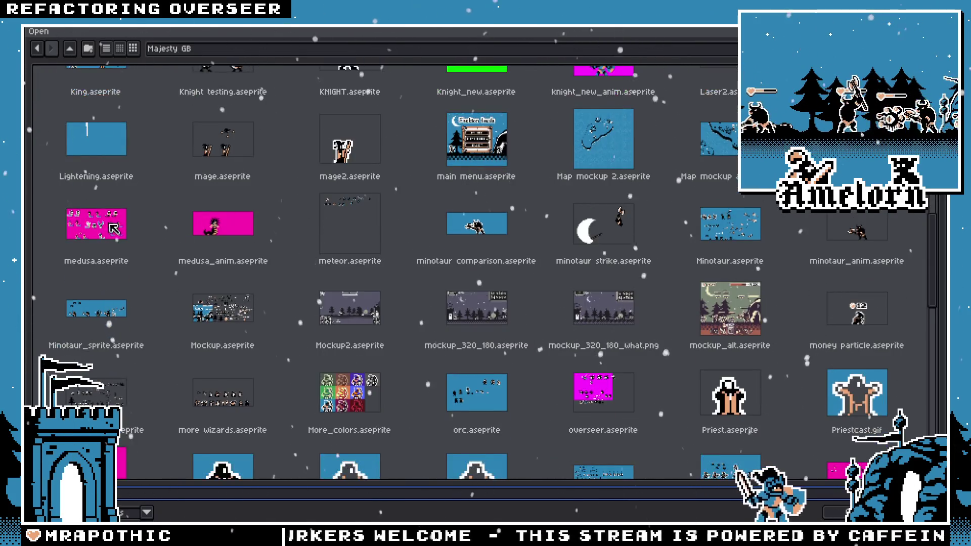
{"action": "scroll", "coordinate": [426, 208], "scroll_direction": "down", "scroll_amount": 4}
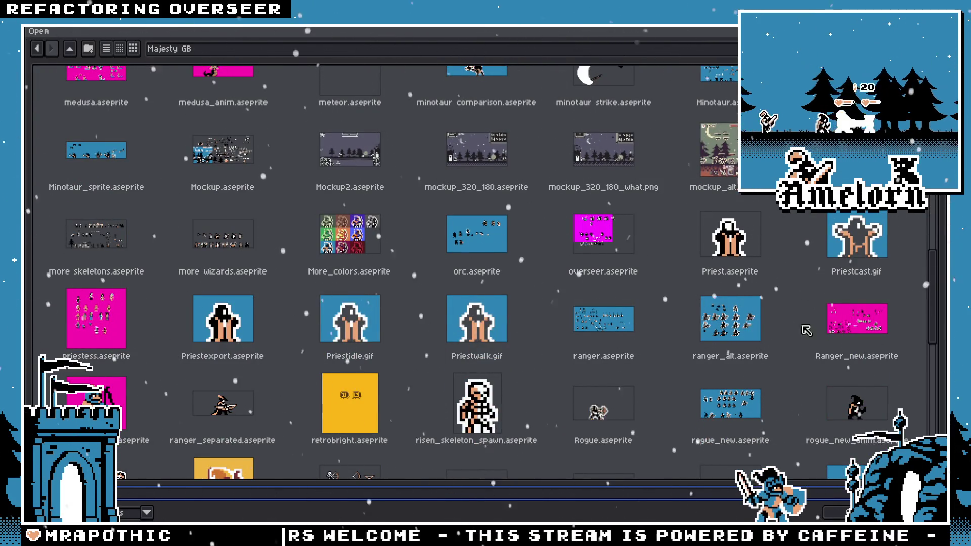
{"action": "scroll", "coordinate": [806, 331], "scroll_direction": "down", "scroll_amount": 1}
{"action": "double_click", "coordinate": [841, 283]}
Step: Pan around the magenta Ranger_new sheet to view its rows of archers
{"action": "scroll", "coordinate": [600, 236], "scroll_direction": "up", "scroll_amount": 2}
{"action": "scroll", "coordinate": [600, 236], "scroll_direction": "up", "scroll_amount": 1}
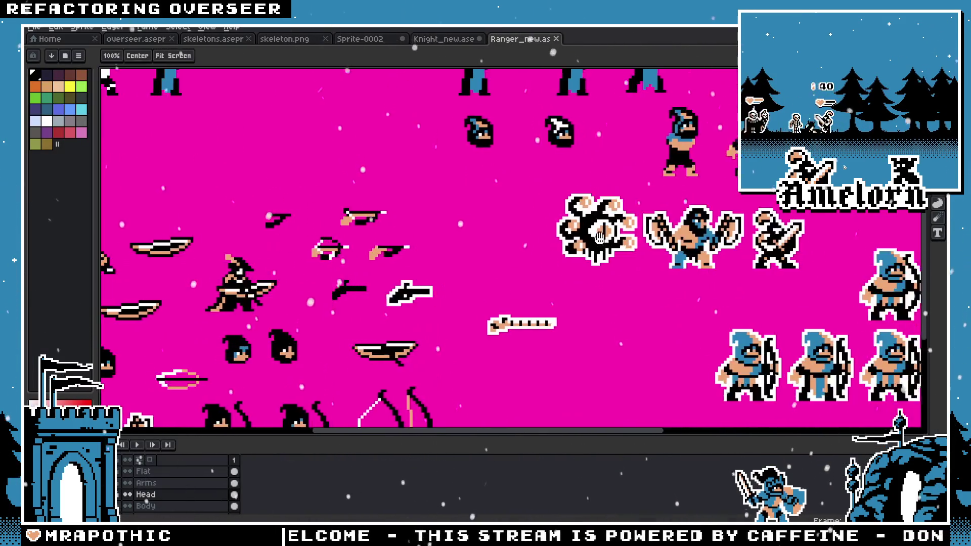
{"action": "left_click_drag", "start_coordinate": [600, 236], "coordinate": [326, 219]}
{"action": "mouse_move", "coordinate": [463, 187]}
{"action": "left_mouse_down"}
{"action": "mouse_move", "coordinate": [494, 319]}
{"action": "mouse_move", "coordinate": [472, 252]}
{"action": "left_mouse_up"}
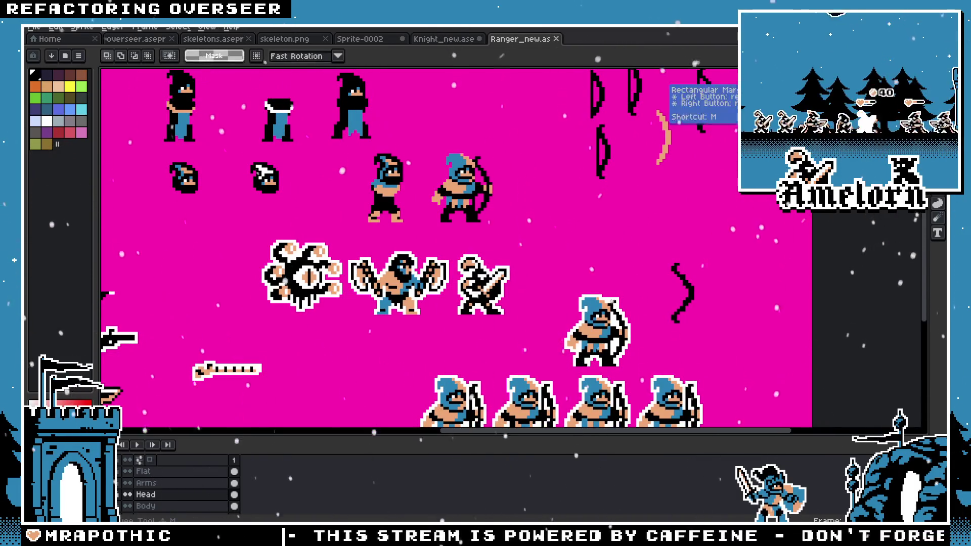
{"action": "left_click_drag", "start_coordinate": [526, 319], "coordinate": [529, 203]}
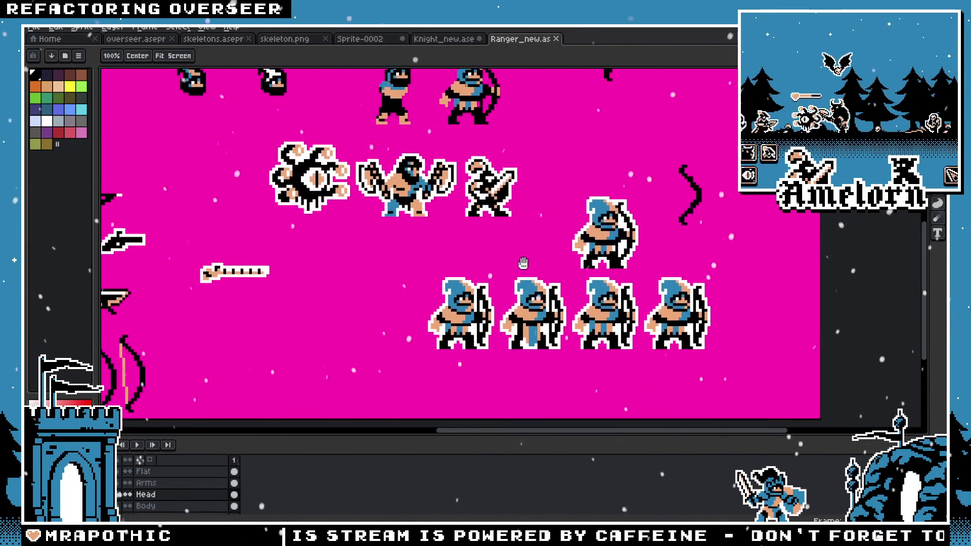
{"action": "left_click_drag", "start_coordinate": [535, 246], "coordinate": [408, 233]}
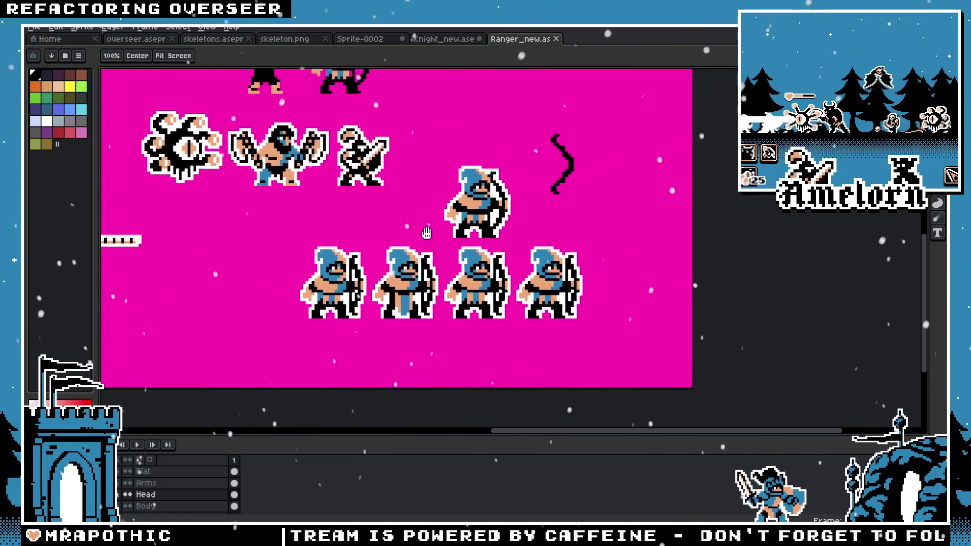
Step: Look over the bows, heads and weapons, then return to the Knight_new sheet
{"action": "key", "text": "m"}
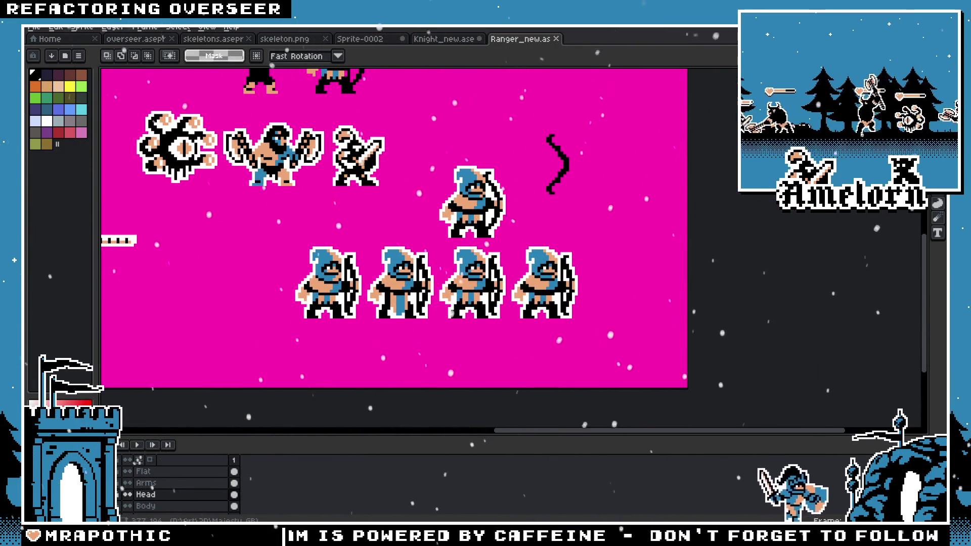
{"action": "key", "text": "h"}
{"action": "left_click_drag", "start_coordinate": [245, 238], "coordinate": [514, 244]}
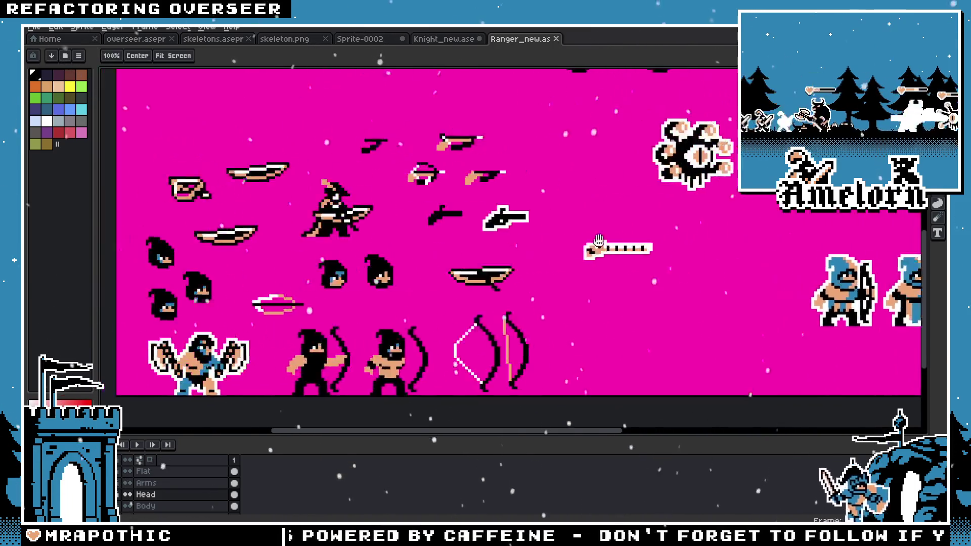
{"action": "left_click_drag", "start_coordinate": [573, 254], "coordinate": [579, 208]}
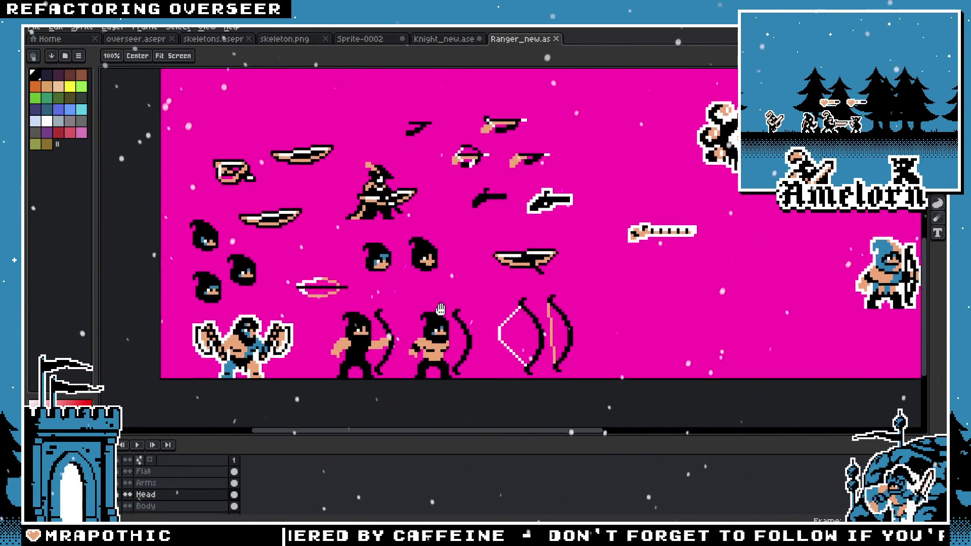
{"action": "key", "text": "m"}
{"action": "scroll", "coordinate": [365, 222], "scroll_direction": "up", "scroll_amount": 3}
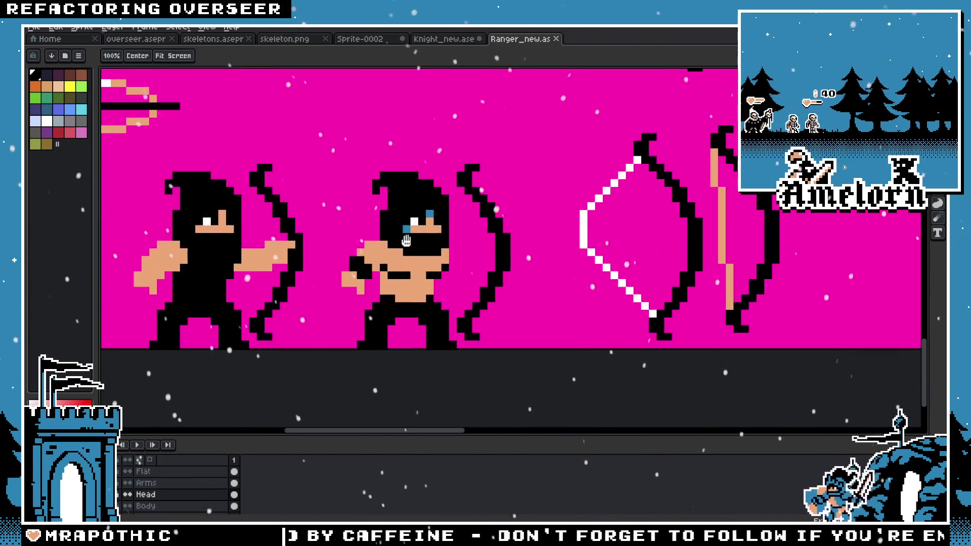
{"action": "scroll", "coordinate": [320, 200], "scroll_direction": "up", "scroll_amount": 1}
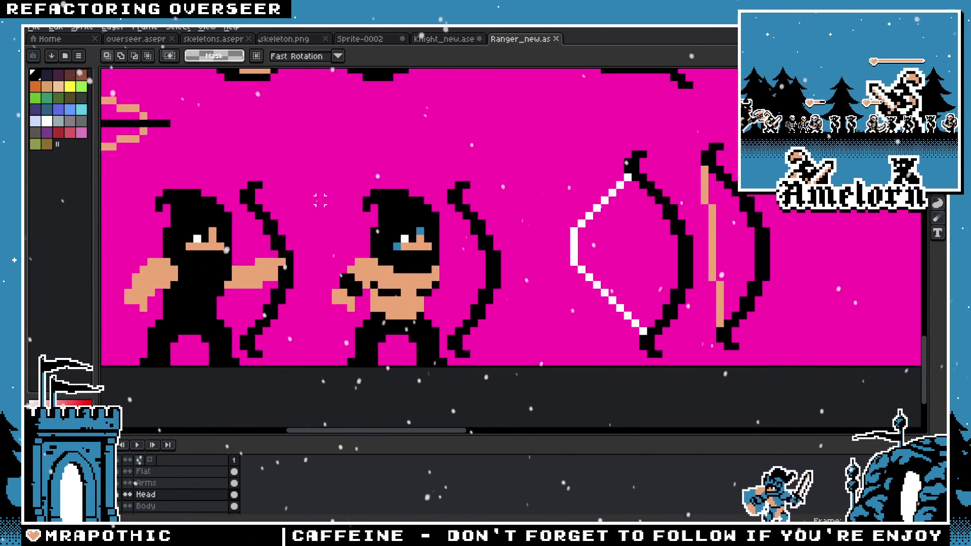
{"action": "scroll", "coordinate": [312, 185], "scroll_direction": "up", "scroll_amount": 2}
{"action": "left_click", "coordinate": [449, 39]}
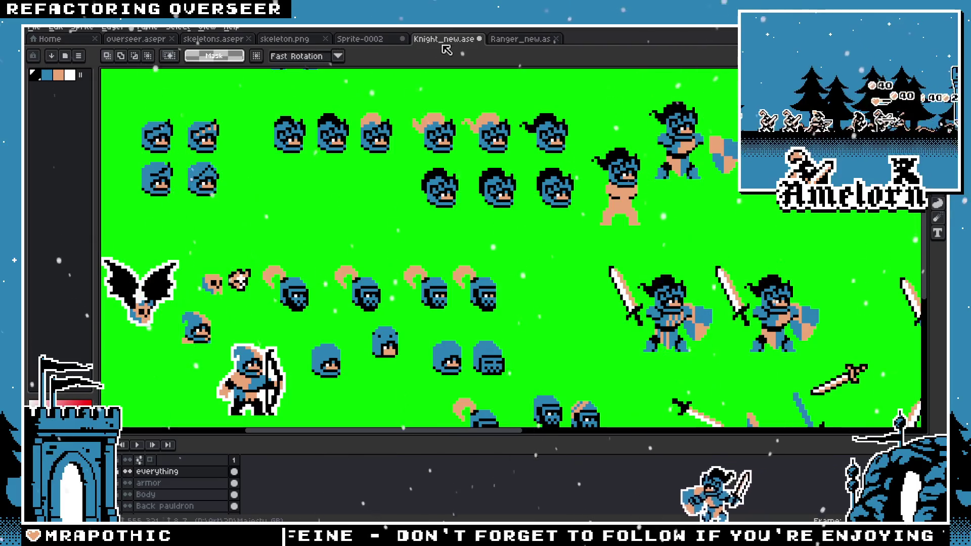
Step: In Sprite-0002, copy the skeleton's head into the empty space above it
{"action": "left_click", "coordinate": [349, 40]}
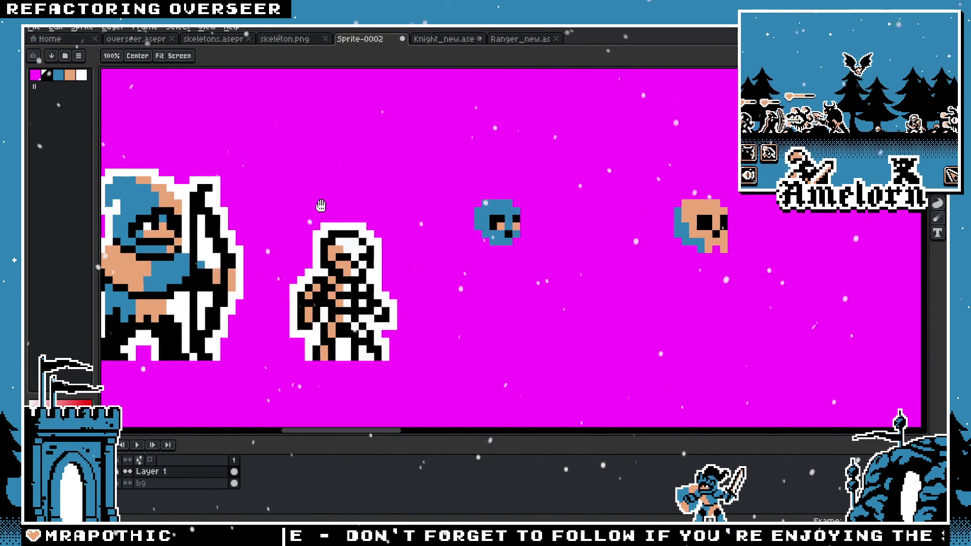
{"action": "scroll", "coordinate": [320, 206], "scroll_direction": "left", "scroll_amount": 3}
{"action": "scroll", "coordinate": [283, 225], "scroll_direction": "down", "scroll_amount": 1}
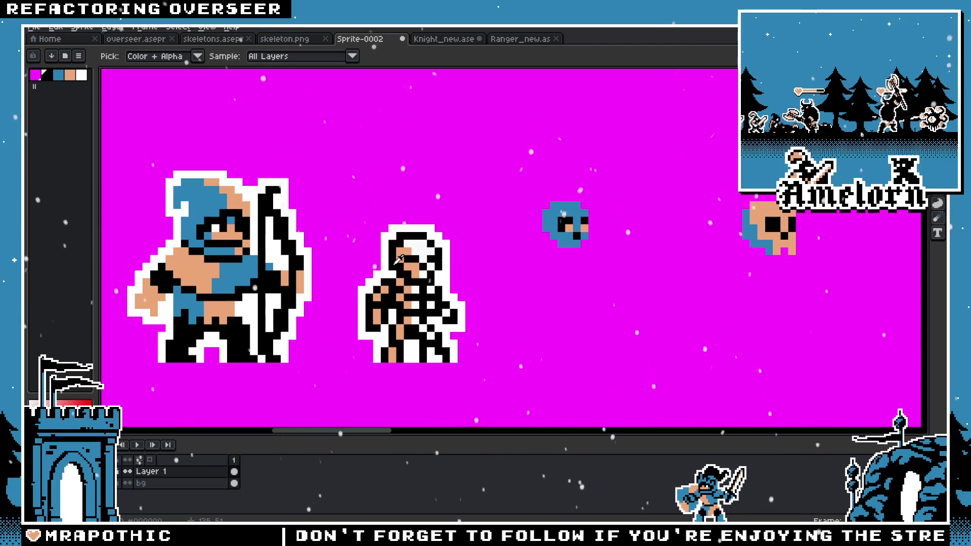
{"action": "key", "text": "b"}
{"action": "scroll", "coordinate": [559, 277], "scroll_direction": "up", "scroll_amount": 1}
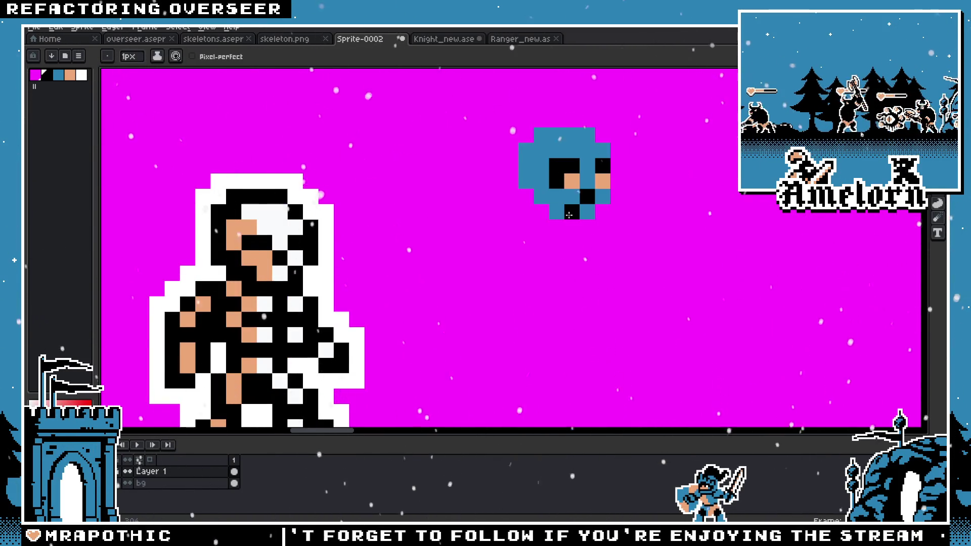
{"action": "scroll", "coordinate": [432, 233], "scroll_direction": "down", "scroll_amount": 3}
{"action": "key", "text": "m"}
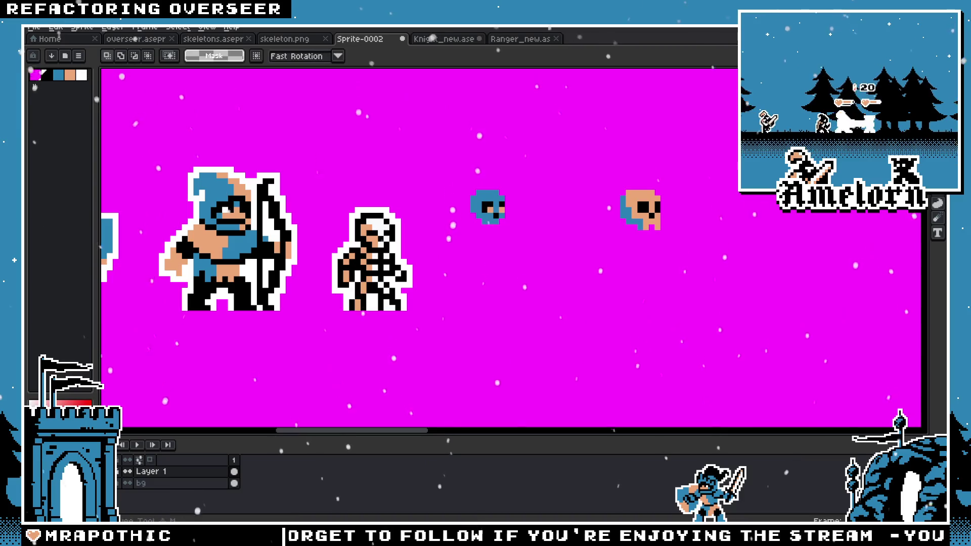
{"action": "scroll", "coordinate": [387, 215], "scroll_direction": "left", "scroll_amount": 2}
{"action": "scroll", "coordinate": [386, 215], "scroll_direction": "up", "scroll_amount": 2}
{"action": "mouse_move", "coordinate": [354, 215]}
{"action": "left_mouse_down"}
{"action": "mouse_move", "coordinate": [453, 314]}
{"action": "mouse_move", "coordinate": [544, 150]}
{"action": "left_mouse_up"}
{"action": "left_click_drag", "start_coordinate": [702, 122], "coordinate": [658, 209]}
{"action": "key", "text": "b"}
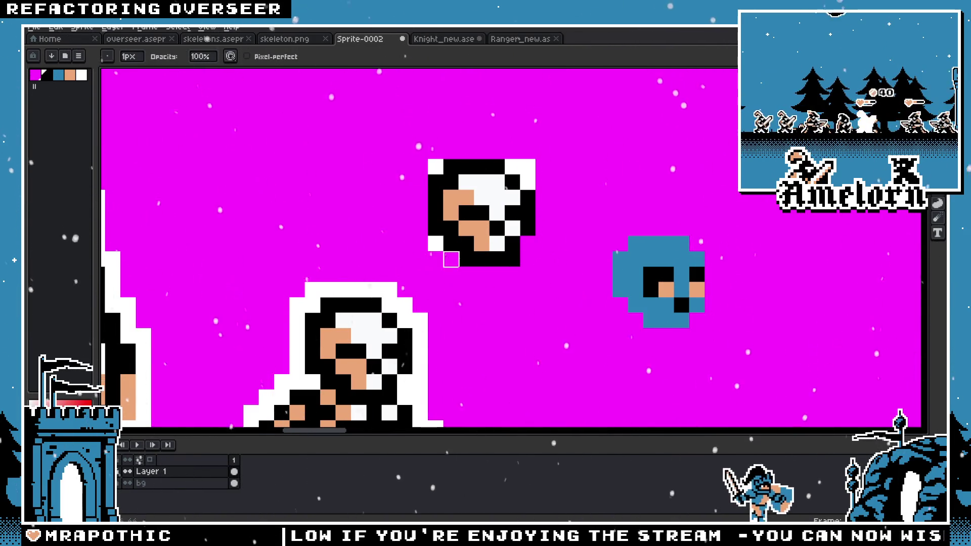
Step: Clear the copied head's top-right corner pixel and paint a white pixel into its top outline
{"action": "left_click", "coordinate": [512, 167]}
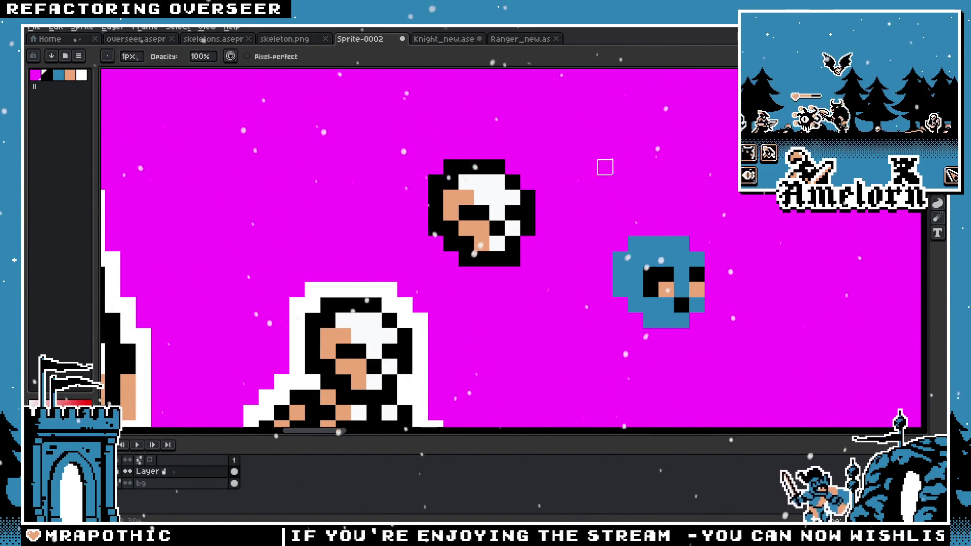
{"action": "key", "text": "shift+q"}
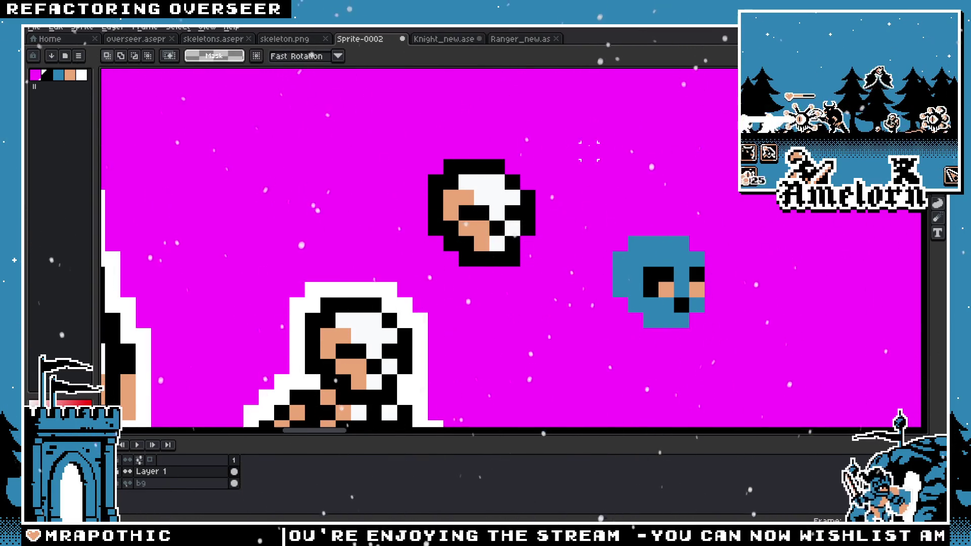
{"action": "left_click_drag", "start_coordinate": [413, 129], "coordinate": [582, 282]}
{"action": "key", "text": "i"}
{"action": "key", "text": "b"}
{"action": "left_click", "coordinate": [487, 170]}
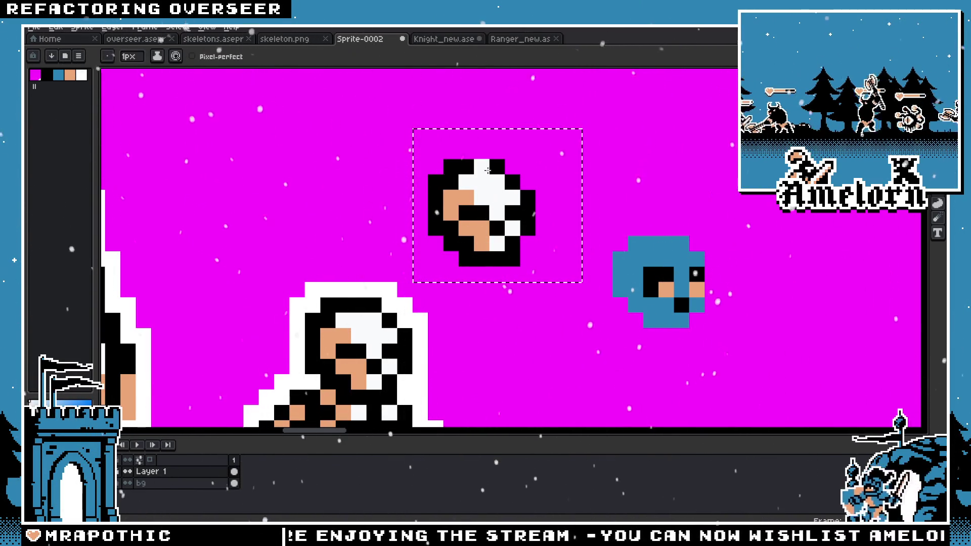
{"action": "key", "text": "g"}
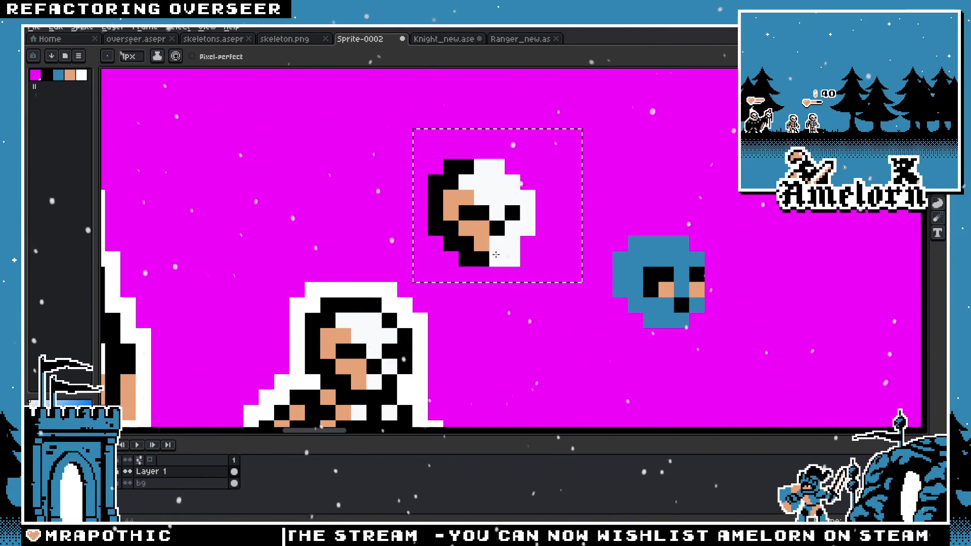
{"action": "key", "text": "b"}
Step: Repaint skull pixels peach at the bottom, top-left, beside the nose, and above the left eye
{"action": "left_click_drag", "start_coordinate": [482, 258], "coordinate": [466, 253]}
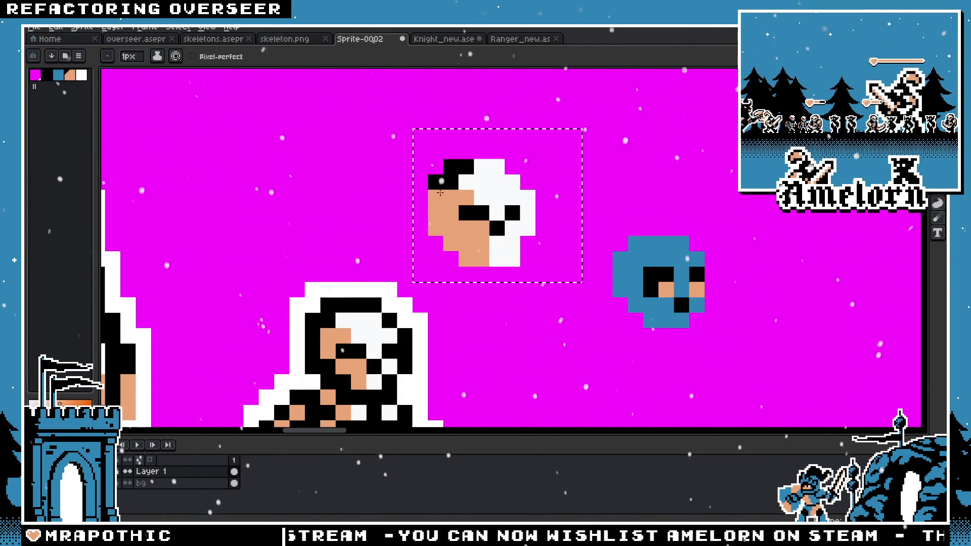
{"action": "left_click", "coordinate": [451, 167]}
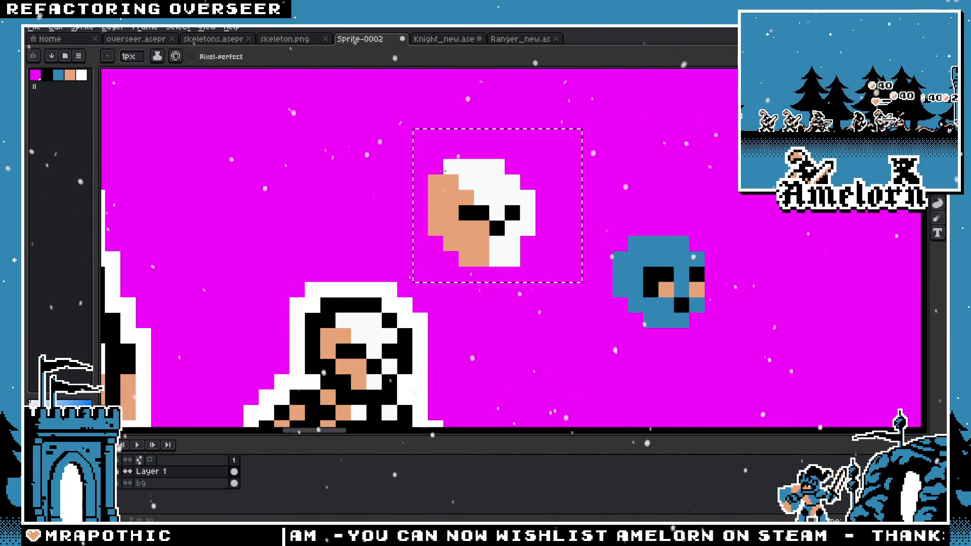
{"action": "scroll", "coordinate": [445, 171], "scroll_direction": "down", "scroll_amount": 5}
{"action": "scroll", "coordinate": [450, 166], "scroll_direction": "up", "scroll_amount": 3}
{"action": "scroll", "coordinate": [456, 161], "scroll_direction": "up", "scroll_amount": 3}
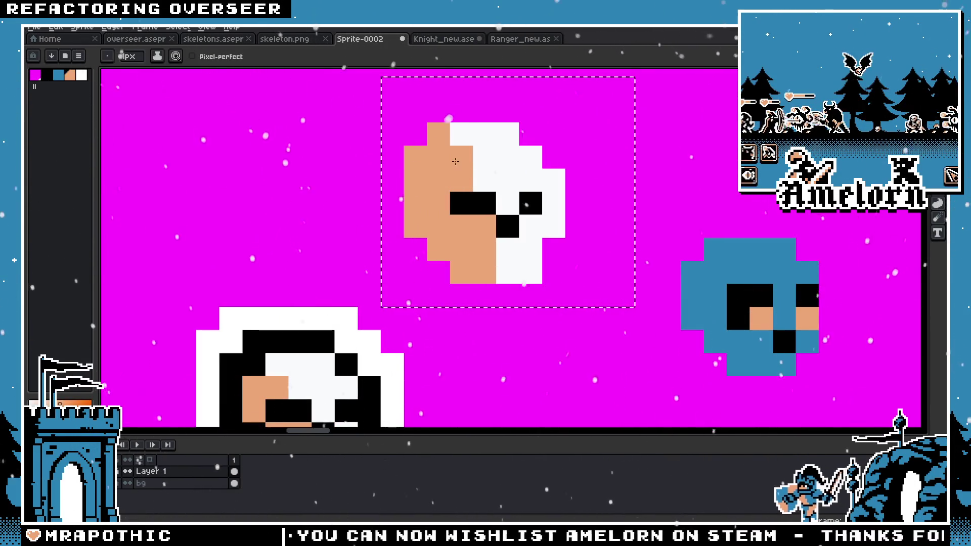
{"action": "scroll", "coordinate": [455, 161], "scroll_direction": "down", "scroll_amount": 3}
{"action": "scroll", "coordinate": [462, 218], "scroll_direction": "up", "scroll_amount": 3}
{"action": "left_click", "coordinate": [467, 235]}
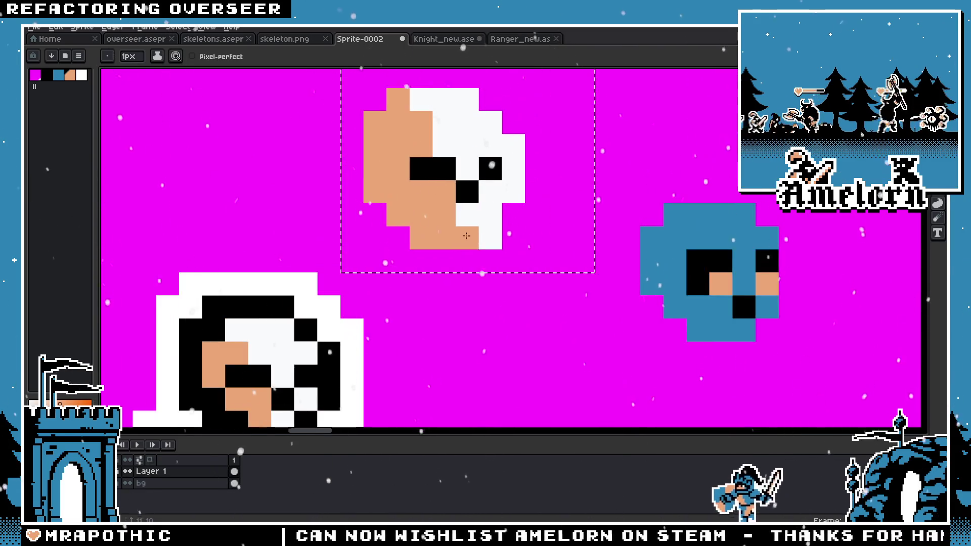
{"action": "left_click", "coordinate": [466, 215]}
{"action": "left_click_drag", "start_coordinate": [444, 145], "coordinate": [444, 123]}
{"action": "left_click", "coordinate": [421, 99]}
{"action": "left_click", "coordinate": [353, 122]}
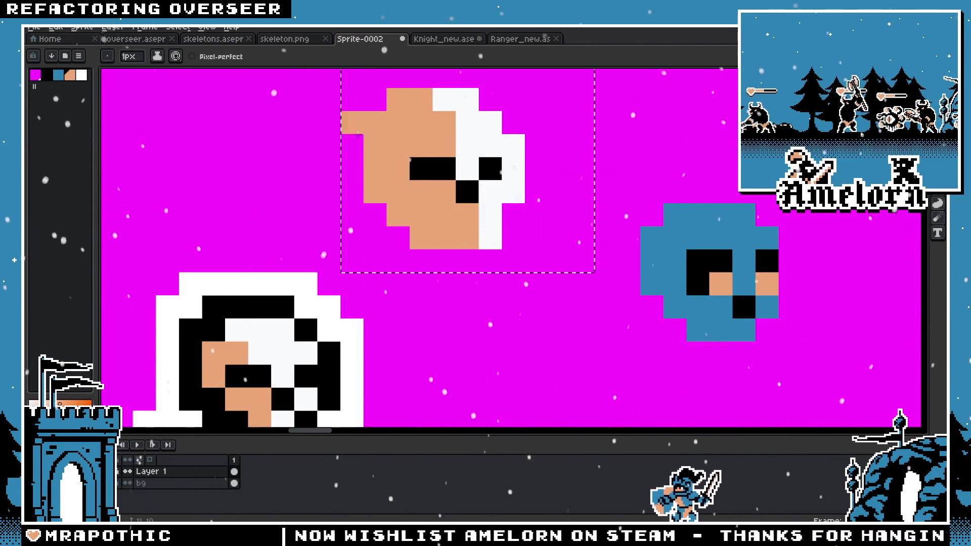
{"action": "scroll", "coordinate": [358, 134], "scroll_direction": "down", "scroll_amount": 5}
{"action": "scroll", "coordinate": [425, 174], "scroll_direction": "up", "scroll_amount": 4}
{"action": "scroll", "coordinate": [425, 173], "scroll_direction": "up", "scroll_amount": 1}
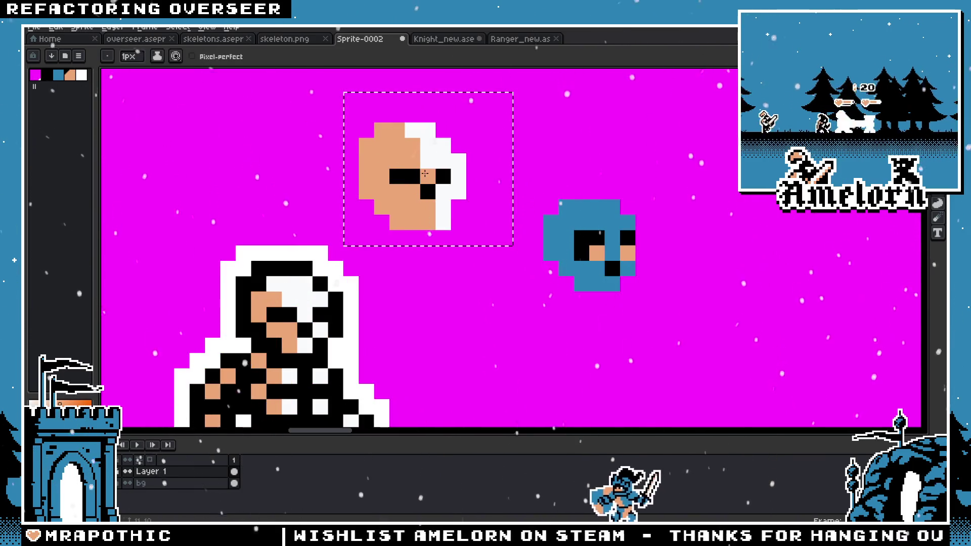
{"action": "scroll", "coordinate": [425, 173], "scroll_direction": "down", "scroll_amount": 4}
{"action": "scroll", "coordinate": [340, 176], "scroll_direction": "up", "scroll_amount": 3}
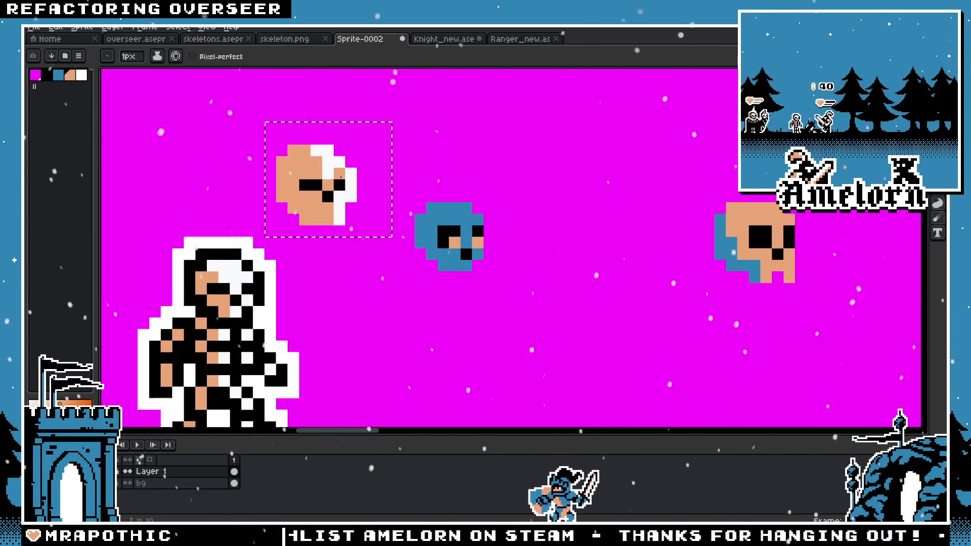
{"action": "scroll", "coordinate": [340, 175], "scroll_direction": "down", "scroll_amount": 4}
{"action": "scroll", "coordinate": [354, 182], "scroll_direction": "up", "scroll_amount": 4}
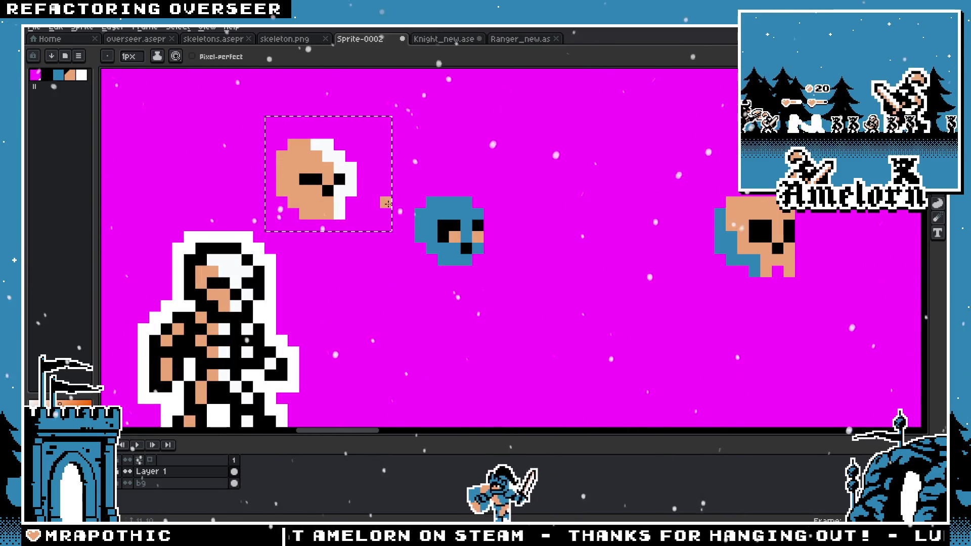
{"action": "scroll", "coordinate": [387, 204], "scroll_direction": "down", "scroll_amount": 3}
{"action": "scroll", "coordinate": [413, 215], "scroll_direction": "up", "scroll_amount": 3}
{"action": "scroll", "coordinate": [413, 211], "scroll_direction": "down", "scroll_amount": 3}
{"action": "scroll", "coordinate": [458, 218], "scroll_direction": "up", "scroll_amount": 3}
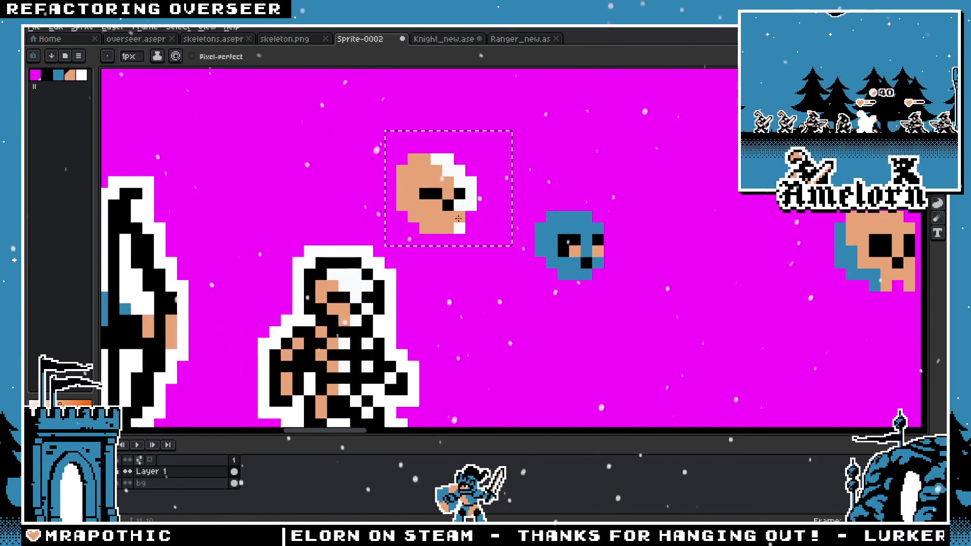
{"action": "left_click_drag", "start_coordinate": [377, 222], "coordinate": [509, 225]}
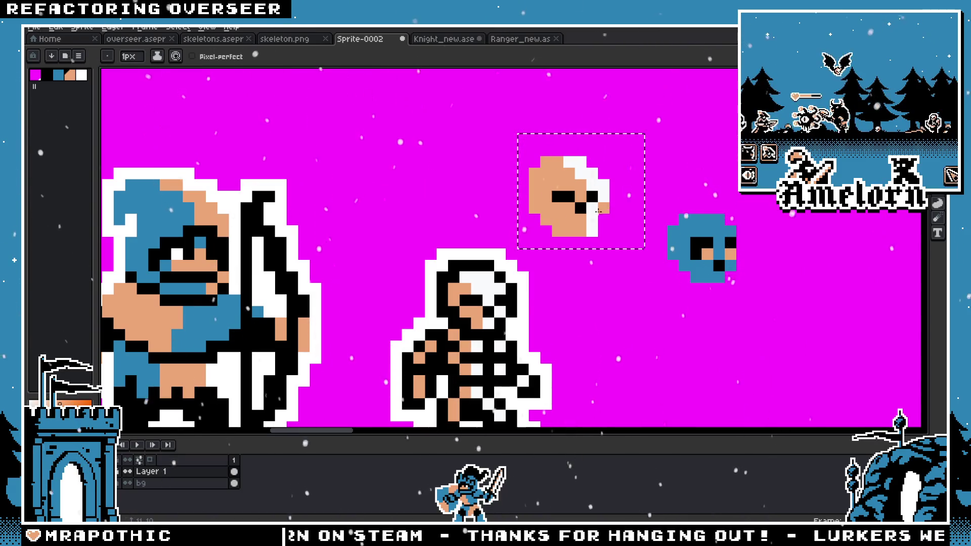
Step: Deselect the skull and add a black pixel above its eye
{"action": "key", "text": "ctrl+d"}
{"action": "left_click", "coordinate": [559, 186]}
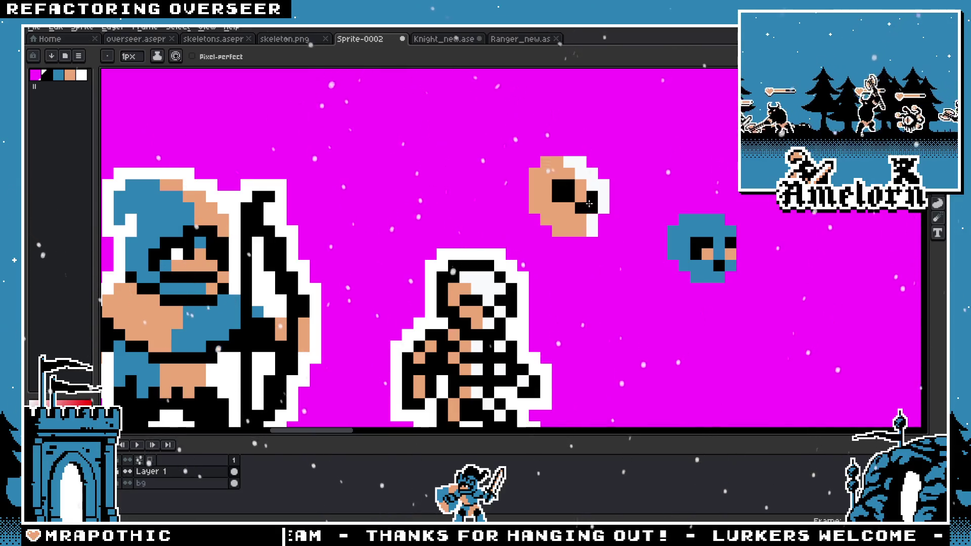
{"action": "scroll", "coordinate": [639, 219], "scroll_direction": "down", "scroll_amount": 3}
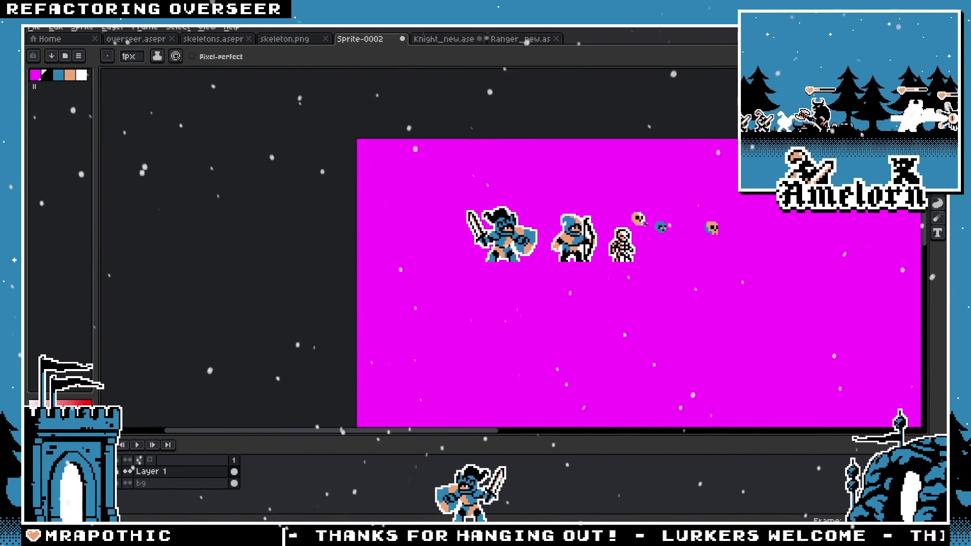
{"action": "scroll", "coordinate": [645, 223], "scroll_direction": "up", "scroll_amount": 1}
{"action": "scroll", "coordinate": [644, 222], "scroll_direction": "up", "scroll_amount": 4}
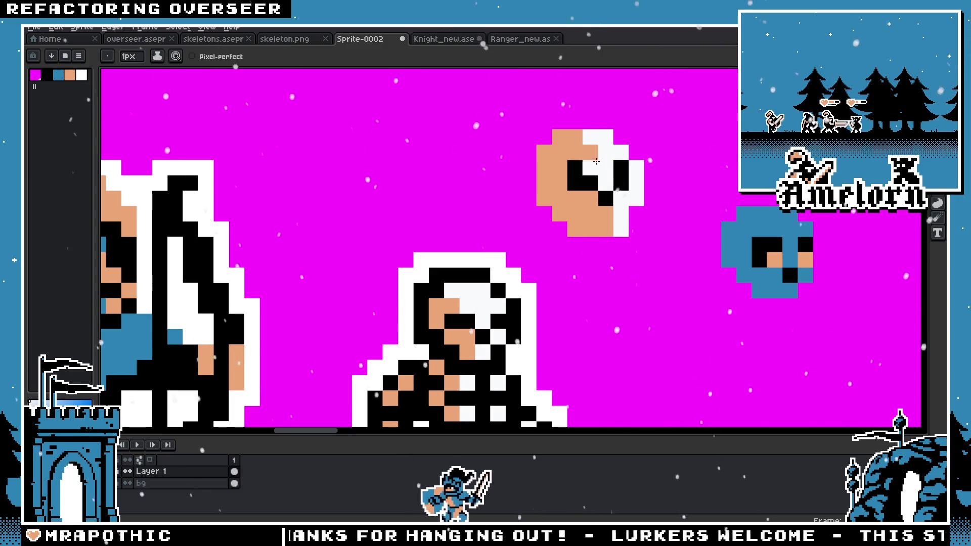
{"action": "scroll", "coordinate": [666, 174], "scroll_direction": "down", "scroll_amount": 3}
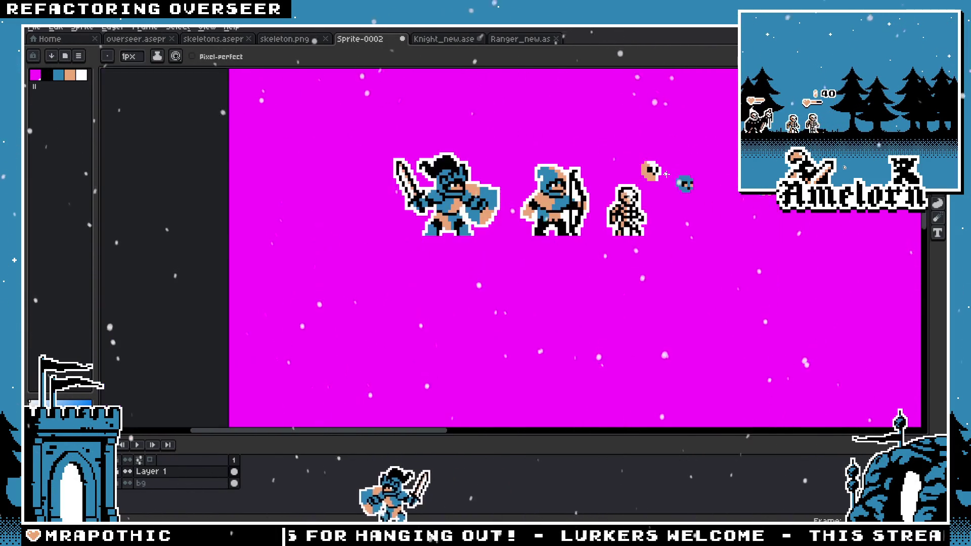
{"action": "scroll", "coordinate": [666, 174], "scroll_direction": "up", "scroll_amount": 3}
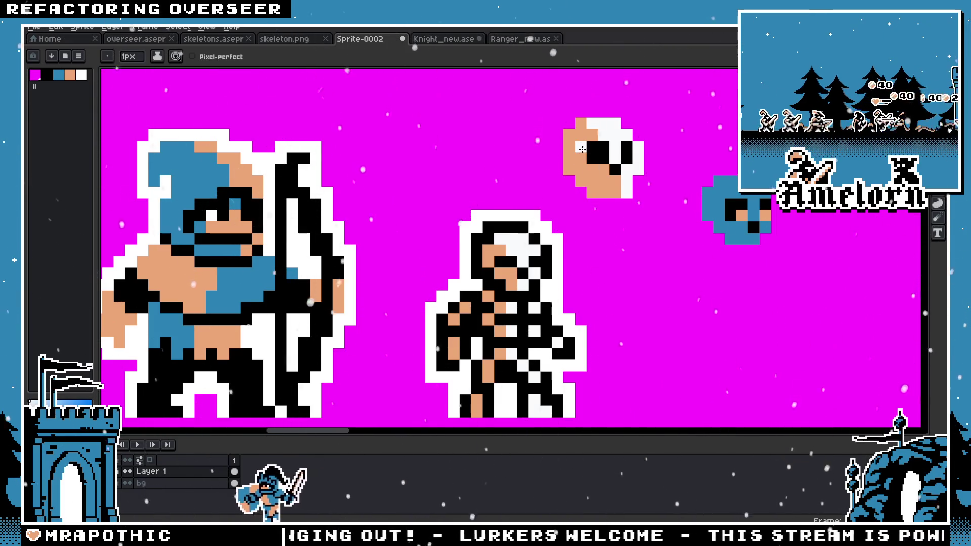
{"action": "scroll", "coordinate": [571, 205], "scroll_direction": "down", "scroll_amount": 3}
{"action": "scroll", "coordinate": [570, 205], "scroll_direction": "up", "scroll_amount": 3}
{"action": "scroll", "coordinate": [571, 204], "scroll_direction": "down", "scroll_amount": 2}
{"action": "scroll", "coordinate": [571, 205], "scroll_direction": "down", "scroll_amount": 1}
{"action": "key", "text": "v"}
{"action": "scroll", "coordinate": [523, 202], "scroll_direction": "up", "scroll_amount": 2}
{"action": "key", "text": "b"}
{"action": "scroll", "coordinate": [532, 169], "scroll_direction": "up", "scroll_amount": 3}
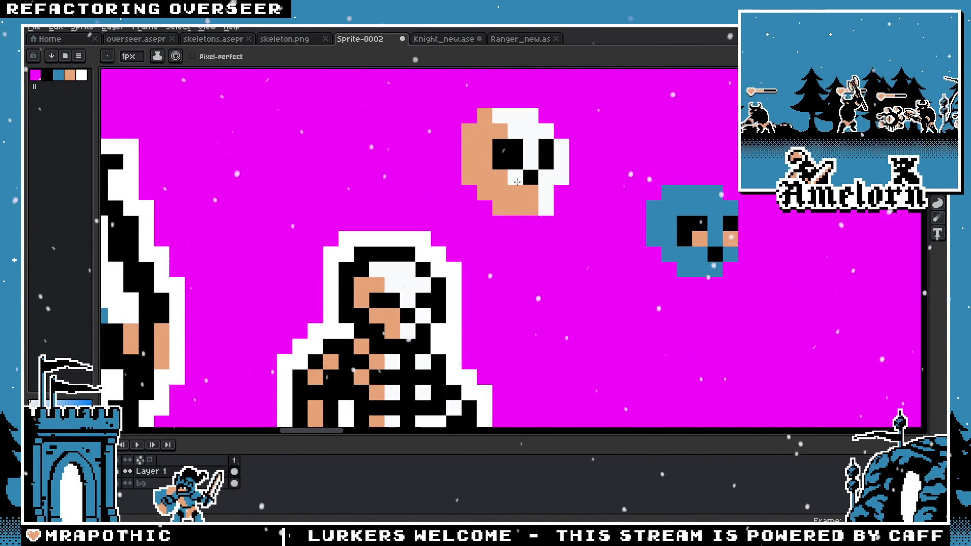
{"action": "scroll", "coordinate": [517, 182], "scroll_direction": "down", "scroll_amount": 3}
{"action": "scroll", "coordinate": [565, 201], "scroll_direction": "up", "scroll_amount": 3}
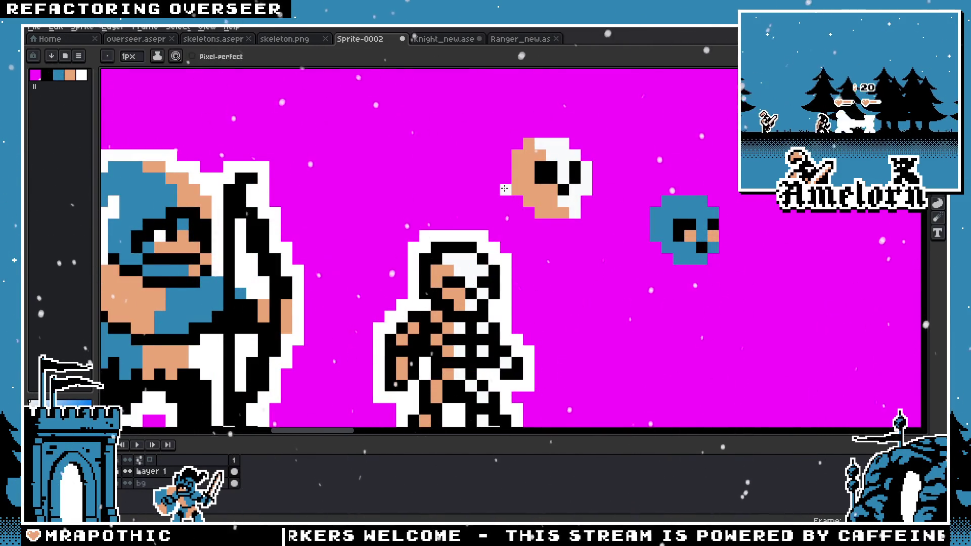
Step: Move the peach-and-white skull onto the archer's face, then drop it above the skeleton
{"action": "key", "text": "m"}
{"action": "left_click_drag", "start_coordinate": [510, 136], "coordinate": [630, 222]}
{"action": "mouse_move", "coordinate": [563, 203]}
{"action": "left_mouse_down"}
{"action": "mouse_move", "coordinate": [158, 261]}
{"action": "mouse_move", "coordinate": [444, 175]}
{"action": "left_mouse_up"}
{"action": "left_click", "coordinate": [436, 202]}
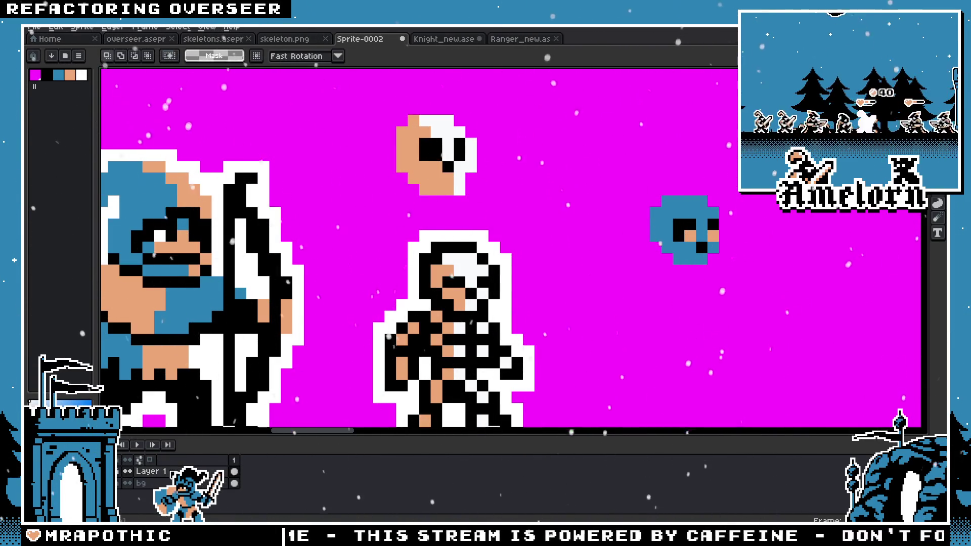
Step: Cut the skull and paste it onto a new layer
{"action": "left_click_drag", "start_coordinate": [512, 99], "coordinate": [352, 216]}
{"action": "key", "text": "ctrl+x"}
{"action": "right_click", "coordinate": [149, 471]}
{"action": "mouse_move", "coordinate": [222, 453]}
{"action": "left_click", "coordinate": [273, 453]}
{"action": "key", "text": "ctrl+v"}
{"action": "left_click_drag", "start_coordinate": [430, 152], "coordinate": [454, 144]}
Step: Lower the new layer's opacity and place the translucent skull over the archer's face
{"action": "right_click", "coordinate": [149, 472]}
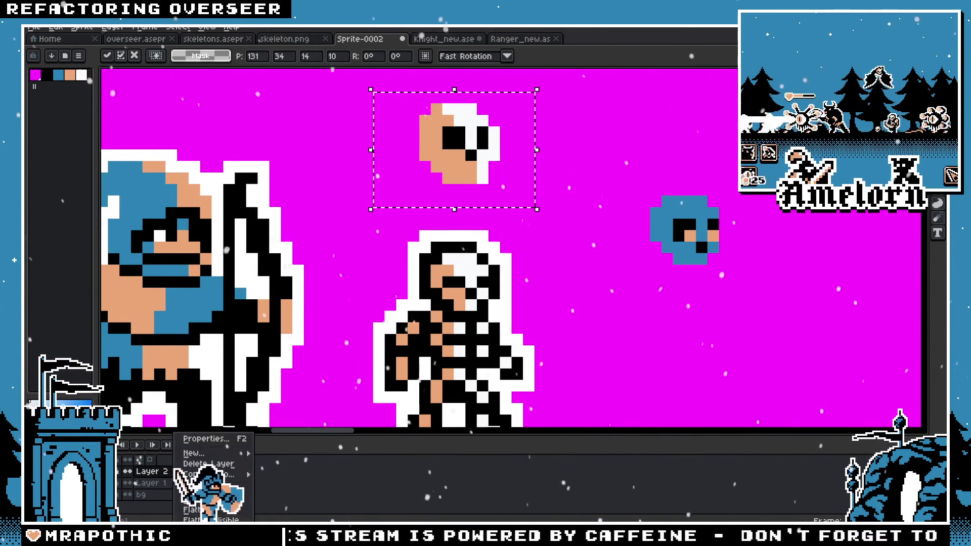
{"action": "left_click", "coordinate": [217, 440]}
{"action": "left_click_drag", "start_coordinate": [332, 290], "coordinate": [242, 290]}
{"action": "key", "text": "Return"}
{"action": "mouse_move", "coordinate": [489, 160]}
{"action": "left_mouse_down"}
{"action": "mouse_move", "coordinate": [189, 255]}
{"action": "mouse_move", "coordinate": [197, 258]}
{"action": "left_mouse_up"}
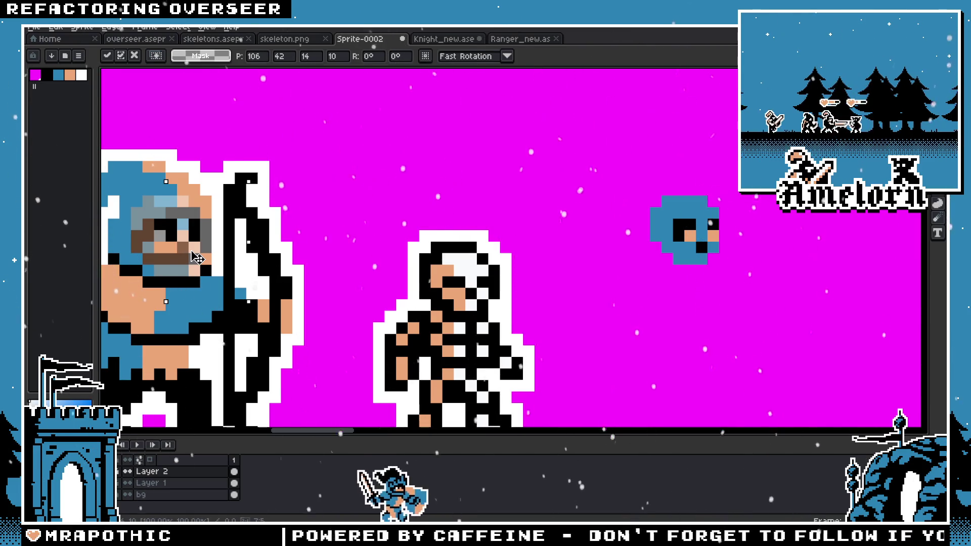
Step: Raise Layer 2's opacity and nudge the skull overlay 4 pixels right
{"action": "right_click", "coordinate": [151, 471]}
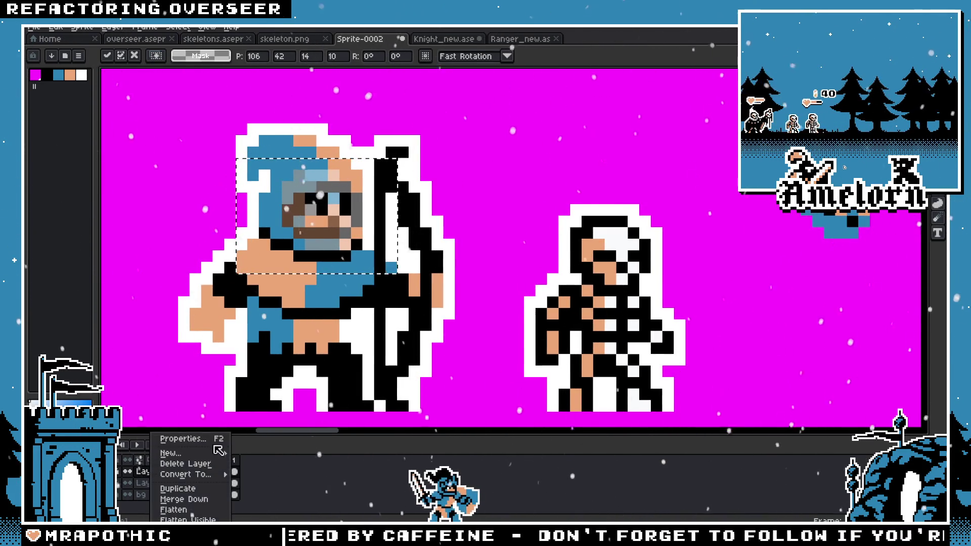
{"action": "left_click", "coordinate": [202, 436]}
{"action": "left_click", "coordinate": [373, 290]}
{"action": "left_click", "coordinate": [499, 237]}
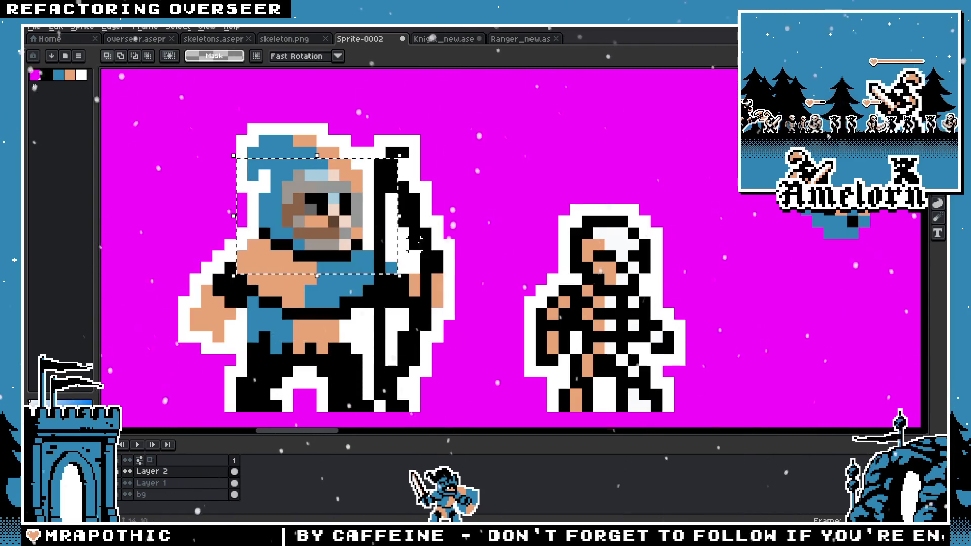
{"action": "left_click", "coordinate": [354, 259]}
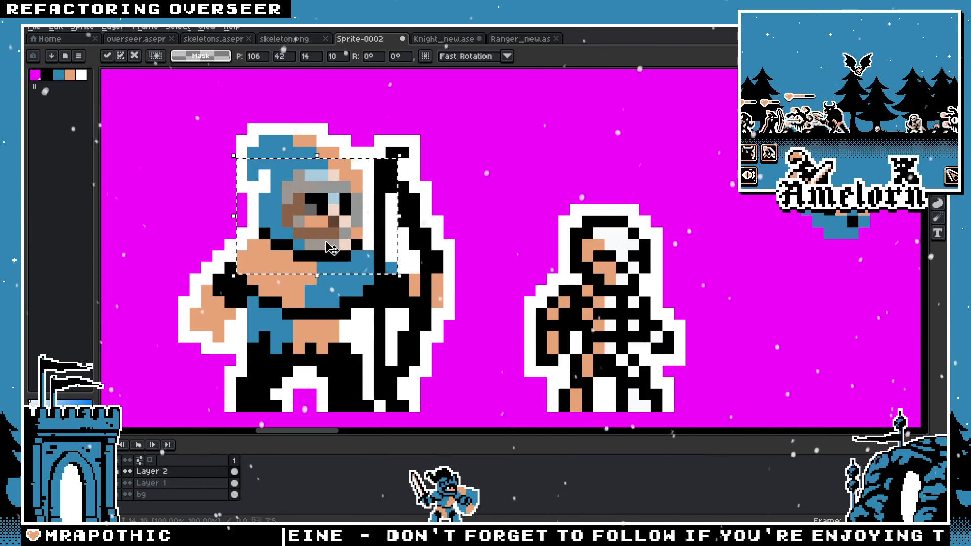
{"action": "left_click_drag", "start_coordinate": [331, 248], "coordinate": [576, 242]}
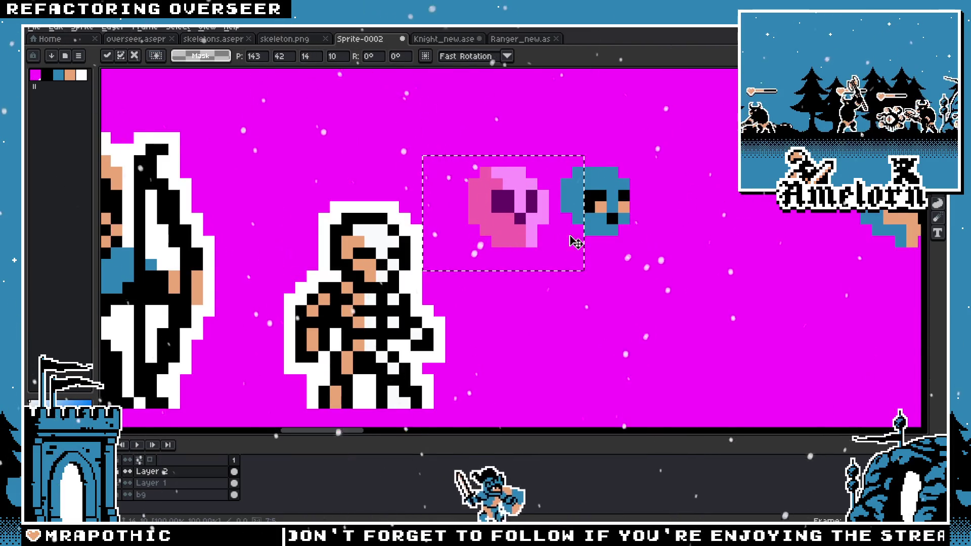
{"action": "key", "text": "ctrl+d"}
Step: Restore Layer 2 to full opacity, delete it, and paste the skull back onto the sprite
{"action": "right_click", "coordinate": [162, 470]}
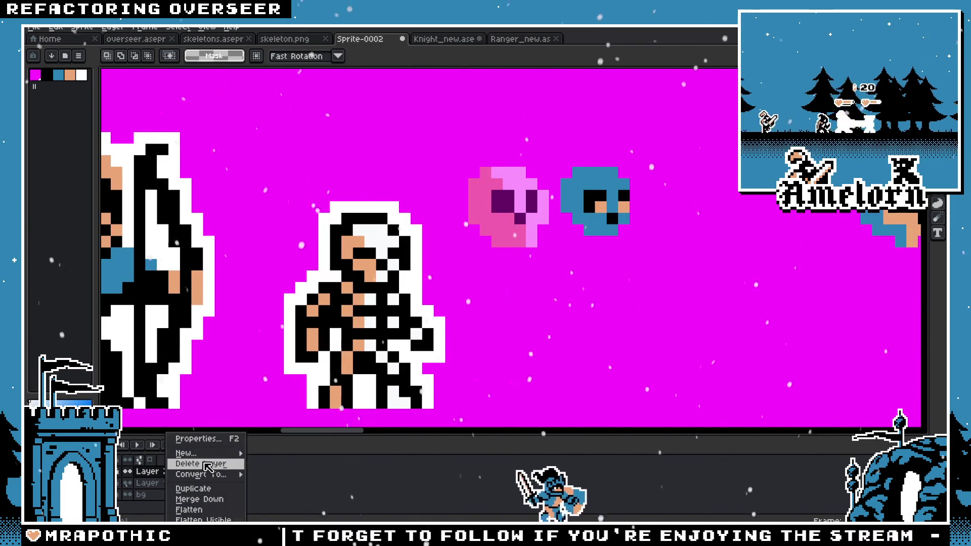
{"action": "left_click", "coordinate": [231, 439]}
{"action": "left_click_drag", "start_coordinate": [428, 290], "coordinate": [499, 290]}
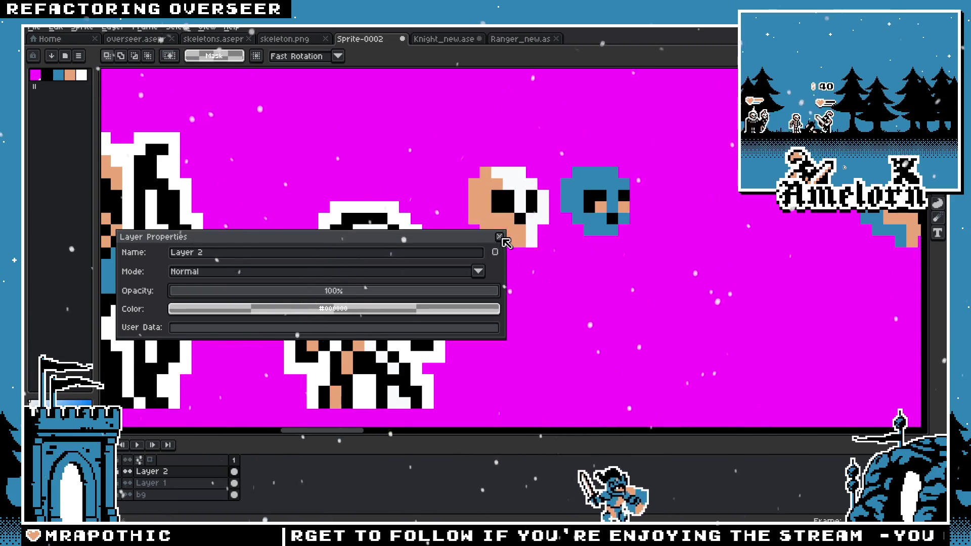
{"action": "left_click", "coordinate": [499, 236]}
{"action": "left_click", "coordinate": [216, 473]}
{"action": "key", "text": "Delete"}
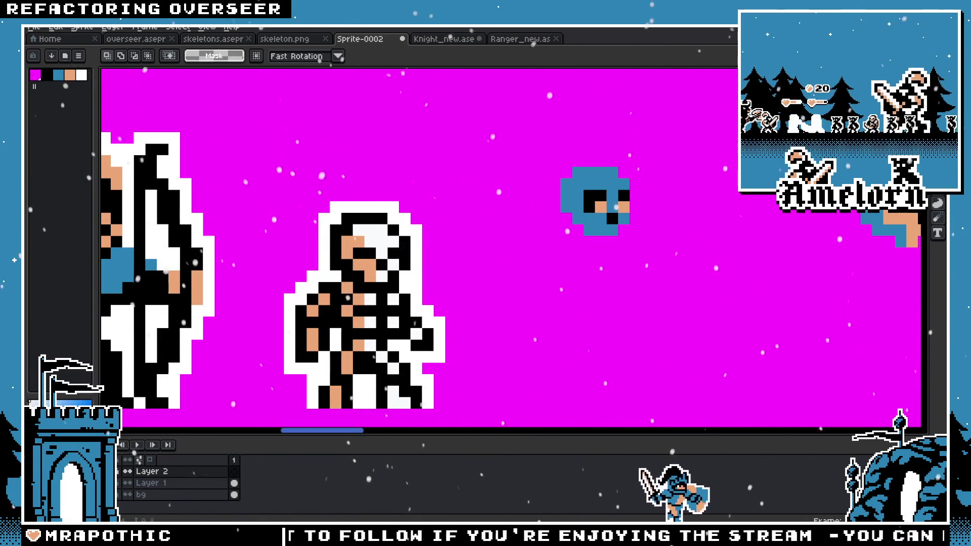
{"action": "key", "text": "ctrl+v"}
{"action": "key", "text": "Return"}
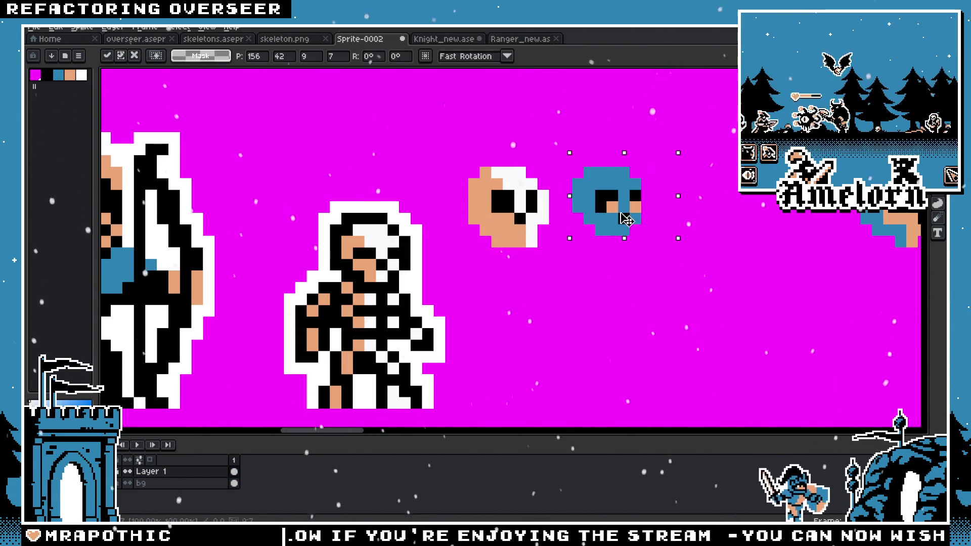
Step: Shift the blue skull right and fill the left skull's peach and white areas blue
{"action": "left_click_drag", "start_coordinate": [624, 213], "coordinate": [691, 214]}
{"action": "left_click_drag", "start_coordinate": [598, 171], "coordinate": [438, 185]}
{"action": "scroll", "coordinate": [438, 186], "scroll_direction": "up", "scroll_amount": 1}
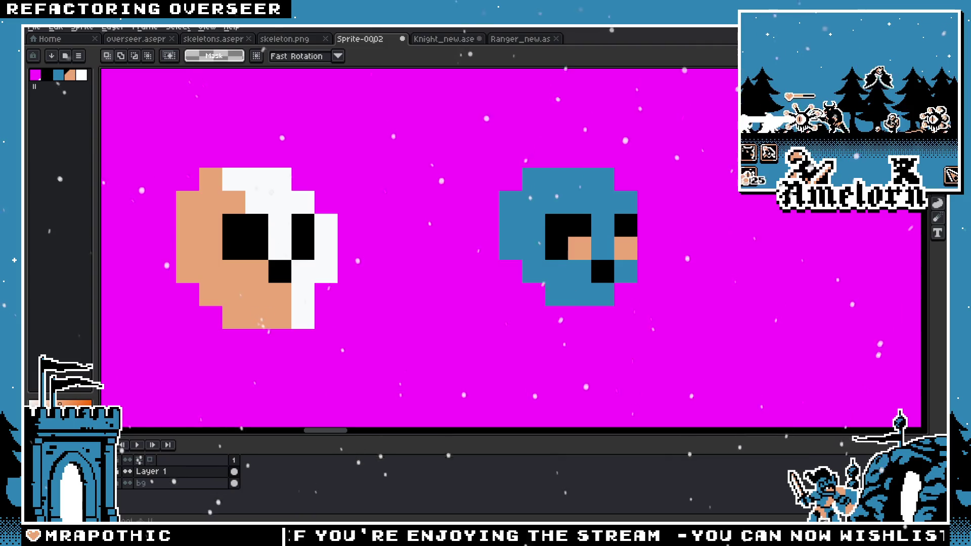
{"action": "key", "text": "i"}
{"action": "left_click", "coordinate": [225, 263]}
{"action": "left_click", "coordinate": [281, 214]}
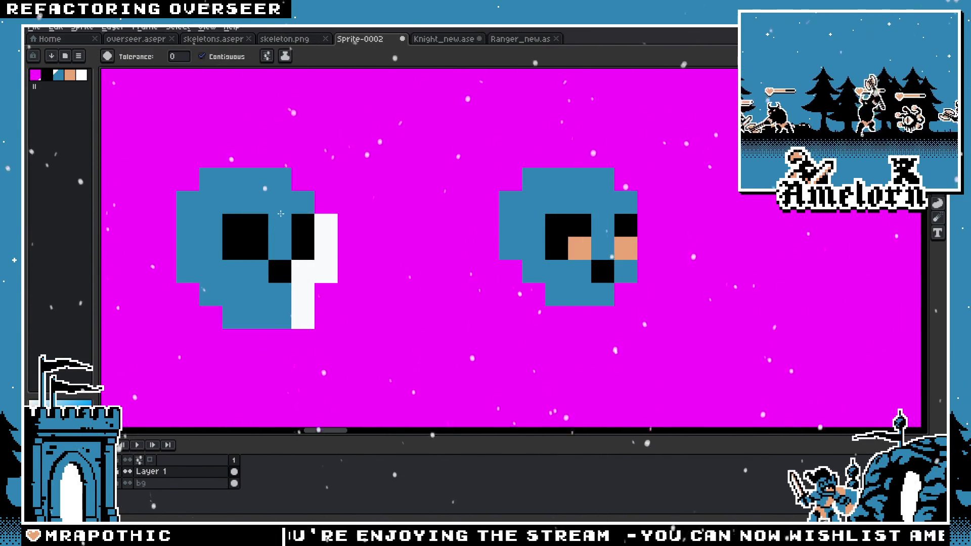
{"action": "left_click", "coordinate": [325, 228]}
{"action": "left_click", "coordinate": [325, 269]}
{"action": "scroll", "coordinate": [300, 315], "scroll_direction": "down", "scroll_amount": 3}
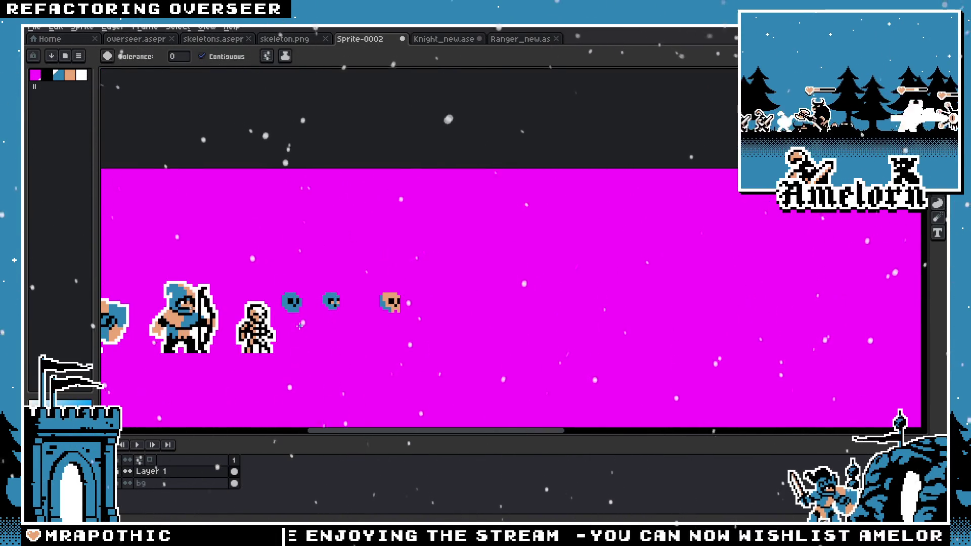
{"action": "scroll", "coordinate": [300, 326], "scroll_direction": "up", "scroll_amount": 3}
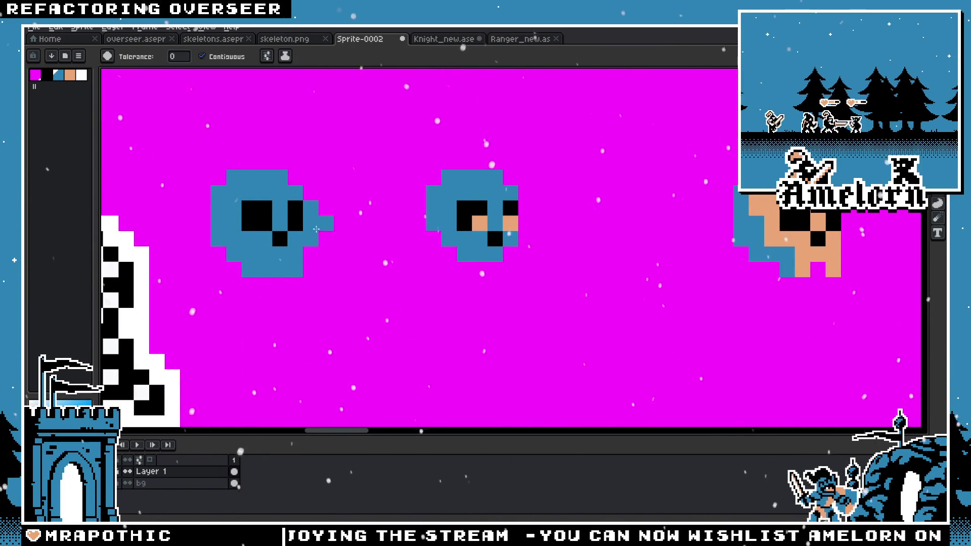
{"action": "scroll", "coordinate": [219, 331], "scroll_direction": "down", "scroll_amount": 1}
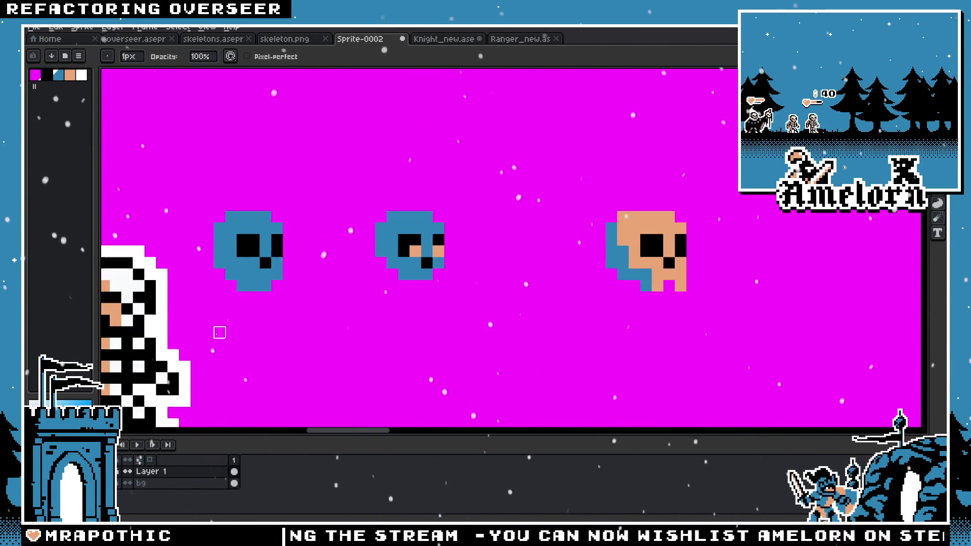
{"action": "scroll", "coordinate": [212, 332], "scroll_direction": "down", "scroll_amount": 2}
{"action": "scroll", "coordinate": [172, 349], "scroll_direction": "up", "scroll_amount": 3}
Step: Blacken a pixel at the skull's right eye and turn the stray black chin pixel blue
{"action": "key", "text": "v"}
{"action": "scroll", "coordinate": [401, 291], "scroll_direction": "left", "scroll_amount": 3}
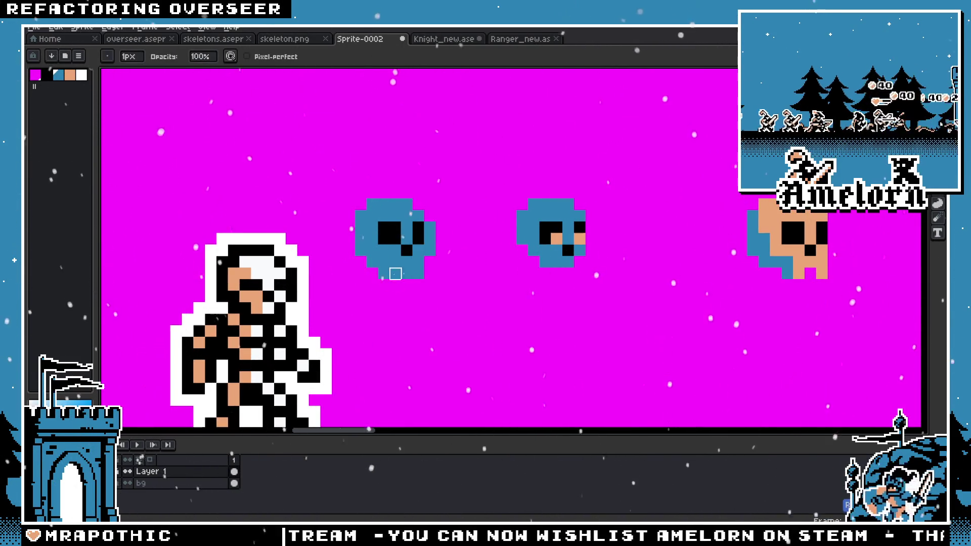
{"action": "key", "text": "m"}
{"action": "scroll", "coordinate": [395, 272], "scroll_direction": "up", "scroll_amount": 1}
{"action": "key", "text": "b"}
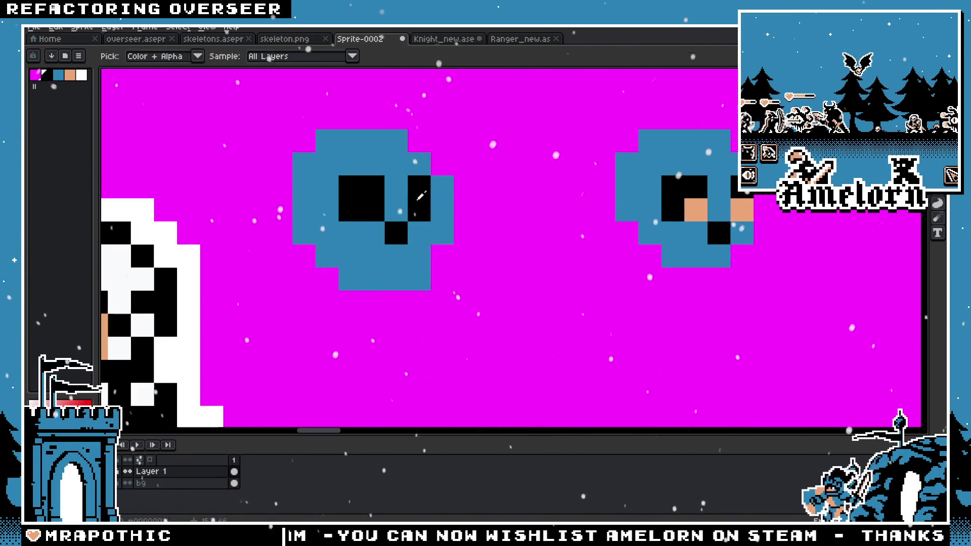
{"action": "left_click", "coordinate": [447, 187]}
{"action": "scroll", "coordinate": [371, 247], "scroll_direction": "down", "scroll_amount": 4}
{"action": "scroll", "coordinate": [376, 258], "scroll_direction": "up", "scroll_amount": 2}
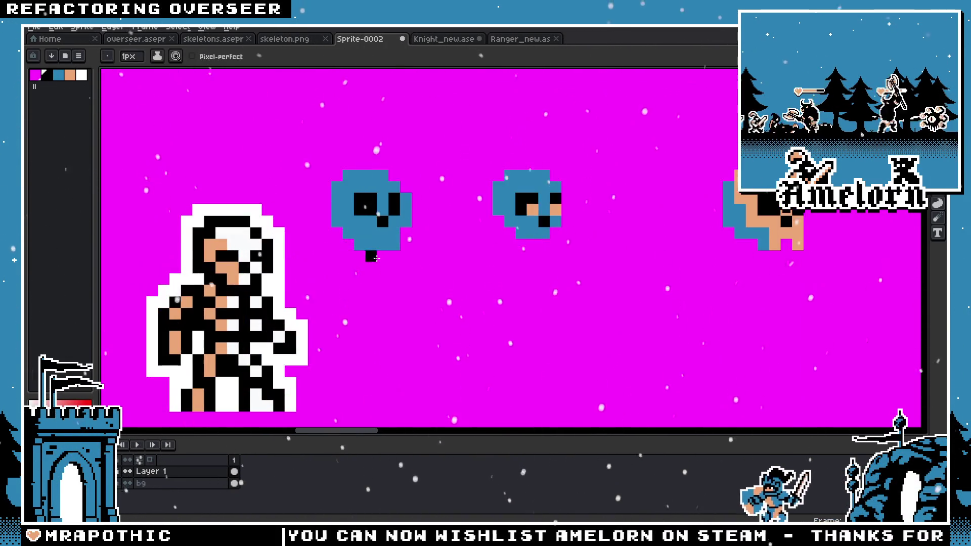
{"action": "scroll", "coordinate": [414, 192], "scroll_direction": "up", "scroll_amount": 1}
{"action": "scroll", "coordinate": [529, 239], "scroll_direction": "right", "scroll_amount": 1}
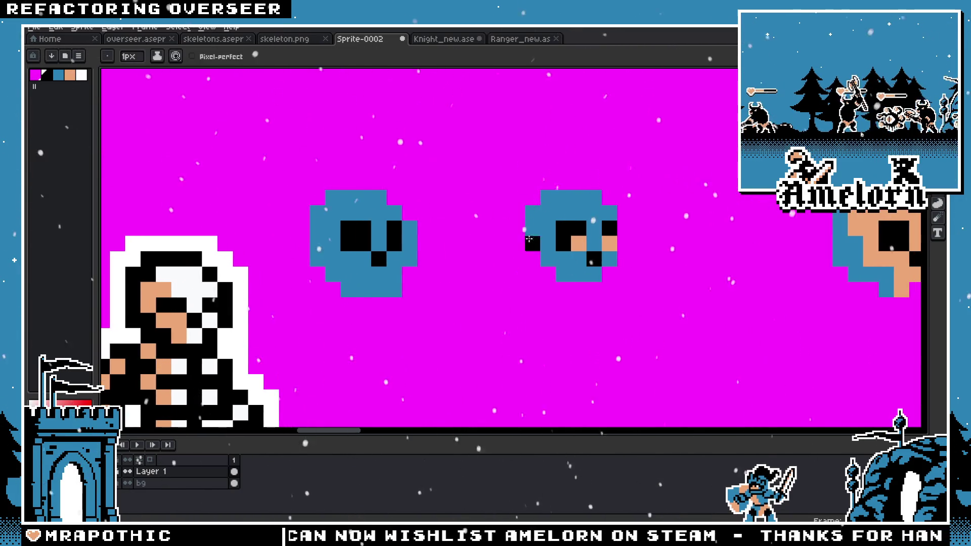
{"action": "left_click", "coordinate": [382, 292]}
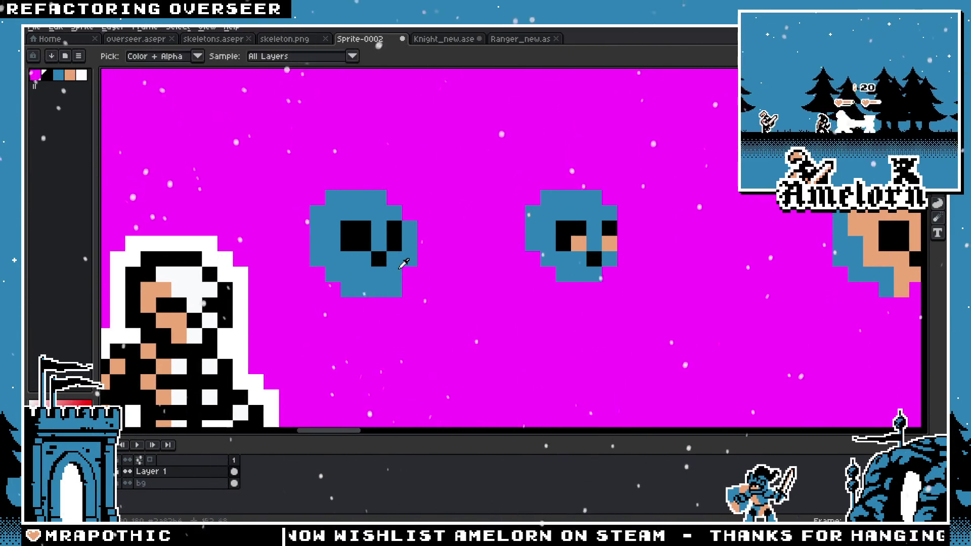
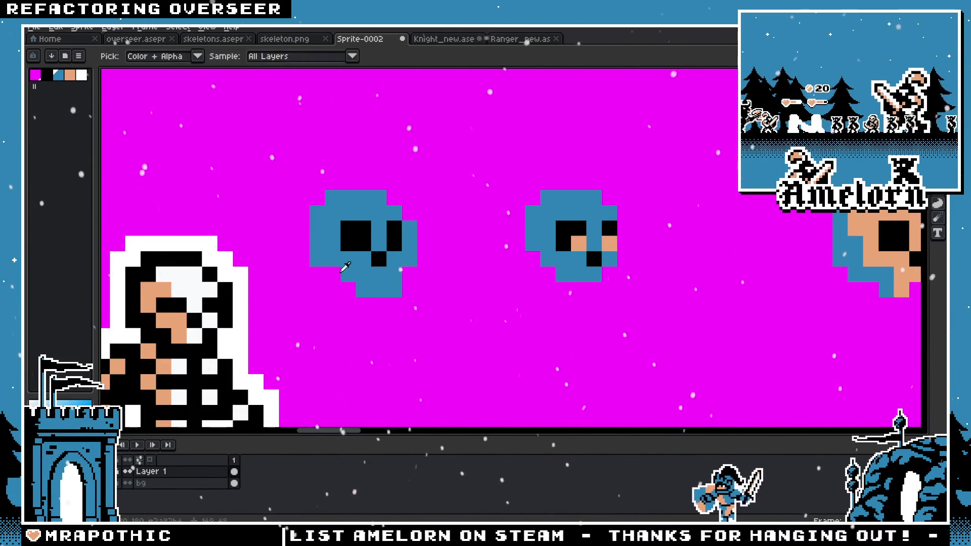
Step: Paint a single blue pixel near the skulls with the 1px Pencil
{"action": "scroll", "coordinate": [333, 306], "scroll_direction": "down", "scroll_amount": 3}
{"action": "scroll", "coordinate": [324, 304], "scroll_direction": "down", "scroll_amount": 2}
{"action": "scroll", "coordinate": [300, 303], "scroll_direction": "up", "scroll_amount": 5}
{"action": "scroll", "coordinate": [300, 304], "scroll_direction": "down", "scroll_amount": 1}
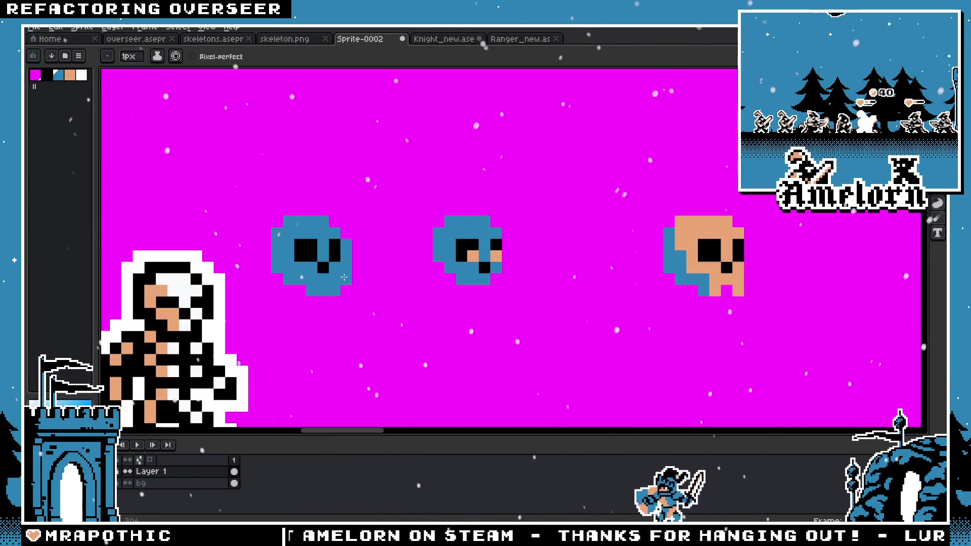
{"action": "scroll", "coordinate": [300, 304], "scroll_direction": "down", "scroll_amount": 2}
{"action": "scroll", "coordinate": [324, 276], "scroll_direction": "up", "scroll_amount": 4}
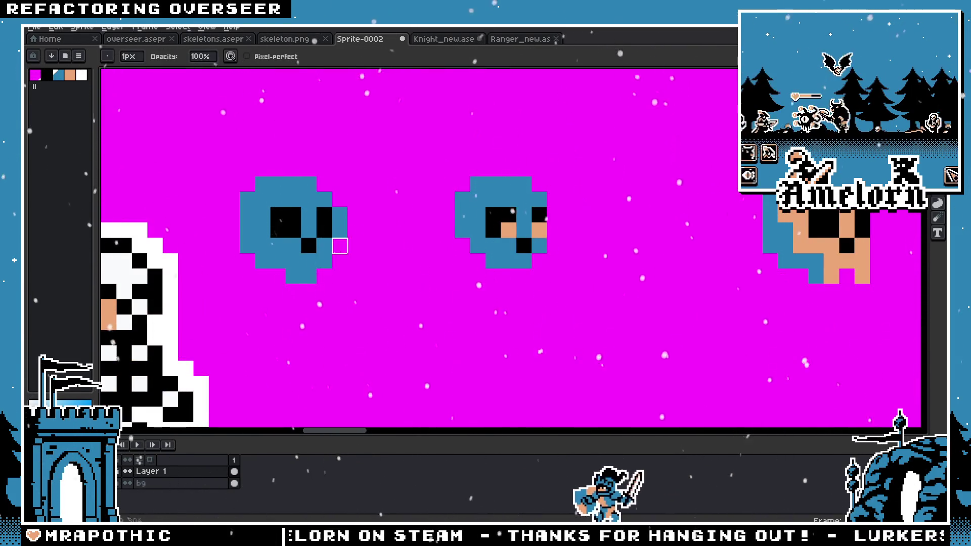
{"action": "scroll", "coordinate": [261, 301], "scroll_direction": "down", "scroll_amount": 2}
{"action": "key", "text": "v"}
{"action": "scroll", "coordinate": [276, 291], "scroll_direction": "up", "scroll_amount": 3}
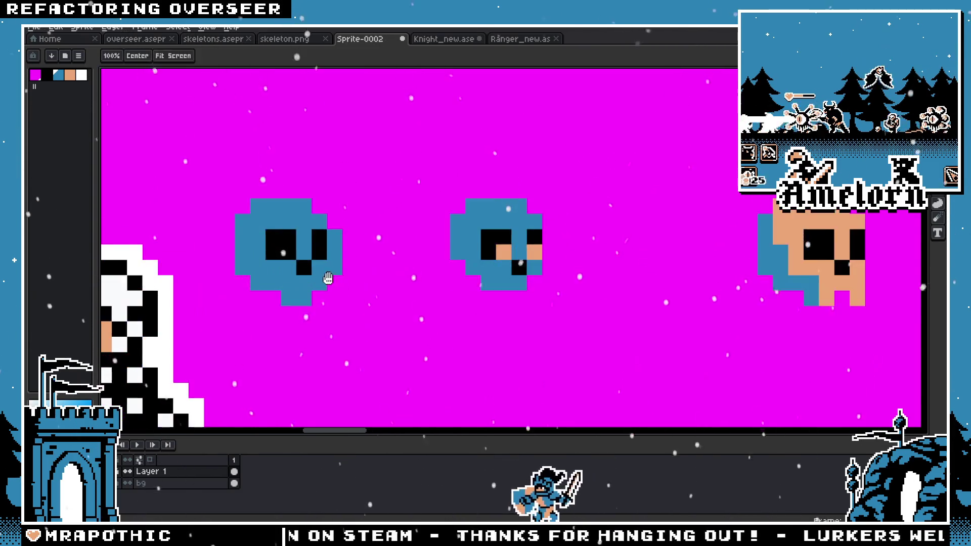
{"action": "key", "text": "b"}
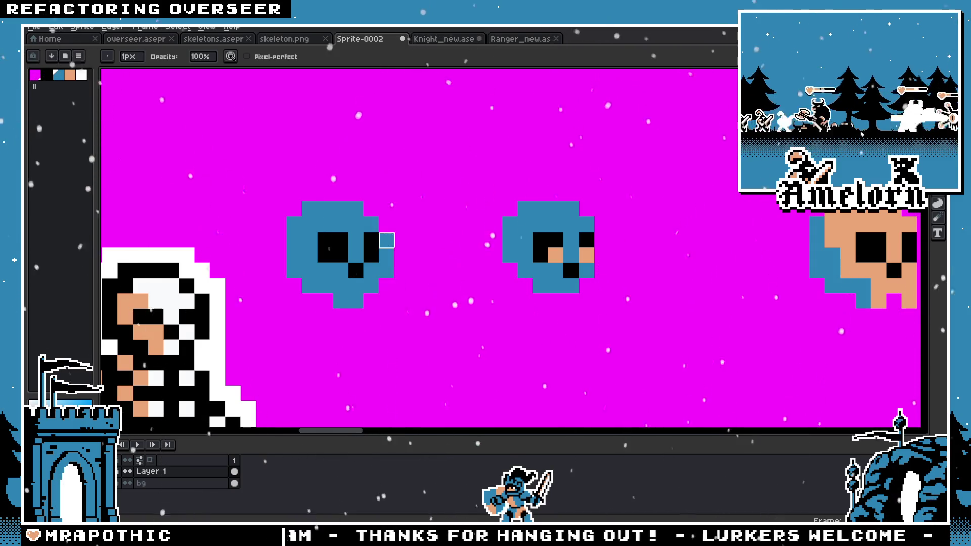
{"action": "scroll", "coordinate": [402, 239], "scroll_direction": "down", "scroll_amount": 2}
{"action": "scroll", "coordinate": [419, 223], "scroll_direction": "down", "scroll_amount": 5}
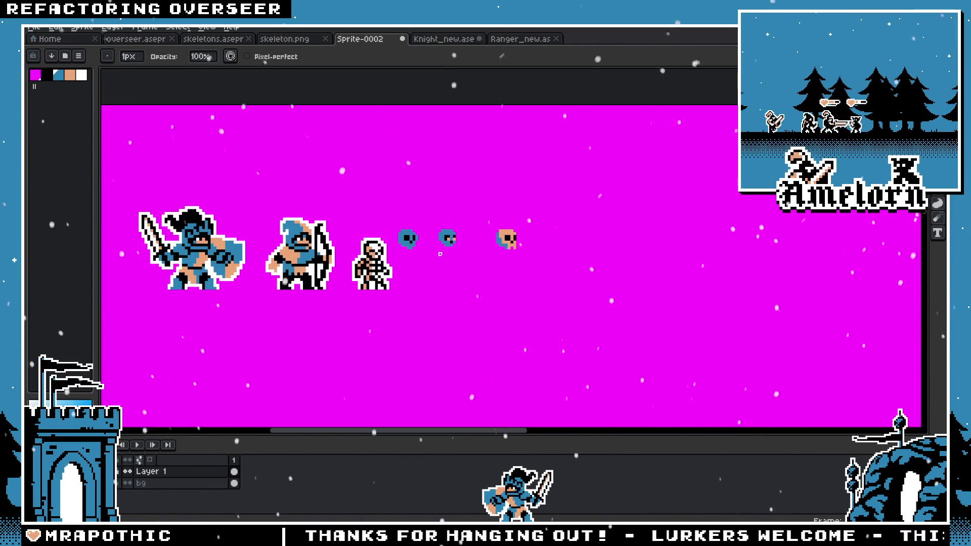
{"action": "scroll", "coordinate": [423, 239], "scroll_direction": "up", "scroll_amount": 5}
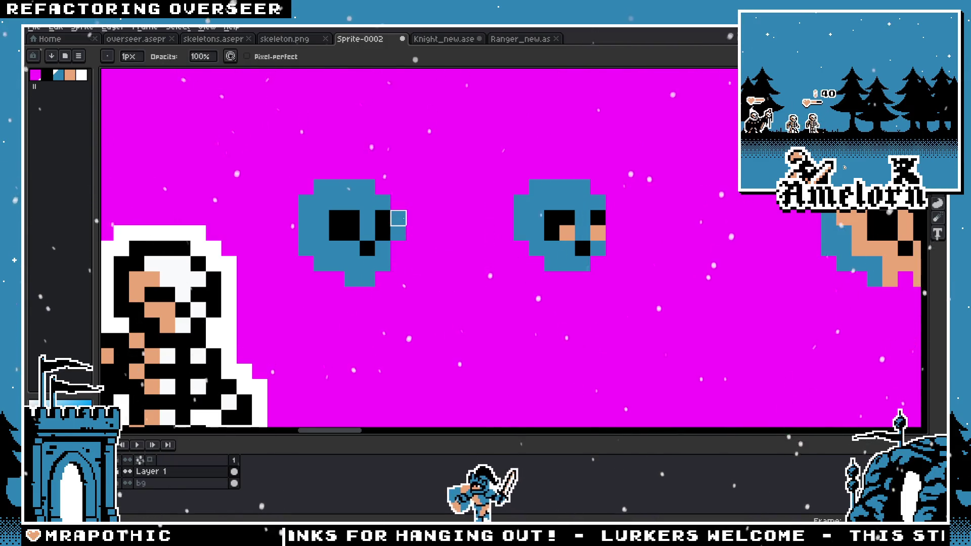
{"action": "scroll", "coordinate": [506, 279], "scroll_direction": "down", "scroll_amount": 5}
{"action": "scroll", "coordinate": [484, 286], "scroll_direction": "up", "scroll_amount": 4}
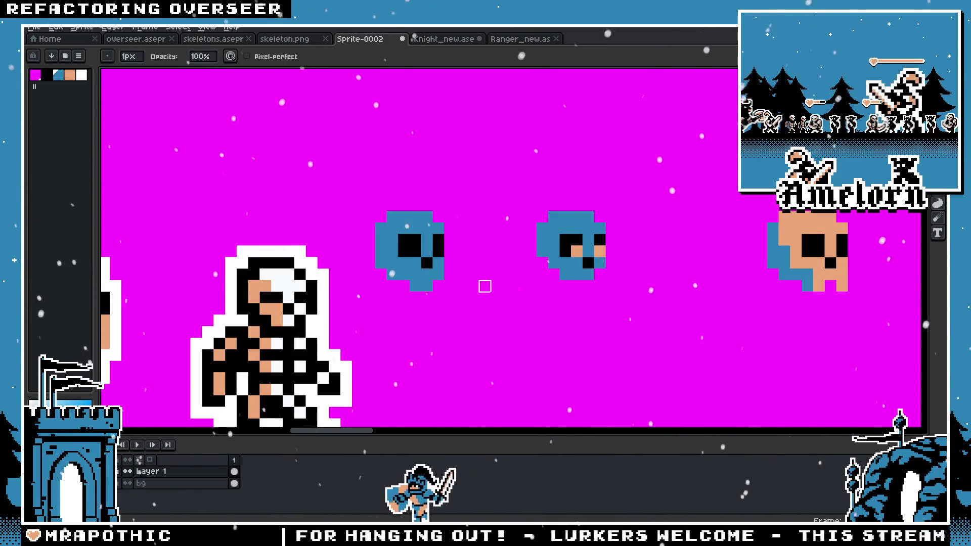
{"action": "key", "text": "b"}
{"action": "left_click", "coordinate": [554, 297]}
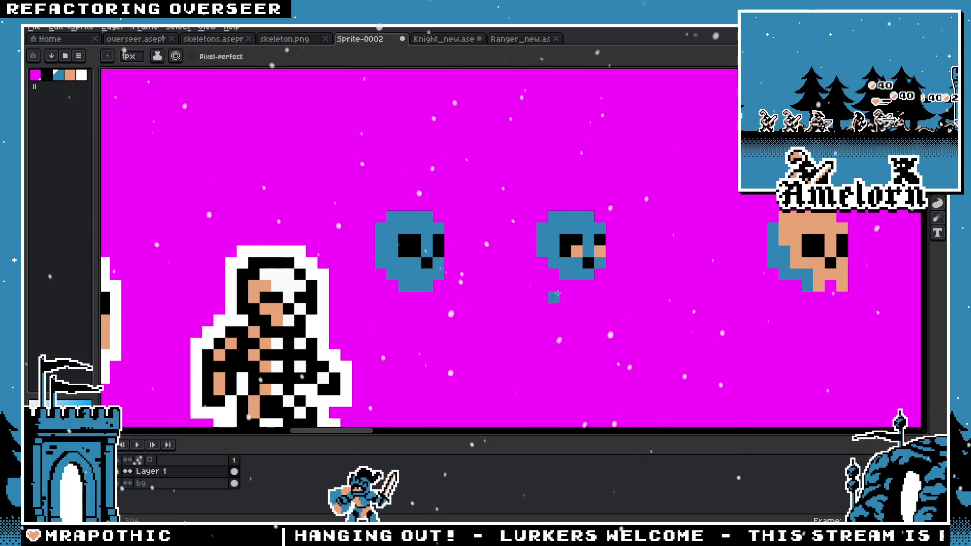
Step: Select the tan-eyed skull, move it over the blue skull and drop it in place
{"action": "key", "text": "m"}
{"action": "scroll", "coordinate": [627, 212], "scroll_direction": "up", "scroll_amount": 1}
{"action": "left_click_drag", "start_coordinate": [638, 198], "coordinate": [494, 334]}
{"action": "mouse_move", "coordinate": [549, 273]}
{"action": "left_mouse_down"}
{"action": "mouse_move", "coordinate": [327, 273]}
{"action": "mouse_move", "coordinate": [500, 275]}
{"action": "left_mouse_up"}
{"action": "left_click", "coordinate": [390, 169]}
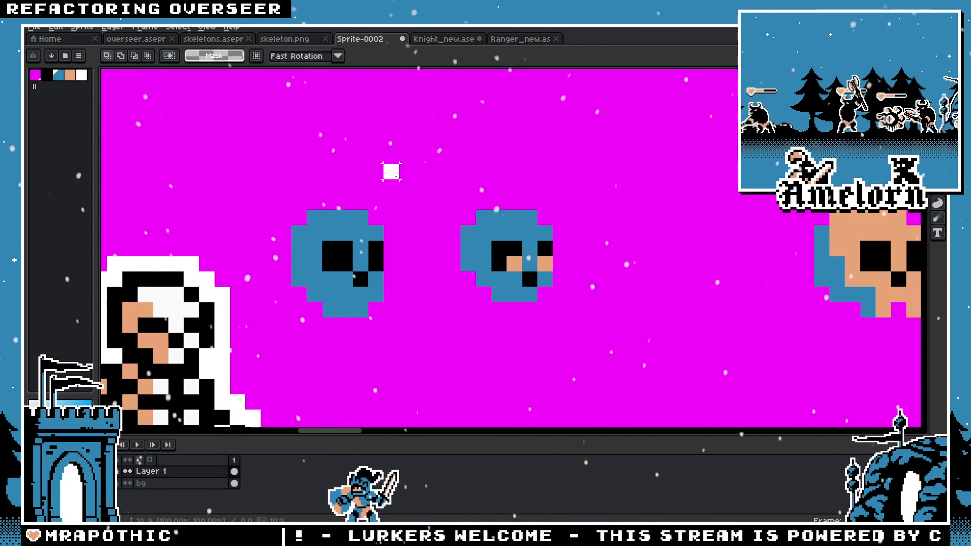
Step: Pick up the tan colour from the middle skull with the eyedropper
{"action": "scroll", "coordinate": [465, 267], "scroll_direction": "down", "scroll_amount": 1}
{"action": "scroll", "coordinate": [466, 266], "scroll_direction": "down", "scroll_amount": 3}
{"action": "scroll", "coordinate": [450, 243], "scroll_direction": "up", "scroll_amount": 4}
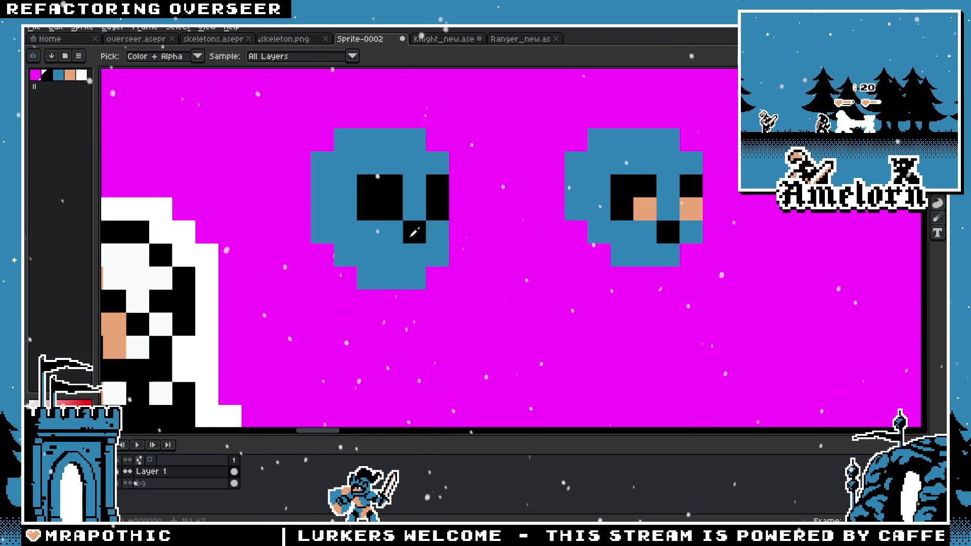
{"action": "scroll", "coordinate": [400, 278], "scroll_direction": "down", "scroll_amount": 4}
{"action": "scroll", "coordinate": [399, 283], "scroll_direction": "down", "scroll_amount": 1}
{"action": "scroll", "coordinate": [398, 291], "scroll_direction": "up", "scroll_amount": 1}
{"action": "scroll", "coordinate": [398, 297], "scroll_direction": "up", "scroll_amount": 2}
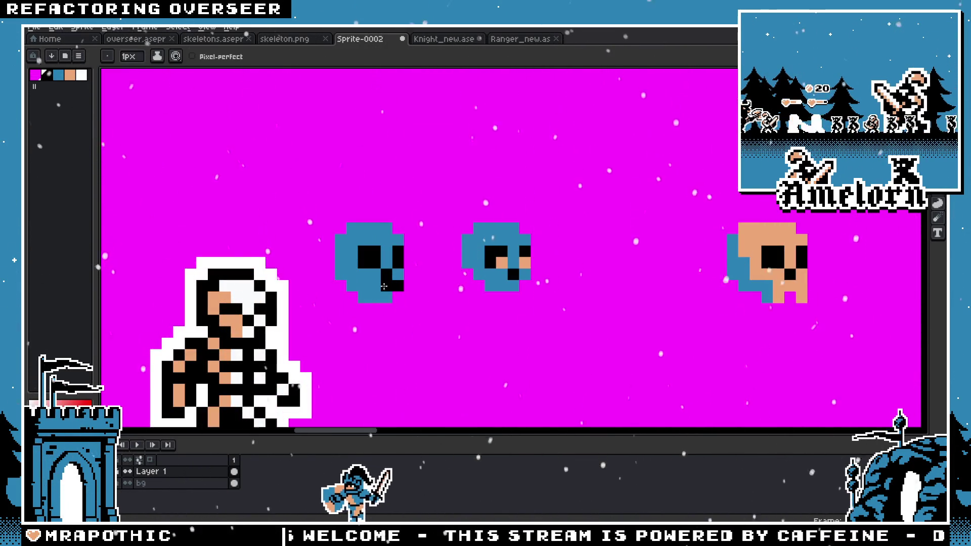
{"action": "scroll", "coordinate": [403, 299], "scroll_direction": "down", "scroll_amount": 2}
{"action": "scroll", "coordinate": [409, 307], "scroll_direction": "up", "scroll_amount": 4}
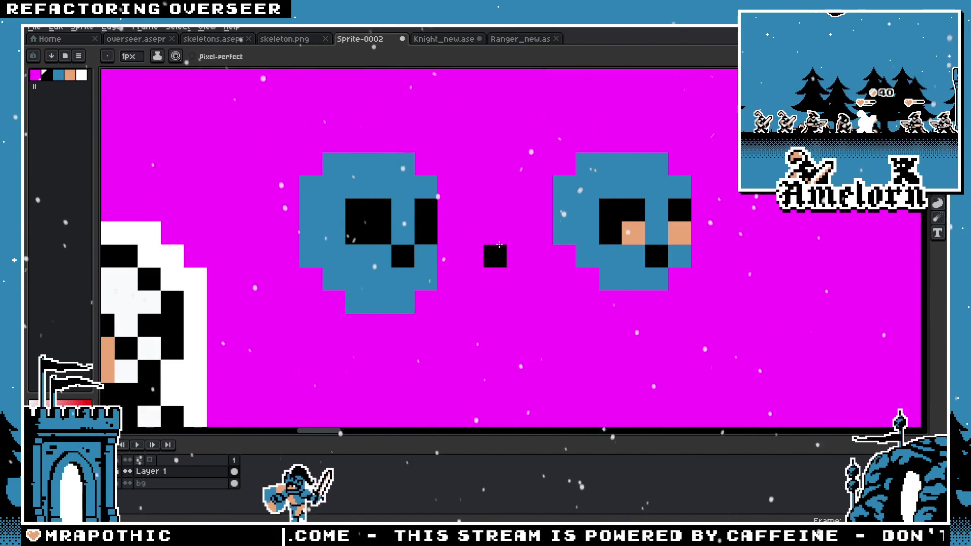
{"action": "key", "text": "i"}
{"action": "left_click", "coordinate": [148, 299]}
{"action": "key", "text": "g"}
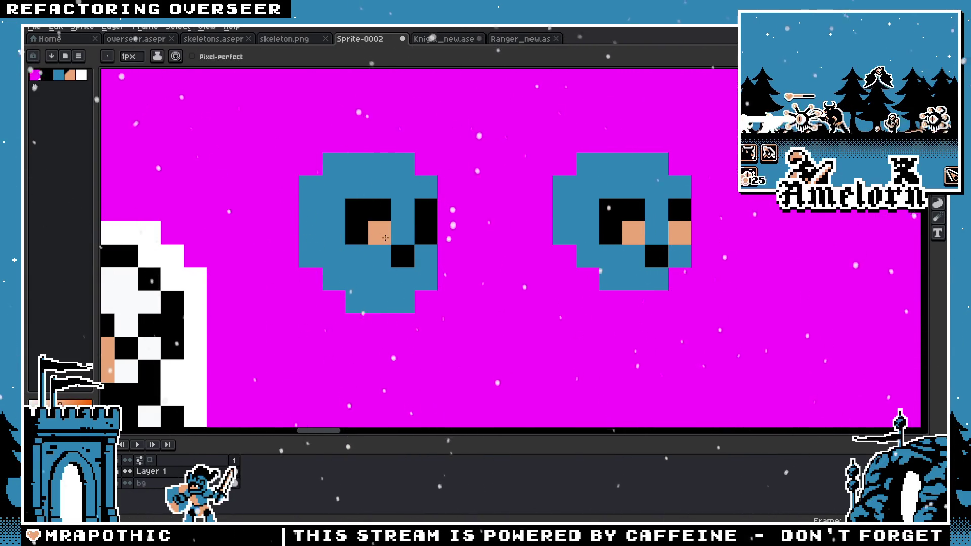
Step: Pan the canvas to recentre the blue skulls
{"action": "scroll", "coordinate": [375, 268], "scroll_direction": "down", "scroll_amount": 4}
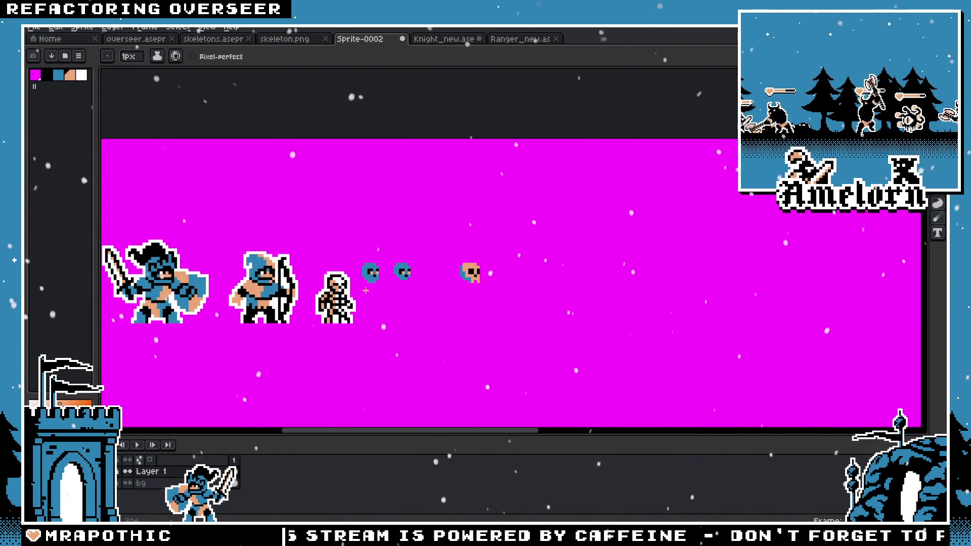
{"action": "scroll", "coordinate": [365, 291], "scroll_direction": "up", "scroll_amount": 4}
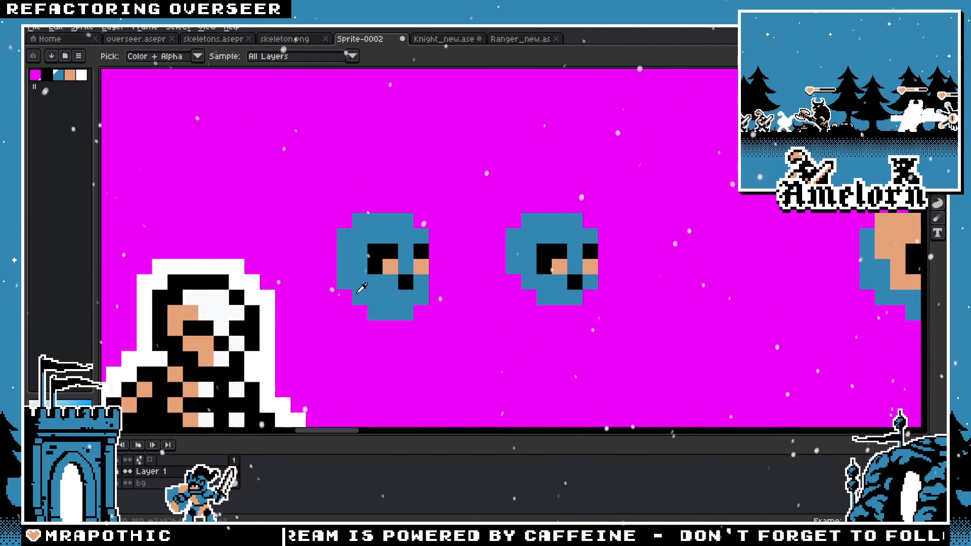
{"action": "scroll", "coordinate": [360, 313], "scroll_direction": "down", "scroll_amount": 2}
{"action": "scroll", "coordinate": [326, 328], "scroll_direction": "down", "scroll_amount": 2}
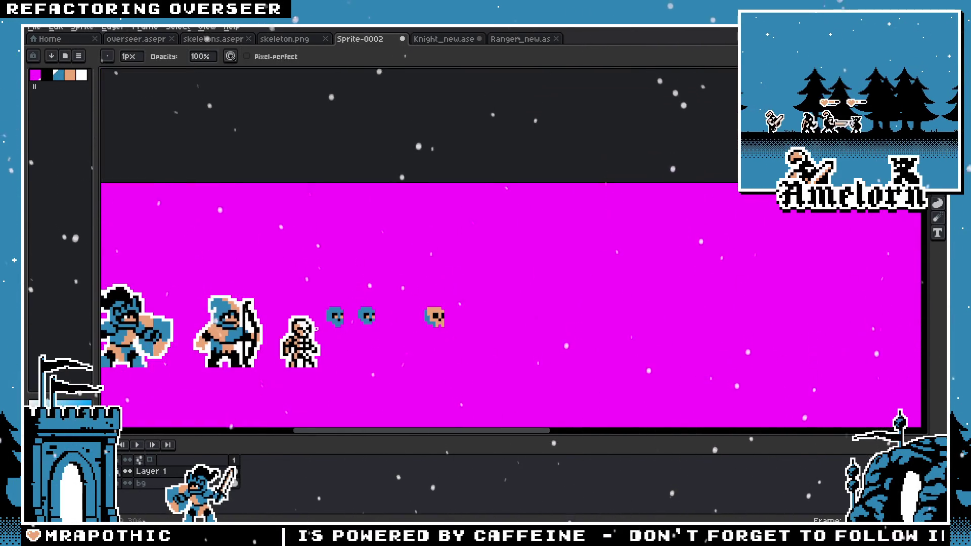
{"action": "scroll", "coordinate": [332, 306], "scroll_direction": "up", "scroll_amount": 4}
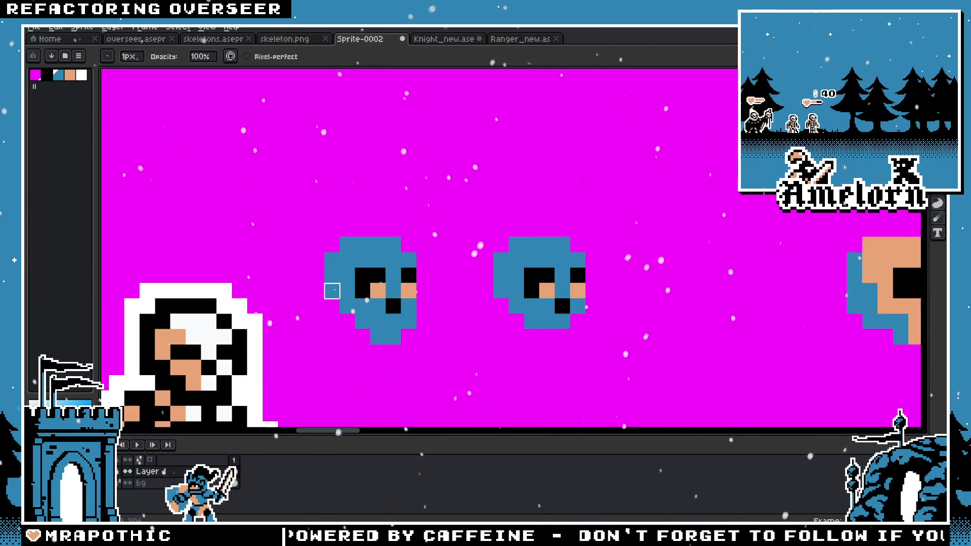
{"action": "key", "text": "v"}
{"action": "scroll", "coordinate": [332, 337], "scroll_direction": "down", "scroll_amount": 4}
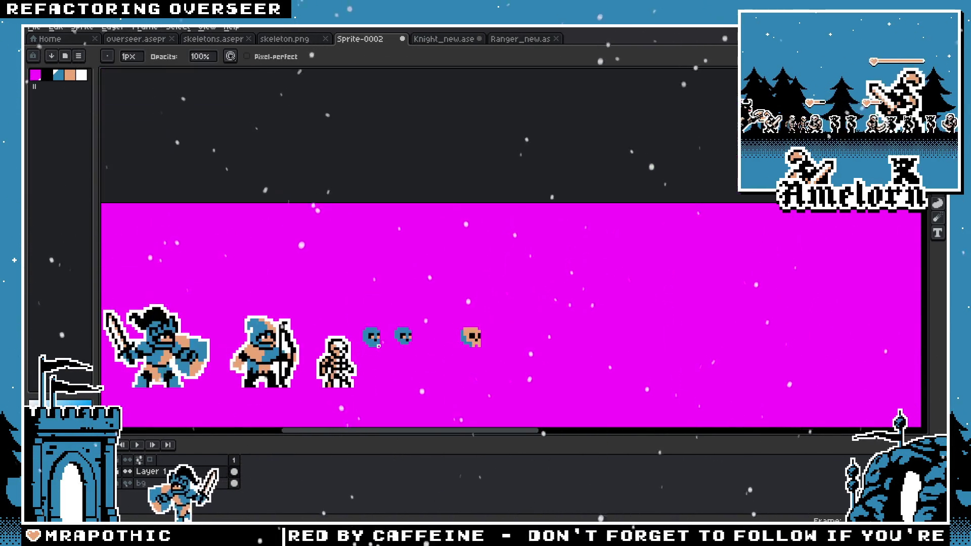
{"action": "scroll", "coordinate": [355, 333], "scroll_direction": "up", "scroll_amount": 4}
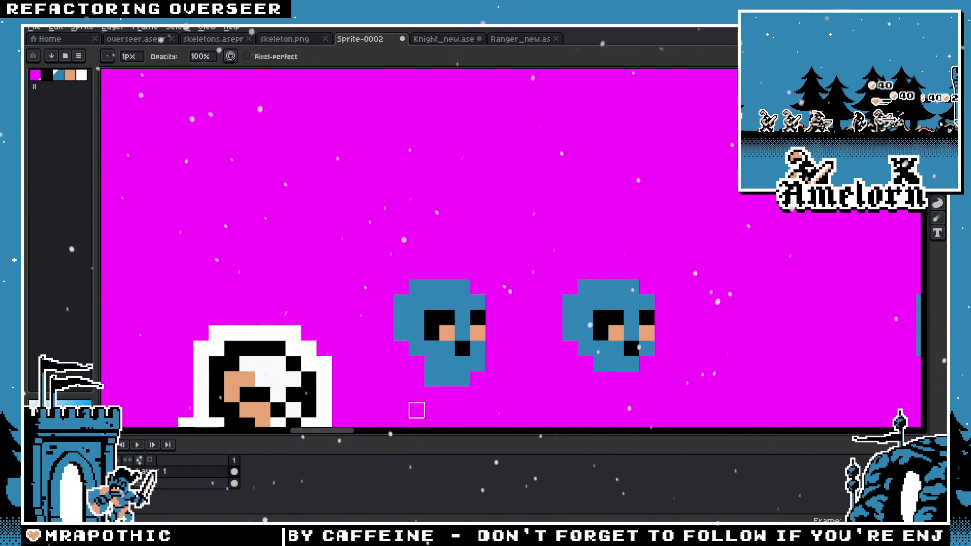
{"action": "left_click_drag", "start_coordinate": [417, 410], "coordinate": [387, 366]}
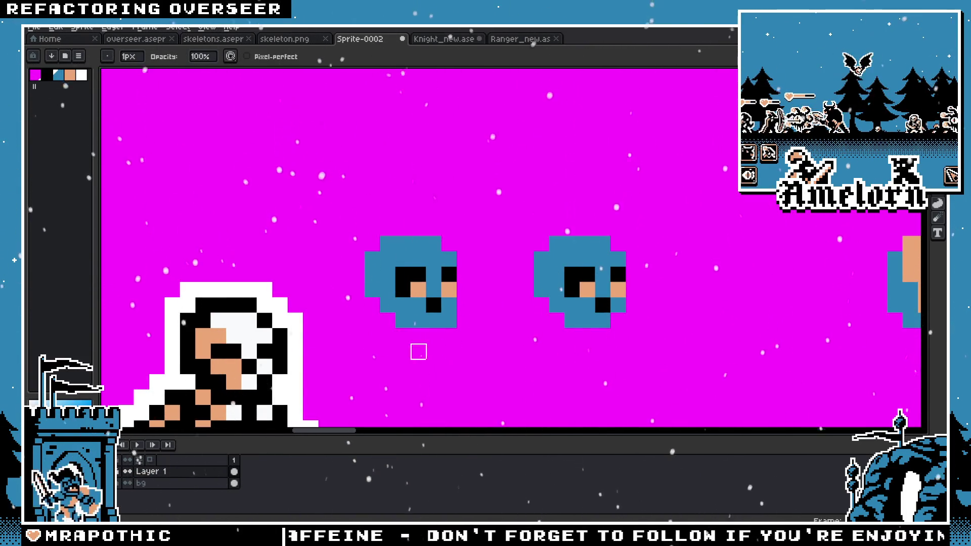
{"action": "scroll", "coordinate": [419, 351], "scroll_direction": "down", "scroll_amount": 2}
{"action": "scroll", "coordinate": [419, 351], "scroll_direction": "down", "scroll_amount": 2}
{"action": "scroll", "coordinate": [445, 331], "scroll_direction": "up", "scroll_amount": 3}
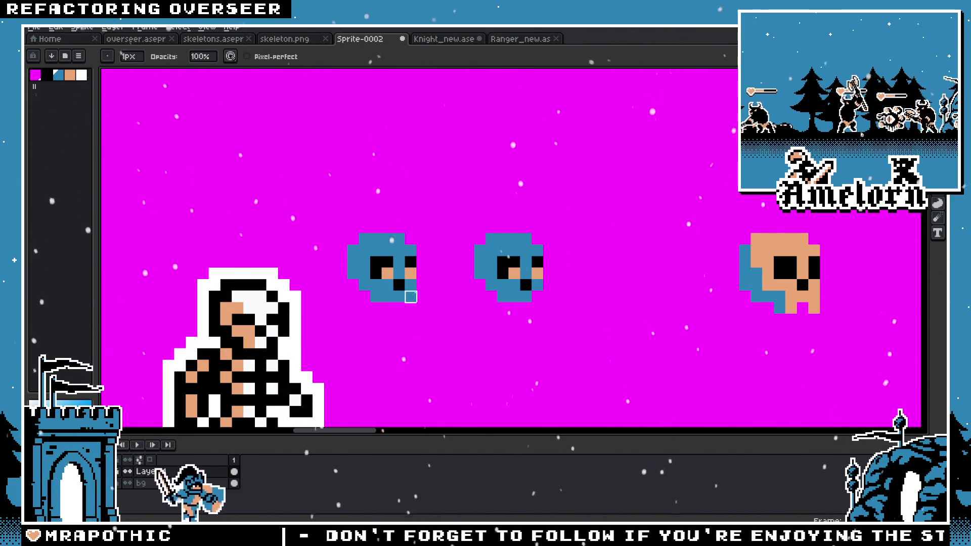
{"action": "scroll", "coordinate": [496, 261], "scroll_direction": "down", "scroll_amount": 3}
{"action": "scroll", "coordinate": [495, 239], "scroll_direction": "up", "scroll_amount": 4}
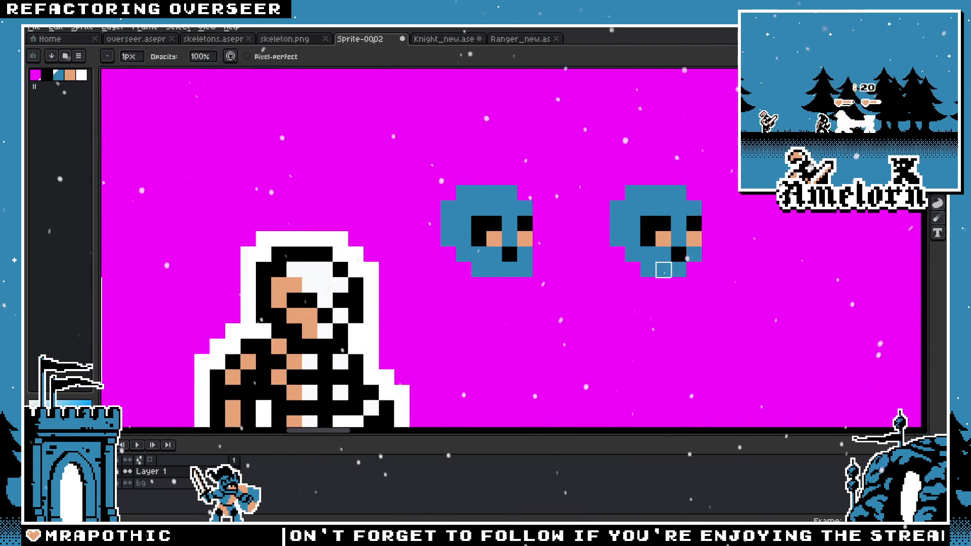
{"action": "left_click_drag", "start_coordinate": [561, 248], "coordinate": [507, 267]}
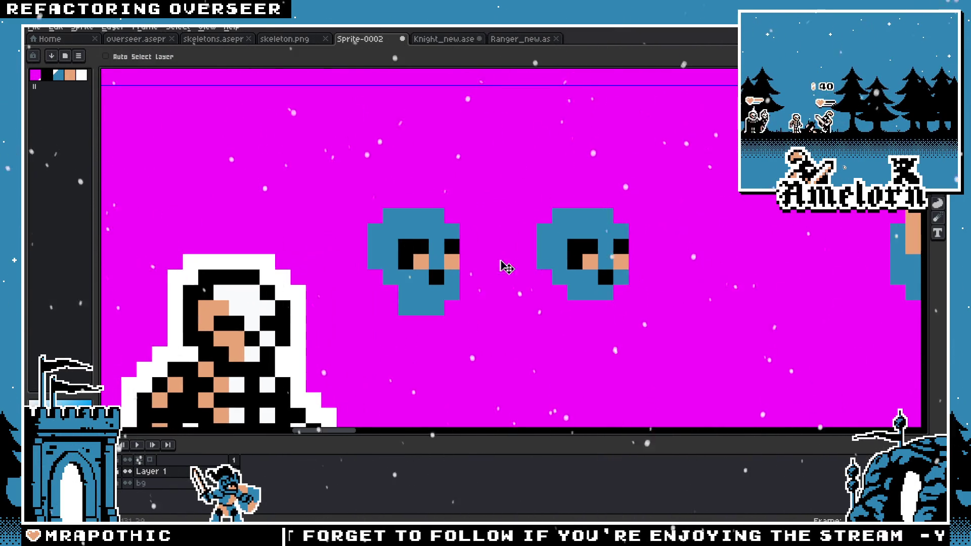
Step: Place a copy of the left blue skull above the others and erase its lower-left jaw
{"action": "key", "text": "m"}
{"action": "left_click_drag", "start_coordinate": [508, 190], "coordinate": [349, 333]}
{"action": "mouse_move", "coordinate": [423, 278]}
{"action": "left_mouse_down"}
{"action": "mouse_move", "coordinate": [500, 171]}
{"action": "mouse_move", "coordinate": [500, 140]}
{"action": "left_mouse_up"}
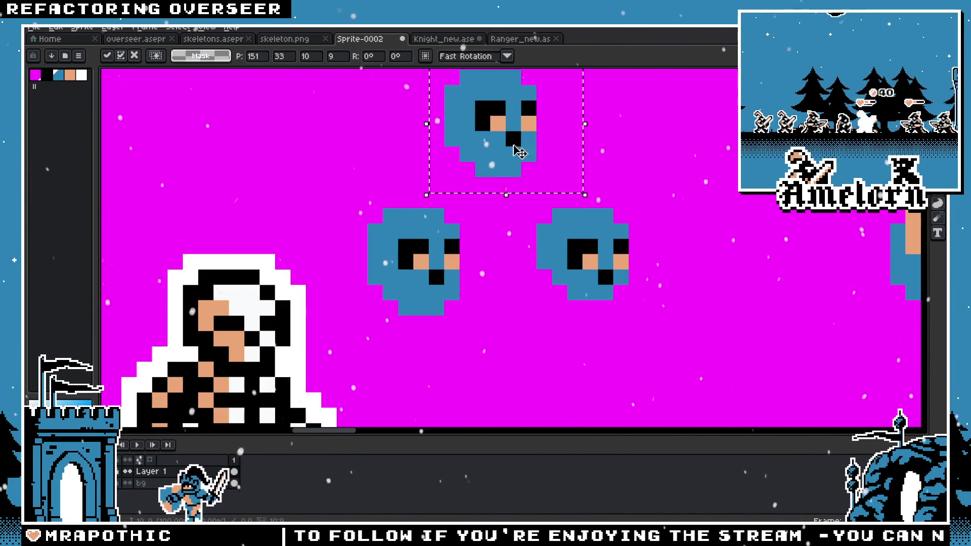
{"action": "key", "text": "b"}
{"action": "scroll", "coordinate": [494, 273], "scroll_direction": "up", "scroll_amount": 2}
{"action": "left_click_drag", "start_coordinate": [357, 207], "coordinate": [509, 267]}
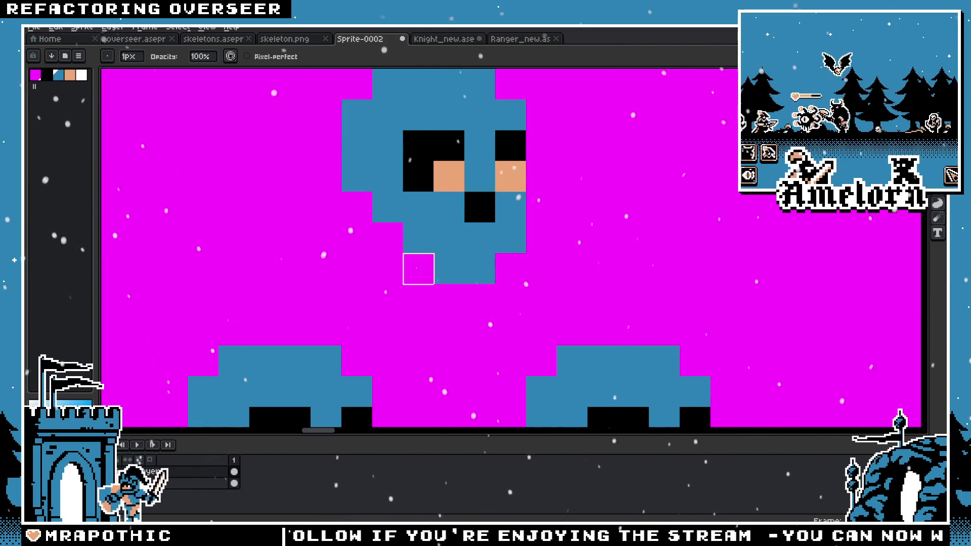
Step: Paint white pixels along the bottom of the top skull
{"action": "scroll", "coordinate": [477, 269], "scroll_direction": "down", "scroll_amount": 2}
{"action": "scroll", "coordinate": [477, 270], "scroll_direction": "down", "scroll_amount": 3}
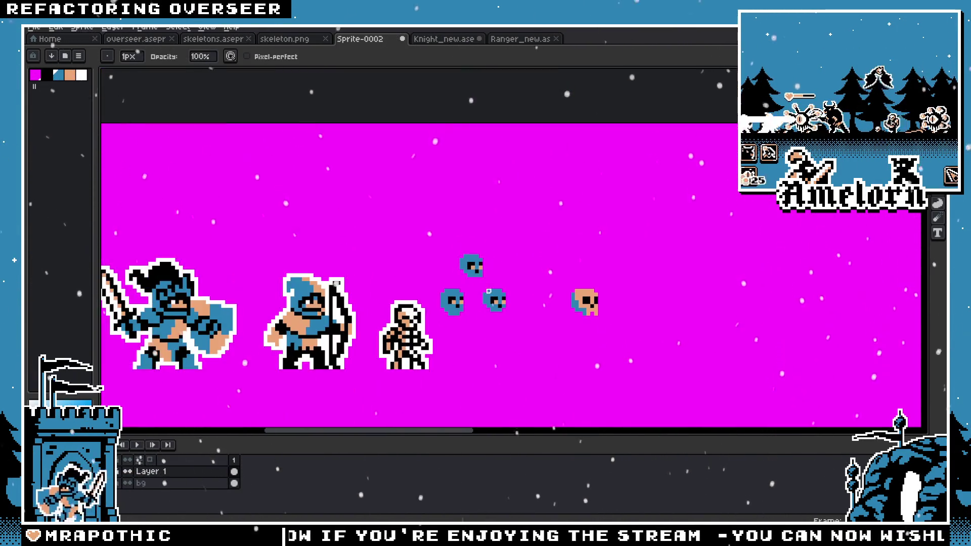
{"action": "scroll", "coordinate": [452, 224], "scroll_direction": "up", "scroll_amount": 3}
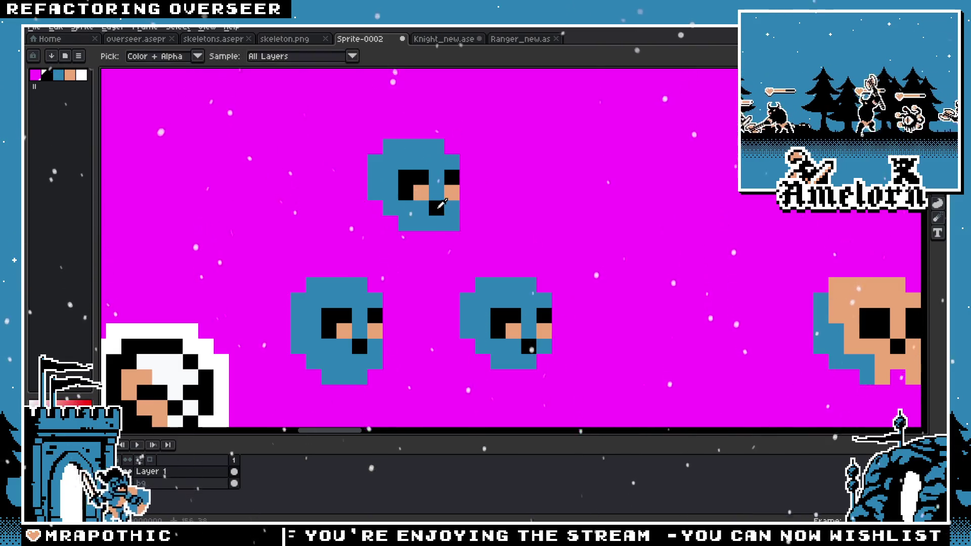
{"action": "scroll", "coordinate": [292, 292], "scroll_direction": "down", "scroll_amount": 3}
{"action": "scroll", "coordinate": [292, 292], "scroll_direction": "up", "scroll_amount": 1}
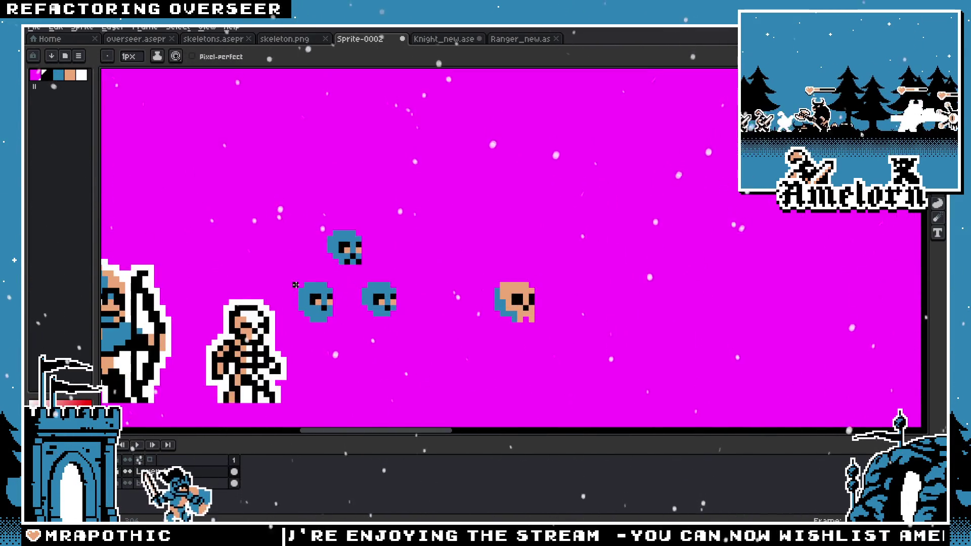
{"action": "scroll", "coordinate": [222, 358], "scroll_direction": "up", "scroll_amount": 2}
{"action": "key", "text": "alt"}
{"action": "scroll", "coordinate": [314, 249], "scroll_direction": "up", "scroll_amount": 2}
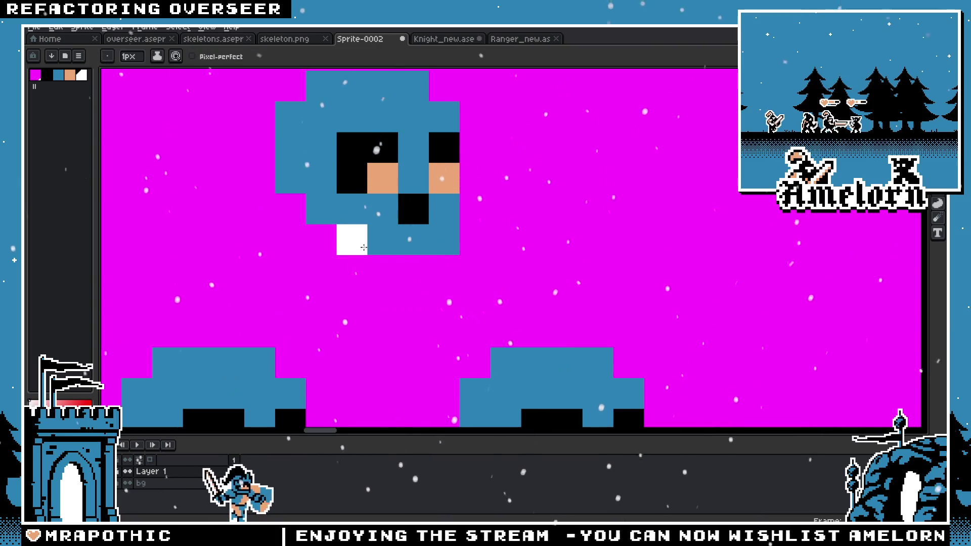
{"action": "left_click", "coordinate": [383, 240]}
{"action": "left_click", "coordinate": [444, 239]}
Step: Sample black from the artwork as the drawing colour
{"action": "scroll", "coordinate": [339, 256], "scroll_direction": "down", "scroll_amount": 4}
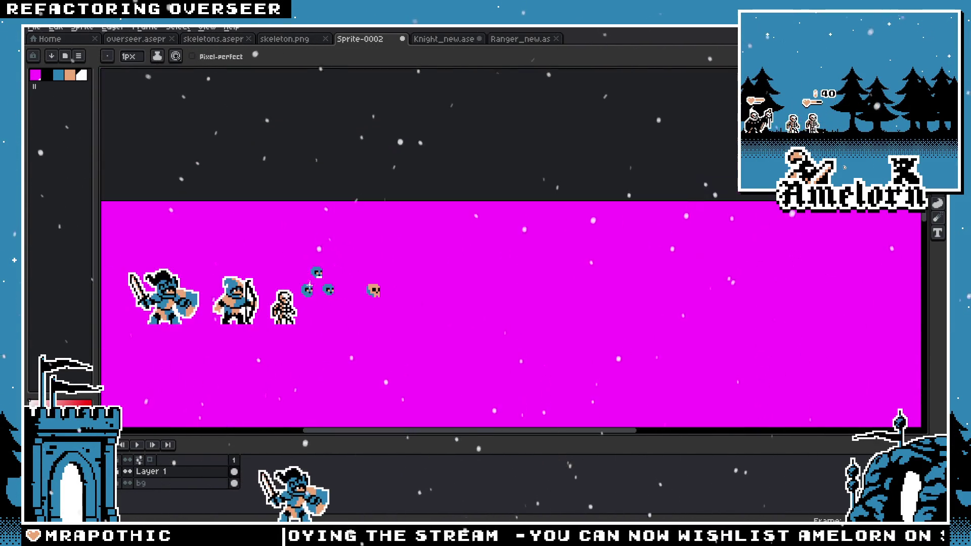
{"action": "scroll", "coordinate": [310, 283], "scroll_direction": "up", "scroll_amount": 3}
{"action": "scroll", "coordinate": [319, 278], "scroll_direction": "up", "scroll_amount": 2}
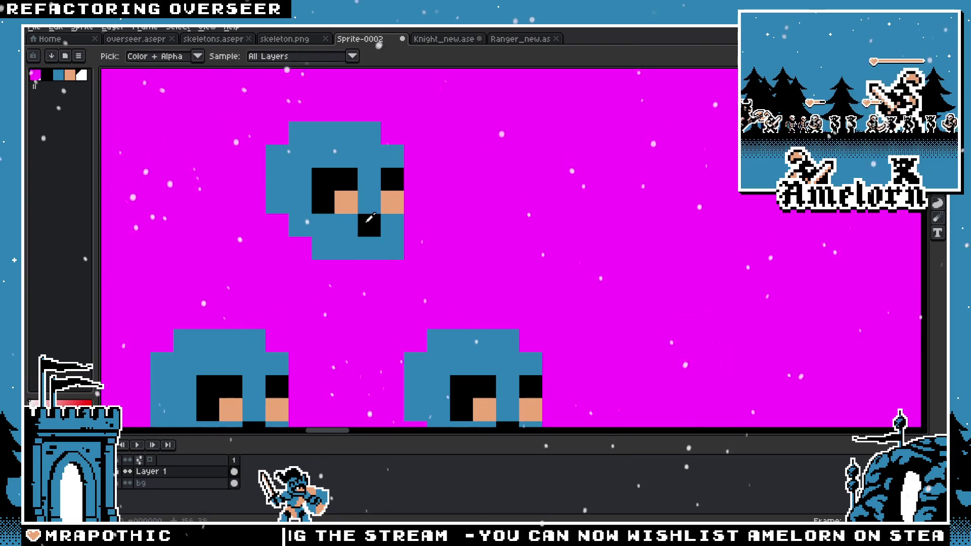
{"action": "left_click", "coordinate": [369, 217], "text": "alt"}
{"action": "scroll", "coordinate": [318, 282], "scroll_direction": "down", "scroll_amount": 4}
{"action": "scroll", "coordinate": [319, 279], "scroll_direction": "down", "scroll_amount": 1}
{"action": "scroll", "coordinate": [346, 260], "scroll_direction": "up", "scroll_amount": 3}
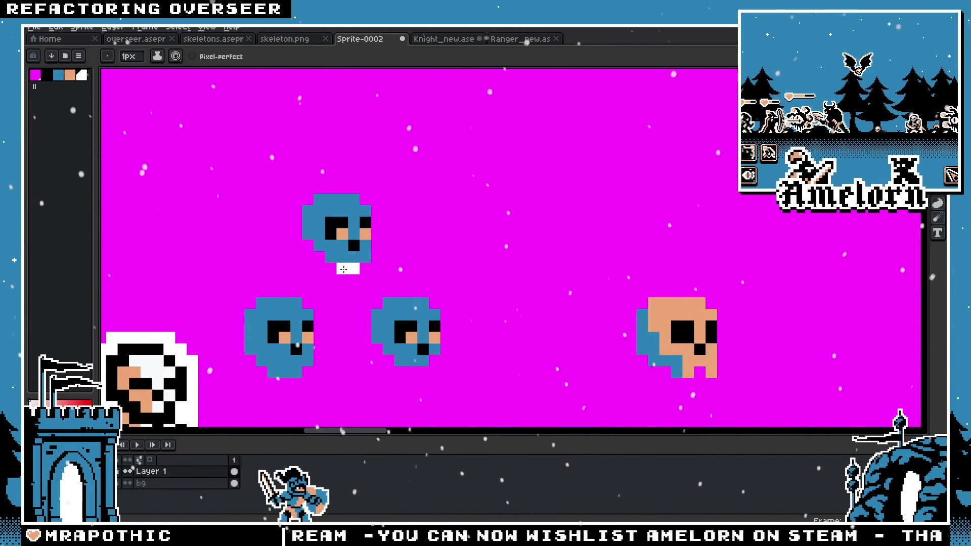
{"action": "scroll", "coordinate": [369, 279], "scroll_direction": "down", "scroll_amount": 3}
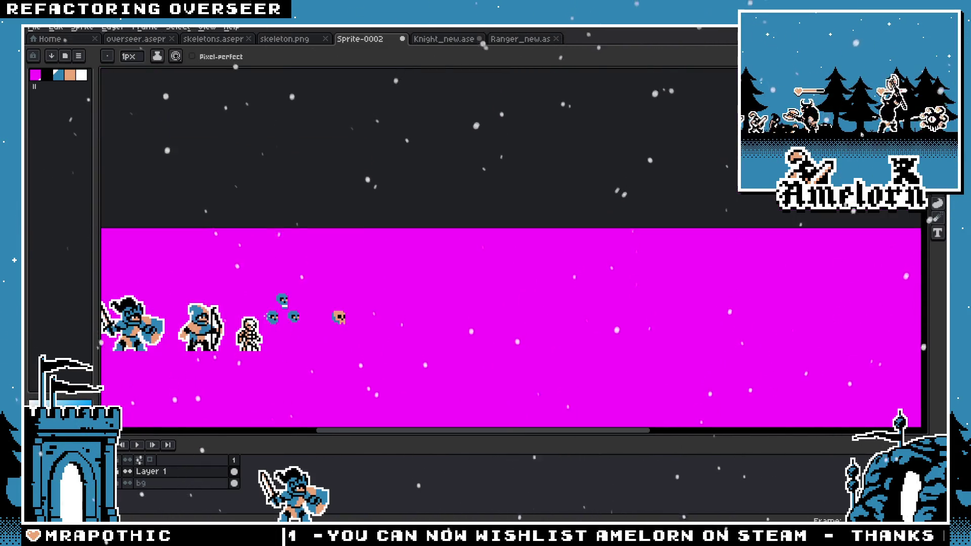
{"action": "scroll", "coordinate": [314, 288], "scroll_direction": "up", "scroll_amount": 3}
{"action": "scroll", "coordinate": [303, 293], "scroll_direction": "up", "scroll_amount": 1}
Step: Draw a white row of teeth under the top skull with a blue row beneath
{"action": "key", "text": "v"}
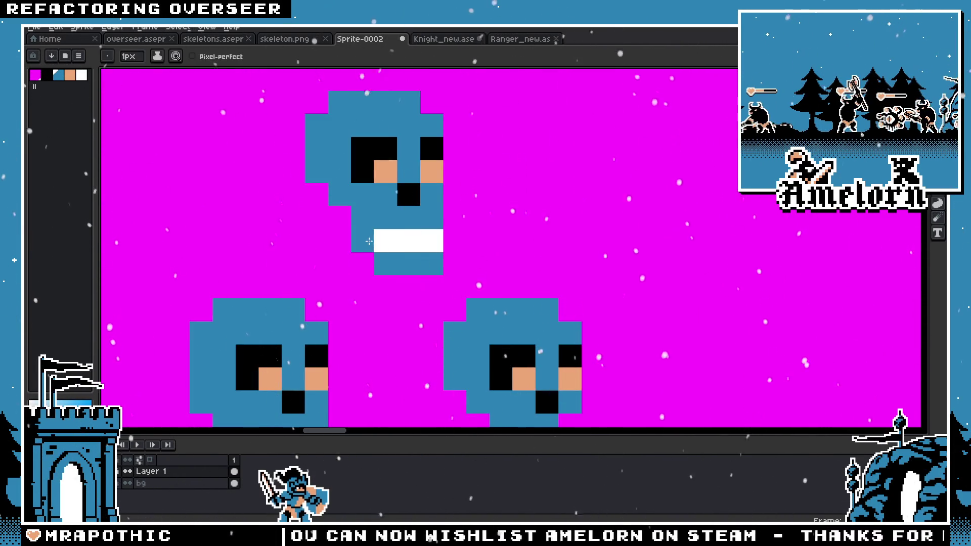
{"action": "scroll", "coordinate": [349, 253], "scroll_direction": "down", "scroll_amount": 3}
{"action": "scroll", "coordinate": [356, 265], "scroll_direction": "up", "scroll_amount": 2}
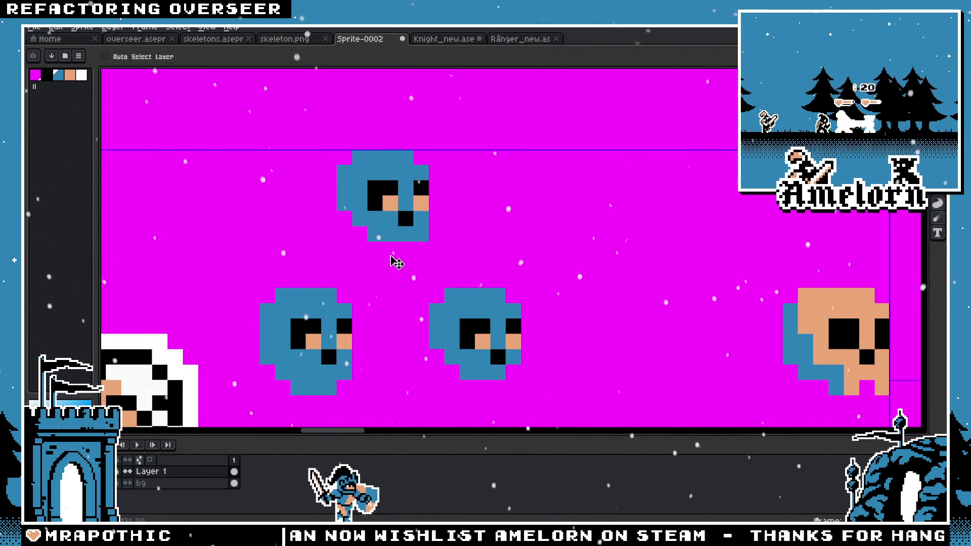
{"action": "key", "text": "b"}
{"action": "mouse_move", "coordinate": [410, 234]}
{"action": "left_mouse_down"}
{"action": "mouse_move", "coordinate": [390, 234]}
{"action": "mouse_move", "coordinate": [428, 249]}
{"action": "left_mouse_up"}
{"action": "left_click", "coordinate": [384, 222], "text": "alt"}
Step: Paint the top skull's two peach eye pixels black
{"action": "scroll", "coordinate": [312, 282], "scroll_direction": "down", "scroll_amount": 1}
{"action": "scroll", "coordinate": [313, 282], "scroll_direction": "down", "scroll_amount": 3}
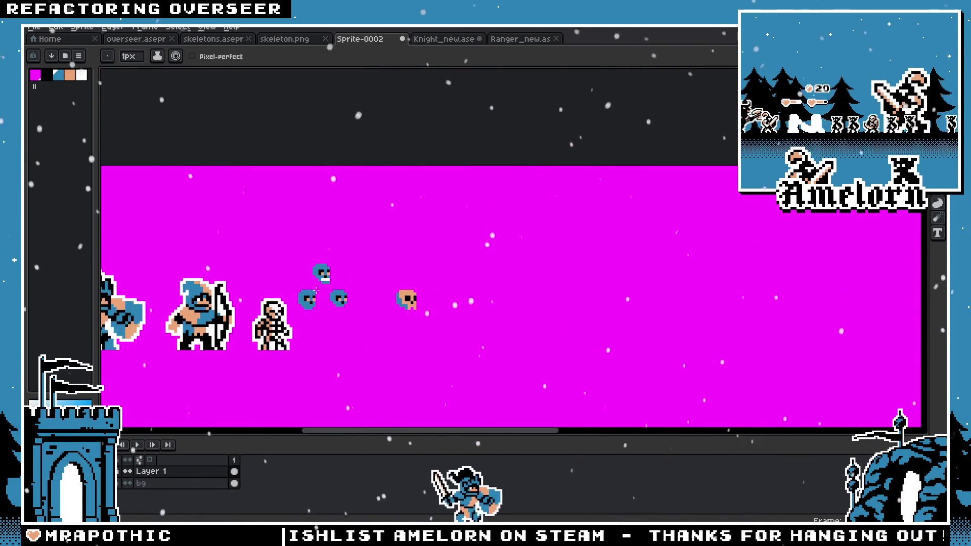
{"action": "scroll", "coordinate": [313, 273], "scroll_direction": "up", "scroll_amount": 3}
{"action": "key", "text": "e"}
{"action": "scroll", "coordinate": [314, 264], "scroll_direction": "down", "scroll_amount": 3}
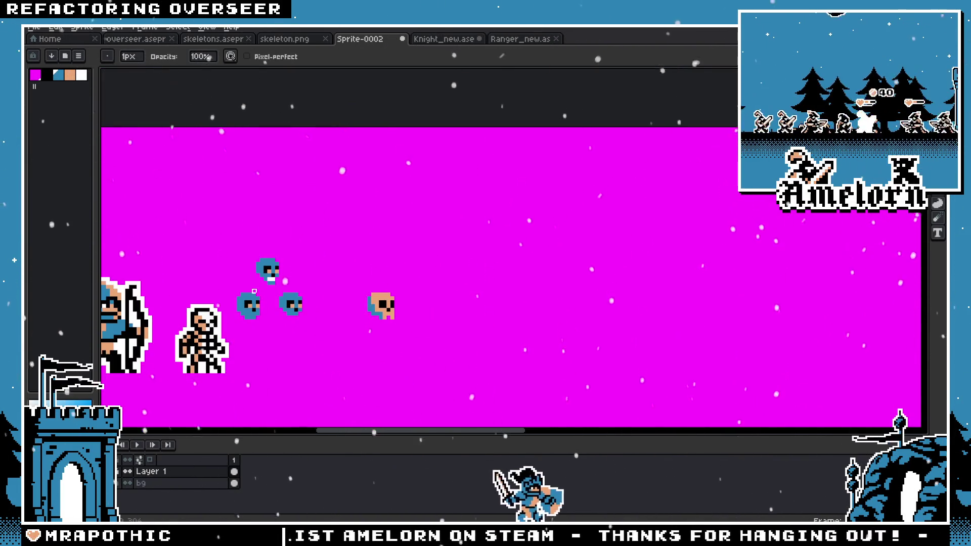
{"action": "scroll", "coordinate": [274, 282], "scroll_direction": "up", "scroll_amount": 3}
{"action": "key", "text": "v"}
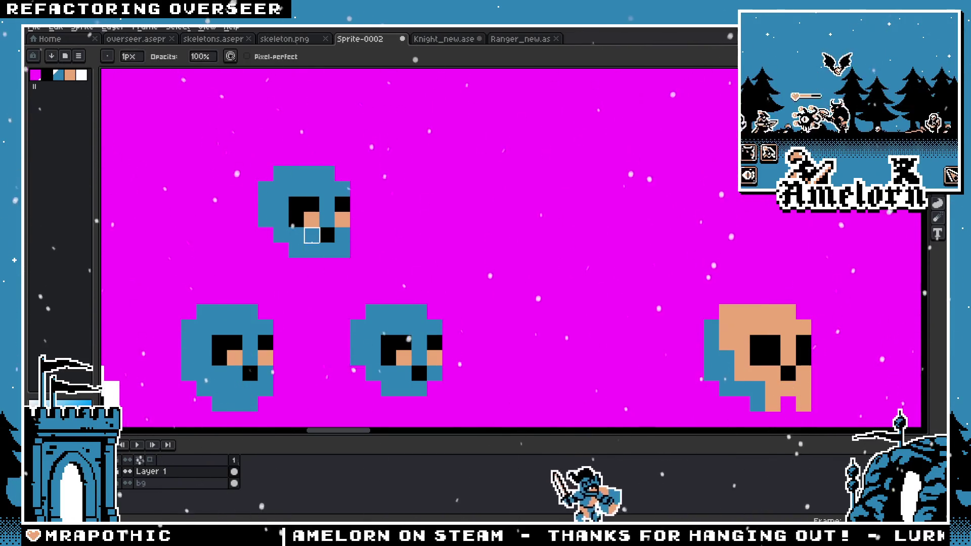
{"action": "key", "text": "b"}
{"action": "scroll", "coordinate": [311, 233], "scroll_direction": "up", "scroll_amount": 1}
{"action": "left_click", "coordinate": [312, 209]}
{"action": "left_click", "coordinate": [374, 209]}
Step: Swap the drawing colour to white and paint the top skull's eye sockets white
{"action": "scroll", "coordinate": [300, 238], "scroll_direction": "down", "scroll_amount": 3}
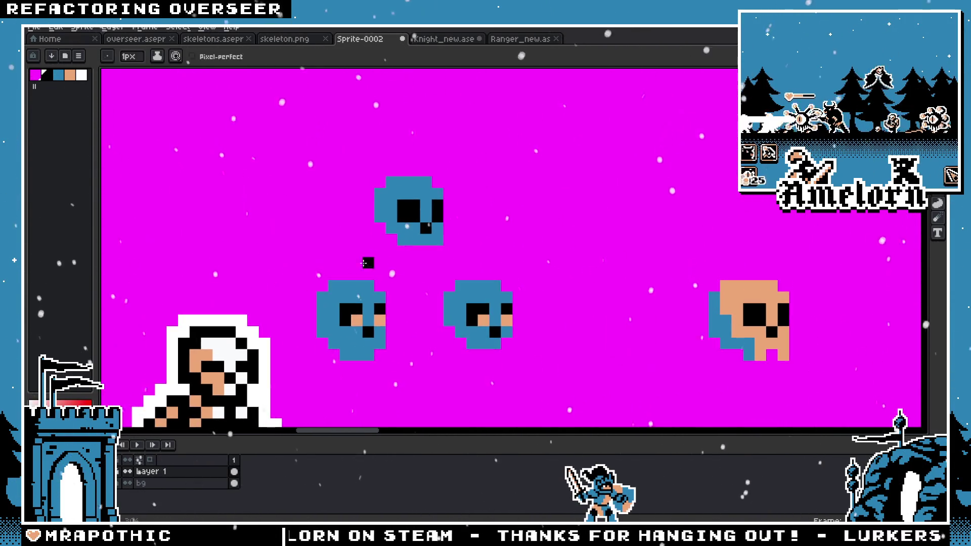
{"action": "key", "text": "x"}
{"action": "scroll", "coordinate": [387, 250], "scroll_direction": "up", "scroll_amount": 2}
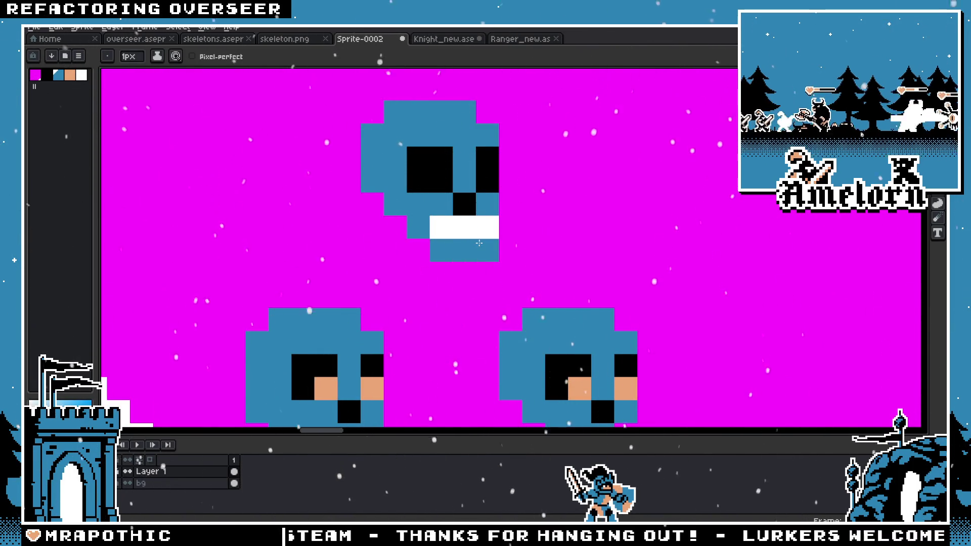
{"action": "scroll", "coordinate": [479, 243], "scroll_direction": "down", "scroll_amount": 4}
{"action": "scroll", "coordinate": [390, 236], "scroll_direction": "up", "scroll_amount": 3}
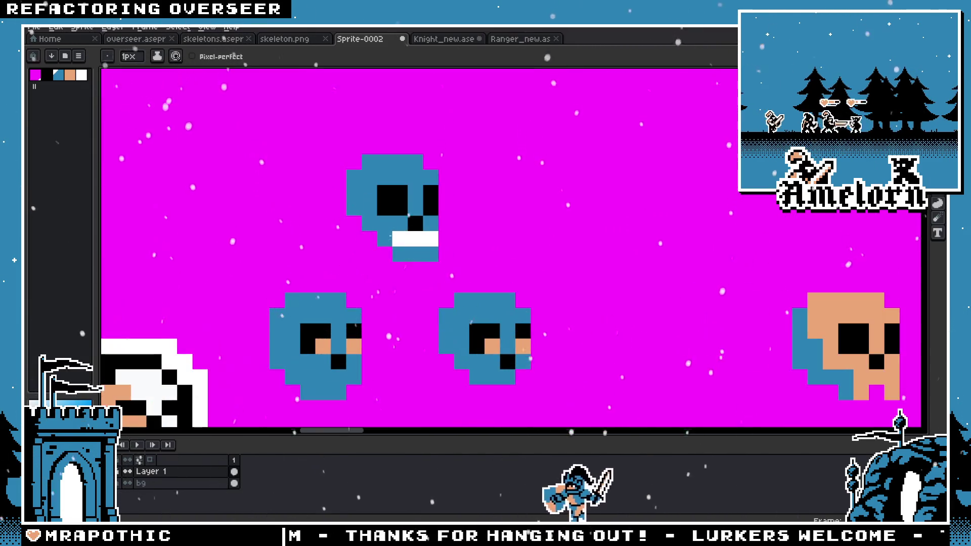
{"action": "left_click_drag", "start_coordinate": [400, 206], "coordinate": [385, 192]}
{"action": "left_click", "coordinate": [430, 192]}
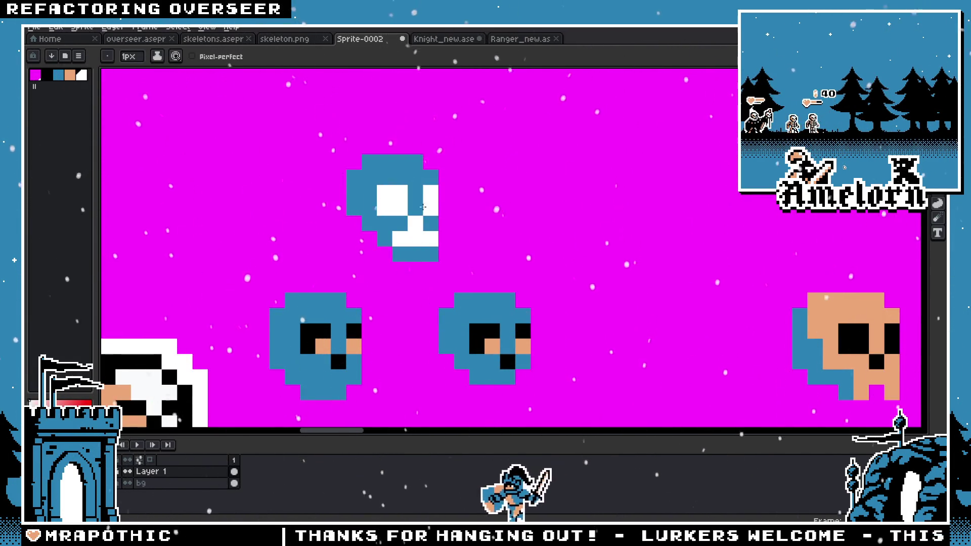
Step: Sample the skull's blue and paint over the white teeth row
{"action": "scroll", "coordinate": [299, 250], "scroll_direction": "down", "scroll_amount": 5}
{"action": "scroll", "coordinate": [304, 249], "scroll_direction": "up", "scroll_amount": 5}
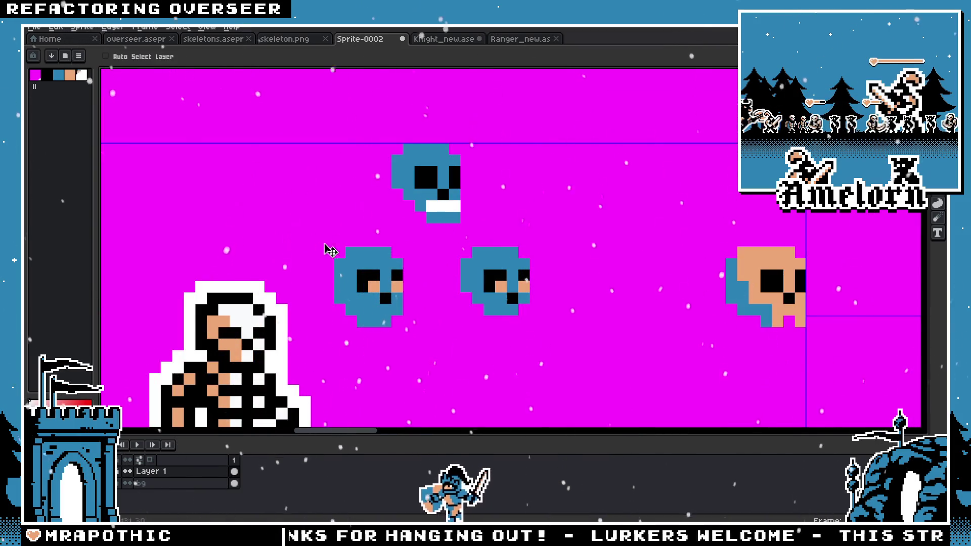
{"action": "scroll", "coordinate": [437, 210], "scroll_direction": "up", "scroll_amount": 2}
{"action": "scroll", "coordinate": [368, 219], "scroll_direction": "down", "scroll_amount": 1}
{"action": "key", "text": "i"}
{"action": "key", "text": "b"}
{"action": "left_click_drag", "start_coordinate": [368, 218], "coordinate": [427, 217]}
{"action": "scroll", "coordinate": [338, 238], "scroll_direction": "down", "scroll_amount": 4}
Step: Check the Knight_new.ase sheet for reference, then return to Sprite-0002
{"action": "key", "text": "v"}
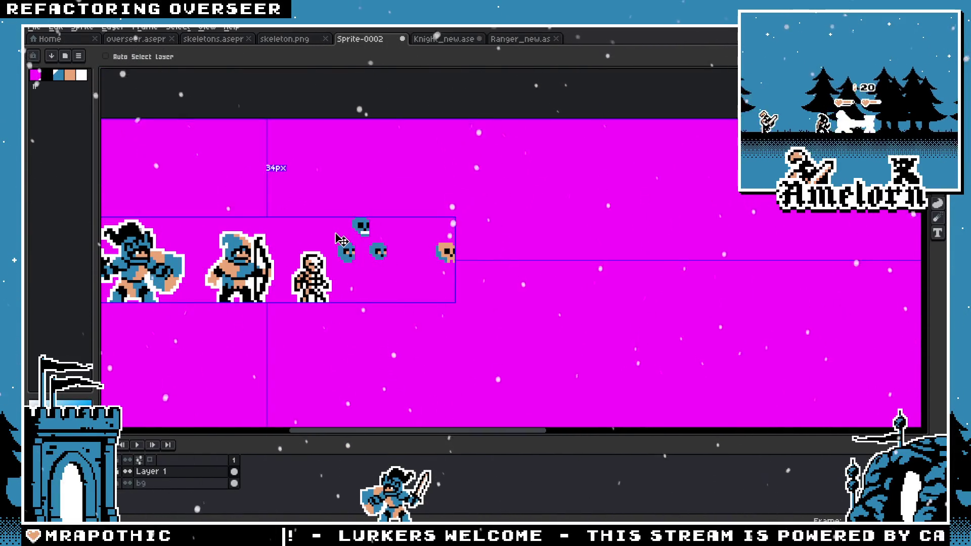
{"action": "scroll", "coordinate": [339, 236], "scroll_direction": "up", "scroll_amount": 4}
{"action": "key", "text": "b"}
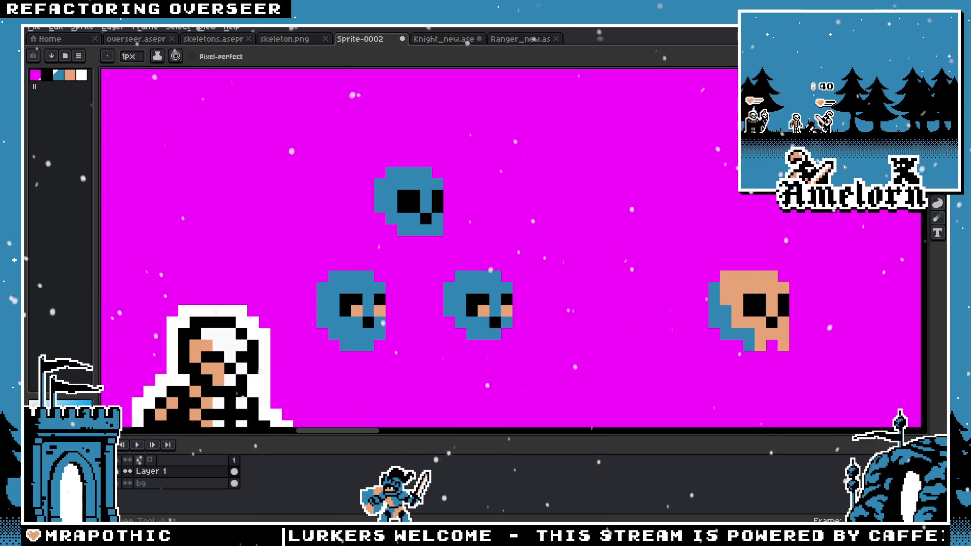
{"action": "key", "text": "shift+m"}
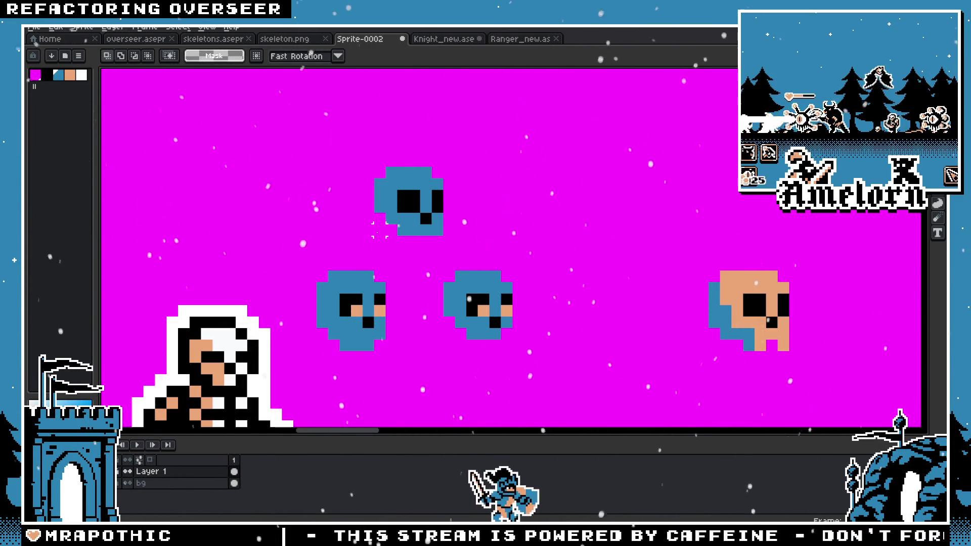
{"action": "left_click", "coordinate": [443, 40]}
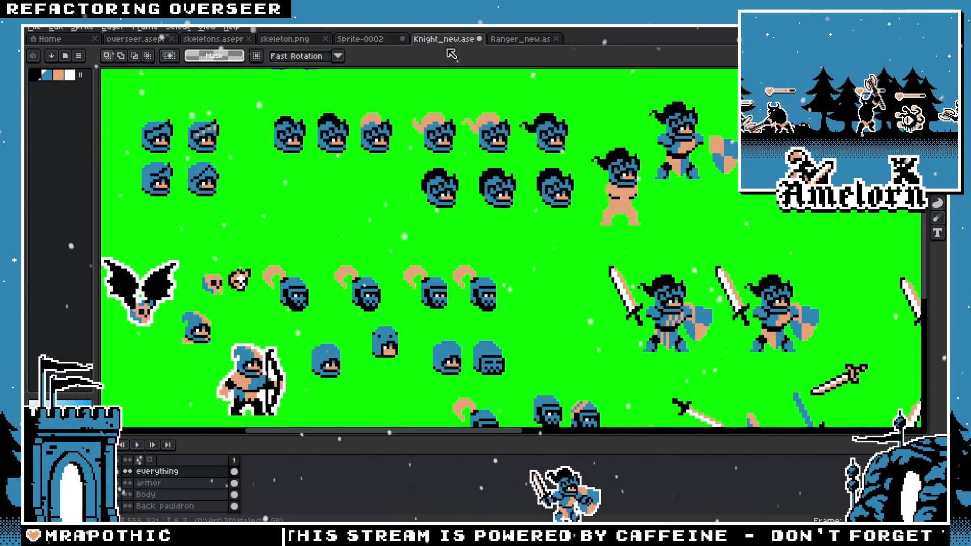
{"action": "left_click", "coordinate": [349, 41]}
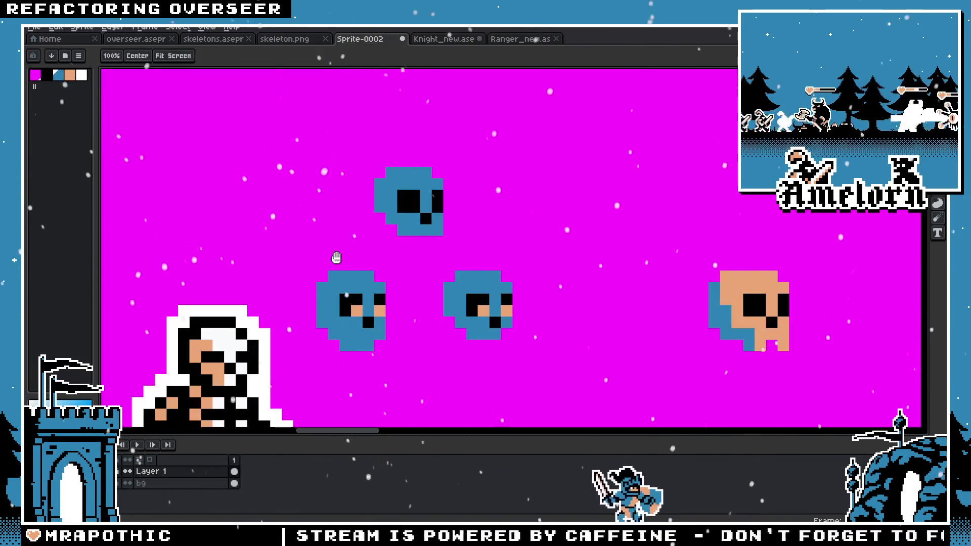
{"action": "left_click_drag", "start_coordinate": [572, 169], "coordinate": [459, 238]}
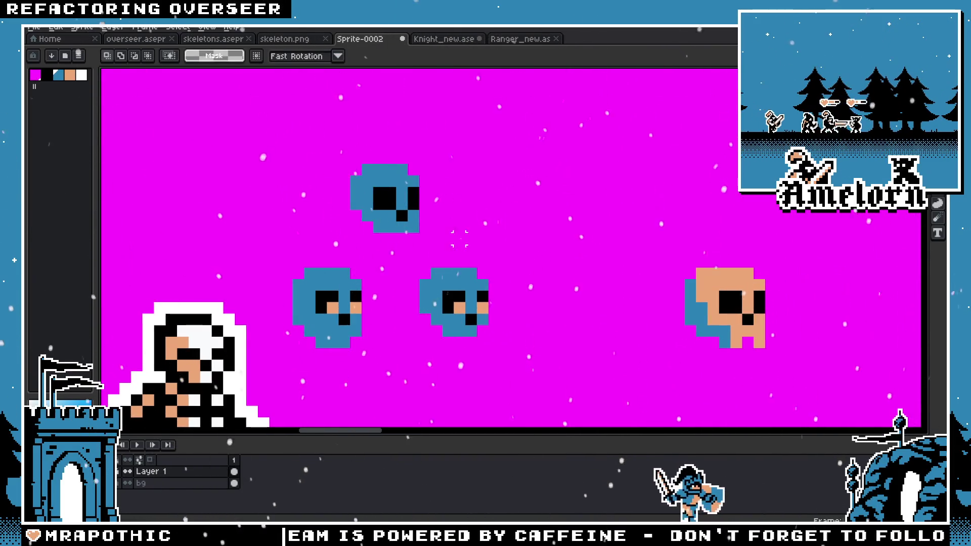
Step: Try filling the top skull with tan sampled from the tan skull, then undo it
{"action": "key", "text": "i"}
{"action": "left_click", "coordinate": [732, 287]}
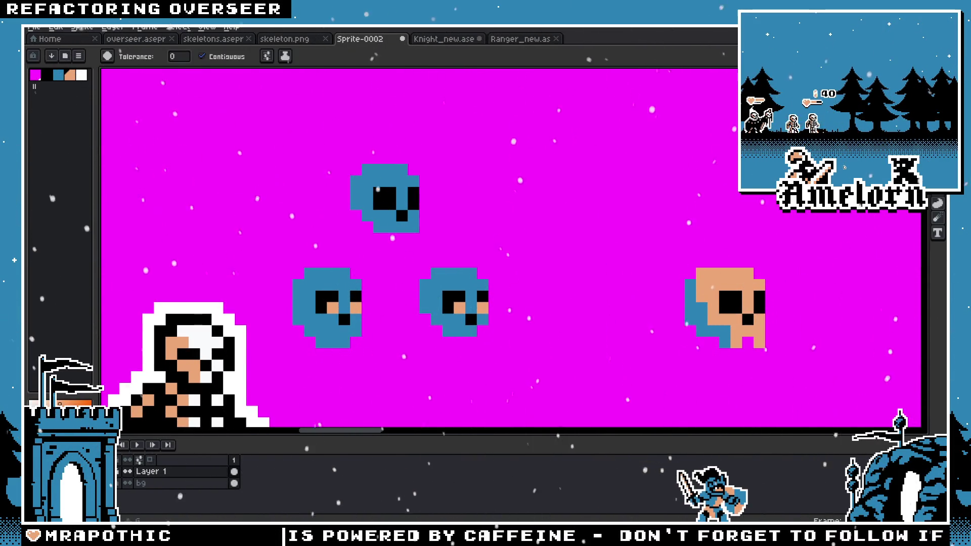
{"action": "left_click", "coordinate": [368, 203]}
{"action": "scroll", "coordinate": [353, 239], "scroll_direction": "down", "scroll_amount": 3}
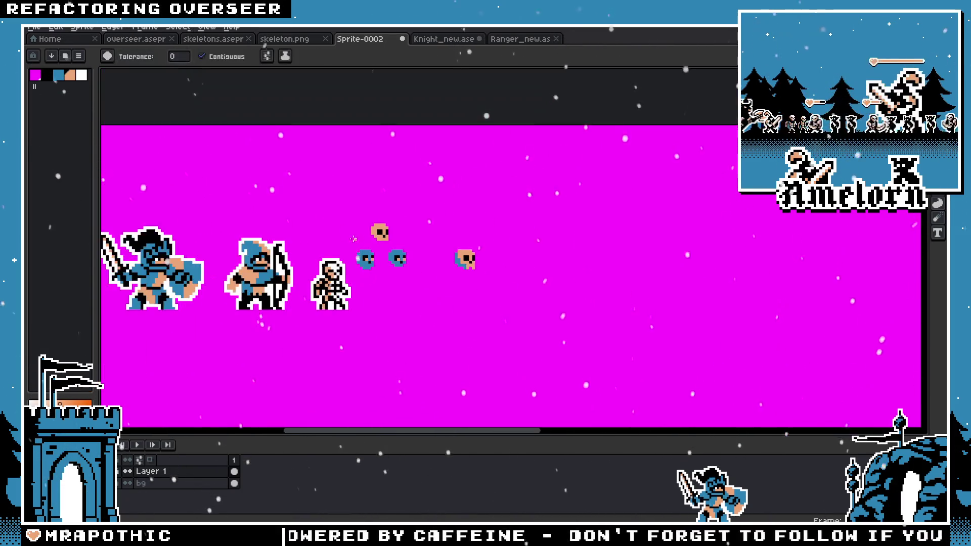
{"action": "left_click_drag", "start_coordinate": [310, 243], "coordinate": [421, 247]}
{"action": "scroll", "coordinate": [393, 246], "scroll_direction": "up", "scroll_amount": 1}
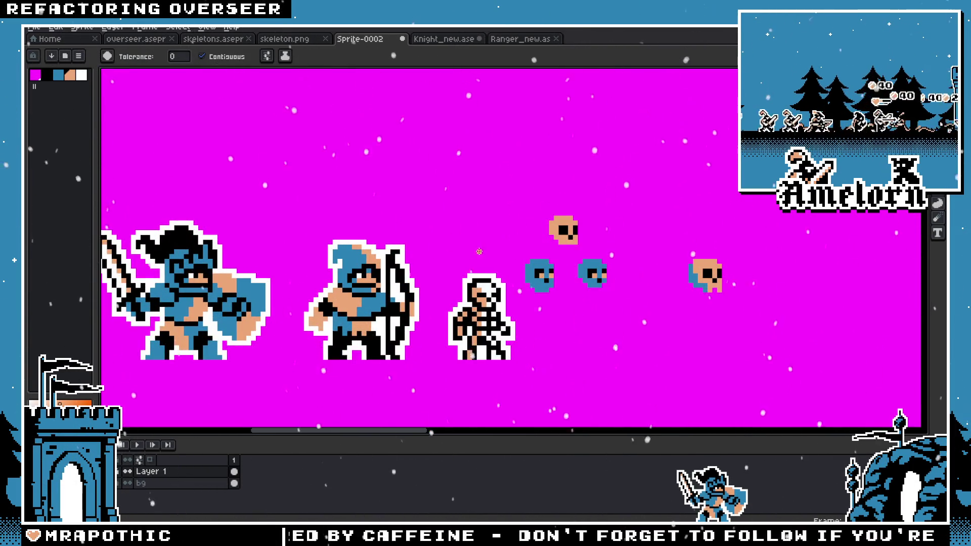
{"action": "key", "text": "ctrl+z"}
Step: Mark out the two lower skulls with a rectangular selection
{"action": "scroll", "coordinate": [485, 248], "scroll_direction": "up", "scroll_amount": 1}
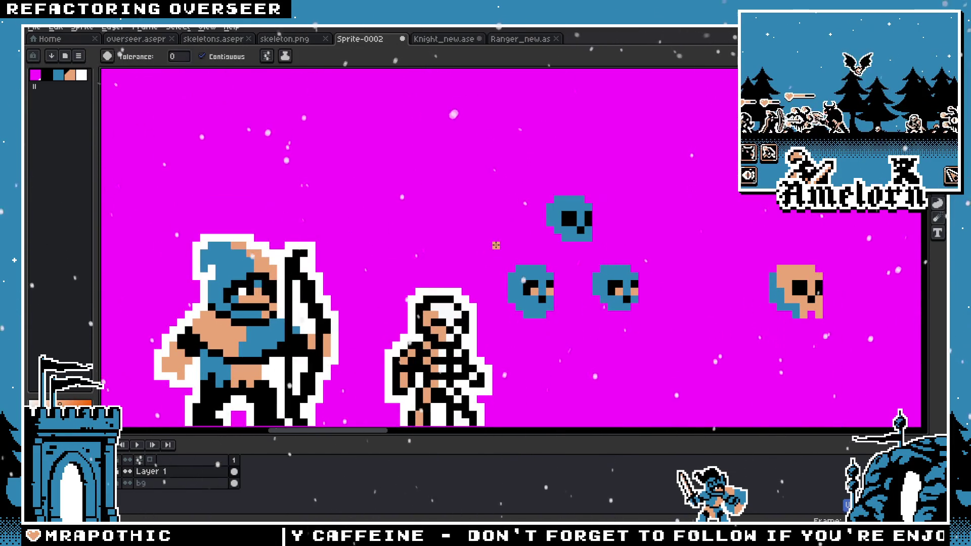
{"action": "scroll", "coordinate": [566, 215], "scroll_direction": "up", "scroll_amount": 1}
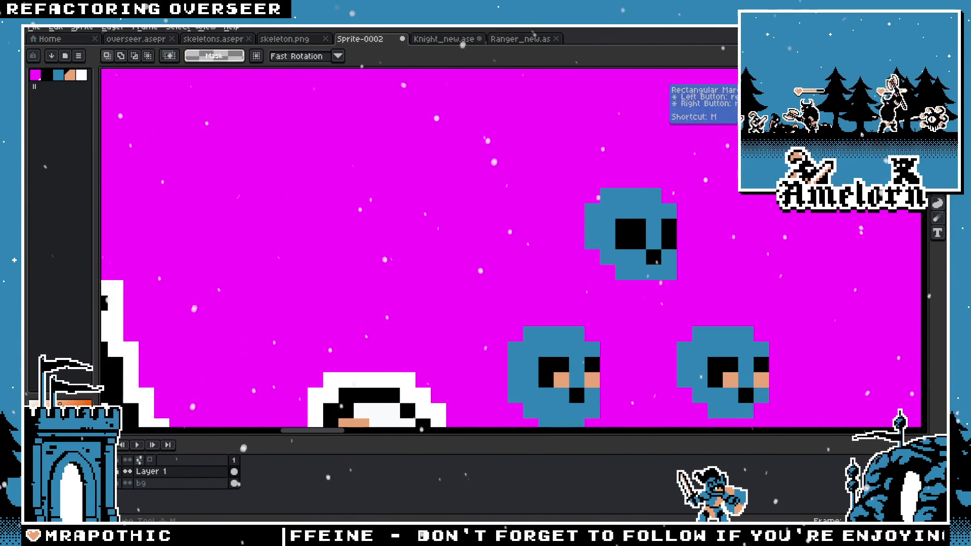
{"action": "scroll", "coordinate": [506, 253], "scroll_direction": "down", "scroll_amount": 1}
{"action": "mouse_move", "coordinate": [615, 232]}
{"action": "left_mouse_down"}
{"action": "mouse_move", "coordinate": [408, 324]}
{"action": "mouse_move", "coordinate": [627, 172]}
{"action": "left_mouse_up"}
{"action": "key", "text": "ctrl+z"}
Step: Sample the skull's blue and flood-fill that skull solid white
{"action": "scroll", "coordinate": [493, 259], "scroll_direction": "down", "scroll_amount": 2}
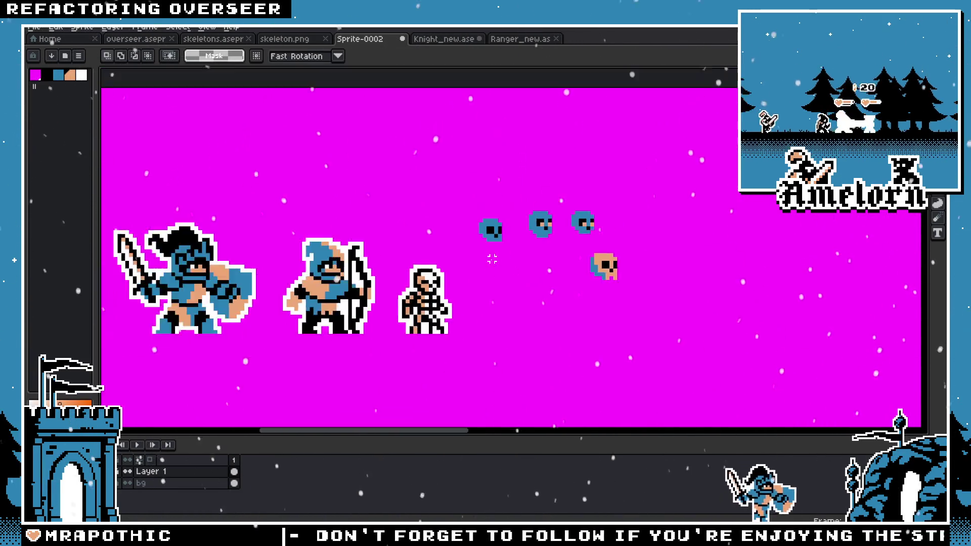
{"action": "scroll", "coordinate": [486, 246], "scroll_direction": "up", "scroll_amount": 1}
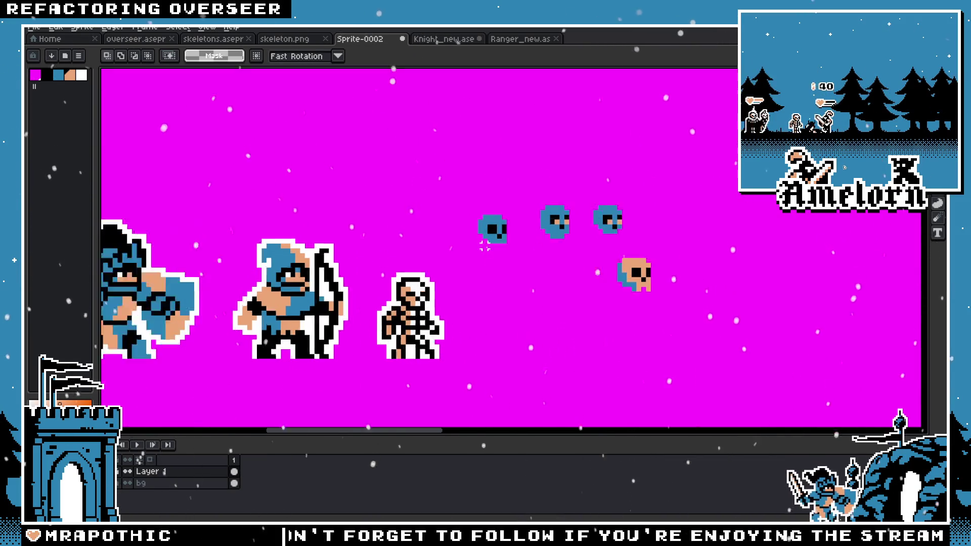
{"action": "scroll", "coordinate": [493, 233], "scroll_direction": "up", "scroll_amount": 2}
{"action": "scroll", "coordinate": [516, 208], "scroll_direction": "up", "scroll_amount": 1}
{"action": "key", "text": "i"}
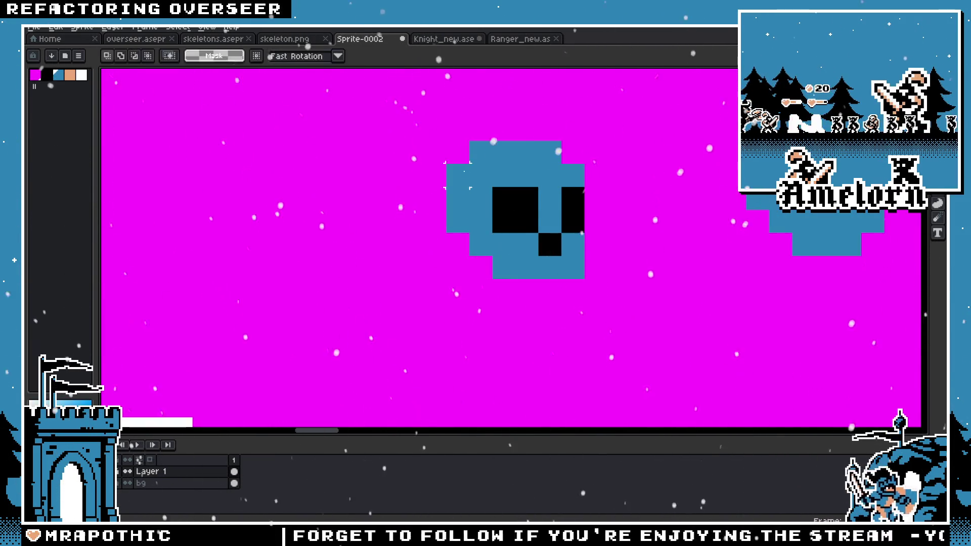
{"action": "left_click", "coordinate": [550, 210]}
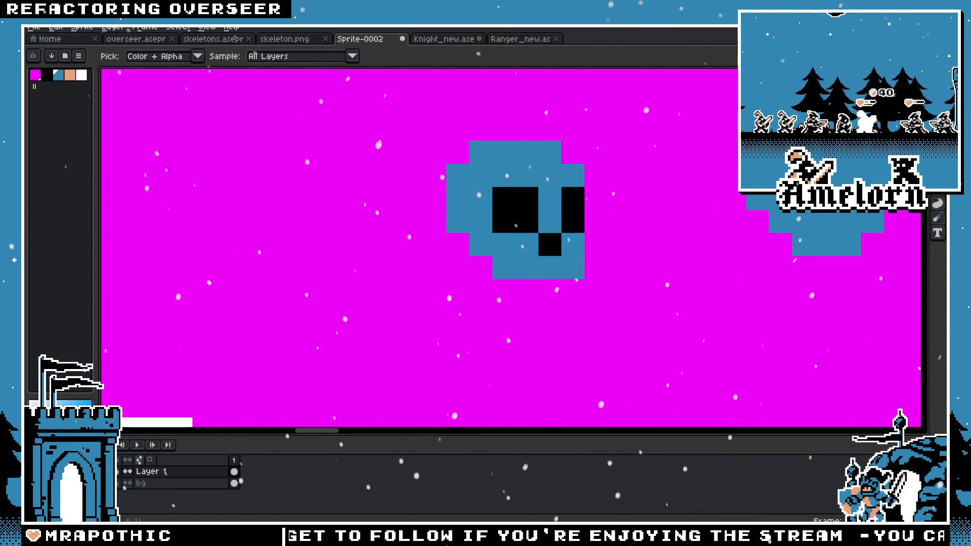
{"action": "key", "text": "g"}
{"action": "scroll", "coordinate": [550, 210], "scroll_direction": "down", "scroll_amount": 2}
{"action": "left_click", "coordinate": [567, 189]}
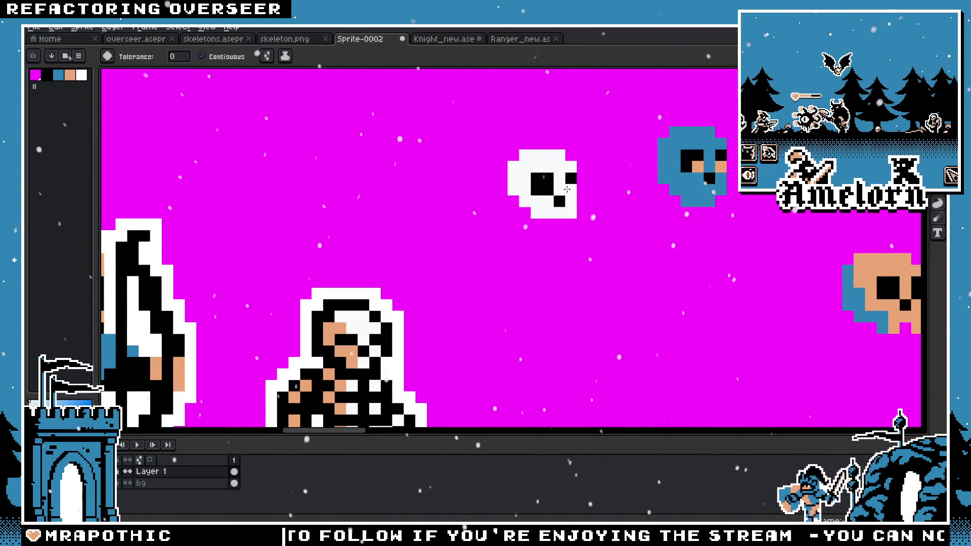
{"action": "scroll", "coordinate": [494, 217], "scroll_direction": "up", "scroll_amount": 2}
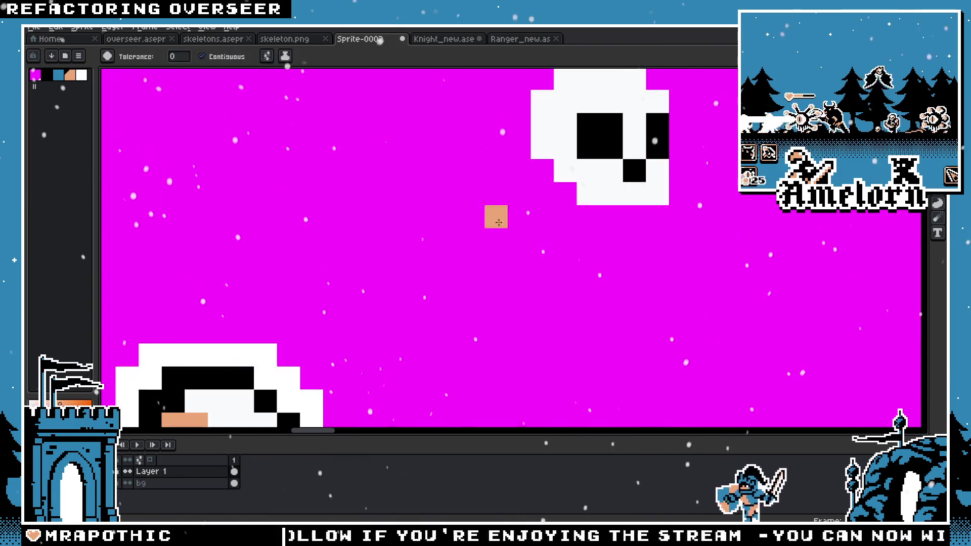
Step: Recolour the white skull pixels around the eye peach
{"action": "left_click", "coordinate": [418, 202]}
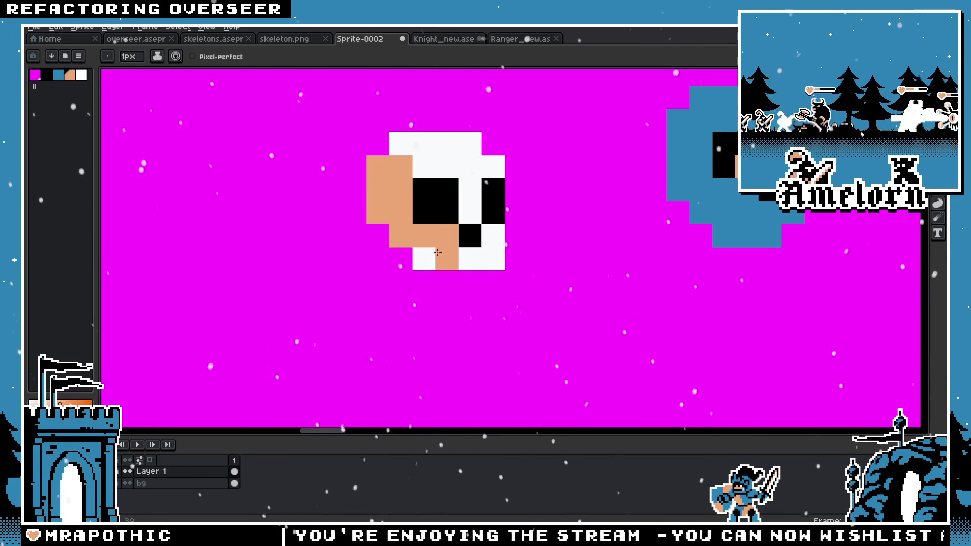
{"action": "scroll", "coordinate": [461, 265], "scroll_direction": "down", "scroll_amount": 5}
{"action": "scroll", "coordinate": [409, 222], "scroll_direction": "up", "scroll_amount": 1}
{"action": "scroll", "coordinate": [408, 222], "scroll_direction": "up", "scroll_amount": 3}
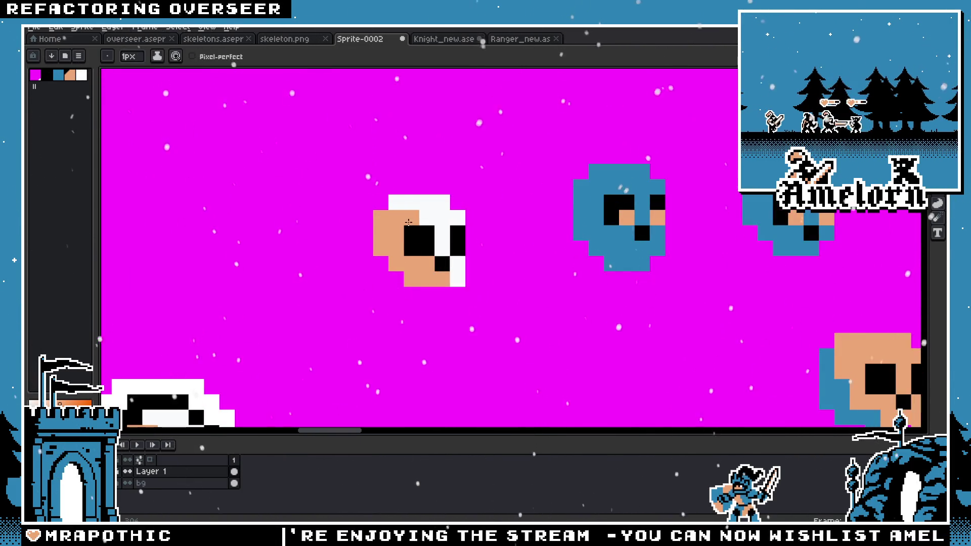
{"action": "scroll", "coordinate": [394, 231], "scroll_direction": "down", "scroll_amount": 4}
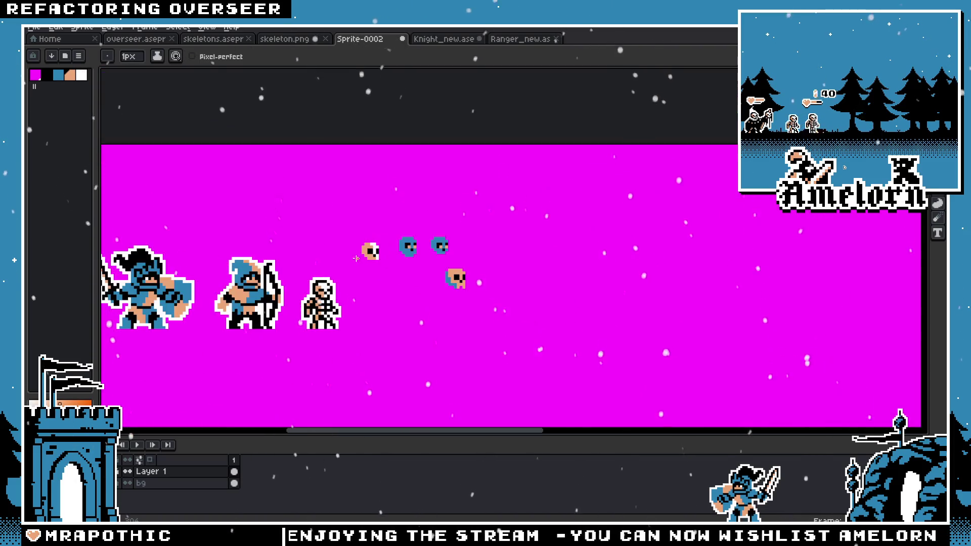
{"action": "scroll", "coordinate": [385, 185], "scroll_direction": "up", "scroll_amount": 4}
{"action": "left_click", "coordinate": [384, 184]}
{"action": "left_click", "coordinate": [382, 171]}
{"action": "scroll", "coordinate": [383, 172], "scroll_direction": "down", "scroll_amount": 4}
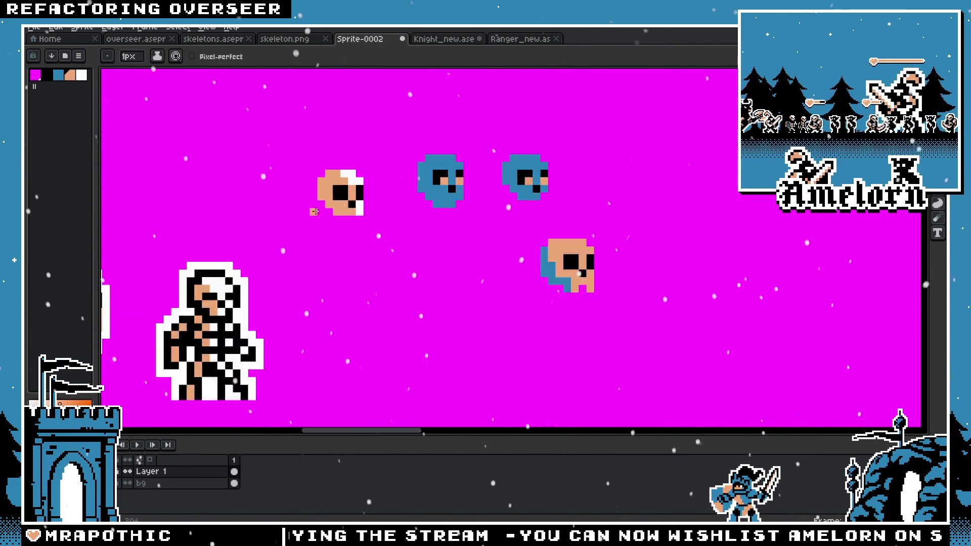
{"action": "scroll", "coordinate": [294, 231], "scroll_direction": "up", "scroll_amount": 4}
Step: Draw black outline strokes down the skull's right edge and along its top
{"action": "left_click_drag", "start_coordinate": [295, 231], "coordinate": [389, 227]}
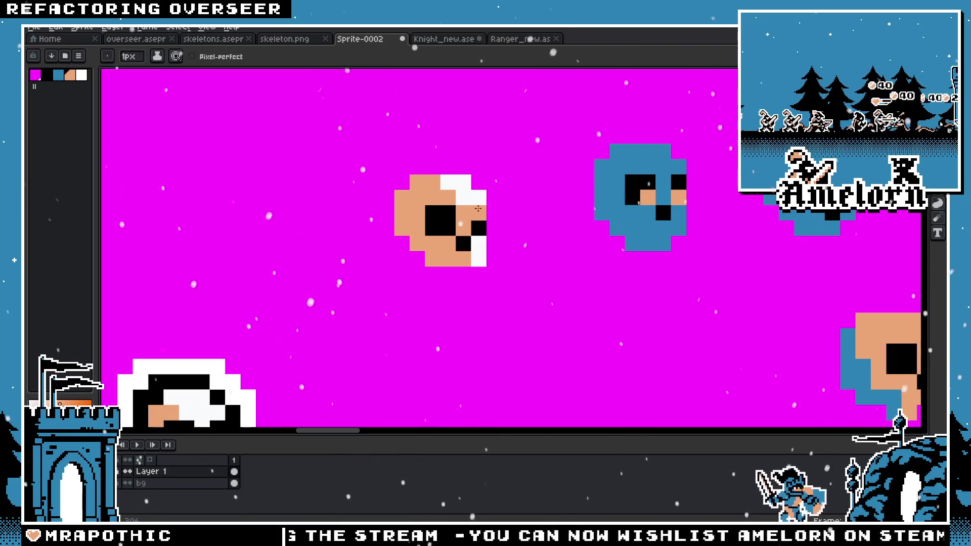
{"action": "mouse_move", "coordinate": [499, 239]}
{"action": "left_mouse_down"}
{"action": "mouse_move", "coordinate": [494, 258]}
{"action": "mouse_move", "coordinate": [494, 196]}
{"action": "left_mouse_up"}
{"action": "left_click_drag", "start_coordinate": [463, 167], "coordinate": [432, 170]}
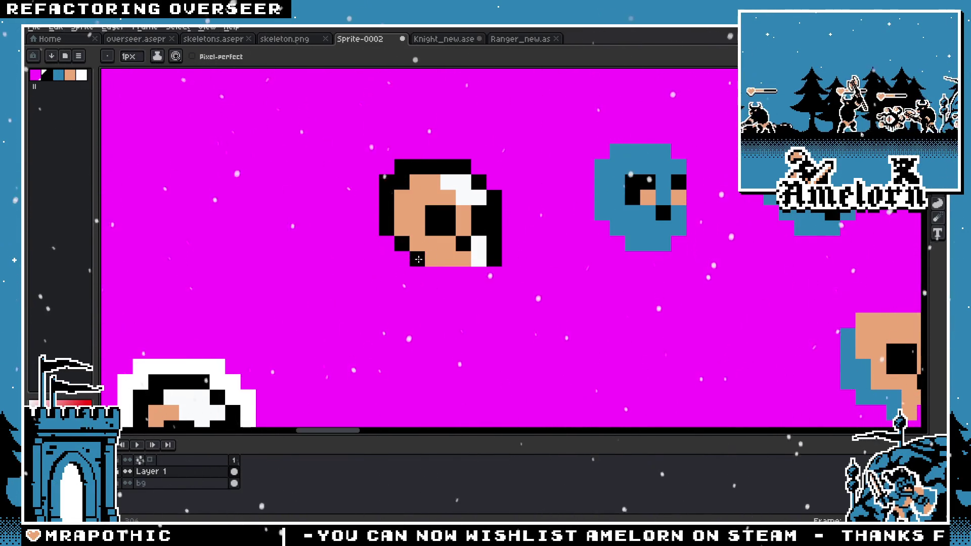
Step: Add a black outline pixel beneath the skull
{"action": "left_click", "coordinate": [431, 273]}
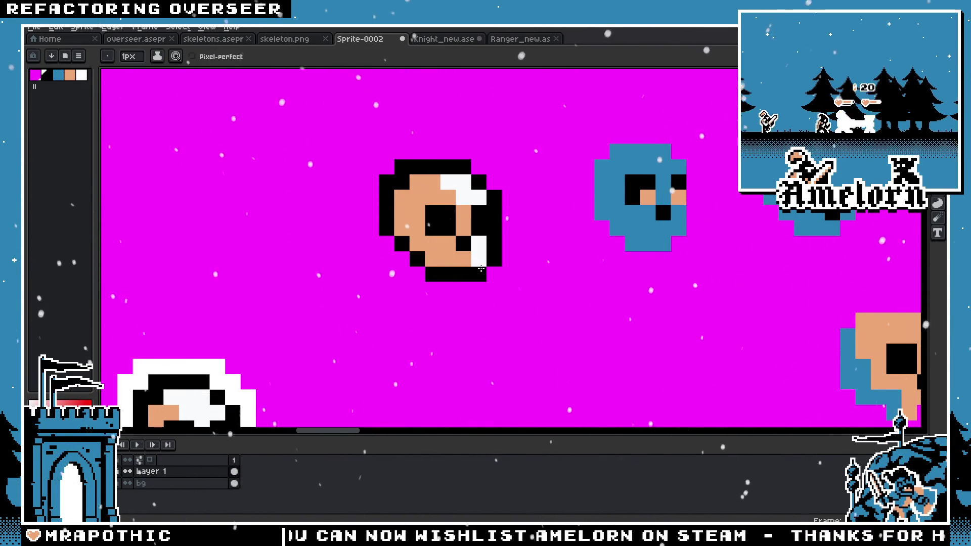
{"action": "scroll", "coordinate": [489, 268], "scroll_direction": "down", "scroll_amount": 4}
{"action": "scroll", "coordinate": [506, 276], "scroll_direction": "up", "scroll_amount": 4}
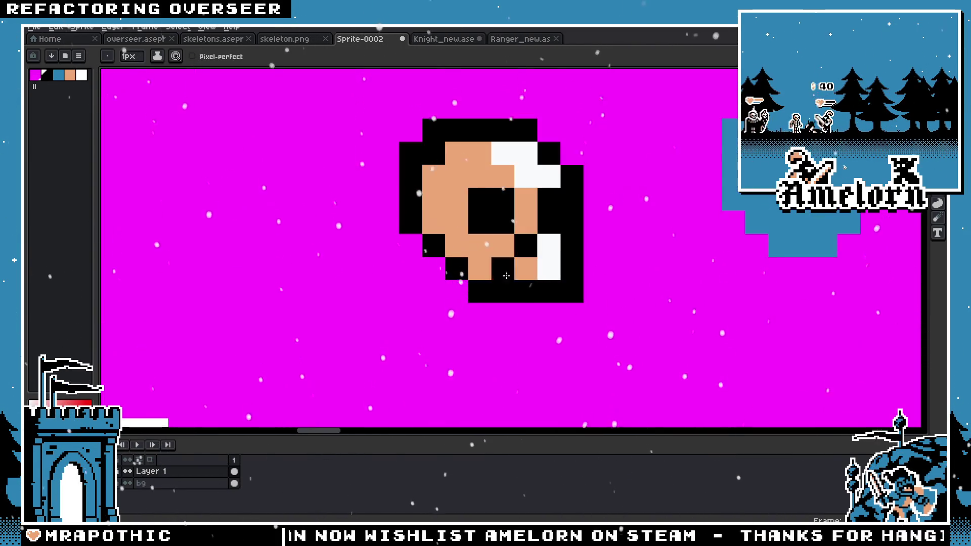
{"action": "scroll", "coordinate": [580, 294], "scroll_direction": "down", "scroll_amount": 5}
{"action": "scroll", "coordinate": [556, 298], "scroll_direction": "down", "scroll_amount": 1}
{"action": "scroll", "coordinate": [506, 313], "scroll_direction": "up", "scroll_amount": 3}
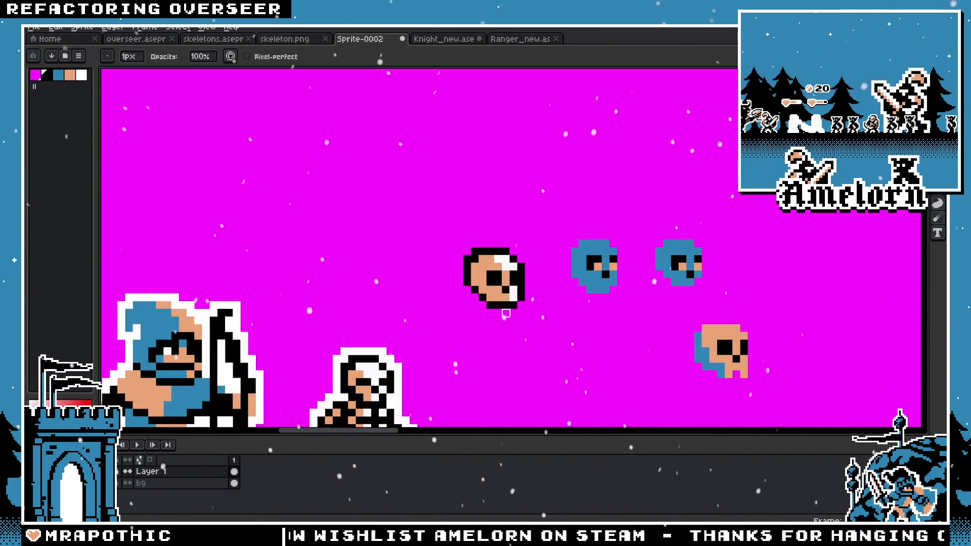
{"action": "scroll", "coordinate": [529, 314], "scroll_direction": "up", "scroll_amount": 2}
Step: With the 1px Pencil, extend the white highlight down the skull's right side
{"action": "key", "text": "b"}
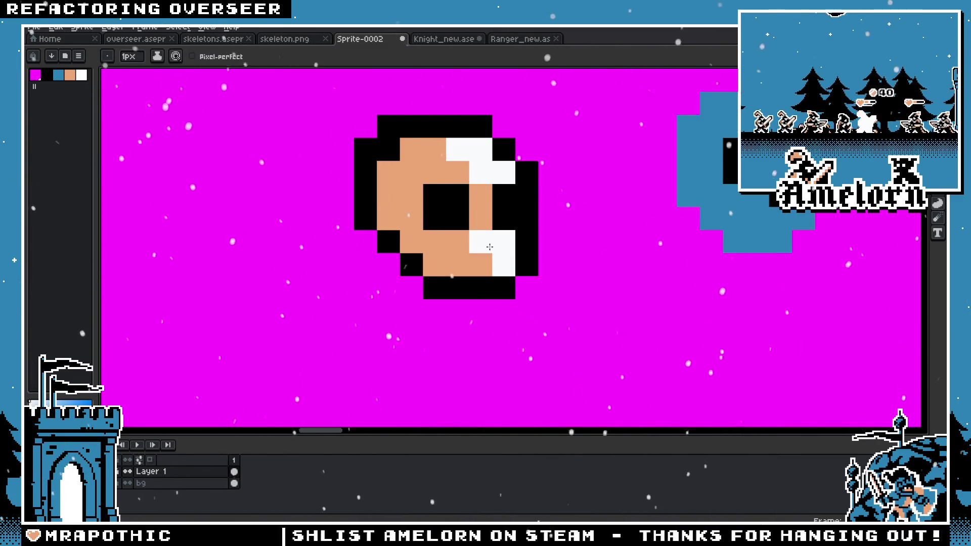
{"action": "scroll", "coordinate": [452, 261], "scroll_direction": "down", "scroll_amount": 4}
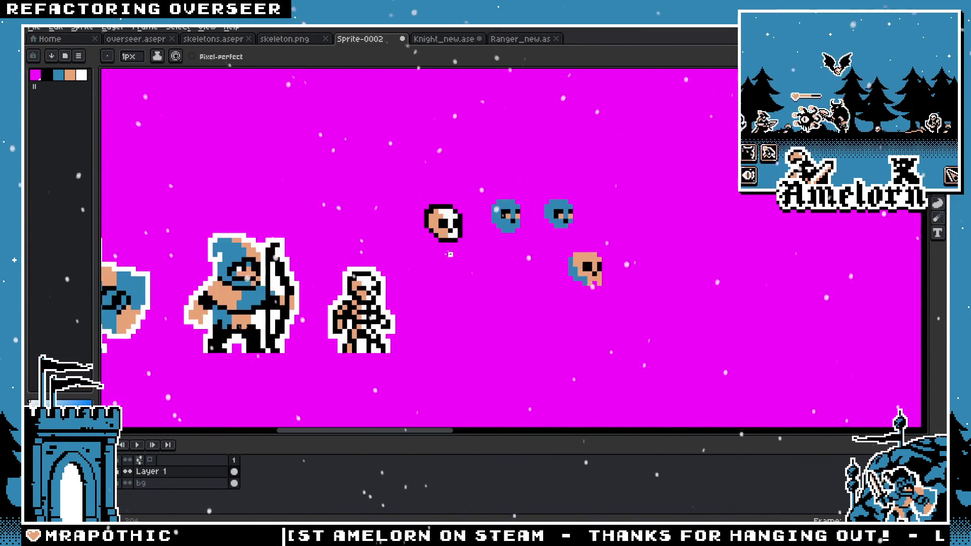
{"action": "scroll", "coordinate": [448, 238], "scroll_direction": "up", "scroll_amount": 2}
{"action": "scroll", "coordinate": [447, 238], "scroll_direction": "up", "scroll_amount": 1}
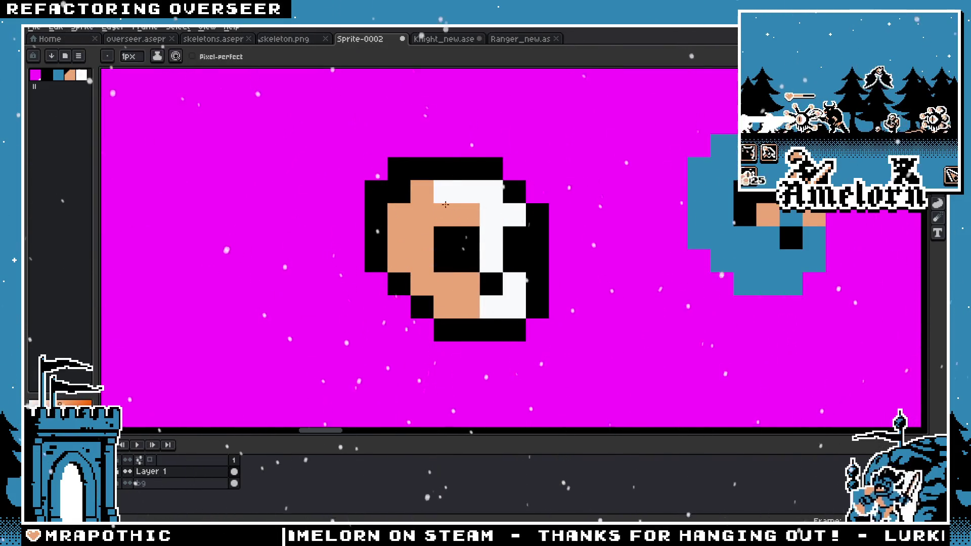
{"action": "scroll", "coordinate": [390, 243], "scroll_direction": "down", "scroll_amount": 3}
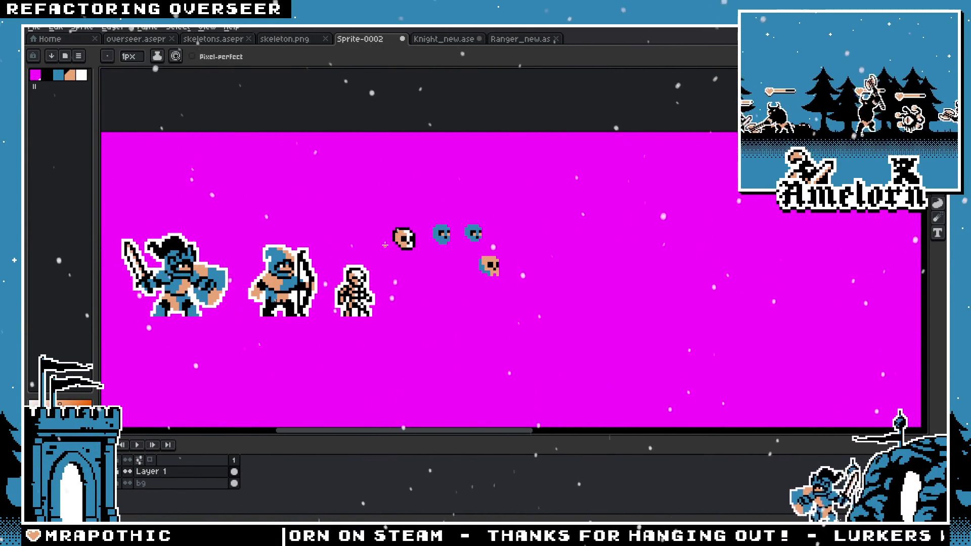
{"action": "scroll", "coordinate": [385, 244], "scroll_direction": "up", "scroll_amount": 3}
{"action": "scroll", "coordinate": [384, 245], "scroll_direction": "down", "scroll_amount": 4}
{"action": "scroll", "coordinate": [357, 242], "scroll_direction": "down", "scroll_amount": 2}
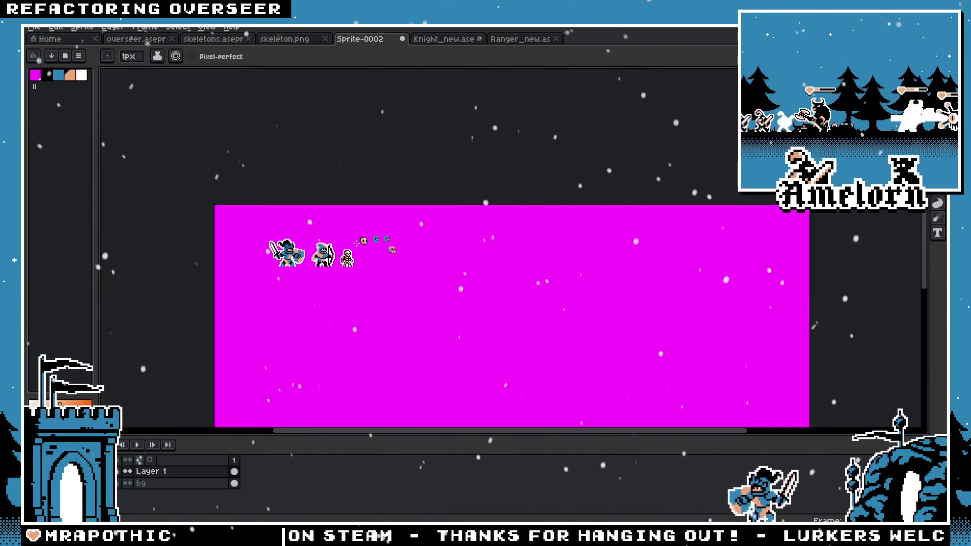
{"action": "scroll", "coordinate": [356, 243], "scroll_direction": "up", "scroll_amount": 3}
{"action": "scroll", "coordinate": [362, 239], "scroll_direction": "down", "scroll_amount": 2}
{"action": "scroll", "coordinate": [366, 236], "scroll_direction": "up", "scroll_amount": 1}
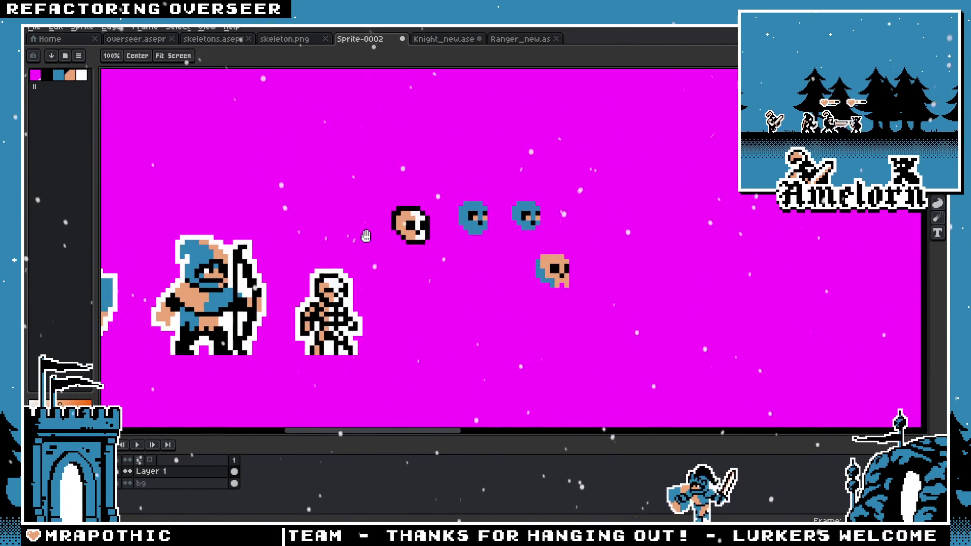
Step: Check the Knight_new.ase sprite sheet for reference, then return to Sprite-0002
{"action": "left_click", "coordinate": [448, 39]}
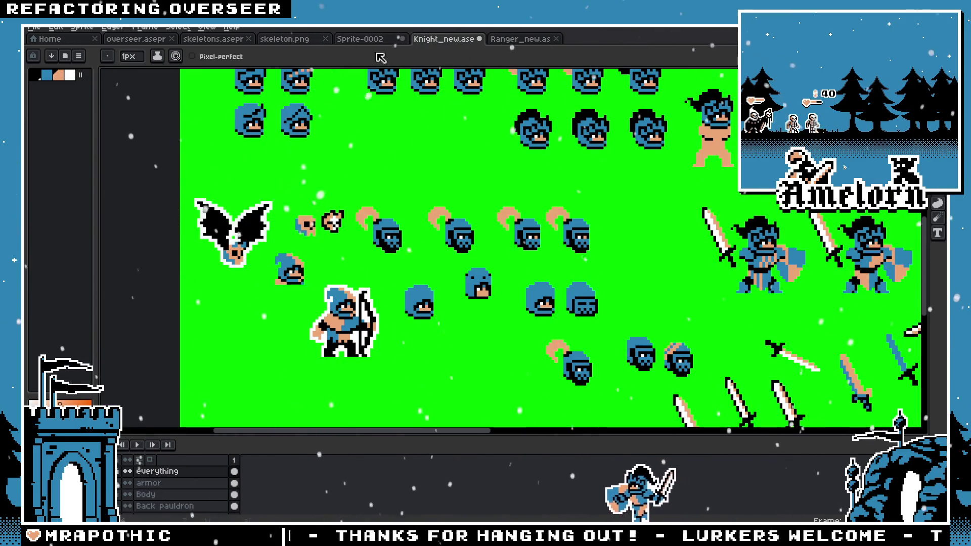
{"action": "scroll", "coordinate": [354, 142], "scroll_direction": "down", "scroll_amount": 2}
{"action": "scroll", "coordinate": [348, 151], "scroll_direction": "up", "scroll_amount": 2}
{"action": "scroll", "coordinate": [353, 99], "scroll_direction": "down", "scroll_amount": 1}
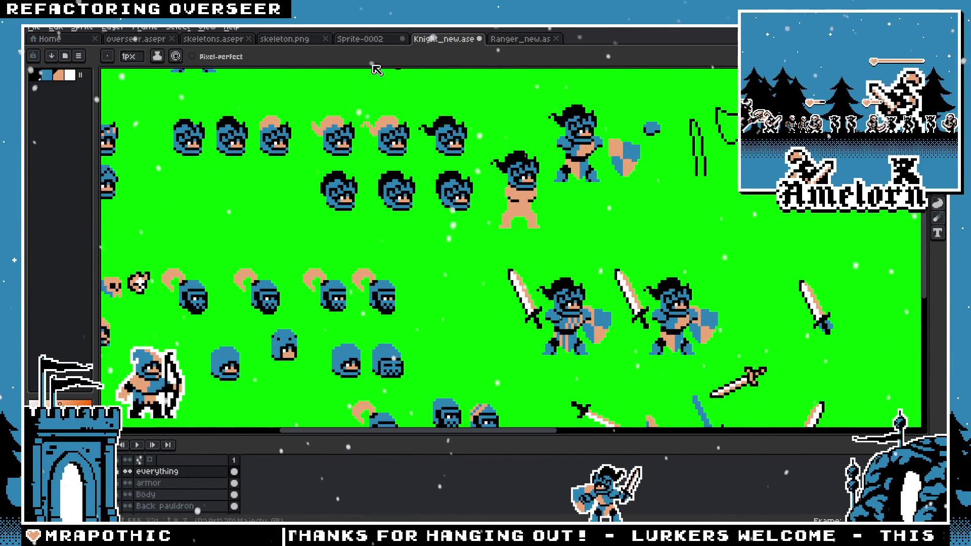
{"action": "left_click", "coordinate": [360, 39]}
{"action": "scroll", "coordinate": [405, 203], "scroll_direction": "up", "scroll_amount": 2}
{"action": "scroll", "coordinate": [406, 202], "scroll_direction": "up", "scroll_amount": 1}
Step: Fix the skull outline: blacken two top-row pixels, whiten one, and add a black lower-left pixel
{"action": "left_click", "coordinate": [426, 173]}
{"action": "left_click", "coordinate": [542, 172]}
{"action": "scroll", "coordinate": [425, 252], "scroll_direction": "down", "scroll_amount": 1}
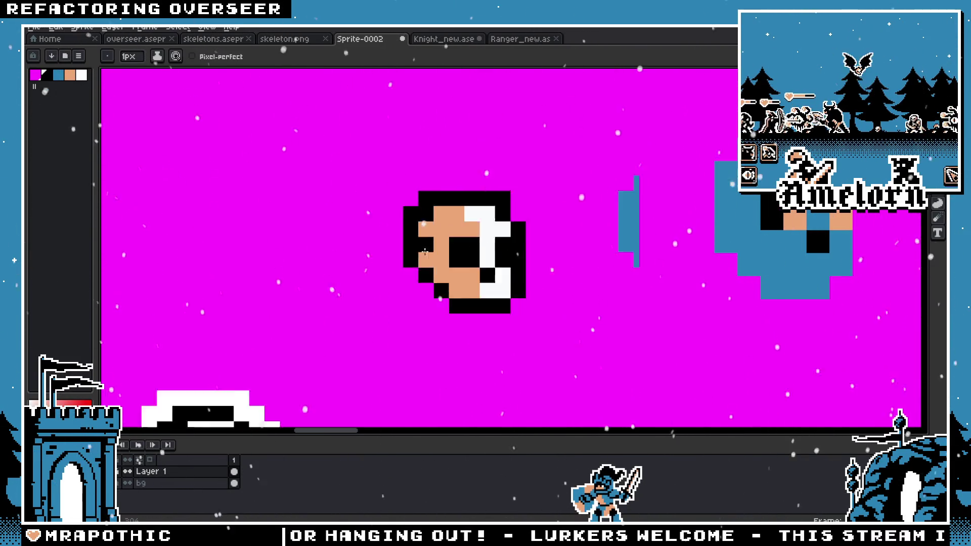
{"action": "scroll", "coordinate": [425, 251], "scroll_direction": "down", "scroll_amount": 3}
{"action": "scroll", "coordinate": [425, 251], "scroll_direction": "up", "scroll_amount": 3}
{"action": "scroll", "coordinate": [429, 272], "scroll_direction": "right", "scroll_amount": 1}
{"action": "right_click", "coordinate": [433, 275]}
{"action": "left_click", "coordinate": [392, 291]}
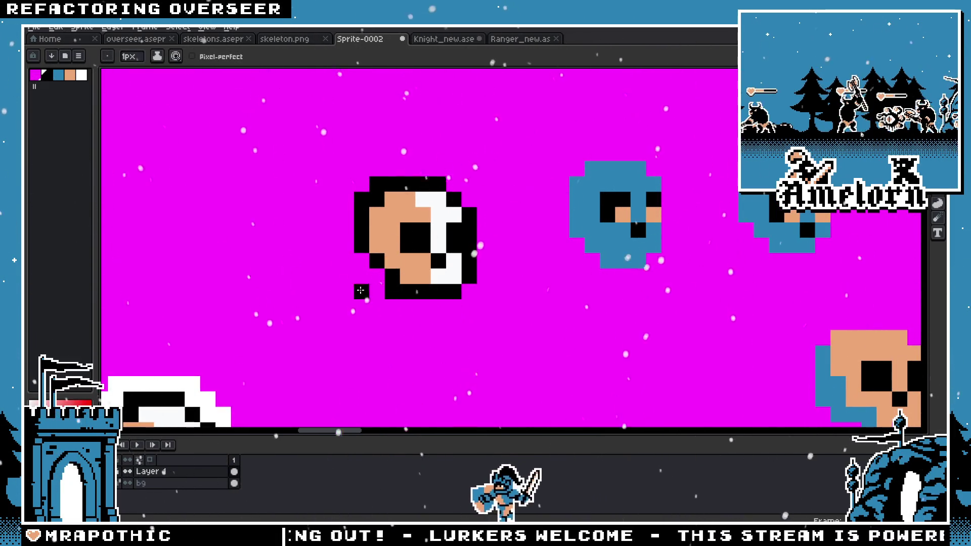
{"action": "scroll", "coordinate": [414, 248], "scroll_direction": "down", "scroll_amount": 3}
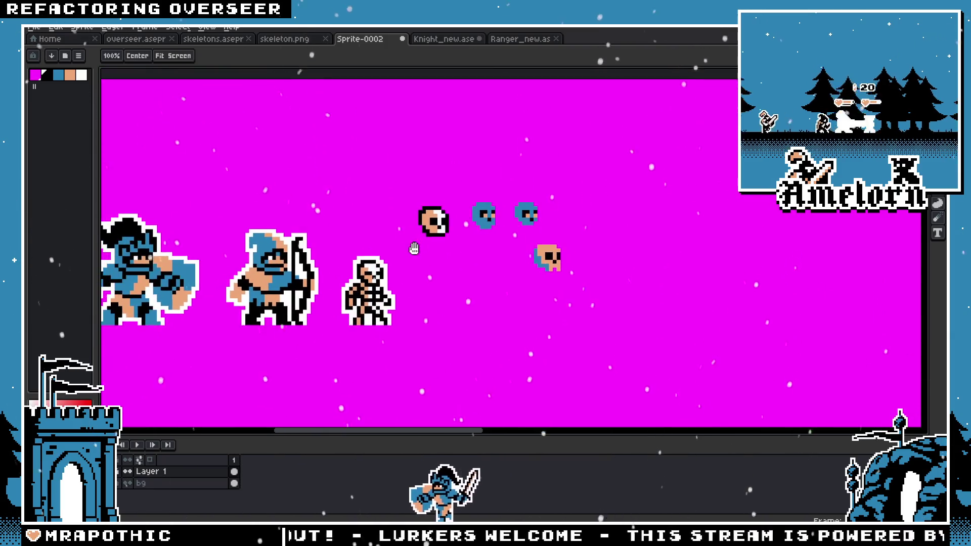
{"action": "scroll", "coordinate": [389, 250], "scroll_direction": "up", "scroll_amount": 1}
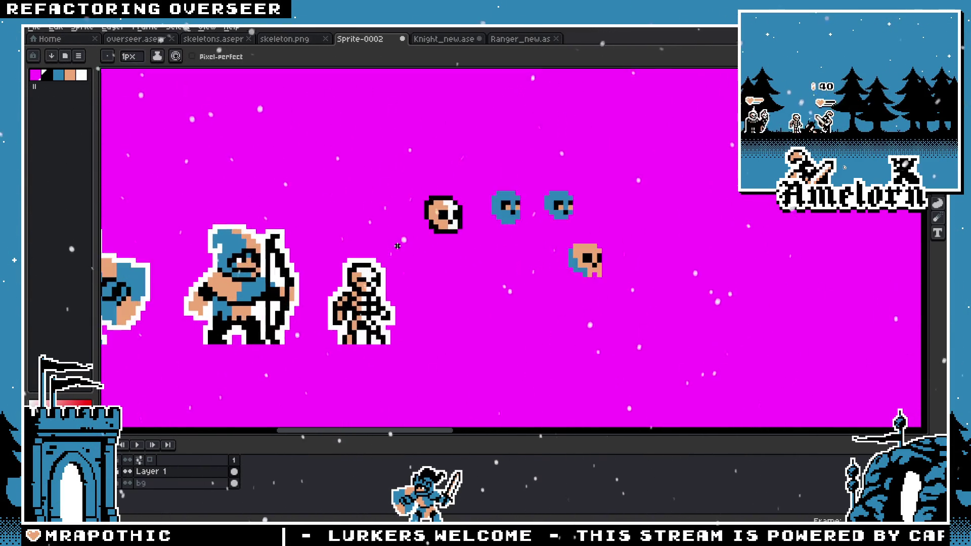
{"action": "scroll", "coordinate": [398, 245], "scroll_direction": "up", "scroll_amount": 1}
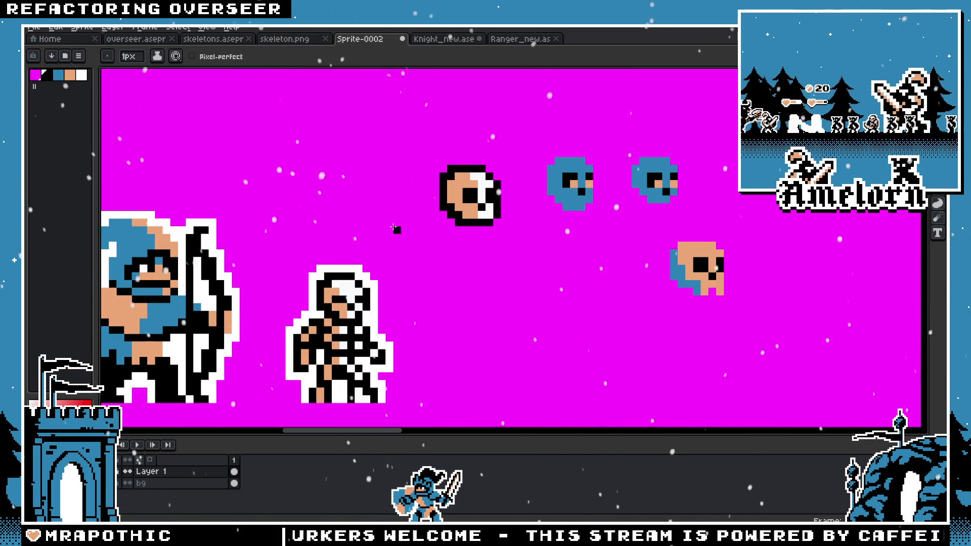
{"action": "scroll", "coordinate": [529, 183], "scroll_direction": "down", "scroll_amount": 3}
{"action": "scroll", "coordinate": [524, 187], "scroll_direction": "up", "scroll_amount": 3}
Step: Select the peach skull with the Rectangular Marquee and try it on the archer's head
{"action": "key", "text": "m"}
{"action": "left_click_drag", "start_coordinate": [514, 159], "coordinate": [440, 225]}
{"action": "mouse_move", "coordinate": [490, 203]}
{"action": "left_mouse_down"}
{"action": "mouse_move", "coordinate": [167, 255]}
{"action": "mouse_move", "coordinate": [167, 280]}
{"action": "left_mouse_up"}
{"action": "left_click_drag", "start_coordinate": [328, 237], "coordinate": [597, 193]}
{"action": "scroll", "coordinate": [597, 194], "scroll_direction": "down", "scroll_amount": 3}
{"action": "scroll", "coordinate": [596, 193], "scroll_direction": "up", "scroll_amount": 2}
Step: Fit the skull over the knight's face, then move it right past the archer and skeleton
{"action": "left_click_drag", "start_coordinate": [491, 208], "coordinate": [275, 202]}
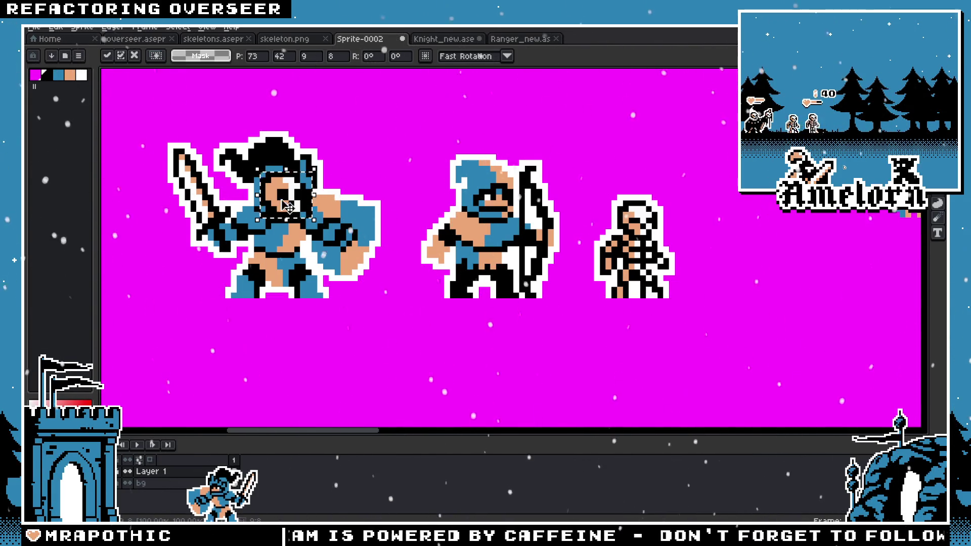
{"action": "left_click_drag", "start_coordinate": [336, 213], "coordinate": [292, 206]}
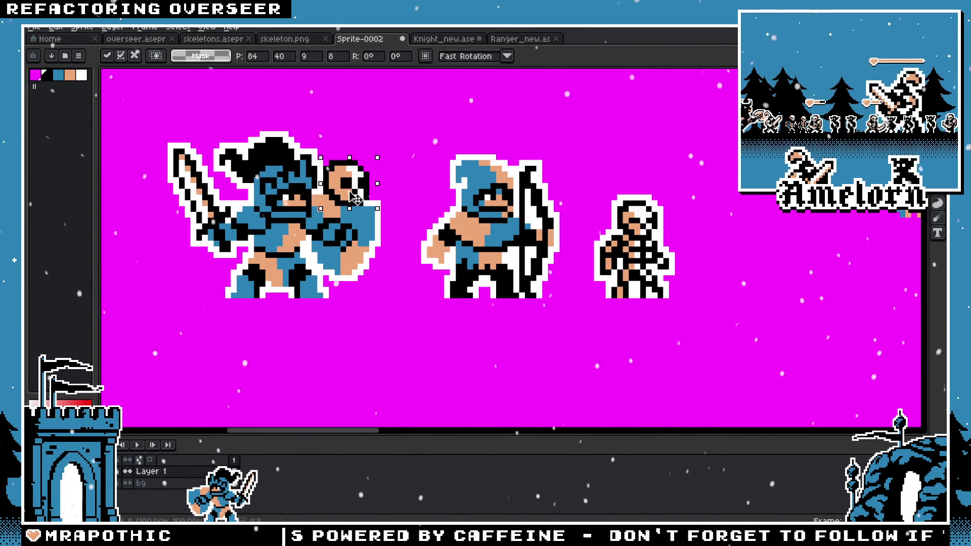
{"action": "left_click_drag", "start_coordinate": [356, 199], "coordinate": [349, 199]}
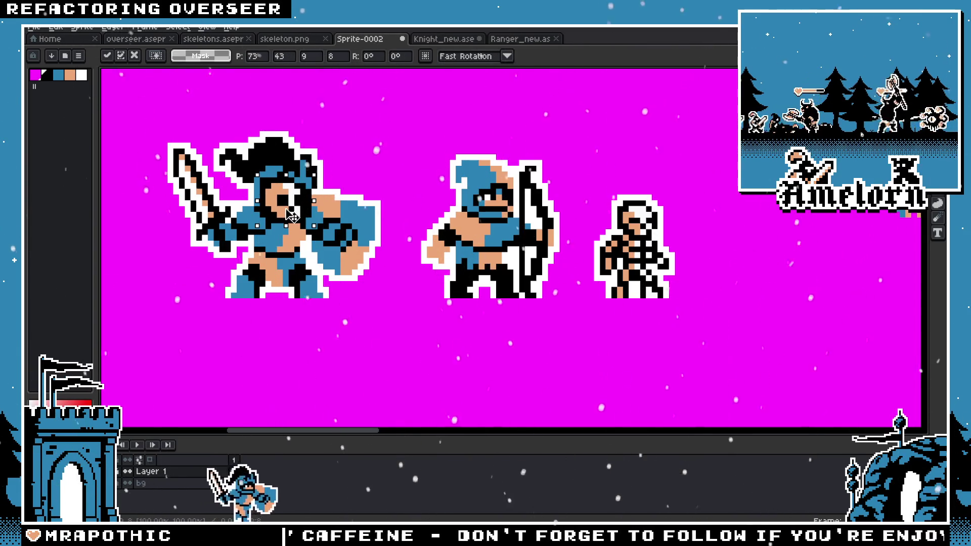
{"action": "left_click_drag", "start_coordinate": [293, 215], "coordinate": [760, 209]}
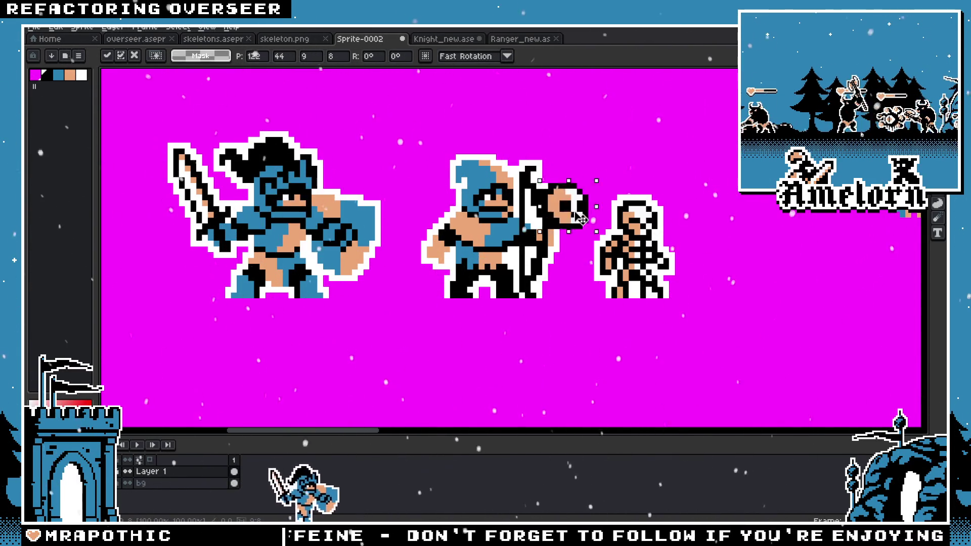
{"action": "scroll", "coordinate": [678, 146], "scroll_direction": "right", "scroll_amount": 5}
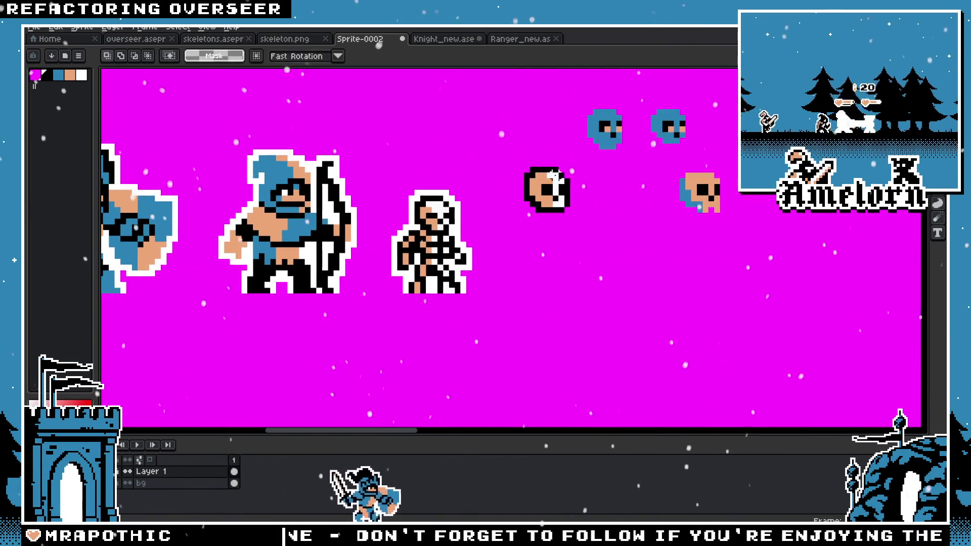
Step: Drop the moved skull in place and touch up its eye edge
{"action": "scroll", "coordinate": [511, 243], "scroll_direction": "up", "scroll_amount": 1}
{"action": "key", "text": "Return"}
{"action": "scroll", "coordinate": [509, 262], "scroll_direction": "down", "scroll_amount": 2}
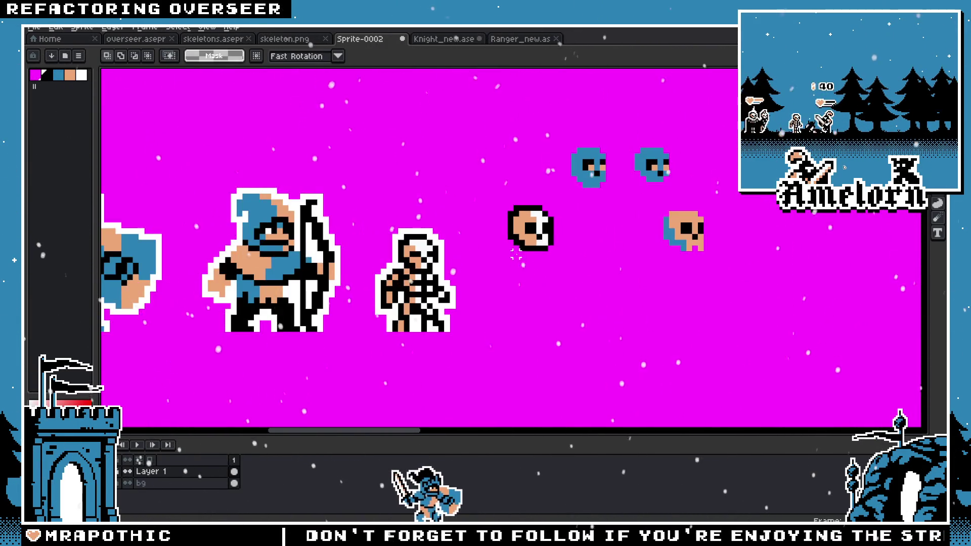
{"action": "scroll", "coordinate": [516, 254], "scroll_direction": "up", "scroll_amount": 3}
{"action": "scroll", "coordinate": [554, 215], "scroll_direction": "down", "scroll_amount": 3}
{"action": "scroll", "coordinate": [531, 212], "scroll_direction": "down", "scroll_amount": 1}
{"action": "scroll", "coordinate": [498, 207], "scroll_direction": "up", "scroll_amount": 4}
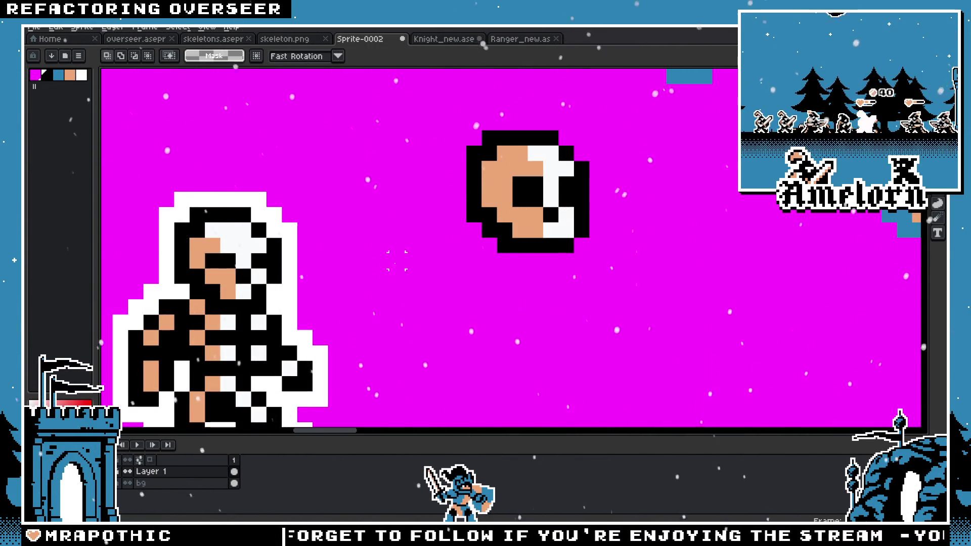
{"action": "left_click", "coordinate": [524, 164], "text": "alt"}
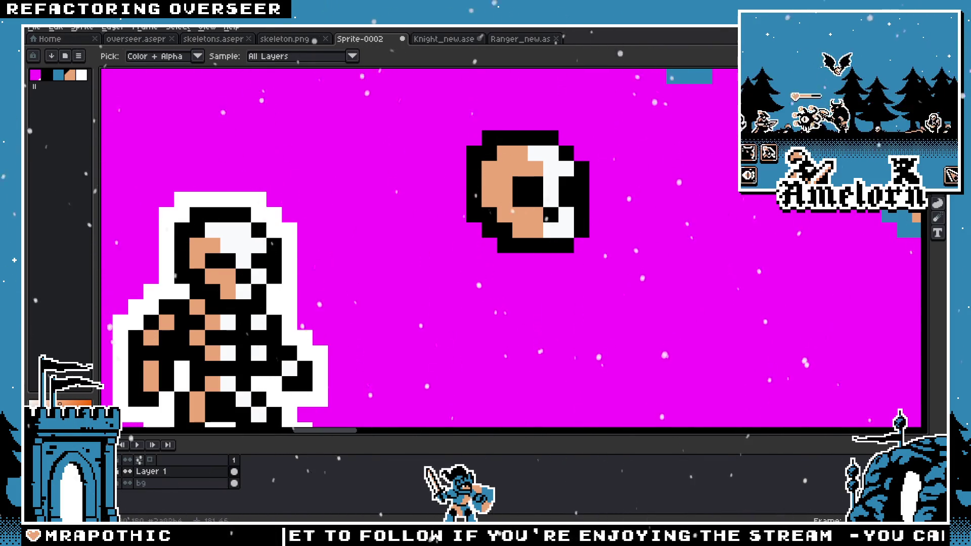
{"action": "left_click", "coordinate": [567, 199]}
Step: Pick the tan skin tone and test a pixel below the skull, undoing the stray one
{"action": "scroll", "coordinate": [412, 232], "scroll_direction": "down", "scroll_amount": 4}
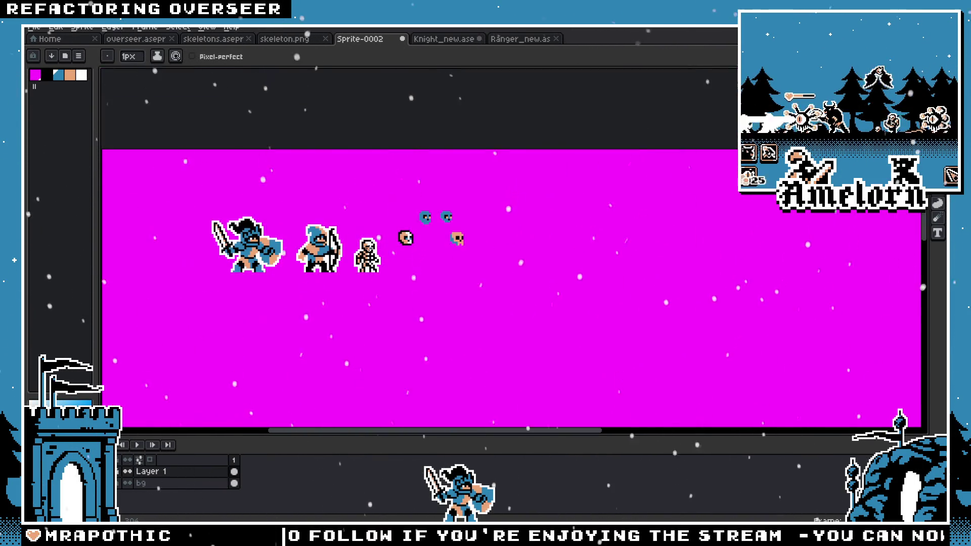
{"action": "scroll", "coordinate": [392, 245], "scroll_direction": "up", "scroll_amount": 2}
{"action": "scroll", "coordinate": [392, 245], "scroll_direction": "up", "scroll_amount": 2}
{"action": "left_click", "coordinate": [505, 212], "text": "alt"}
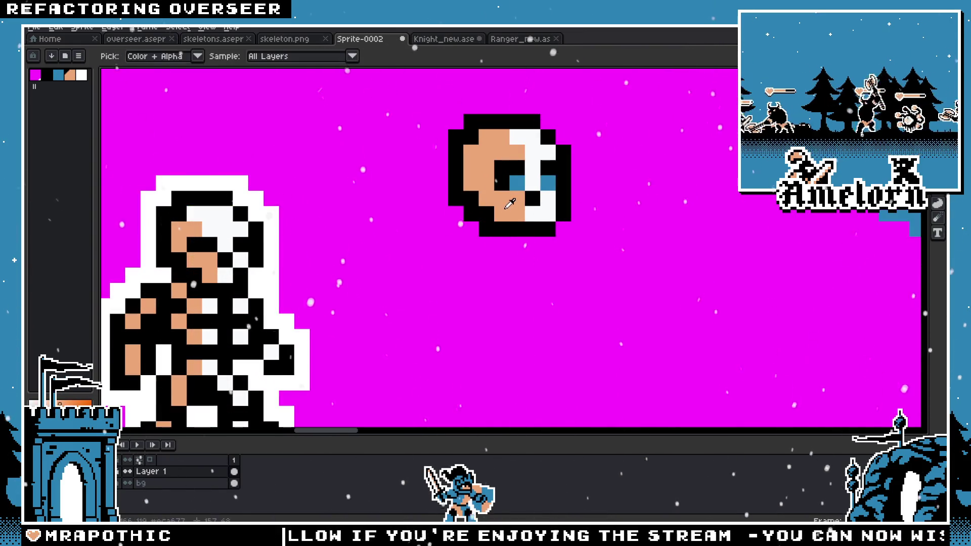
{"action": "left_click", "coordinate": [466, 230]}
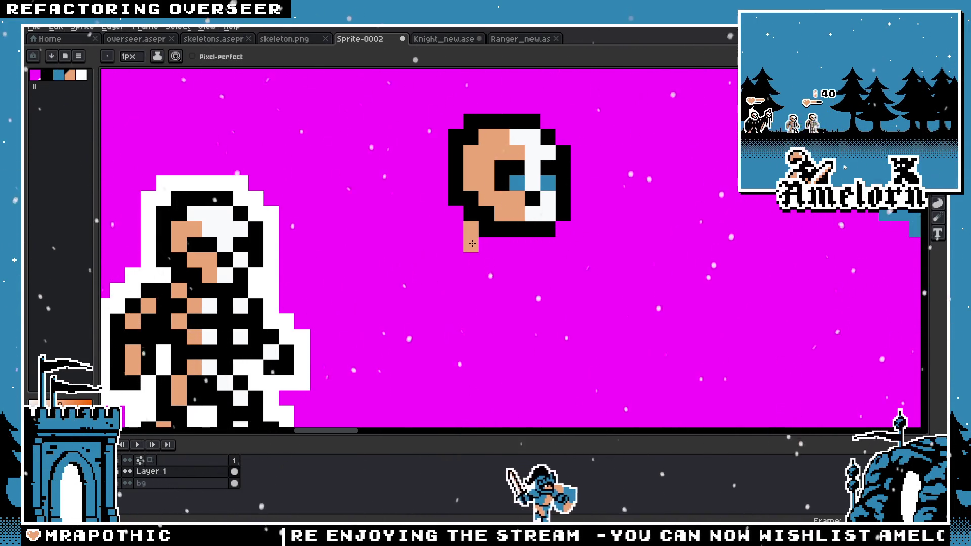
{"action": "key", "text": "ctrl+z"}
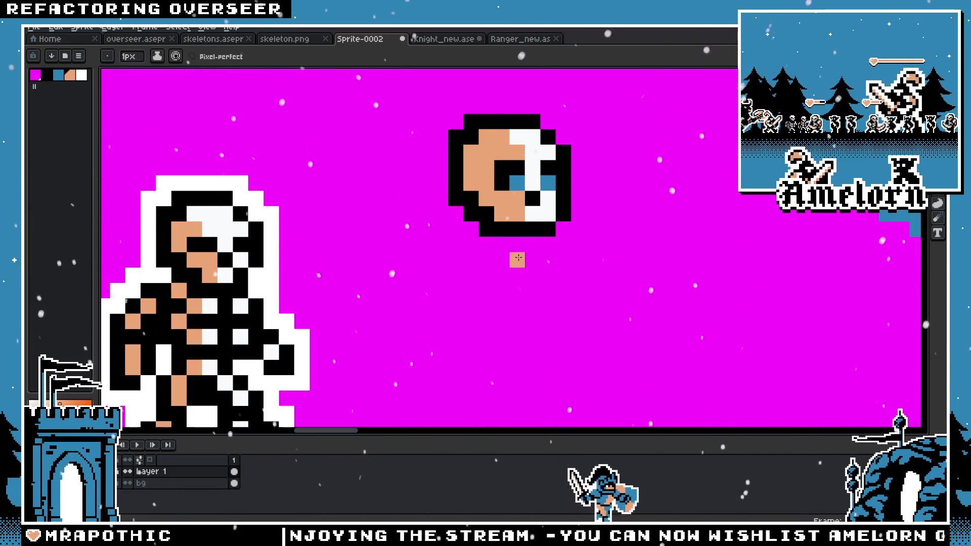
Step: Move the old skeleton further right and place the tan skull beside the archer
{"action": "key", "text": "space"}
{"action": "scroll", "coordinate": [506, 263], "scroll_direction": "down", "scroll_amount": 3}
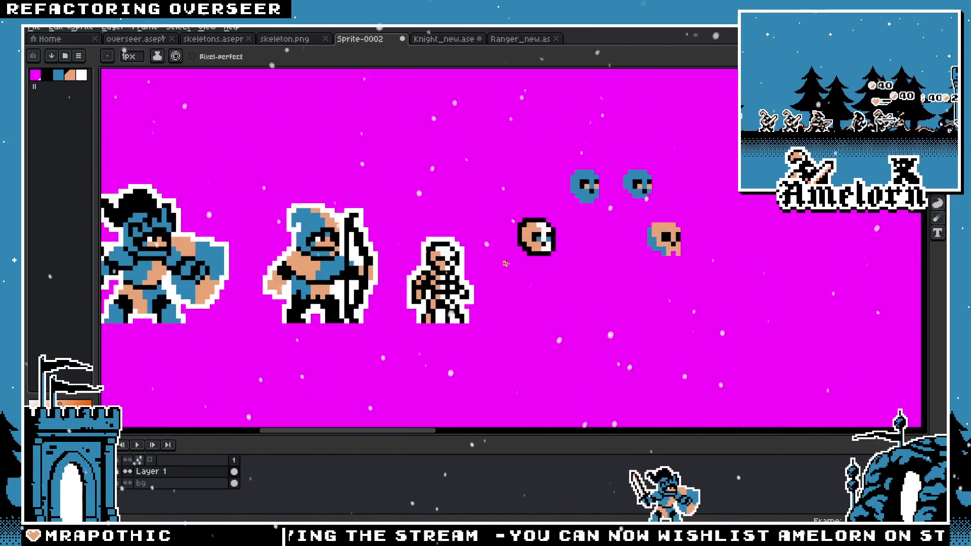
{"action": "key", "text": "m"}
{"action": "left_click_drag", "start_coordinate": [493, 225], "coordinate": [392, 340]}
{"action": "left_click_drag", "start_coordinate": [440, 278], "coordinate": [791, 278]}
{"action": "left_click", "coordinate": [567, 225]}
{"action": "left_click_drag", "start_coordinate": [576, 215], "coordinate": [499, 271]}
{"action": "mouse_move", "coordinate": [536, 237]}
{"action": "left_mouse_down"}
{"action": "mouse_move", "coordinate": [317, 236]}
{"action": "mouse_move", "coordinate": [443, 236]}
{"action": "left_mouse_up"}
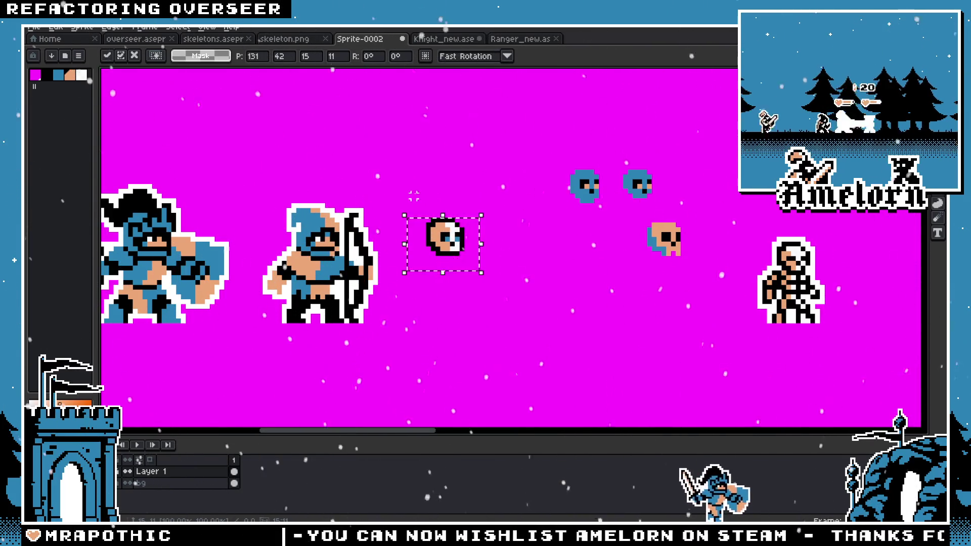
{"action": "left_click", "coordinate": [414, 196]}
Step: Blacken a pixel on the skull's face with the Pencil
{"action": "scroll", "coordinate": [373, 232], "scroll_direction": "up", "scroll_amount": 2}
{"action": "scroll", "coordinate": [373, 233], "scroll_direction": "up", "scroll_amount": 1}
{"action": "scroll", "coordinate": [546, 267], "scroll_direction": "down", "scroll_amount": 4}
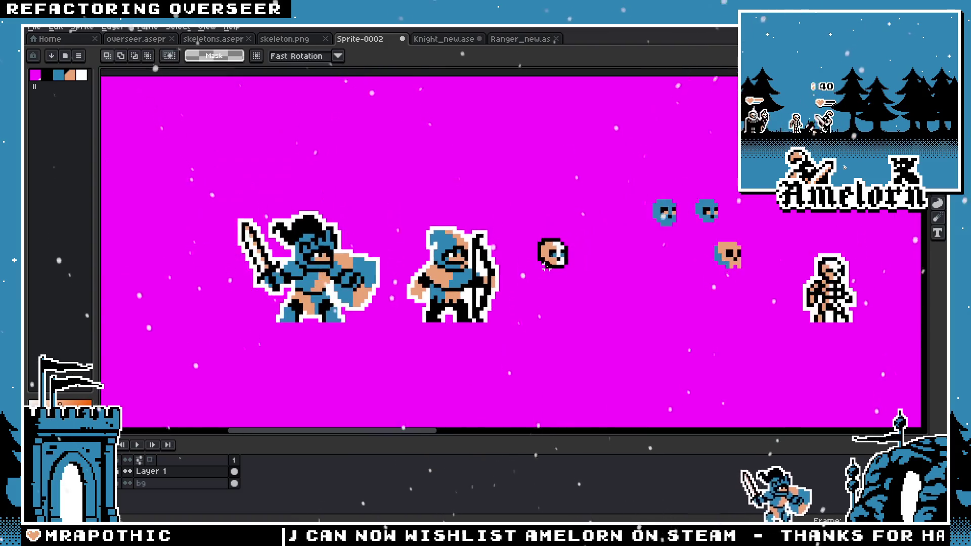
{"action": "scroll", "coordinate": [546, 267], "scroll_direction": "up", "scroll_amount": 4}
{"action": "key", "text": "b"}
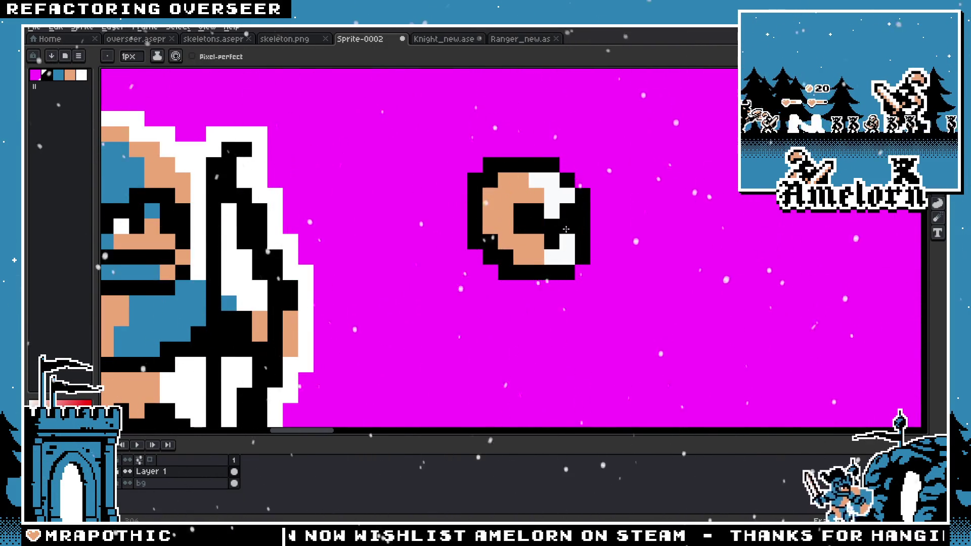
{"action": "scroll", "coordinate": [491, 247], "scroll_direction": "down", "scroll_amount": 5}
{"action": "scroll", "coordinate": [491, 247], "scroll_direction": "up", "scroll_amount": 4}
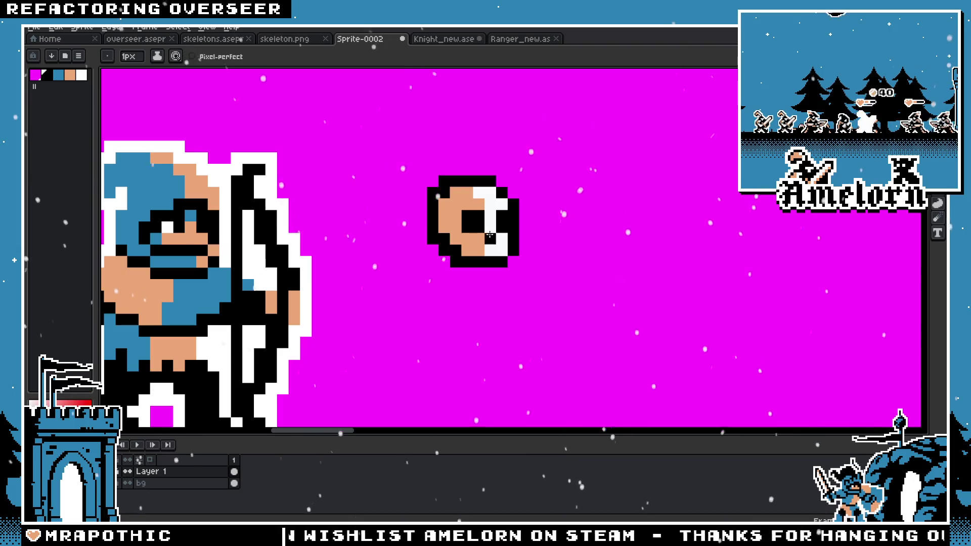
{"action": "left_click", "coordinate": [482, 239]}
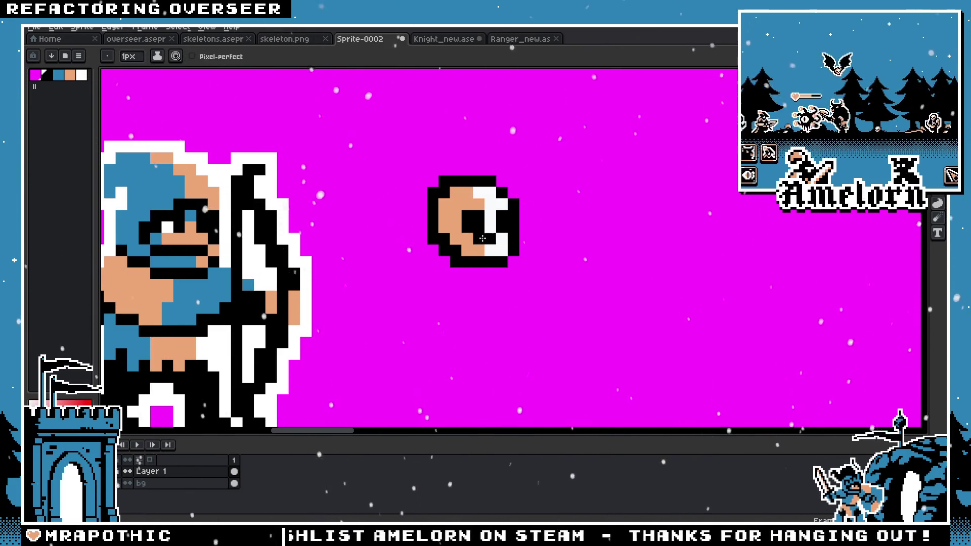
Step: Pick the archer's tan colour and start tan rib pixels below the skull
{"action": "scroll", "coordinate": [481, 239], "scroll_direction": "down", "scroll_amount": 2}
{"action": "scroll", "coordinate": [503, 248], "scroll_direction": "up", "scroll_amount": 2}
{"action": "scroll", "coordinate": [553, 250], "scroll_direction": "up", "scroll_amount": 1}
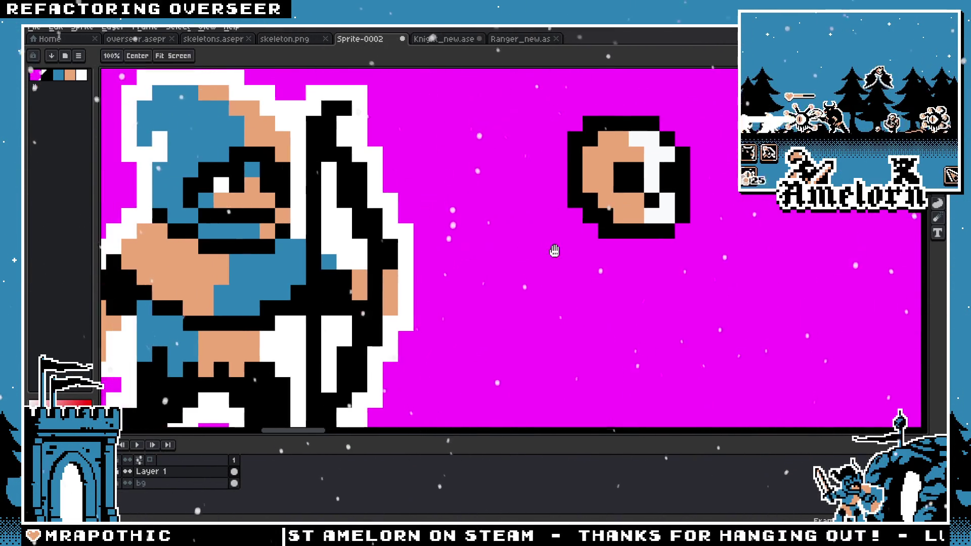
{"action": "left_click", "coordinate": [275, 237], "text": "alt"}
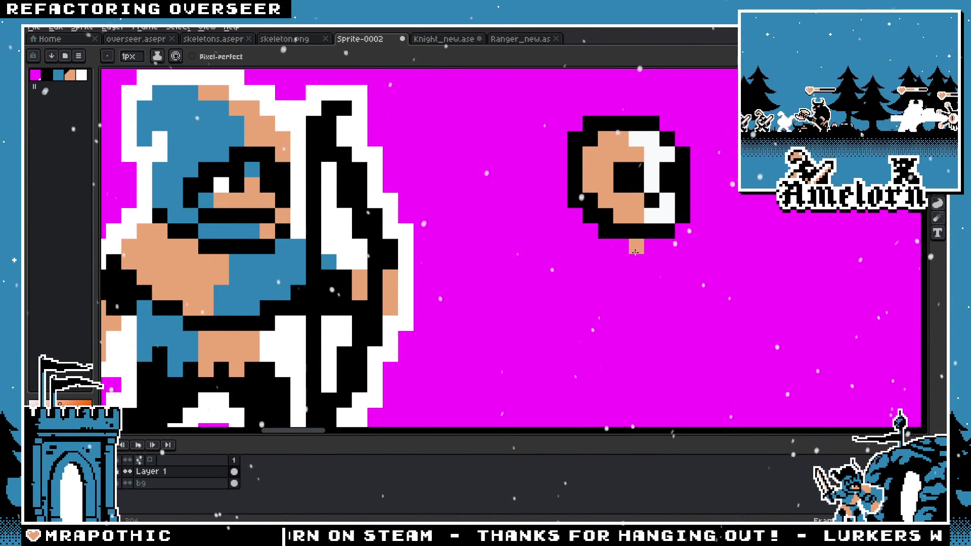
{"action": "left_click", "coordinate": [574, 247]}
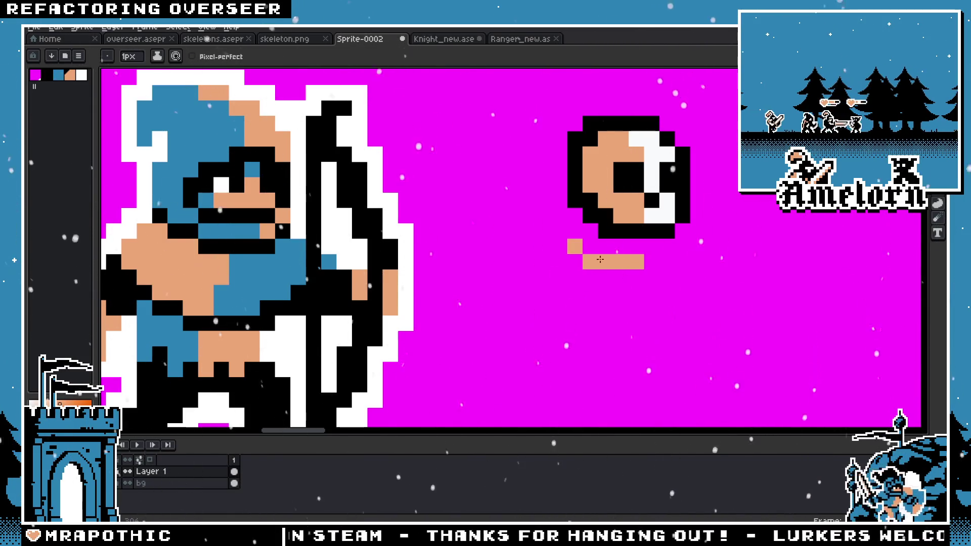
Step: Draw tan rib bars and spine pixels under the skull, redrawing a misplaced bar lower
{"action": "left_click_drag", "start_coordinate": [667, 262], "coordinate": [683, 262]}
{"action": "left_click_drag", "start_coordinate": [656, 306], "coordinate": [644, 263]}
{"action": "scroll", "coordinate": [644, 263], "scroll_direction": "down", "scroll_amount": 5}
{"action": "scroll", "coordinate": [637, 265], "scroll_direction": "down", "scroll_amount": 1}
{"action": "scroll", "coordinate": [622, 268], "scroll_direction": "up", "scroll_amount": 5}
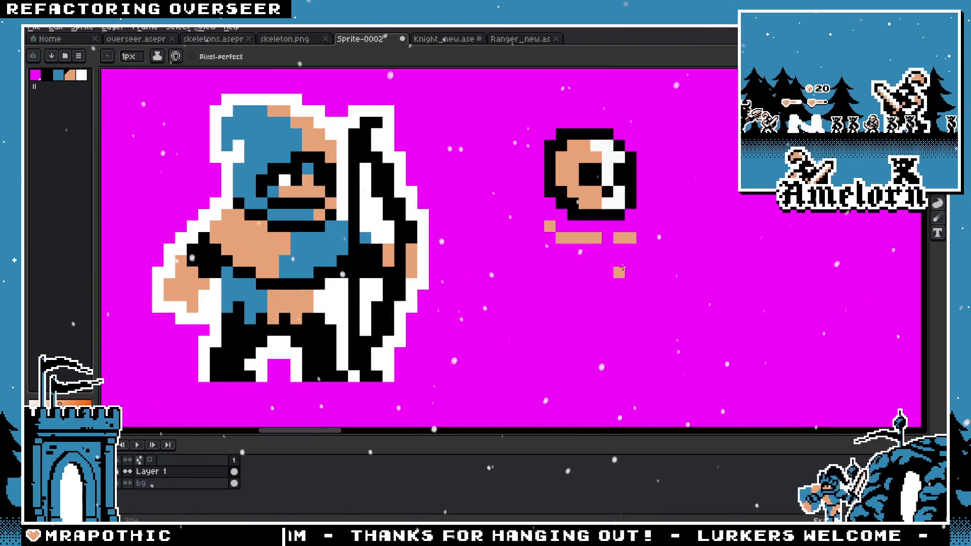
{"action": "left_click", "coordinate": [550, 249]}
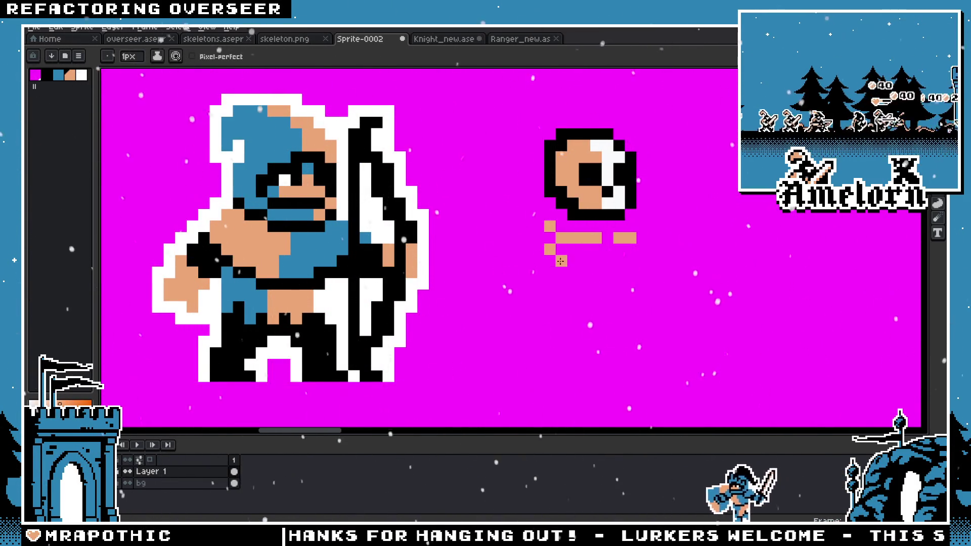
{"action": "key", "text": "ctrl+z"}
{"action": "key", "text": "ctrl+z"}
{"action": "key", "text": "ctrl+z"}
{"action": "key", "text": "v"}
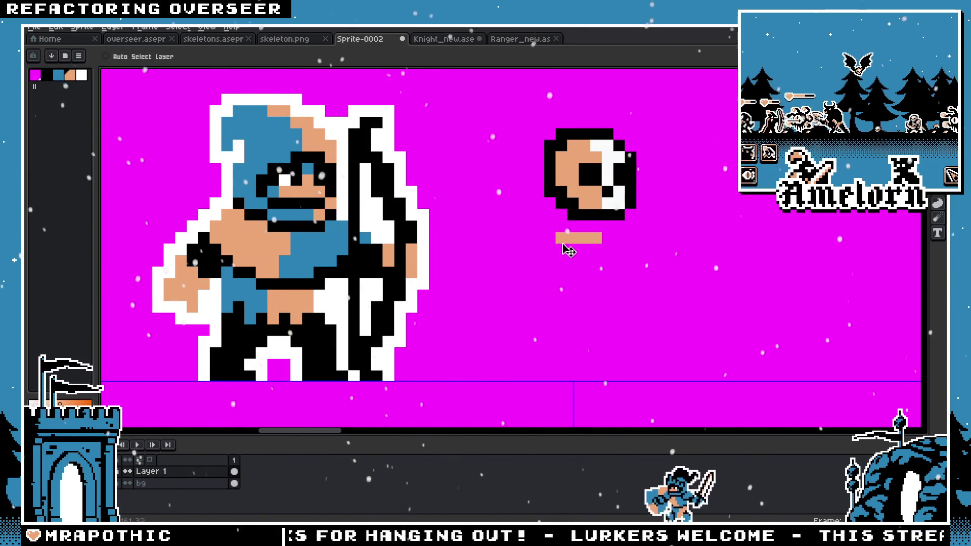
{"action": "key", "text": "b"}
{"action": "key", "text": "ctrl+z"}
{"action": "left_click_drag", "start_coordinate": [572, 250], "coordinate": [599, 251]}
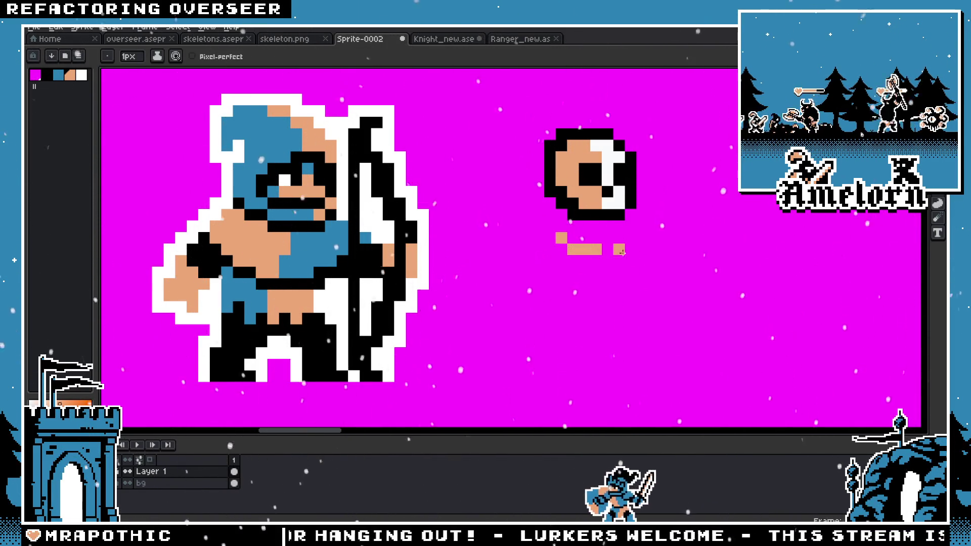
{"action": "left_click", "coordinate": [620, 273]}
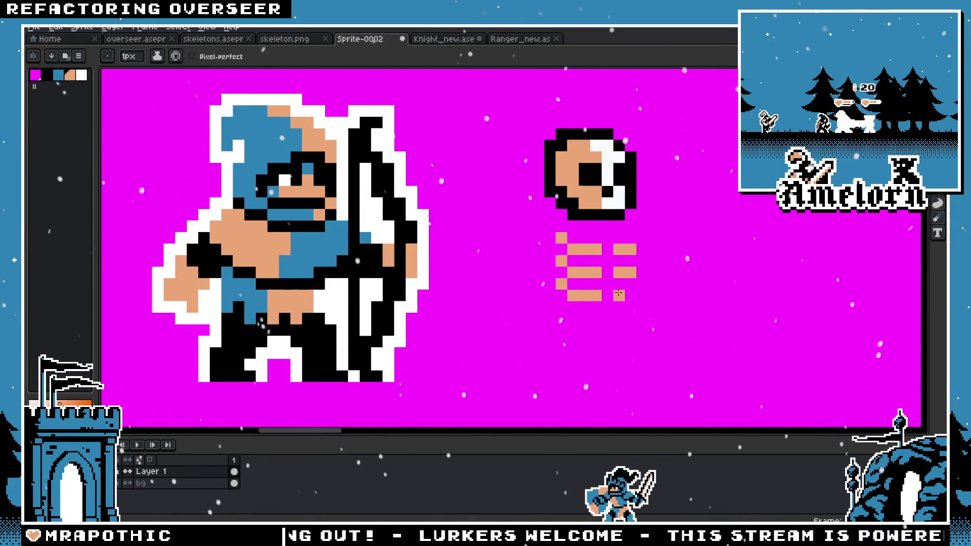
Step: Nudge the selected ribs up one pixel, then deselect
{"action": "key", "text": "m"}
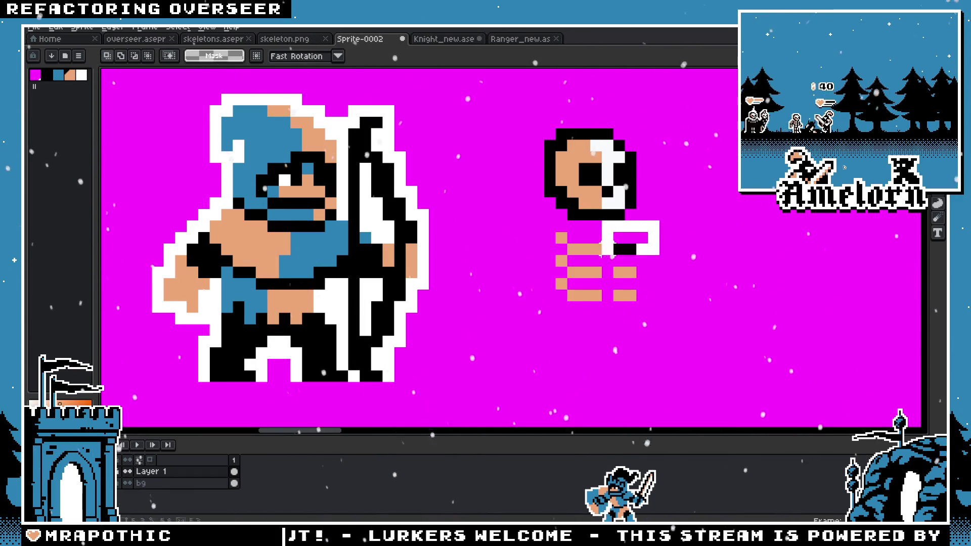
{"action": "left_click_drag", "start_coordinate": [519, 218], "coordinate": [662, 326]}
{"action": "left_click_drag", "start_coordinate": [571, 292], "coordinate": [576, 287]}
{"action": "key", "text": "Return"}
{"action": "scroll", "coordinate": [689, 202], "scroll_direction": "down", "scroll_amount": 5}
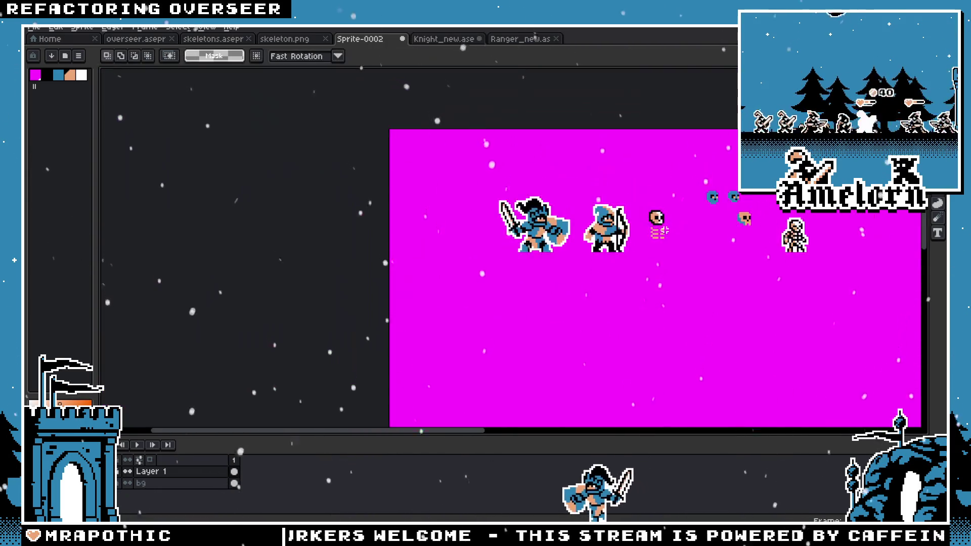
{"action": "scroll", "coordinate": [689, 201], "scroll_direction": "up", "scroll_amount": 4}
{"action": "key", "text": "ctrl+d"}
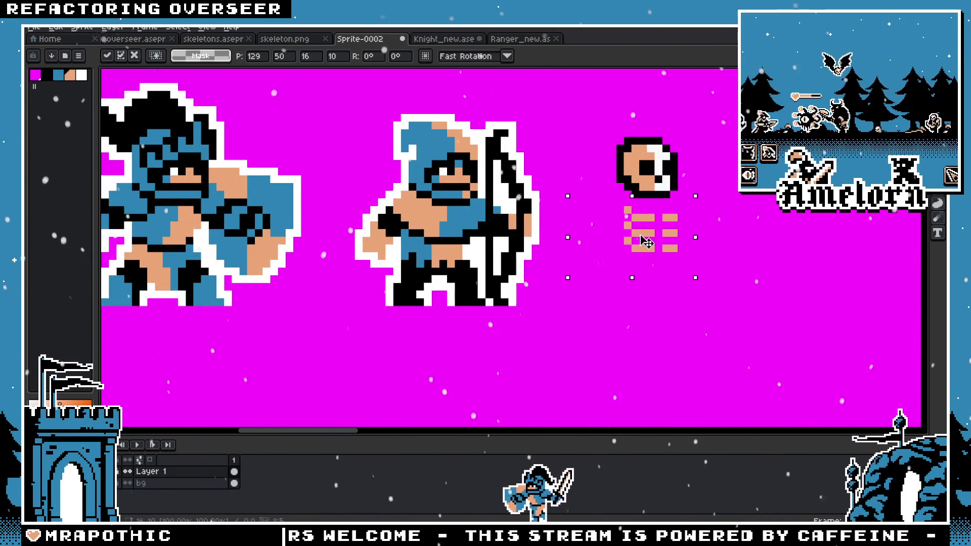
Step: Add a tan pixel below the ribs and a short tan bar further down
{"action": "scroll", "coordinate": [562, 253], "scroll_direction": "right", "scroll_amount": 3}
{"action": "scroll", "coordinate": [552, 271], "scroll_direction": "up", "scroll_amount": 2}
{"action": "scroll", "coordinate": [480, 247], "scroll_direction": "down", "scroll_amount": 4}
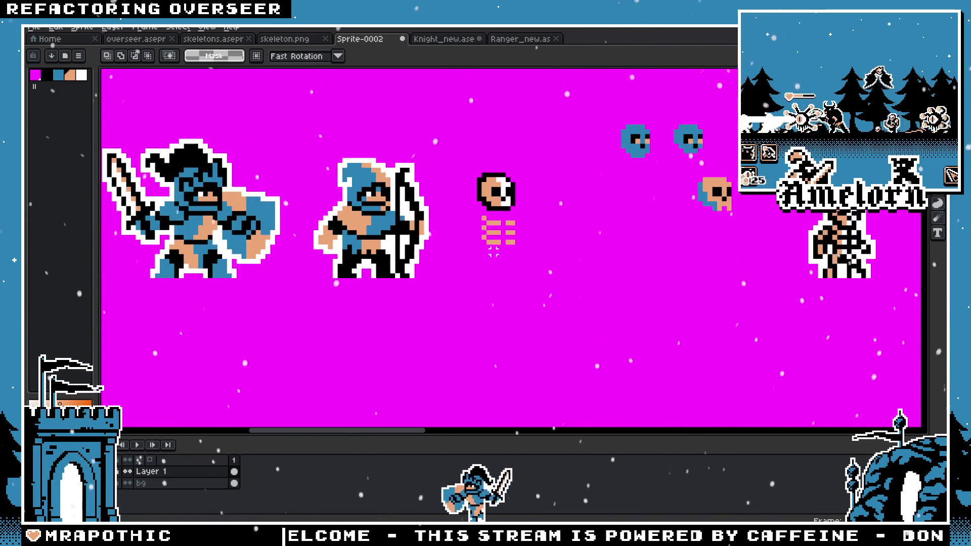
{"action": "scroll", "coordinate": [479, 246], "scroll_direction": "up", "scroll_amount": 2}
{"action": "scroll", "coordinate": [474, 241], "scroll_direction": "up", "scroll_amount": 1}
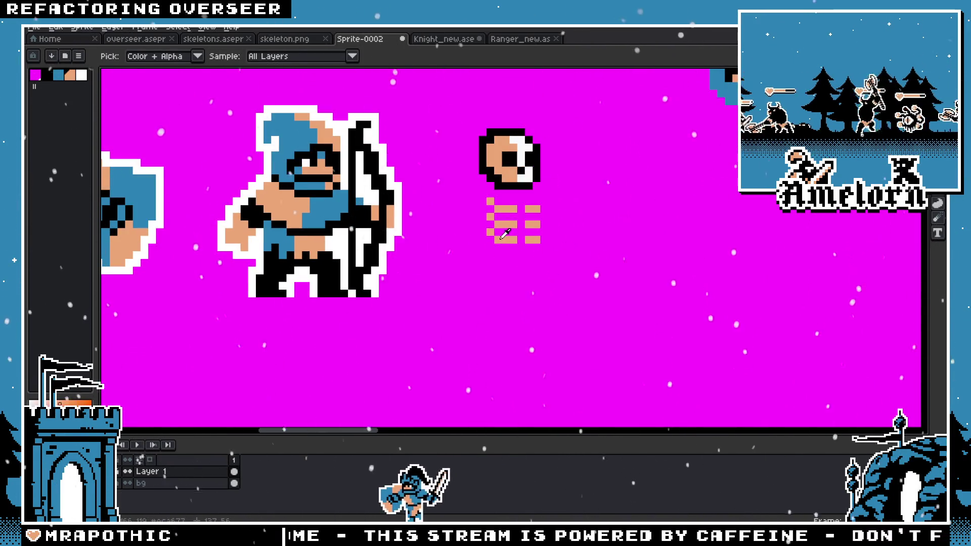
{"action": "key", "text": "b"}
{"action": "scroll", "coordinate": [475, 253], "scroll_direction": "up", "scroll_amount": 2}
{"action": "left_click", "coordinate": [476, 271]}
{"action": "scroll", "coordinate": [476, 314], "scroll_direction": "left", "scroll_amount": 1}
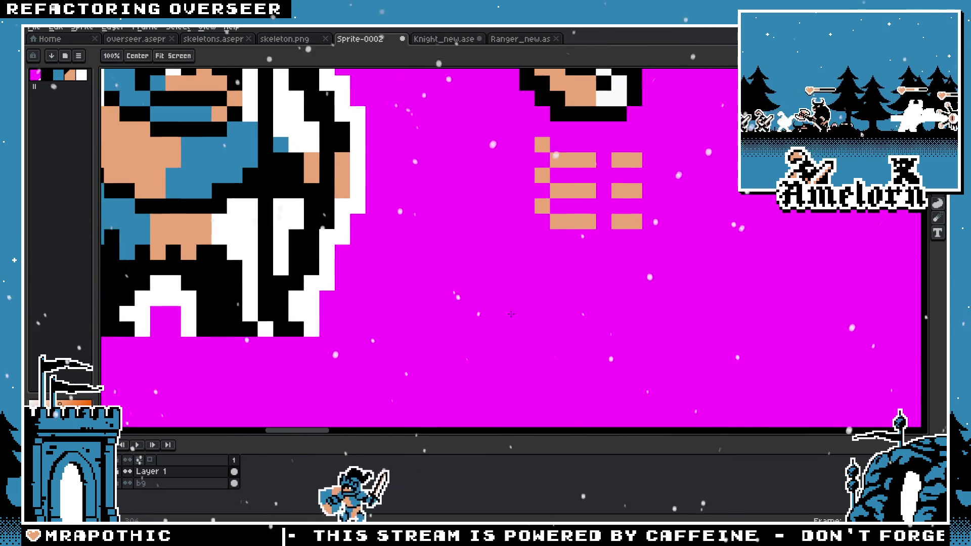
{"action": "scroll", "coordinate": [457, 323], "scroll_direction": "down", "scroll_amount": 1}
{"action": "left_click_drag", "start_coordinate": [457, 322], "coordinate": [518, 324]}
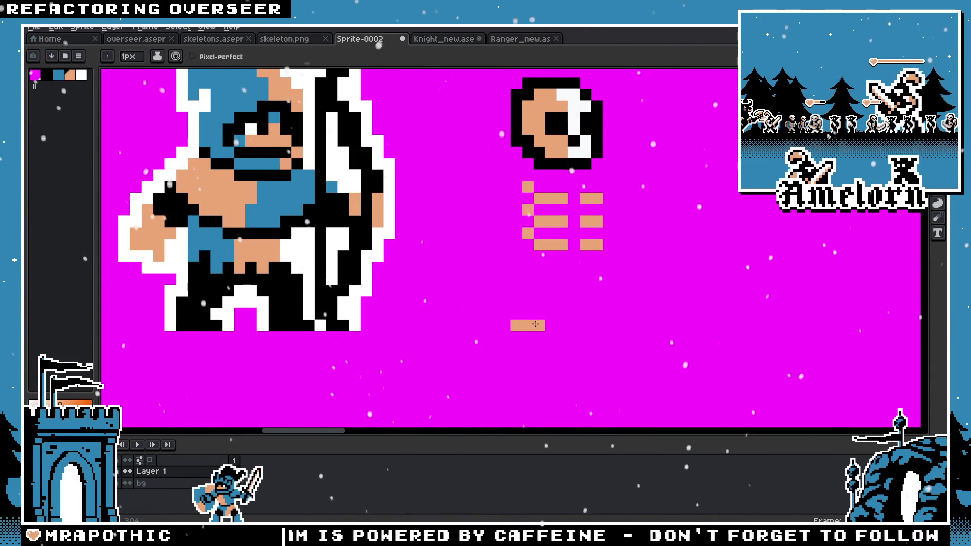
Step: Touch up the tan foot, adding pixels at its right and erasing stray ones
{"action": "left_click", "coordinate": [534, 316]}
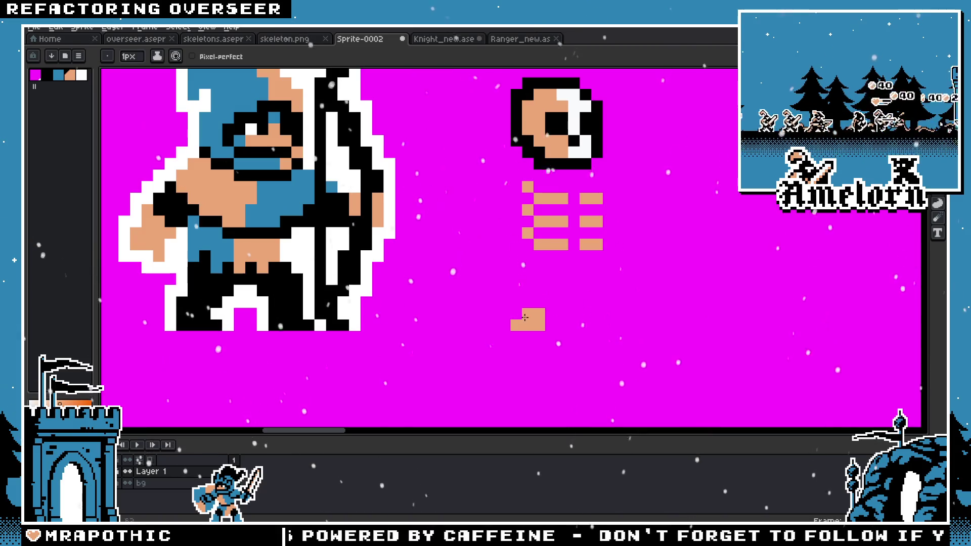
{"action": "scroll", "coordinate": [506, 314], "scroll_direction": "right", "scroll_amount": 3}
{"action": "left_click", "coordinate": [529, 302]}
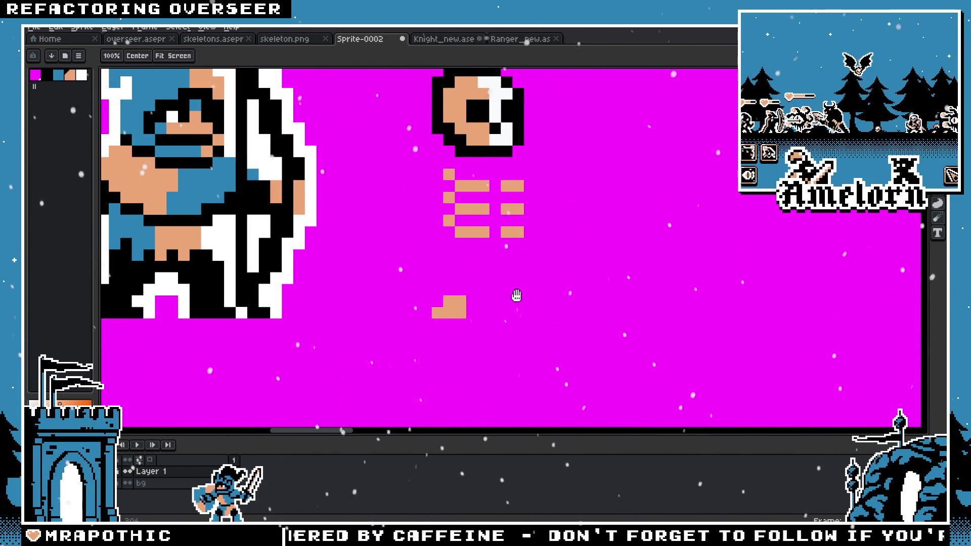
{"action": "scroll", "coordinate": [516, 299], "scroll_direction": "down", "scroll_amount": 3}
{"action": "scroll", "coordinate": [521, 303], "scroll_direction": "up", "scroll_amount": 1}
{"action": "scroll", "coordinate": [531, 309], "scroll_direction": "up", "scroll_amount": 2}
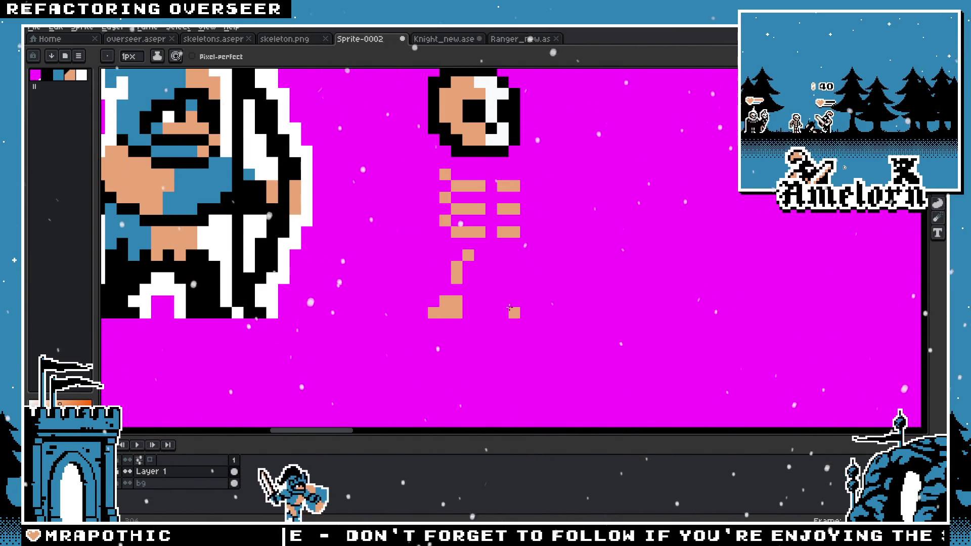
{"action": "scroll", "coordinate": [453, 270], "scroll_direction": "down", "scroll_amount": 5}
{"action": "scroll", "coordinate": [512, 316], "scroll_direction": "up", "scroll_amount": 5}
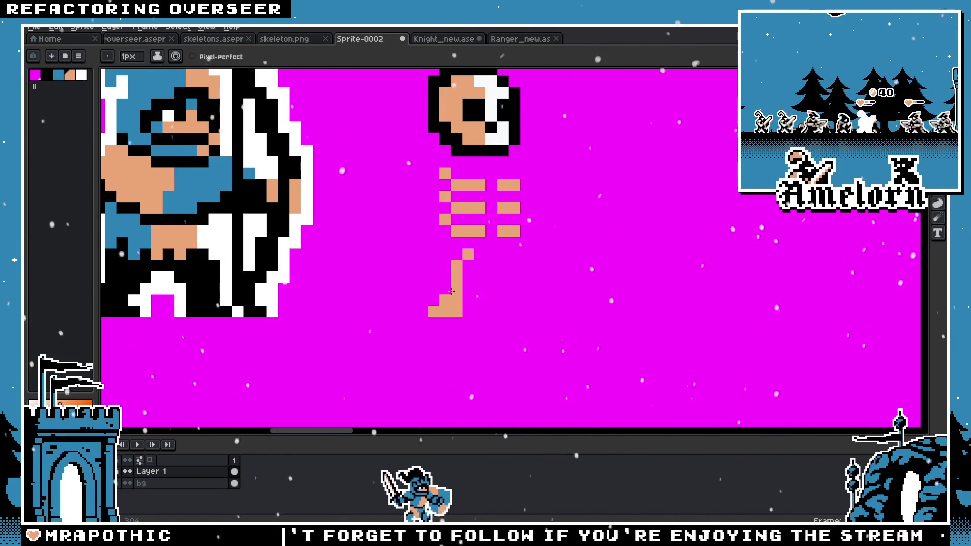
{"action": "right_click", "coordinate": [463, 309]}
{"action": "left_click", "coordinate": [443, 291]}
{"action": "right_click", "coordinate": [443, 291]}
{"action": "left_click", "coordinate": [524, 311]}
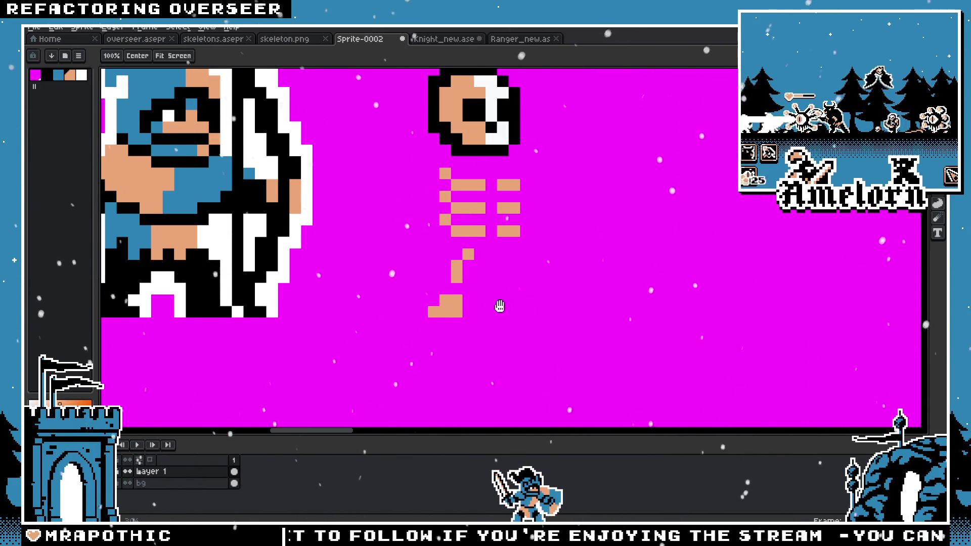
{"action": "scroll", "coordinate": [518, 309], "scroll_direction": "down", "scroll_amount": 2}
{"action": "scroll", "coordinate": [502, 304], "scroll_direction": "up", "scroll_amount": 1}
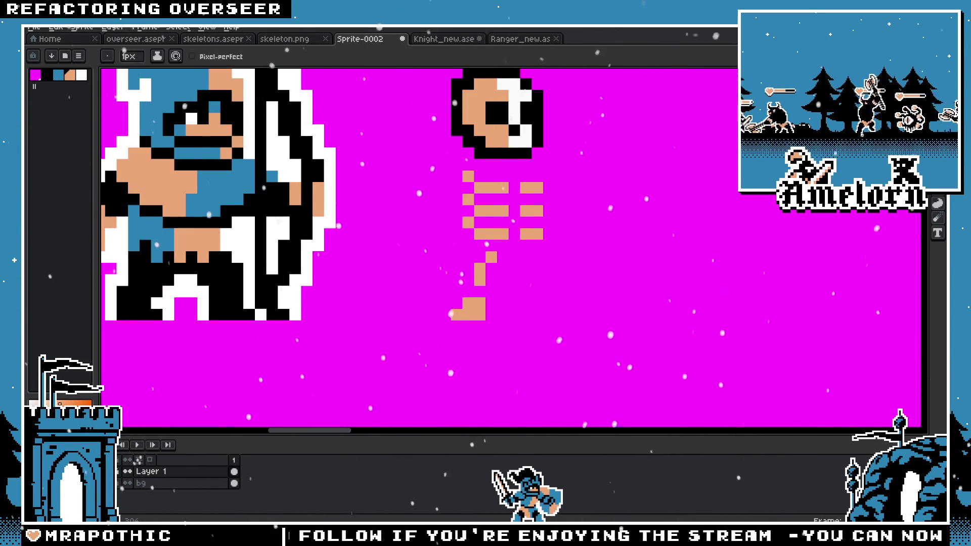
Step: Box the tan leg with the Rectangular Marquee and shift it up-left under the ribs
{"action": "key", "text": "m"}
{"action": "left_click_drag", "start_coordinate": [522, 334], "coordinate": [448, 249]}
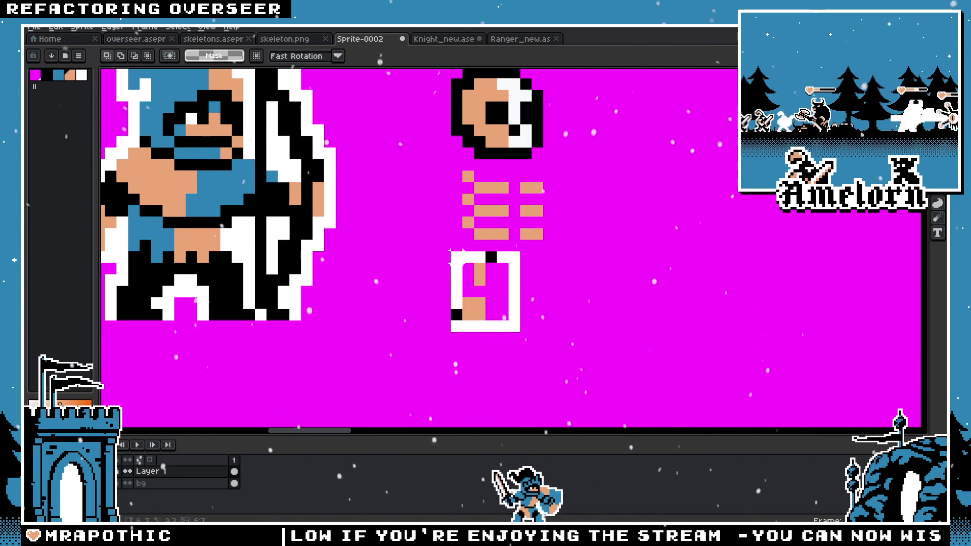
{"action": "left_click_drag", "start_coordinate": [489, 292], "coordinate": [478, 281]}
{"action": "key", "text": "b"}
{"action": "scroll", "coordinate": [527, 249], "scroll_direction": "up", "scroll_amount": 1}
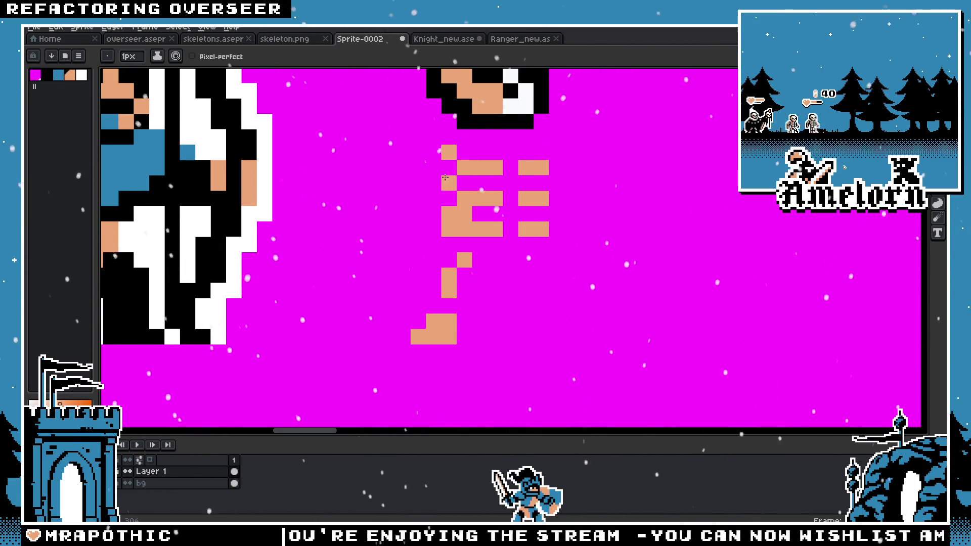
{"action": "scroll", "coordinate": [456, 190], "scroll_direction": "down", "scroll_amount": 2}
{"action": "scroll", "coordinate": [435, 197], "scroll_direction": "down", "scroll_amount": 3}
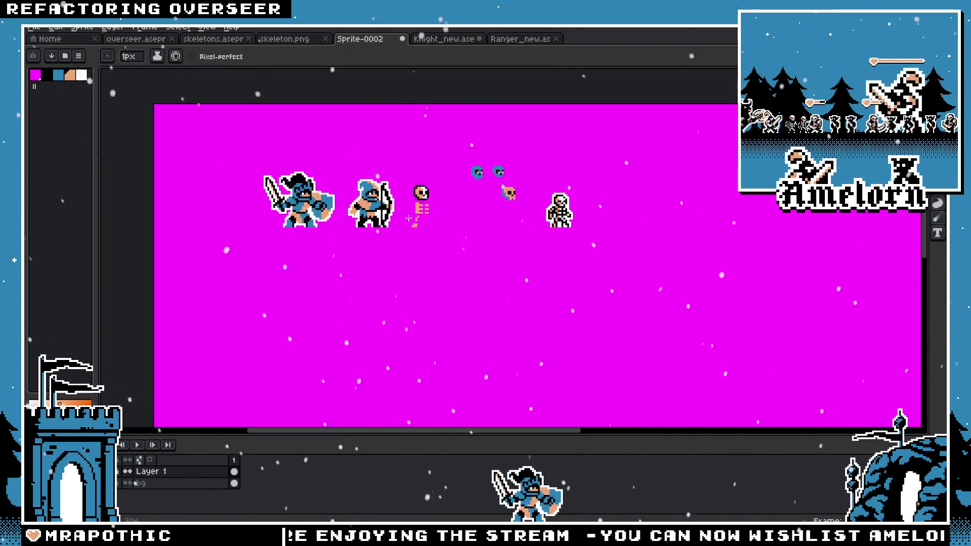
{"action": "scroll", "coordinate": [411, 203], "scroll_direction": "up", "scroll_amount": 5}
{"action": "scroll", "coordinate": [410, 203], "scroll_direction": "up", "scroll_amount": 1}
{"action": "key", "text": "e"}
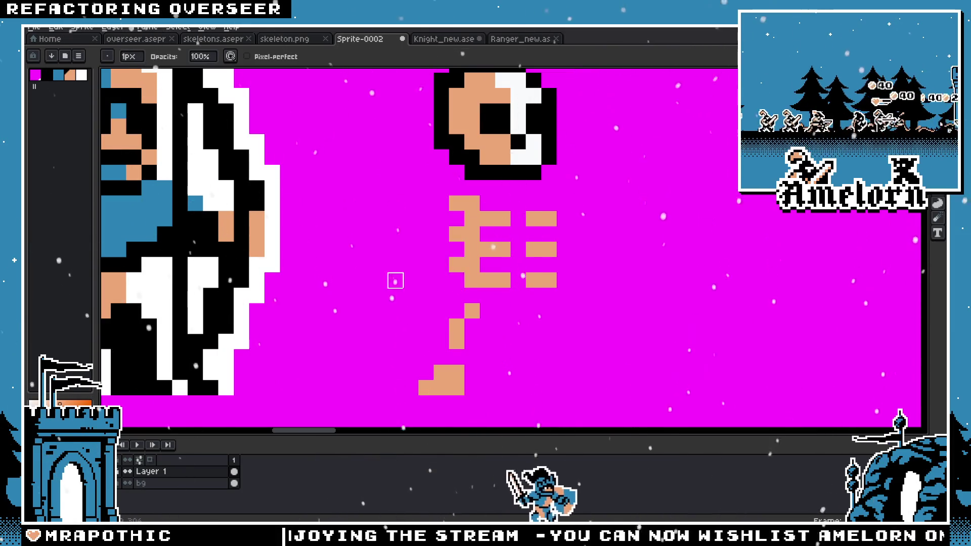
{"action": "scroll", "coordinate": [396, 281], "scroll_direction": "down", "scroll_amount": 5}
{"action": "scroll", "coordinate": [415, 253], "scroll_direction": "up", "scroll_amount": 2}
{"action": "scroll", "coordinate": [435, 237], "scroll_direction": "up", "scroll_amount": 2}
Step: Eyedrop the rib tan and place one tan pixel atop the right rib column
{"action": "key", "text": "i"}
{"action": "key", "text": "b"}
{"action": "left_click", "coordinate": [476, 228]}
{"action": "key", "text": "ctrl+z"}
{"action": "left_click", "coordinate": [466, 226]}
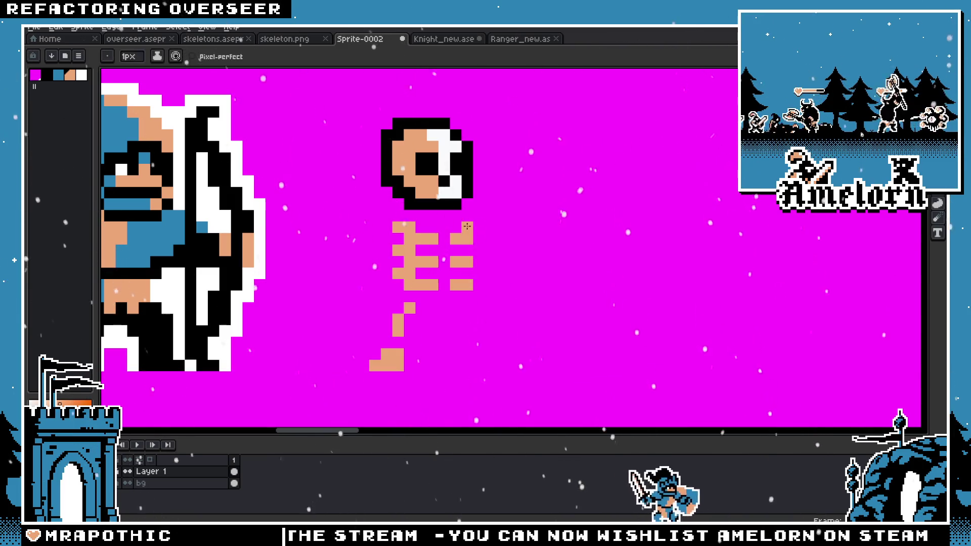
{"action": "scroll", "coordinate": [469, 261], "scroll_direction": "down", "scroll_amount": 5}
{"action": "scroll", "coordinate": [470, 262], "scroll_direction": "down", "scroll_amount": 1}
{"action": "scroll", "coordinate": [430, 283], "scroll_direction": "up", "scroll_amount": 2}
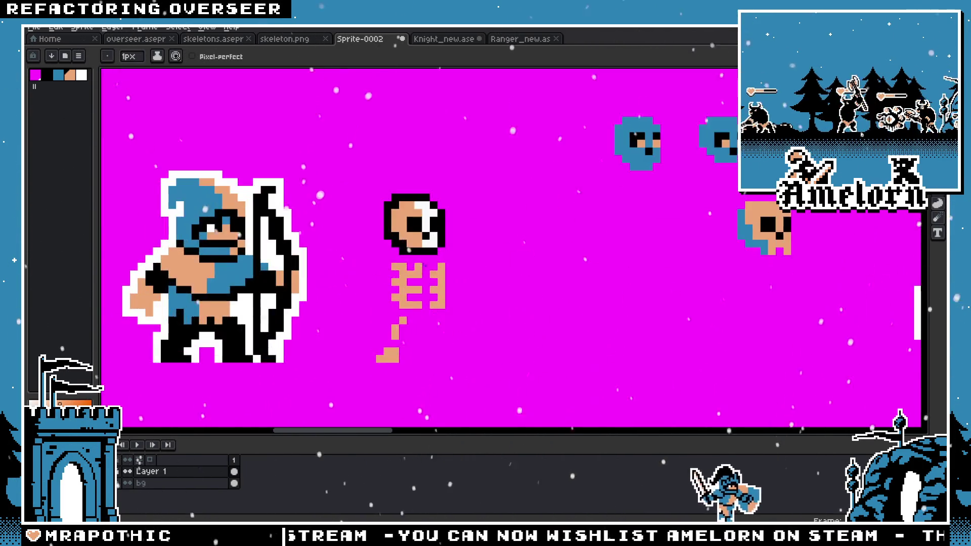
{"action": "scroll", "coordinate": [404, 308], "scroll_direction": "up", "scroll_amount": 4}
Step: Select the ribs and raise them by one pixel
{"action": "key", "text": "m"}
{"action": "left_click_drag", "start_coordinate": [364, 316], "coordinate": [516, 260]}
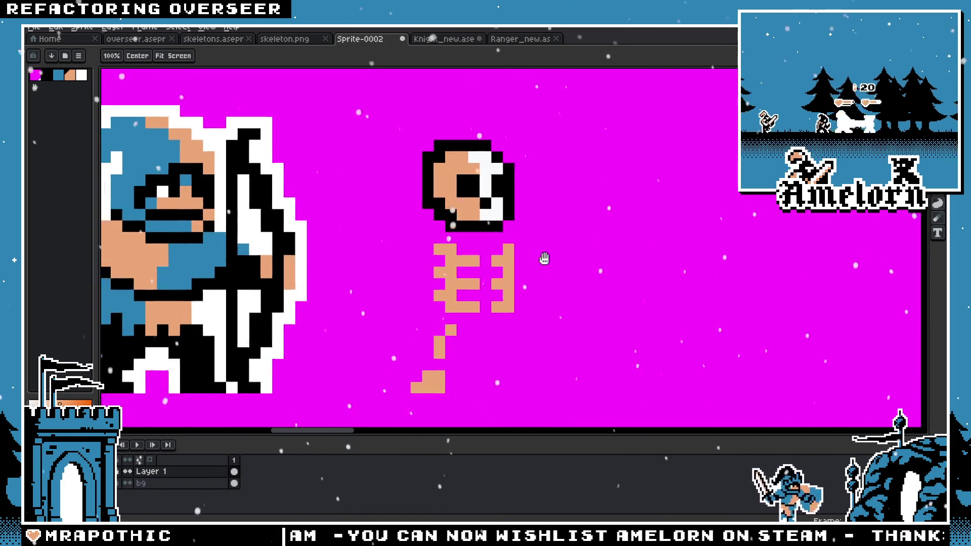
{"action": "left_click_drag", "start_coordinate": [448, 216], "coordinate": [591, 290]}
{"action": "left_click", "coordinate": [506, 280]}
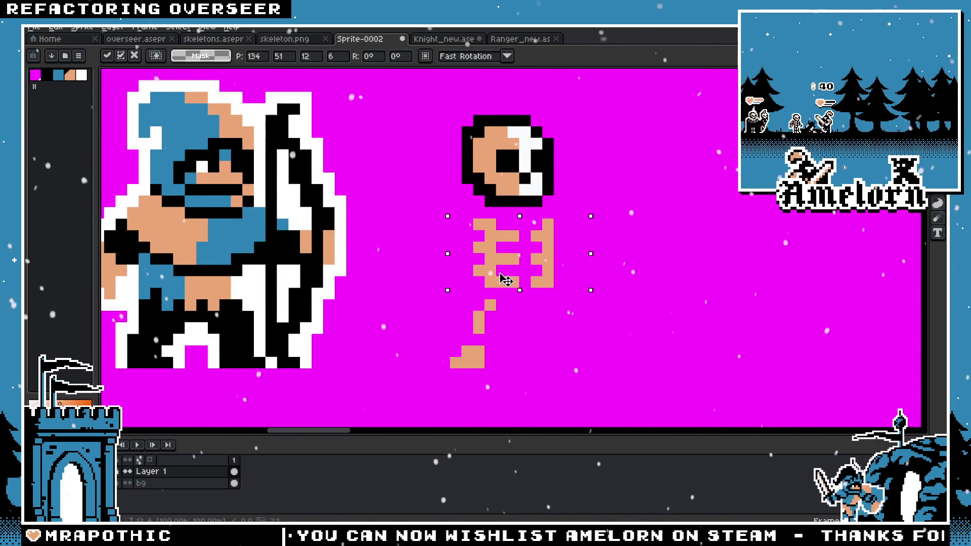
{"action": "key", "text": "ctrl+d"}
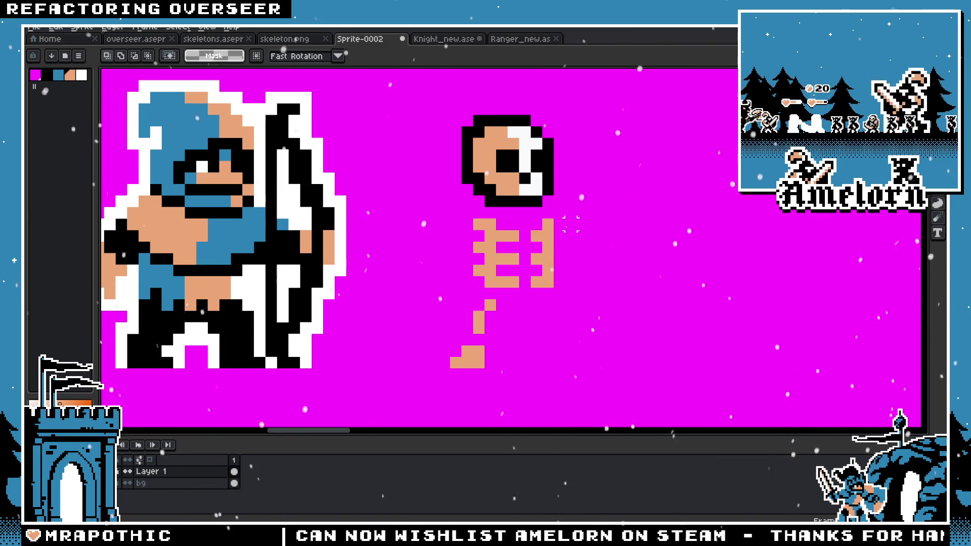
{"action": "mouse_move", "coordinate": [567, 217]}
{"action": "left_mouse_down"}
{"action": "mouse_move", "coordinate": [459, 291]}
{"action": "mouse_move", "coordinate": [515, 273]}
{"action": "left_mouse_up"}
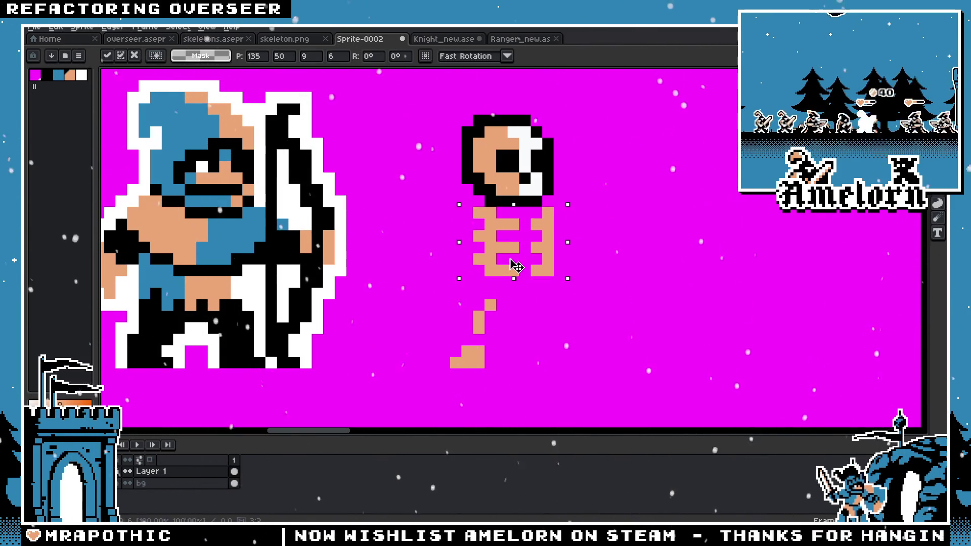
{"action": "key", "text": "ctrl+d"}
Step: Select the tan leg and foot below the ribcage and delete them
{"action": "scroll", "coordinate": [619, 244], "scroll_direction": "down", "scroll_amount": 2}
{"action": "scroll", "coordinate": [619, 244], "scroll_direction": "up", "scroll_amount": 1}
{"action": "scroll", "coordinate": [386, 243], "scroll_direction": "up", "scroll_amount": 2}
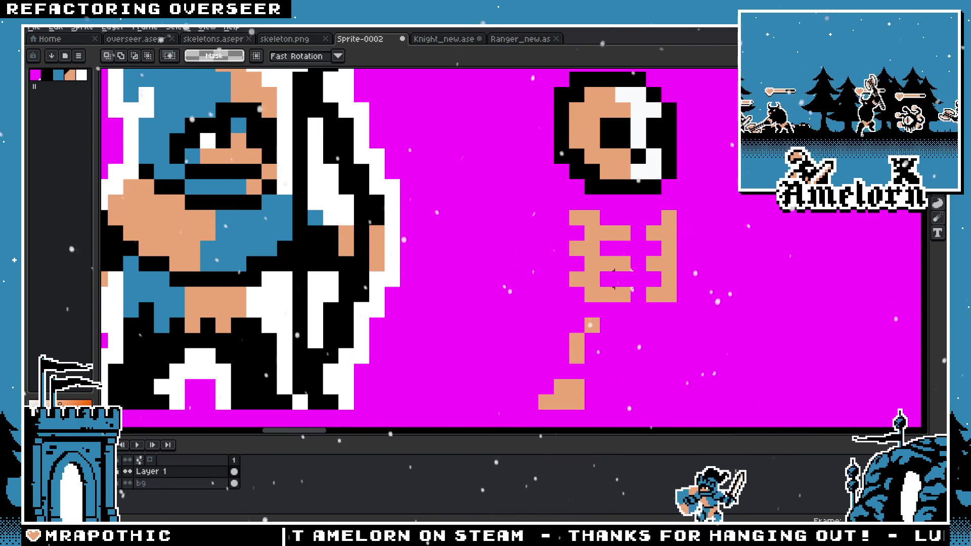
{"action": "scroll", "coordinate": [615, 278], "scroll_direction": "down", "scroll_amount": 1}
{"action": "scroll", "coordinate": [556, 281], "scroll_direction": "down", "scroll_amount": 1}
{"action": "scroll", "coordinate": [531, 283], "scroll_direction": "down", "scroll_amount": 1}
{"action": "scroll", "coordinate": [503, 286], "scroll_direction": "up", "scroll_amount": 3}
{"action": "left_click_drag", "start_coordinate": [438, 336], "coordinate": [523, 262]}
{"action": "key", "text": "Delete"}
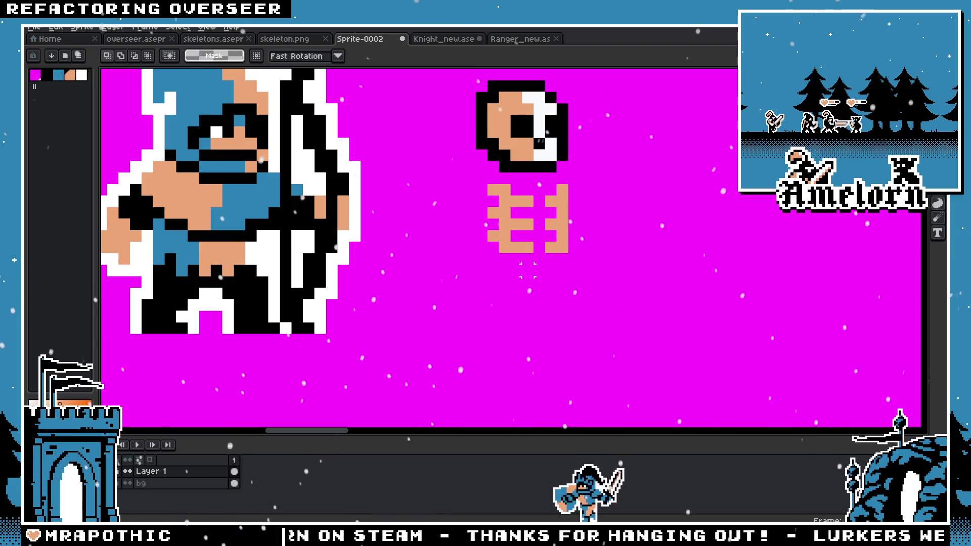
Step: Pencil a tan pelvis pixel below the ribs and centre the skeleton in view
{"action": "key", "text": "b"}
{"action": "left_click", "coordinate": [494, 305]}
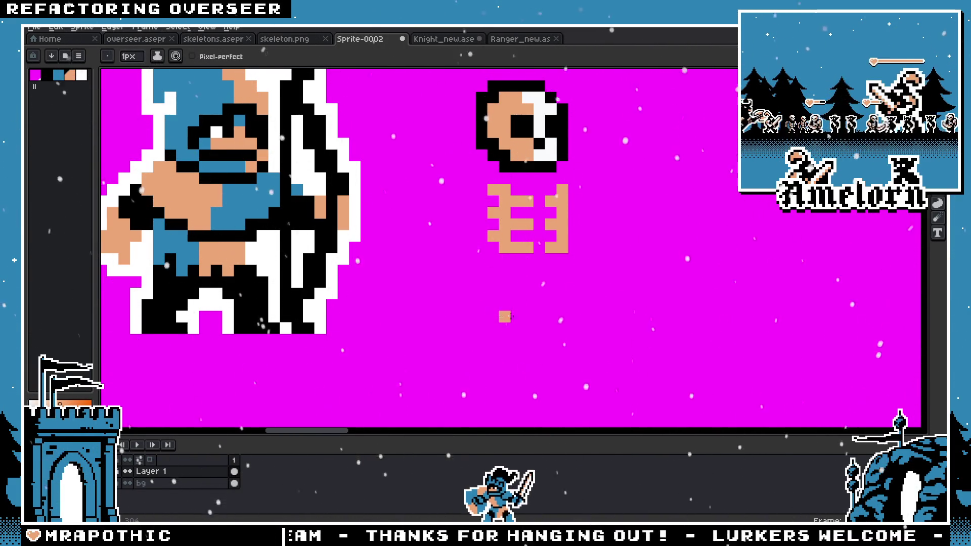
{"action": "left_click_drag", "start_coordinate": [547, 309], "coordinate": [540, 296]}
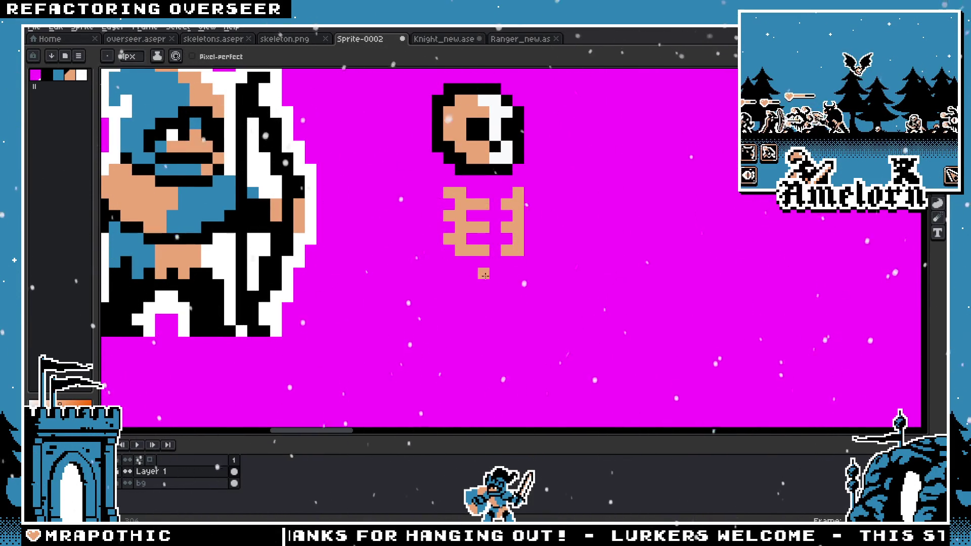
{"action": "scroll", "coordinate": [472, 270], "scroll_direction": "down", "scroll_amount": 2}
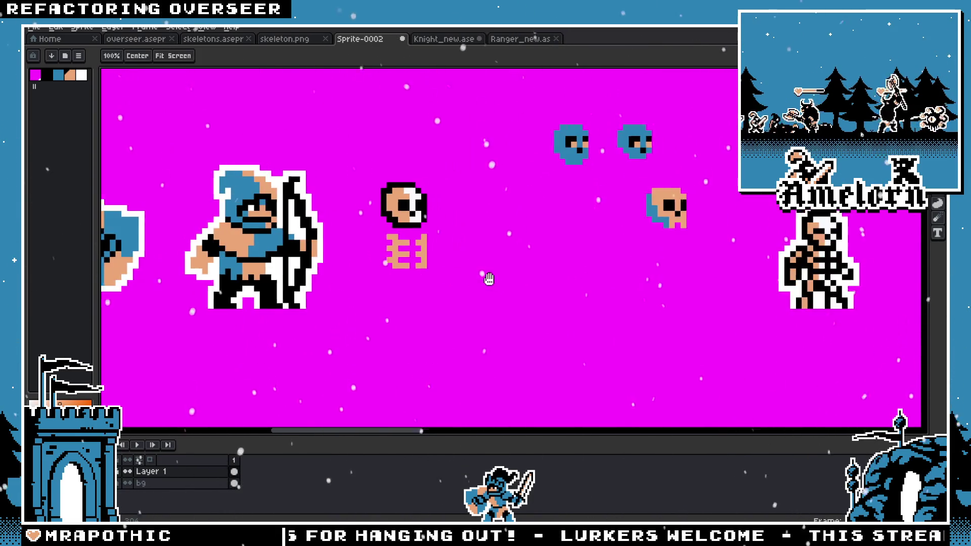
{"action": "scroll", "coordinate": [454, 275], "scroll_direction": "up", "scroll_amount": 2}
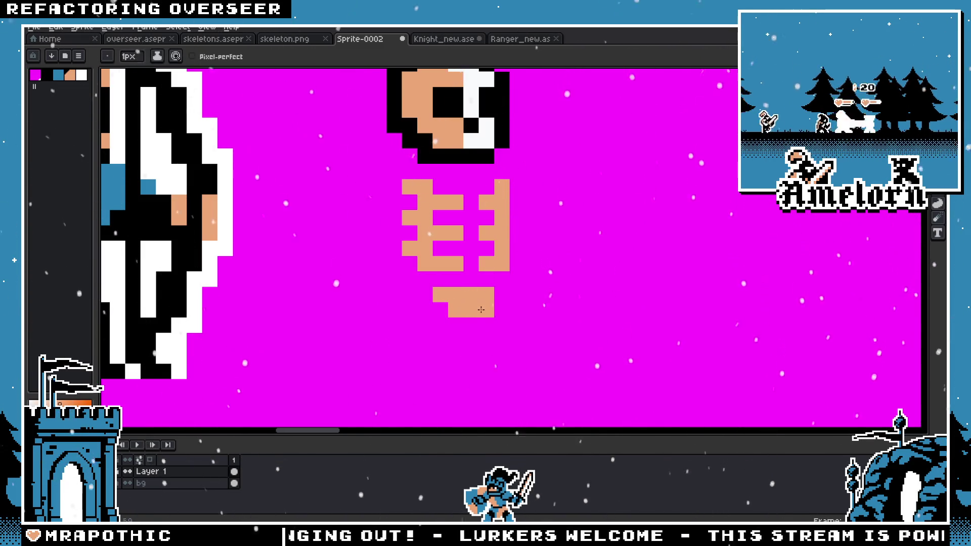
{"action": "scroll", "coordinate": [425, 276], "scroll_direction": "down", "scroll_amount": 3}
{"action": "scroll", "coordinate": [421, 274], "scroll_direction": "up", "scroll_amount": 2}
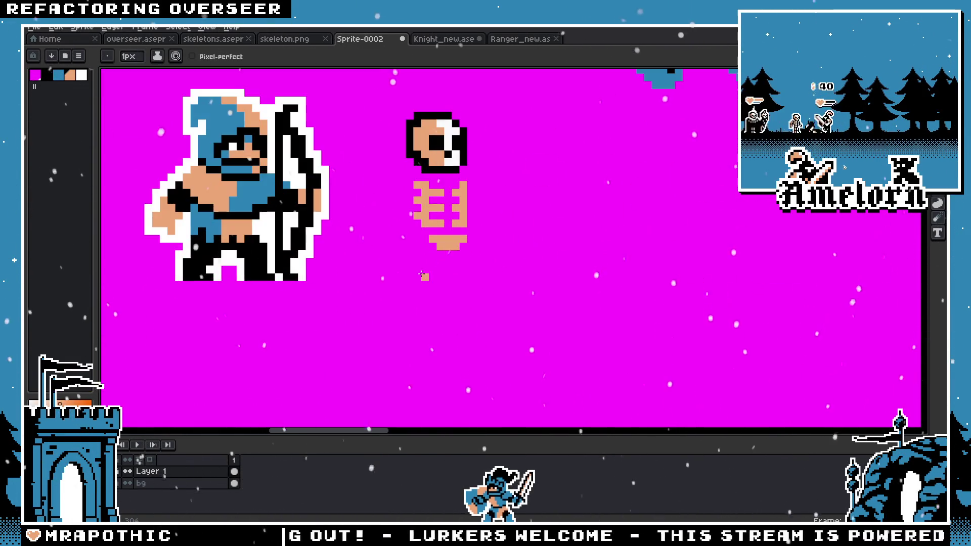
{"action": "scroll", "coordinate": [423, 275], "scroll_direction": "up", "scroll_amount": 1}
{"action": "scroll", "coordinate": [424, 276], "scroll_direction": "up", "scroll_amount": 1}
Step: Select the tan pelvis bar with the Magic Wand, confirm, and eyedrop the tan to refine it
{"action": "key", "text": "w"}
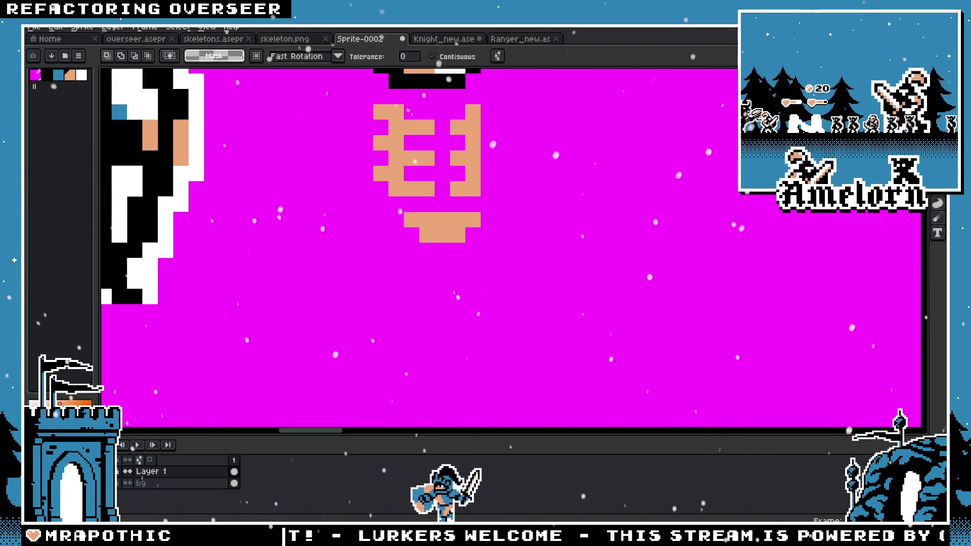
{"action": "left_click", "coordinate": [439, 235]}
{"action": "key", "text": "Return"}
{"action": "scroll", "coordinate": [430, 212], "scroll_direction": "down", "scroll_amount": 3}
{"action": "scroll", "coordinate": [421, 228], "scroll_direction": "up", "scroll_amount": 3}
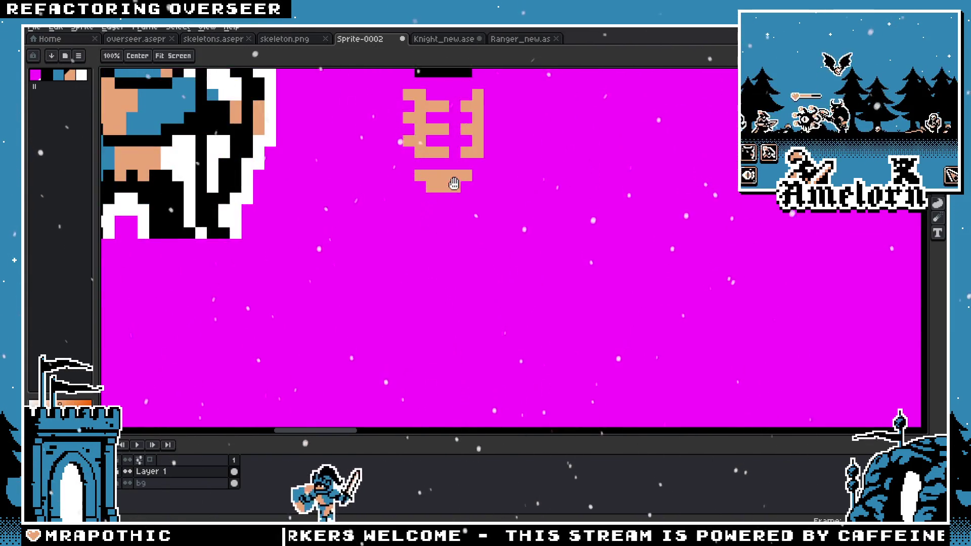
{"action": "key", "text": "i"}
{"action": "key", "text": "b"}
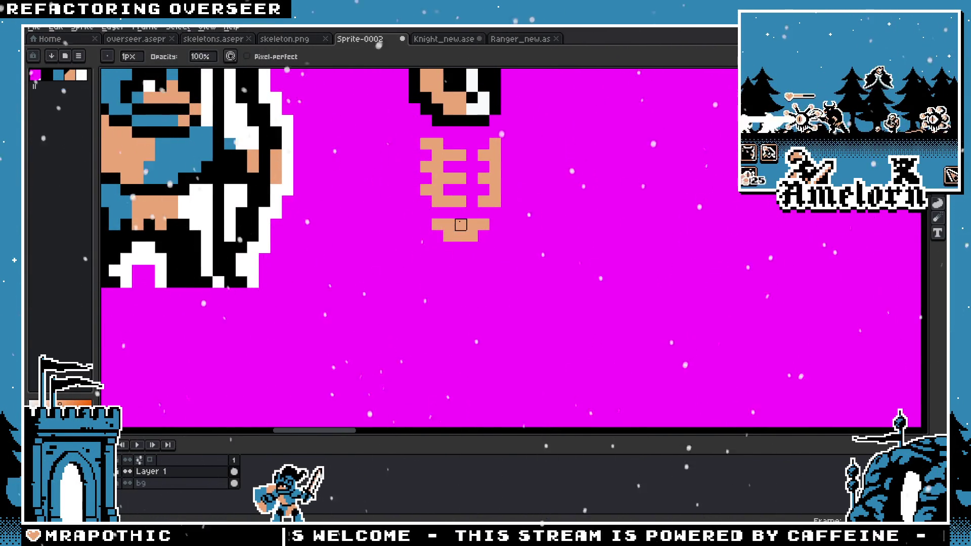
{"action": "scroll", "coordinate": [415, 228], "scroll_direction": "down", "scroll_amount": 4}
{"action": "scroll", "coordinate": [385, 228], "scroll_direction": "down", "scroll_amount": 2}
{"action": "scroll", "coordinate": [378, 236], "scroll_direction": "up", "scroll_amount": 3}
{"action": "scroll", "coordinate": [420, 250], "scroll_direction": "up", "scroll_amount": 2}
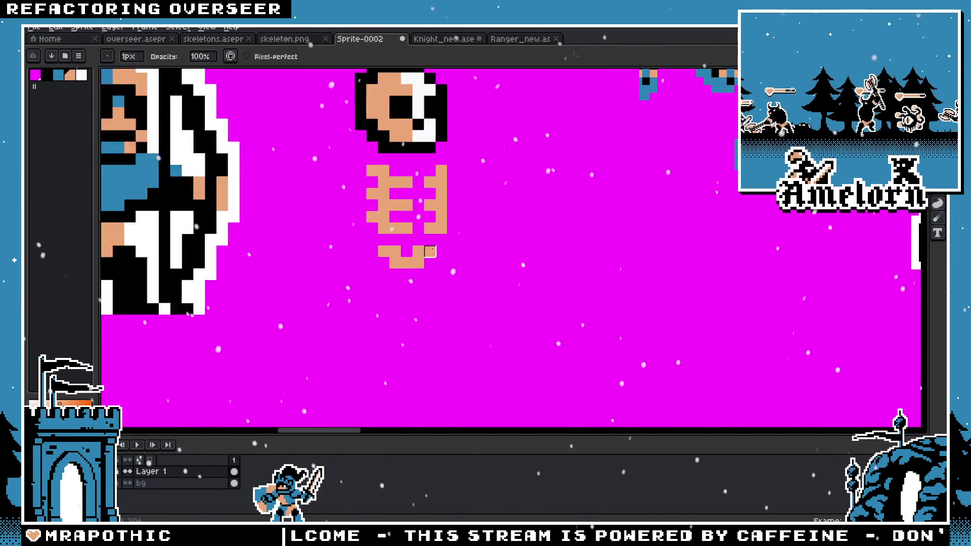
{"action": "scroll", "coordinate": [383, 252], "scroll_direction": "down", "scroll_amount": 3}
{"action": "scroll", "coordinate": [375, 255], "scroll_direction": "up", "scroll_amount": 3}
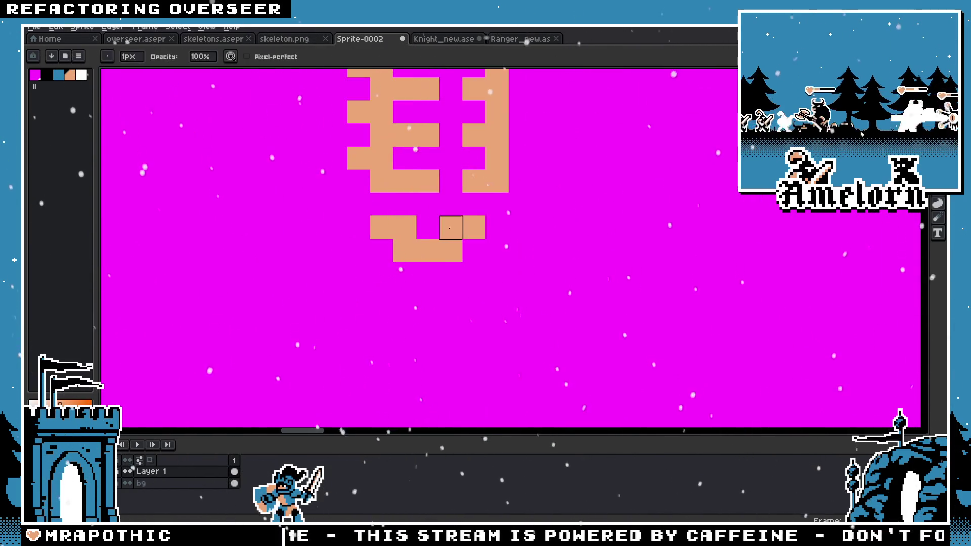
{"action": "scroll", "coordinate": [361, 263], "scroll_direction": "down", "scroll_amount": 4}
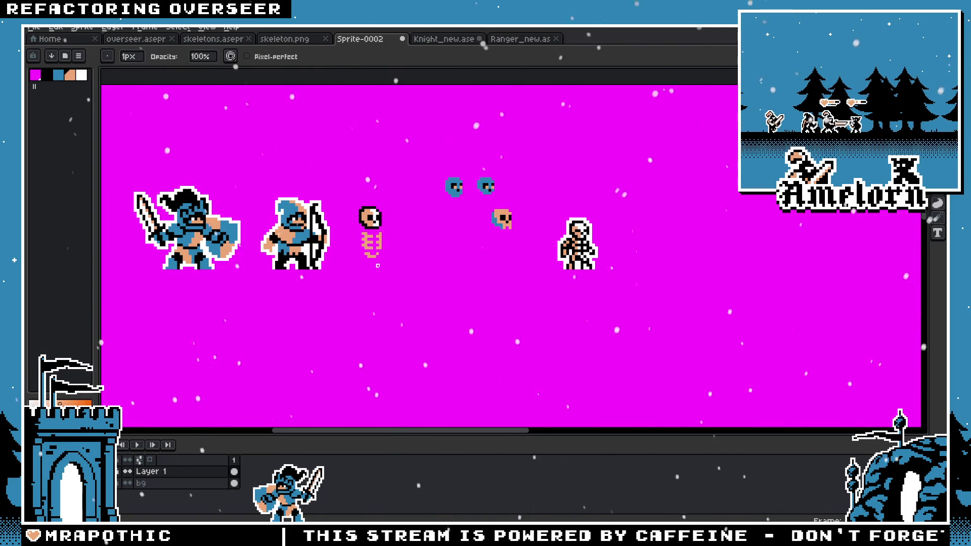
{"action": "scroll", "coordinate": [377, 263], "scroll_direction": "up", "scroll_amount": 2}
{"action": "scroll", "coordinate": [376, 248], "scroll_direction": "up", "scroll_amount": 2}
{"action": "key", "text": "i"}
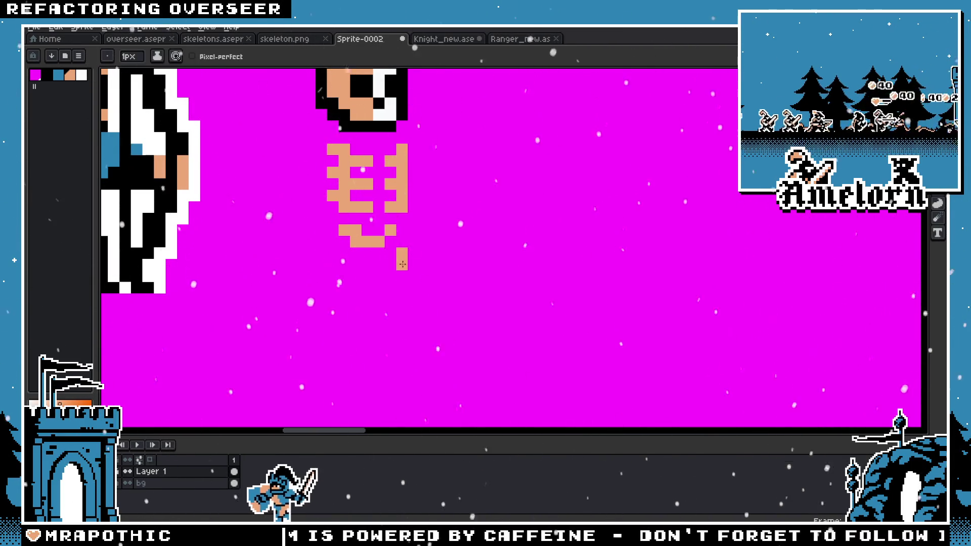
Step: Pencil a new tan leg below the pelvis: two leg pixels and a foot pixel
{"action": "left_click", "coordinate": [413, 264]}
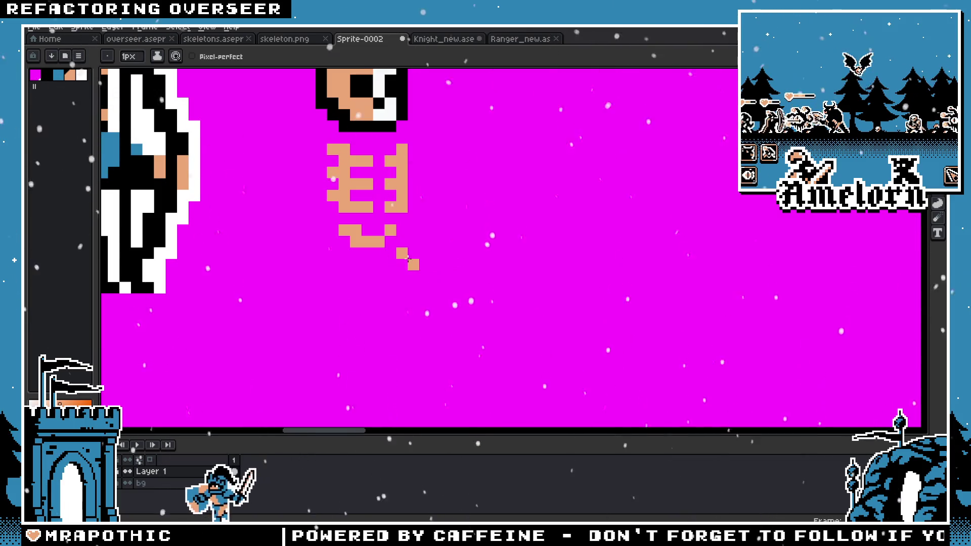
{"action": "left_click", "coordinate": [414, 276]}
{"action": "left_click", "coordinate": [418, 300]}
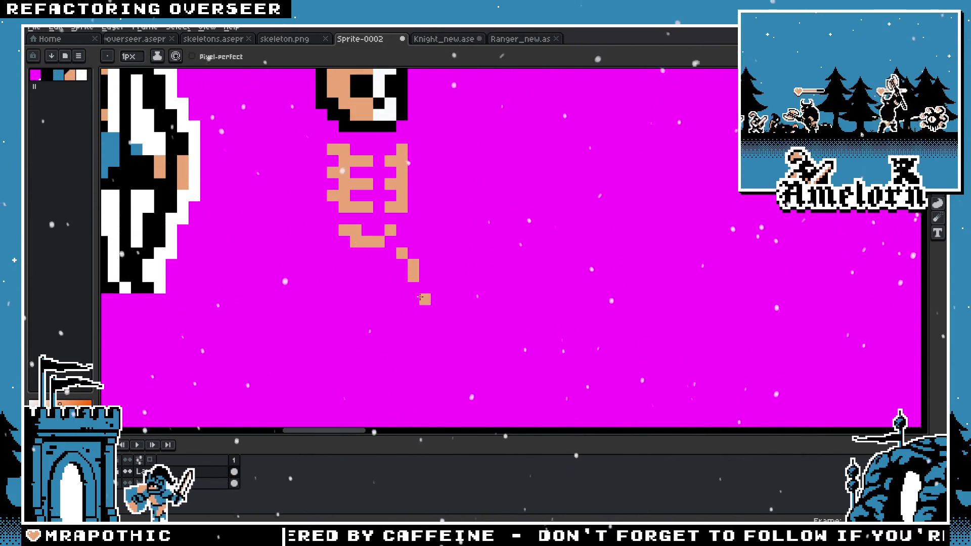
{"action": "scroll", "coordinate": [374, 301], "scroll_direction": "down", "scroll_amount": 2}
{"action": "scroll", "coordinate": [354, 302], "scroll_direction": "down", "scroll_amount": 1}
{"action": "scroll", "coordinate": [332, 302], "scroll_direction": "up", "scroll_amount": 1}
{"action": "scroll", "coordinate": [331, 301], "scroll_direction": "up", "scroll_amount": 2}
{"action": "scroll", "coordinate": [364, 283], "scroll_direction": "up", "scroll_amount": 1}
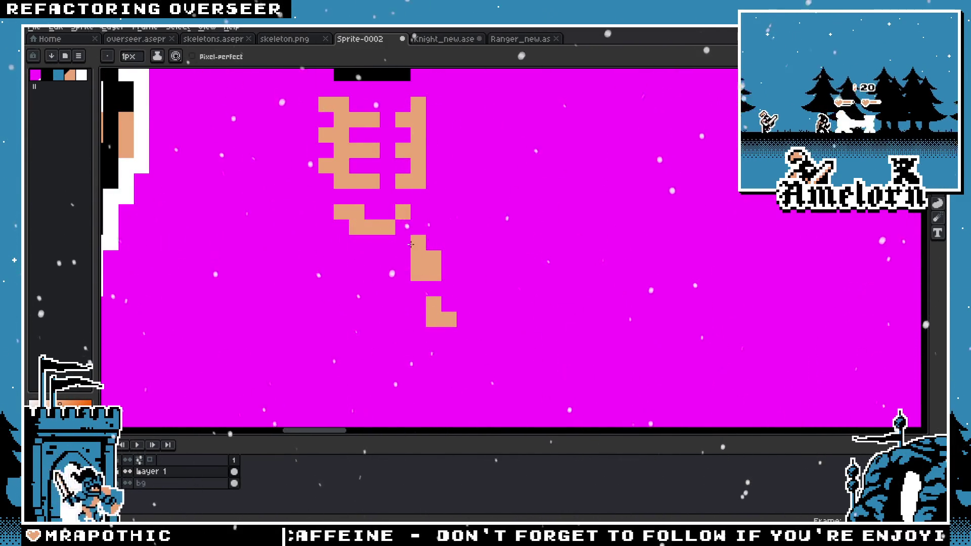
{"action": "scroll", "coordinate": [360, 253], "scroll_direction": "down", "scroll_amount": 2}
{"action": "scroll", "coordinate": [355, 282], "scroll_direction": "up", "scroll_amount": 2}
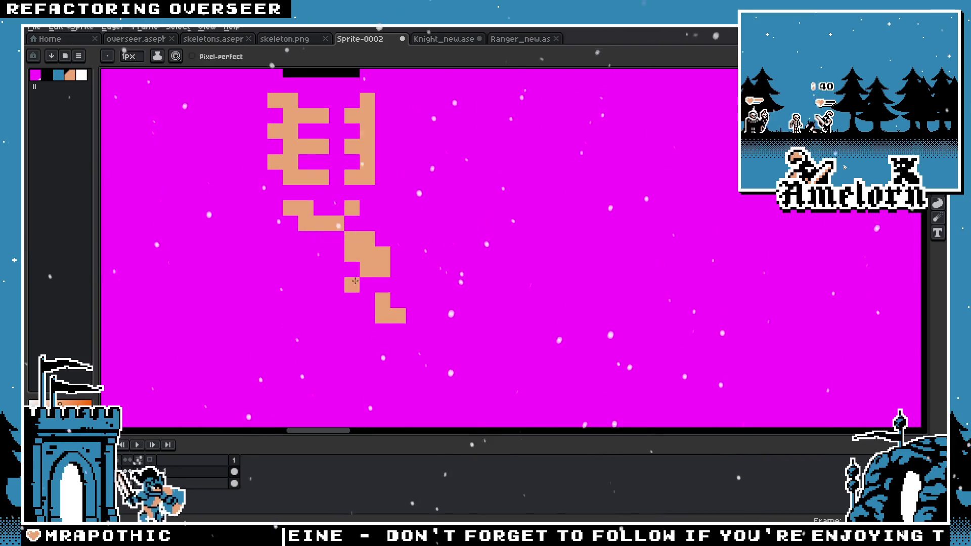
{"action": "scroll", "coordinate": [252, 303], "scroll_direction": "down", "scroll_amount": 2}
{"action": "scroll", "coordinate": [322, 282], "scroll_direction": "up", "scroll_amount": 2}
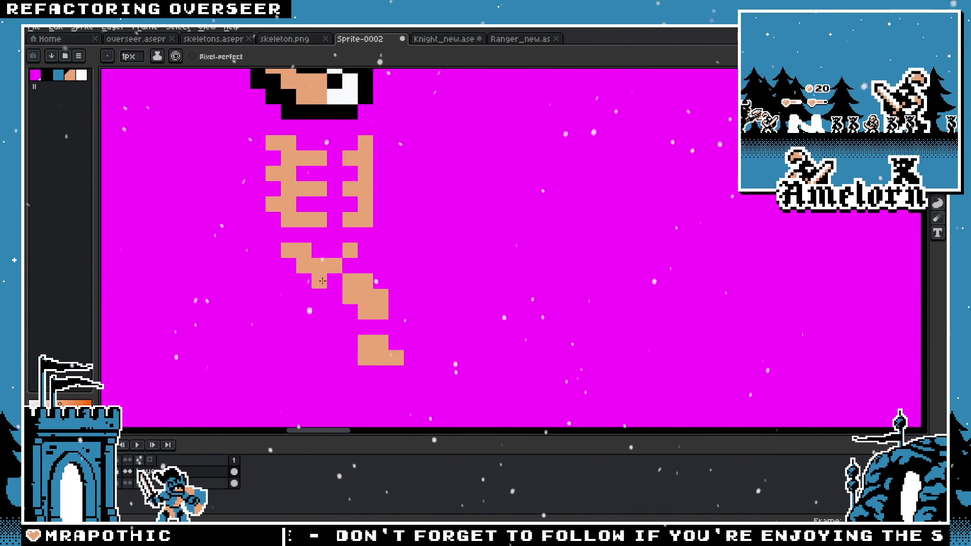
{"action": "scroll", "coordinate": [349, 297], "scroll_direction": "down", "scroll_amount": 3}
{"action": "scroll", "coordinate": [344, 304], "scroll_direction": "down", "scroll_amount": 1}
{"action": "scroll", "coordinate": [339, 315], "scroll_direction": "up", "scroll_amount": 4}
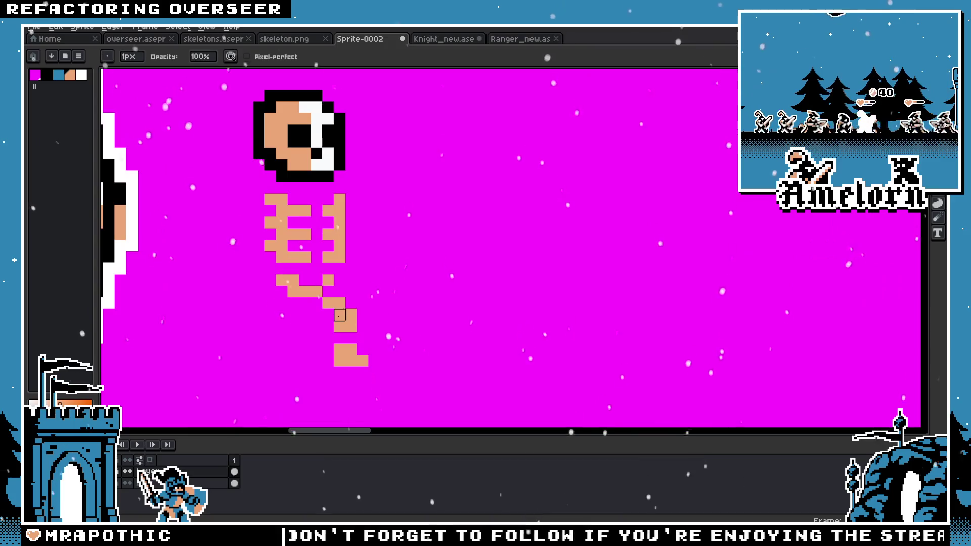
{"action": "scroll", "coordinate": [305, 338], "scroll_direction": "up", "scroll_amount": 1}
{"action": "scroll", "coordinate": [351, 319], "scroll_direction": "down", "scroll_amount": 3}
{"action": "scroll", "coordinate": [354, 308], "scroll_direction": "down", "scroll_amount": 1}
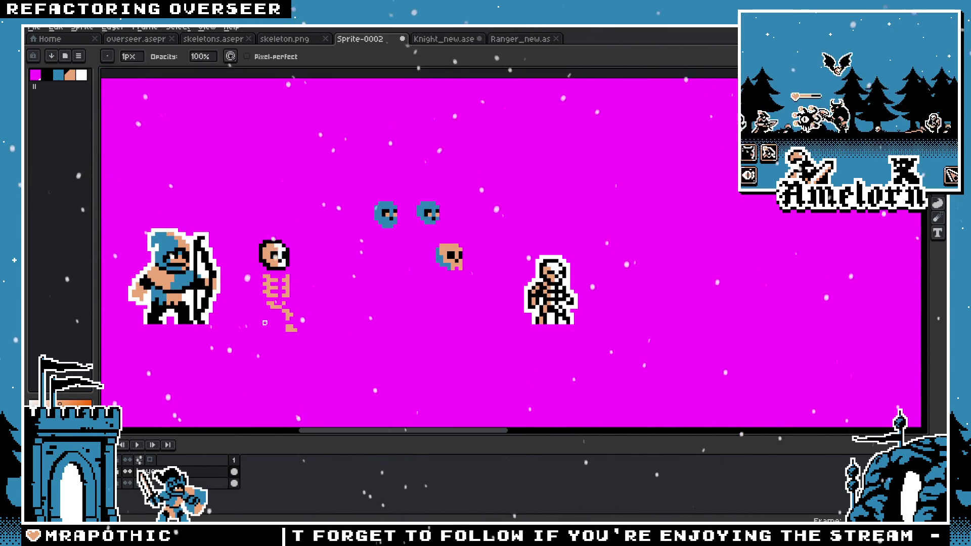
{"action": "scroll", "coordinate": [365, 292], "scroll_direction": "up", "scroll_amount": 4}
{"action": "scroll", "coordinate": [304, 307], "scroll_direction": "down", "scroll_amount": 1}
{"action": "scroll", "coordinate": [282, 304], "scroll_direction": "up", "scroll_amount": 1}
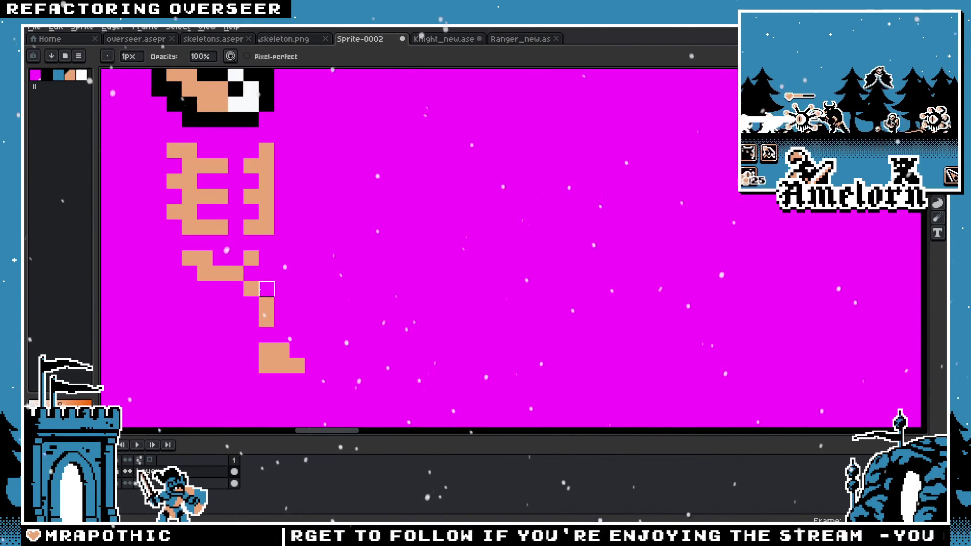
{"action": "scroll", "coordinate": [267, 289], "scroll_direction": "down", "scroll_amount": 2}
Step: Refine the leg by switching among the Move, Marquee, Eyedropper, Eraser and Pencil tools
{"action": "key", "text": "v"}
{"action": "scroll", "coordinate": [375, 288], "scroll_direction": "up", "scroll_amount": 1}
{"action": "scroll", "coordinate": [474, 301], "scroll_direction": "up", "scroll_amount": 1}
{"action": "key", "text": "b"}
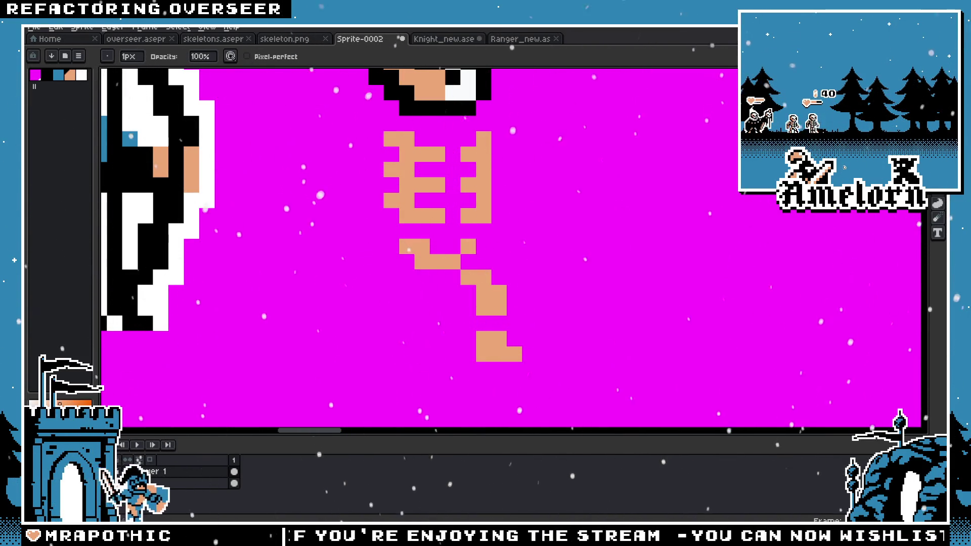
{"action": "key", "text": "m"}
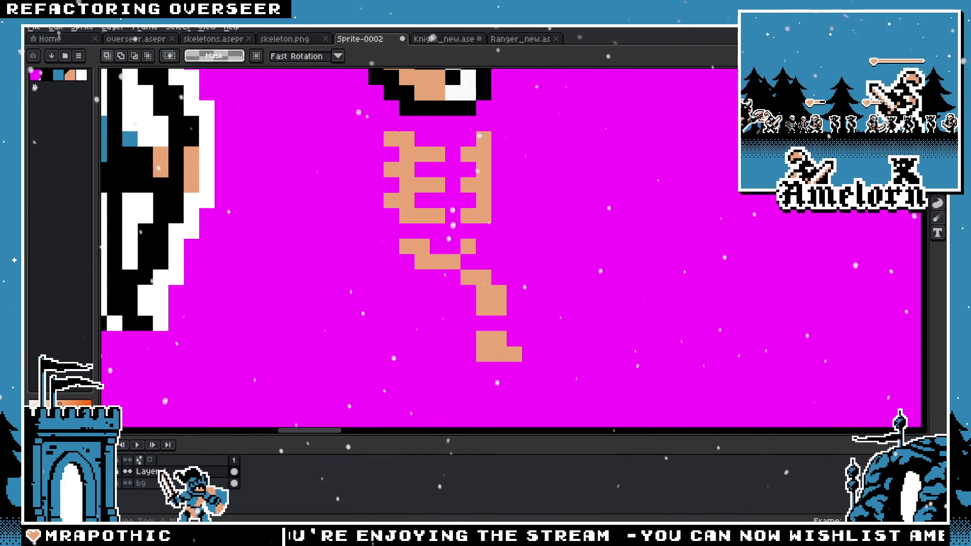
{"action": "scroll", "coordinate": [514, 278], "scroll_direction": "down", "scroll_amount": 3}
{"action": "scroll", "coordinate": [514, 277], "scroll_direction": "up", "scroll_amount": 3}
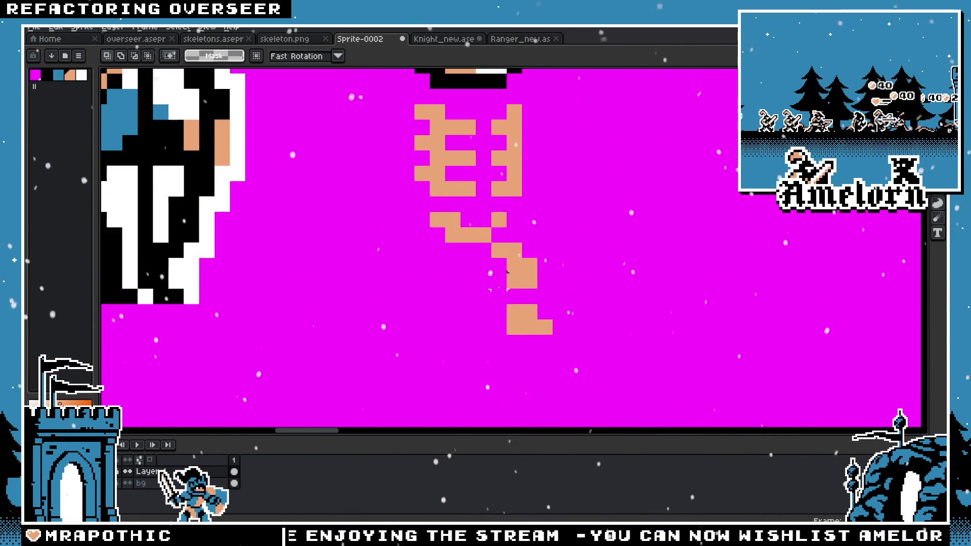
{"action": "key", "text": "i"}
{"action": "key", "text": "b"}
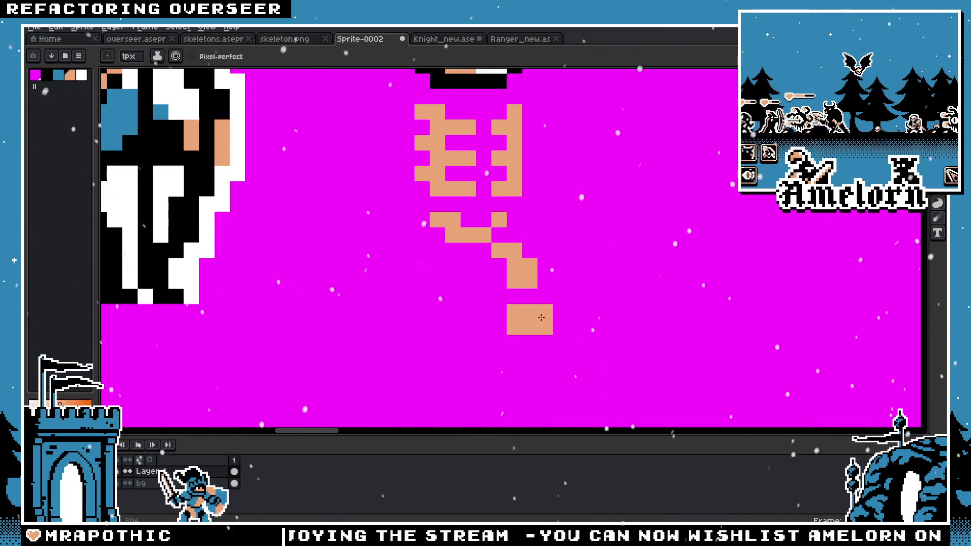
{"action": "scroll", "coordinate": [538, 316], "scroll_direction": "down", "scroll_amount": 4}
{"action": "scroll", "coordinate": [455, 324], "scroll_direction": "down", "scroll_amount": 1}
{"action": "scroll", "coordinate": [404, 334], "scroll_direction": "up", "scroll_amount": 1}
{"action": "scroll", "coordinate": [378, 337], "scroll_direction": "down", "scroll_amount": 1}
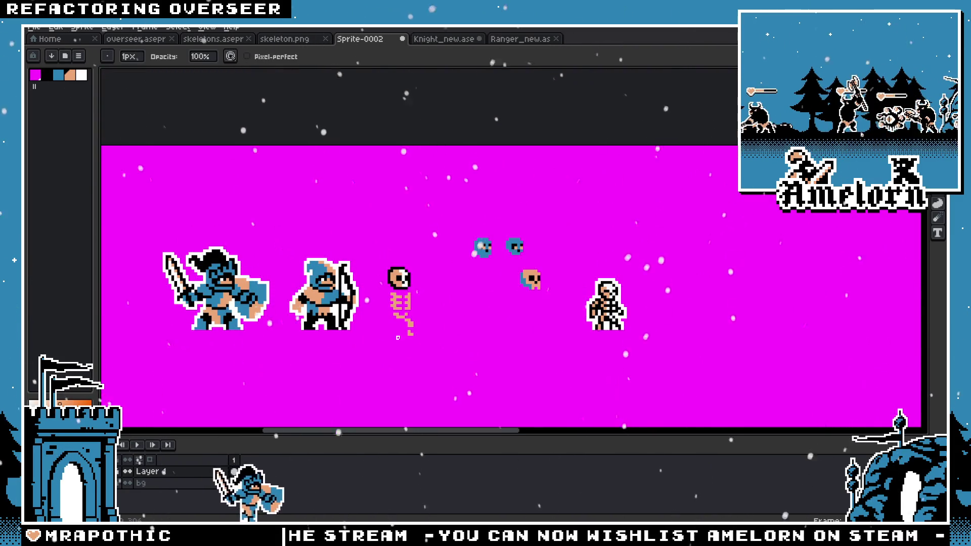
{"action": "scroll", "coordinate": [412, 331], "scroll_direction": "up", "scroll_amount": 3}
{"action": "scroll", "coordinate": [263, 299], "scroll_direction": "down", "scroll_amount": 4}
{"action": "scroll", "coordinate": [253, 303], "scroll_direction": "up", "scroll_amount": 2}
{"action": "scroll", "coordinate": [248, 306], "scroll_direction": "up", "scroll_amount": 2}
{"action": "scroll", "coordinate": [246, 307], "scroll_direction": "down", "scroll_amount": 2}
{"action": "scroll", "coordinate": [245, 308], "scroll_direction": "down", "scroll_amount": 1}
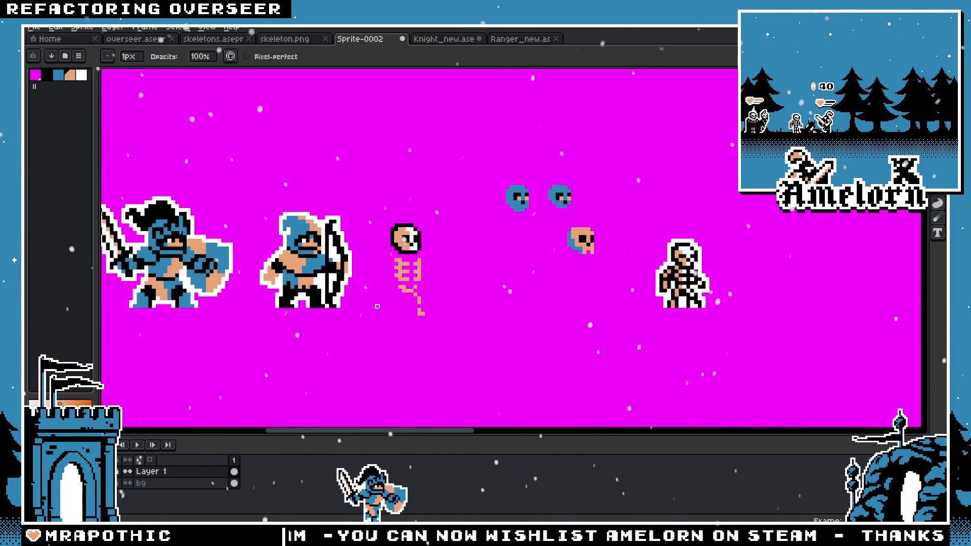
{"action": "scroll", "coordinate": [465, 306], "scroll_direction": "up", "scroll_amount": 3}
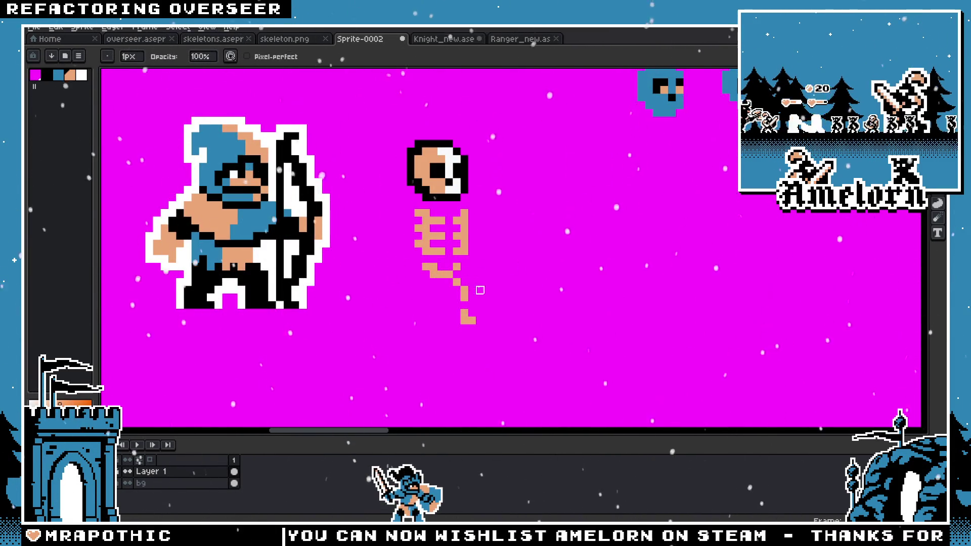
{"action": "key", "text": "v"}
{"action": "key", "text": "b"}
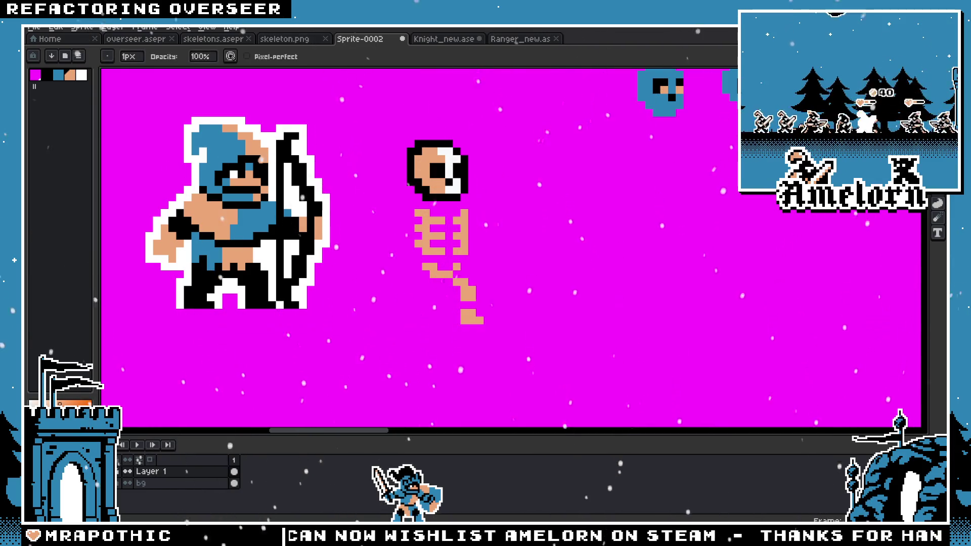
{"action": "key", "text": "e"}
{"action": "scroll", "coordinate": [477, 264], "scroll_direction": "up", "scroll_amount": 3}
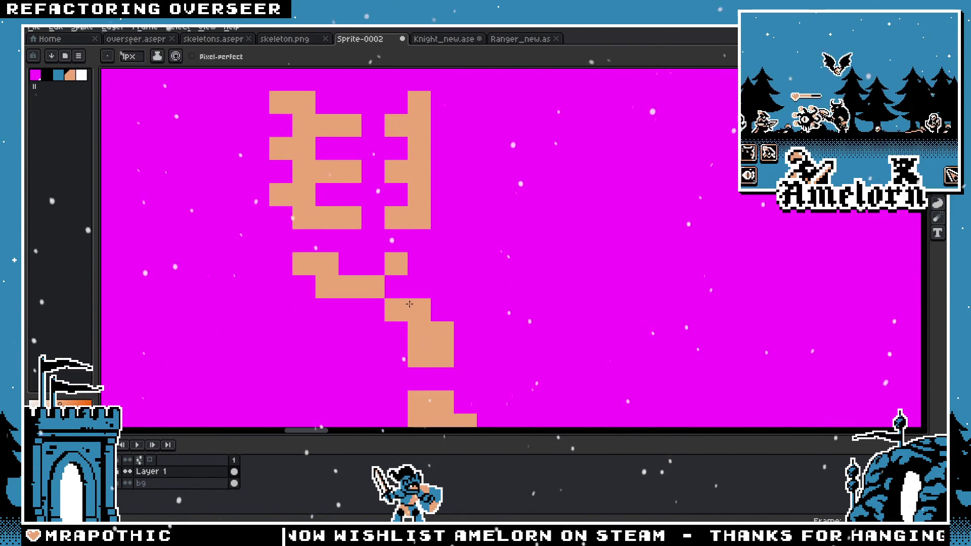
{"action": "key", "text": "m"}
{"action": "scroll", "coordinate": [563, 268], "scroll_direction": "down", "scroll_amount": 2}
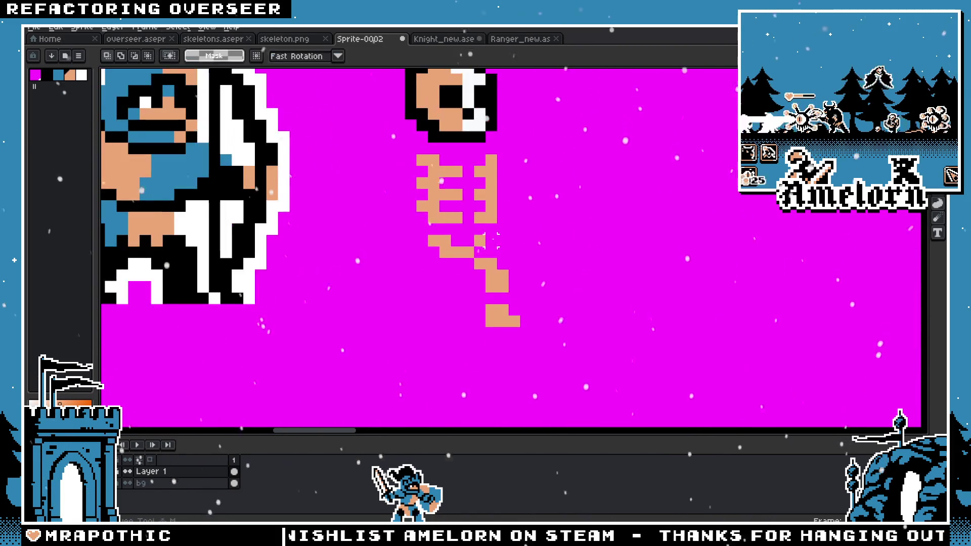
Step: Undo the stray white strokes, then select and delete the diagonal leg and foot pixels
{"action": "scroll", "coordinate": [562, 268], "scroll_direction": "down", "scroll_amount": 1}
{"action": "scroll", "coordinate": [562, 268], "scroll_direction": "up", "scroll_amount": 1}
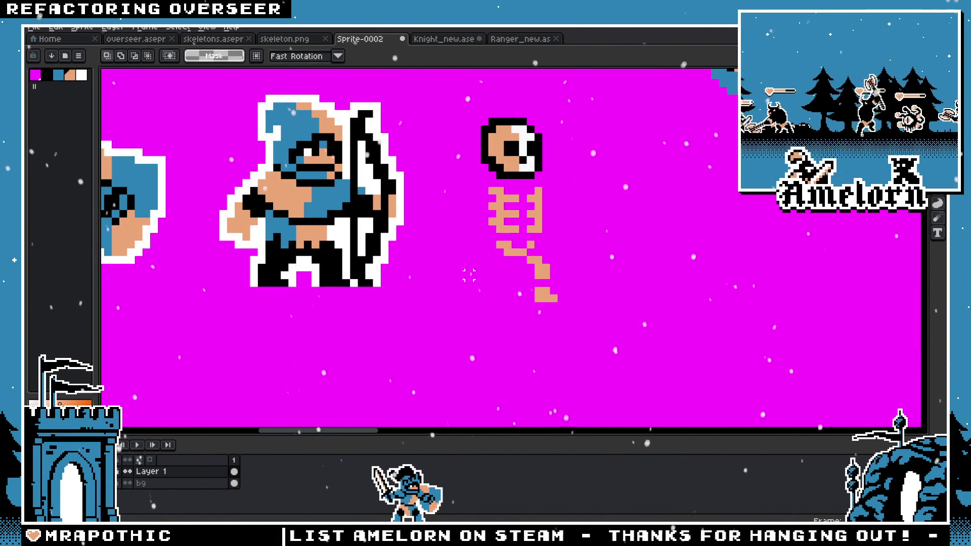
{"action": "key", "text": "Delete"}
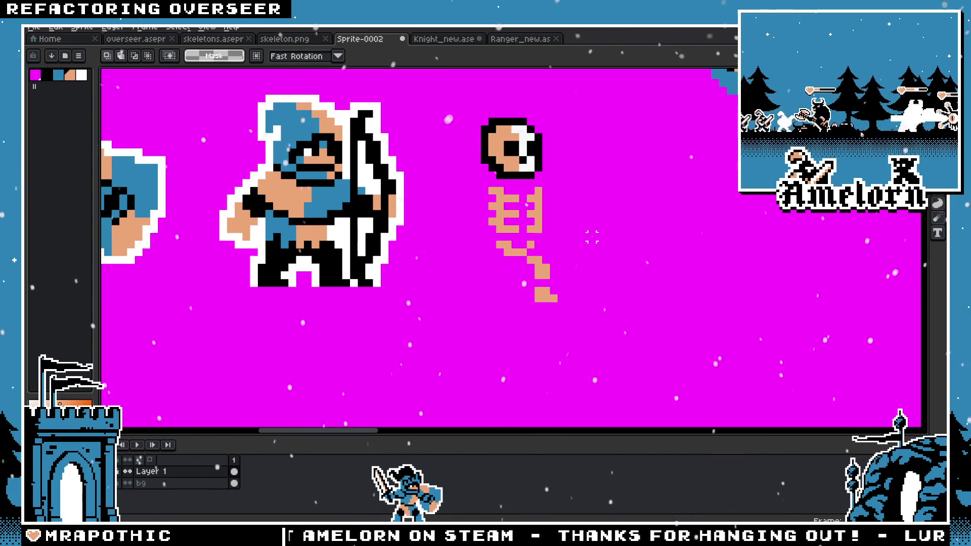
{"action": "left_click_drag", "start_coordinate": [574, 267], "coordinate": [637, 294]}
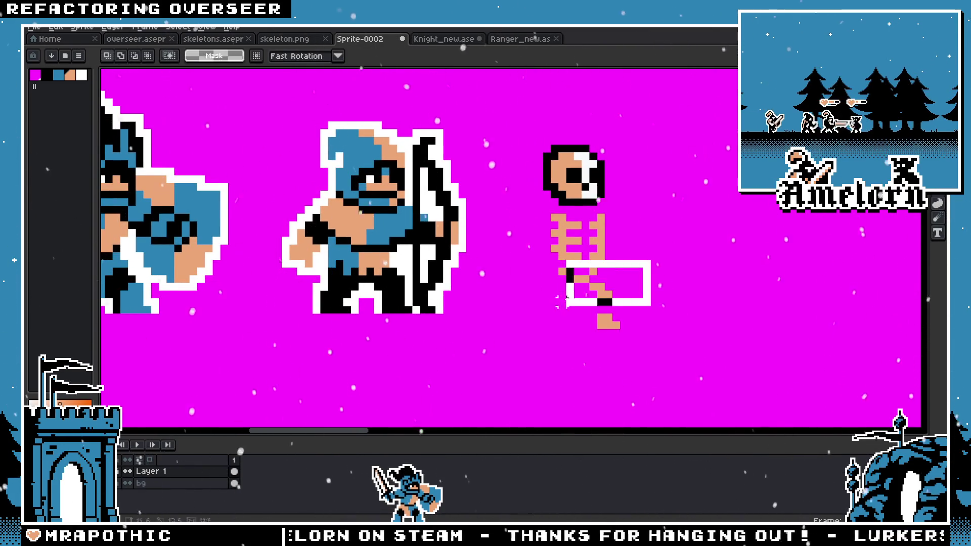
{"action": "key", "text": "ctrl+z"}
{"action": "left_click_drag", "start_coordinate": [625, 336], "coordinate": [579, 280]}
{"action": "key", "text": "Delete"}
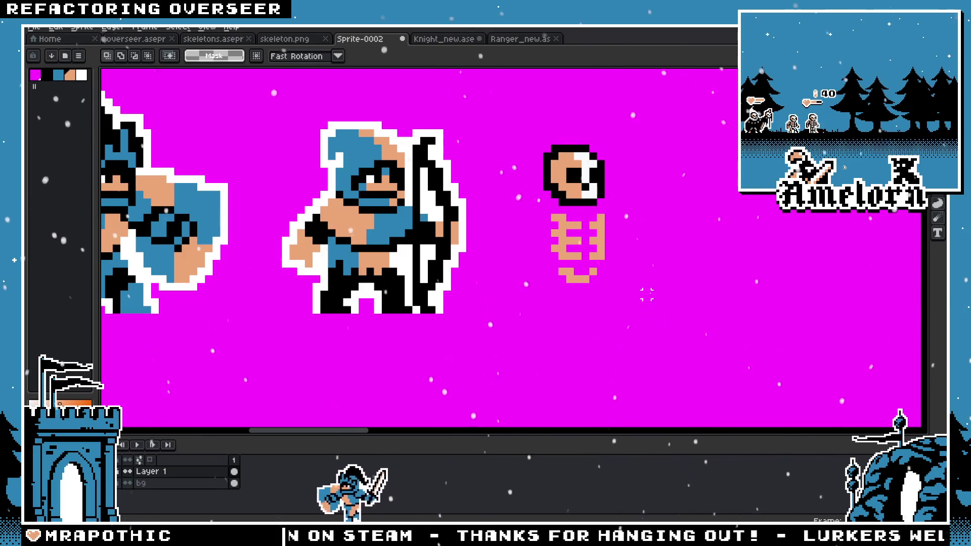
{"action": "scroll", "coordinate": [596, 284], "scroll_direction": "up", "scroll_amount": 1}
Step: Draw a red ground line across beneath the knight, archer and skeleton
{"action": "key", "text": "b"}
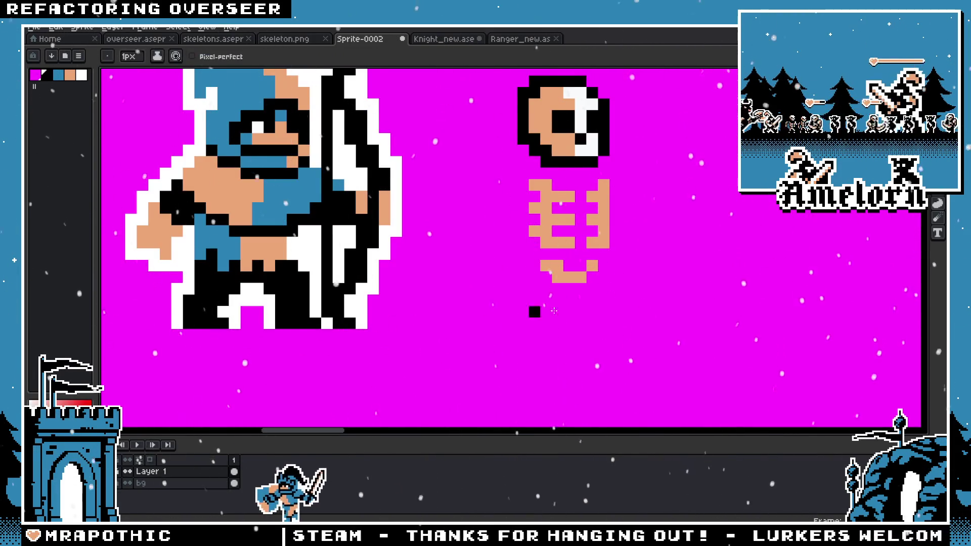
{"action": "scroll", "coordinate": [749, 208], "scroll_direction": "down", "scroll_amount": 2}
{"action": "left_click_drag", "start_coordinate": [574, 279], "coordinate": [425, 286]}
{"action": "key", "text": "ctrl+z"}
{"action": "scroll", "coordinate": [652, 277], "scroll_direction": "right", "scroll_amount": 5}
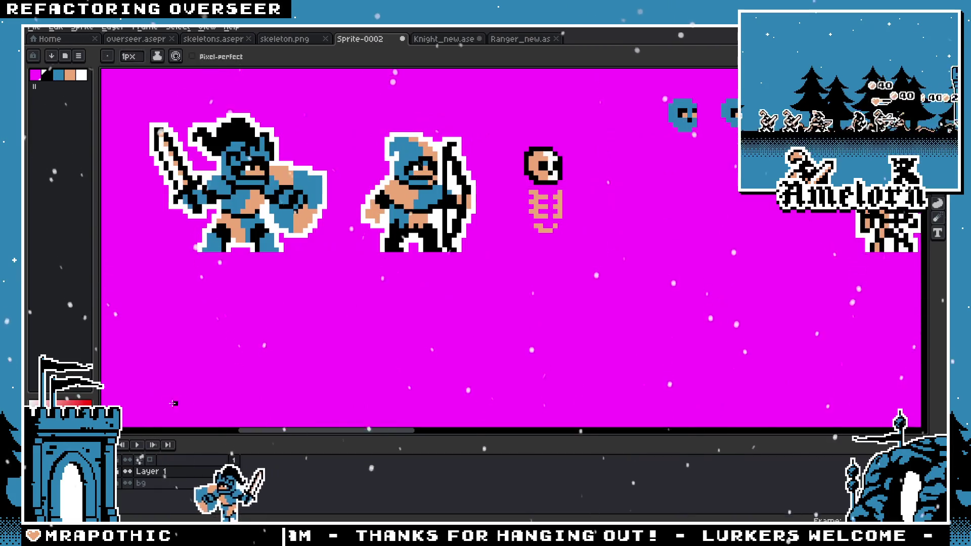
{"action": "key", "text": "l"}
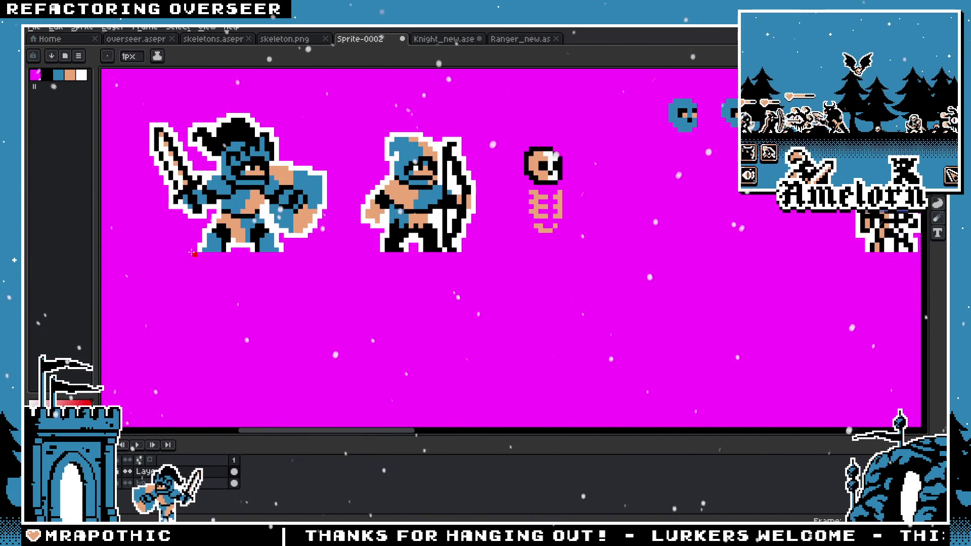
{"action": "left_click_drag", "start_coordinate": [141, 255], "coordinate": [773, 263]}
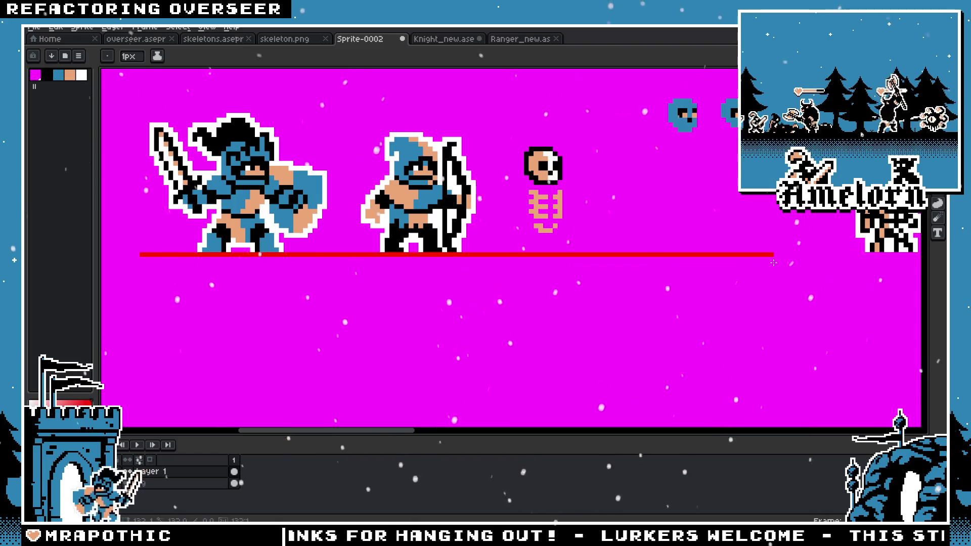
Step: With a 1-pixel pencil, add a tan foot pixel beside the skeleton on the ground line
{"action": "key", "text": "b"}
{"action": "scroll", "coordinate": [513, 203], "scroll_direction": "up", "scroll_amount": 2}
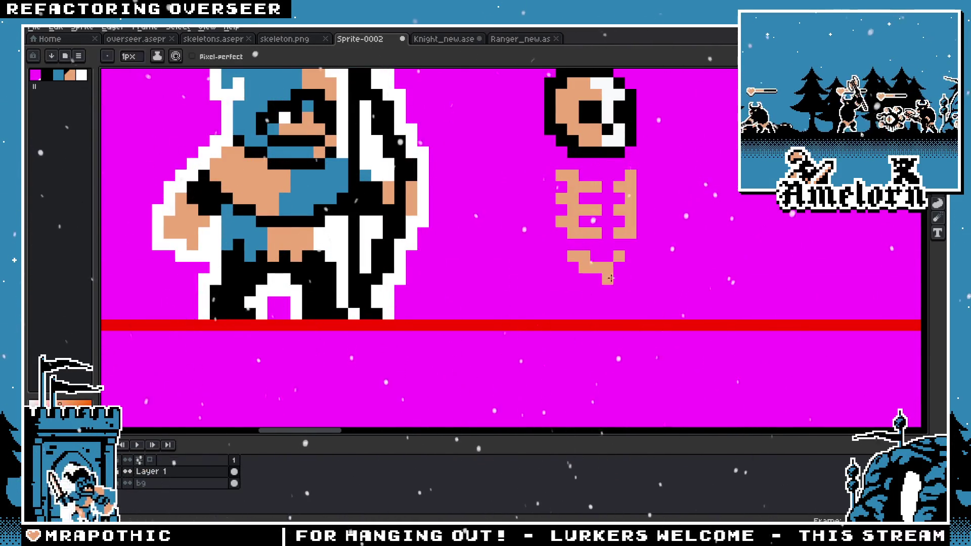
{"action": "scroll", "coordinate": [293, 285], "scroll_direction": "down", "scroll_amount": 1}
{"action": "scroll", "coordinate": [522, 282], "scroll_direction": "up", "scroll_amount": 1}
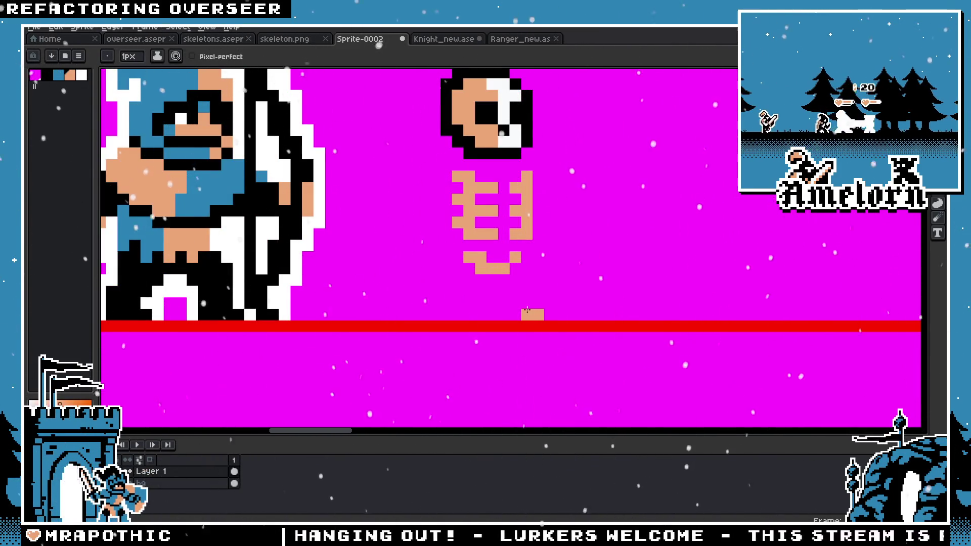
{"action": "scroll", "coordinate": [515, 308], "scroll_direction": "down", "scroll_amount": 4}
{"action": "scroll", "coordinate": [500, 295], "scroll_direction": "up", "scroll_amount": 4}
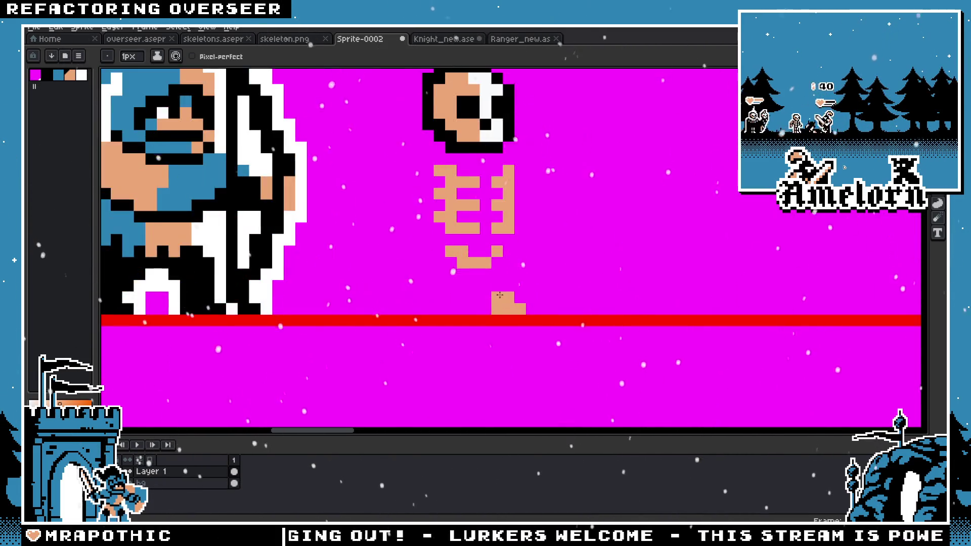
{"action": "scroll", "coordinate": [507, 278], "scroll_direction": "down", "scroll_amount": 3}
{"action": "scroll", "coordinate": [495, 293], "scroll_direction": "down", "scroll_amount": 1}
{"action": "scroll", "coordinate": [486, 304], "scroll_direction": "up", "scroll_amount": 3}
{"action": "key", "text": "v"}
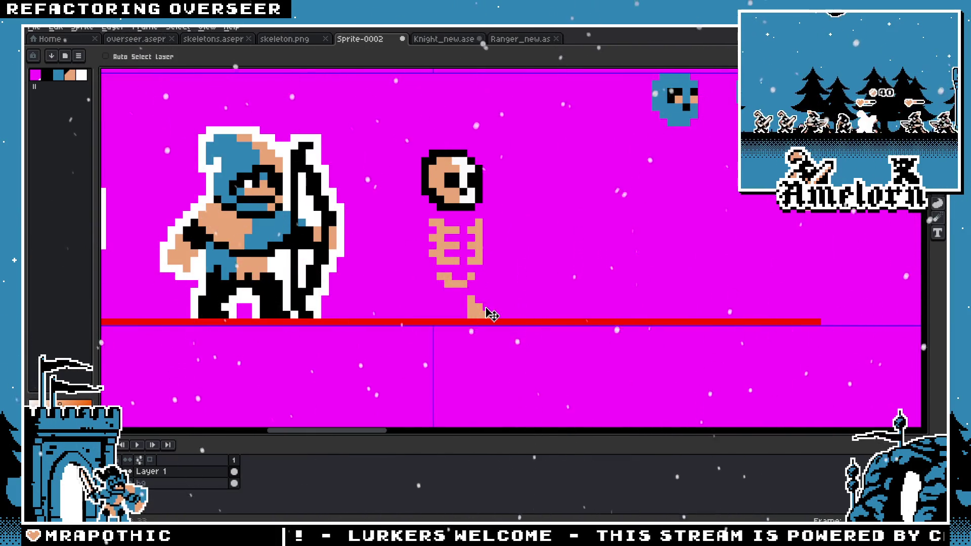
{"action": "key", "text": "b"}
{"action": "scroll", "coordinate": [439, 319], "scroll_direction": "up", "scroll_amount": 3}
{"action": "key", "text": "minus"}
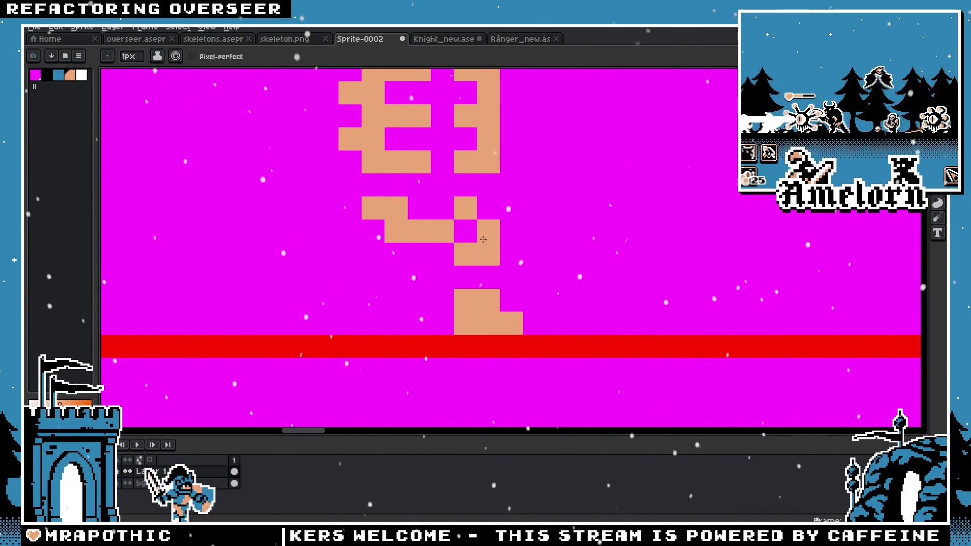
{"action": "left_click", "coordinate": [397, 300]}
{"action": "scroll", "coordinate": [400, 298], "scroll_direction": "down", "scroll_amount": 3}
{"action": "scroll", "coordinate": [411, 286], "scroll_direction": "up", "scroll_amount": 2}
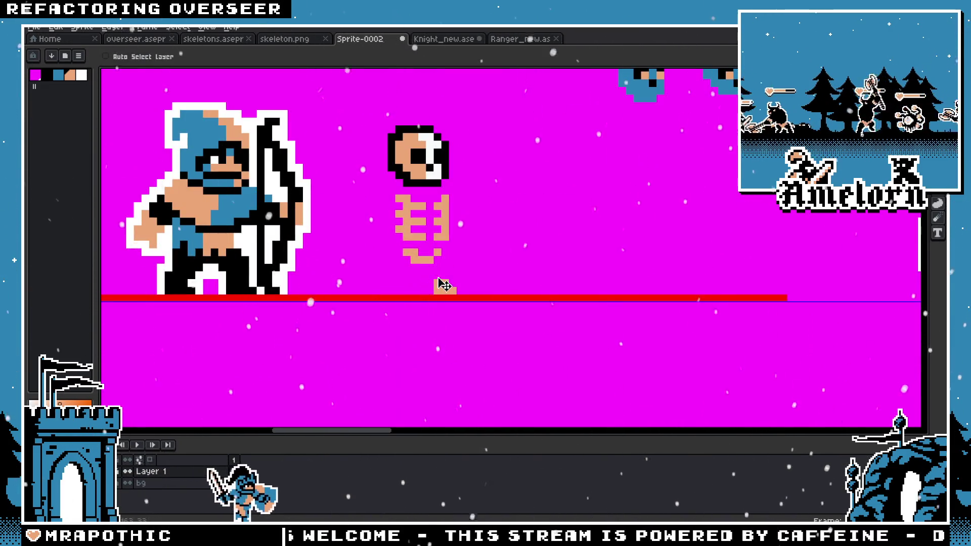
Step: Select the skeleton's lower ribs and begin transforming them
{"action": "key", "text": "m"}
{"action": "scroll", "coordinate": [417, 220], "scroll_direction": "up", "scroll_amount": 2}
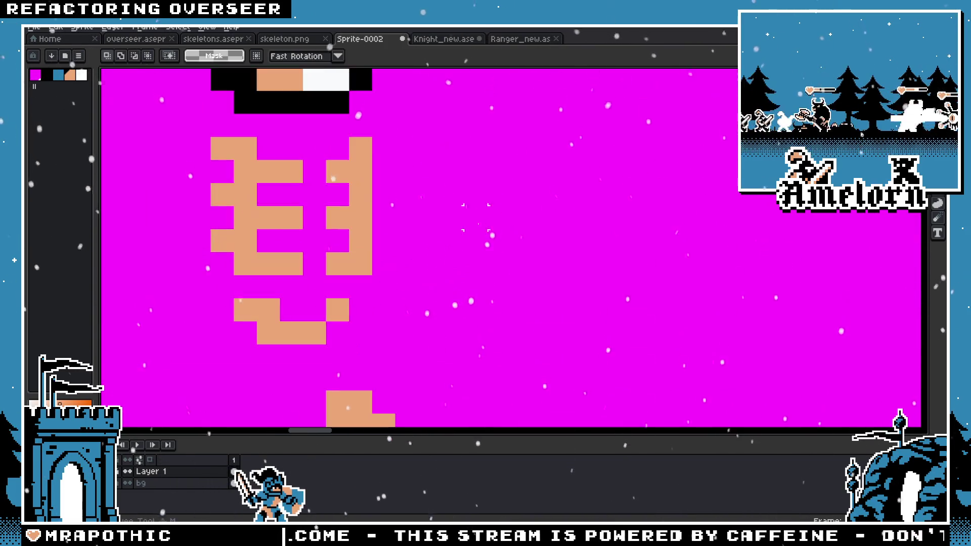
{"action": "scroll", "coordinate": [416, 220], "scroll_direction": "up", "scroll_amount": 1}
{"action": "left_click_drag", "start_coordinate": [304, 234], "coordinate": [540, 308]}
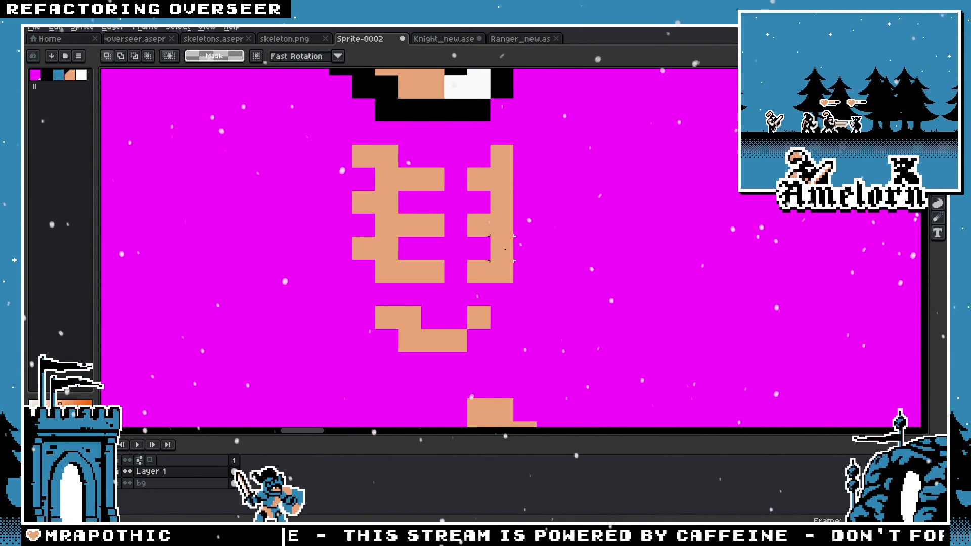
{"action": "scroll", "coordinate": [504, 248], "scroll_direction": "down", "scroll_amount": 3}
{"action": "left_click", "coordinate": [399, 293]}
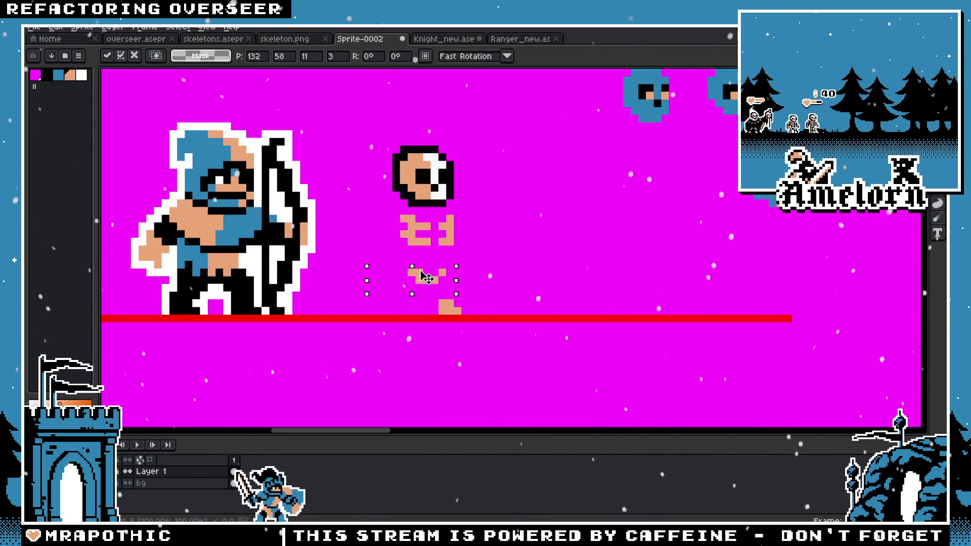
Step: Move the selected bone piece under the ribcage, then select the lower rib rows
{"action": "mouse_move", "coordinate": [177, 264]}
{"action": "left_mouse_down"}
{"action": "mouse_move", "coordinate": [472, 270]}
{"action": "mouse_move", "coordinate": [158, 278]}
{"action": "mouse_move", "coordinate": [471, 286]}
{"action": "mouse_move", "coordinate": [365, 281]}
{"action": "left_mouse_up"}
{"action": "scroll", "coordinate": [430, 230], "scroll_direction": "up", "scroll_amount": 2}
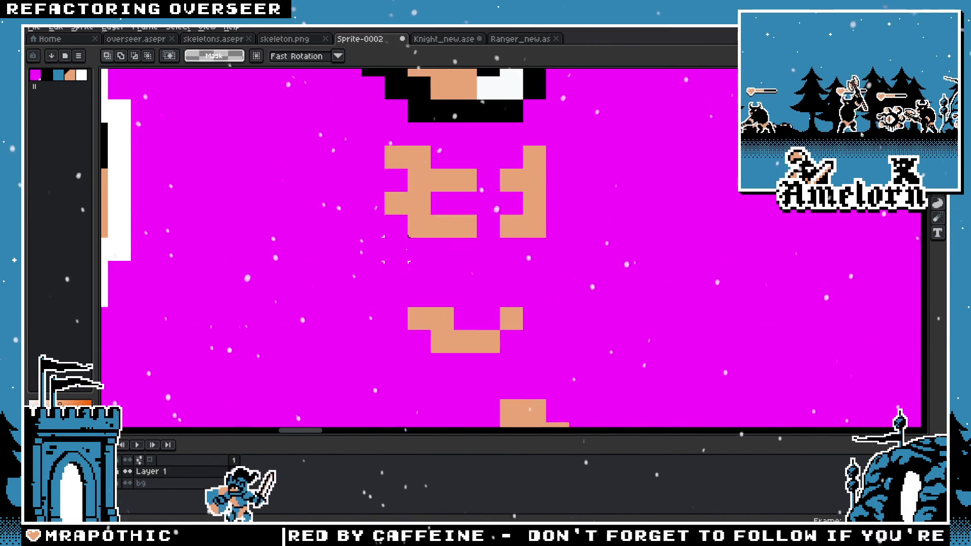
{"action": "scroll", "coordinate": [478, 213], "scroll_direction": "down", "scroll_amount": 1}
{"action": "left_click_drag", "start_coordinate": [574, 235], "coordinate": [466, 276]}
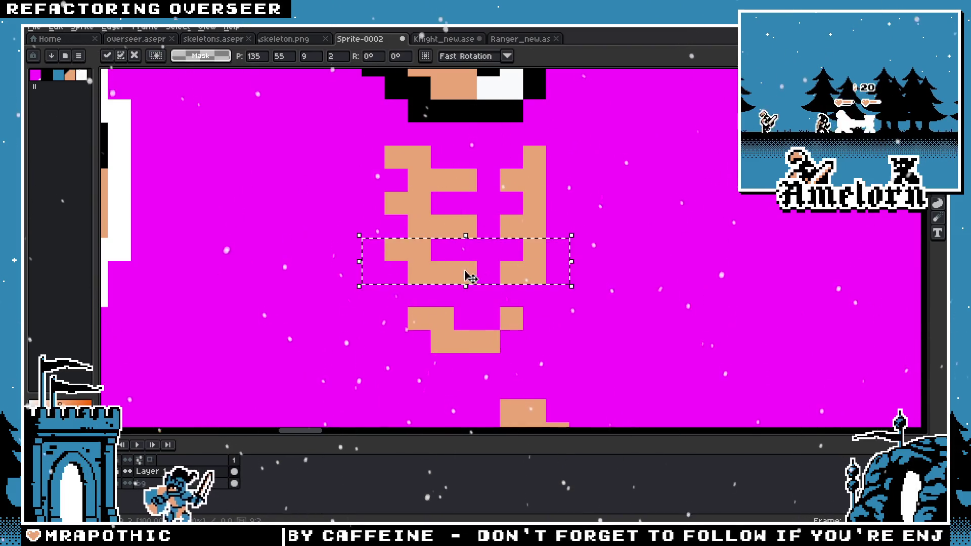
{"action": "scroll", "coordinate": [586, 272], "scroll_direction": "down", "scroll_amount": 1}
{"action": "scroll", "coordinate": [586, 271], "scroll_direction": "down", "scroll_amount": 3}
{"action": "scroll", "coordinate": [507, 286], "scroll_direction": "up", "scroll_amount": 2}
{"action": "scroll", "coordinate": [507, 285], "scroll_direction": "up", "scroll_amount": 1}
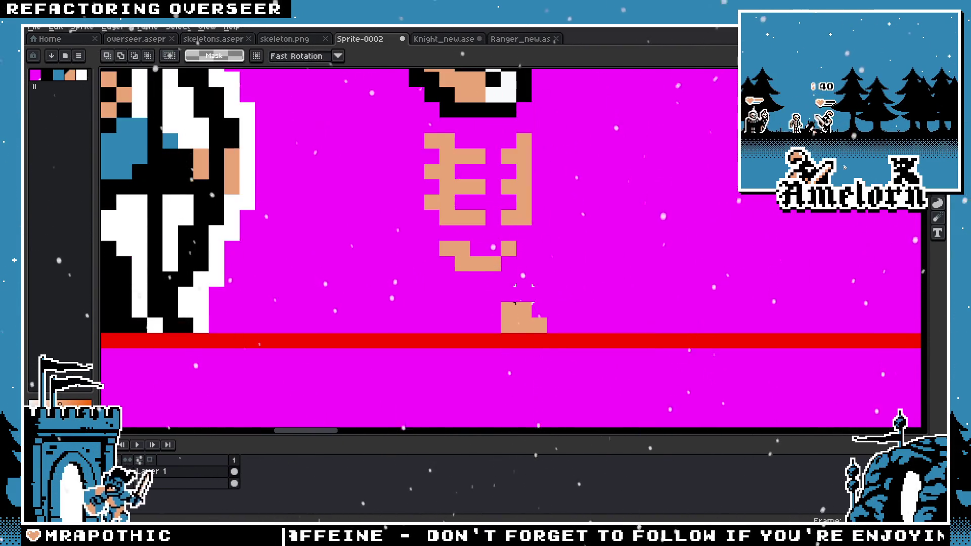
Step: Pencil in the pelvis pixel, correcting stray pixels so it sits one cell right
{"action": "key", "text": "b"}
{"action": "left_click", "coordinate": [507, 285]}
{"action": "scroll", "coordinate": [532, 277], "scroll_direction": "down", "scroll_amount": 3}
{"action": "key", "text": "ctrl+z"}
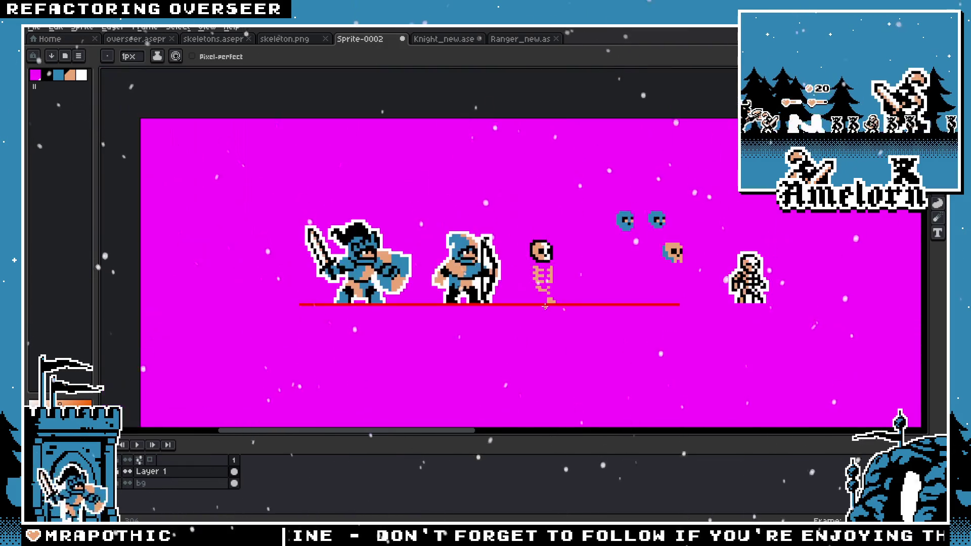
{"action": "scroll", "coordinate": [521, 253], "scroll_direction": "up", "scroll_amount": 2}
{"action": "scroll", "coordinate": [520, 248], "scroll_direction": "up", "scroll_amount": 1}
{"action": "left_click", "coordinate": [520, 248]}
{"action": "key", "text": "ctrl+z"}
{"action": "left_click", "coordinate": [511, 253]}
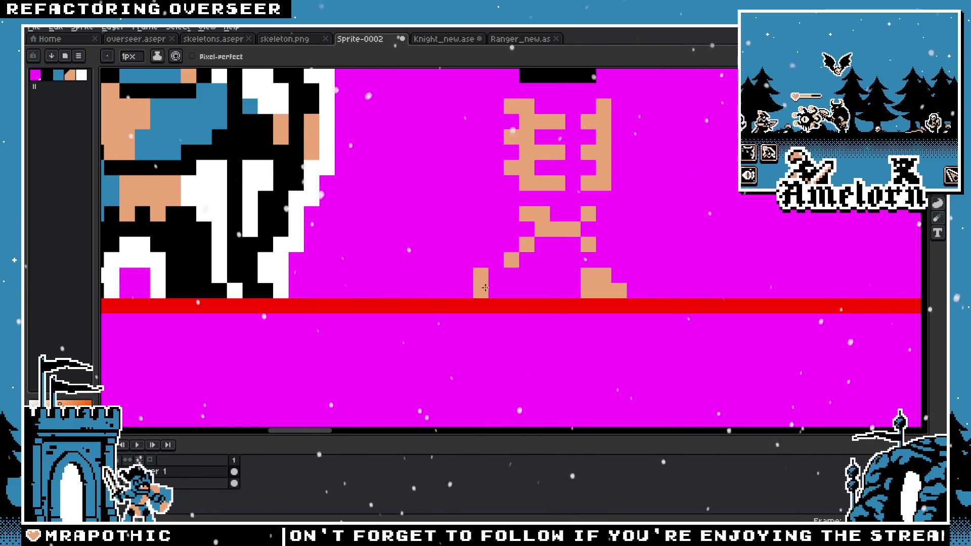
Step: Remove the extra pelvis pixels and draw the skeleton's left leg and foot
{"action": "key", "text": "ctrl+z"}
{"action": "key", "text": "ctrl+z"}
{"action": "left_click", "coordinate": [508, 272]}
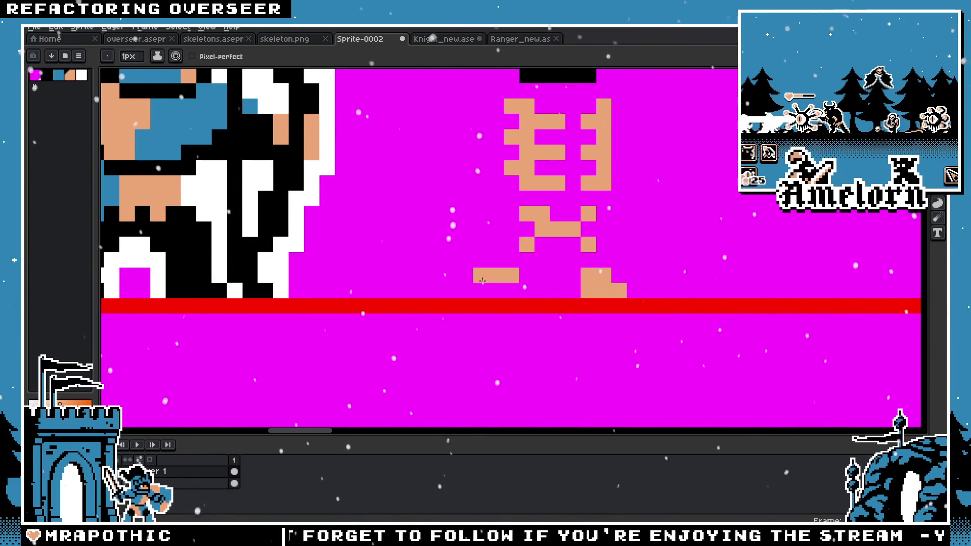
{"action": "left_click_drag", "start_coordinate": [480, 290], "coordinate": [499, 292]}
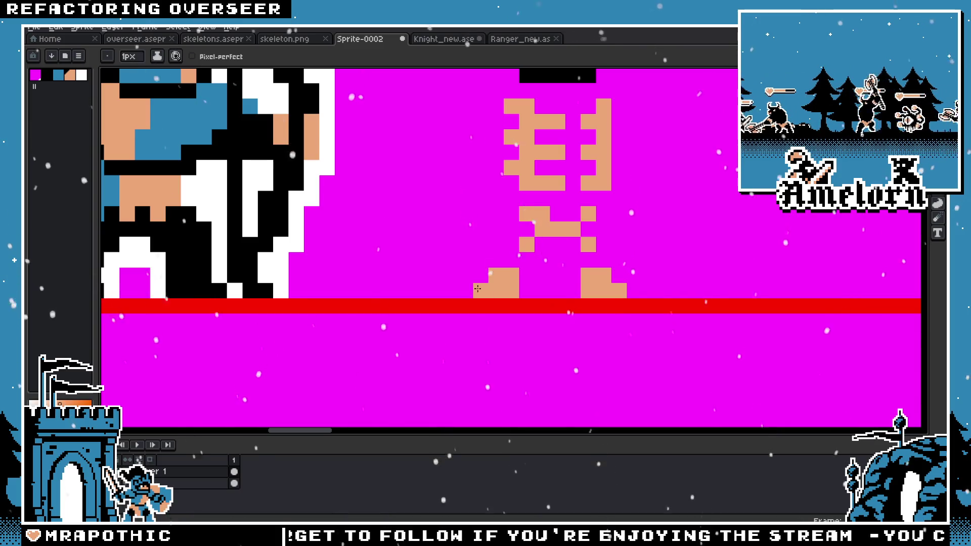
{"action": "scroll", "coordinate": [477, 288], "scroll_direction": "down", "scroll_amount": 3}
{"action": "scroll", "coordinate": [453, 299], "scroll_direction": "up", "scroll_amount": 4}
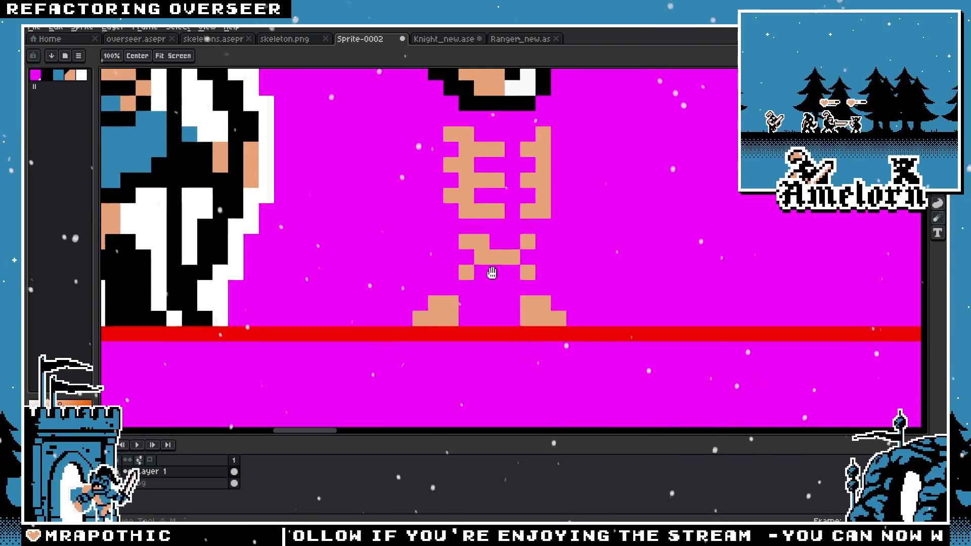
{"action": "scroll", "coordinate": [521, 314], "scroll_direction": "up", "scroll_amount": 2}
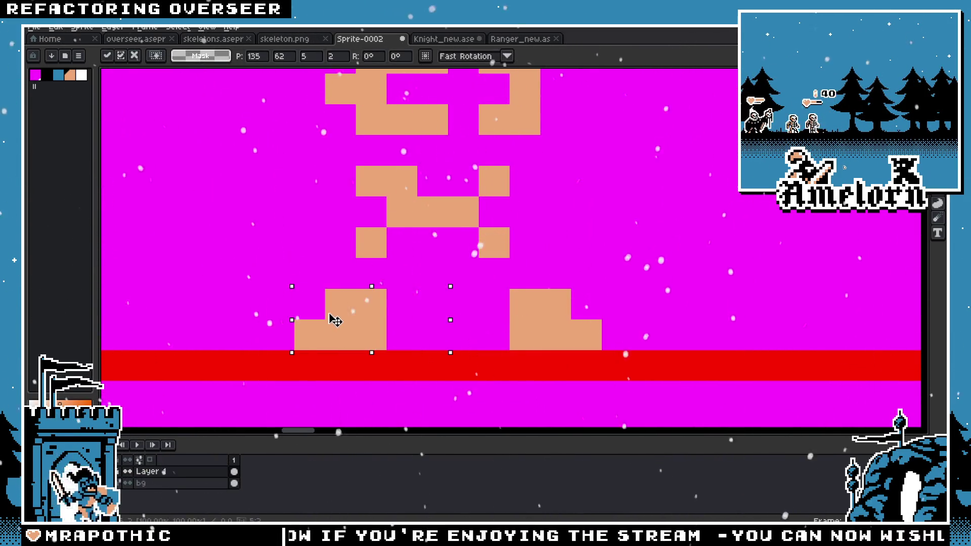
{"action": "scroll", "coordinate": [567, 283], "scroll_direction": "down", "scroll_amount": 5}
{"action": "scroll", "coordinate": [583, 266], "scroll_direction": "up", "scroll_amount": 4}
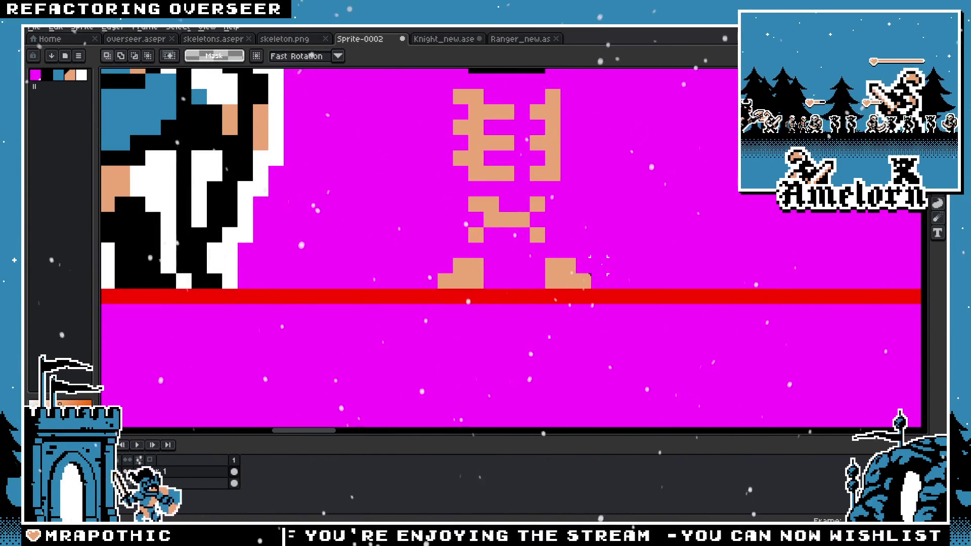
Step: Select the skeleton's feet to nudge them into place
{"action": "left_click_drag", "start_coordinate": [526, 241], "coordinate": [610, 288]}
{"action": "scroll", "coordinate": [620, 240], "scroll_direction": "down", "scroll_amount": 4}
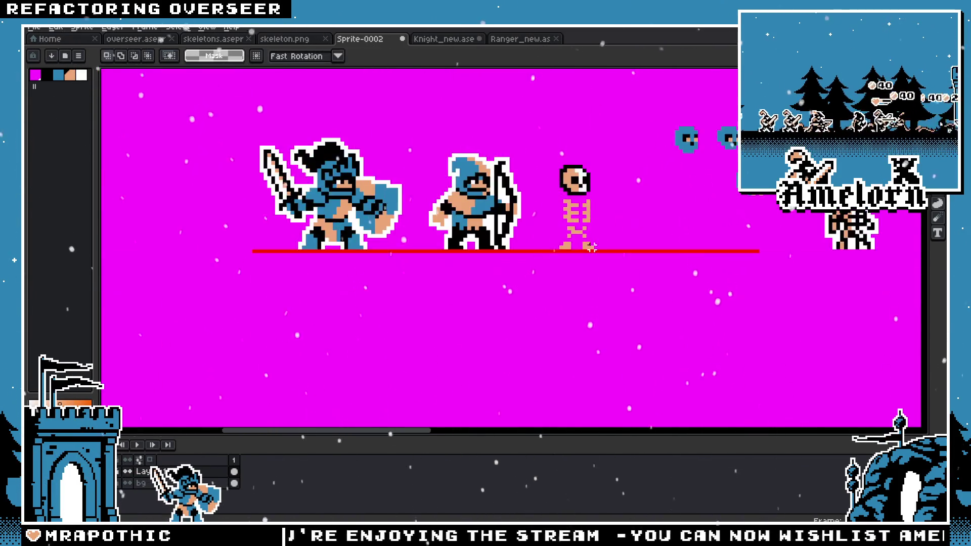
{"action": "scroll", "coordinate": [620, 241], "scroll_direction": "up", "scroll_amount": 3}
{"action": "scroll", "coordinate": [621, 240], "scroll_direction": "up", "scroll_amount": 2}
{"action": "key", "text": "b"}
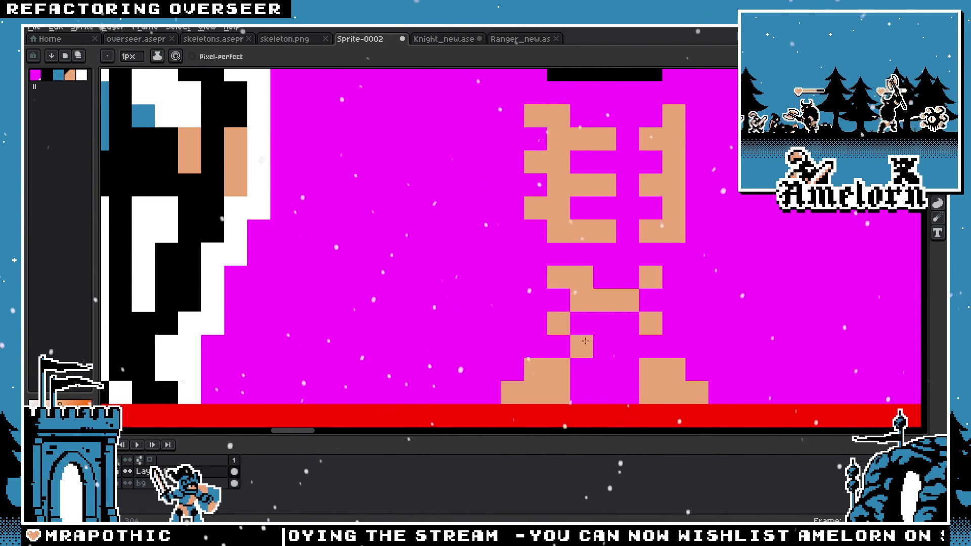
{"action": "scroll", "coordinate": [585, 342], "scroll_direction": "down", "scroll_amount": 4}
{"action": "scroll", "coordinate": [553, 299], "scroll_direction": "up", "scroll_amount": 3}
{"action": "scroll", "coordinate": [548, 228], "scroll_direction": "up", "scroll_amount": 2}
Step: Pan the view up to the skeleton's head and centre the skeleton
{"action": "key", "text": "h"}
{"action": "left_click_drag", "start_coordinate": [470, 177], "coordinate": [520, 253]}
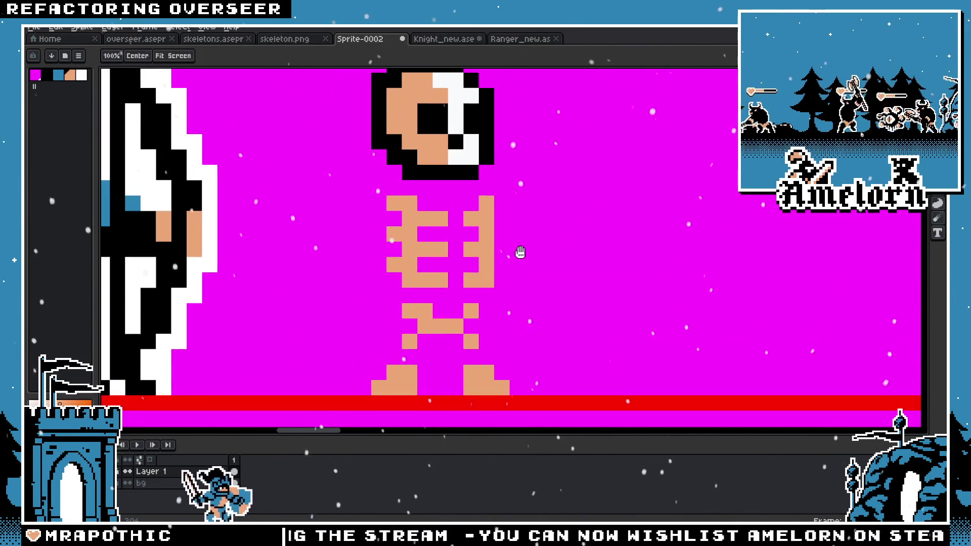
{"action": "scroll", "coordinate": [464, 243], "scroll_direction": "down", "scroll_amount": 3}
{"action": "scroll", "coordinate": [463, 243], "scroll_direction": "up", "scroll_amount": 1}
{"action": "key", "text": "b"}
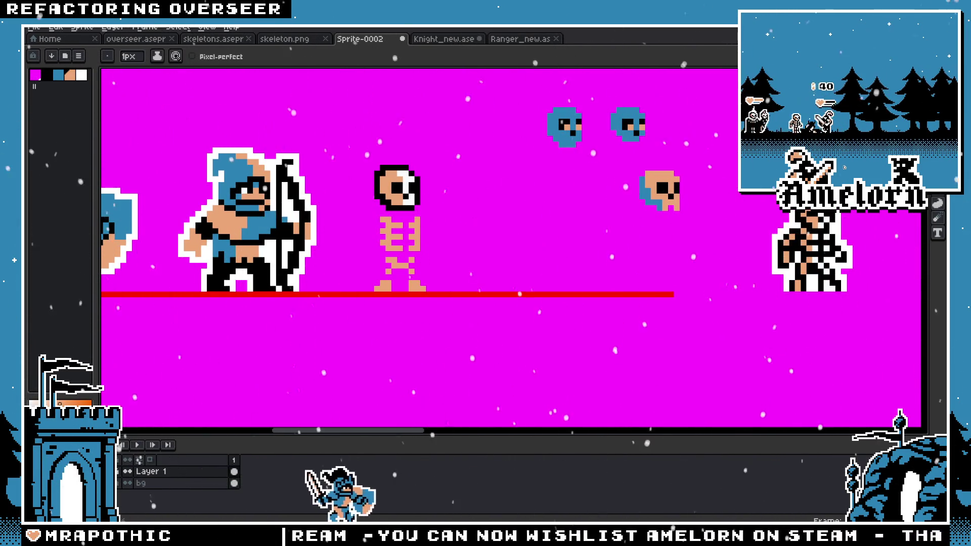
{"action": "scroll", "coordinate": [455, 213], "scroll_direction": "up", "scroll_amount": 1}
{"action": "scroll", "coordinate": [481, 222], "scroll_direction": "up", "scroll_amount": 1}
{"action": "scroll", "coordinate": [491, 230], "scroll_direction": "up", "scroll_amount": 1}
{"action": "scroll", "coordinate": [495, 233], "scroll_direction": "up", "scroll_amount": 1}
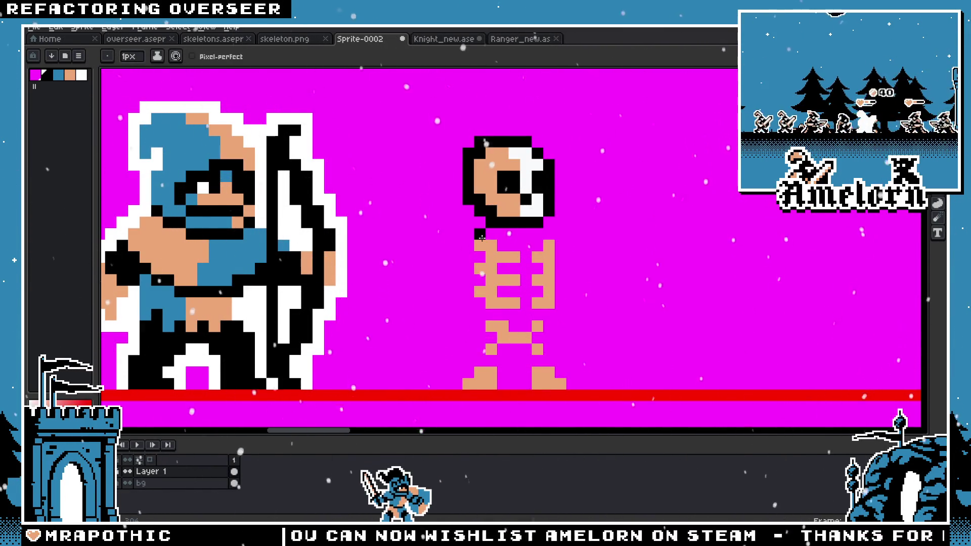
{"action": "left_click_drag", "start_coordinate": [482, 237], "coordinate": [520, 234]}
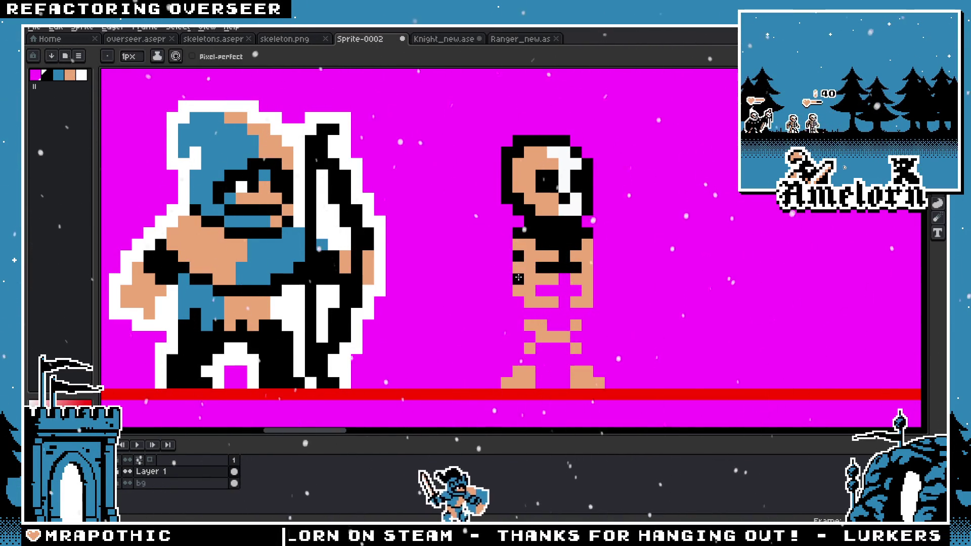
Step: Paint black across the gaps inside the ribcage and down the spine
{"action": "scroll", "coordinate": [516, 310], "scroll_direction": "down", "scroll_amount": 5}
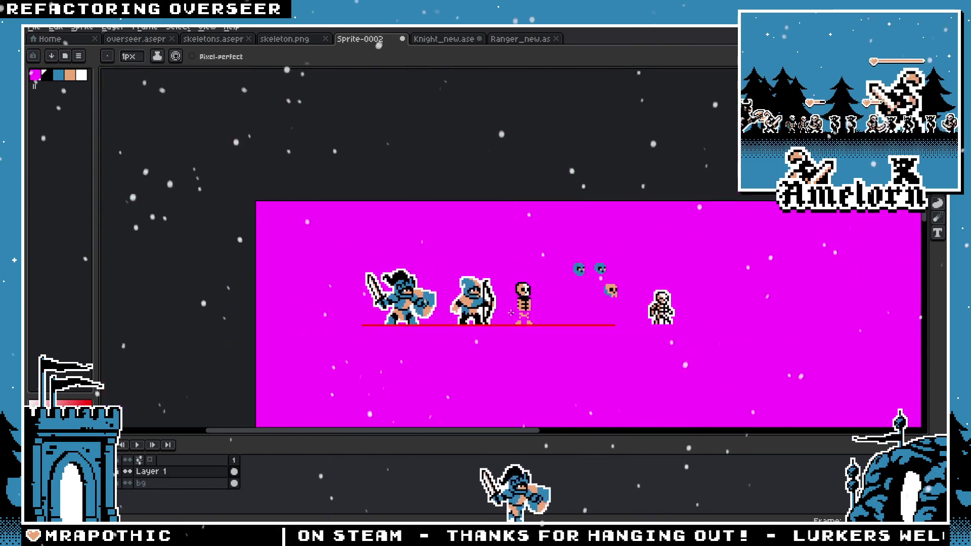
{"action": "scroll", "coordinate": [515, 310], "scroll_direction": "down", "scroll_amount": 2}
{"action": "scroll", "coordinate": [515, 311], "scroll_direction": "up", "scroll_amount": 5}
{"action": "scroll", "coordinate": [495, 298], "scroll_direction": "up", "scroll_amount": 2}
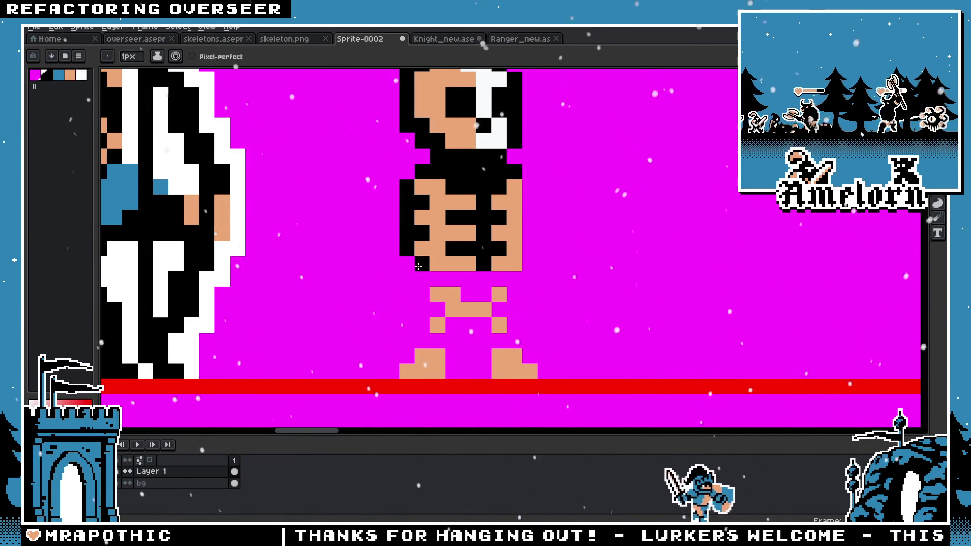
{"action": "left_click_drag", "start_coordinate": [424, 269], "coordinate": [479, 280]}
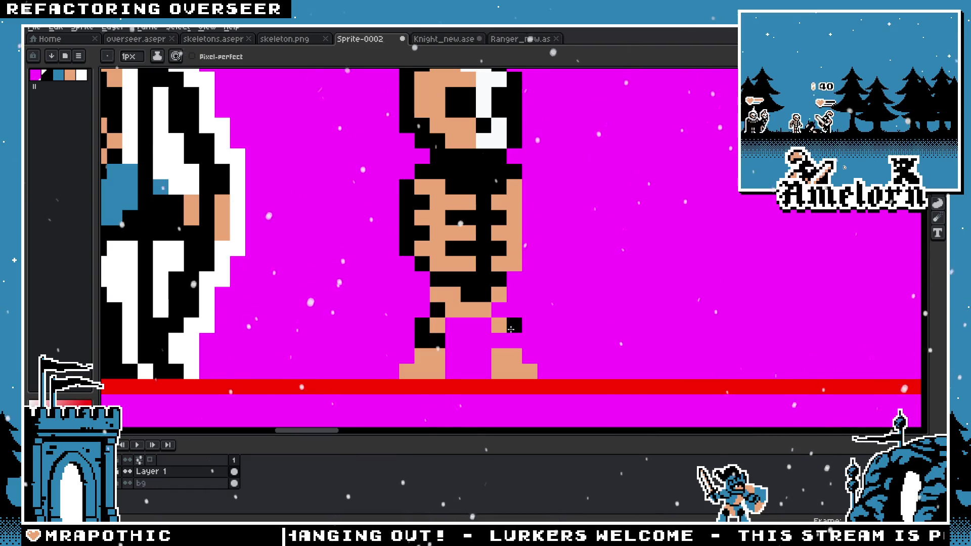
{"action": "scroll", "coordinate": [499, 313], "scroll_direction": "down", "scroll_amount": 6}
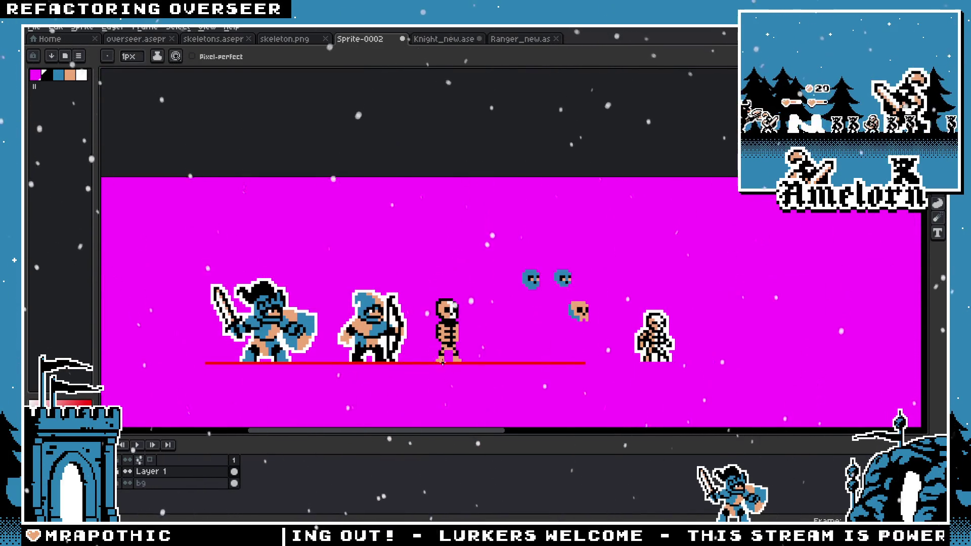
Step: Turn one pelvis pixel tan, then pick black and shade the pelvis and leg
{"action": "scroll", "coordinate": [405, 212], "scroll_direction": "up", "scroll_amount": 3}
{"action": "scroll", "coordinate": [405, 212], "scroll_direction": "up", "scroll_amount": 2}
{"action": "scroll", "coordinate": [405, 211], "scroll_direction": "down", "scroll_amount": 3}
{"action": "scroll", "coordinate": [405, 212], "scroll_direction": "down", "scroll_amount": 1}
{"action": "scroll", "coordinate": [353, 311], "scroll_direction": "up", "scroll_amount": 4}
{"action": "scroll", "coordinate": [413, 312], "scroll_direction": "up", "scroll_amount": 1}
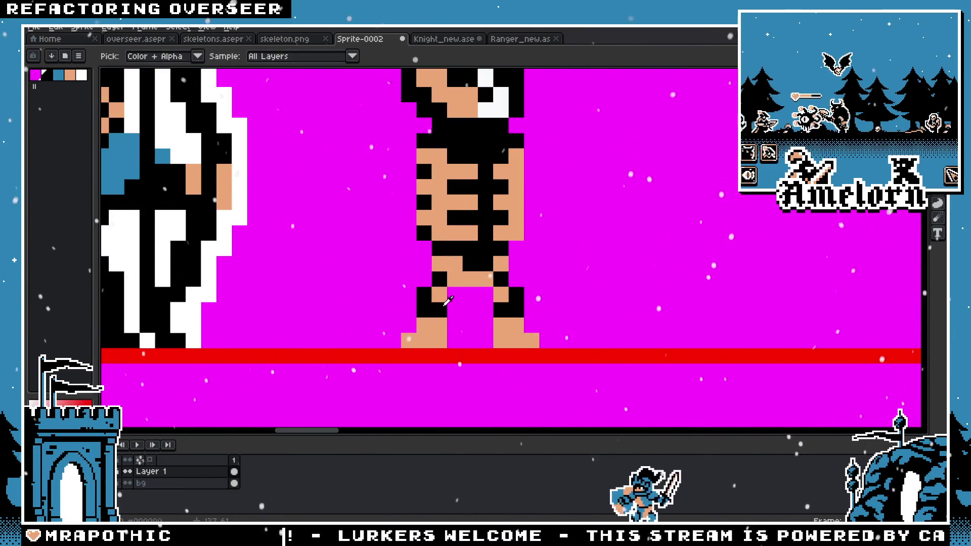
{"action": "scroll", "coordinate": [466, 295], "scroll_direction": "down", "scroll_amount": 4}
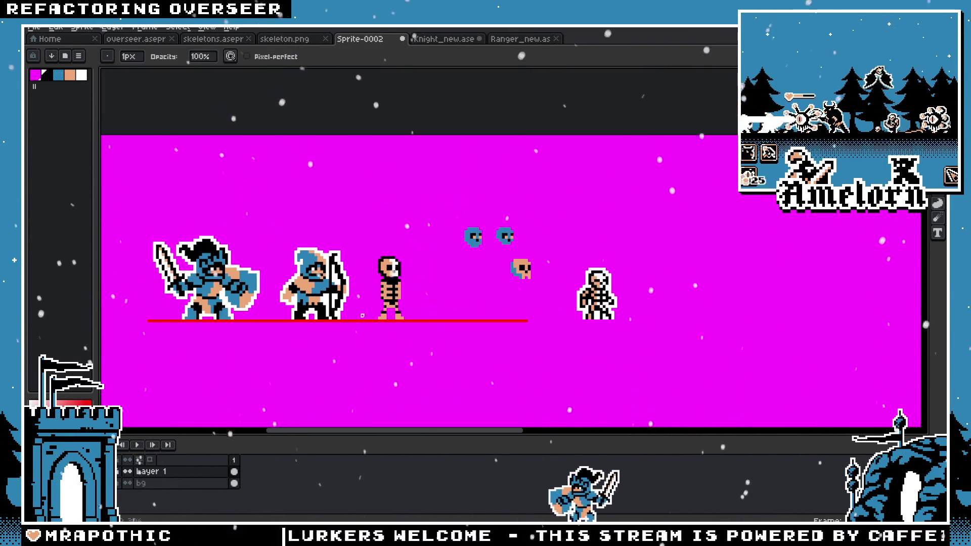
{"action": "scroll", "coordinate": [405, 304], "scroll_direction": "up", "scroll_amount": 3}
{"action": "scroll", "coordinate": [416, 308], "scroll_direction": "up", "scroll_amount": 2}
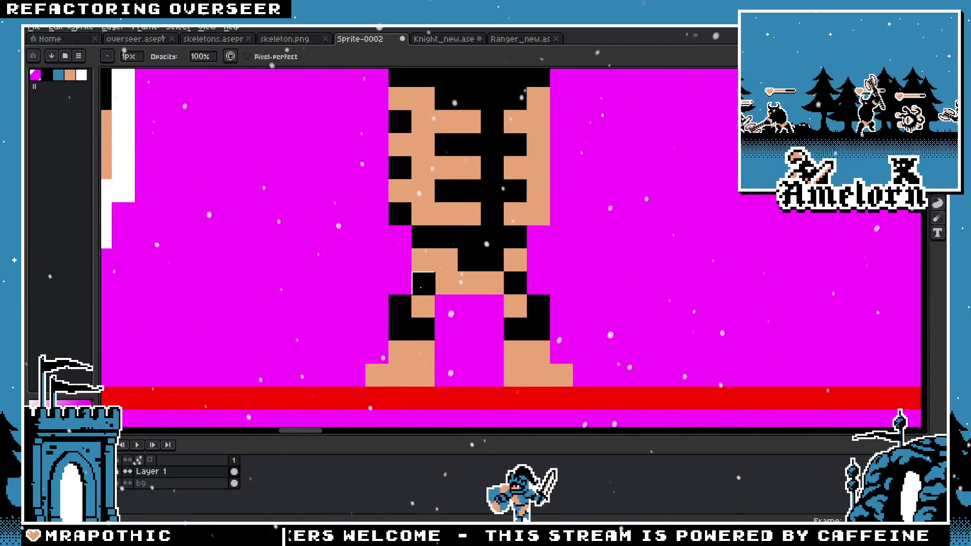
{"action": "left_click", "coordinate": [416, 283]}
{"action": "left_click", "coordinate": [402, 283]}
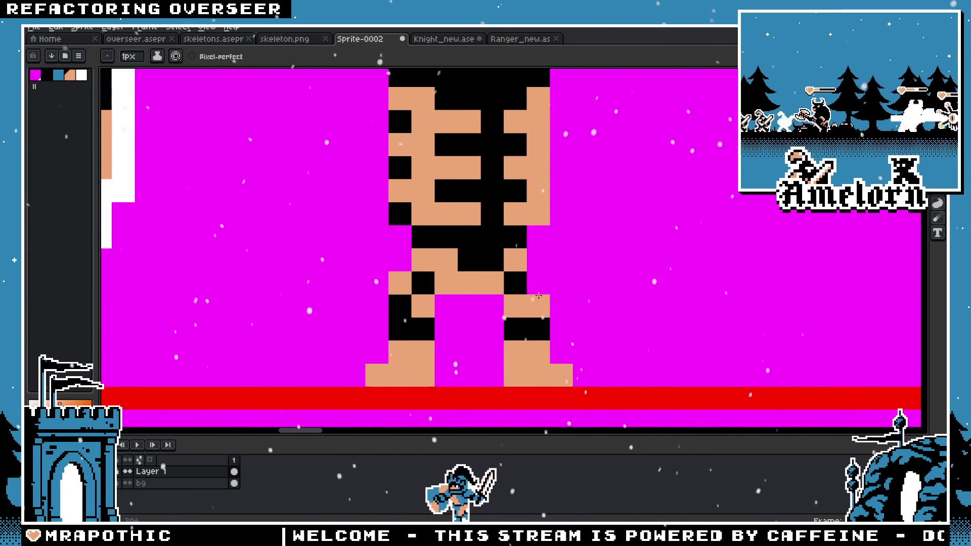
{"action": "left_click", "coordinate": [539, 284]}
{"action": "left_click", "coordinate": [539, 306], "text": "alt"}
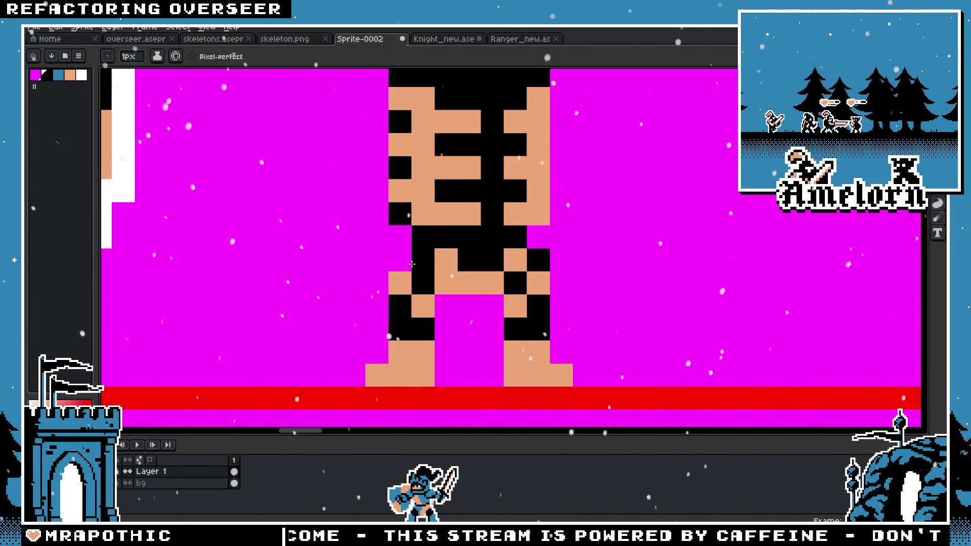
Step: Paint a short black stroke beside the left of the skeleton's ribcage
{"action": "scroll", "coordinate": [411, 265], "scroll_direction": "down", "scroll_amount": 3}
{"action": "scroll", "coordinate": [355, 304], "scroll_direction": "down", "scroll_amount": 1}
{"action": "scroll", "coordinate": [345, 312], "scroll_direction": "up", "scroll_amount": 2}
{"action": "key", "text": "v"}
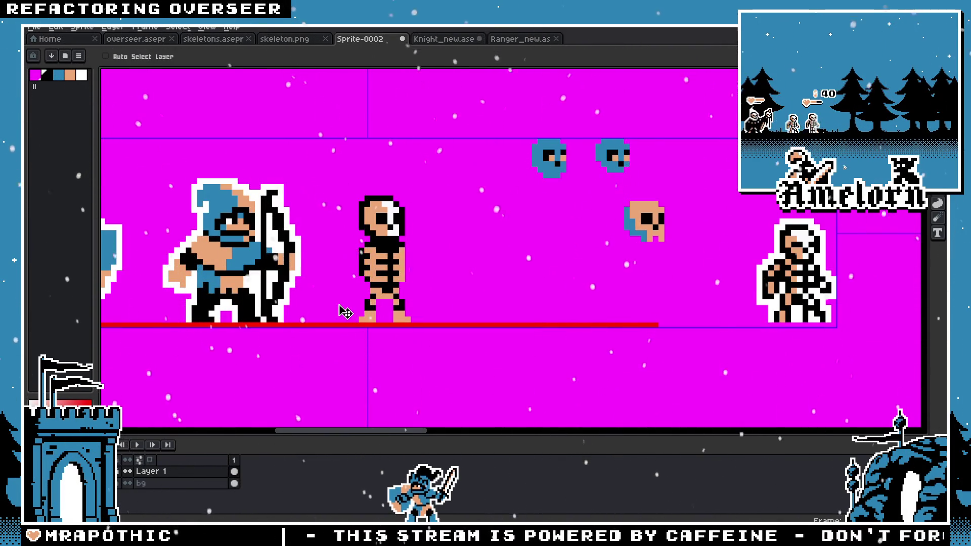
{"action": "scroll", "coordinate": [346, 312], "scroll_direction": "up", "scroll_amount": 2}
{"action": "scroll", "coordinate": [354, 278], "scroll_direction": "down", "scroll_amount": 3}
{"action": "scroll", "coordinate": [367, 253], "scroll_direction": "up", "scroll_amount": 3}
{"action": "key", "text": "b"}
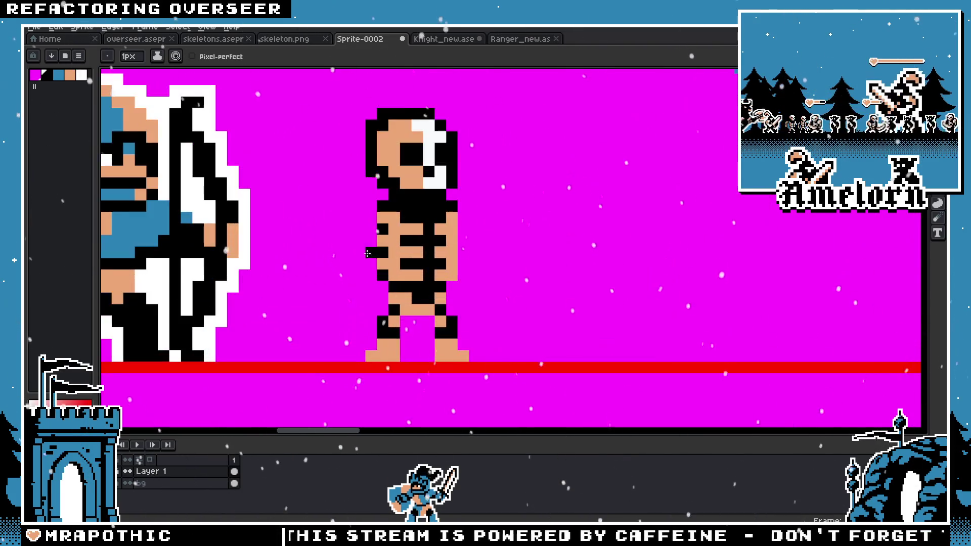
{"action": "left_click_drag", "start_coordinate": [379, 219], "coordinate": [370, 231]}
{"action": "scroll", "coordinate": [281, 316], "scroll_direction": "down", "scroll_amount": 3}
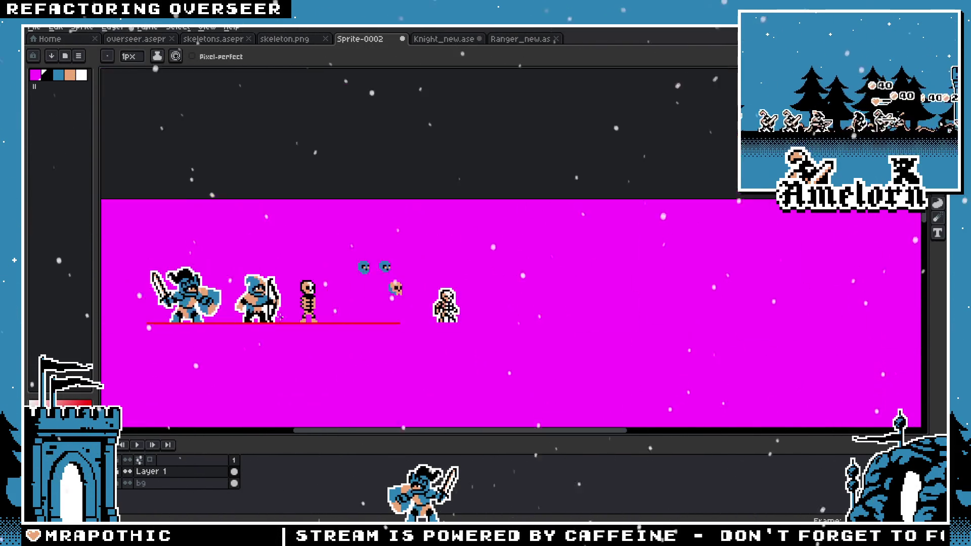
{"action": "scroll", "coordinate": [304, 299], "scroll_direction": "up", "scroll_amount": 2}
{"action": "scroll", "coordinate": [340, 286], "scroll_direction": "up", "scroll_amount": 2}
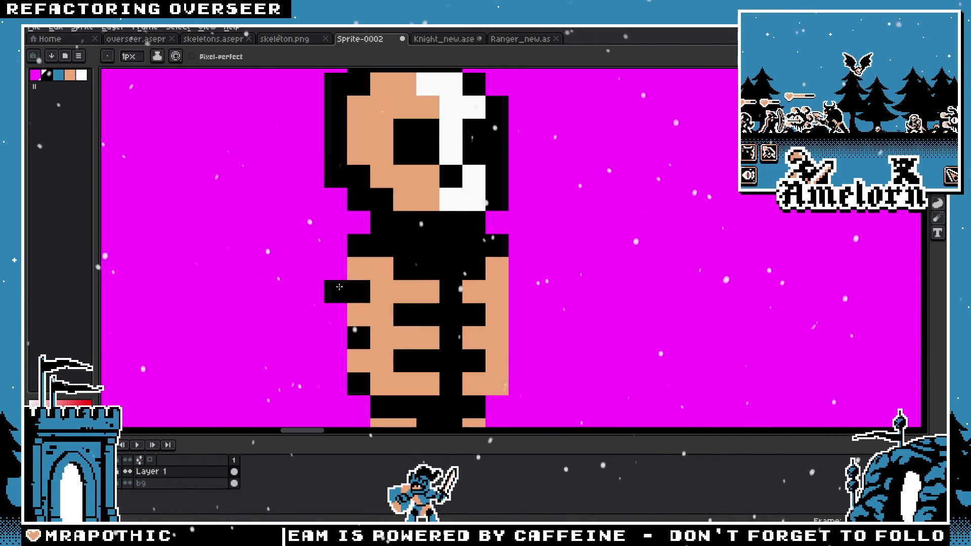
{"action": "scroll", "coordinate": [355, 336], "scroll_direction": "down", "scroll_amount": 2}
{"action": "scroll", "coordinate": [359, 324], "scroll_direction": "down", "scroll_amount": 1}
{"action": "scroll", "coordinate": [372, 308], "scroll_direction": "up", "scroll_amount": 2}
Step: With a 1-pixel pencil, blacken three pixels down the skeleton's right torso
{"action": "key", "text": "v"}
{"action": "key", "text": "b"}
{"action": "scroll", "coordinate": [395, 298], "scroll_direction": "up", "scroll_amount": 2}
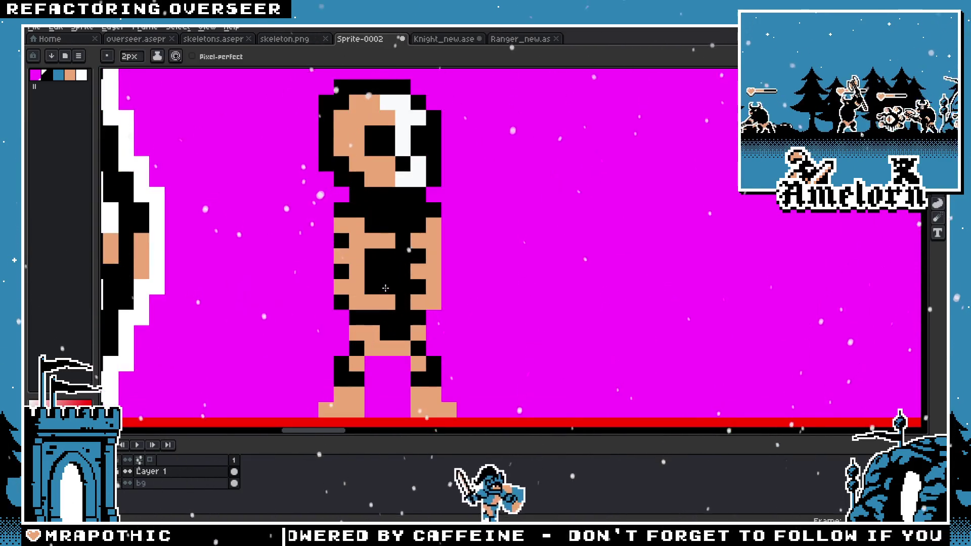
{"action": "key", "text": "minus"}
{"action": "left_click", "coordinate": [433, 255]}
{"action": "left_click", "coordinate": [433, 271]}
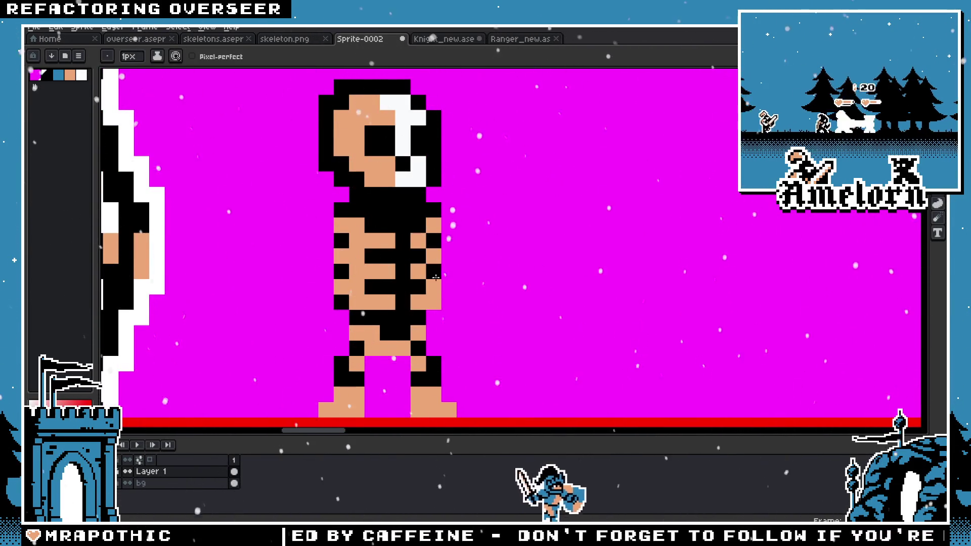
{"action": "left_click", "coordinate": [434, 302]}
Step: Blacken a chest pixel between the ribs to separate them
{"action": "scroll", "coordinate": [340, 326], "scroll_direction": "down", "scroll_amount": 2}
{"action": "scroll", "coordinate": [339, 326], "scroll_direction": "down", "scroll_amount": 3}
{"action": "scroll", "coordinate": [355, 323], "scroll_direction": "up", "scroll_amount": 2}
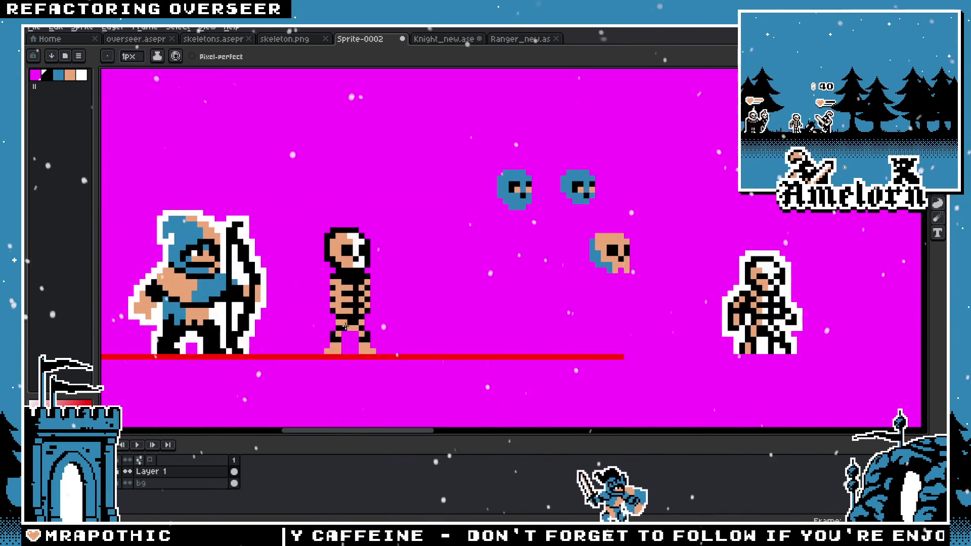
{"action": "scroll", "coordinate": [356, 323], "scroll_direction": "up", "scroll_amount": 1}
{"action": "scroll", "coordinate": [354, 317], "scroll_direction": "up", "scroll_amount": 1}
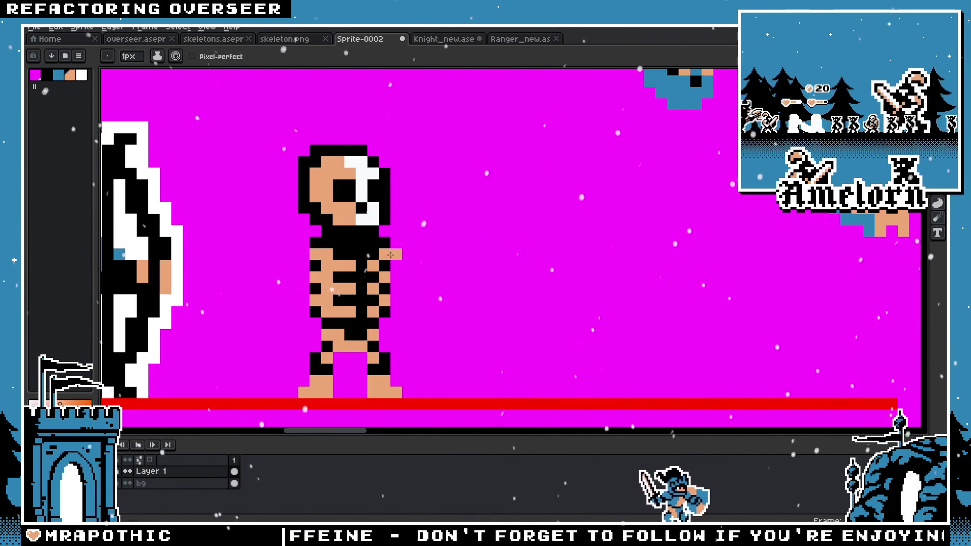
{"action": "scroll", "coordinate": [397, 299], "scroll_direction": "down", "scroll_amount": 3}
{"action": "scroll", "coordinate": [399, 293], "scroll_direction": "up", "scroll_amount": 3}
{"action": "key", "text": "v"}
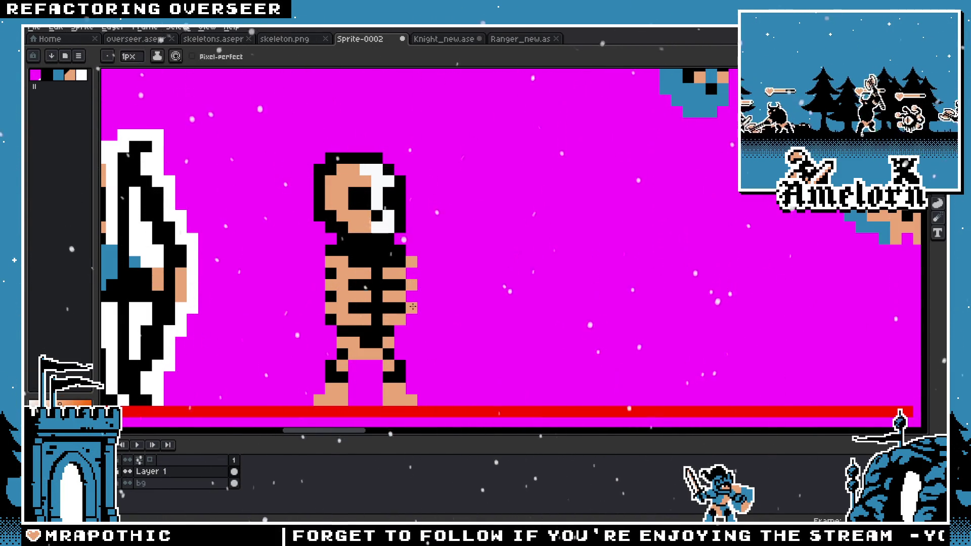
{"action": "scroll", "coordinate": [414, 302], "scroll_direction": "down", "scroll_amount": 3}
{"action": "scroll", "coordinate": [340, 320], "scroll_direction": "up", "scroll_amount": 3}
{"action": "scroll", "coordinate": [340, 319], "scroll_direction": "up", "scroll_amount": 1}
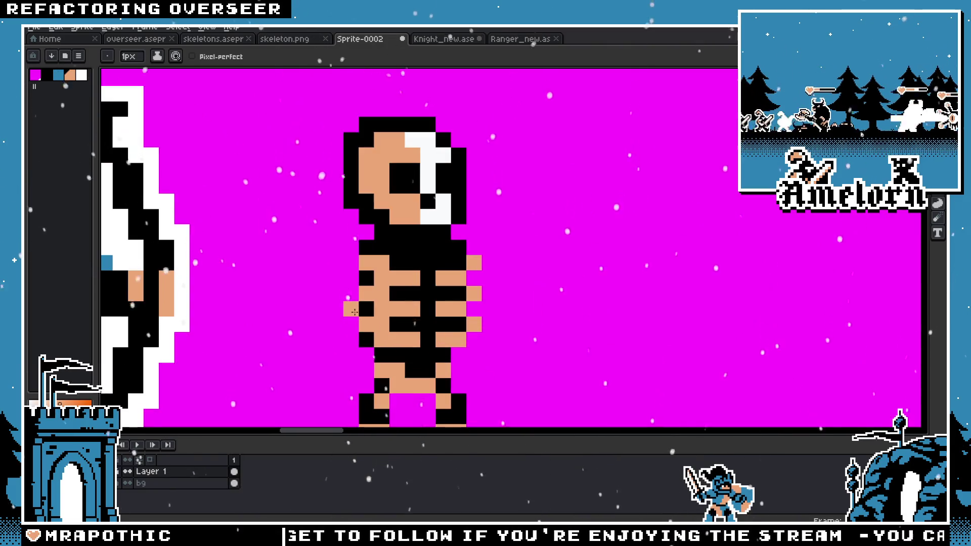
{"action": "left_click", "coordinate": [382, 278]}
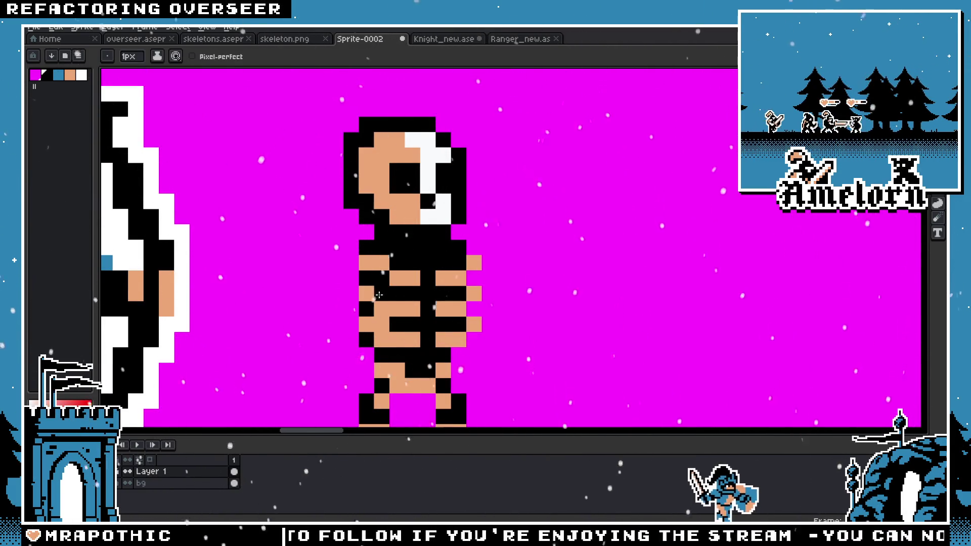
{"action": "scroll", "coordinate": [363, 335], "scroll_direction": "down", "scroll_amount": 5}
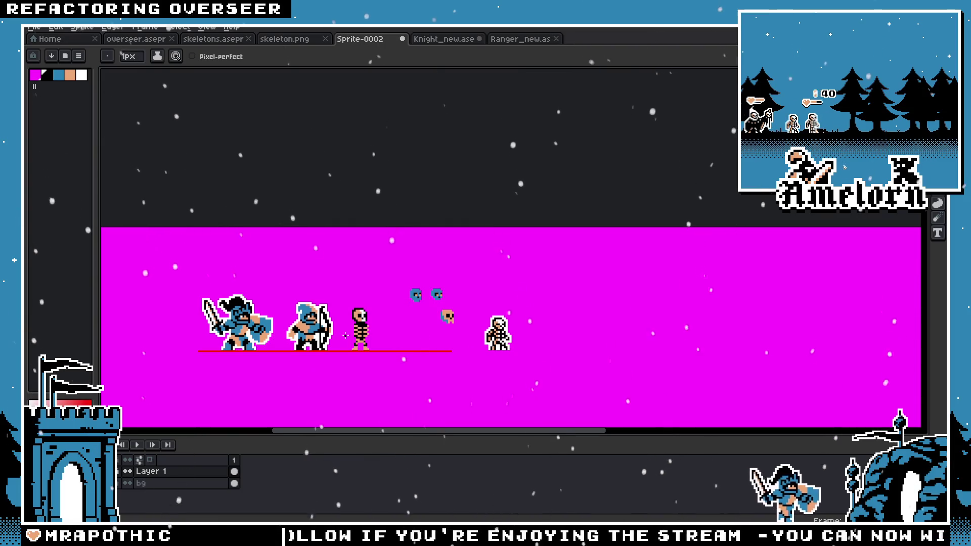
Step: Eyedrop black from the skeleton's body and paint two tan rib pixels black
{"action": "scroll", "coordinate": [346, 335], "scroll_direction": "up", "scroll_amount": 4}
{"action": "key", "text": "v"}
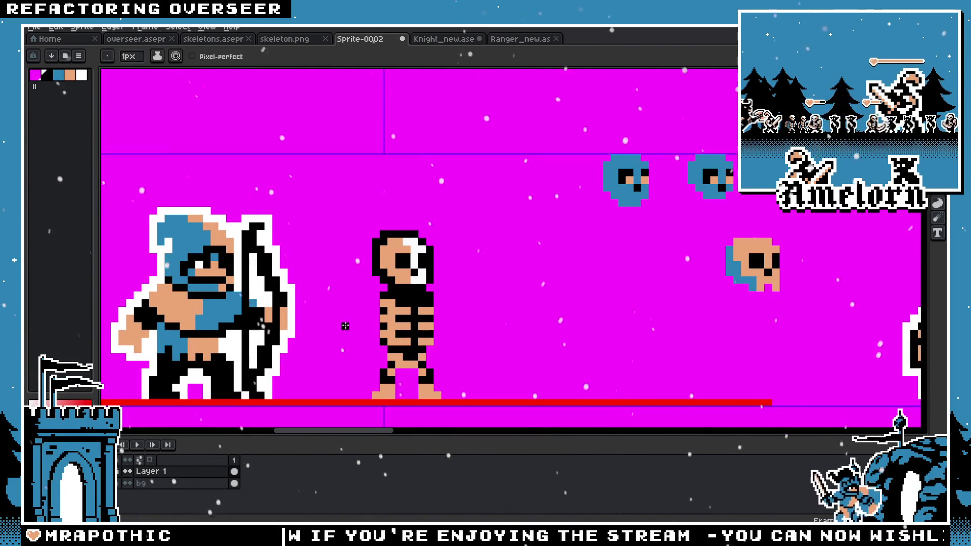
{"action": "scroll", "coordinate": [345, 326], "scroll_direction": "down", "scroll_amount": 1}
{"action": "scroll", "coordinate": [345, 326], "scroll_direction": "down", "scroll_amount": 2}
{"action": "key", "text": "v"}
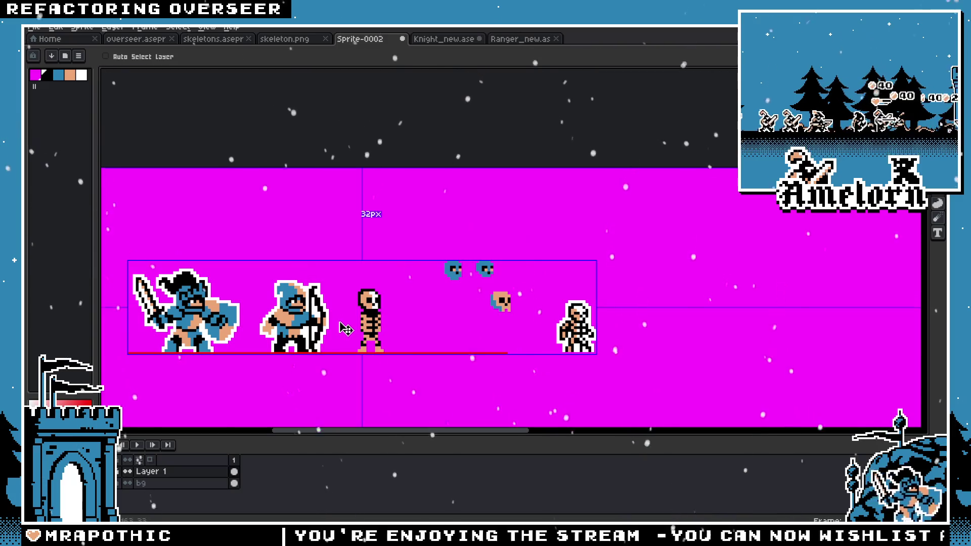
{"action": "scroll", "coordinate": [346, 329], "scroll_direction": "up", "scroll_amount": 1}
{"action": "scroll", "coordinate": [346, 329], "scroll_direction": "up", "scroll_amount": 1}
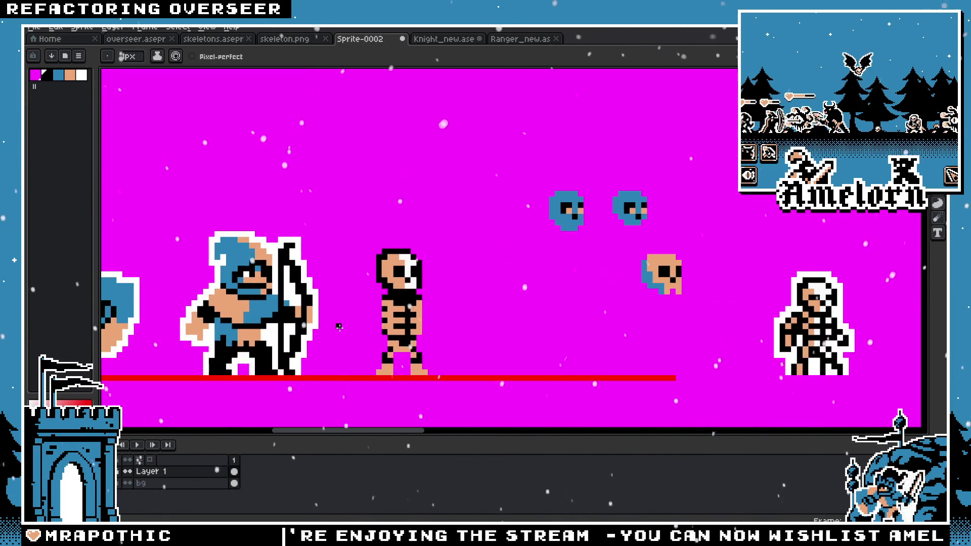
{"action": "scroll", "coordinate": [349, 332], "scroll_direction": "up", "scroll_amount": 1}
{"action": "key", "text": "b"}
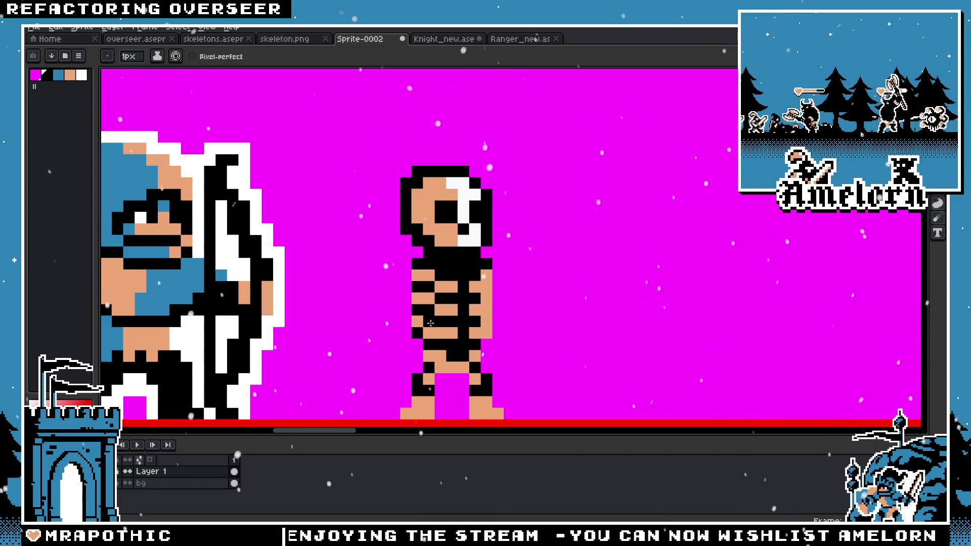
{"action": "scroll", "coordinate": [430, 323], "scroll_direction": "down", "scroll_amount": 2}
{"action": "scroll", "coordinate": [431, 323], "scroll_direction": "down", "scroll_amount": 2}
{"action": "scroll", "coordinate": [395, 258], "scroll_direction": "up", "scroll_amount": 2}
{"action": "scroll", "coordinate": [395, 258], "scroll_direction": "up", "scroll_amount": 2}
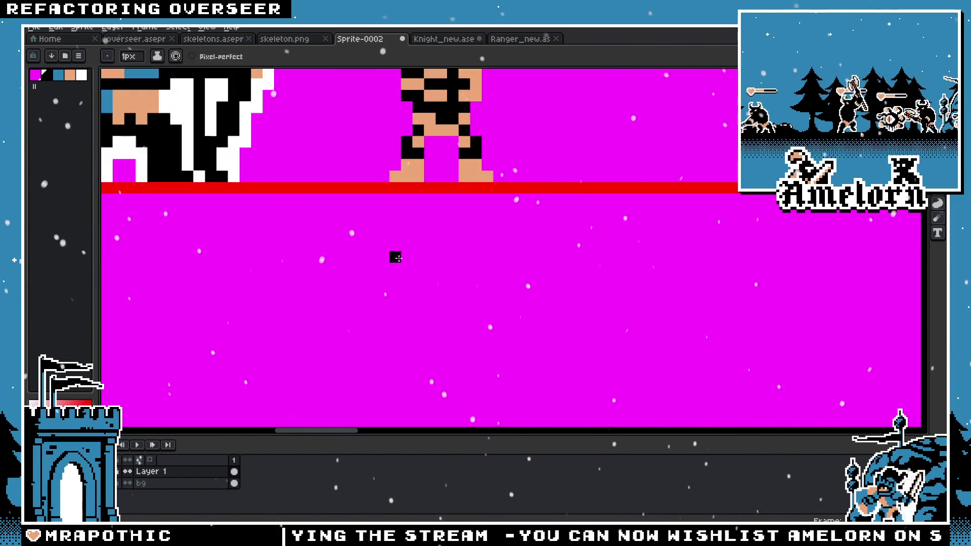
{"action": "scroll", "coordinate": [395, 258], "scroll_direction": "down", "scroll_amount": 2}
{"action": "scroll", "coordinate": [412, 172], "scroll_direction": "up", "scroll_amount": 2}
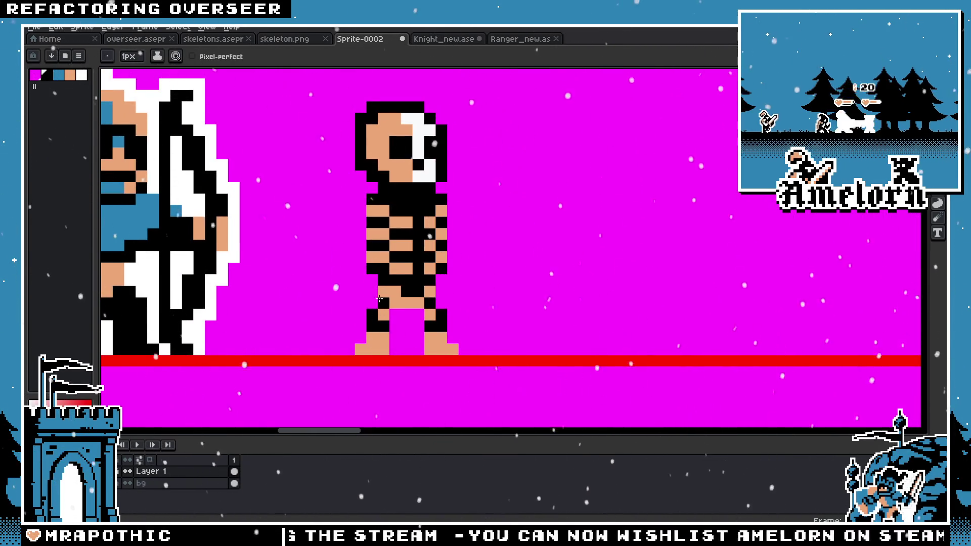
{"action": "scroll", "coordinate": [380, 300], "scroll_direction": "down", "scroll_amount": 3}
{"action": "scroll", "coordinate": [365, 288], "scroll_direction": "up", "scroll_amount": 2}
{"action": "scroll", "coordinate": [424, 263], "scroll_direction": "up", "scroll_amount": 2}
{"action": "key", "text": "i"}
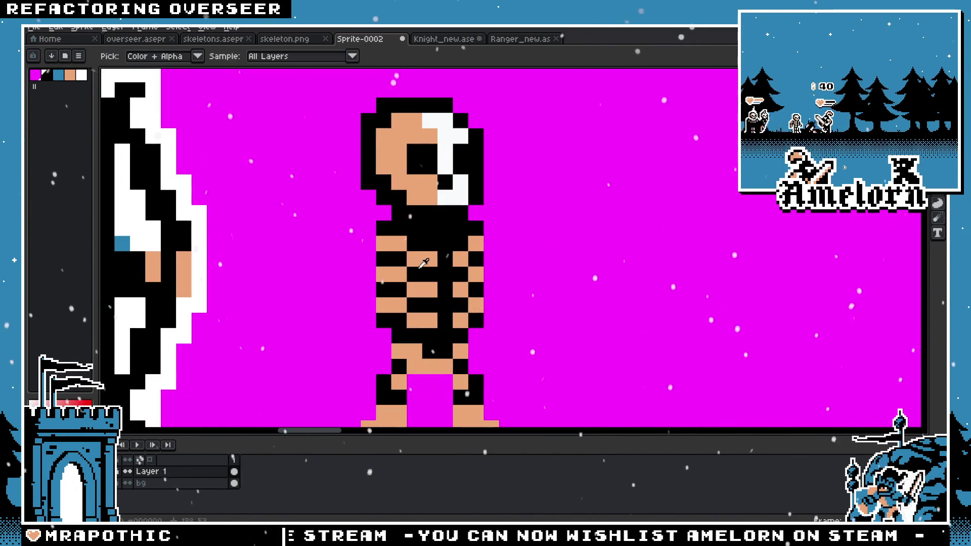
{"action": "left_click", "coordinate": [399, 321], "text": "alt"}
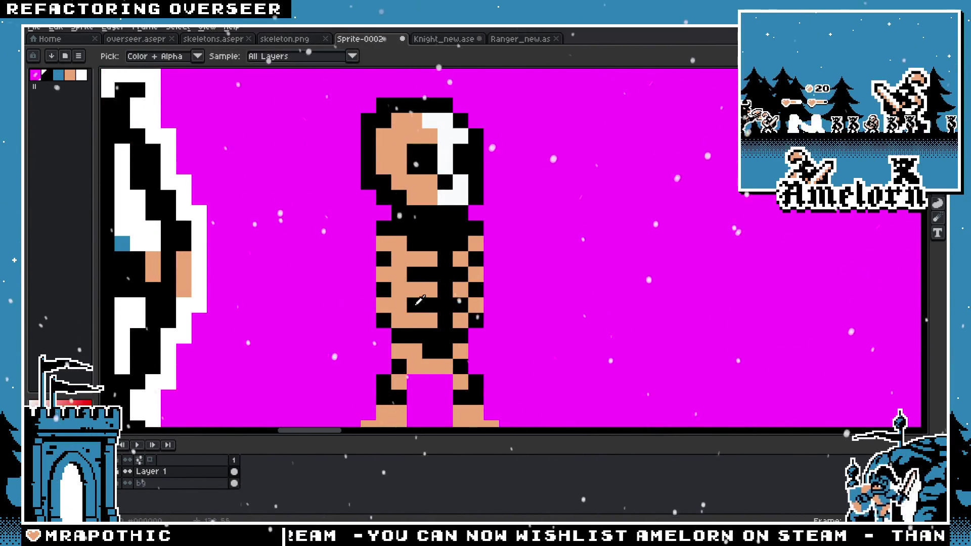
{"action": "left_click", "coordinate": [400, 306]}
{"action": "left_click", "coordinate": [401, 277]}
Step: Zoom in and out to check the repainted ribs against the black spine
{"action": "scroll", "coordinate": [387, 256], "scroll_direction": "down", "scroll_amount": 3}
{"action": "scroll", "coordinate": [387, 256], "scroll_direction": "down", "scroll_amount": 1}
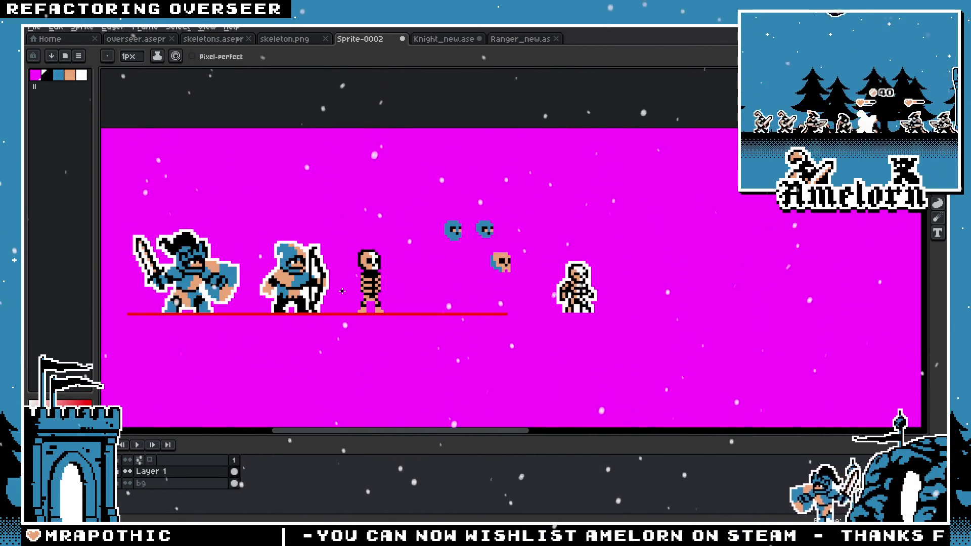
{"action": "scroll", "coordinate": [346, 287], "scroll_direction": "up", "scroll_amount": 2}
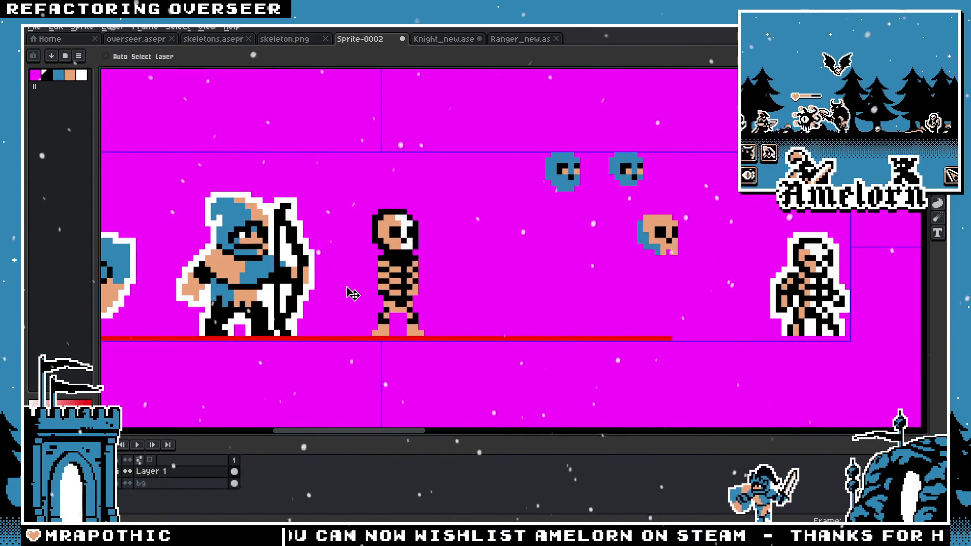
{"action": "key", "text": "b"}
{"action": "scroll", "coordinate": [352, 291], "scroll_direction": "down", "scroll_amount": 1}
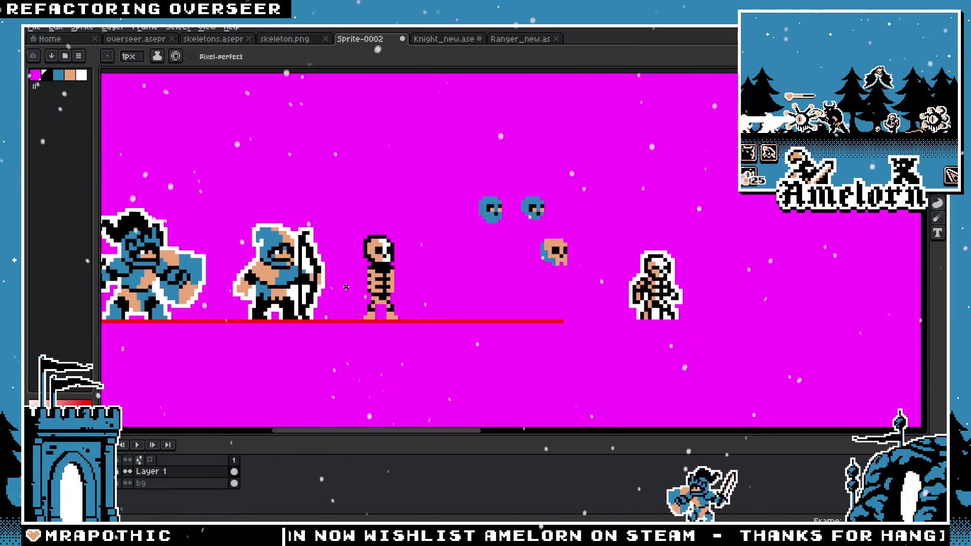
{"action": "scroll", "coordinate": [352, 288], "scroll_direction": "down", "scroll_amount": 2}
{"action": "scroll", "coordinate": [352, 283], "scroll_direction": "up", "scroll_amount": 3}
{"action": "scroll", "coordinate": [368, 273], "scroll_direction": "up", "scroll_amount": 1}
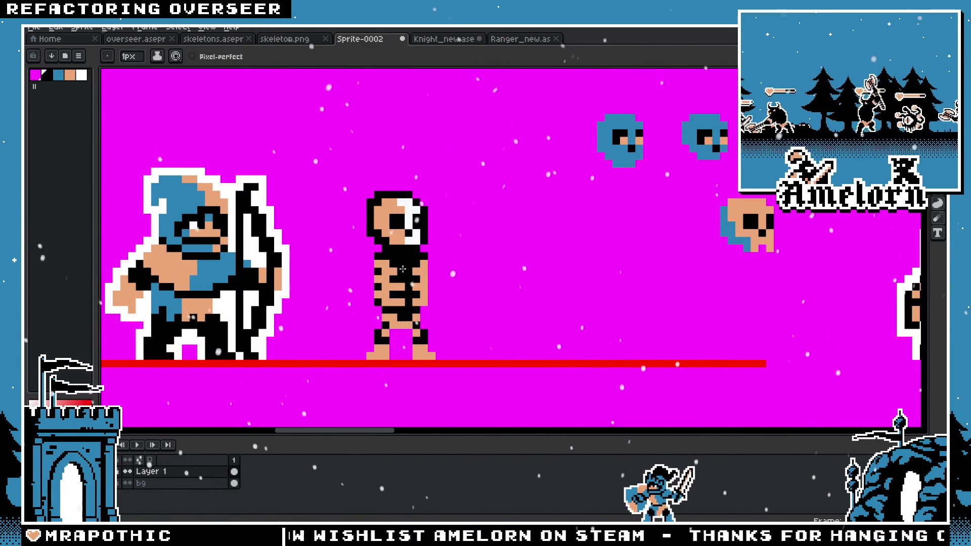
{"action": "scroll", "coordinate": [403, 269], "scroll_direction": "up", "scroll_amount": 1}
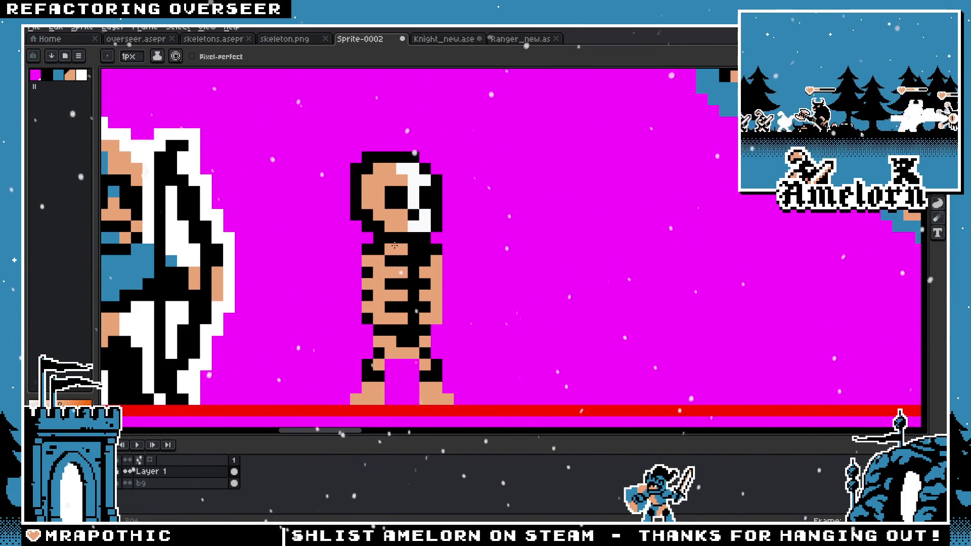
{"action": "scroll", "coordinate": [395, 245], "scroll_direction": "down", "scroll_amount": 1}
{"action": "scroll", "coordinate": [385, 283], "scroll_direction": "down", "scroll_amount": 4}
{"action": "scroll", "coordinate": [383, 245], "scroll_direction": "up", "scroll_amount": 5}
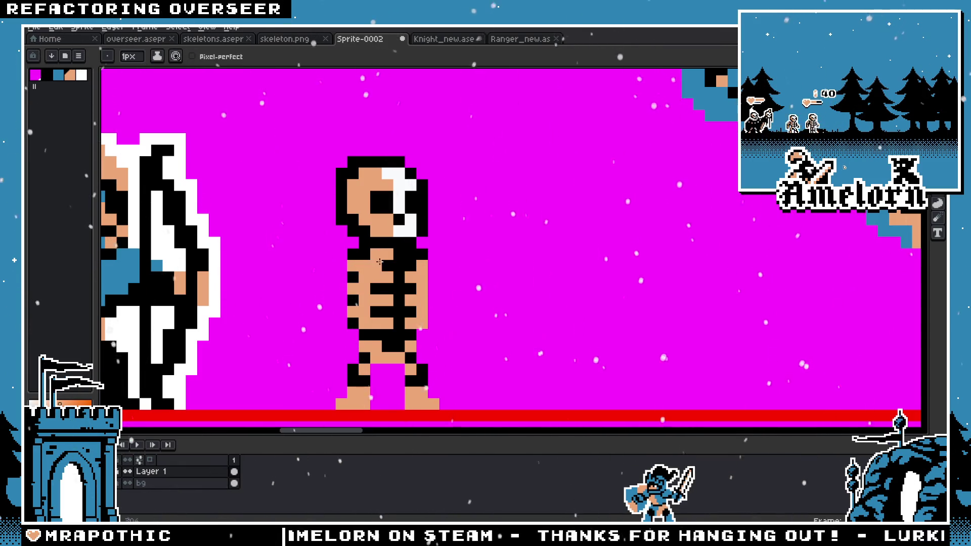
{"action": "scroll", "coordinate": [389, 260], "scroll_direction": "up", "scroll_amount": 2}
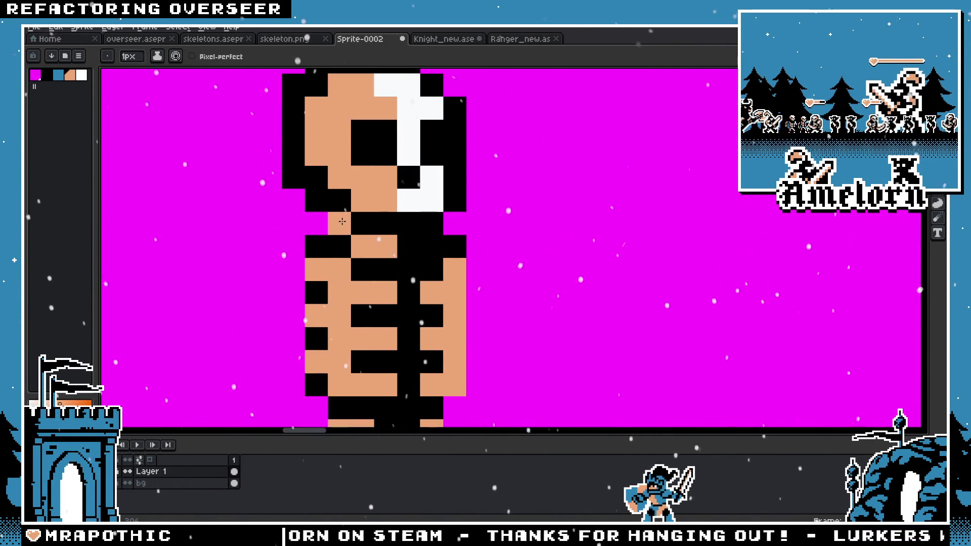
{"action": "scroll", "coordinate": [335, 229], "scroll_direction": "down", "scroll_amount": 4}
{"action": "scroll", "coordinate": [349, 264], "scroll_direction": "up", "scroll_amount": 3}
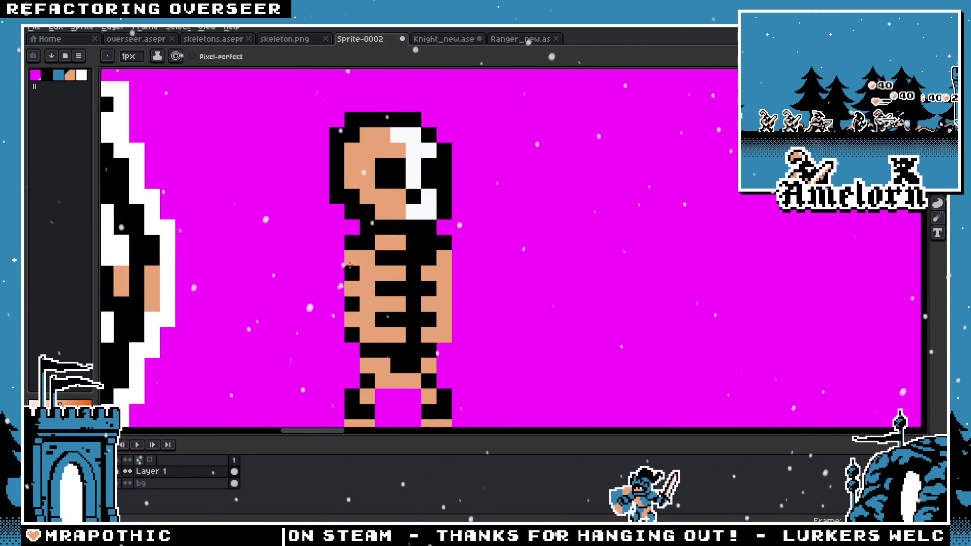
{"action": "scroll", "coordinate": [385, 230], "scroll_direction": "down", "scroll_amount": 3}
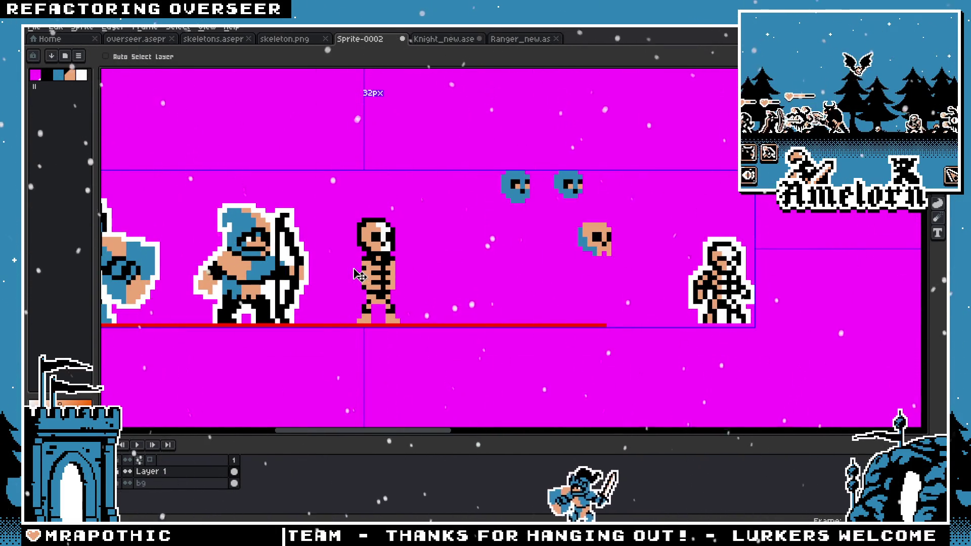
Step: Select the skeleton's skull and raise it by one pixel
{"action": "key", "text": "m"}
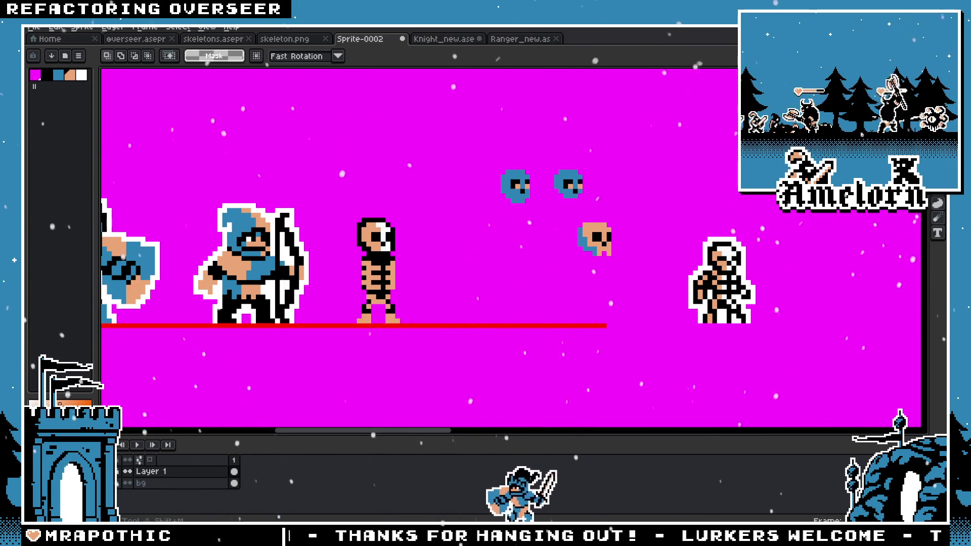
{"action": "scroll", "coordinate": [515, 192], "scroll_direction": "up", "scroll_amount": 1}
{"action": "scroll", "coordinate": [281, 283], "scroll_direction": "up", "scroll_amount": 1}
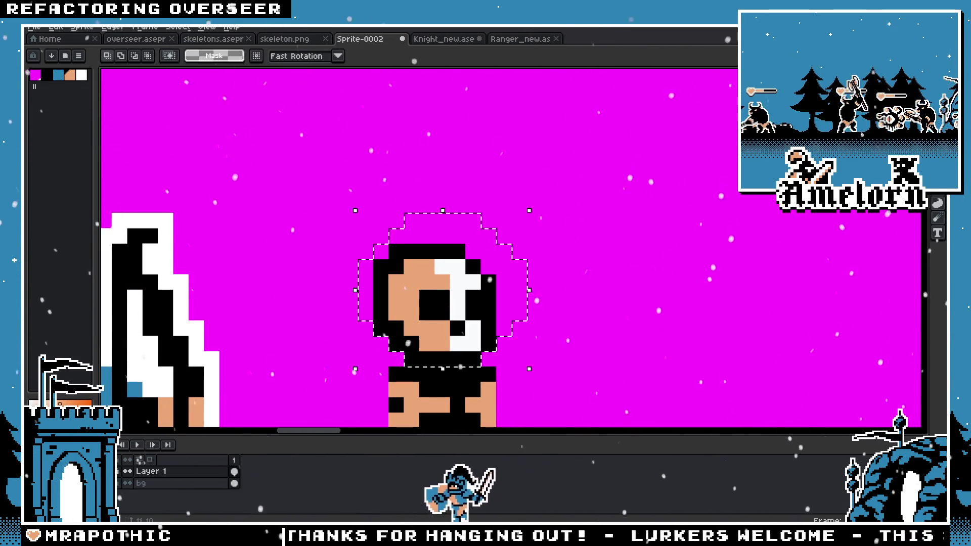
{"action": "left_click_drag", "start_coordinate": [621, 195], "coordinate": [421, 317]}
{"action": "scroll", "coordinate": [564, 234], "scroll_direction": "down", "scroll_amount": 2}
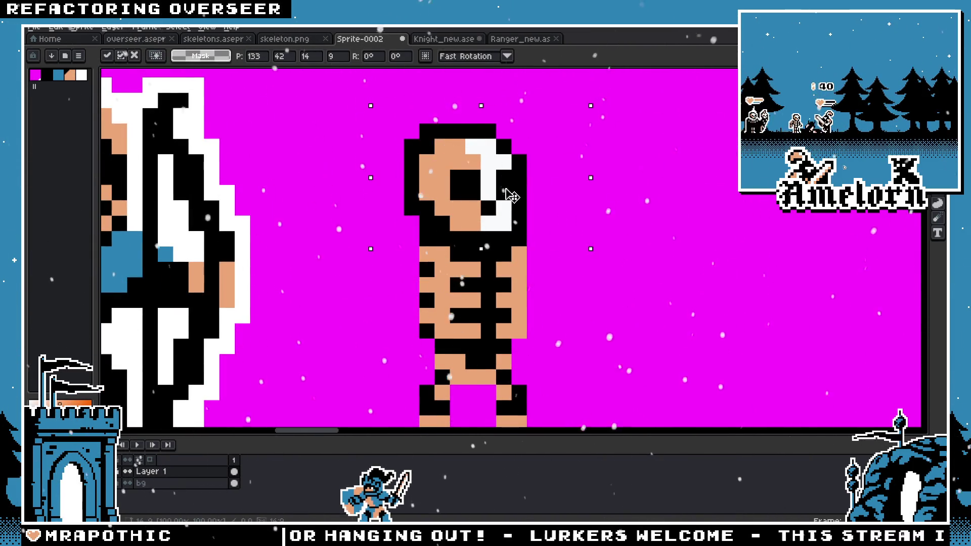
{"action": "left_click_drag", "start_coordinate": [511, 195], "coordinate": [512, 190]}
{"action": "scroll", "coordinate": [611, 192], "scroll_direction": "down", "scroll_amount": 2}
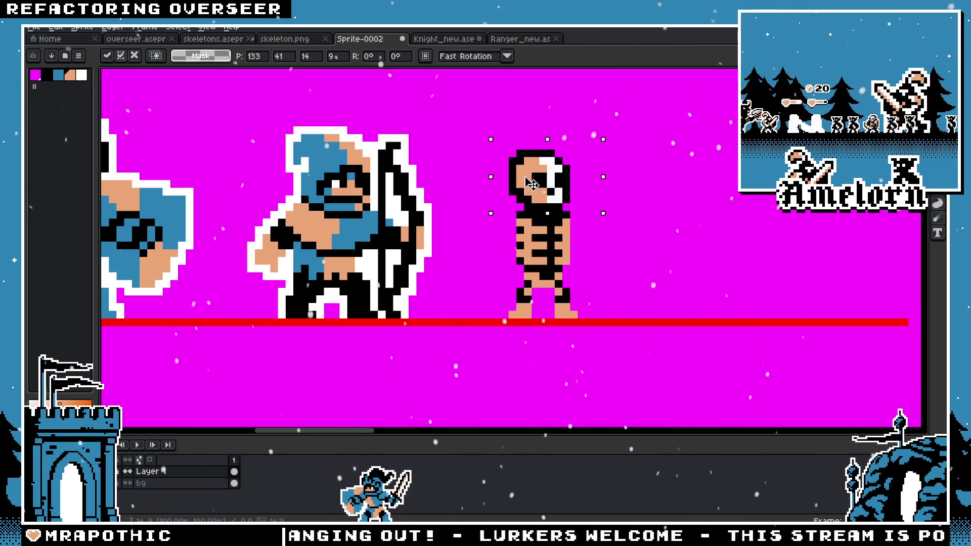
{"action": "key", "text": "b"}
Step: Undo the skull move so it returns to its original spot on the ribcage
{"action": "scroll", "coordinate": [533, 188], "scroll_direction": "down", "scroll_amount": 2}
{"action": "scroll", "coordinate": [531, 167], "scroll_direction": "up", "scroll_amount": 2}
{"action": "scroll", "coordinate": [470, 217], "scroll_direction": "down", "scroll_amount": 3}
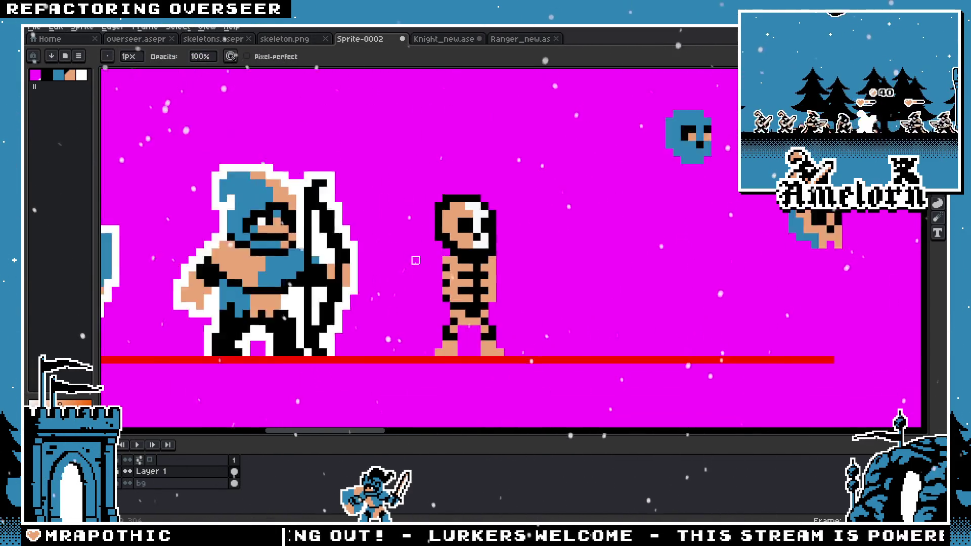
{"action": "scroll", "coordinate": [409, 261], "scroll_direction": "down", "scroll_amount": 1}
{"action": "scroll", "coordinate": [415, 263], "scroll_direction": "up", "scroll_amount": 3}
{"action": "key", "text": "ctrl+z"}
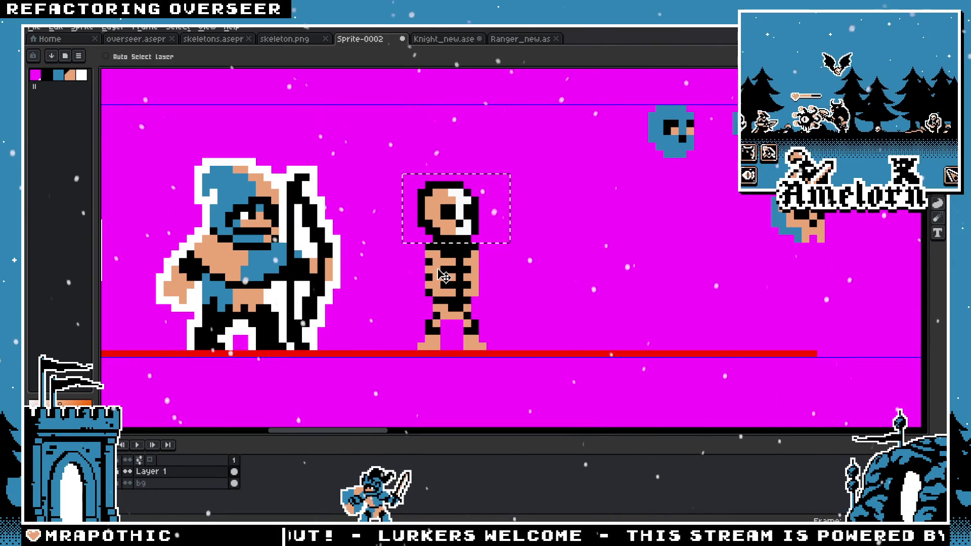
{"action": "key", "text": "v"}
{"action": "scroll", "coordinate": [496, 259], "scroll_direction": "up", "scroll_amount": 3}
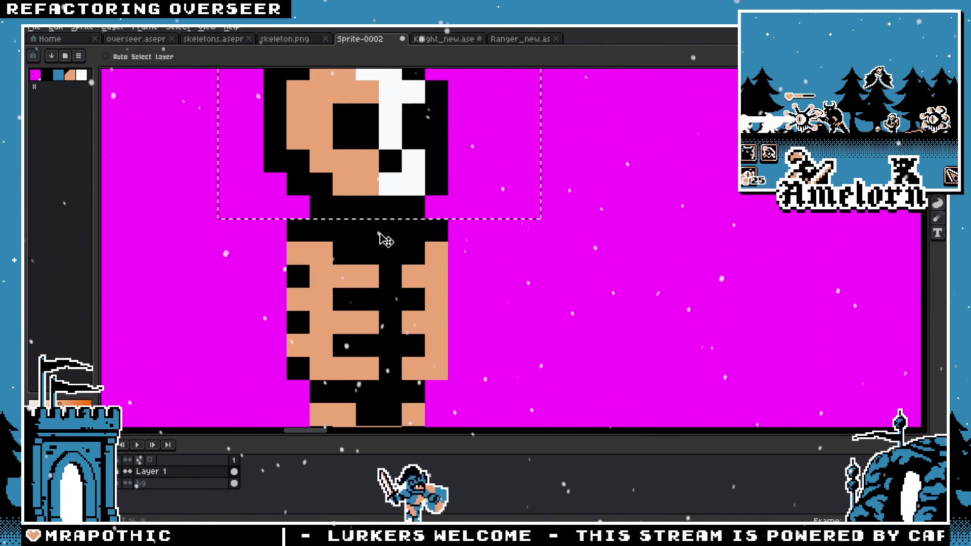
{"action": "scroll", "coordinate": [384, 239], "scroll_direction": "down", "scroll_amount": 1}
{"action": "key", "text": "b"}
{"action": "scroll", "coordinate": [405, 238], "scroll_direction": "down", "scroll_amount": 1}
{"action": "scroll", "coordinate": [433, 237], "scroll_direction": "up", "scroll_amount": 2}
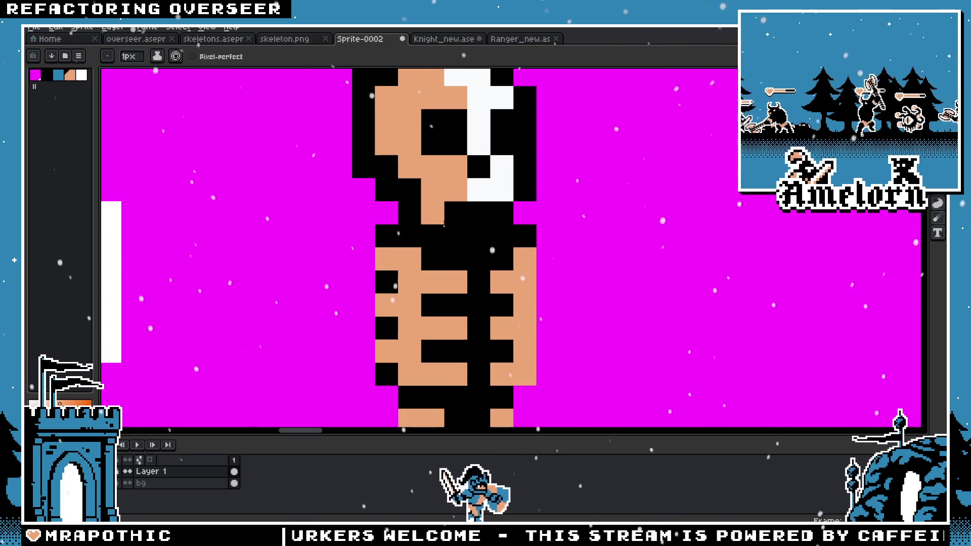
Step: Paint a tan pixel at the skeleton's neck
{"action": "left_click", "coordinate": [456, 235]}
{"action": "key", "text": "v"}
{"action": "scroll", "coordinate": [474, 290], "scroll_direction": "down", "scroll_amount": 1}
{"action": "scroll", "coordinate": [455, 263], "scroll_direction": "down", "scroll_amount": 2}
{"action": "scroll", "coordinate": [445, 248], "scroll_direction": "up", "scroll_amount": 3}
{"action": "key", "text": "b"}
{"action": "scroll", "coordinate": [443, 244], "scroll_direction": "up", "scroll_amount": 2}
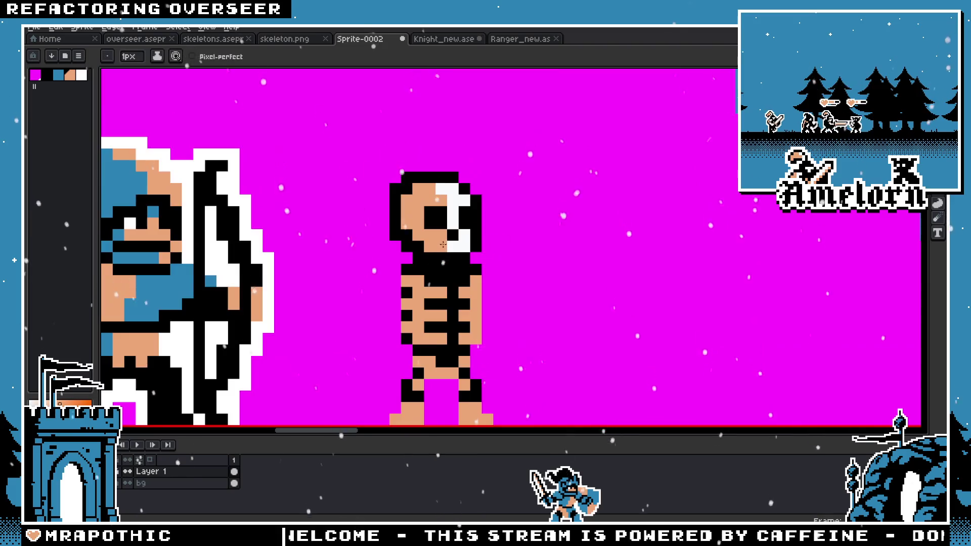
{"action": "scroll", "coordinate": [443, 245], "scroll_direction": "up", "scroll_amount": 1}
{"action": "key", "text": "v"}
{"action": "scroll", "coordinate": [450, 258], "scroll_direction": "down", "scroll_amount": 2}
{"action": "key", "text": "b"}
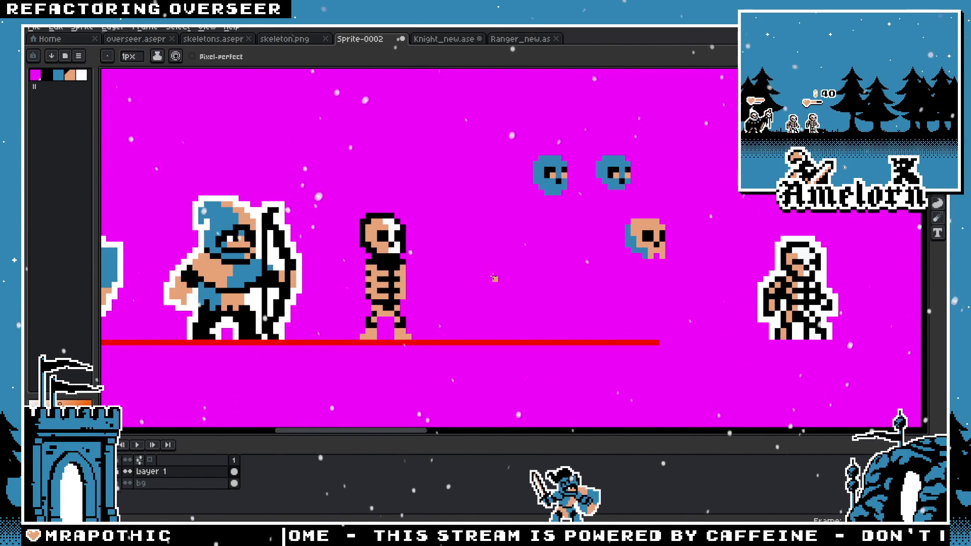
{"action": "scroll", "coordinate": [455, 238], "scroll_direction": "up", "scroll_amount": 1}
{"action": "scroll", "coordinate": [488, 211], "scroll_direction": "up", "scroll_amount": 2}
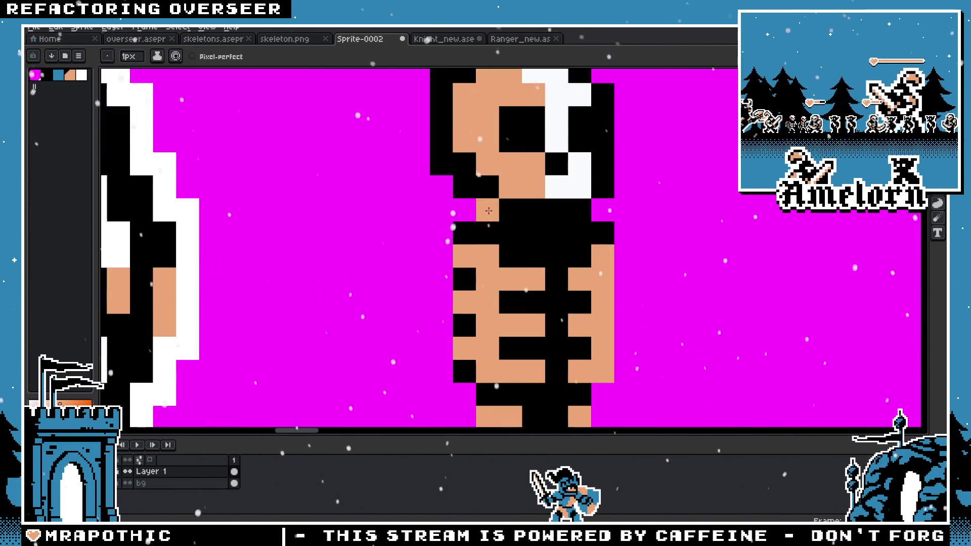
Step: Add tan pixels below the neck and turn the misplaced tan pixel beside it black
{"action": "left_click", "coordinate": [503, 232]}
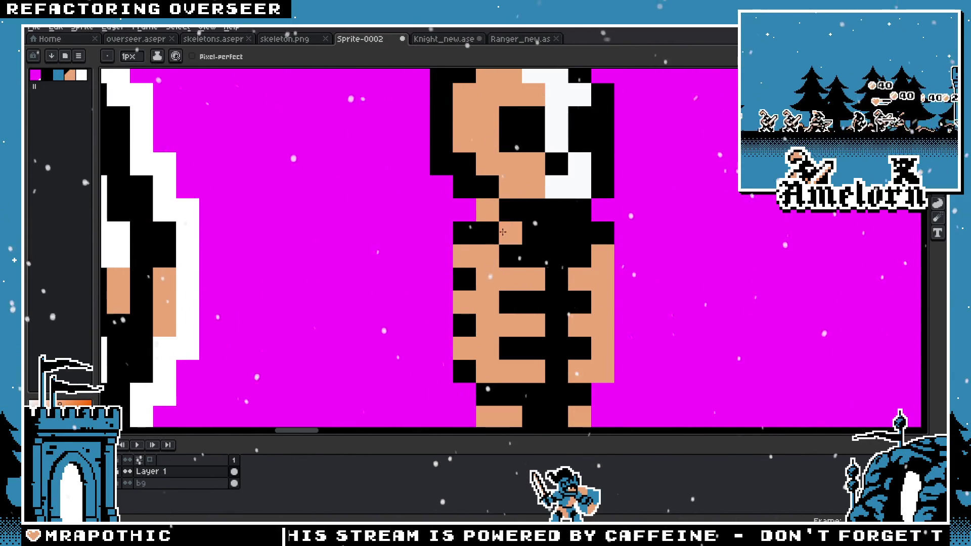
{"action": "right_click", "coordinate": [494, 233]}
{"action": "left_click", "coordinate": [506, 238]}
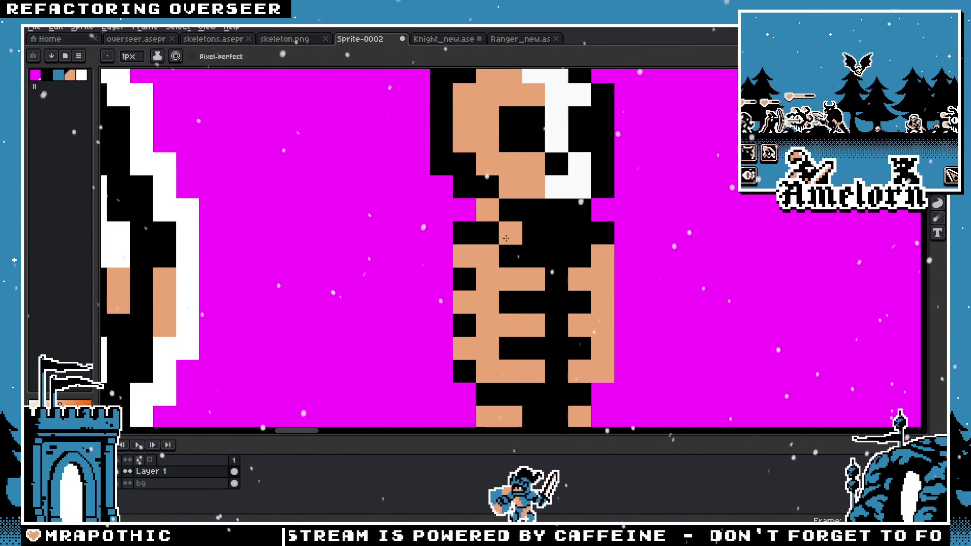
{"action": "scroll", "coordinate": [505, 255], "scroll_direction": "down", "scroll_amount": 4}
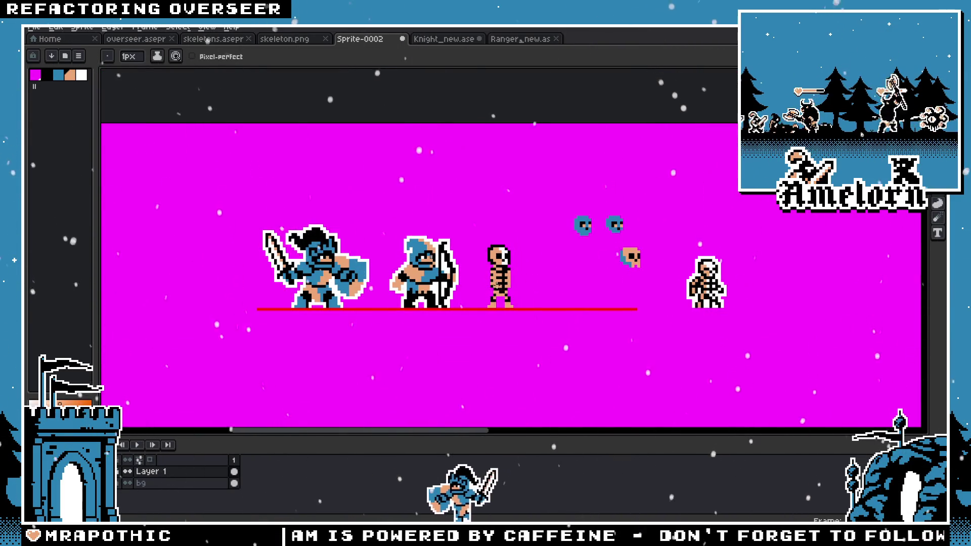
{"action": "scroll", "coordinate": [497, 226], "scroll_direction": "up", "scroll_amount": 3}
{"action": "scroll", "coordinate": [497, 226], "scroll_direction": "down", "scroll_amount": 3}
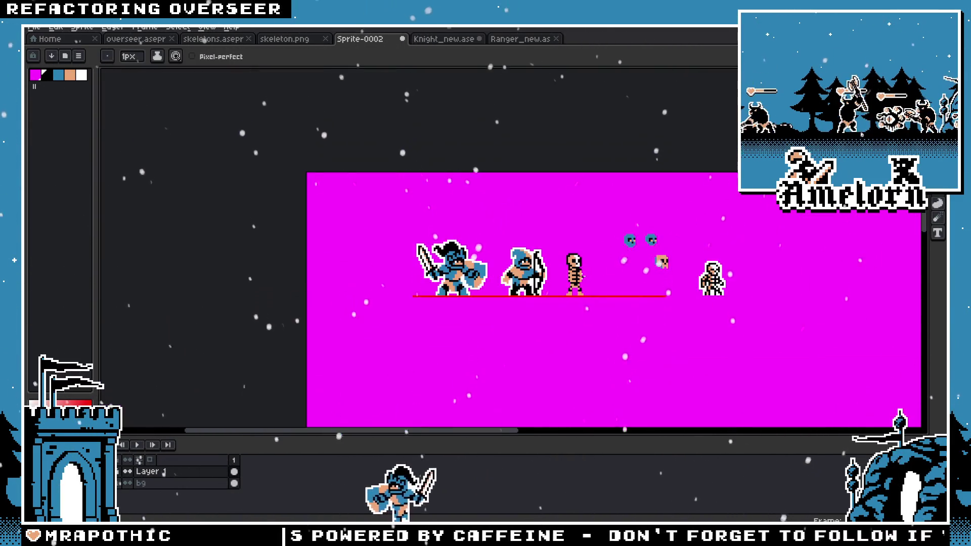
{"action": "scroll", "coordinate": [551, 267], "scroll_direction": "up", "scroll_amount": 3}
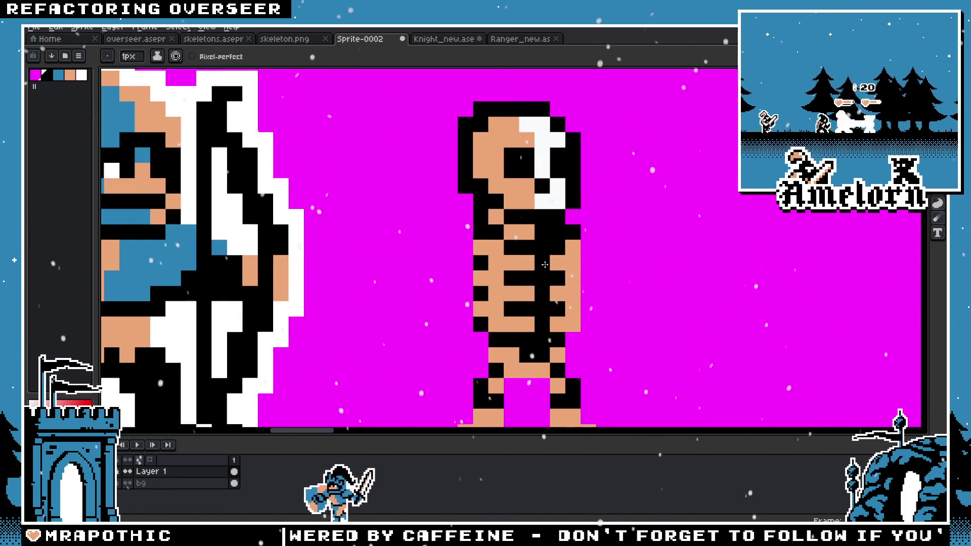
{"action": "scroll", "coordinate": [530, 251], "scroll_direction": "down", "scroll_amount": 3}
{"action": "scroll", "coordinate": [531, 253], "scroll_direction": "down", "scroll_amount": 2}
{"action": "scroll", "coordinate": [534, 258], "scroll_direction": "up", "scroll_amount": 3}
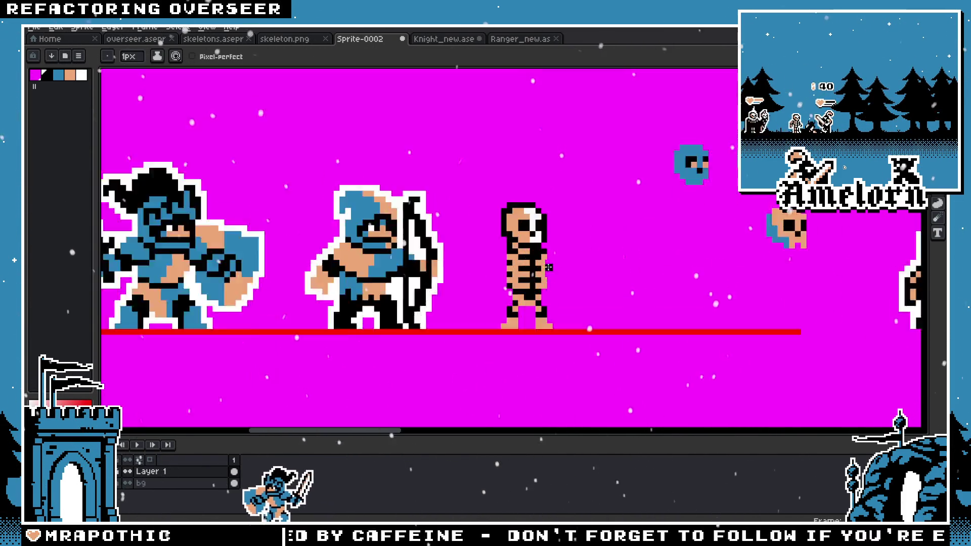
{"action": "scroll", "coordinate": [538, 263], "scroll_direction": "up", "scroll_amount": 2}
{"action": "key", "text": "v"}
{"action": "scroll", "coordinate": [529, 255], "scroll_direction": "down", "scroll_amount": 4}
Step: Paint a white highlight line down the skeleton's right arm
{"action": "key", "text": "b"}
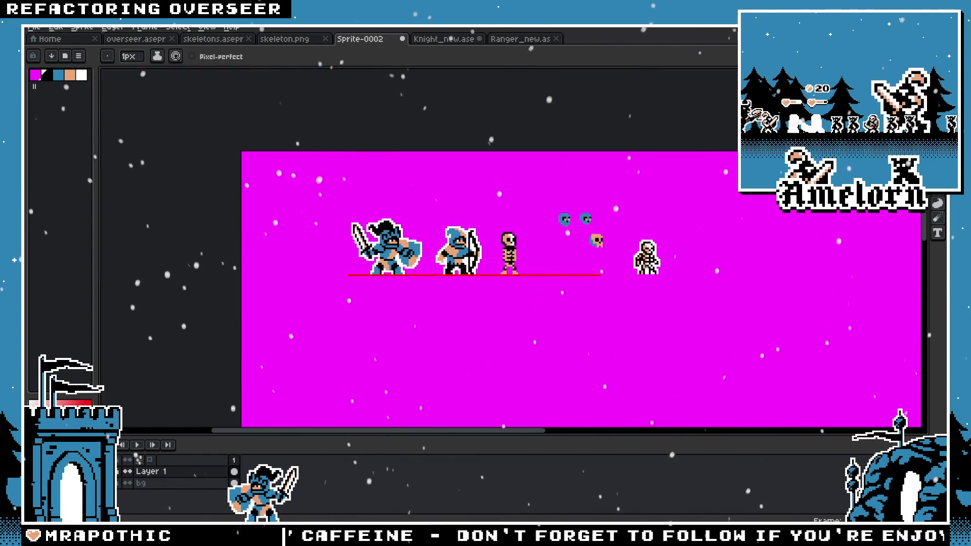
{"action": "scroll", "coordinate": [457, 243], "scroll_direction": "up", "scroll_amount": 4}
{"action": "left_click", "coordinate": [457, 243]}
{"action": "scroll", "coordinate": [457, 243], "scroll_direction": "up", "scroll_amount": 1}
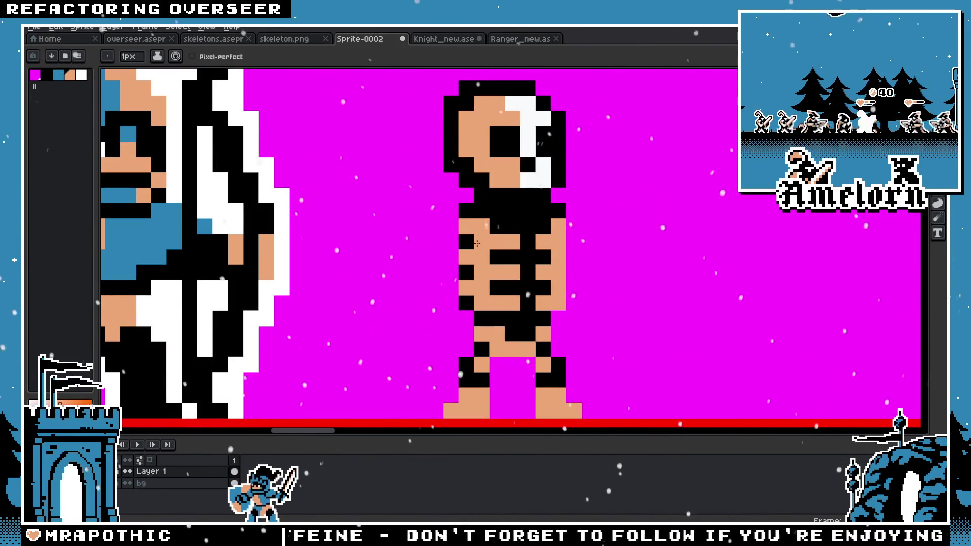
{"action": "left_click_drag", "start_coordinate": [647, 245], "coordinate": [512, 245]}
{"action": "scroll", "coordinate": [512, 245], "scroll_direction": "down", "scroll_amount": 3}
{"action": "scroll", "coordinate": [415, 233], "scroll_direction": "up", "scroll_amount": 2}
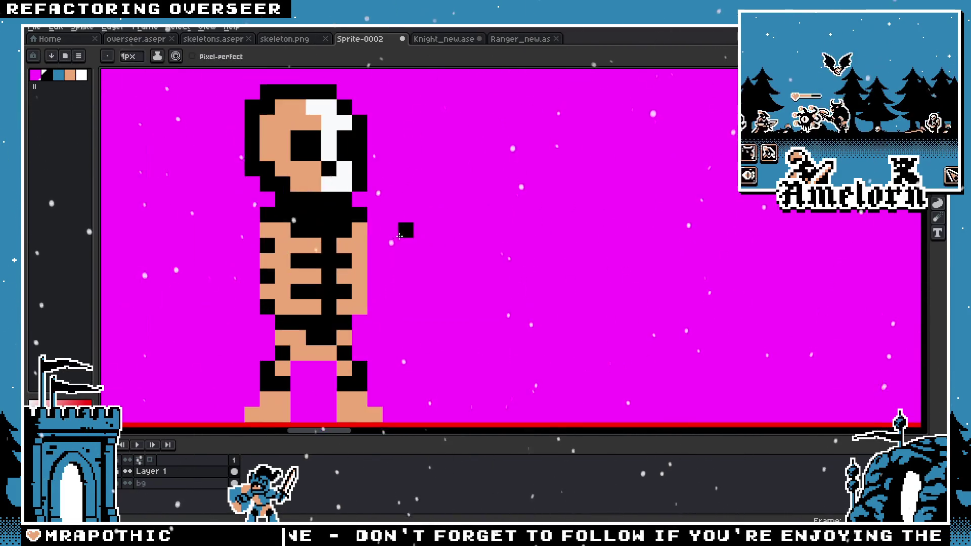
{"action": "scroll", "coordinate": [420, 235], "scroll_direction": "up", "scroll_amount": 1}
{"action": "key", "text": "b"}
{"action": "left_click_drag", "start_coordinate": [427, 260], "coordinate": [427, 327]}
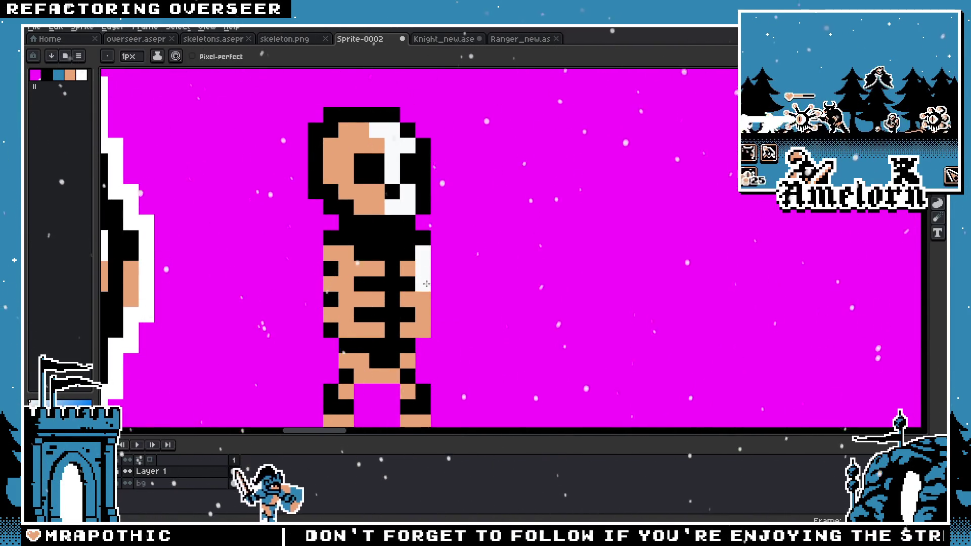
{"action": "left_click", "coordinate": [404, 324]}
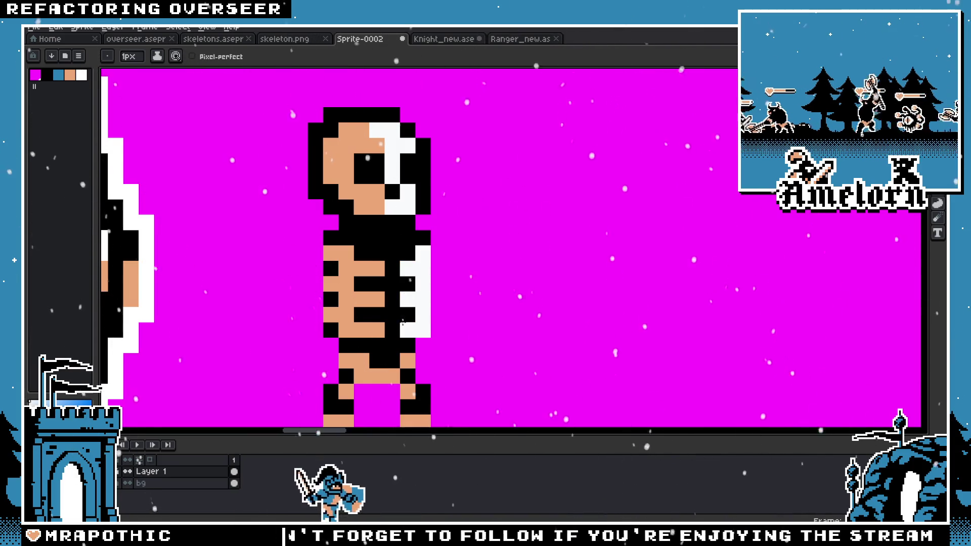
Step: Add white highlight pixels onto the right ends of the ribs
{"action": "left_click_drag", "start_coordinate": [361, 268], "coordinate": [376, 324]}
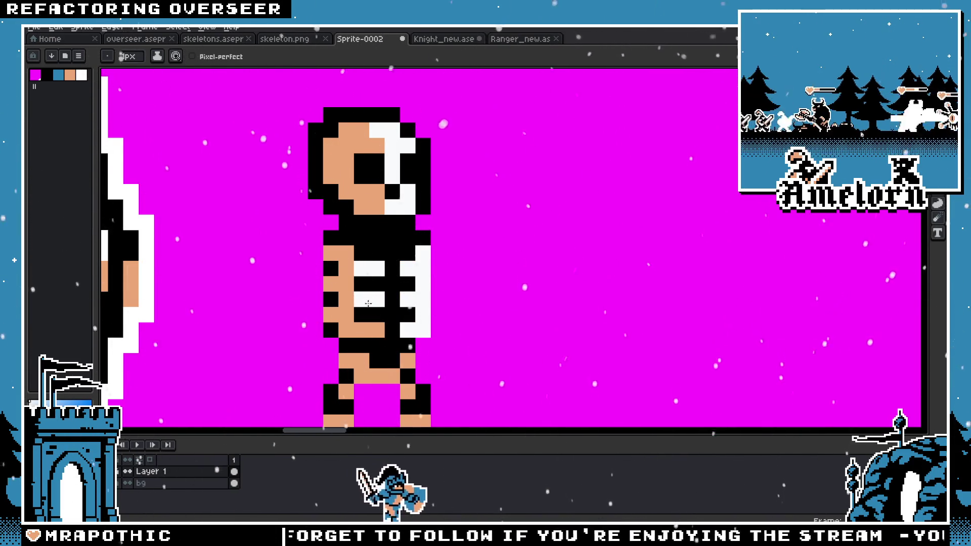
{"action": "scroll", "coordinate": [376, 324], "scroll_direction": "down", "scroll_amount": 5}
{"action": "scroll", "coordinate": [385, 326], "scroll_direction": "down", "scroll_amount": 1}
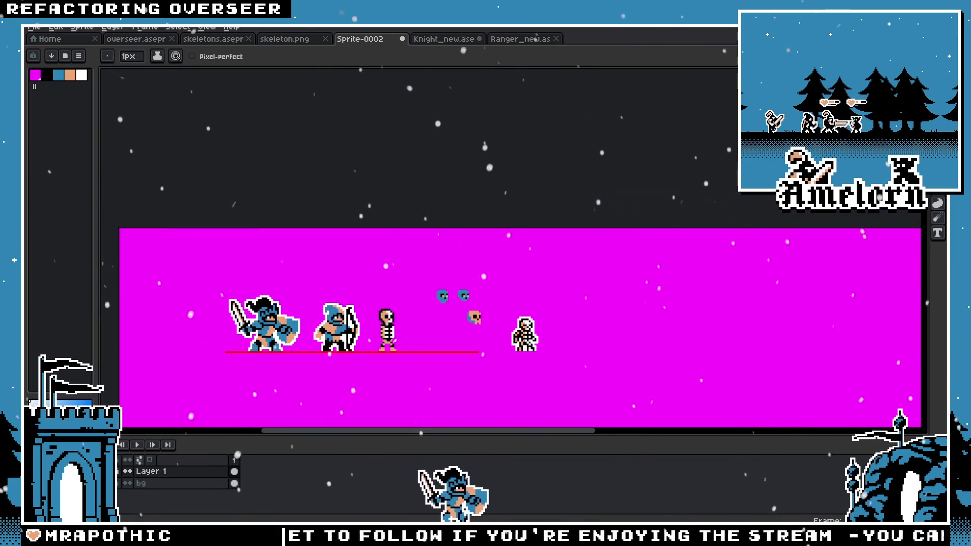
{"action": "scroll", "coordinate": [390, 332], "scroll_direction": "up", "scroll_amount": 4}
{"action": "scroll", "coordinate": [390, 333], "scroll_direction": "up", "scroll_amount": 4}
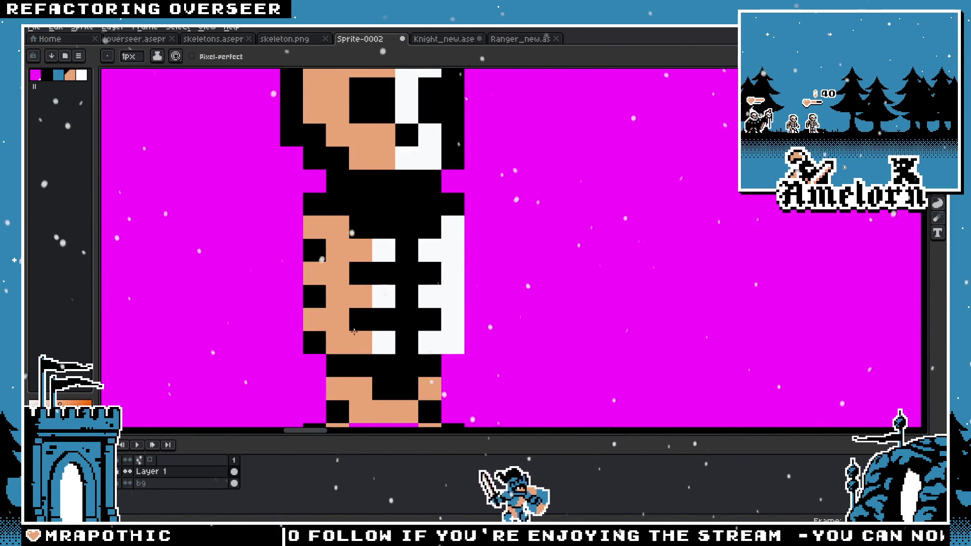
{"action": "scroll", "coordinate": [434, 255], "scroll_direction": "down", "scroll_amount": 2}
{"action": "scroll", "coordinate": [405, 202], "scroll_direction": "down", "scroll_amount": 1}
{"action": "scroll", "coordinate": [400, 194], "scroll_direction": "down", "scroll_amount": 3}
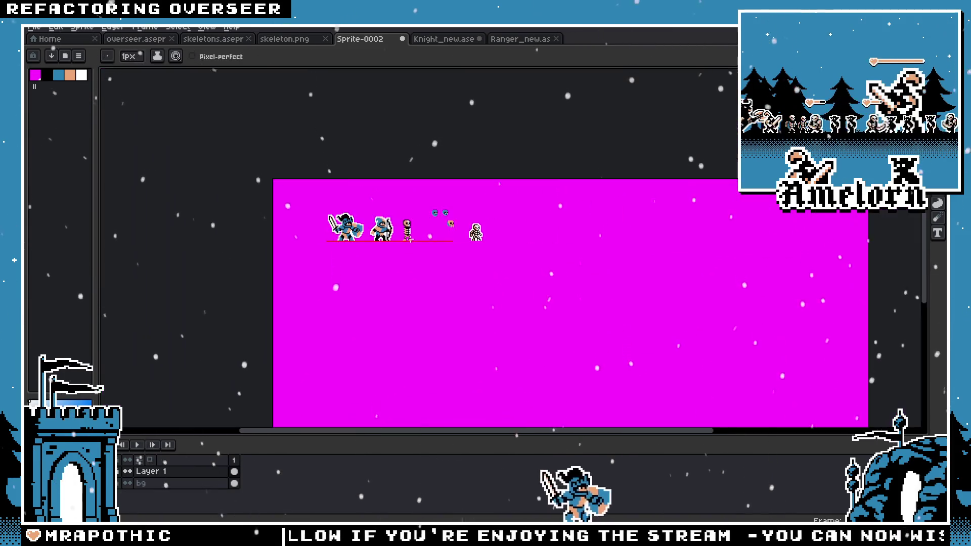
{"action": "scroll", "coordinate": [399, 191], "scroll_direction": "up", "scroll_amount": 4}
{"action": "scroll", "coordinate": [398, 191], "scroll_direction": "up", "scroll_amount": 4}
{"action": "key", "text": "b"}
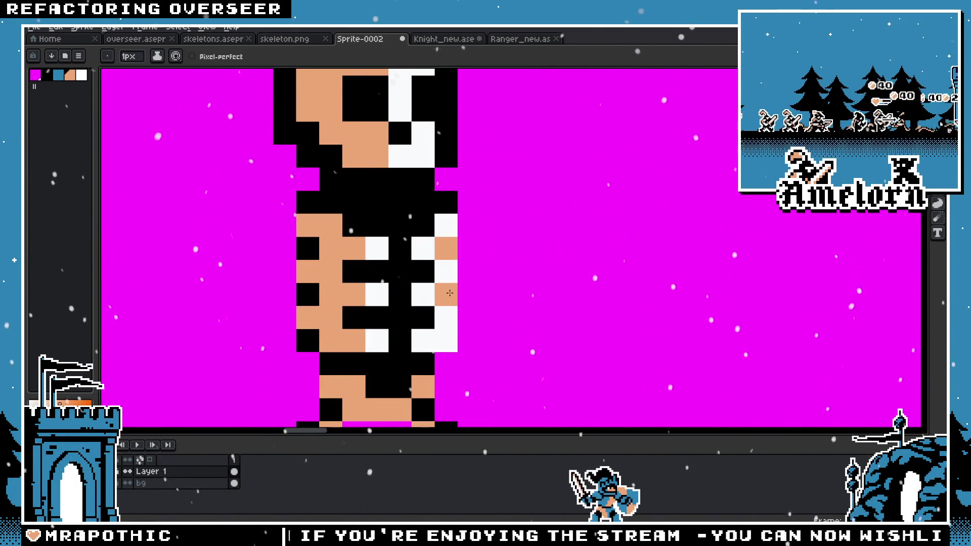
{"action": "scroll", "coordinate": [379, 329], "scroll_direction": "down", "scroll_amount": 4}
{"action": "scroll", "coordinate": [354, 314], "scroll_direction": "up", "scroll_amount": 1}
{"action": "scroll", "coordinate": [352, 312], "scroll_direction": "up", "scroll_amount": 1}
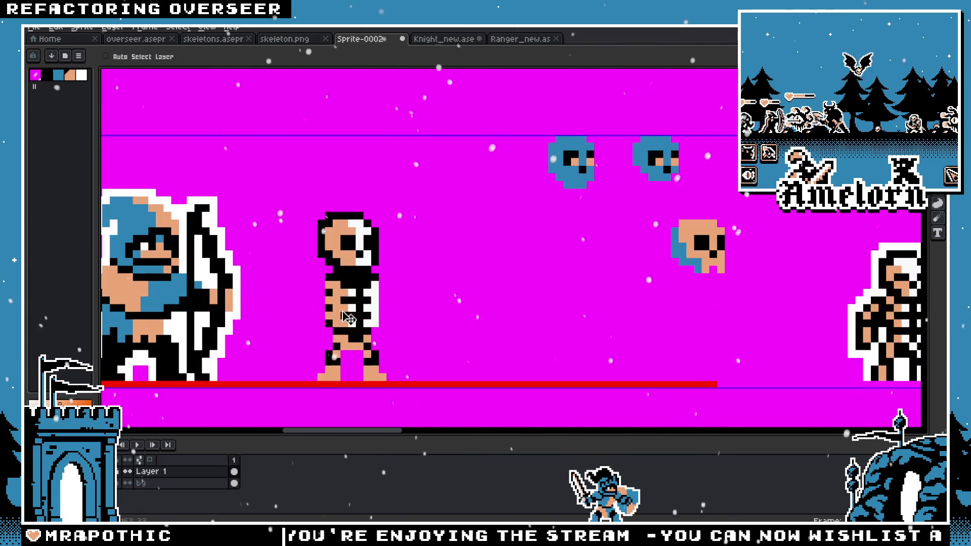
Step: Zoom over the skeleton, briefly trying the eyedropper and Move tool before returning to the Pencil
{"action": "scroll", "coordinate": [348, 311], "scroll_direction": "up", "scroll_amount": 2}
{"action": "scroll", "coordinate": [402, 303], "scroll_direction": "down", "scroll_amount": 1}
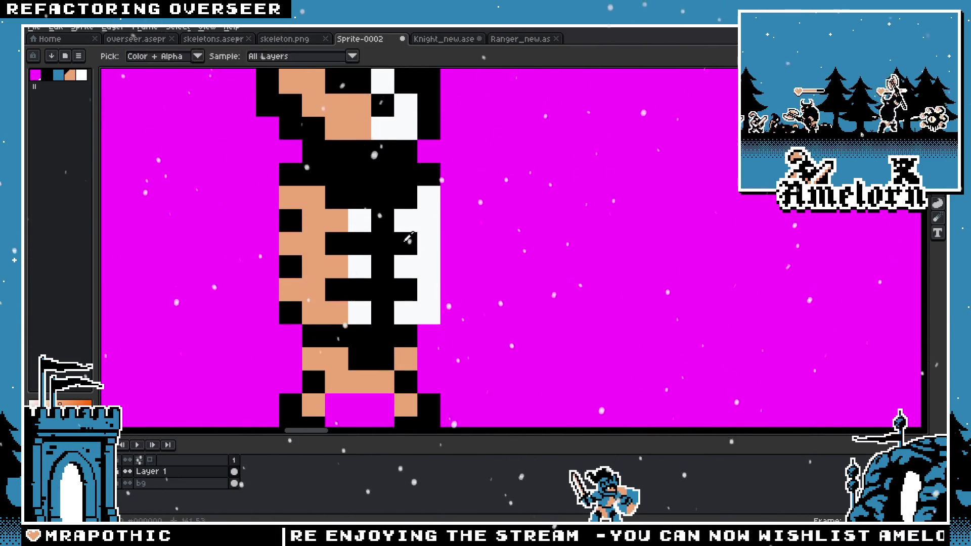
{"action": "scroll", "coordinate": [428, 310], "scroll_direction": "down", "scroll_amount": 4}
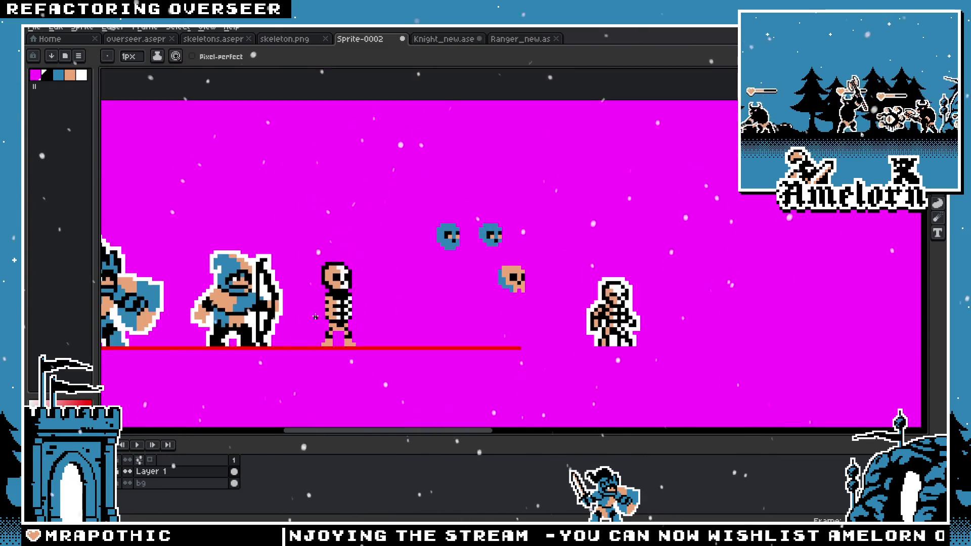
{"action": "scroll", "coordinate": [374, 314], "scroll_direction": "up", "scroll_amount": 3}
{"action": "scroll", "coordinate": [317, 324], "scroll_direction": "down", "scroll_amount": 4}
{"action": "scroll", "coordinate": [349, 329], "scroll_direction": "up", "scroll_amount": 1}
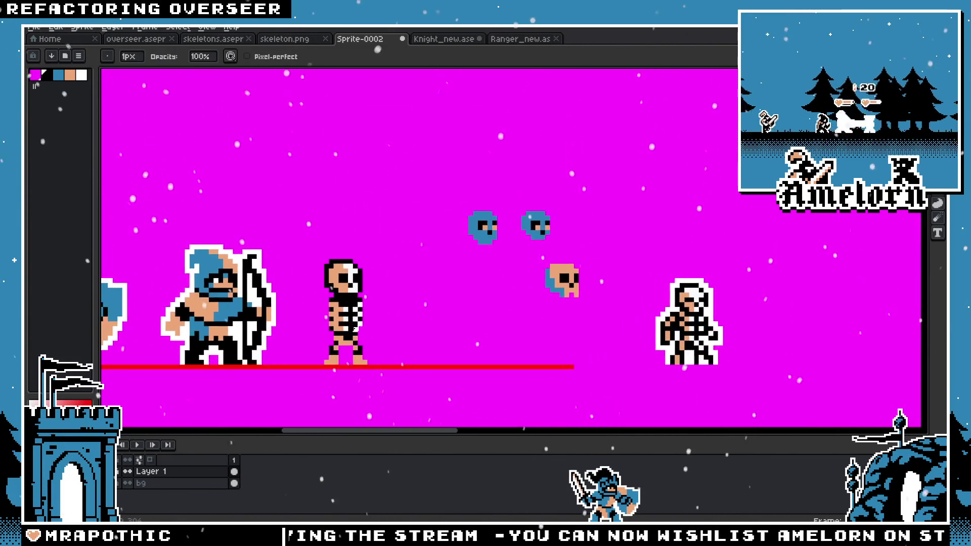
{"action": "scroll", "coordinate": [360, 332], "scroll_direction": "up", "scroll_amount": 3}
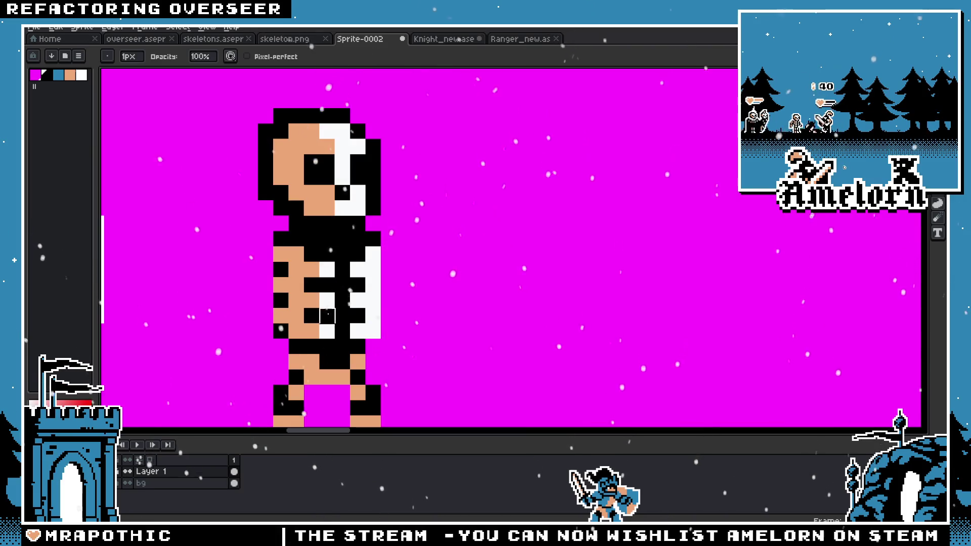
{"action": "scroll", "coordinate": [328, 316], "scroll_direction": "down", "scroll_amount": 4}
{"action": "scroll", "coordinate": [374, 303], "scroll_direction": "up", "scroll_amount": 3}
{"action": "scroll", "coordinate": [414, 286], "scroll_direction": "up", "scroll_amount": 3}
{"action": "key", "text": "i"}
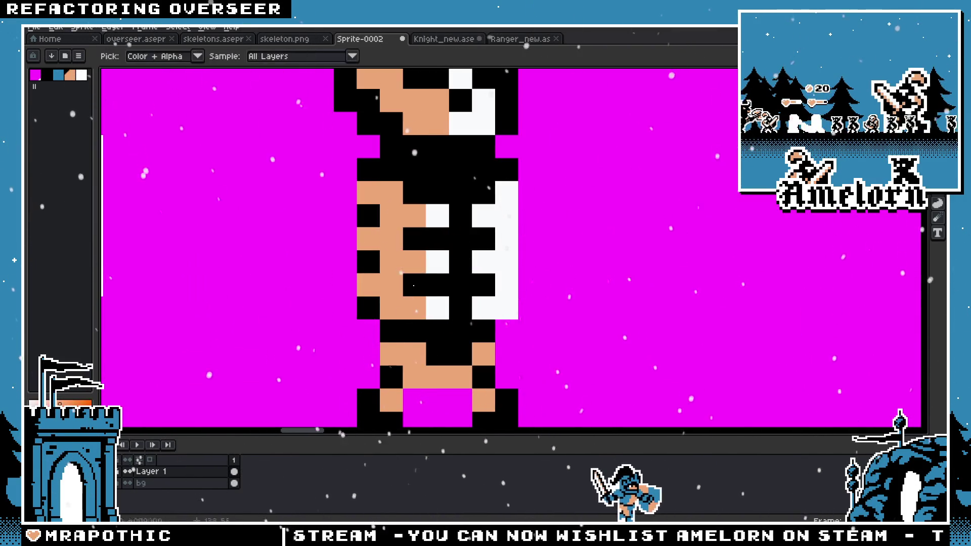
{"action": "scroll", "coordinate": [404, 283], "scroll_direction": "down", "scroll_amount": 1}
{"action": "scroll", "coordinate": [384, 278], "scroll_direction": "down", "scroll_amount": 1}
{"action": "key", "text": "b"}
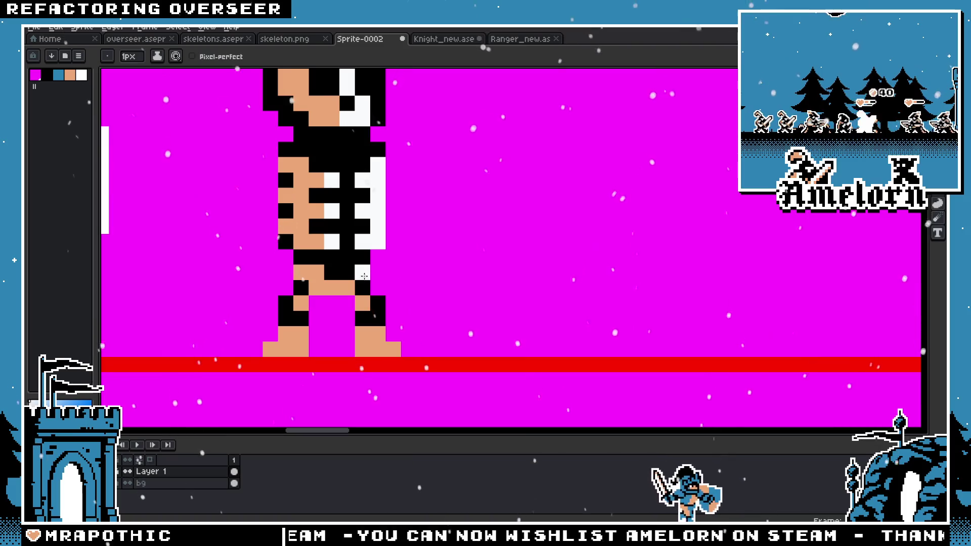
{"action": "scroll", "coordinate": [374, 318], "scroll_direction": "down", "scroll_amount": 3}
{"action": "key", "text": "v"}
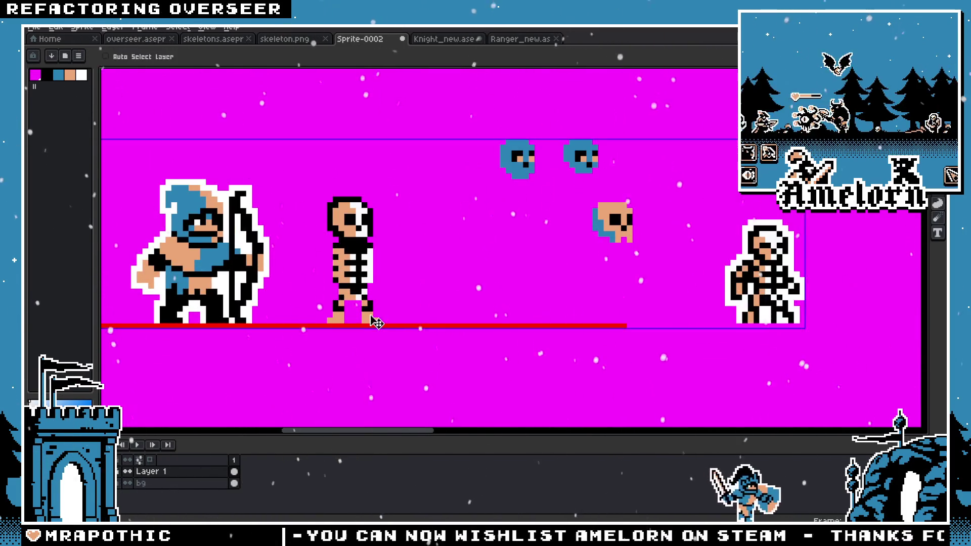
{"action": "key", "text": "b"}
{"action": "scroll", "coordinate": [374, 319], "scroll_direction": "up", "scroll_amount": 3}
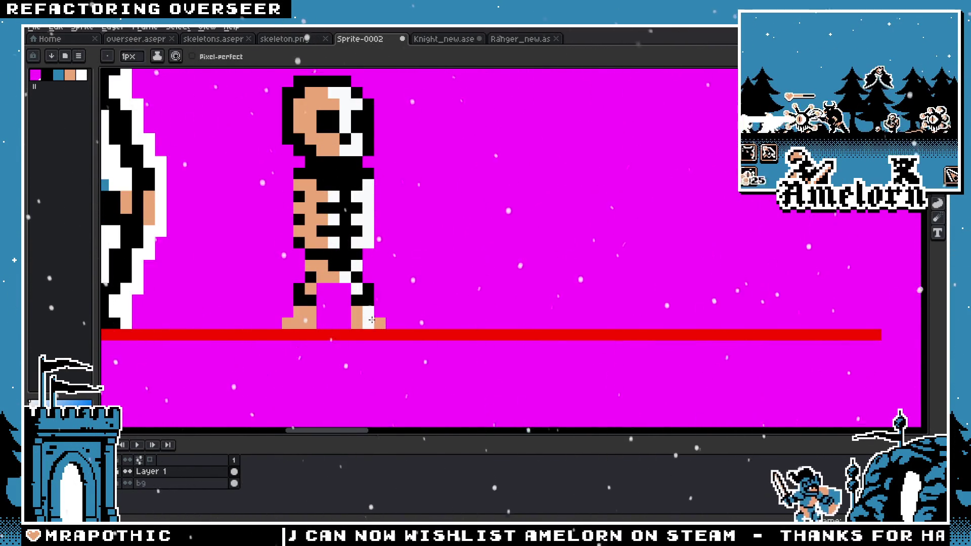
{"action": "scroll", "coordinate": [374, 318], "scroll_direction": "down", "scroll_amount": 1}
{"action": "scroll", "coordinate": [476, 303], "scroll_direction": "down", "scroll_amount": 2}
{"action": "scroll", "coordinate": [475, 304], "scroll_direction": "up", "scroll_amount": 4}
{"action": "scroll", "coordinate": [397, 284], "scroll_direction": "down", "scroll_amount": 2}
{"action": "scroll", "coordinate": [397, 284], "scroll_direction": "down", "scroll_amount": 1}
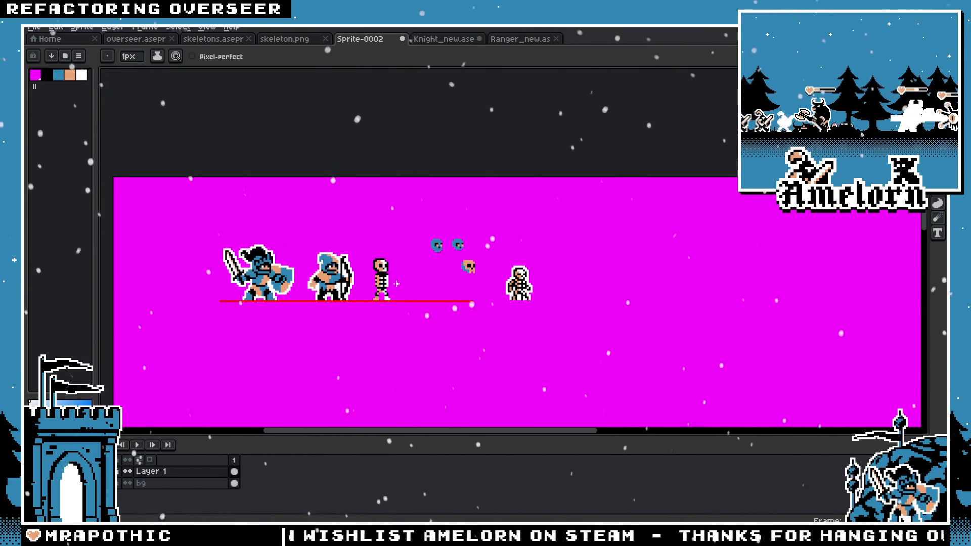
{"action": "scroll", "coordinate": [397, 284], "scroll_direction": "up", "scroll_amount": 3}
{"action": "scroll", "coordinate": [419, 241], "scroll_direction": "up", "scroll_amount": 2}
{"action": "scroll", "coordinate": [419, 241], "scroll_direction": "up", "scroll_amount": 1}
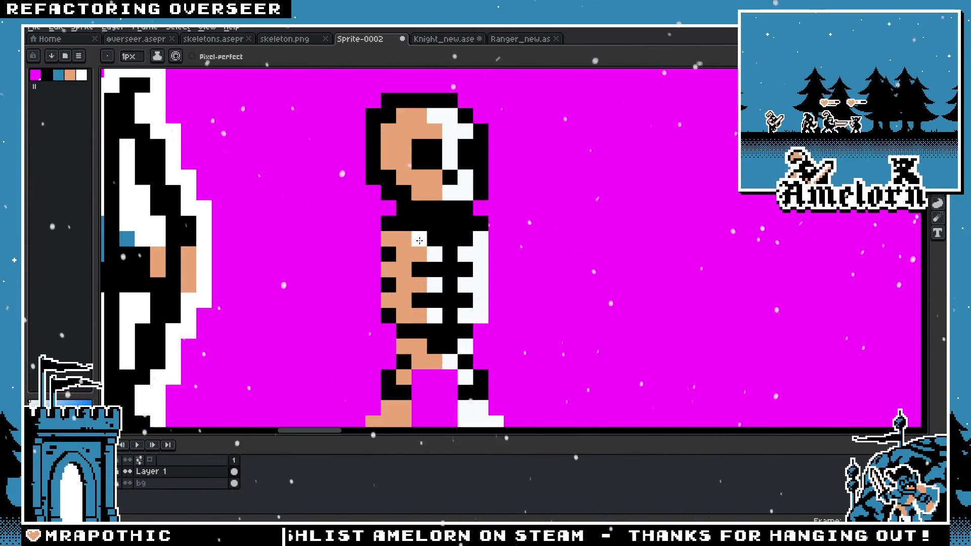
Step: Swap foreground and background colours with X so black becomes the pencil colour
{"action": "key", "text": "x"}
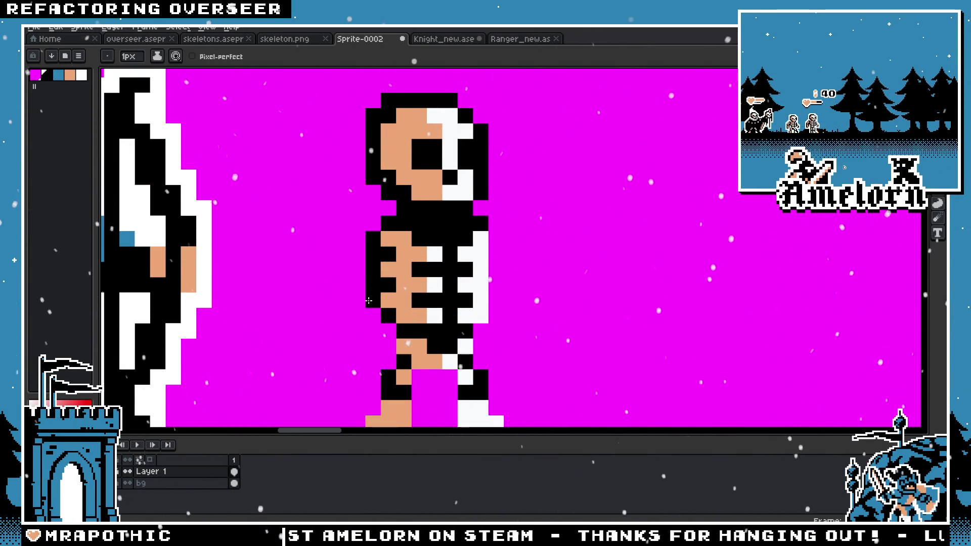
{"action": "scroll", "coordinate": [369, 301], "scroll_direction": "down", "scroll_amount": 4}
{"action": "scroll", "coordinate": [393, 322], "scroll_direction": "up", "scroll_amount": 3}
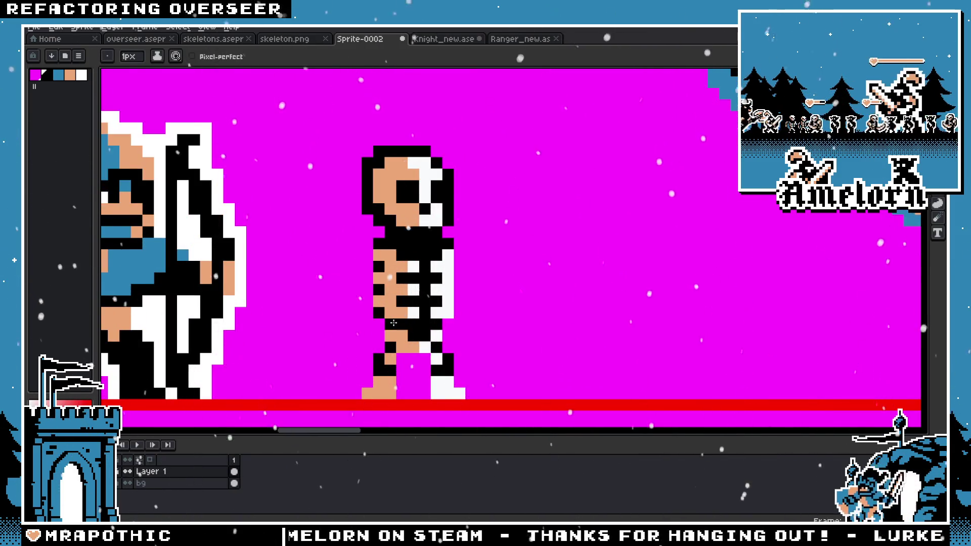
{"action": "scroll", "coordinate": [349, 288], "scroll_direction": "down", "scroll_amount": 4}
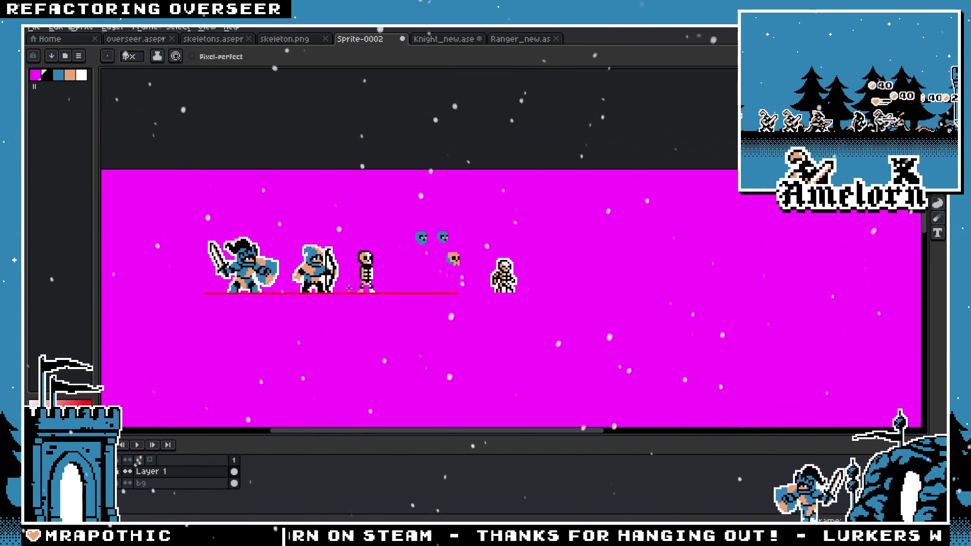
{"action": "scroll", "coordinate": [348, 280], "scroll_direction": "up", "scroll_amount": 2}
{"action": "scroll", "coordinate": [405, 252], "scroll_direction": "up", "scroll_amount": 1}
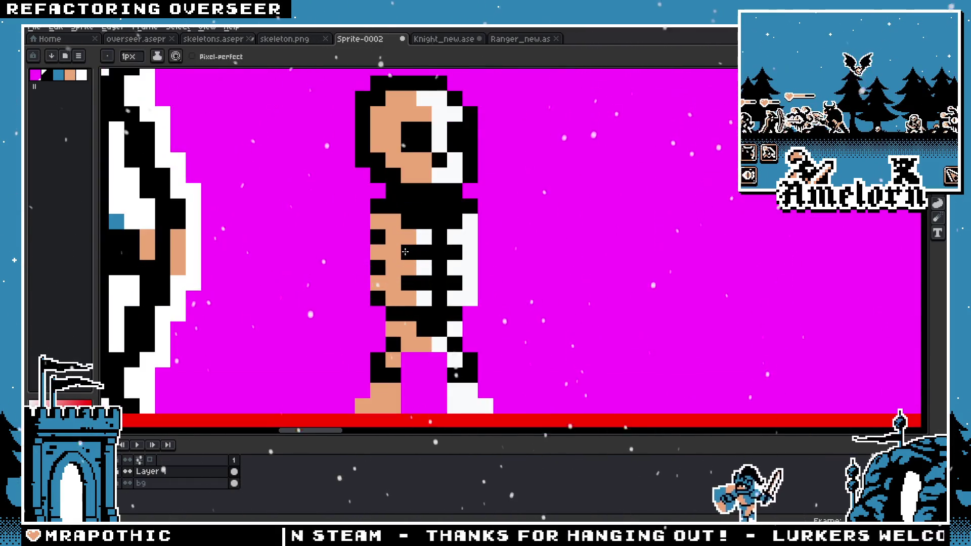
Step: Paint one skeleton pixel white and turn a white leg pixel tan
{"action": "left_click", "coordinate": [465, 225]}
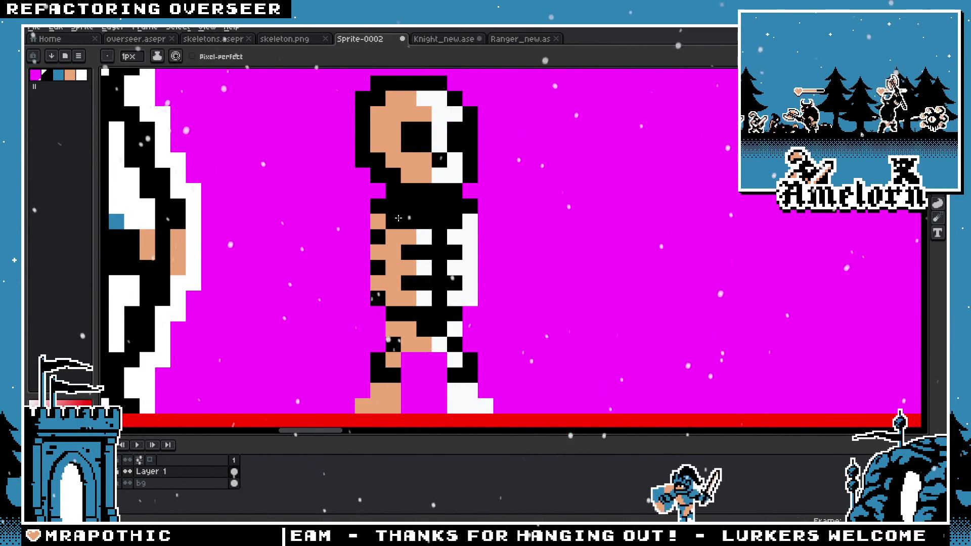
{"action": "scroll", "coordinate": [356, 294], "scroll_direction": "down", "scroll_amount": 2}
{"action": "scroll", "coordinate": [357, 294], "scroll_direction": "up", "scroll_amount": 2}
{"action": "key", "text": "alt"}
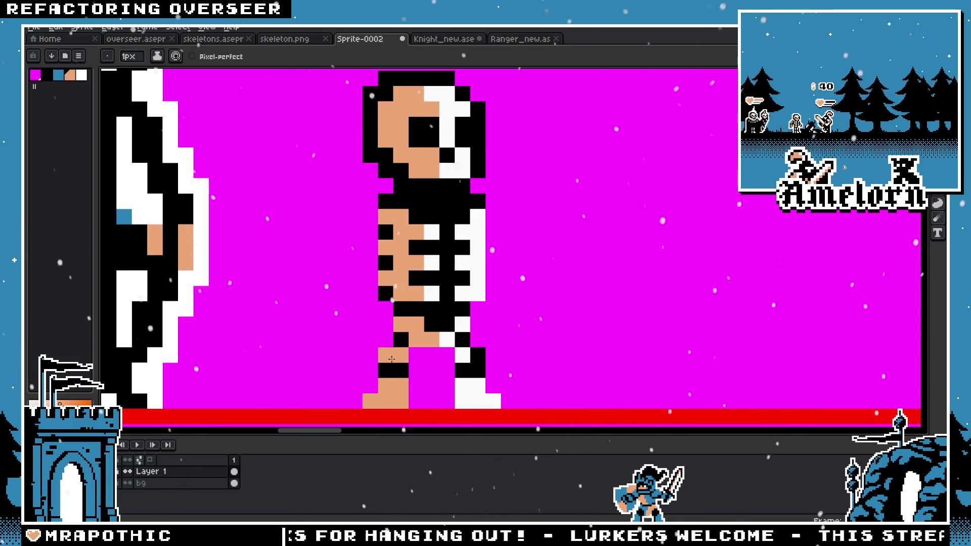
{"action": "left_click", "coordinate": [460, 352]}
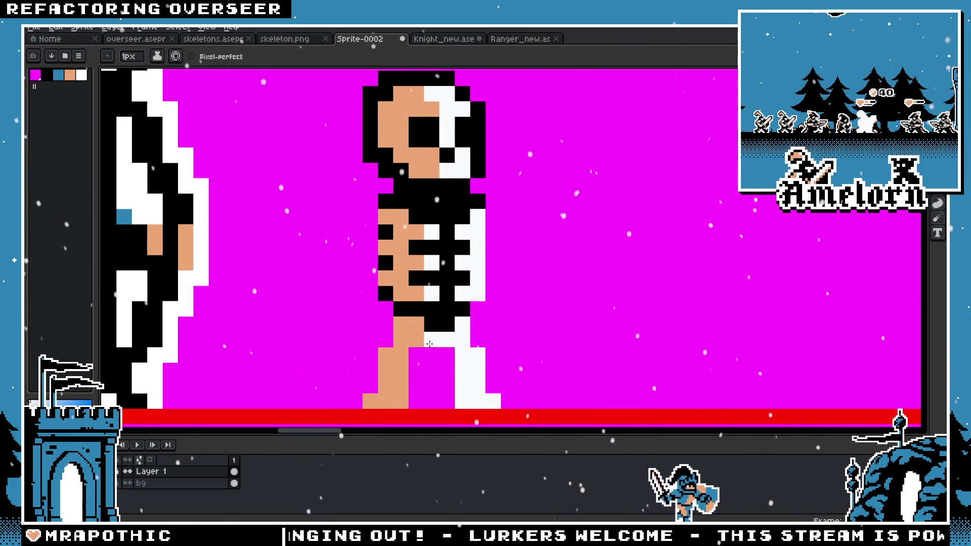
Step: Sample black and paint a black band across the left leg, plus black pixels on the right leg
{"action": "scroll", "coordinate": [391, 355], "scroll_direction": "down", "scroll_amount": 6}
{"action": "scroll", "coordinate": [393, 349], "scroll_direction": "up", "scroll_amount": 3}
{"action": "scroll", "coordinate": [408, 272], "scroll_direction": "up", "scroll_amount": 3}
{"action": "key", "text": "alt"}
{"action": "left_click", "coordinate": [380, 233]}
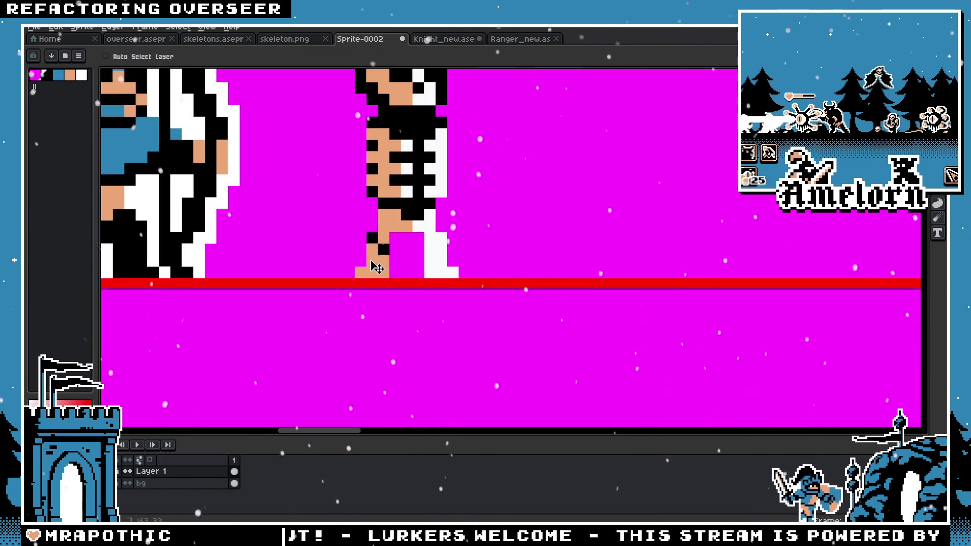
{"action": "scroll", "coordinate": [373, 250], "scroll_direction": "down", "scroll_amount": 2}
{"action": "left_click_drag", "start_coordinate": [373, 250], "coordinate": [385, 250]}
{"action": "scroll", "coordinate": [374, 250], "scroll_direction": "down", "scroll_amount": 3}
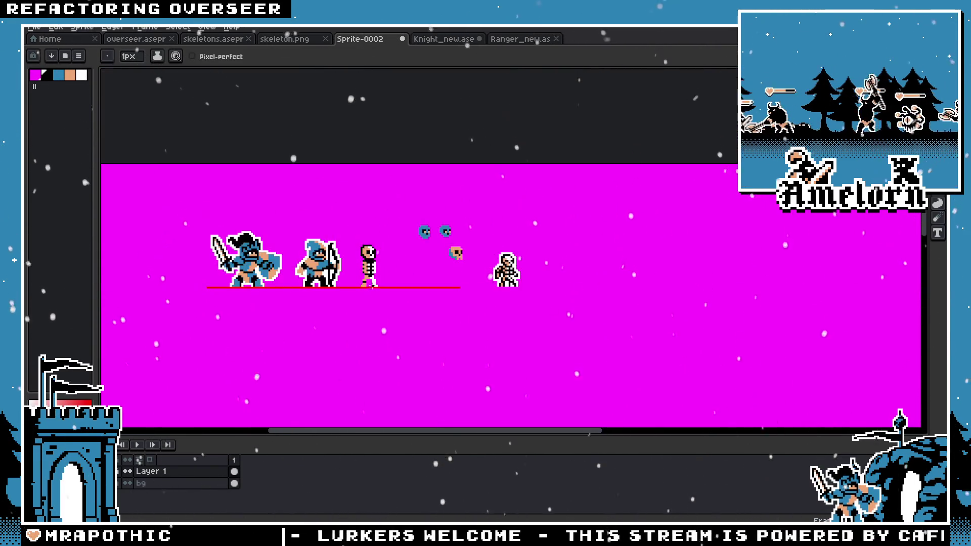
{"action": "scroll", "coordinate": [324, 255], "scroll_direction": "up", "scroll_amount": 4}
{"action": "key", "text": "v"}
{"action": "key", "text": "b"}
{"action": "left_click", "coordinate": [294, 239]}
{"action": "left_click", "coordinate": [371, 254]}
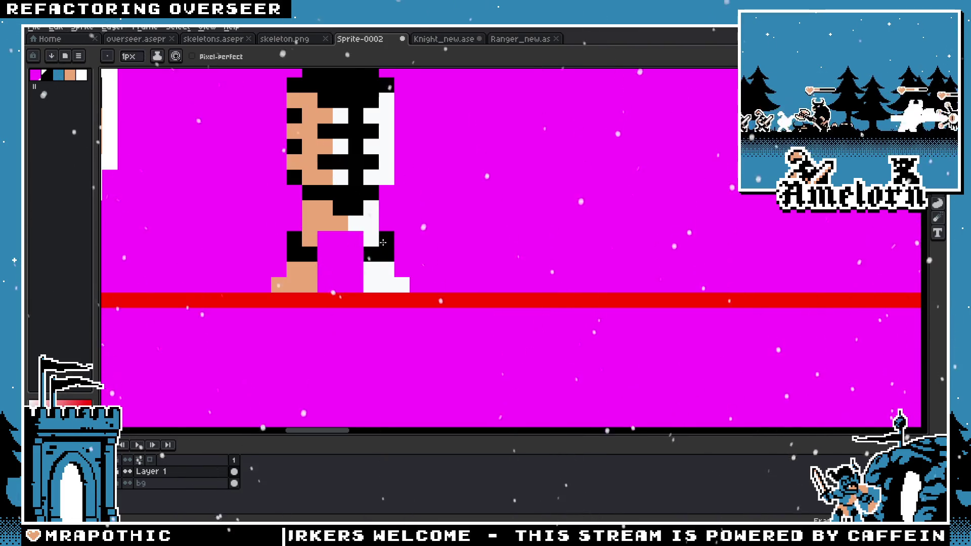
Step: Add a black pixel near the skeleton, then undo the recent leg edits
{"action": "scroll", "coordinate": [382, 243], "scroll_direction": "down", "scroll_amount": 3}
{"action": "scroll", "coordinate": [307, 256], "scroll_direction": "up", "scroll_amount": 3}
{"action": "left_click", "coordinate": [311, 252]}
{"action": "scroll", "coordinate": [343, 236], "scroll_direction": "down", "scroll_amount": 2}
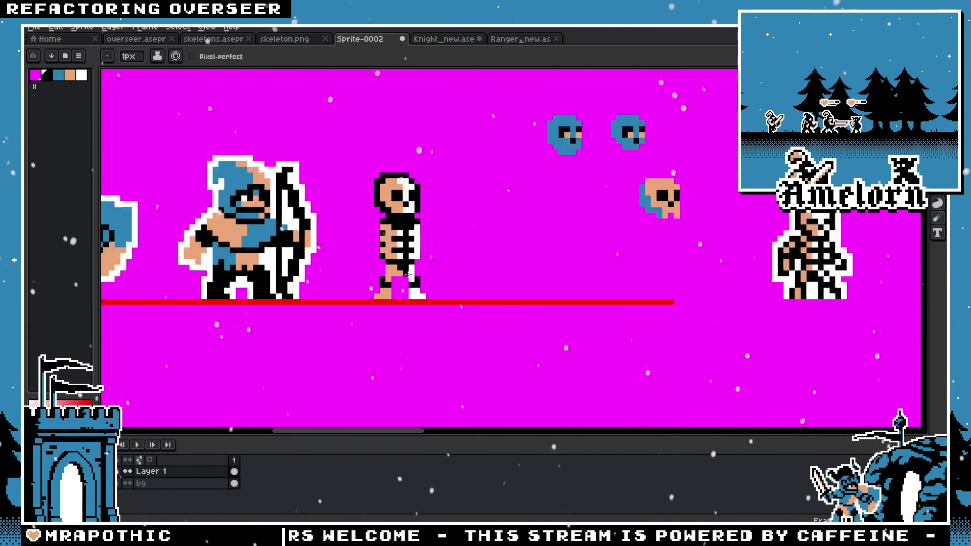
{"action": "scroll", "coordinate": [344, 237], "scroll_direction": "down", "scroll_amount": 2}
{"action": "scroll", "coordinate": [408, 271], "scroll_direction": "up", "scroll_amount": 3}
{"action": "scroll", "coordinate": [407, 271], "scroll_direction": "up", "scroll_amount": 2}
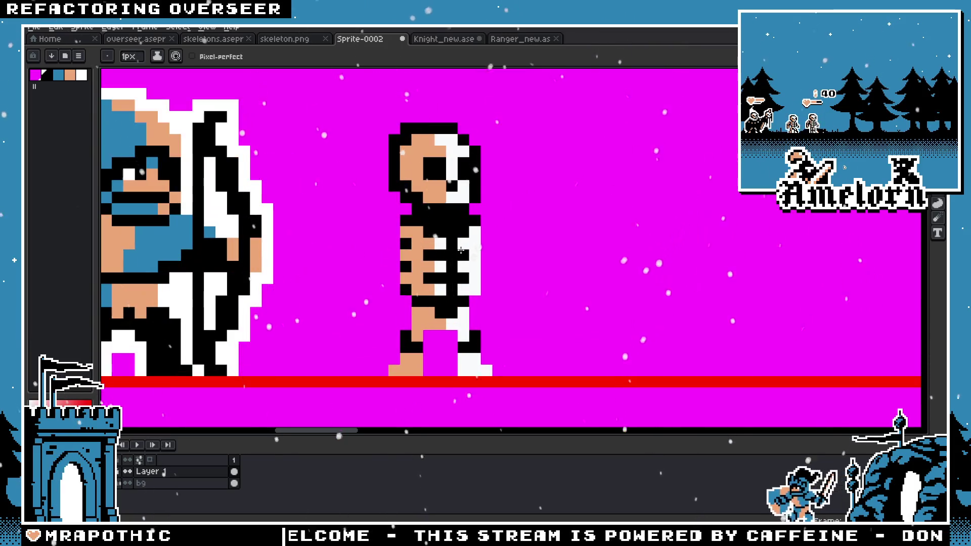
{"action": "key", "text": "ctrl+z"}
{"action": "key", "text": "ctrl+z"}
{"action": "key", "text": "v"}
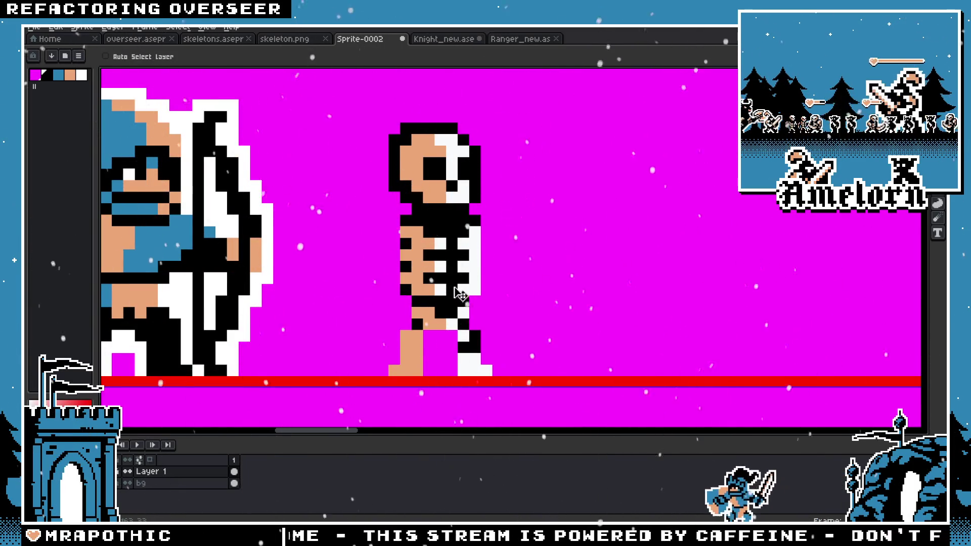
{"action": "key", "text": "b"}
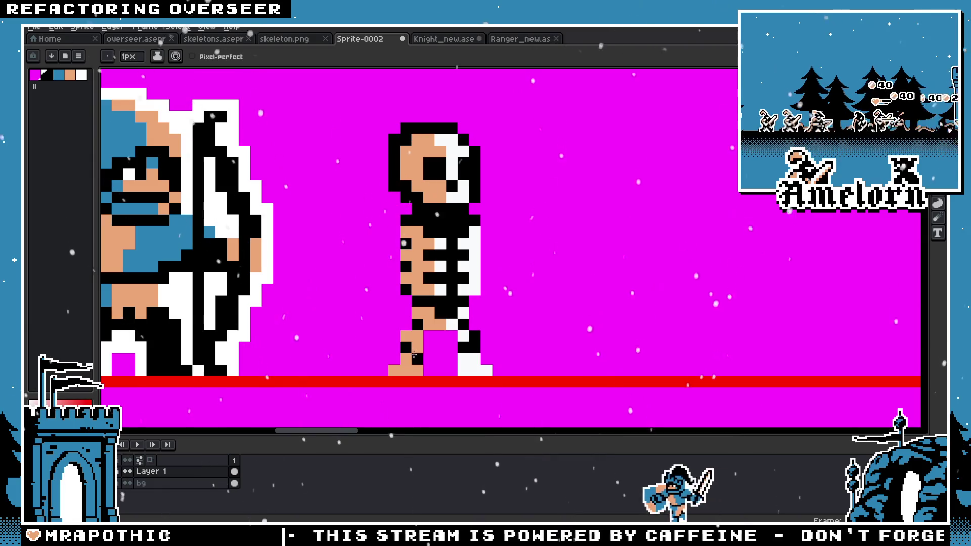
Step: Turn a black leg pixel tan, repaint the right leg white, and blacken one left-leg pixel
{"action": "key", "text": "v"}
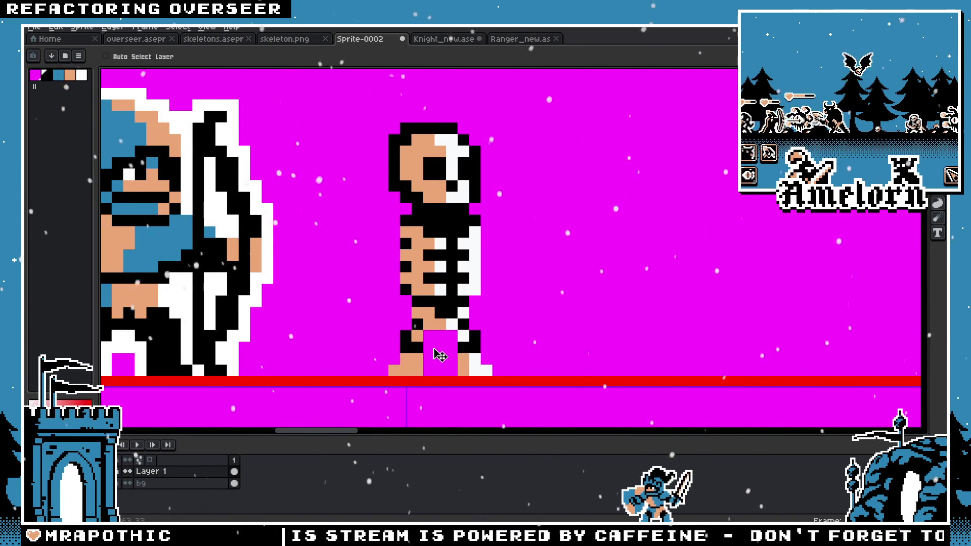
{"action": "scroll", "coordinate": [429, 354], "scroll_direction": "up", "scroll_amount": 2}
{"action": "key", "text": "b"}
{"action": "left_click", "coordinate": [400, 331]}
{"action": "left_click", "coordinate": [508, 324], "text": "alt"}
{"action": "left_click_drag", "start_coordinate": [530, 325], "coordinate": [508, 348]}
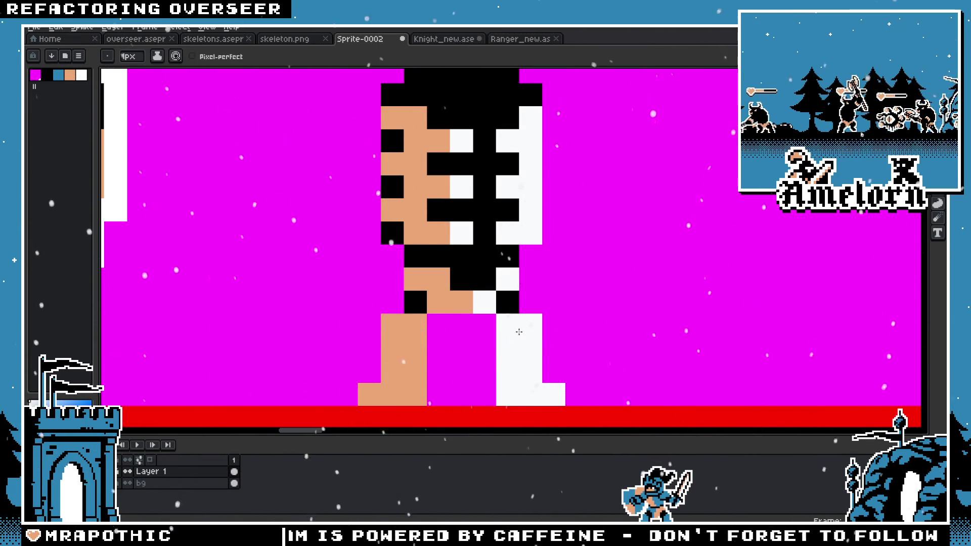
{"action": "scroll", "coordinate": [455, 349], "scroll_direction": "down", "scroll_amount": 2}
{"action": "scroll", "coordinate": [454, 349], "scroll_direction": "up", "scroll_amount": 1}
{"action": "scroll", "coordinate": [455, 349], "scroll_direction": "up", "scroll_amount": 1}
{"action": "left_click", "coordinate": [450, 327]}
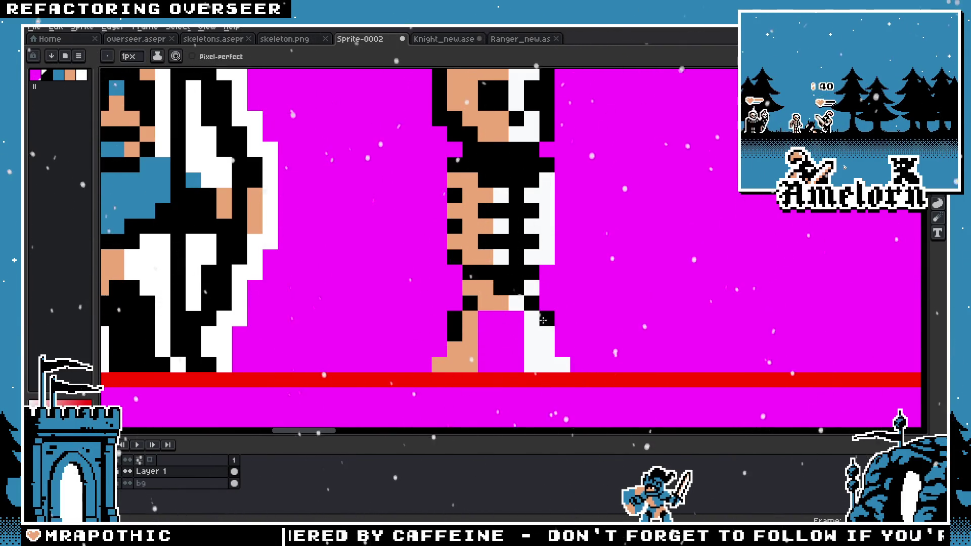
{"action": "scroll", "coordinate": [463, 336], "scroll_direction": "down", "scroll_amount": 3}
{"action": "scroll", "coordinate": [460, 338], "scroll_direction": "up", "scroll_amount": 3}
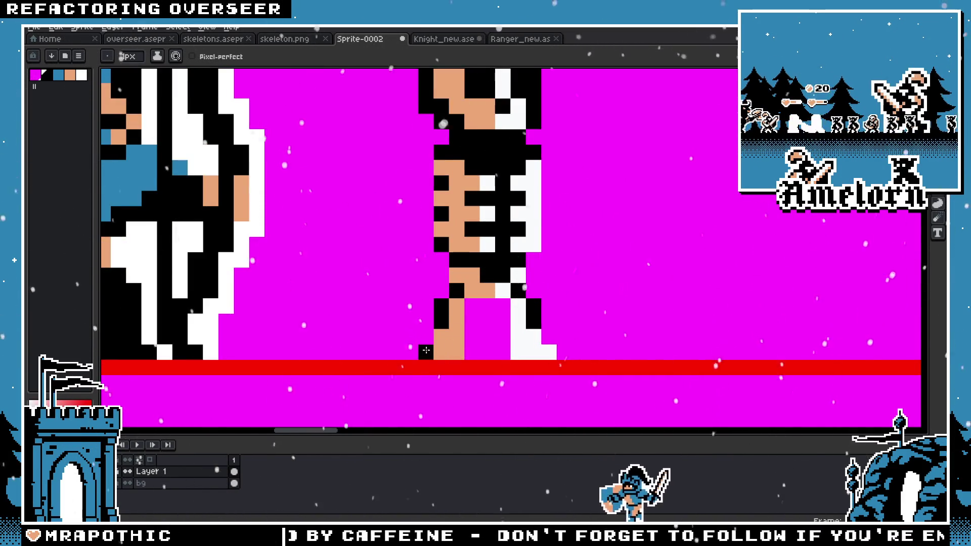
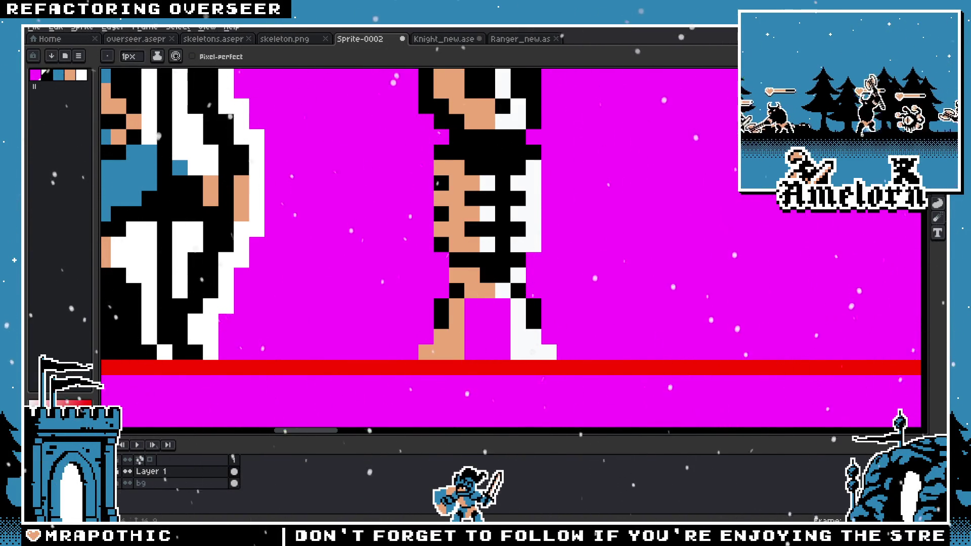
Step: Extend the skeleton's white right leg downward with the pencil
{"action": "scroll", "coordinate": [479, 166], "scroll_direction": "down", "scroll_amount": 3}
{"action": "scroll", "coordinate": [456, 263], "scroll_direction": "up", "scroll_amount": 2}
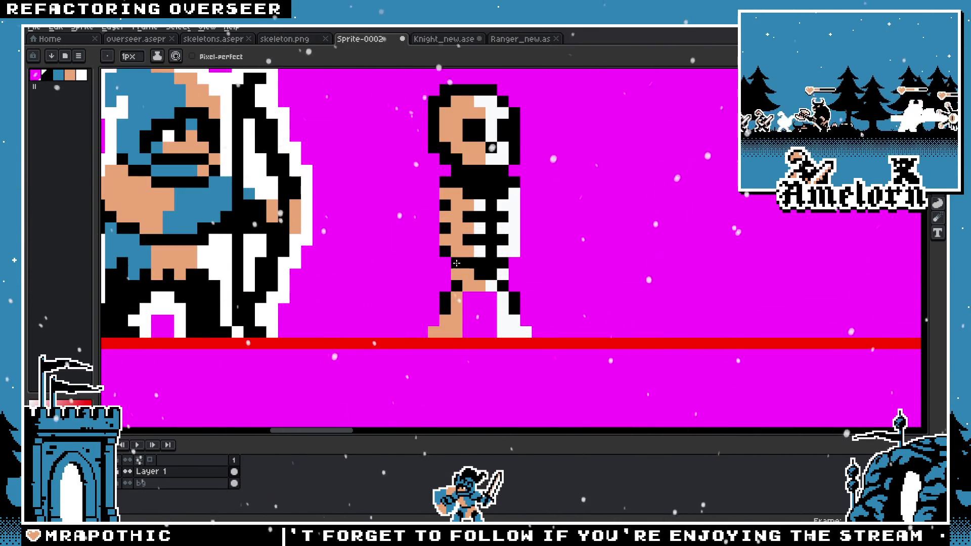
{"action": "left_click", "coordinate": [938, 81]}
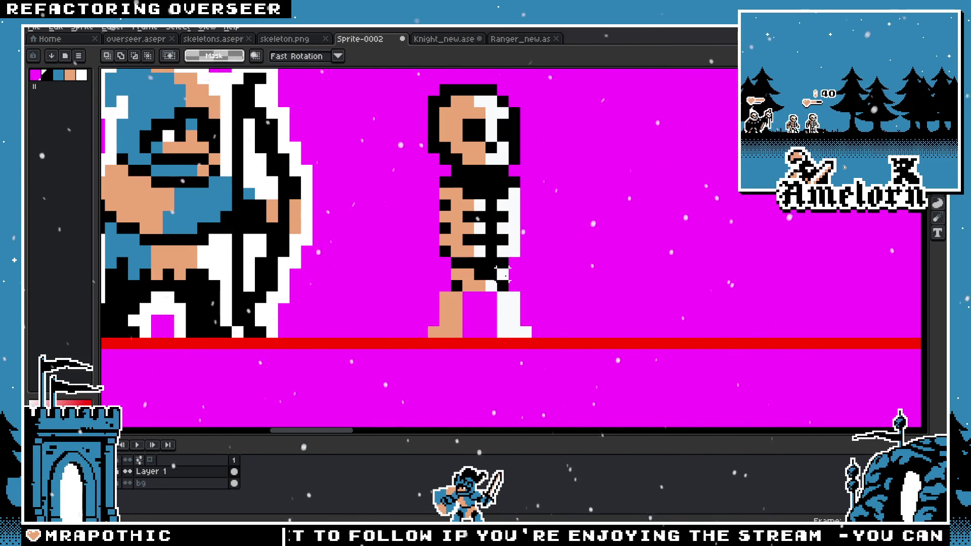
{"action": "scroll", "coordinate": [503, 274], "scroll_direction": "down", "scroll_amount": 3}
{"action": "scroll", "coordinate": [503, 275], "scroll_direction": "up", "scroll_amount": 2}
{"action": "mouse_move", "coordinate": [591, 258]}
{"action": "left_mouse_down"}
{"action": "mouse_move", "coordinate": [380, 258]}
{"action": "mouse_move", "coordinate": [461, 262]}
{"action": "left_mouse_up"}
{"action": "scroll", "coordinate": [352, 308], "scroll_direction": "up", "scroll_amount": 2}
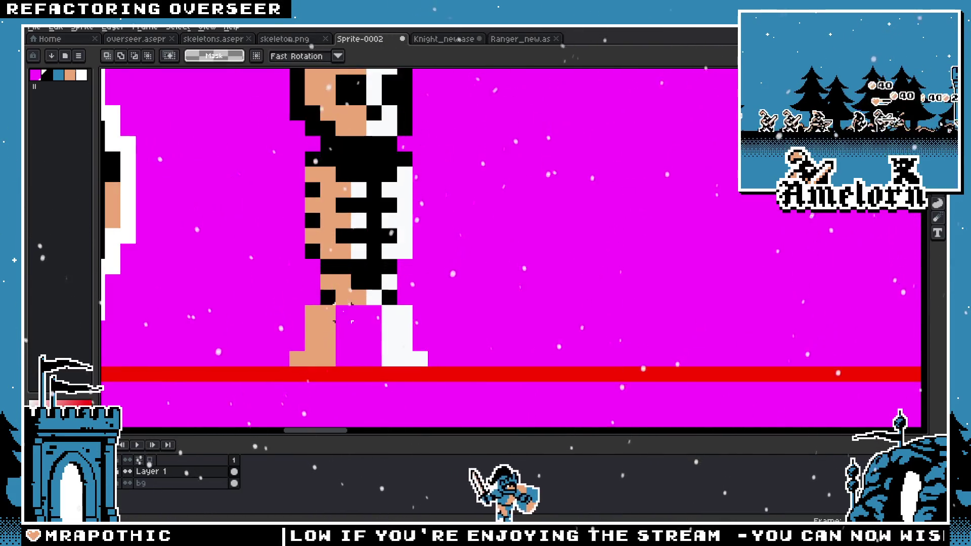
{"action": "key", "text": "b"}
{"action": "scroll", "coordinate": [261, 340], "scroll_direction": "down", "scroll_amount": 4}
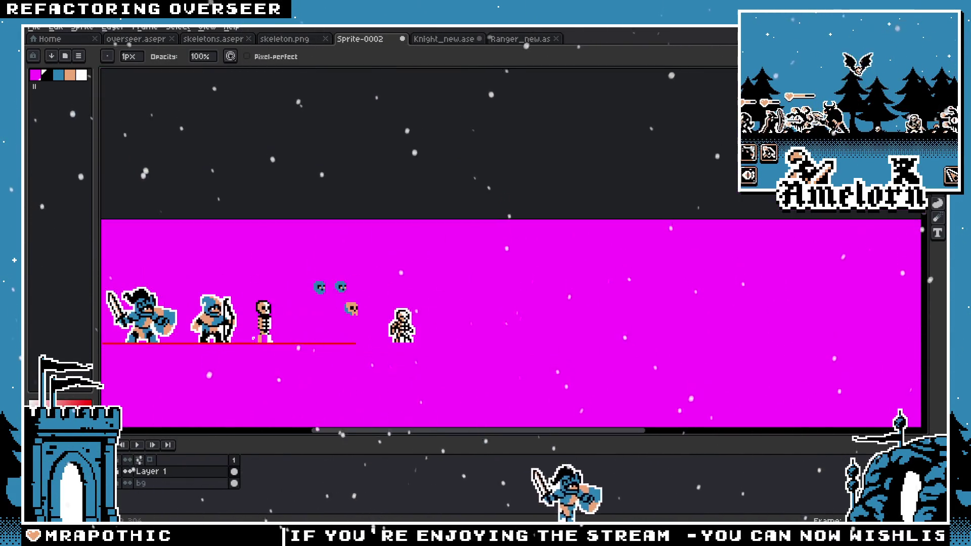
{"action": "scroll", "coordinate": [267, 342], "scroll_direction": "up", "scroll_amount": 3}
{"action": "scroll", "coordinate": [267, 341], "scroll_direction": "up", "scroll_amount": 1}
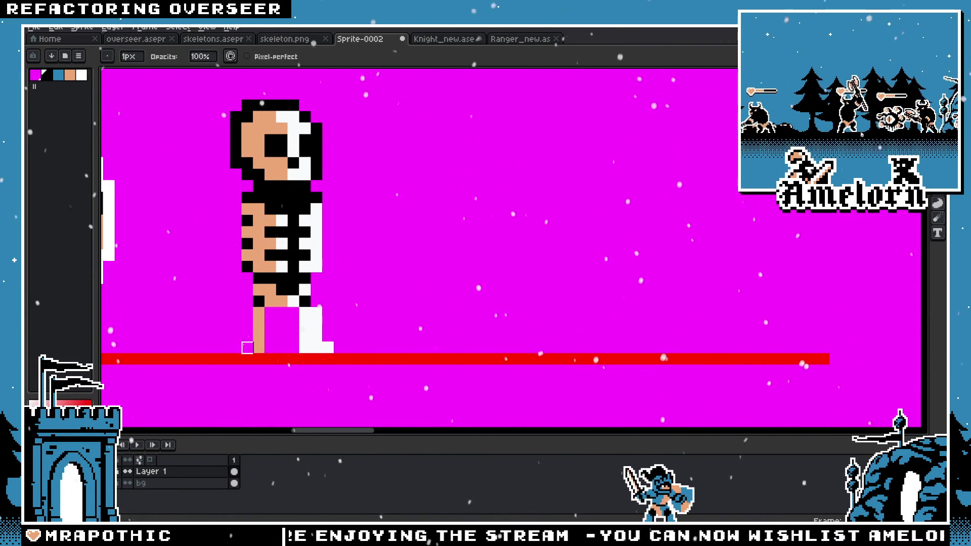
{"action": "scroll", "coordinate": [247, 348], "scroll_direction": "down", "scroll_amount": 4}
{"action": "scroll", "coordinate": [217, 329], "scroll_direction": "up", "scroll_amount": 4}
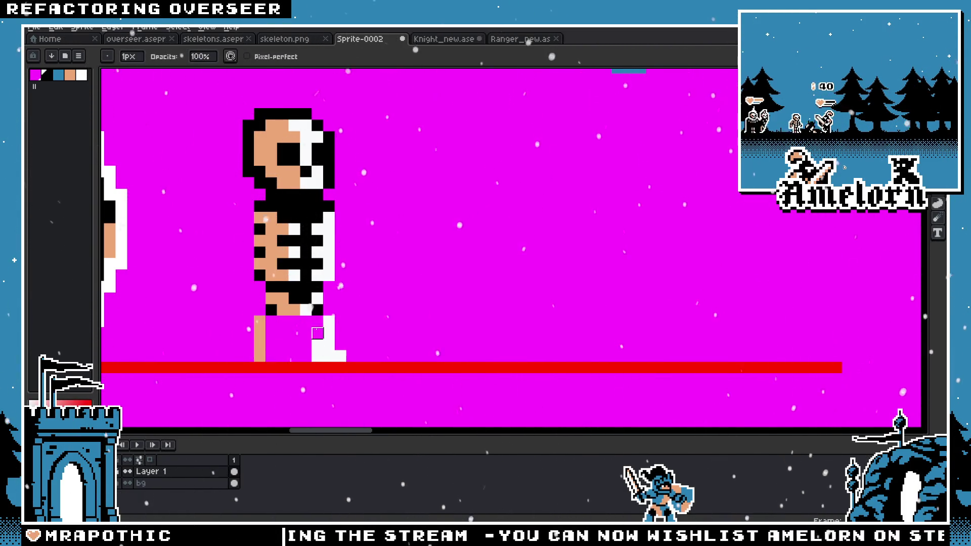
{"action": "left_click_drag", "start_coordinate": [317, 356], "coordinate": [317, 322]}
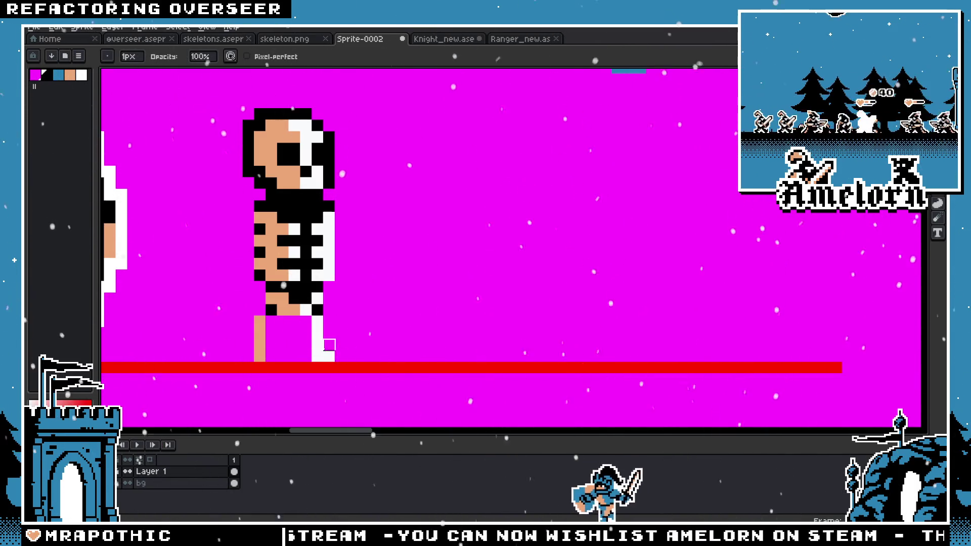
Step: Outline the white leg with black pixels, undoing the last stray stroke
{"action": "scroll", "coordinate": [329, 345], "scroll_direction": "down", "scroll_amount": 4}
{"action": "scroll", "coordinate": [250, 334], "scroll_direction": "up", "scroll_amount": 1}
{"action": "scroll", "coordinate": [250, 334], "scroll_direction": "up", "scroll_amount": 2}
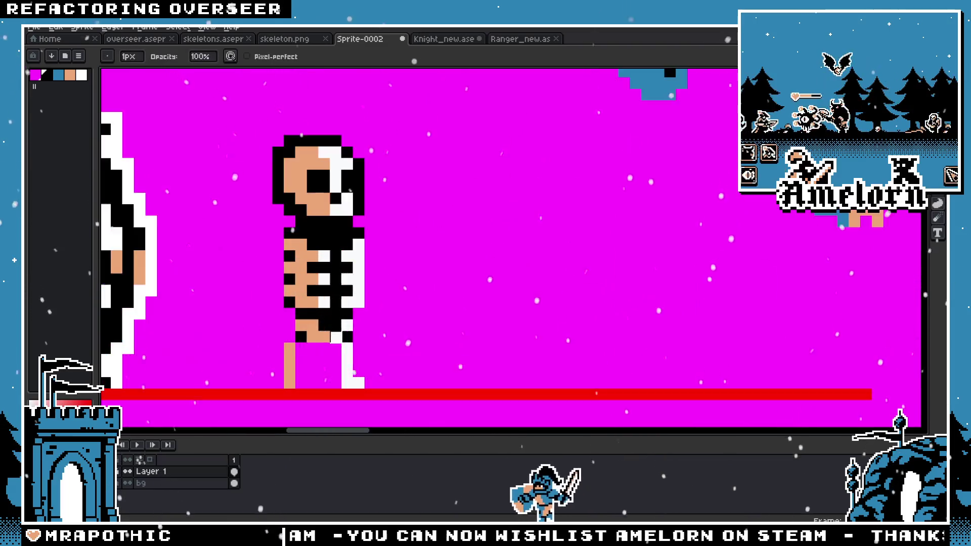
{"action": "scroll", "coordinate": [251, 334], "scroll_direction": "up", "scroll_amount": 1}
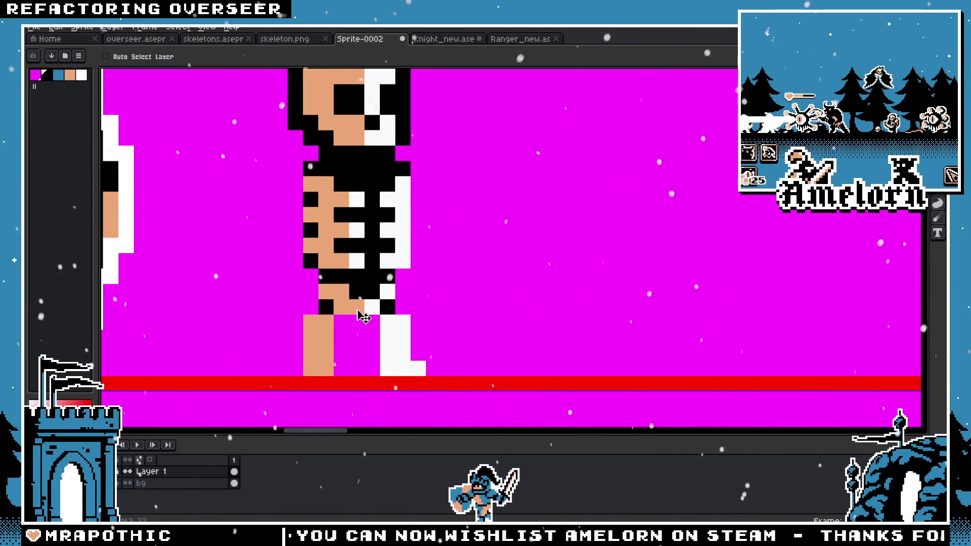
{"action": "scroll", "coordinate": [356, 309], "scroll_direction": "down", "scroll_amount": 4}
{"action": "scroll", "coordinate": [394, 325], "scroll_direction": "up", "scroll_amount": 2}
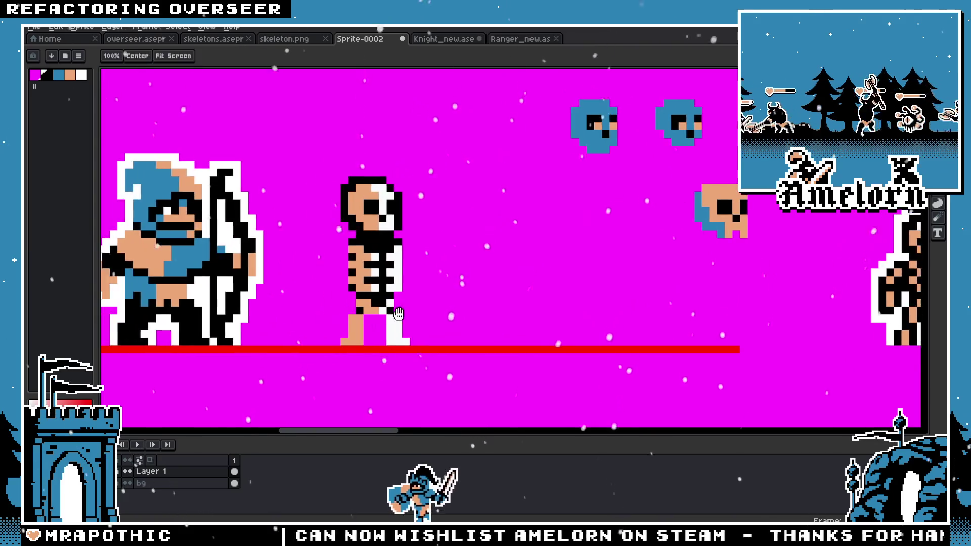
{"action": "scroll", "coordinate": [394, 324], "scroll_direction": "up", "scroll_amount": 2}
{"action": "left_click", "coordinate": [395, 310]}
{"action": "left_click", "coordinate": [407, 340]}
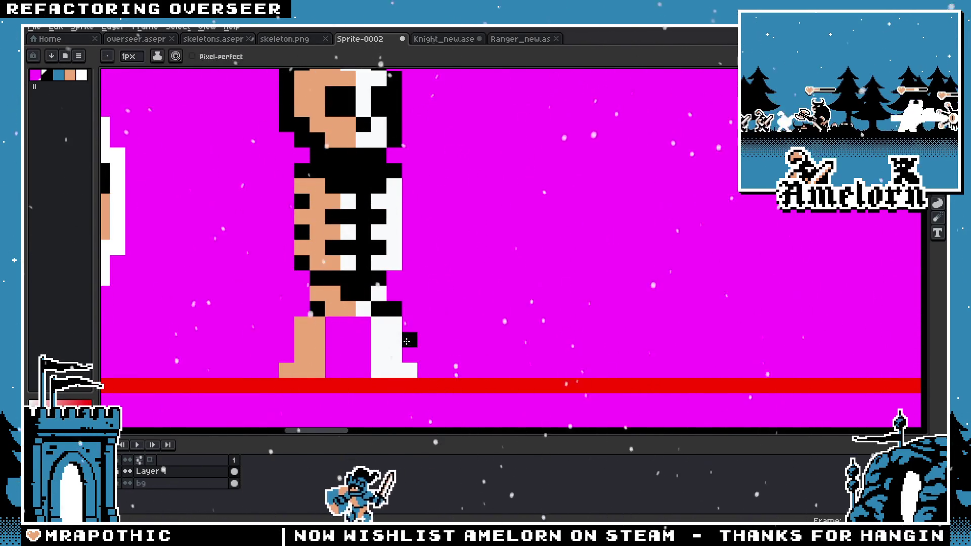
{"action": "key", "text": "ctrl+z"}
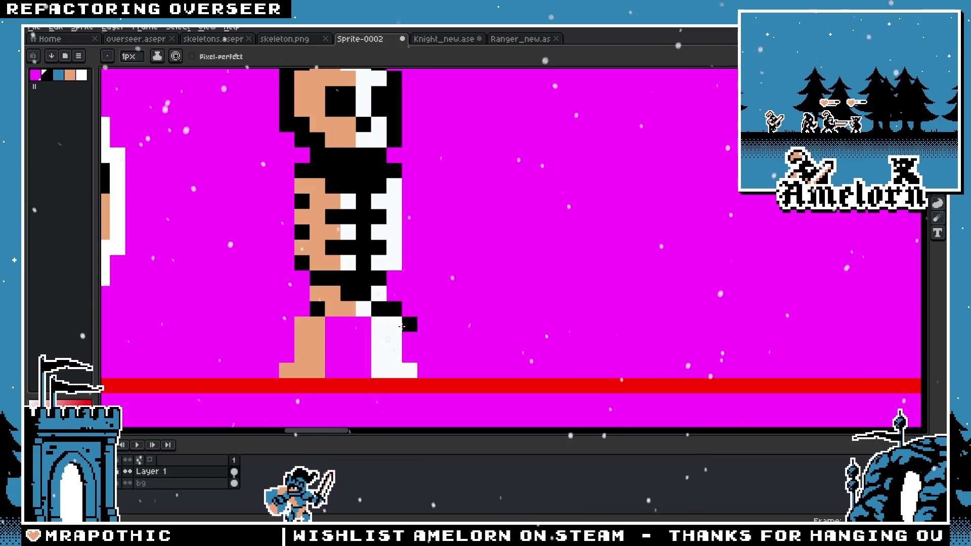
Step: Try a black pixel between the legs, then undo it
{"action": "scroll", "coordinate": [362, 349], "scroll_direction": "down", "scroll_amount": 2}
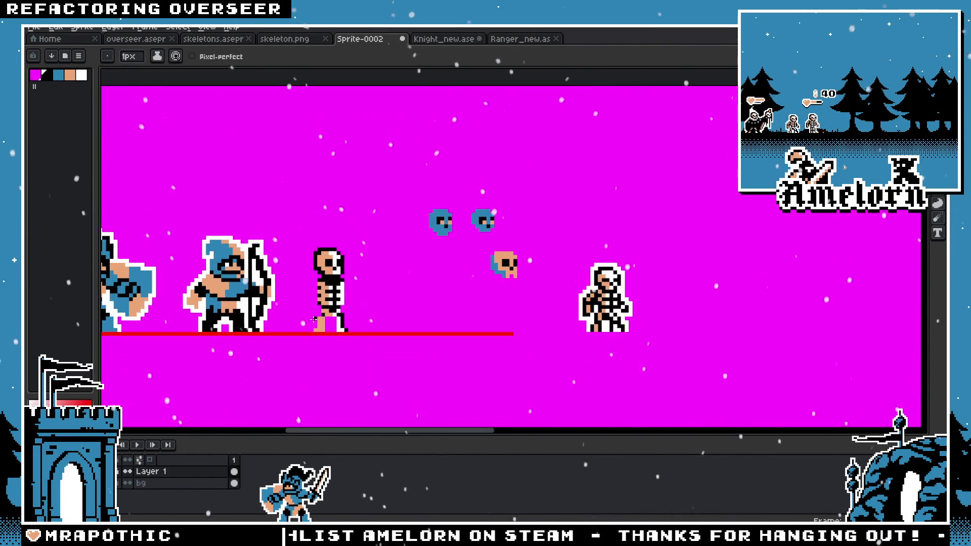
{"action": "scroll", "coordinate": [362, 349], "scroll_direction": "up", "scroll_amount": 2}
{"action": "scroll", "coordinate": [323, 352], "scroll_direction": "down", "scroll_amount": 2}
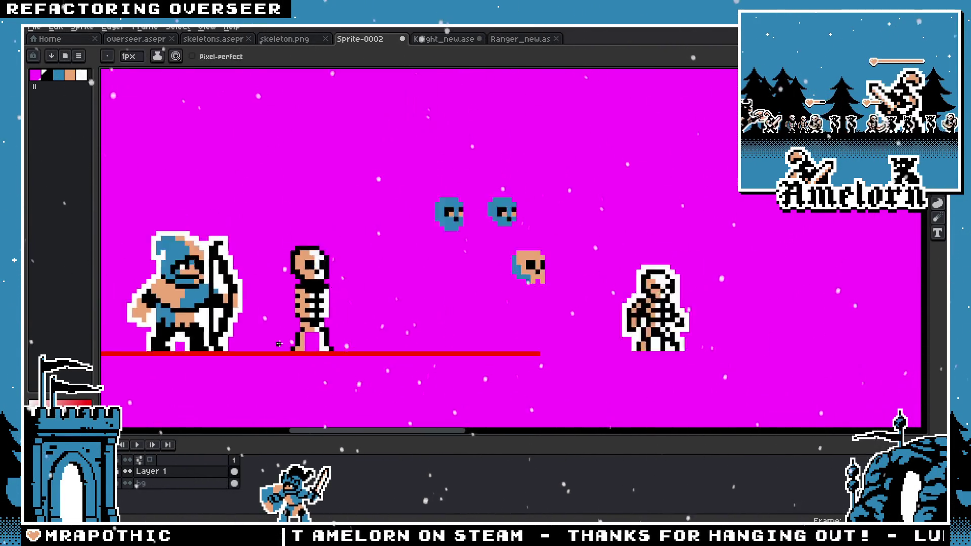
{"action": "scroll", "coordinate": [324, 353], "scroll_direction": "down", "scroll_amount": 1}
{"action": "scroll", "coordinate": [347, 345], "scroll_direction": "up", "scroll_amount": 1}
{"action": "scroll", "coordinate": [347, 345], "scroll_direction": "up", "scroll_amount": 2}
{"action": "left_click", "coordinate": [349, 344]}
{"action": "scroll", "coordinate": [347, 344], "scroll_direction": "up", "scroll_amount": 1}
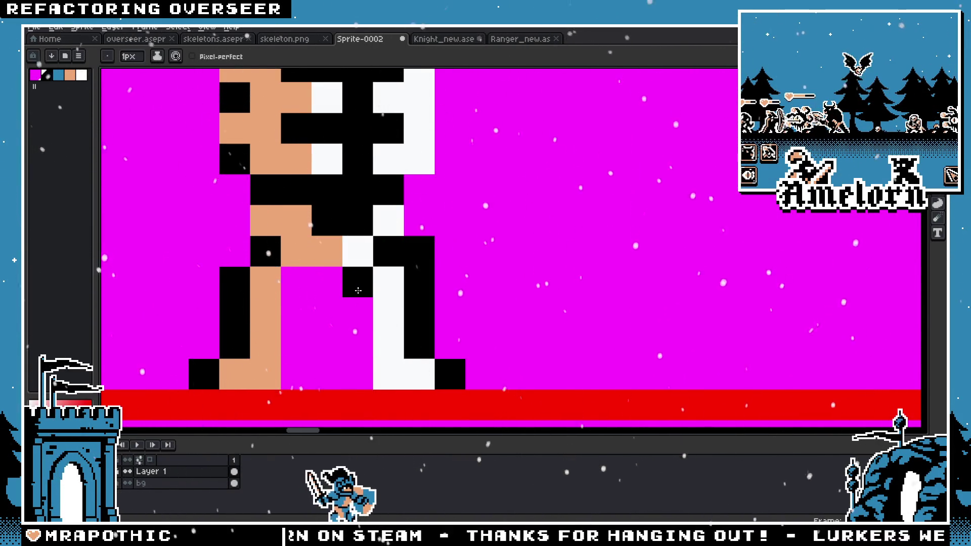
{"action": "key", "text": "ctrl+z"}
Step: Paint black outline pixels on the legs, filling the gap in the outline
{"action": "scroll", "coordinate": [367, 366], "scroll_direction": "down", "scroll_amount": 1}
{"action": "scroll", "coordinate": [366, 366], "scroll_direction": "down", "scroll_amount": 1}
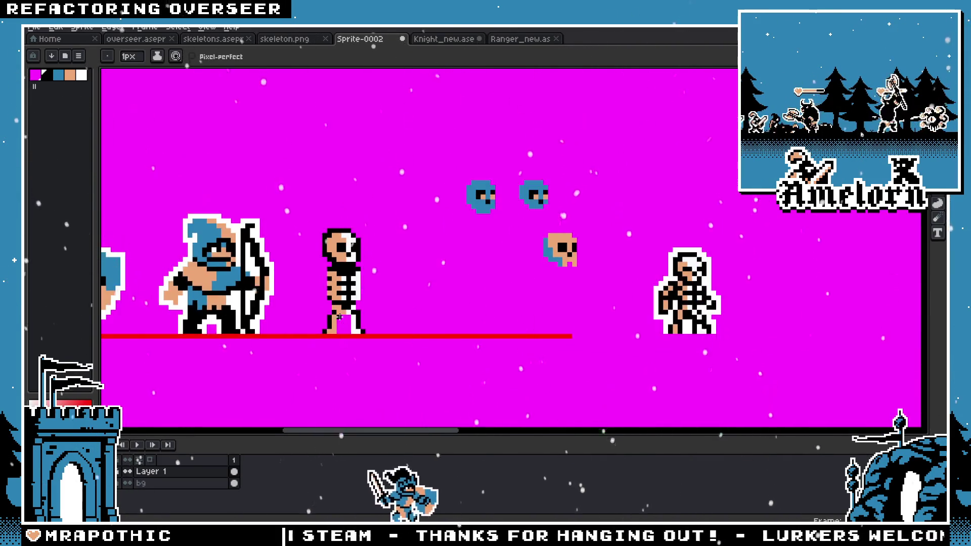
{"action": "scroll", "coordinate": [353, 327], "scroll_direction": "up", "scroll_amount": 1}
{"action": "scroll", "coordinate": [353, 327], "scroll_direction": "up", "scroll_amount": 1}
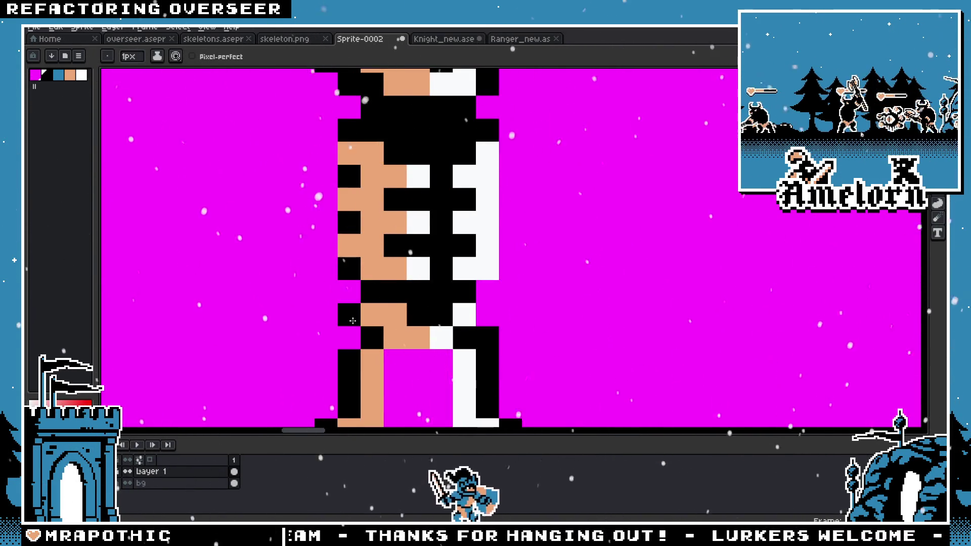
{"action": "scroll", "coordinate": [346, 335], "scroll_direction": "down", "scroll_amount": 2}
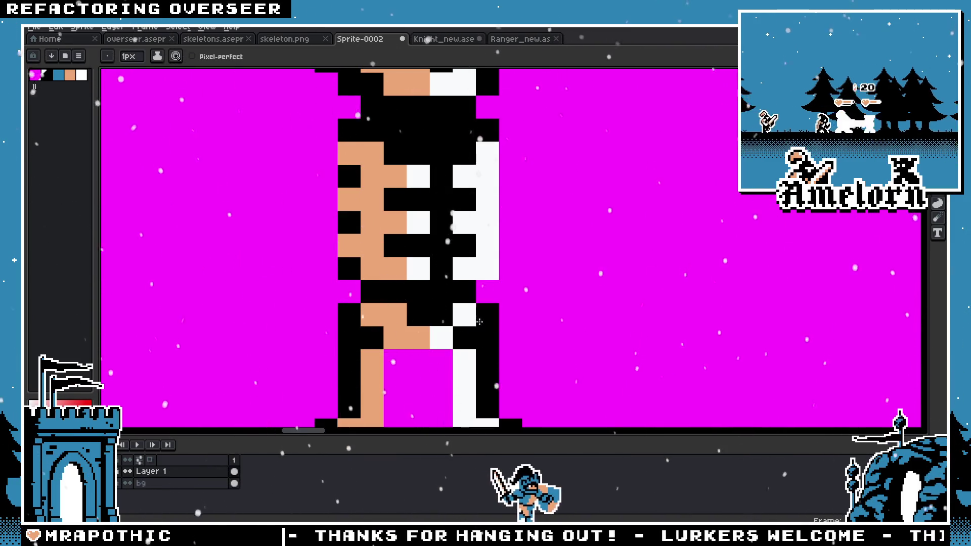
{"action": "scroll", "coordinate": [349, 344], "scroll_direction": "down", "scroll_amount": 5}
{"action": "scroll", "coordinate": [379, 340], "scroll_direction": "up", "scroll_amount": 7}
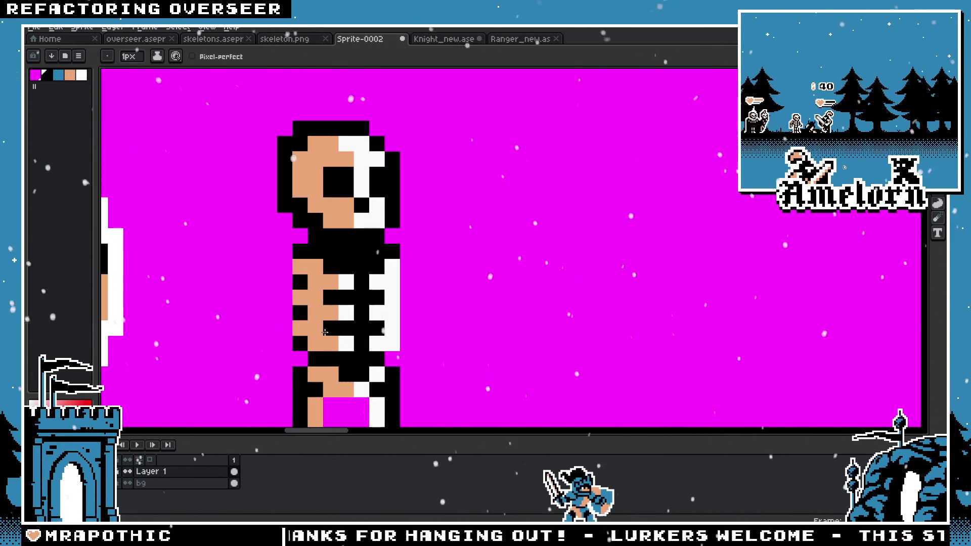
{"action": "scroll", "coordinate": [301, 277], "scroll_direction": "down", "scroll_amount": 5}
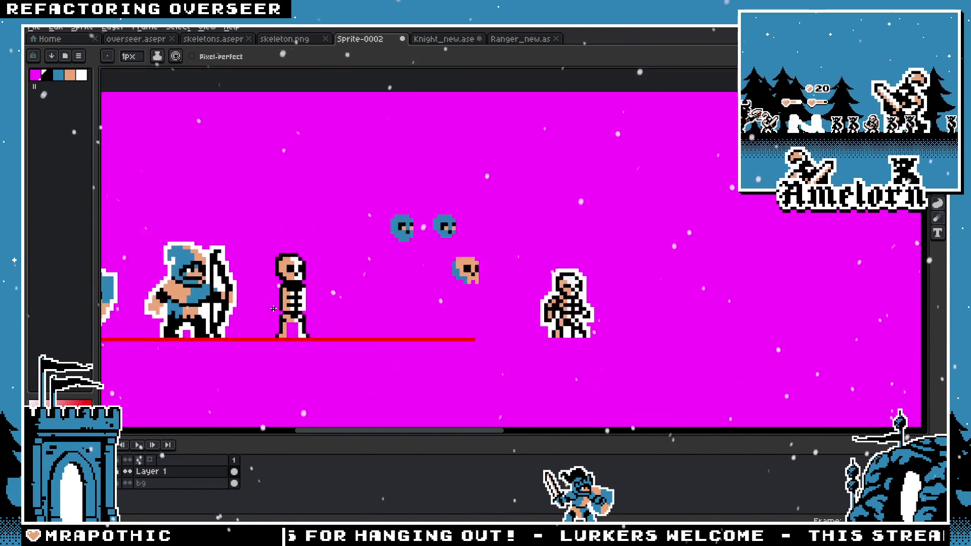
{"action": "scroll", "coordinate": [297, 329], "scroll_direction": "up", "scroll_amount": 2}
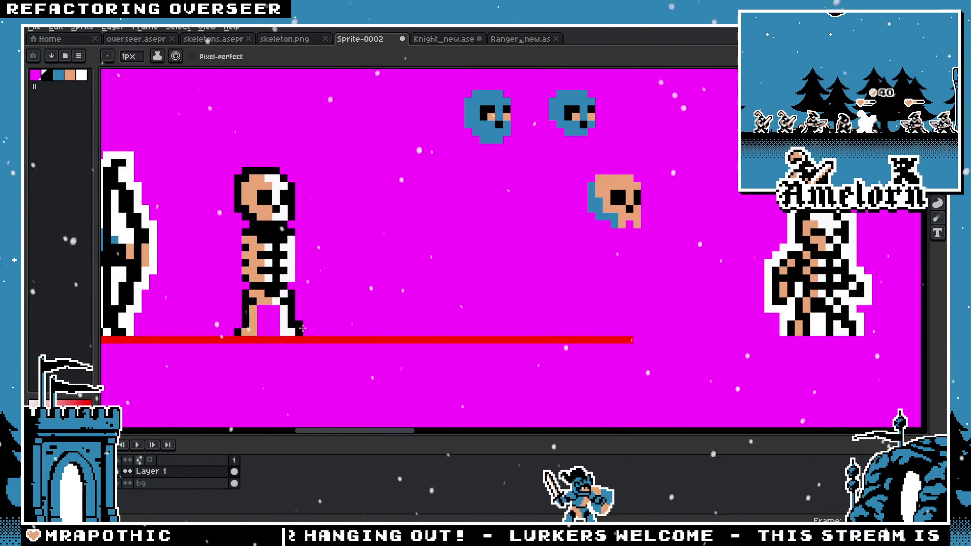
{"action": "scroll", "coordinate": [275, 331], "scroll_direction": "up", "scroll_amount": 4}
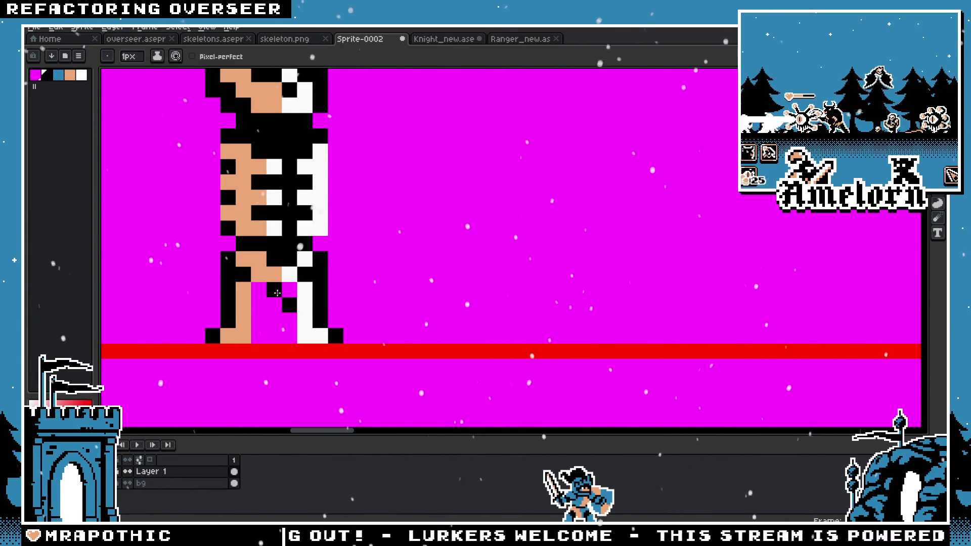
{"action": "left_click", "coordinate": [263, 304]}
{"action": "left_click", "coordinate": [258, 291]}
{"action": "scroll", "coordinate": [254, 343], "scroll_direction": "down", "scroll_amount": 5}
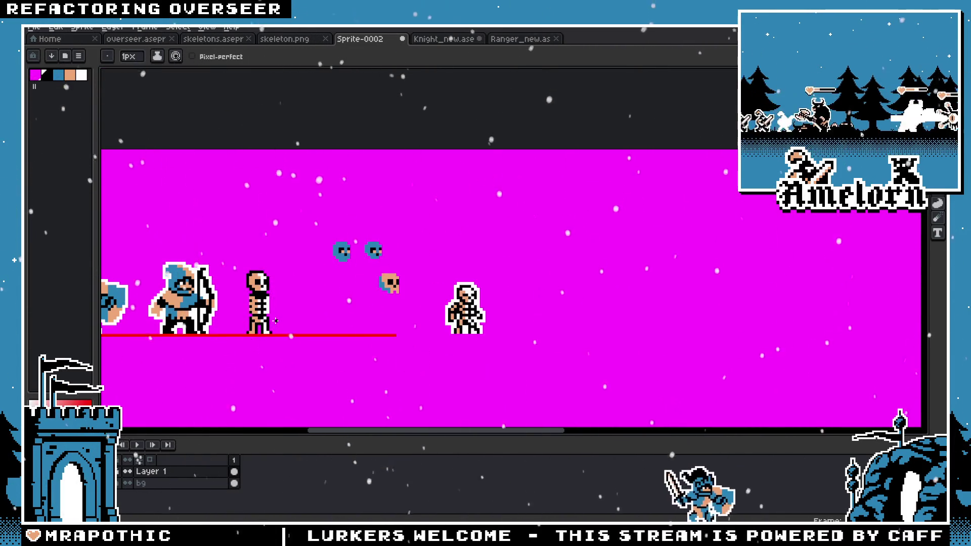
{"action": "scroll", "coordinate": [254, 343], "scroll_direction": "up", "scroll_amount": 2}
{"action": "scroll", "coordinate": [278, 321], "scroll_direction": "up", "scroll_amount": 3}
{"action": "scroll", "coordinate": [205, 315], "scroll_direction": "down", "scroll_amount": 4}
{"action": "scroll", "coordinate": [205, 314], "scroll_direction": "up", "scroll_amount": 3}
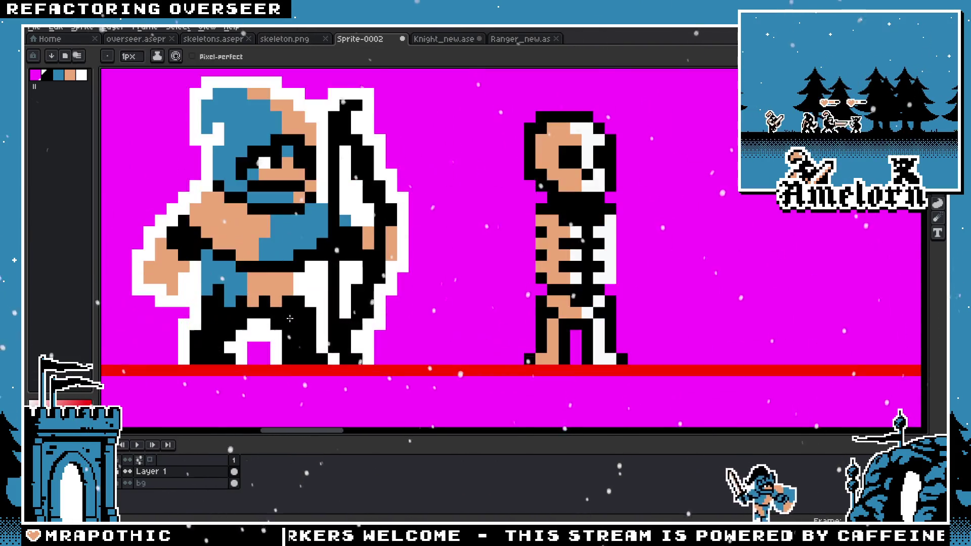
Step: Compare both sprites' legs, then select the skeleton's torso and pelvis and move them upward
{"action": "key", "text": "m"}
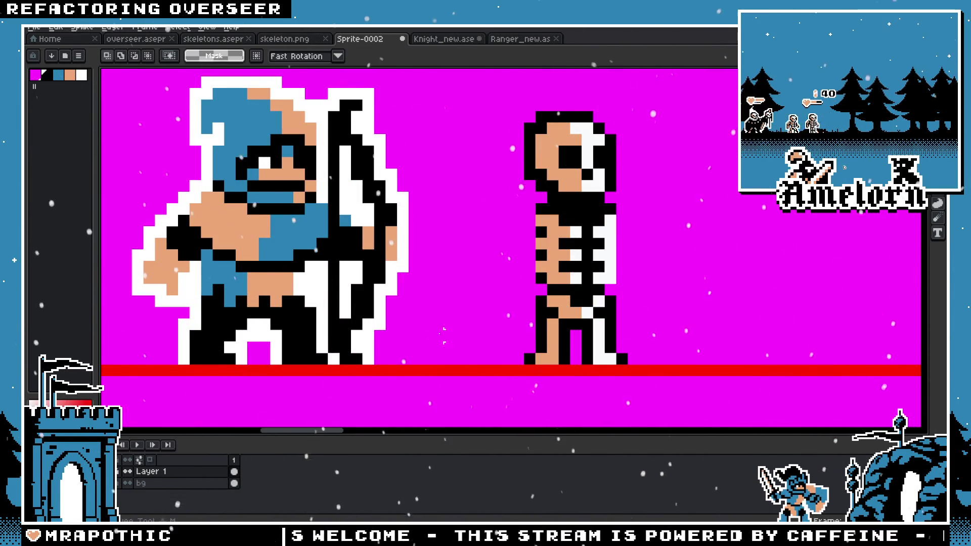
{"action": "left_click_drag", "start_coordinate": [287, 313], "coordinate": [627, 324]}
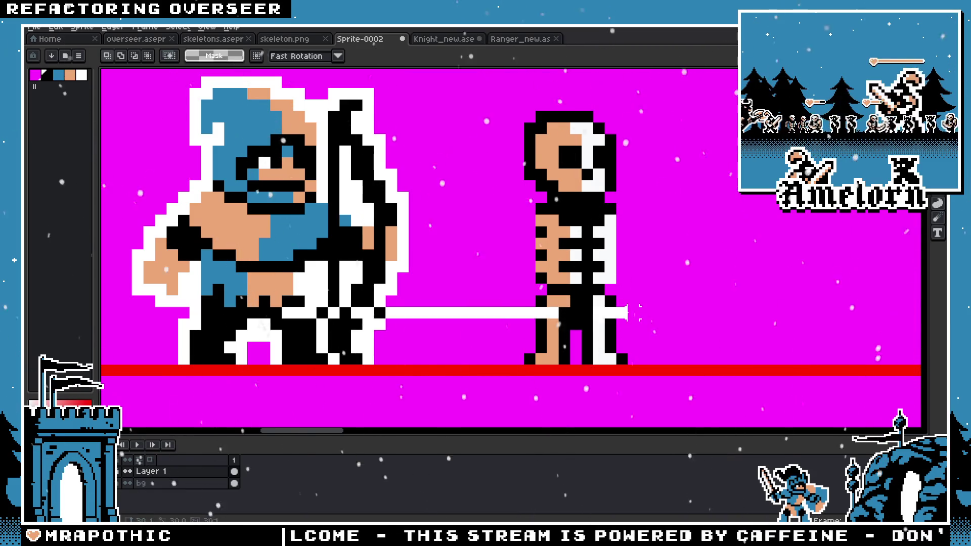
{"action": "scroll", "coordinate": [620, 332], "scroll_direction": "up", "scroll_amount": 2}
{"action": "scroll", "coordinate": [620, 331], "scroll_direction": "down", "scroll_amount": 3}
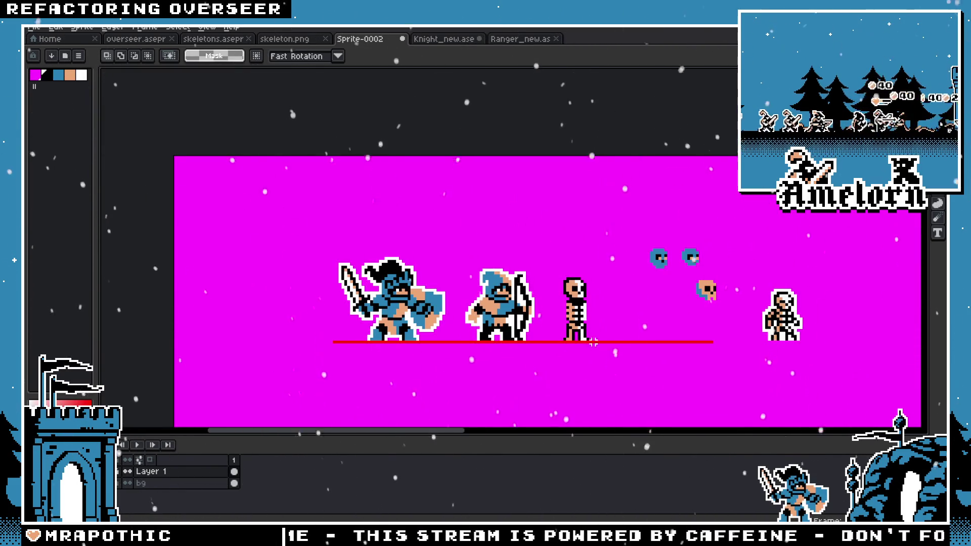
{"action": "scroll", "coordinate": [594, 342], "scroll_direction": "up", "scroll_amount": 2}
{"action": "scroll", "coordinate": [589, 329], "scroll_direction": "up", "scroll_amount": 1}
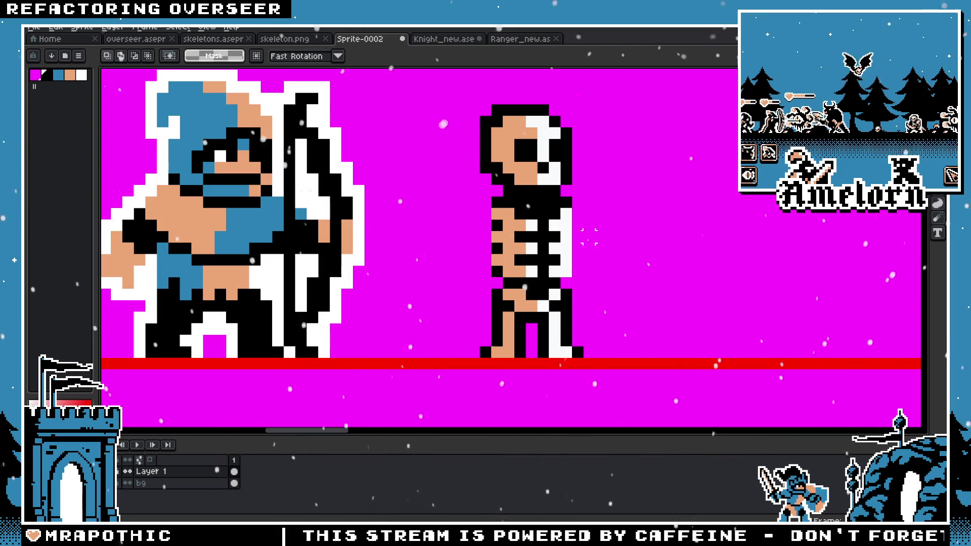
{"action": "left_click_drag", "start_coordinate": [607, 206], "coordinate": [464, 314]}
{"action": "left_click_drag", "start_coordinate": [516, 291], "coordinate": [516, 279]}
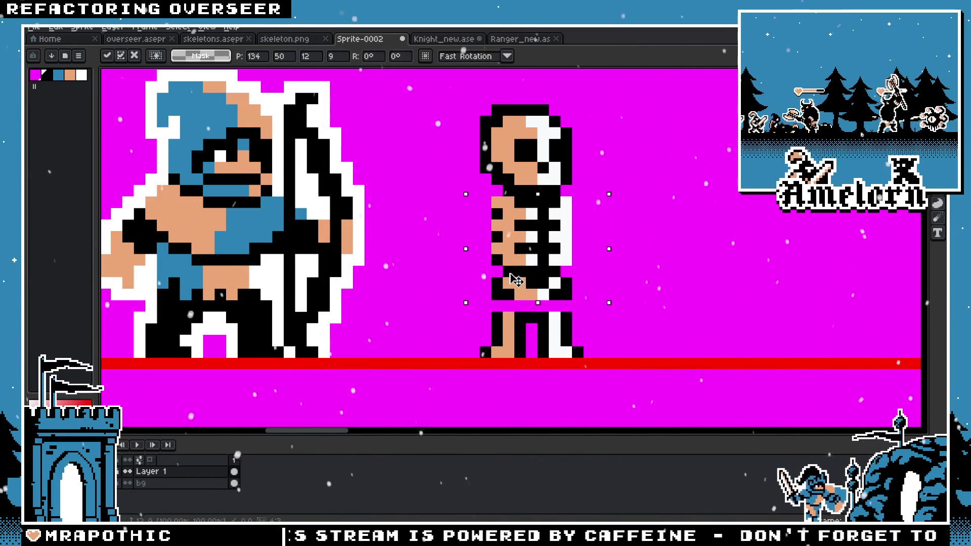
{"action": "key", "text": "ctrl+d"}
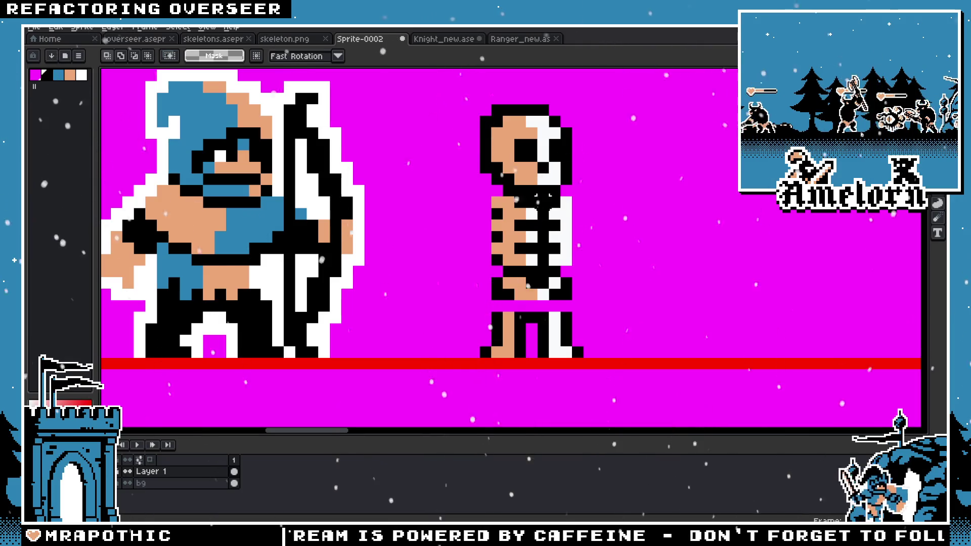
Step: Sample a colour and paint a tan pixel in the pelvis-to-leg gap, then undo it
{"action": "key", "text": "i"}
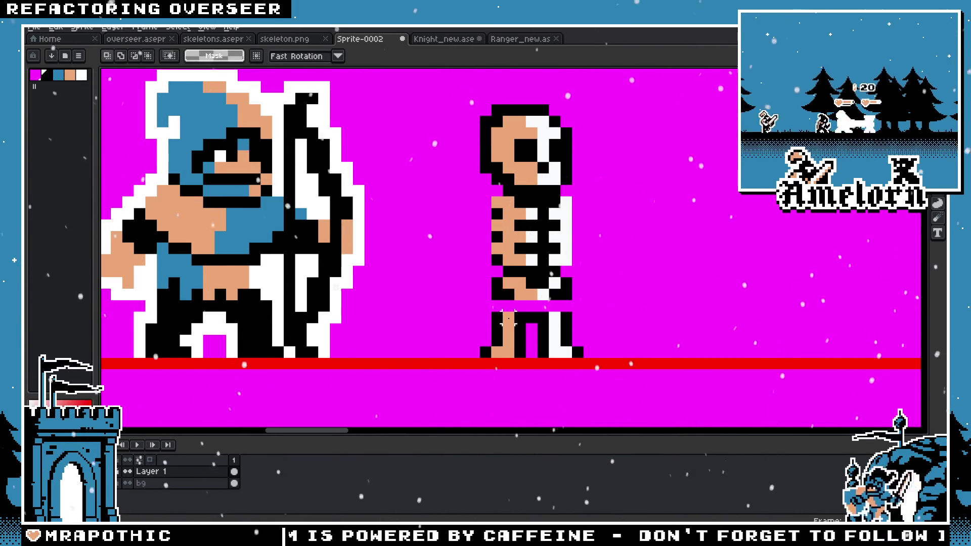
{"action": "scroll", "coordinate": [513, 314], "scroll_direction": "up", "scroll_amount": 2}
{"action": "key", "text": "b"}
{"action": "left_click", "coordinate": [509, 294]}
{"action": "key", "text": "ctrl+z"}
Step: Clear the black pixel beside the leg and add black pixels above the leg and beside the right foot
{"action": "key", "text": "i"}
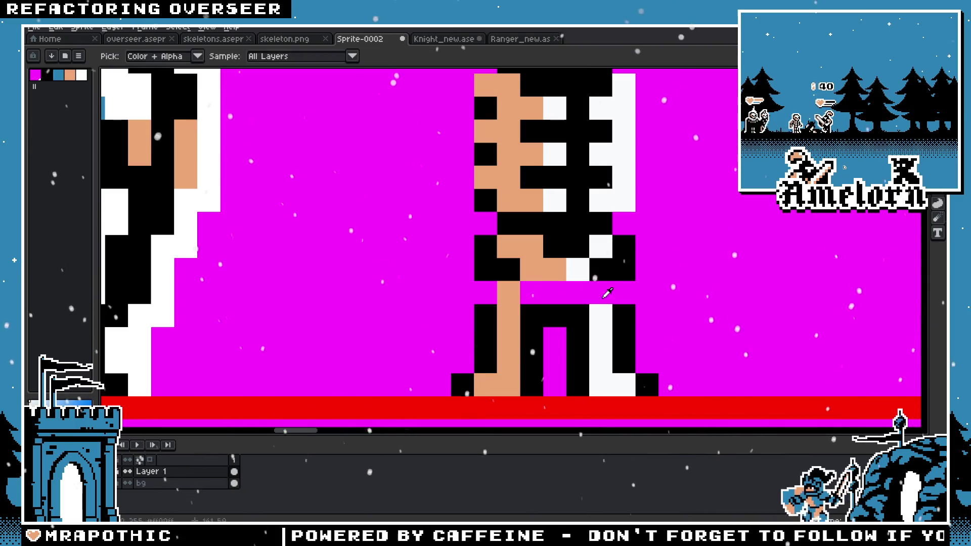
{"action": "left_click", "coordinate": [548, 311]}
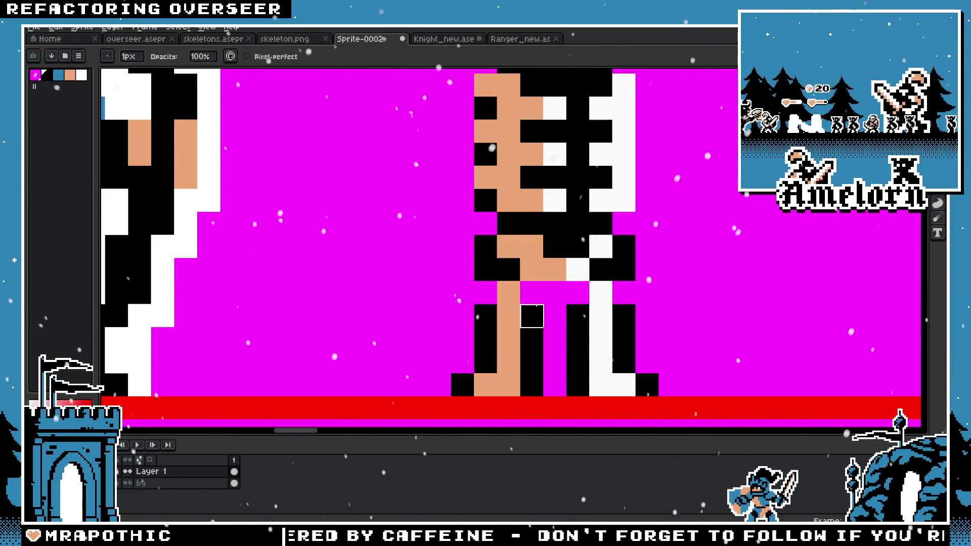
{"action": "key", "text": "b"}
{"action": "left_click", "coordinate": [542, 298]}
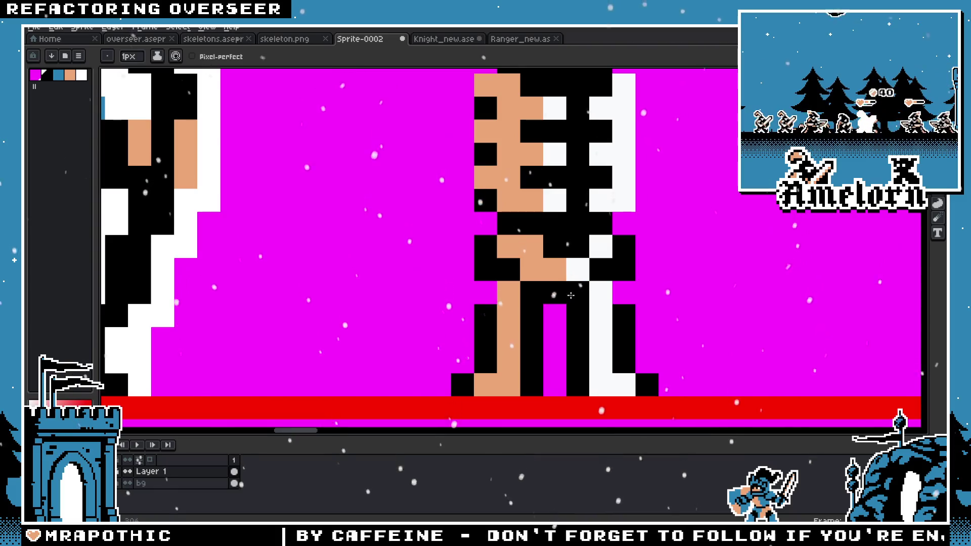
{"action": "scroll", "coordinate": [542, 298], "scroll_direction": "down", "scroll_amount": 8}
{"action": "scroll", "coordinate": [451, 320], "scroll_direction": "up", "scroll_amount": 4}
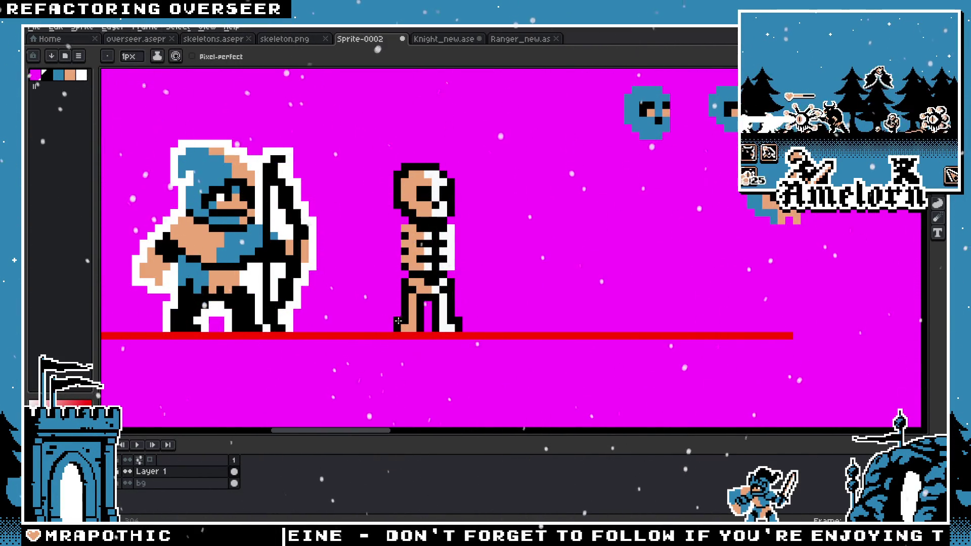
{"action": "scroll", "coordinate": [455, 323], "scroll_direction": "down", "scroll_amount": 4}
{"action": "scroll", "coordinate": [494, 324], "scroll_direction": "up", "scroll_amount": 2}
{"action": "scroll", "coordinate": [496, 324], "scroll_direction": "up", "scroll_amount": 2}
{"action": "left_click", "coordinate": [497, 324]}
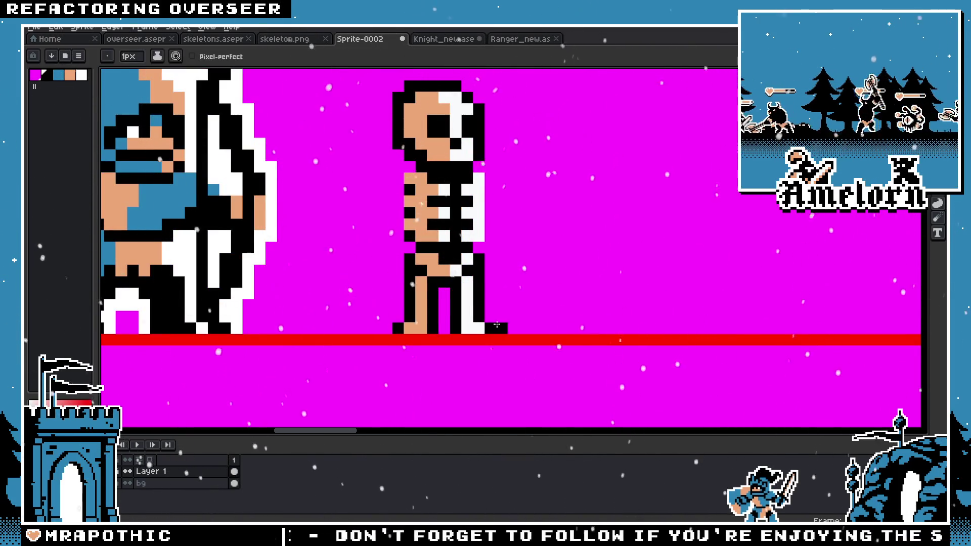
Step: Recolour one pixel on the skeleton's leg
{"action": "scroll", "coordinate": [497, 324], "scroll_direction": "up", "scroll_amount": 2}
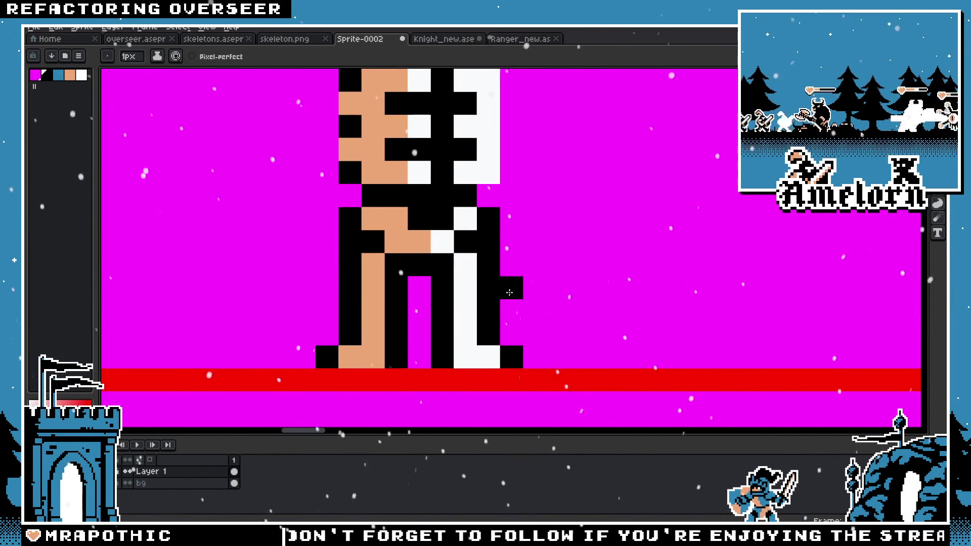
{"action": "scroll", "coordinate": [335, 282], "scroll_direction": "down", "scroll_amount": 4}
{"action": "scroll", "coordinate": [354, 299], "scroll_direction": "down", "scroll_amount": 1}
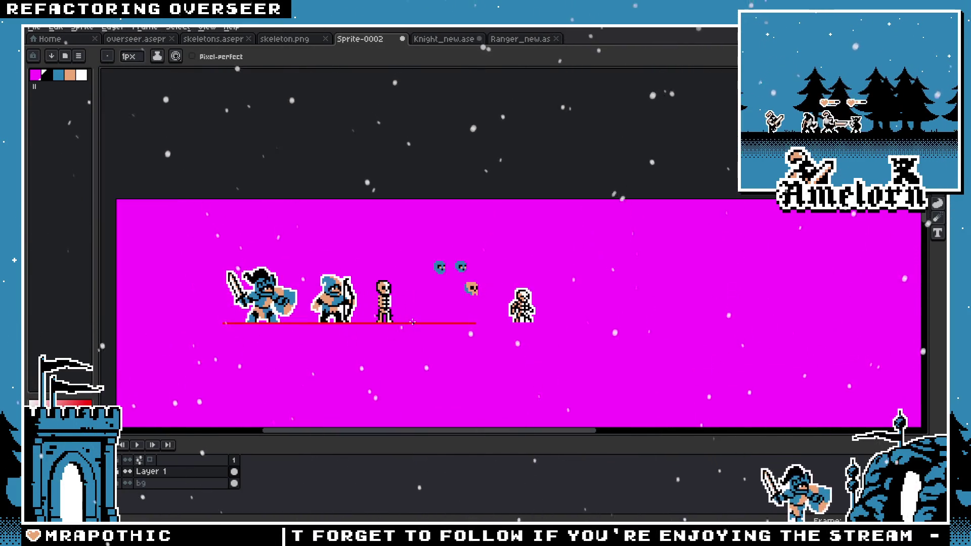
{"action": "scroll", "coordinate": [363, 308], "scroll_direction": "up", "scroll_amount": 2}
{"action": "scroll", "coordinate": [362, 308], "scroll_direction": "up", "scroll_amount": 3}
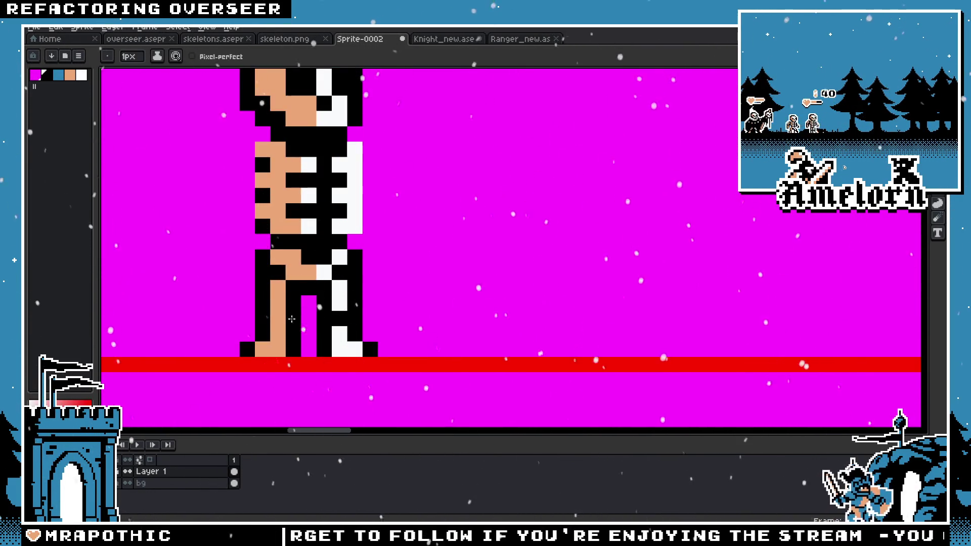
{"action": "scroll", "coordinate": [292, 321], "scroll_direction": "down", "scroll_amount": 4}
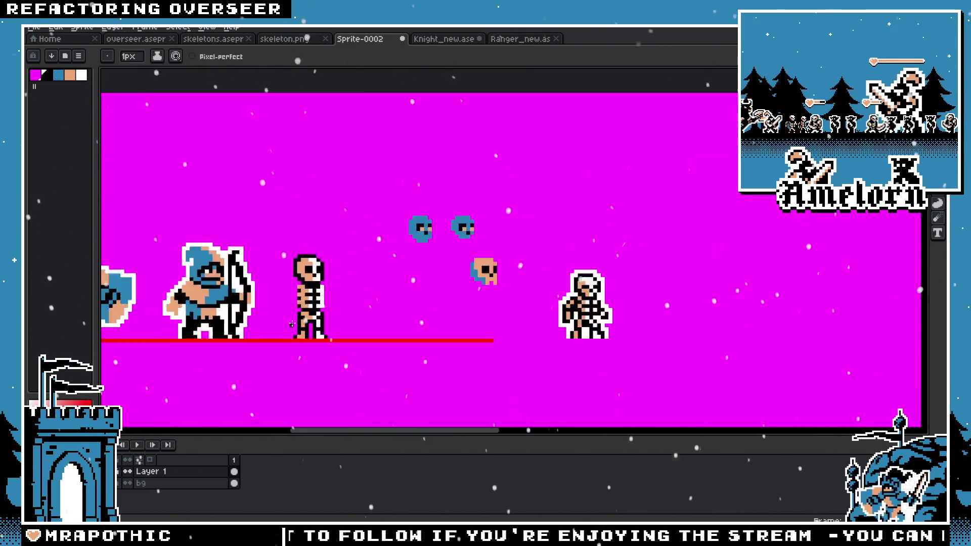
{"action": "scroll", "coordinate": [292, 323], "scroll_direction": "up", "scroll_amount": 3}
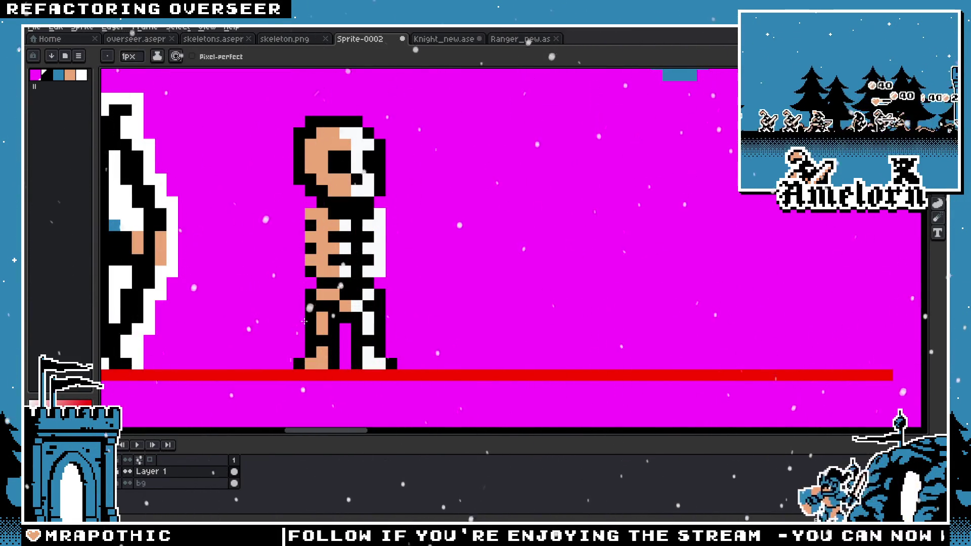
{"action": "scroll", "coordinate": [304, 322], "scroll_direction": "down", "scroll_amount": 4}
{"action": "scroll", "coordinate": [277, 324], "scroll_direction": "up", "scroll_amount": 3}
{"action": "scroll", "coordinate": [384, 320], "scroll_direction": "up", "scroll_amount": 1}
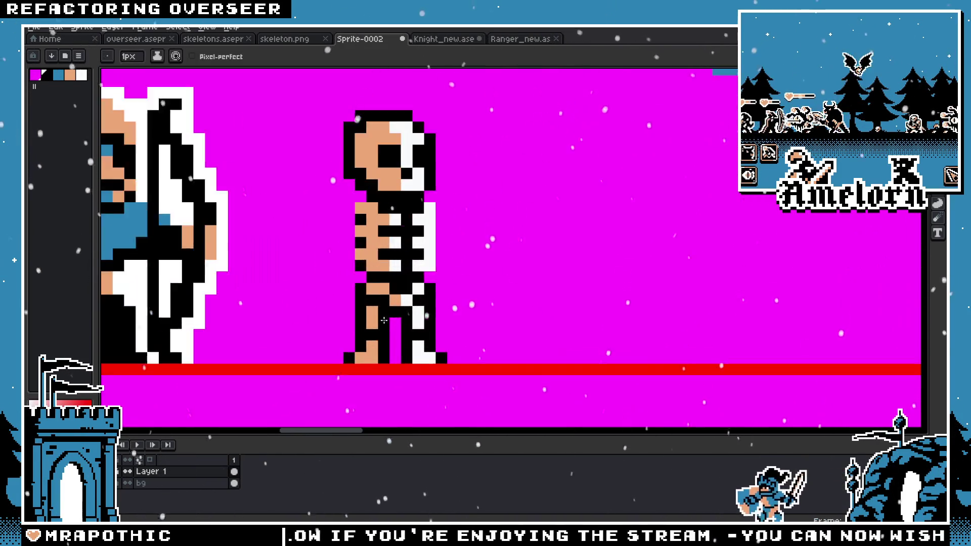
{"action": "scroll", "coordinate": [384, 320], "scroll_direction": "up", "scroll_amount": 1}
{"action": "scroll", "coordinate": [385, 320], "scroll_direction": "up", "scroll_amount": 1}
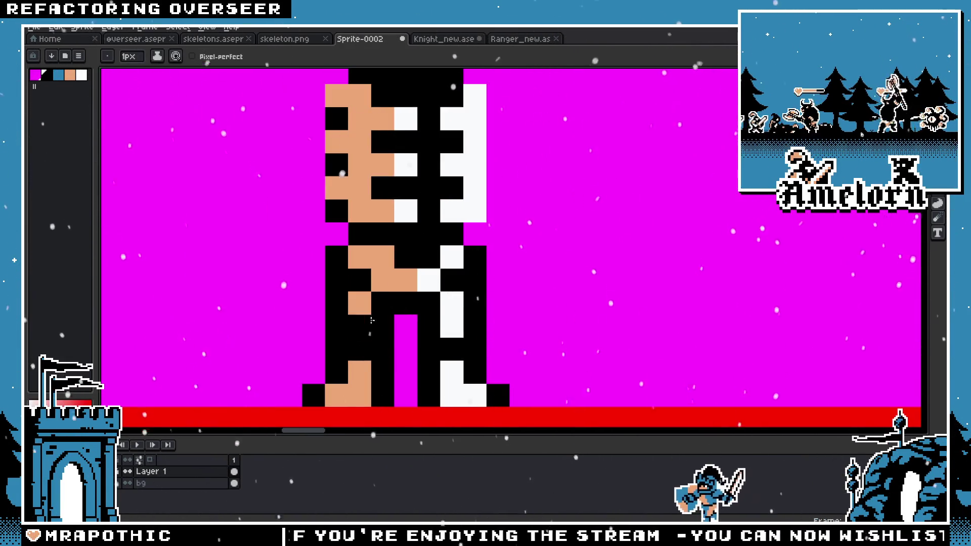
{"action": "scroll", "coordinate": [500, 328], "scroll_direction": "down", "scroll_amount": 1}
{"action": "key", "text": "e"}
{"action": "left_click", "coordinate": [437, 342]}
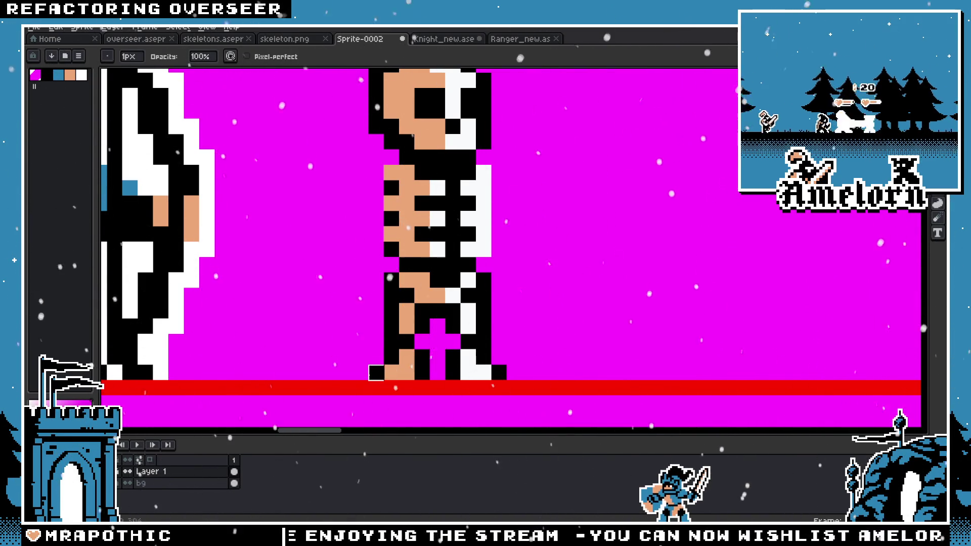
Step: Paint three black pixels across the skeleton's hip row
{"action": "scroll", "coordinate": [376, 373], "scroll_direction": "down", "scroll_amount": 1}
{"action": "scroll", "coordinate": [437, 345], "scroll_direction": "up", "scroll_amount": 1}
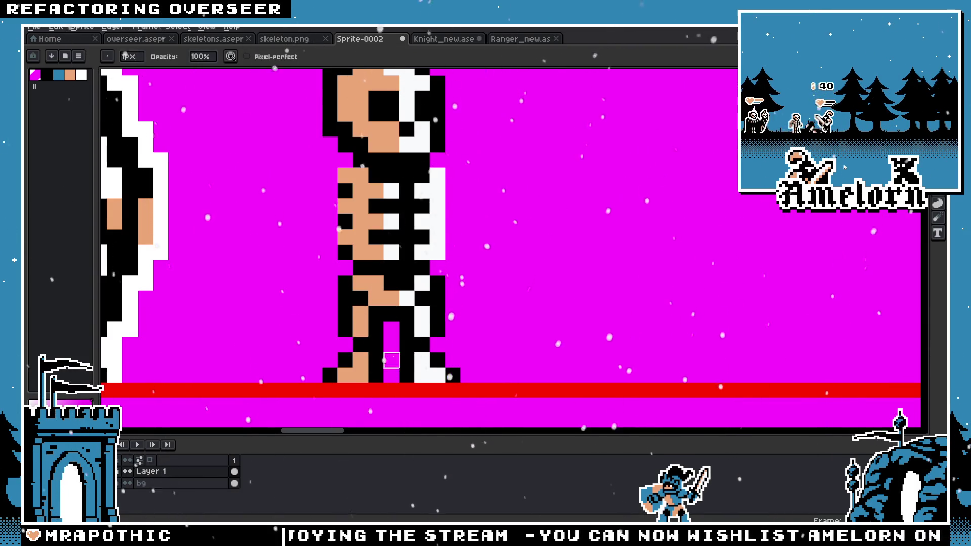
{"action": "scroll", "coordinate": [392, 361], "scroll_direction": "down", "scroll_amount": 2}
{"action": "scroll", "coordinate": [391, 361], "scroll_direction": "down", "scroll_amount": 1}
{"action": "scroll", "coordinate": [467, 349], "scroll_direction": "up", "scroll_amount": 3}
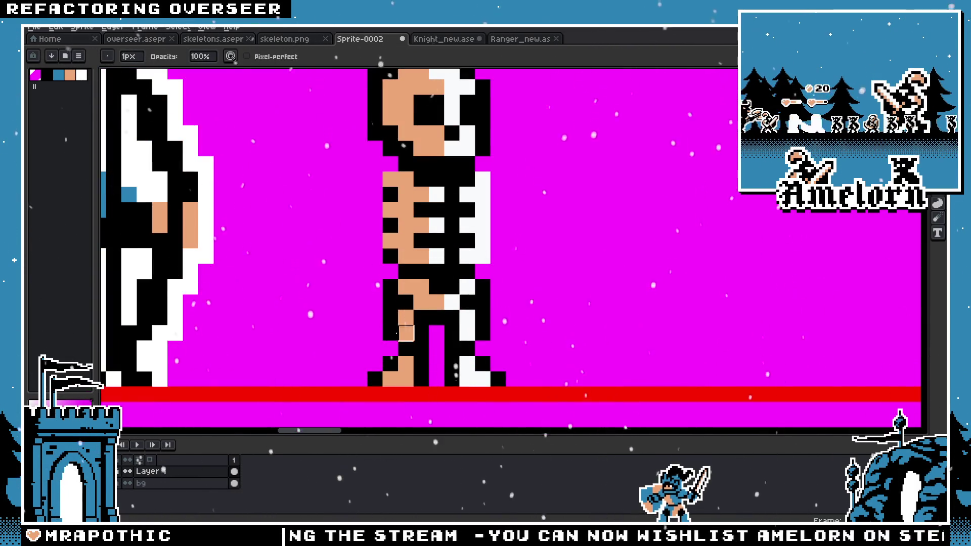
{"action": "scroll", "coordinate": [330, 303], "scroll_direction": "down", "scroll_amount": 3}
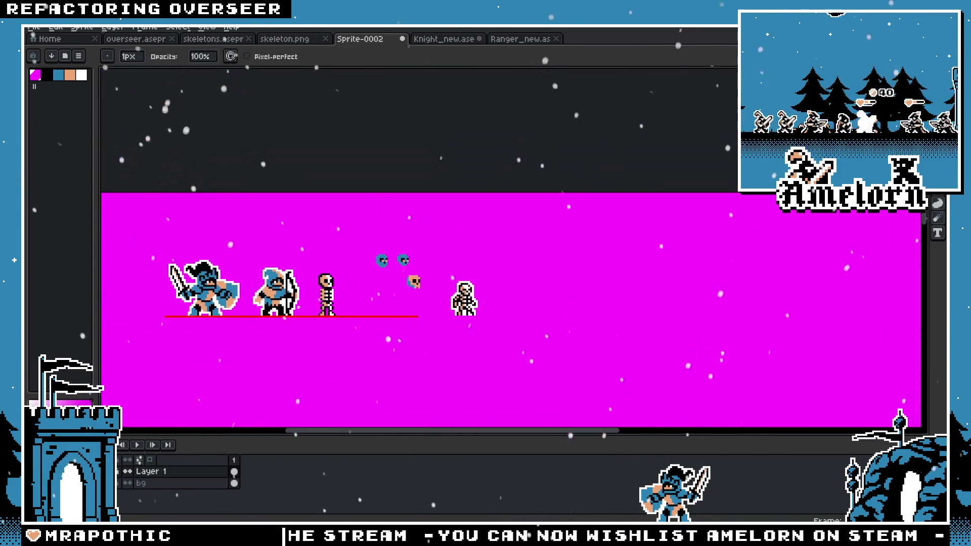
{"action": "scroll", "coordinate": [308, 305], "scroll_direction": "up", "scroll_amount": 3}
{"action": "key", "text": "v"}
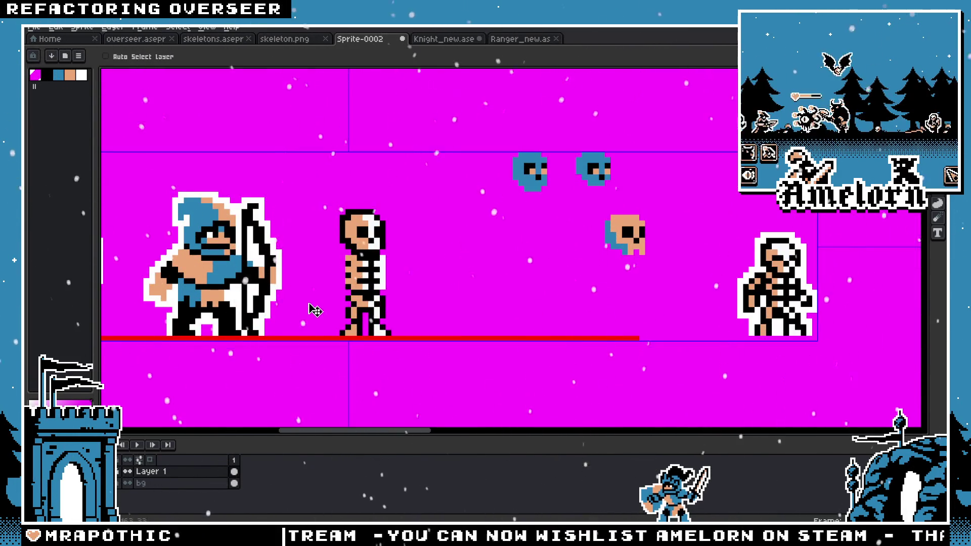
{"action": "key", "text": "b"}
{"action": "scroll", "coordinate": [314, 301], "scroll_direction": "up", "scroll_amount": 3}
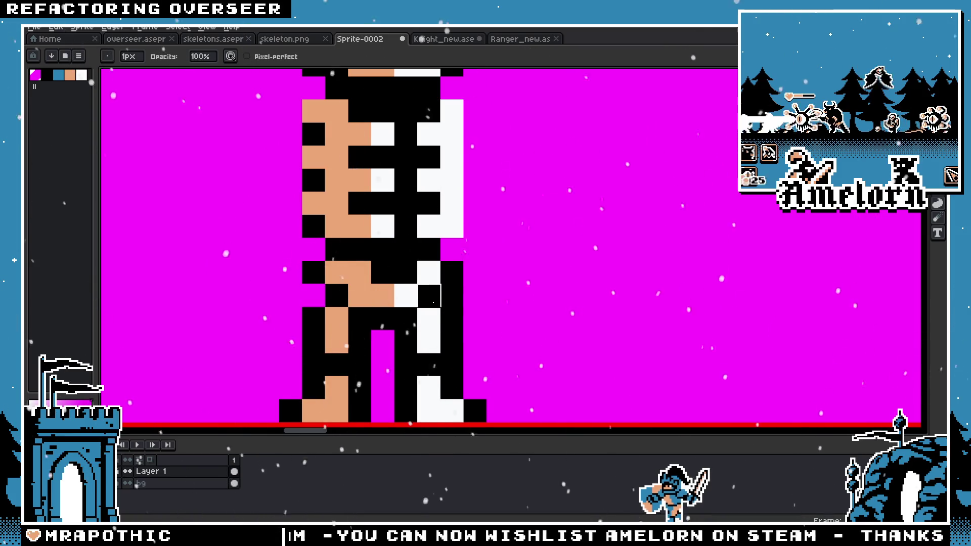
{"action": "scroll", "coordinate": [385, 293], "scroll_direction": "down", "scroll_amount": 3}
{"action": "scroll", "coordinate": [329, 289], "scroll_direction": "down", "scroll_amount": 1}
{"action": "scroll", "coordinate": [313, 285], "scroll_direction": "up", "scroll_amount": 2}
{"action": "key", "text": "i"}
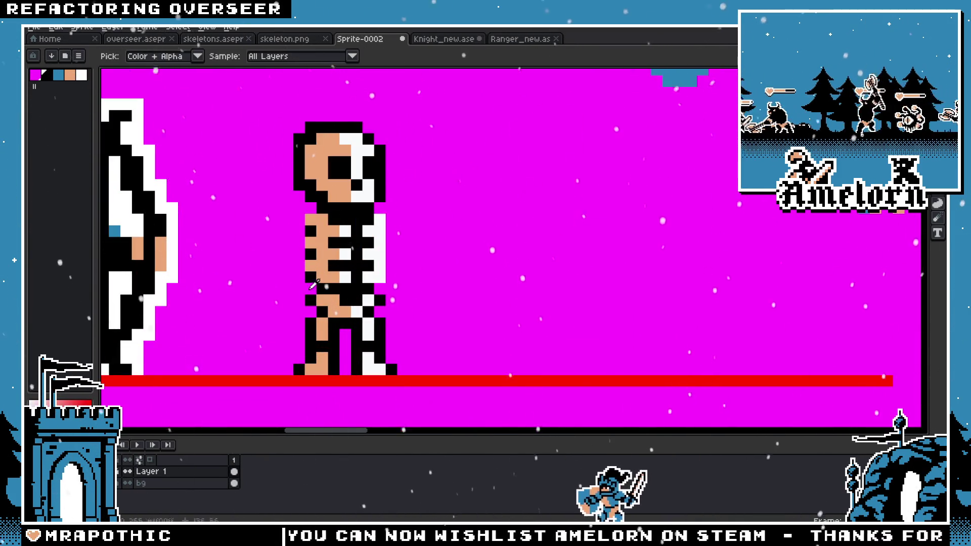
{"action": "key", "text": "b"}
{"action": "scroll", "coordinate": [291, 306], "scroll_direction": "down", "scroll_amount": 2}
{"action": "scroll", "coordinate": [290, 306], "scroll_direction": "up", "scroll_amount": 1}
{"action": "key", "text": "h"}
{"action": "left_click_drag", "start_coordinate": [291, 306], "coordinate": [324, 306]}
{"action": "scroll", "coordinate": [413, 272], "scroll_direction": "up", "scroll_amount": 2}
{"action": "scroll", "coordinate": [412, 272], "scroll_direction": "up", "scroll_amount": 1}
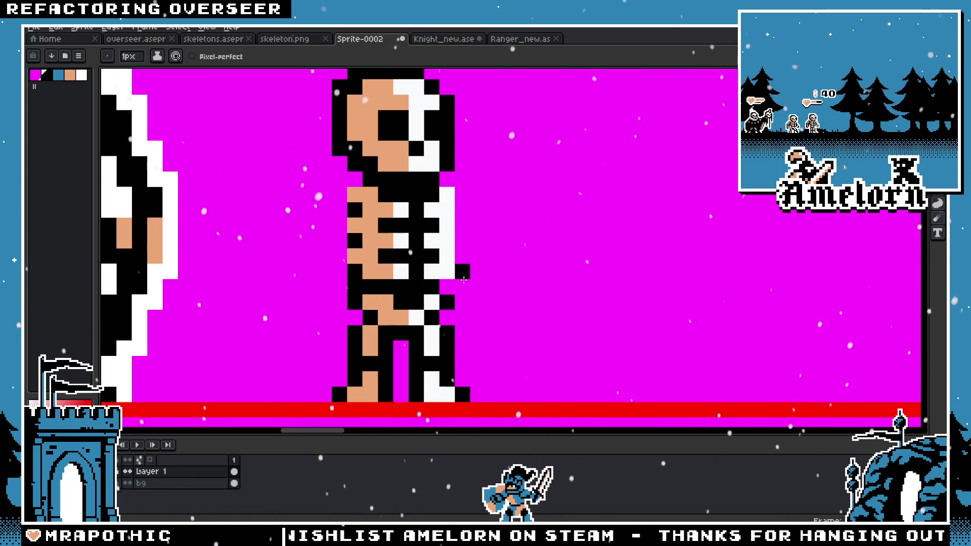
{"action": "scroll", "coordinate": [463, 279], "scroll_direction": "down", "scroll_amount": 2}
{"action": "scroll", "coordinate": [425, 272], "scroll_direction": "down", "scroll_amount": 1}
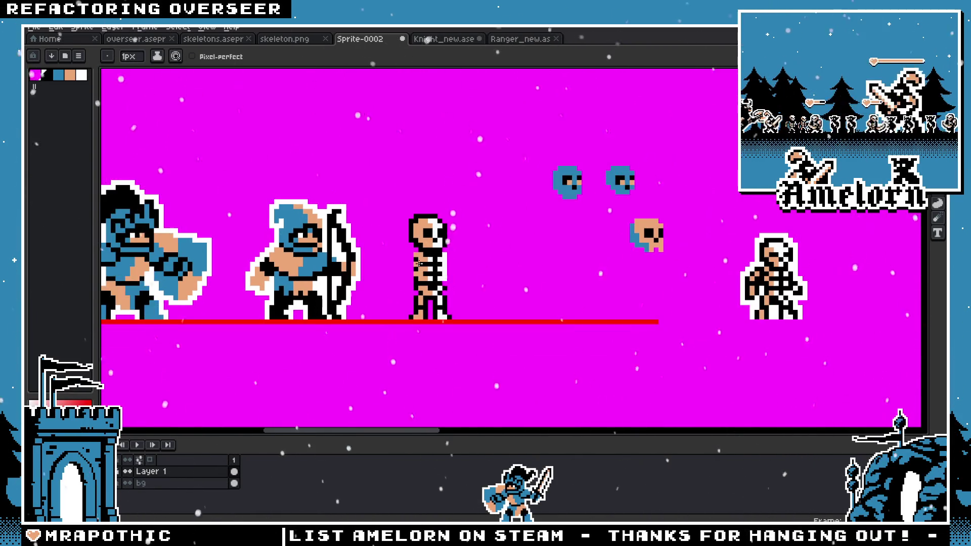
{"action": "scroll", "coordinate": [503, 232], "scroll_direction": "up", "scroll_amount": 2}
{"action": "scroll", "coordinate": [503, 231], "scroll_direction": "up", "scroll_amount": 1}
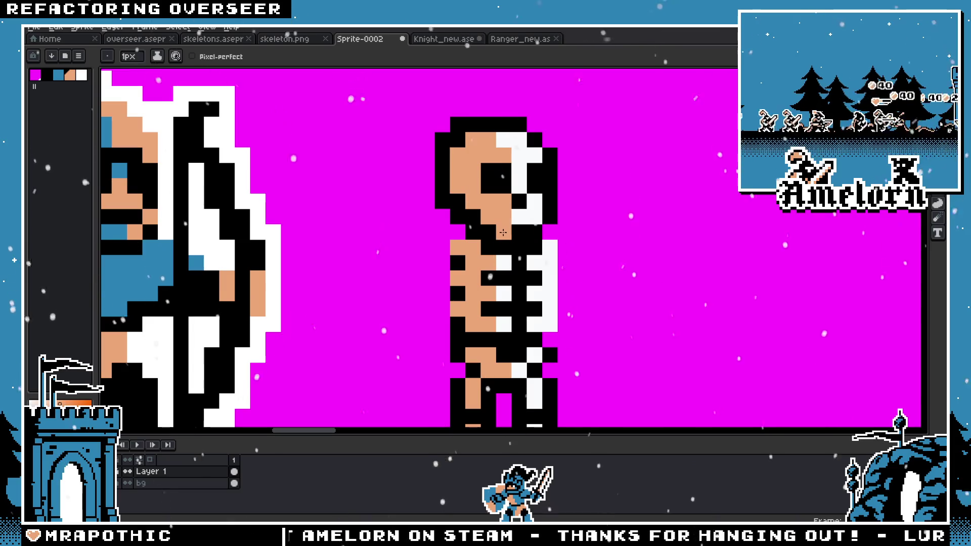
{"action": "scroll", "coordinate": [418, 252], "scroll_direction": "down", "scroll_amount": 3}
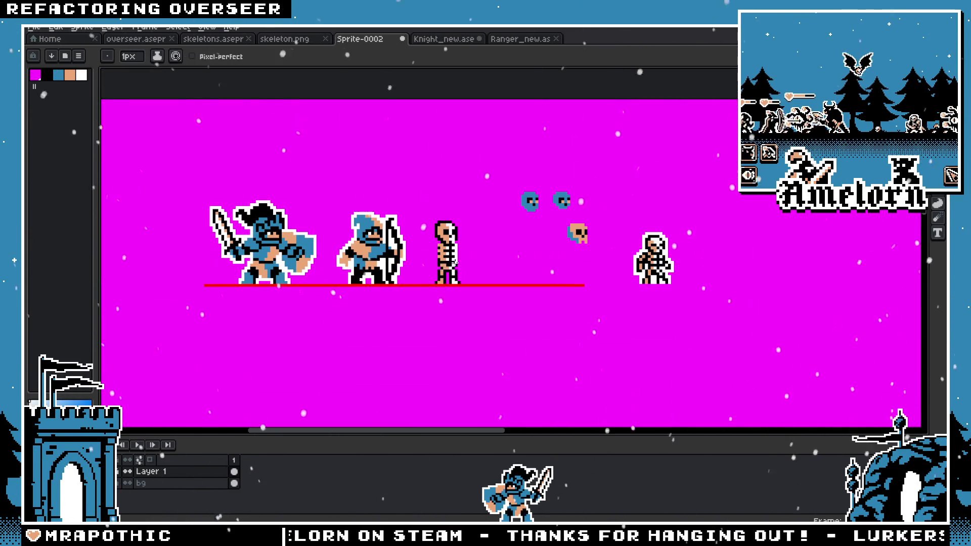
{"action": "scroll", "coordinate": [455, 264], "scroll_direction": "up", "scroll_amount": 3}
{"action": "scroll", "coordinate": [453, 212], "scroll_direction": "up", "scroll_amount": 1}
{"action": "left_click_drag", "start_coordinate": [437, 202], "coordinate": [474, 209]}
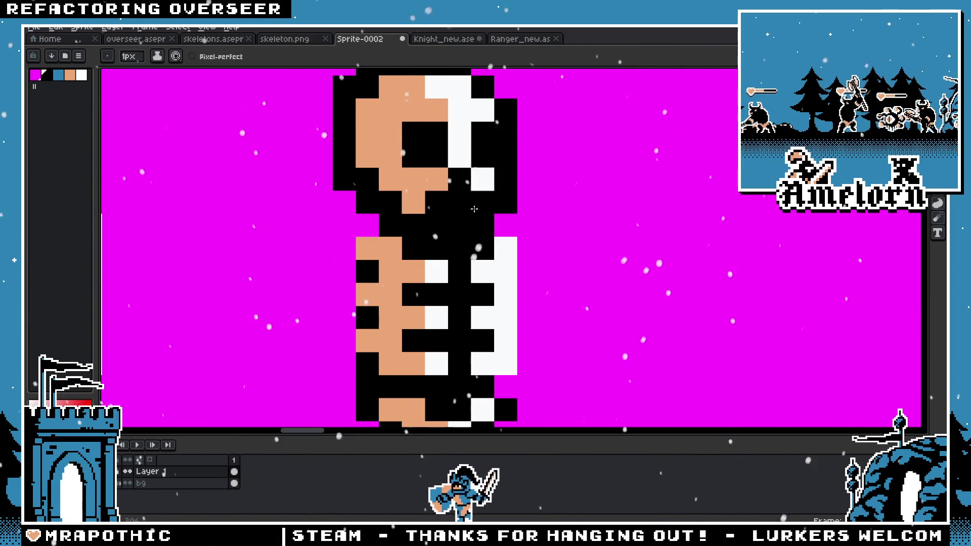
Step: Sample white from the bones and turn the pixel under the skull white
{"action": "scroll", "coordinate": [474, 209], "scroll_direction": "down", "scroll_amount": 4}
{"action": "scroll", "coordinate": [410, 200], "scroll_direction": "up", "scroll_amount": 2}
{"action": "scroll", "coordinate": [410, 200], "scroll_direction": "up", "scroll_amount": 1}
{"action": "key", "text": "i"}
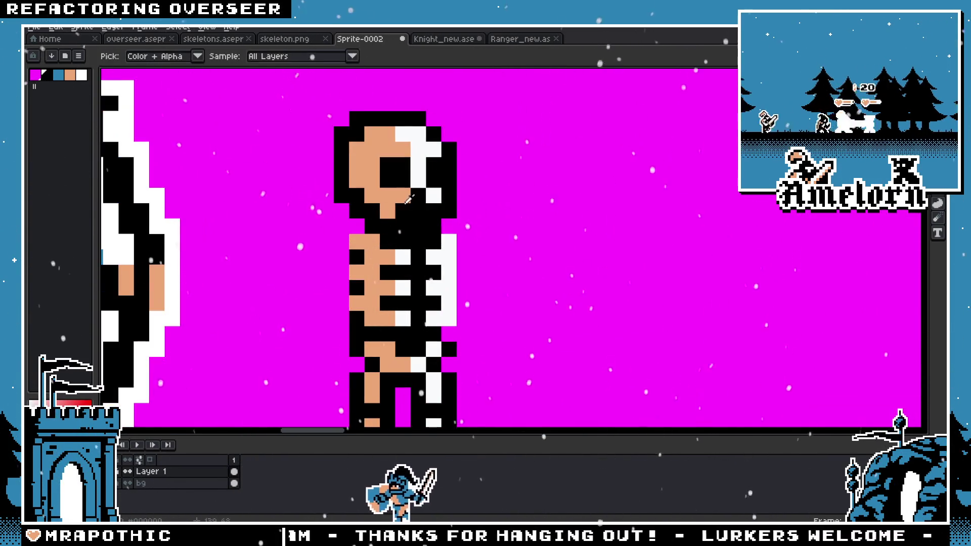
{"action": "left_click", "coordinate": [434, 192], "text": "alt"}
{"action": "left_click", "coordinate": [413, 222]}
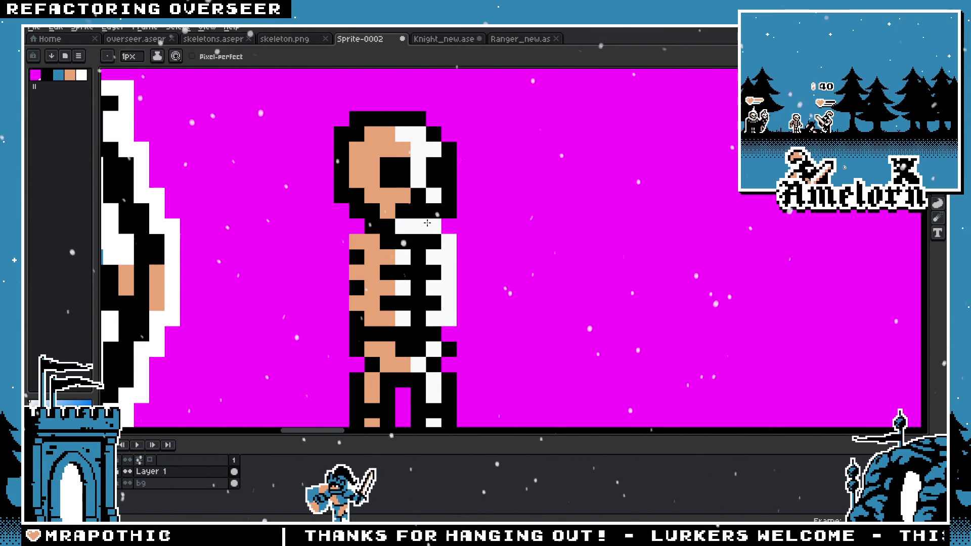
{"action": "scroll", "coordinate": [333, 266], "scroll_direction": "down", "scroll_amount": 3}
{"action": "scroll", "coordinate": [325, 270], "scroll_direction": "down", "scroll_amount": 1}
{"action": "scroll", "coordinate": [327, 273], "scroll_direction": "up", "scroll_amount": 2}
{"action": "key", "text": "v"}
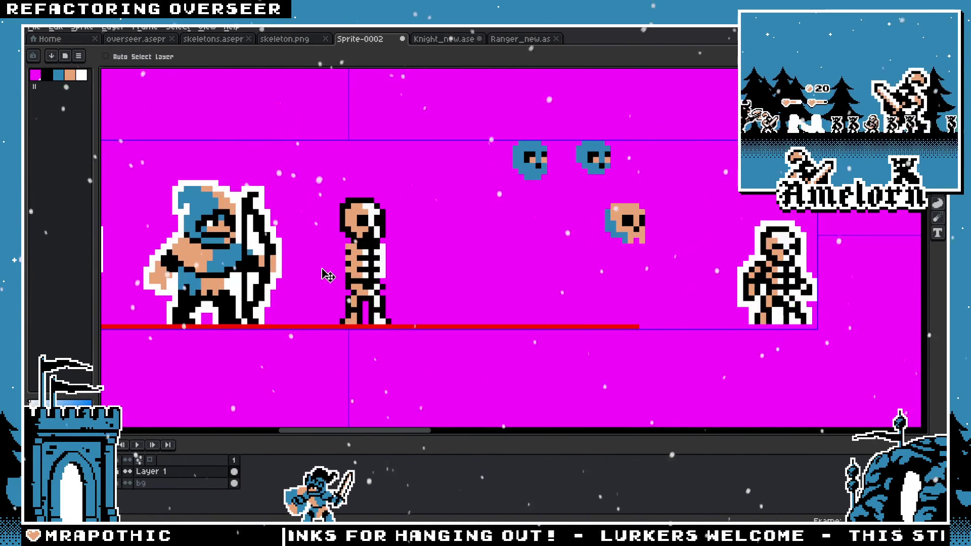
{"action": "scroll", "coordinate": [326, 274], "scroll_direction": "down", "scroll_amount": 1}
{"action": "scroll", "coordinate": [325, 274], "scroll_direction": "down", "scroll_amount": 1}
{"action": "scroll", "coordinate": [354, 238], "scroll_direction": "up", "scroll_amount": 4}
{"action": "key", "text": "b"}
{"action": "scroll", "coordinate": [394, 176], "scroll_direction": "down", "scroll_amount": 2}
{"action": "scroll", "coordinate": [329, 228], "scroll_direction": "down", "scroll_amount": 3}
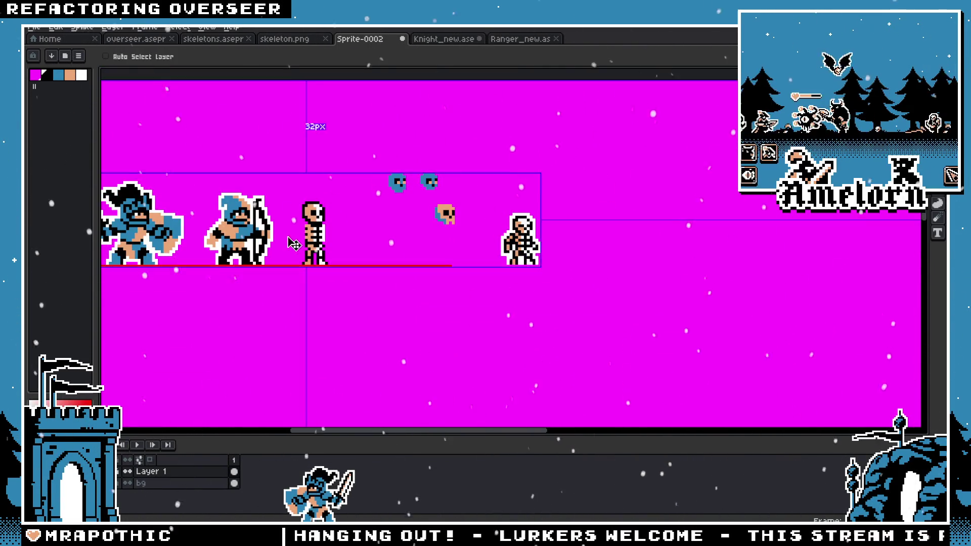
{"action": "scroll", "coordinate": [327, 229], "scroll_direction": "up", "scroll_amount": 3}
{"action": "scroll", "coordinate": [327, 229], "scroll_direction": "down", "scroll_amount": 1}
{"action": "scroll", "coordinate": [354, 223], "scroll_direction": "up", "scroll_amount": 1}
{"action": "scroll", "coordinate": [428, 207], "scroll_direction": "up", "scroll_amount": 2}
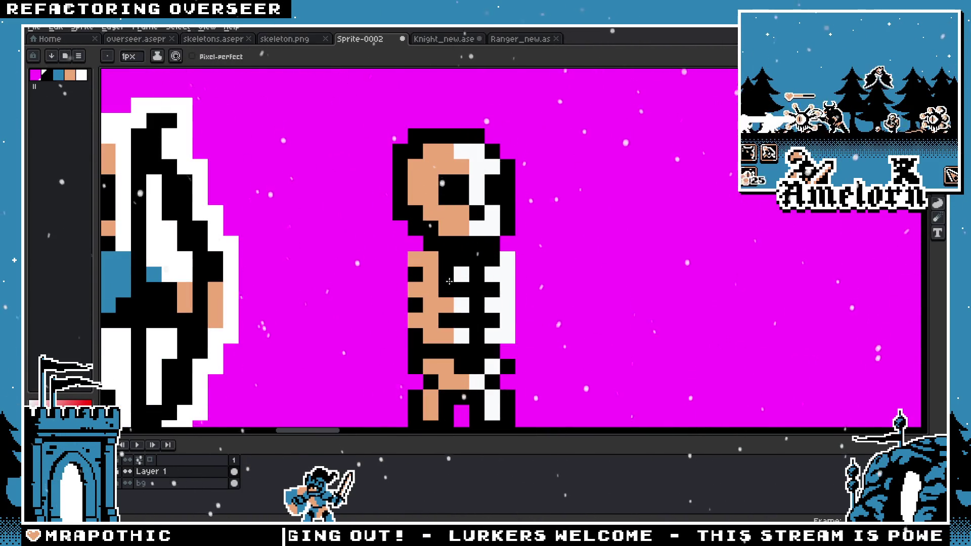
Step: Sample blue from the archer's outfit and paint both skeleton eye sockets blue
{"action": "left_click", "coordinate": [157, 276], "text": "alt"}
{"action": "left_click", "coordinate": [461, 197]}
{"action": "left_click", "coordinate": [492, 197]}
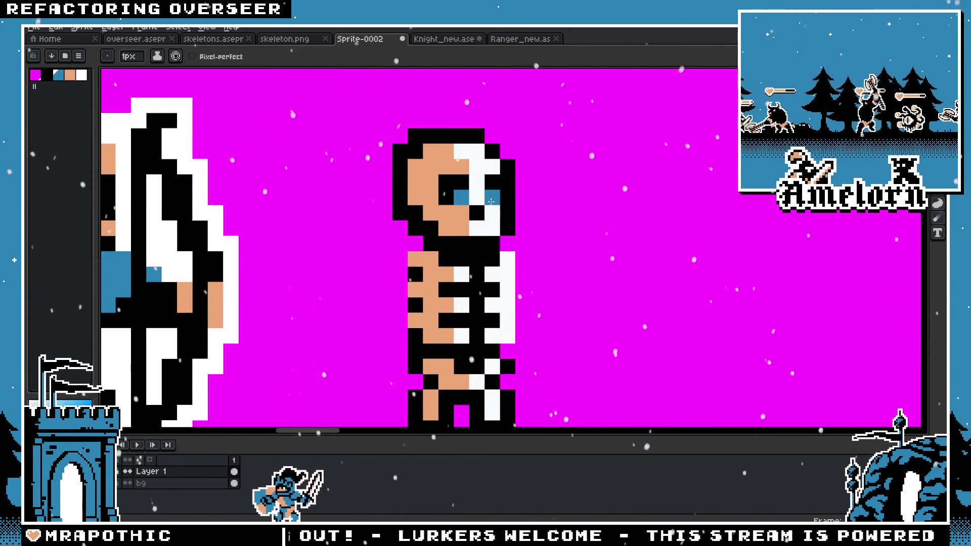
Step: Zoom in and place one black pixel just left of the skeleton's ribcage
{"action": "scroll", "coordinate": [381, 248], "scroll_direction": "down", "scroll_amount": 2}
{"action": "scroll", "coordinate": [368, 252], "scroll_direction": "down", "scroll_amount": 2}
{"action": "scroll", "coordinate": [371, 260], "scroll_direction": "up", "scroll_amount": 3}
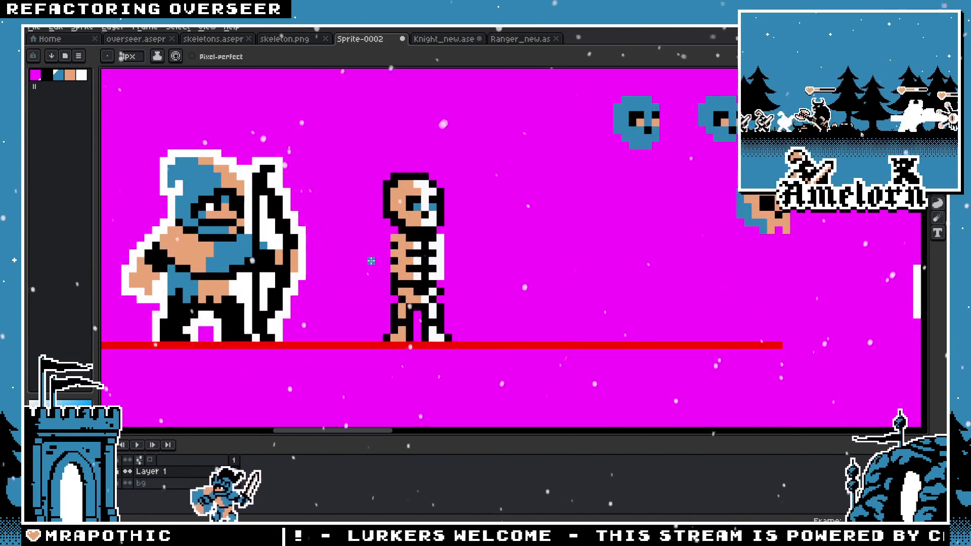
{"action": "scroll", "coordinate": [369, 263], "scroll_direction": "up", "scroll_amount": 2}
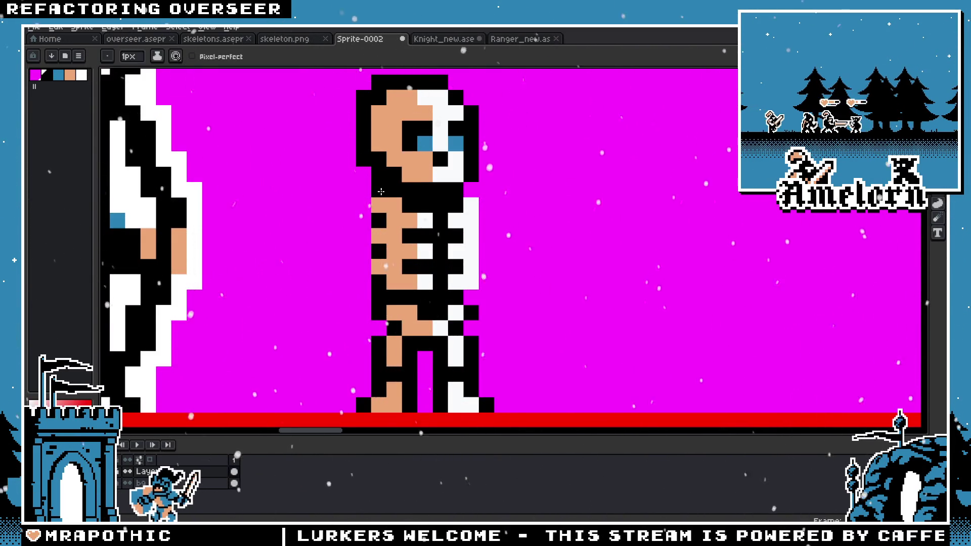
{"action": "left_click", "coordinate": [371, 214]}
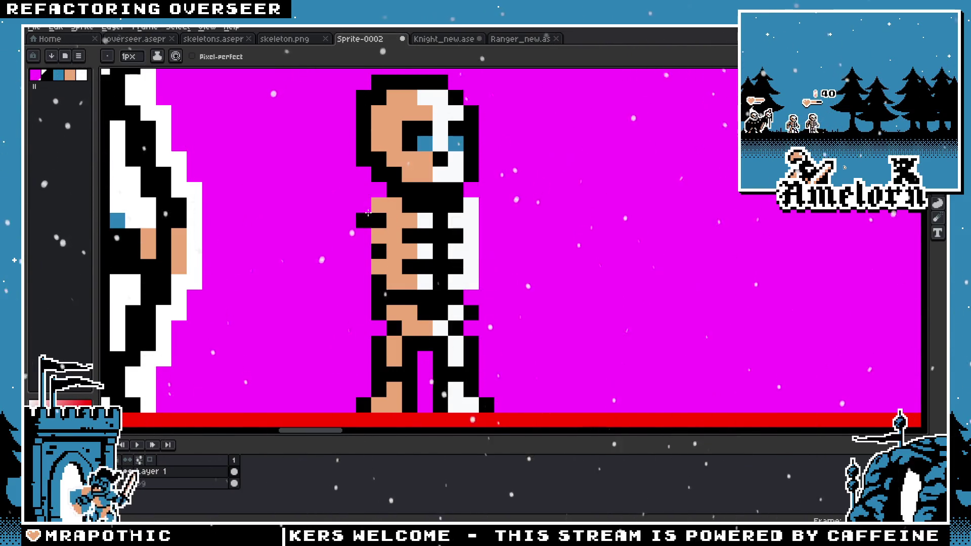
{"action": "scroll", "coordinate": [321, 281], "scroll_direction": "down", "scroll_amount": 2}
{"action": "scroll", "coordinate": [319, 289], "scroll_direction": "down", "scroll_amount": 1}
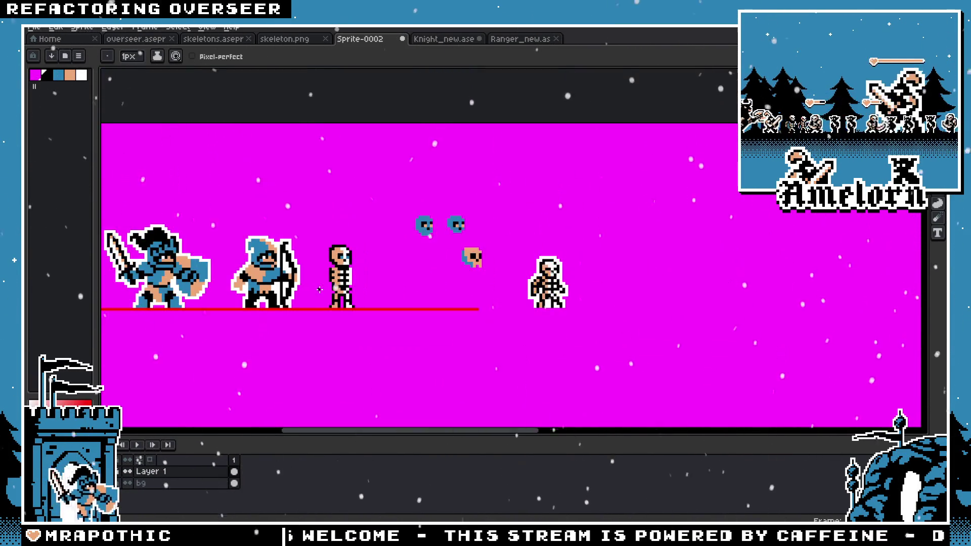
{"action": "scroll", "coordinate": [329, 287], "scroll_direction": "up", "scroll_amount": 3}
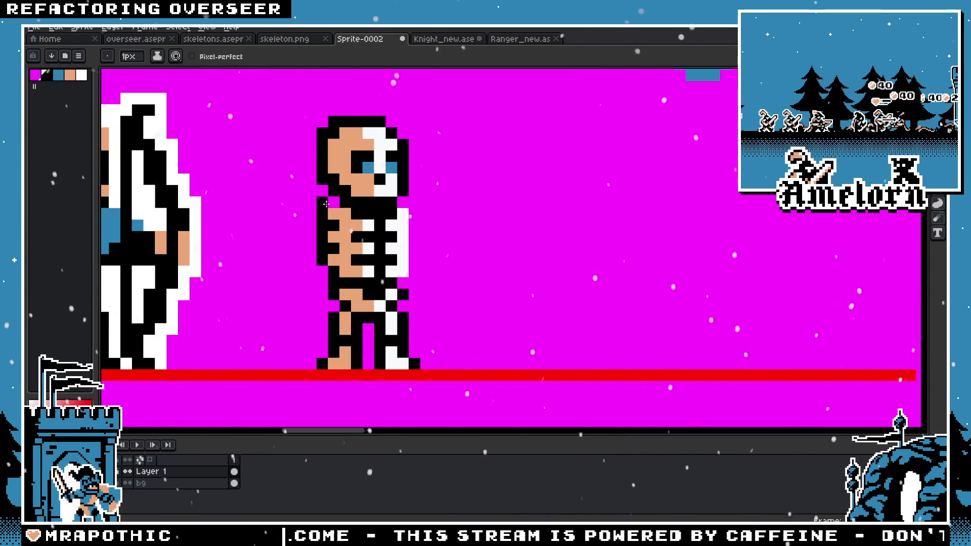
Step: Swap to the Eraser (E) to look over the torso, then ready the Rectangular Marquee (M)
{"action": "key", "text": "e"}
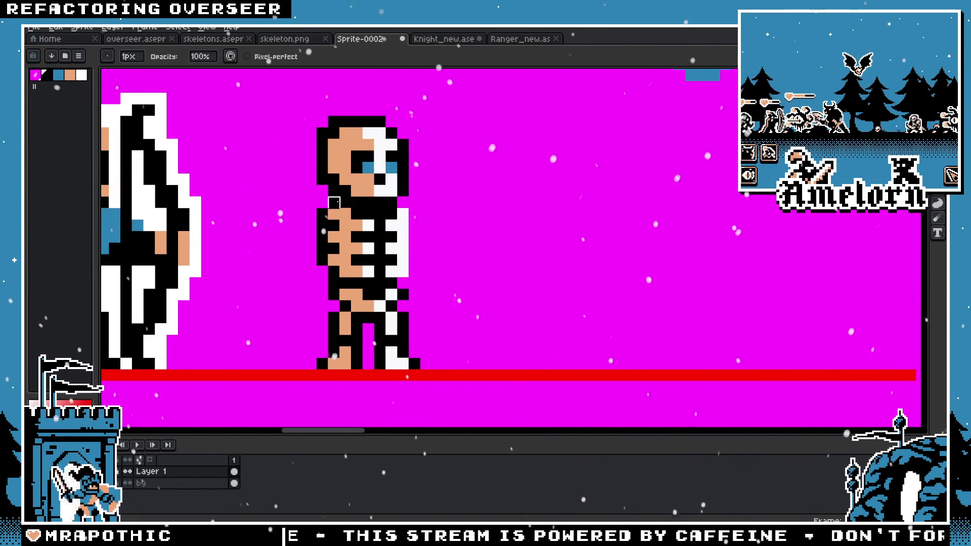
{"action": "scroll", "coordinate": [331, 222], "scroll_direction": "down", "scroll_amount": 2}
{"action": "scroll", "coordinate": [324, 243], "scroll_direction": "down", "scroll_amount": 1}
{"action": "scroll", "coordinate": [315, 258], "scroll_direction": "up", "scroll_amount": 3}
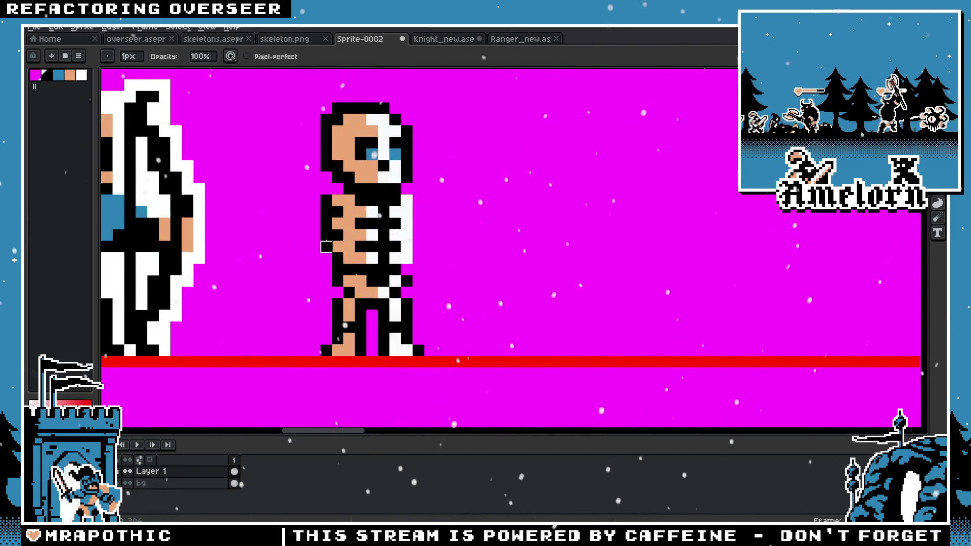
{"action": "scroll", "coordinate": [349, 224], "scroll_direction": "up", "scroll_amount": 1}
{"action": "key", "text": "m"}
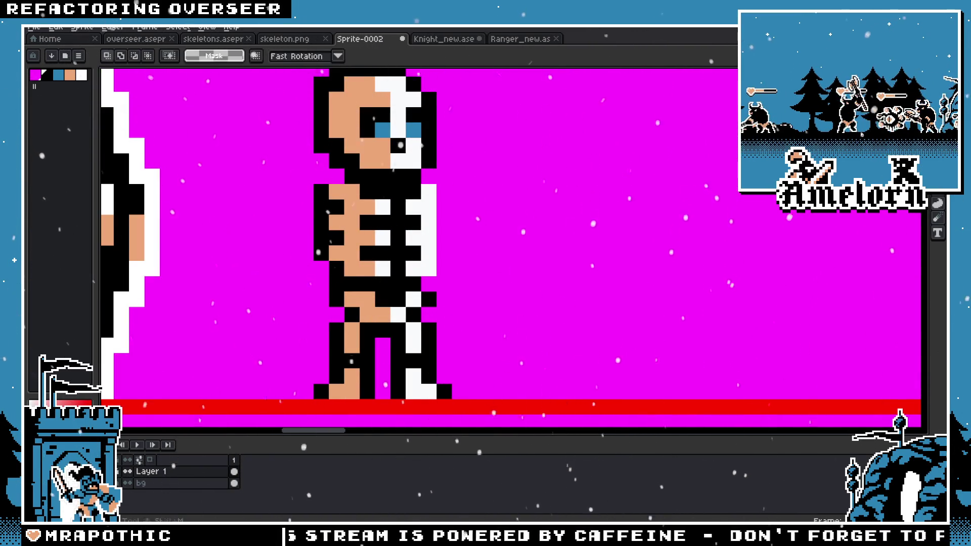
Step: Select and delete the black left-arm column beside the skeleton's torso
{"action": "key", "text": "Delete"}
{"action": "mouse_move", "coordinate": [329, 261]}
{"action": "left_mouse_down"}
{"action": "mouse_move", "coordinate": [313, 183]}
{"action": "mouse_move", "coordinate": [362, 279]}
{"action": "mouse_move", "coordinate": [370, 271]}
{"action": "left_mouse_up"}
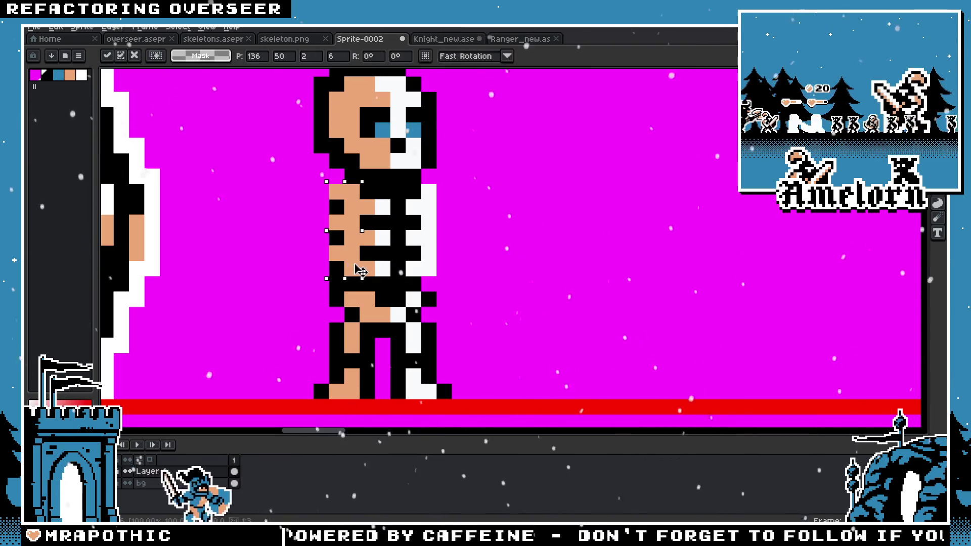
{"action": "key", "text": "ctrl+d"}
{"action": "scroll", "coordinate": [521, 234], "scroll_direction": "down", "scroll_amount": 3}
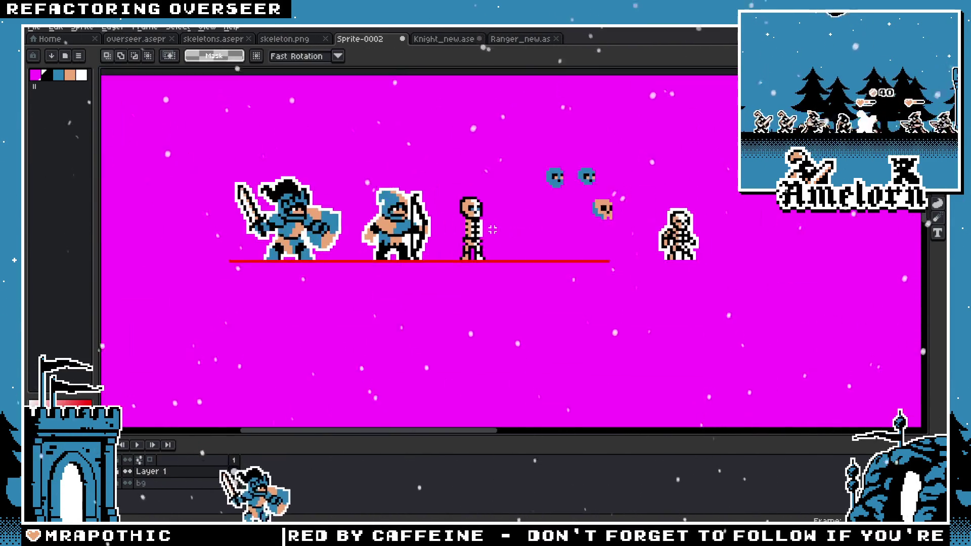
{"action": "scroll", "coordinate": [495, 226], "scroll_direction": "up", "scroll_amount": 2}
{"action": "scroll", "coordinate": [495, 226], "scroll_direction": "up", "scroll_amount": 1}
Step: Shift the skeleton's torso and arm one pixel left and drop the selection
{"action": "mouse_move", "coordinate": [485, 169]}
{"action": "left_mouse_down"}
{"action": "mouse_move", "coordinate": [388, 267]}
{"action": "mouse_move", "coordinate": [423, 262]}
{"action": "left_mouse_up"}
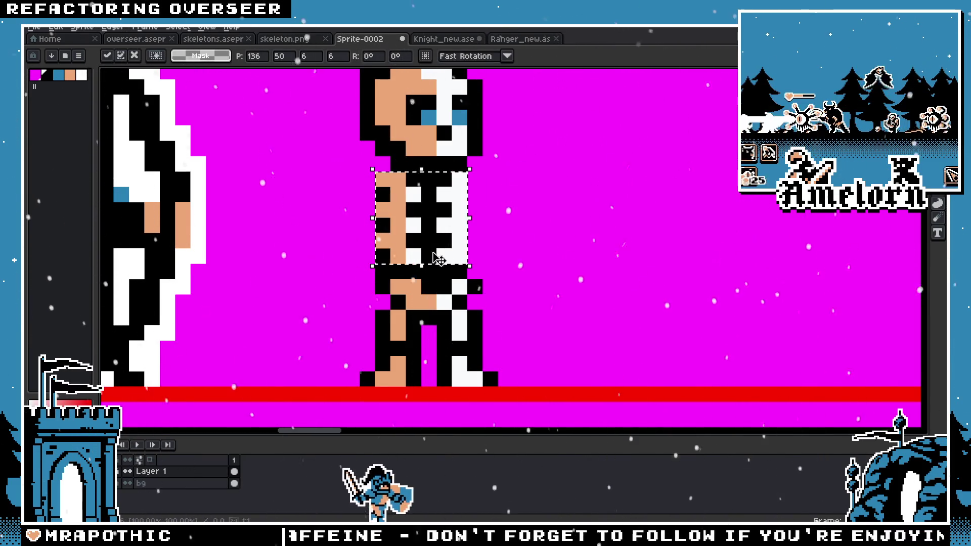
{"action": "key", "text": "ctrl+d"}
{"action": "scroll", "coordinate": [506, 242], "scroll_direction": "down", "scroll_amount": 2}
{"action": "scroll", "coordinate": [532, 246], "scroll_direction": "down", "scroll_amount": 1}
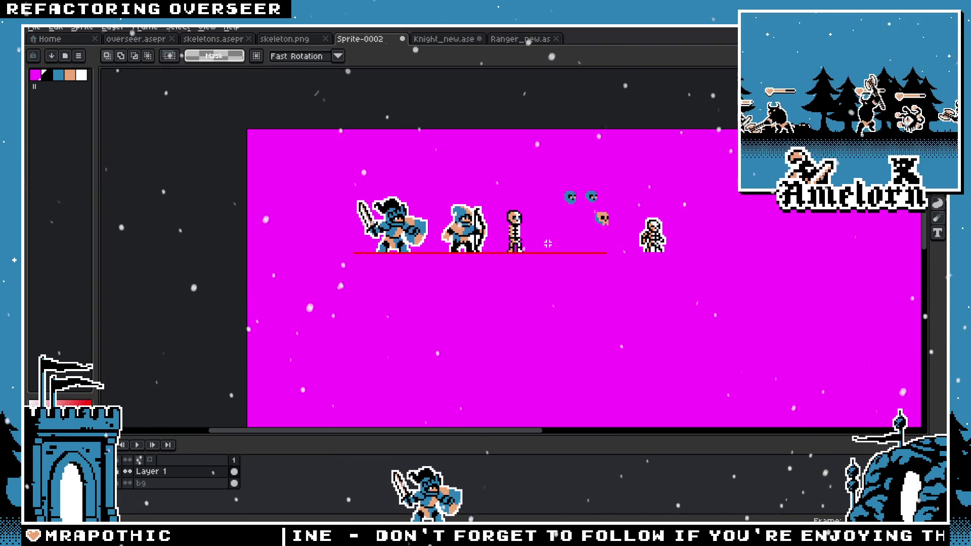
{"action": "scroll", "coordinate": [548, 244], "scroll_direction": "up", "scroll_amount": 2}
{"action": "key", "text": "ctrl+d"}
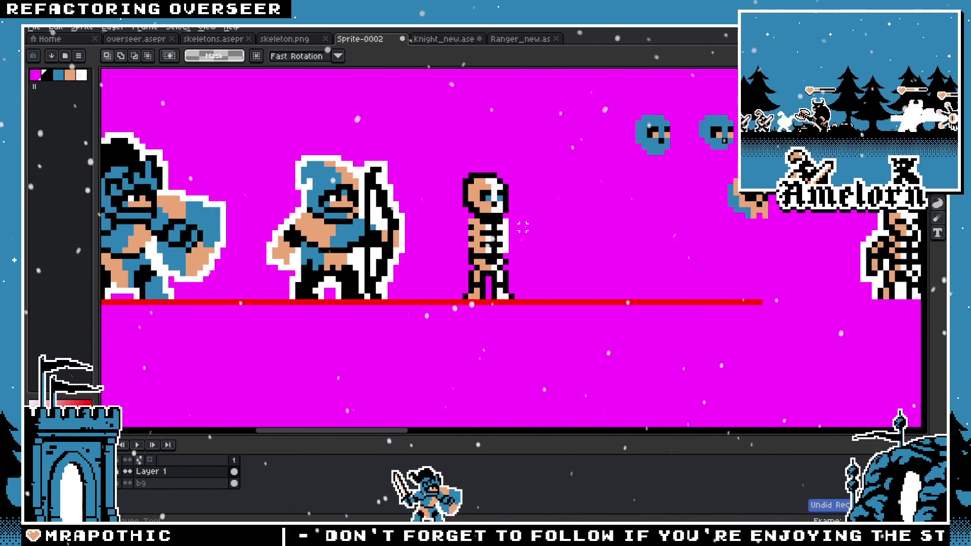
{"action": "scroll", "coordinate": [517, 227], "scroll_direction": "up", "scroll_amount": 2}
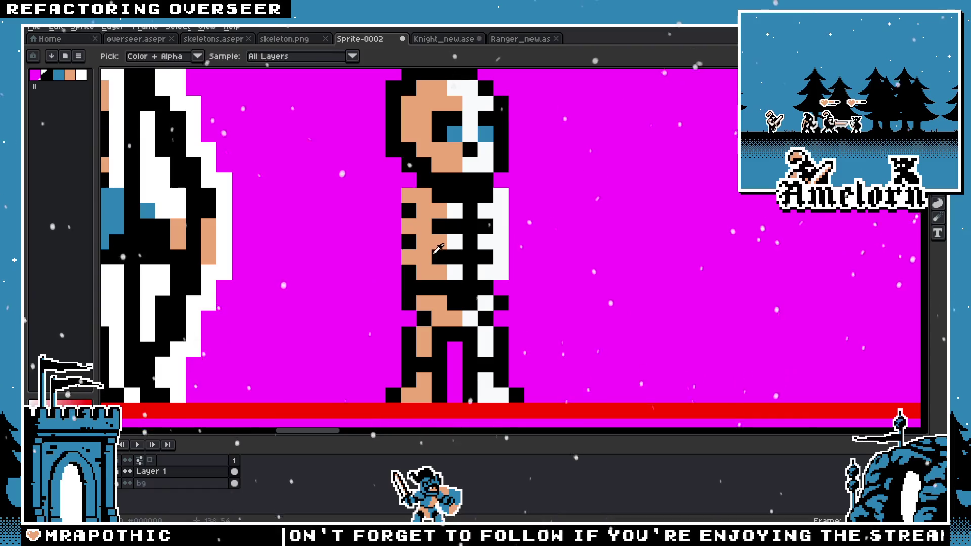
{"action": "scroll", "coordinate": [424, 210], "scroll_direction": "down", "scroll_amount": 2}
{"action": "scroll", "coordinate": [377, 243], "scroll_direction": "down", "scroll_amount": 2}
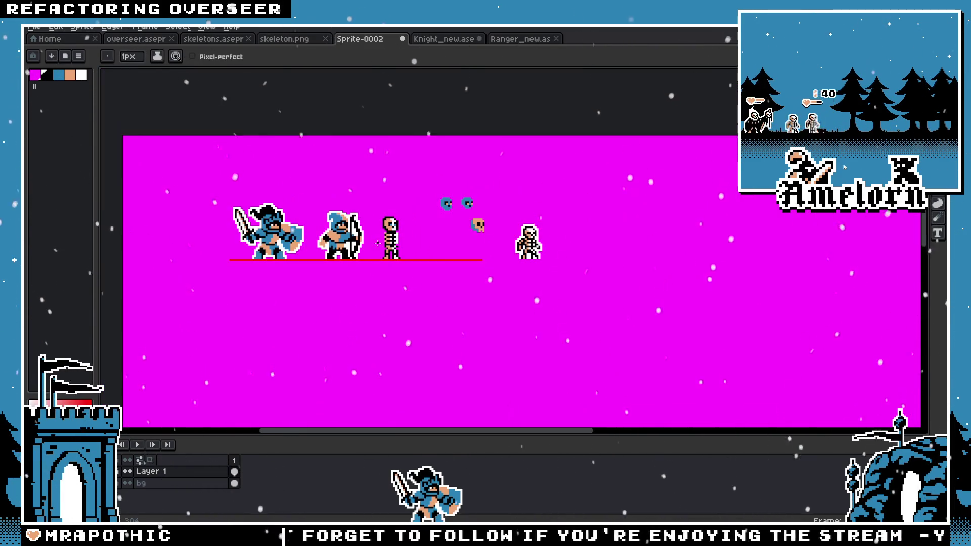
{"action": "scroll", "coordinate": [396, 234], "scroll_direction": "up", "scroll_amount": 2}
{"action": "scroll", "coordinate": [396, 235], "scroll_direction": "up", "scroll_amount": 2}
Step: Rework the ribs into a checker pattern using Fill, Pencil and the Eyedropper
{"action": "key", "text": "g"}
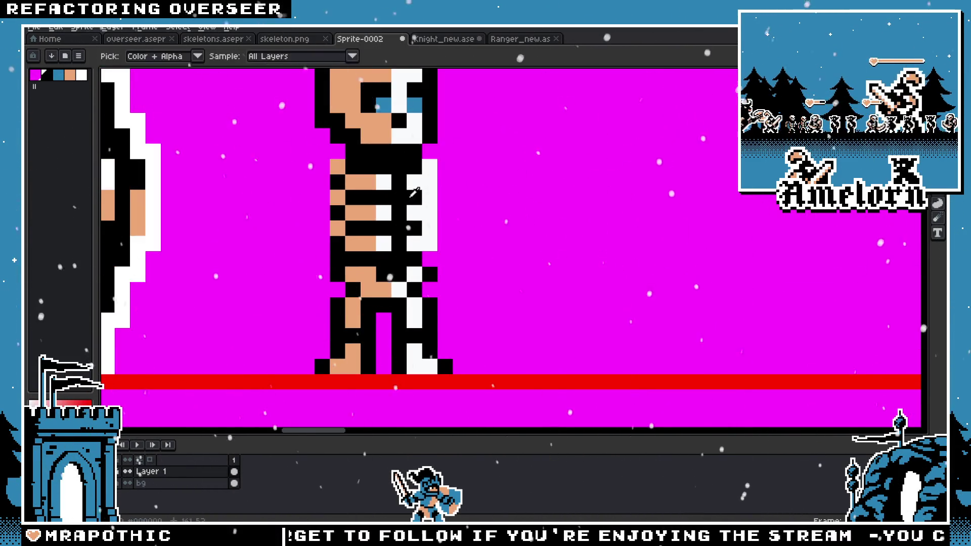
{"action": "key", "text": "b"}
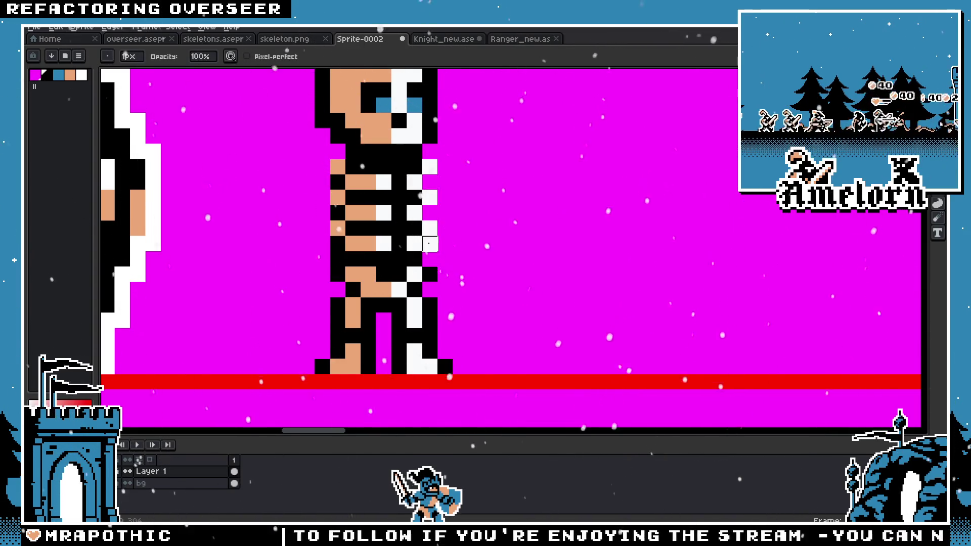
{"action": "scroll", "coordinate": [429, 243], "scroll_direction": "down", "scroll_amount": 2}
{"action": "scroll", "coordinate": [348, 204], "scroll_direction": "up", "scroll_amount": 2}
{"action": "key", "text": "i"}
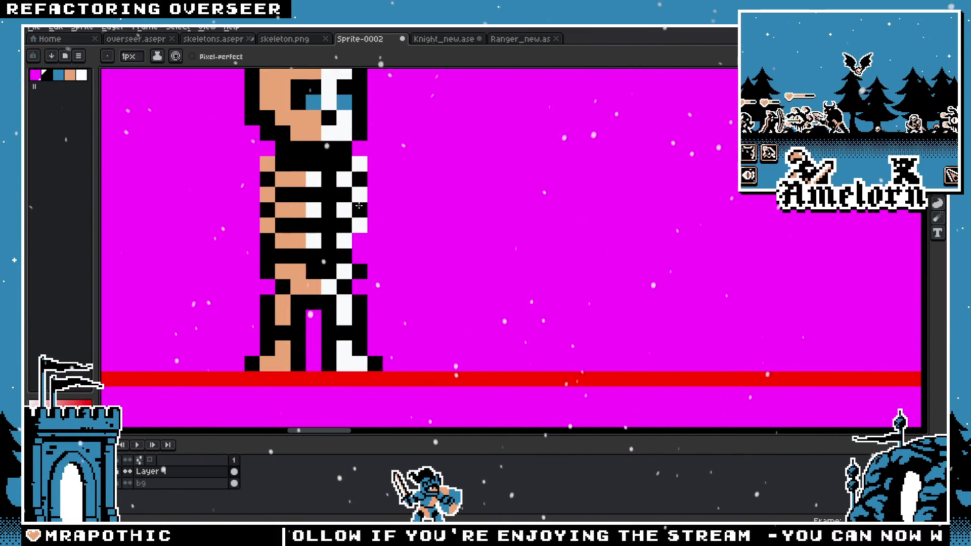
{"action": "scroll", "coordinate": [360, 237], "scroll_direction": "down", "scroll_amount": 2}
{"action": "scroll", "coordinate": [374, 260], "scroll_direction": "up", "scroll_amount": 2}
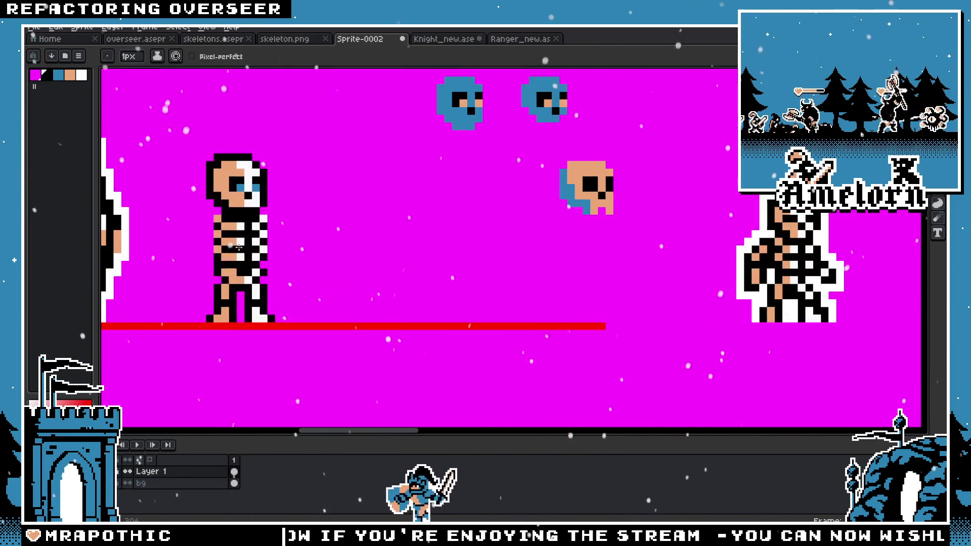
{"action": "scroll", "coordinate": [332, 295], "scroll_direction": "up", "scroll_amount": 3}
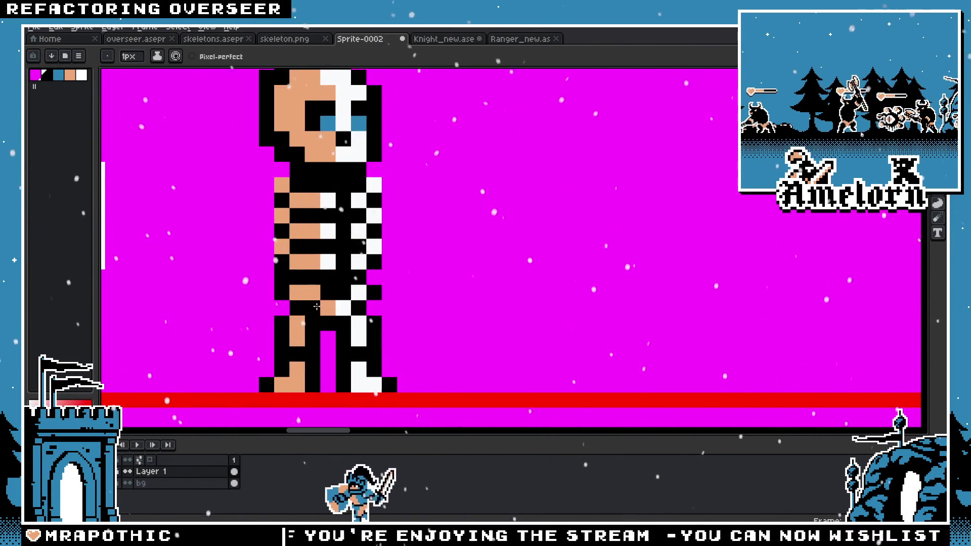
{"action": "scroll", "coordinate": [328, 293], "scroll_direction": "down", "scroll_amount": 1}
{"action": "scroll", "coordinate": [324, 289], "scroll_direction": "down", "scroll_amount": 2}
{"action": "scroll", "coordinate": [310, 272], "scroll_direction": "up", "scroll_amount": 2}
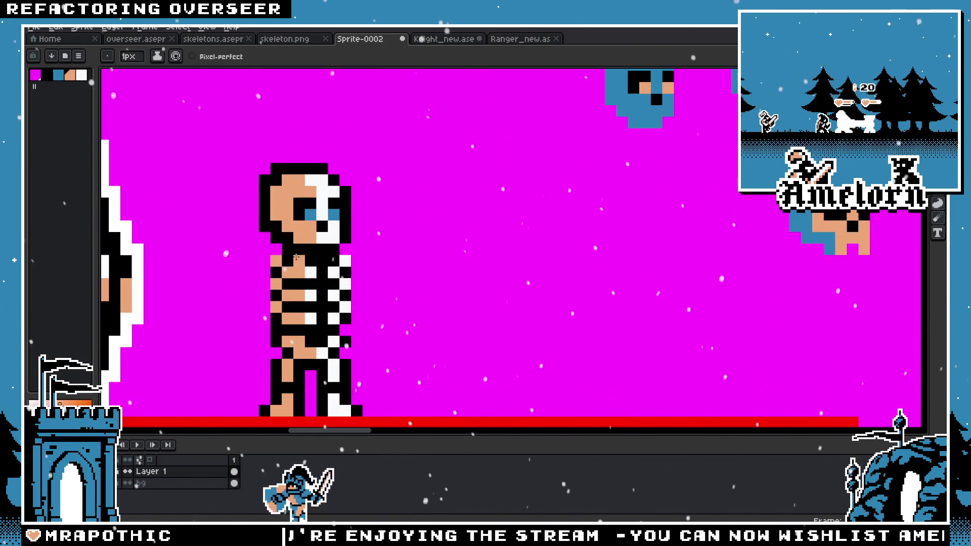
{"action": "scroll", "coordinate": [303, 263], "scroll_direction": "down", "scroll_amount": 3}
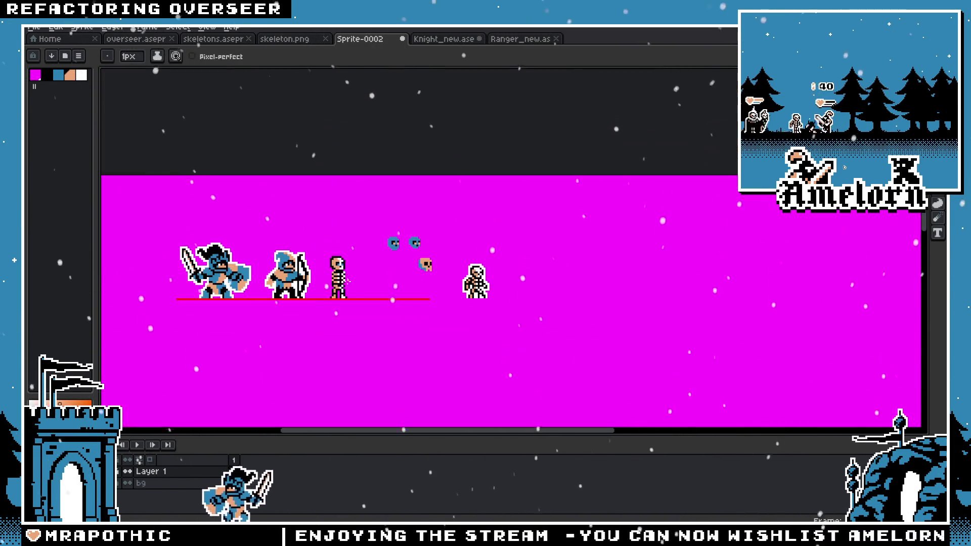
{"action": "scroll", "coordinate": [331, 274], "scroll_direction": "up", "scroll_amount": 2}
{"action": "scroll", "coordinate": [331, 273], "scroll_direction": "up", "scroll_amount": 2}
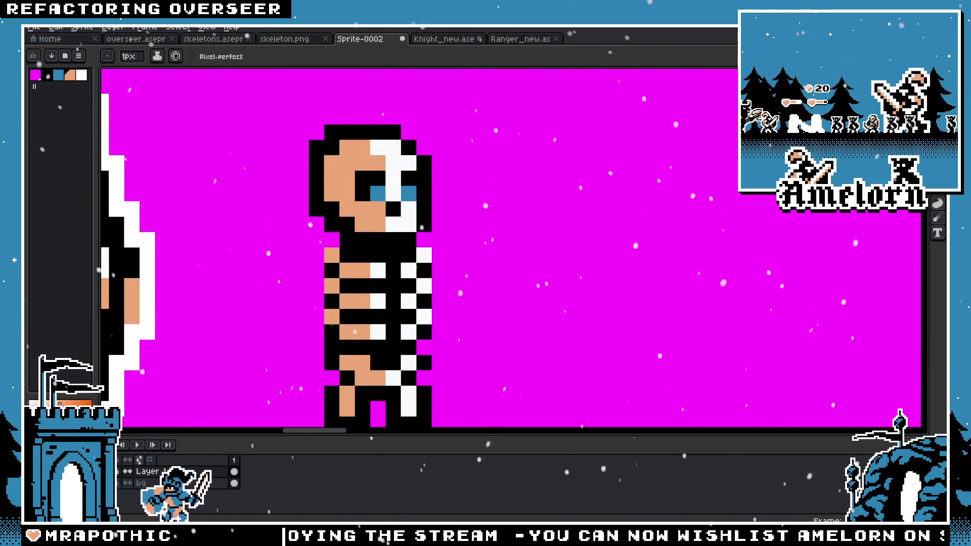
Step: Select around the skull, drop the selection, and pan to show the skeleton beside the archer
{"action": "key", "text": "m"}
{"action": "left_click_drag", "start_coordinate": [479, 136], "coordinate": [262, 249]}
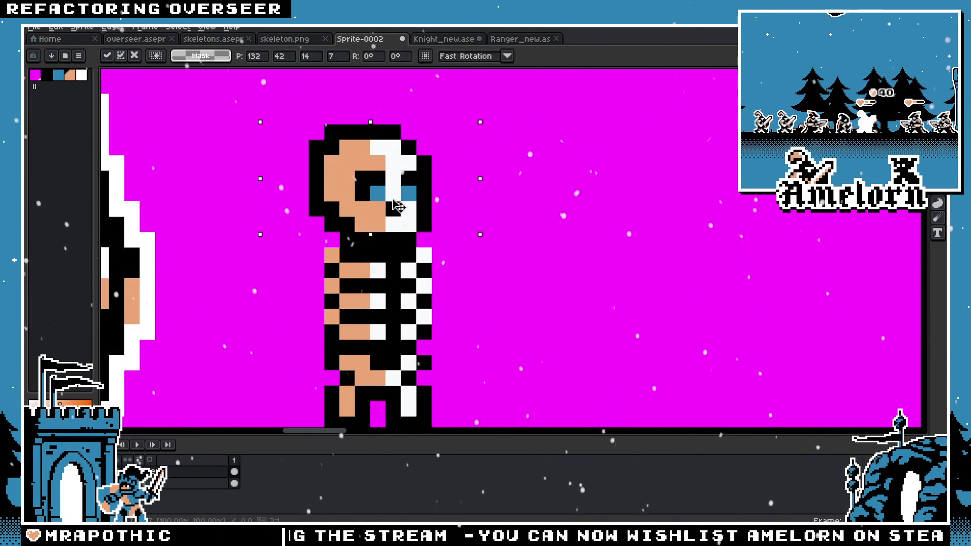
{"action": "key", "text": "ctrl+d"}
{"action": "key", "text": "b"}
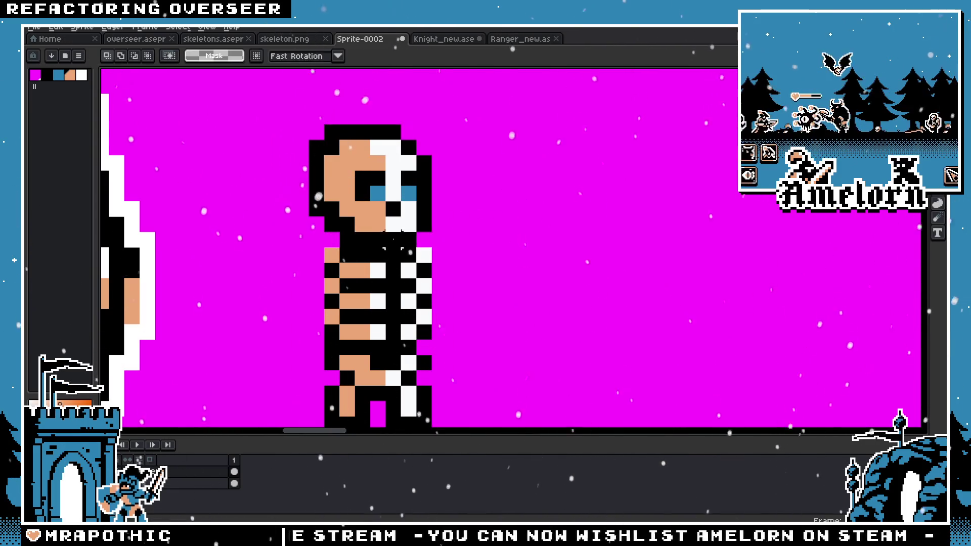
{"action": "scroll", "coordinate": [394, 239], "scroll_direction": "up", "scroll_amount": 2}
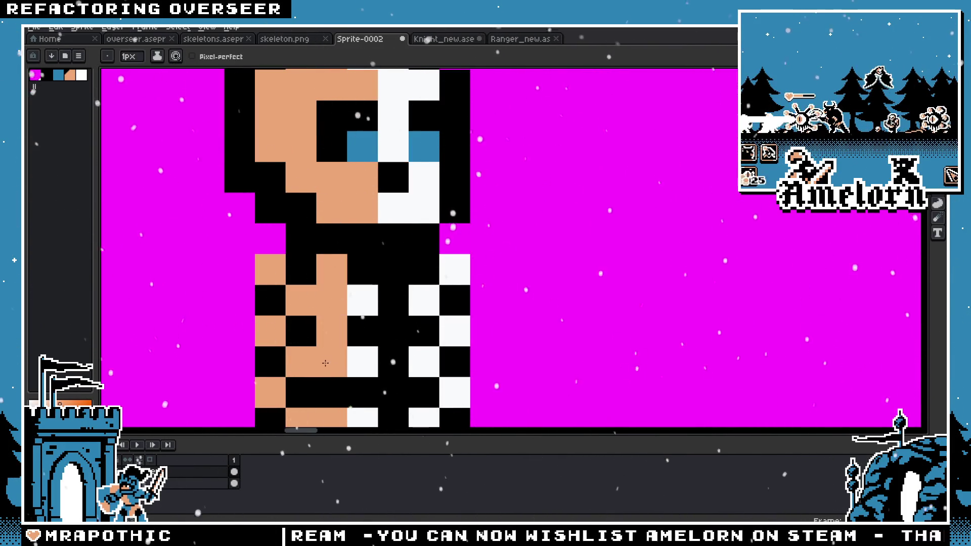
{"action": "scroll", "coordinate": [325, 363], "scroll_direction": "down", "scroll_amount": 5}
{"action": "scroll", "coordinate": [326, 364], "scroll_direction": "down", "scroll_amount": 2}
{"action": "scroll", "coordinate": [325, 233], "scroll_direction": "up", "scroll_amount": 3}
{"action": "left_click_drag", "start_coordinate": [325, 218], "coordinate": [383, 239]}
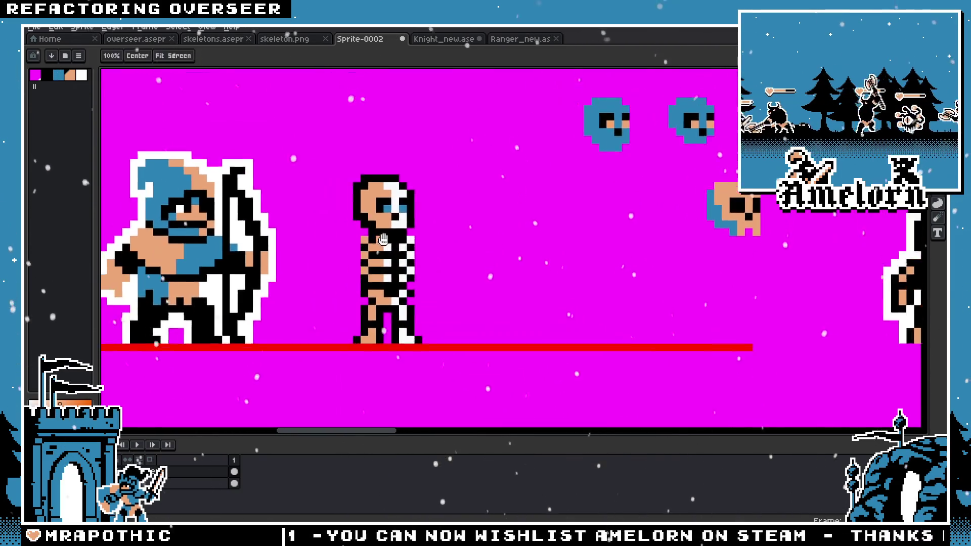
{"action": "scroll", "coordinate": [383, 239], "scroll_direction": "up", "scroll_amount": 2}
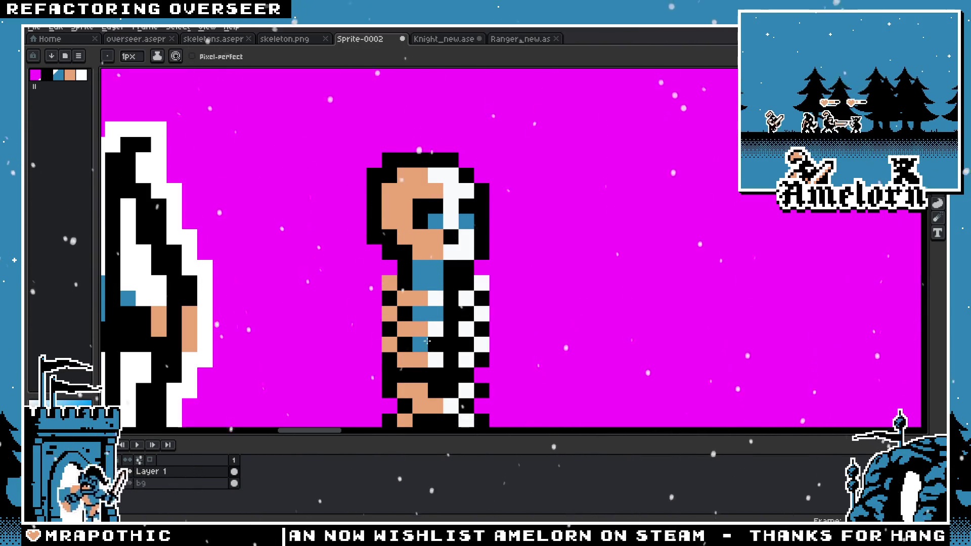
{"action": "scroll", "coordinate": [427, 342], "scroll_direction": "down", "scroll_amount": 2}
{"action": "scroll", "coordinate": [443, 248], "scroll_direction": "down", "scroll_amount": 2}
{"action": "scroll", "coordinate": [444, 248], "scroll_direction": "up", "scroll_amount": 3}
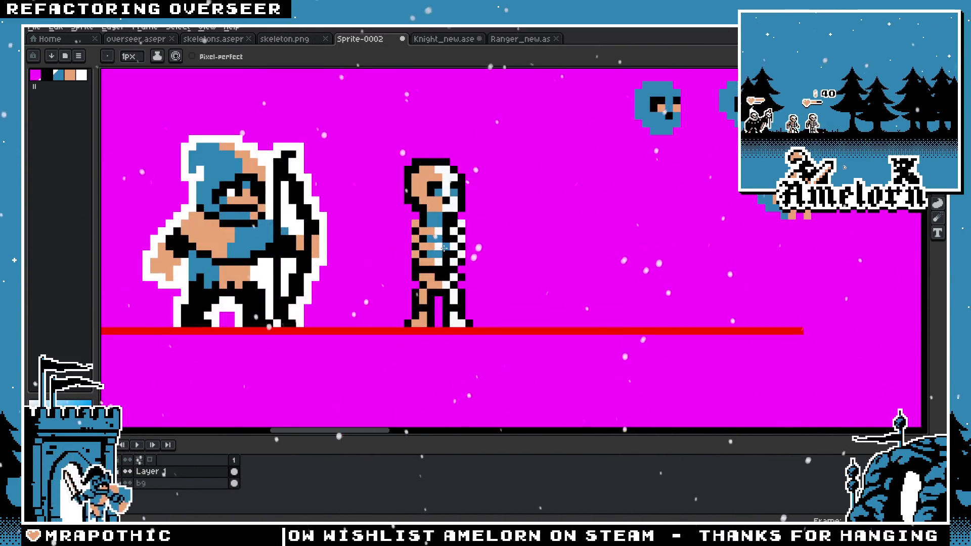
{"action": "scroll", "coordinate": [443, 248], "scroll_direction": "up", "scroll_amount": 4}
{"action": "scroll", "coordinate": [474, 225], "scroll_direction": "up", "scroll_amount": 2}
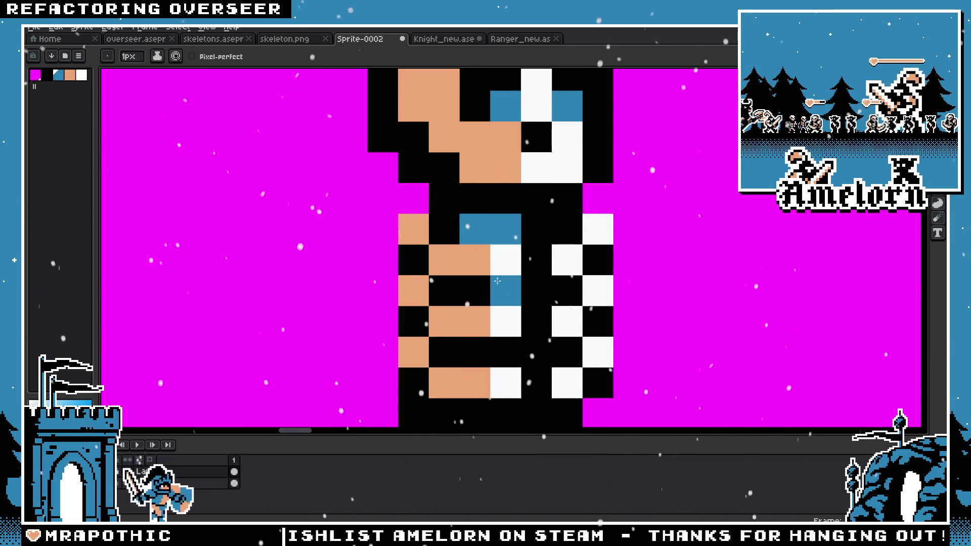
{"action": "left_click_drag", "start_coordinate": [474, 291], "coordinate": [506, 291]}
{"action": "left_click", "coordinate": [475, 353]}
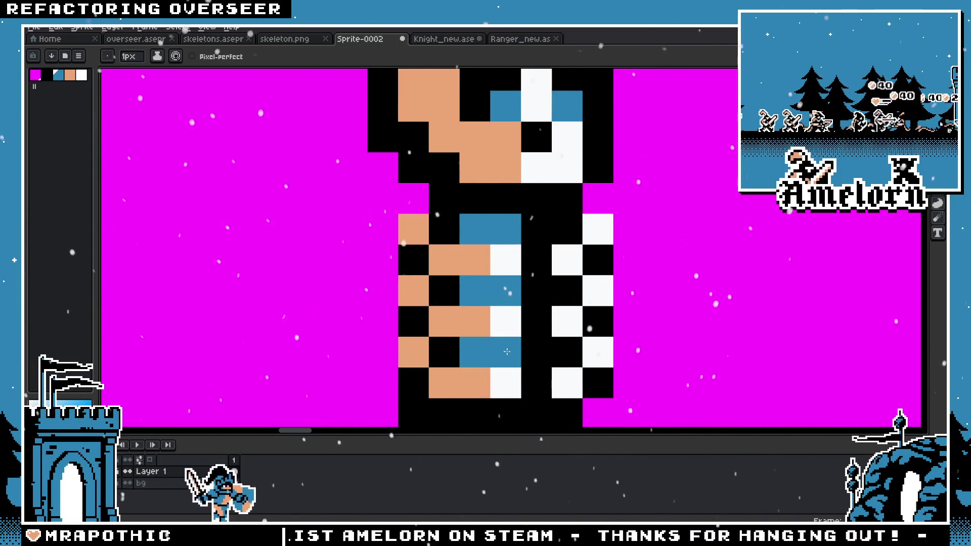
{"action": "scroll", "coordinate": [506, 351], "scroll_direction": "down", "scroll_amount": 4}
{"action": "scroll", "coordinate": [437, 299], "scroll_direction": "down", "scroll_amount": 1}
{"action": "scroll", "coordinate": [437, 298], "scroll_direction": "up", "scroll_amount": 3}
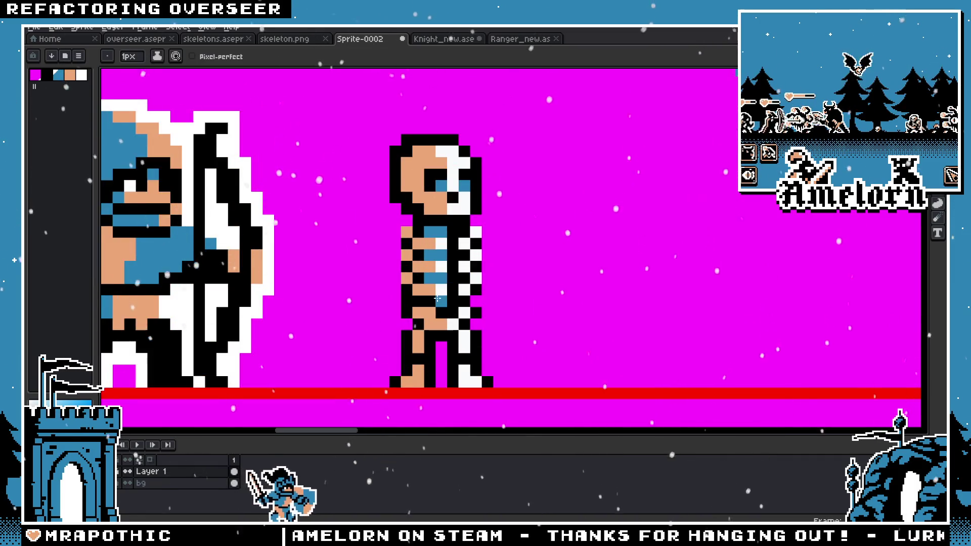
{"action": "scroll", "coordinate": [434, 300], "scroll_direction": "down", "scroll_amount": 3}
{"action": "scroll", "coordinate": [438, 322], "scroll_direction": "up", "scroll_amount": 4}
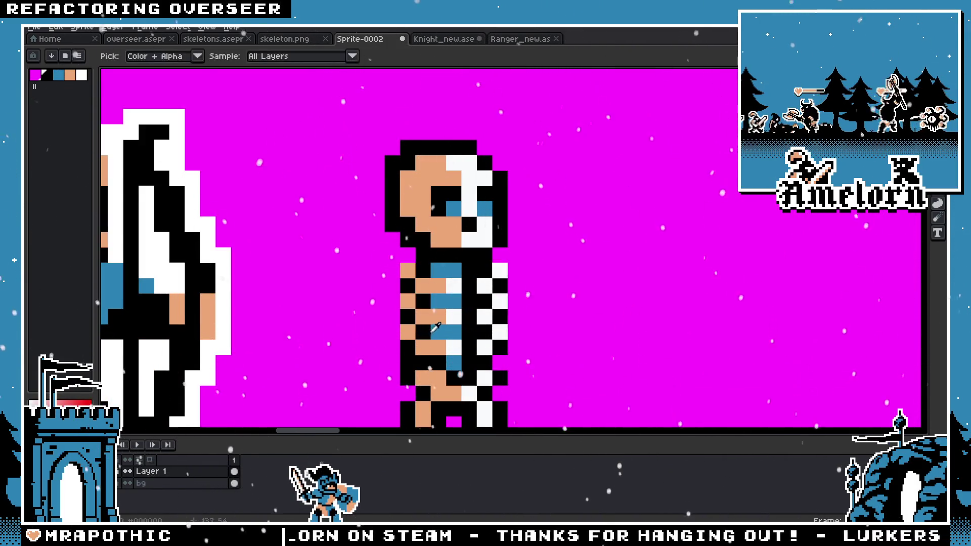
{"action": "scroll", "coordinate": [438, 291], "scroll_direction": "down", "scroll_amount": 2}
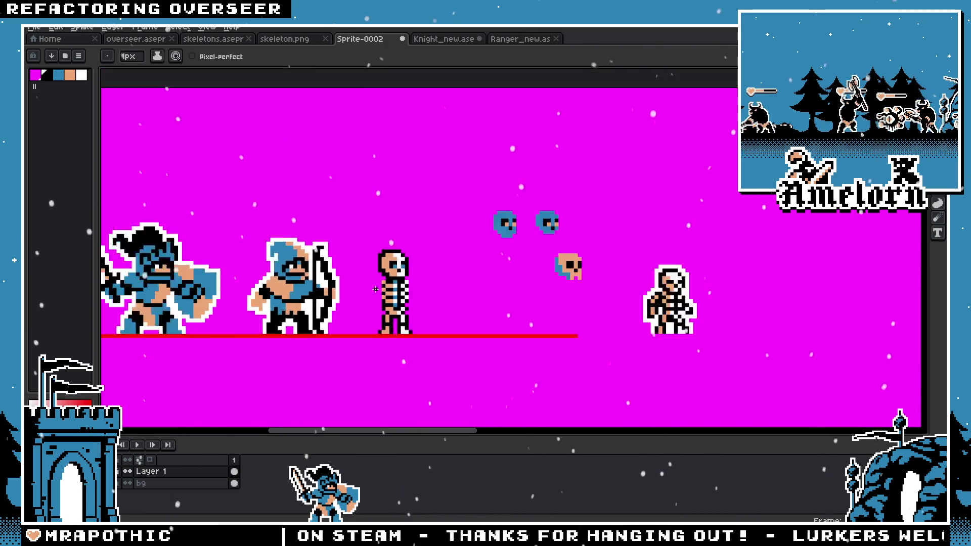
{"action": "scroll", "coordinate": [395, 293], "scroll_direction": "down", "scroll_amount": 1}
{"action": "scroll", "coordinate": [375, 292], "scroll_direction": "up", "scroll_amount": 2}
{"action": "scroll", "coordinate": [375, 292], "scroll_direction": "up", "scroll_amount": 3}
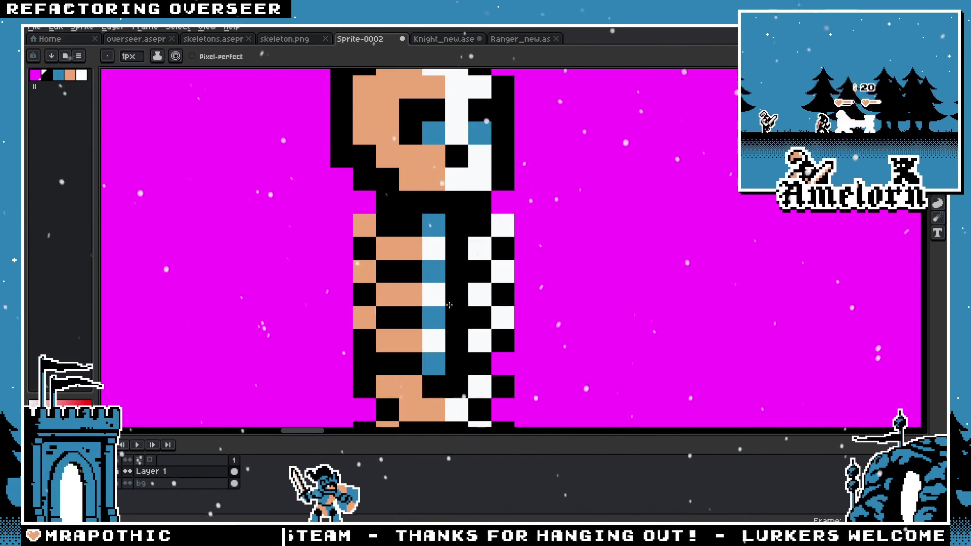
{"action": "scroll", "coordinate": [413, 236], "scroll_direction": "down", "scroll_amount": 3}
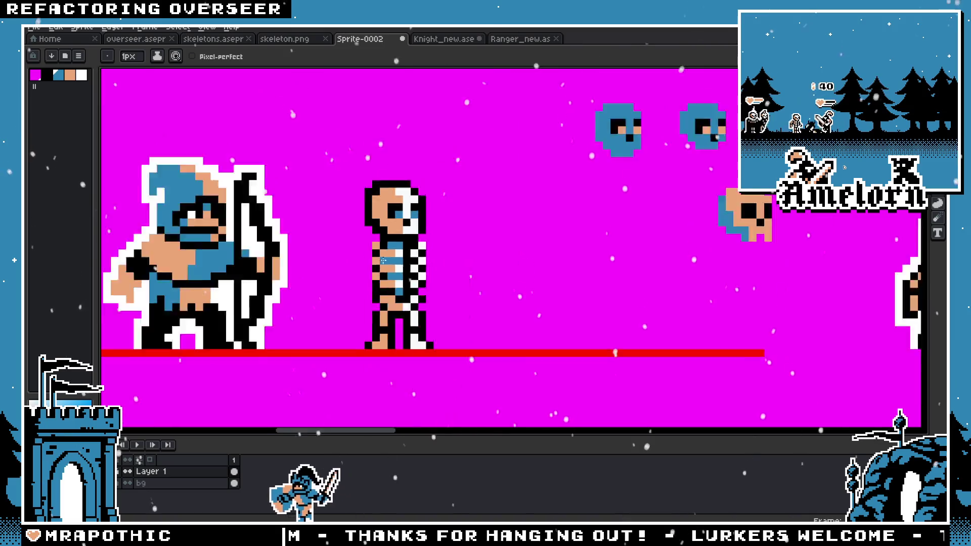
{"action": "scroll", "coordinate": [387, 268], "scroll_direction": "up", "scroll_amount": 3}
{"action": "scroll", "coordinate": [384, 238], "scroll_direction": "down", "scroll_amount": 3}
{"action": "scroll", "coordinate": [389, 270], "scroll_direction": "down", "scroll_amount": 1}
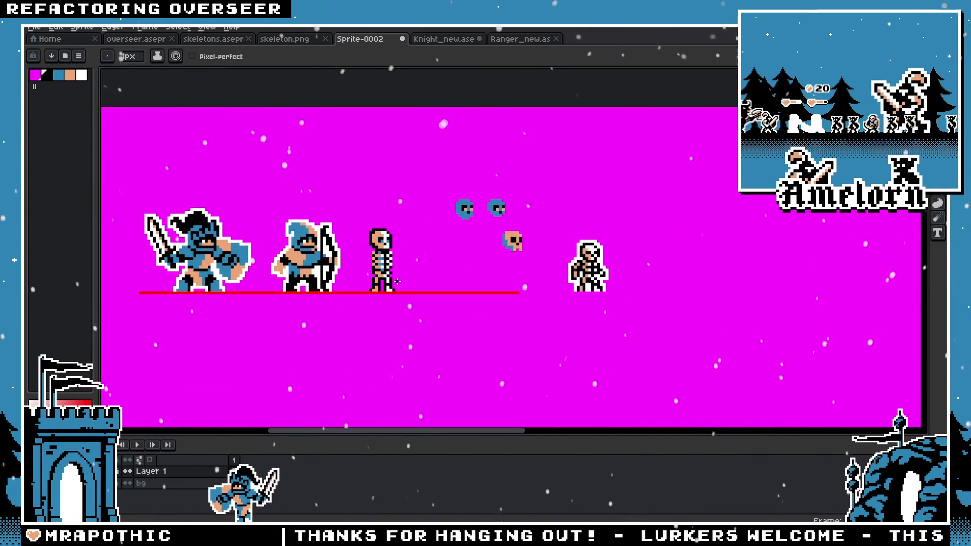
{"action": "scroll", "coordinate": [384, 263], "scroll_direction": "up", "scroll_amount": 2}
{"action": "scroll", "coordinate": [445, 239], "scroll_direction": "up", "scroll_amount": 2}
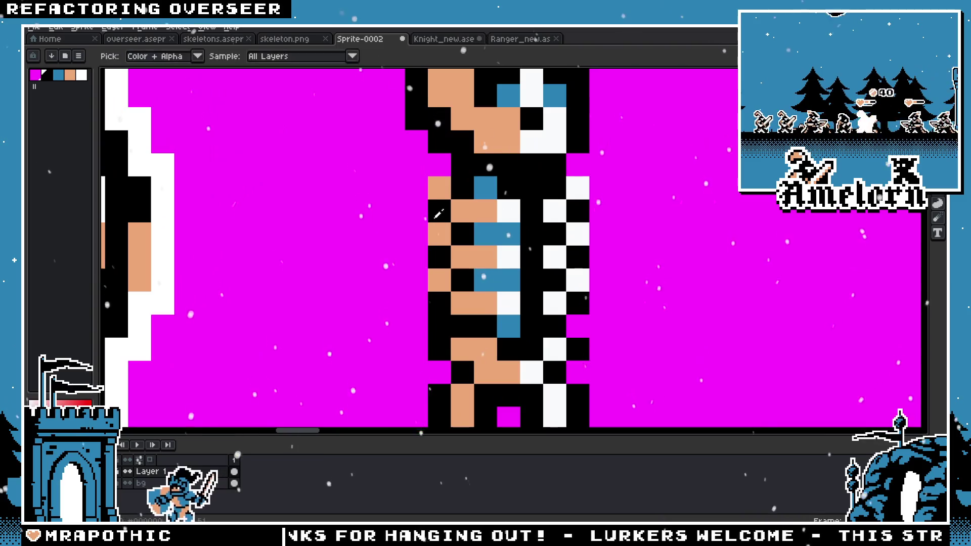
{"action": "scroll", "coordinate": [489, 257], "scroll_direction": "down", "scroll_amount": 3}
{"action": "key", "text": "v"}
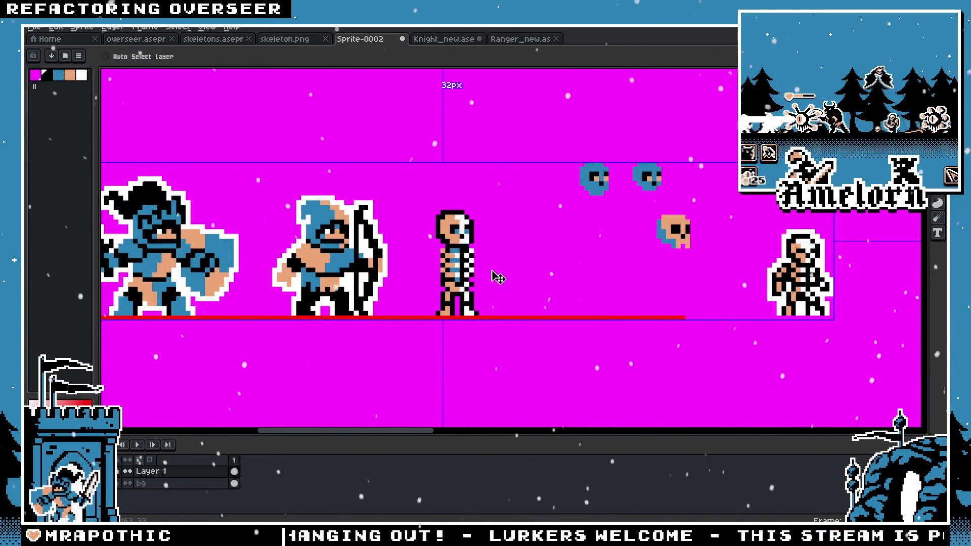
{"action": "key", "text": "b"}
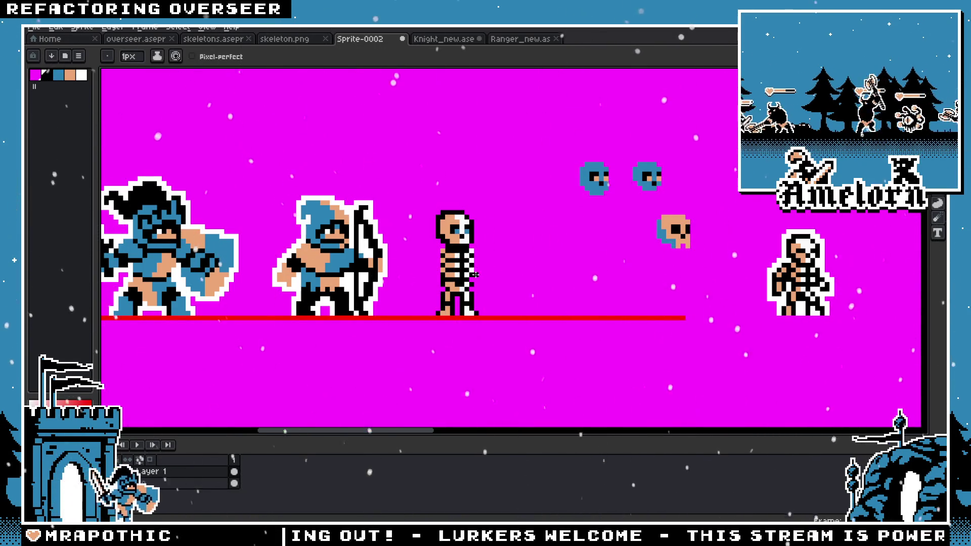
{"action": "scroll", "coordinate": [476, 275], "scroll_direction": "up", "scroll_amount": 2}
{"action": "scroll", "coordinate": [509, 221], "scroll_direction": "down", "scroll_amount": 2}
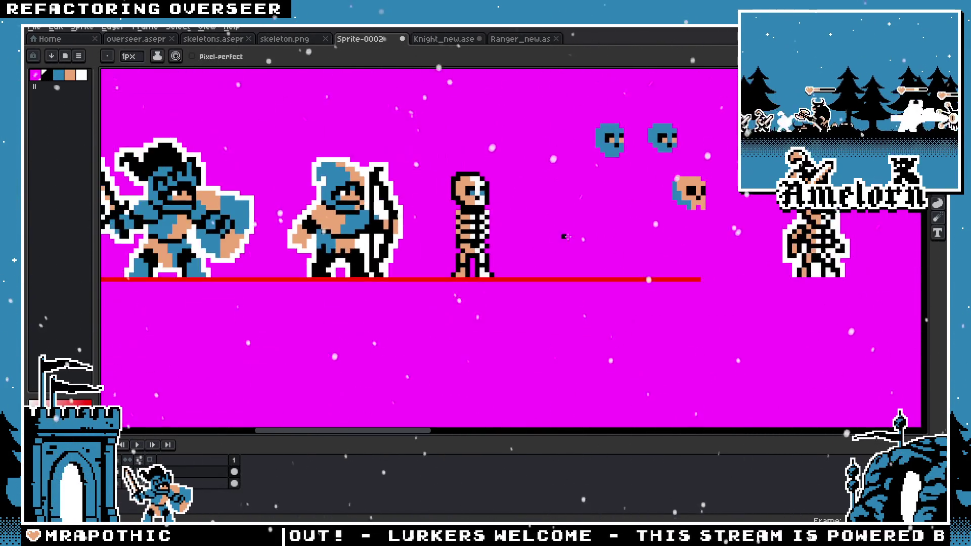
{"action": "scroll", "coordinate": [473, 216], "scroll_direction": "up", "scroll_amount": 2}
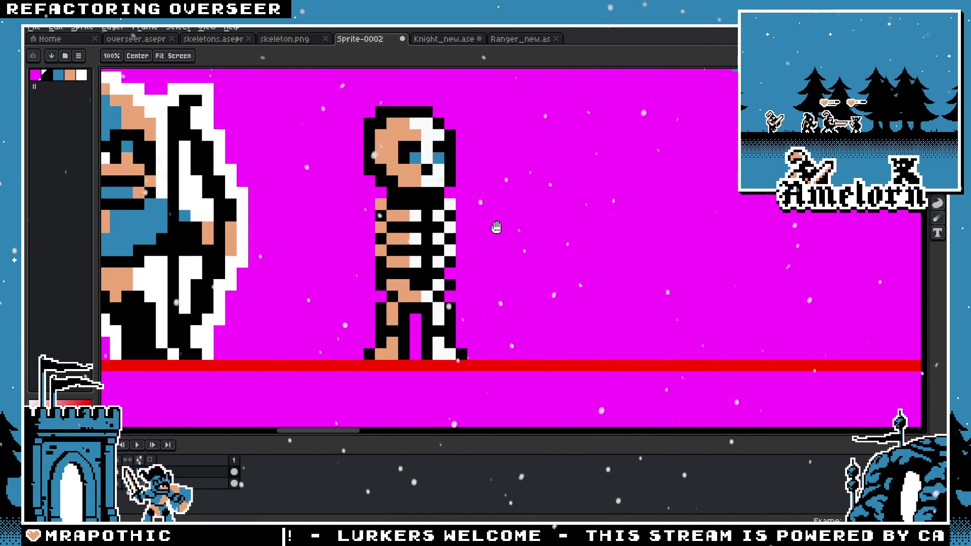
Step: Try moving the second skeleton left toward the first, then discard the move
{"action": "left_click_drag", "start_coordinate": [496, 227], "coordinate": [414, 222]}
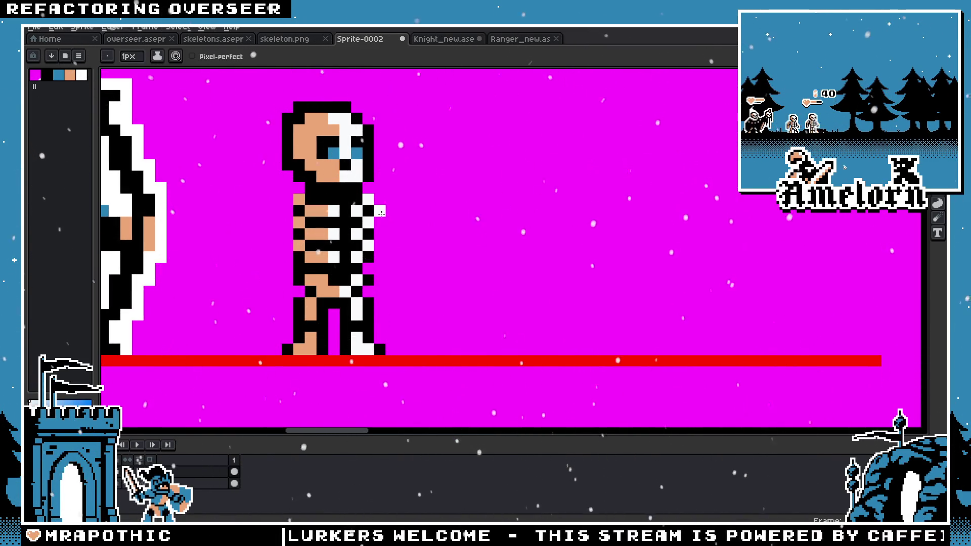
{"action": "scroll", "coordinate": [374, 225], "scroll_direction": "right", "scroll_amount": 3}
{"action": "scroll", "coordinate": [355, 241], "scroll_direction": "down", "scroll_amount": 3}
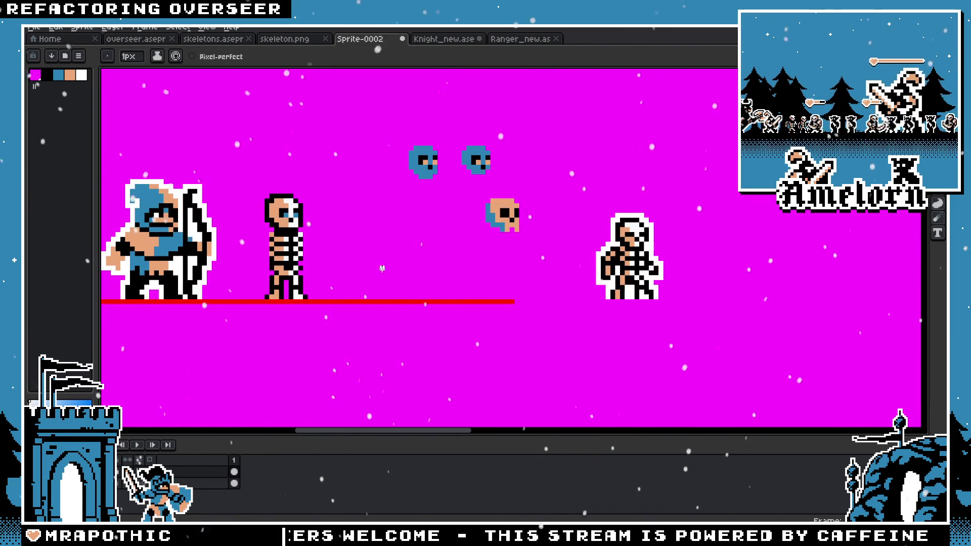
{"action": "scroll", "coordinate": [382, 268], "scroll_direction": "left", "scroll_amount": 2}
{"action": "scroll", "coordinate": [356, 254], "scroll_direction": "up", "scroll_amount": 3}
{"action": "scroll", "coordinate": [357, 255], "scroll_direction": "left", "scroll_amount": 2}
{"action": "scroll", "coordinate": [356, 255], "scroll_direction": "right", "scroll_amount": 3}
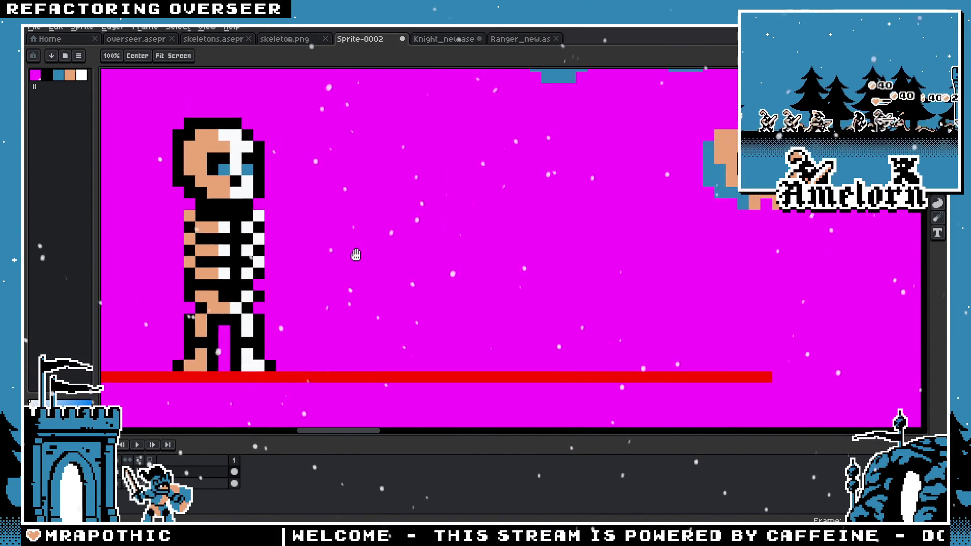
{"action": "scroll", "coordinate": [537, 250], "scroll_direction": "down", "scroll_amount": 2}
{"action": "key", "text": "w"}
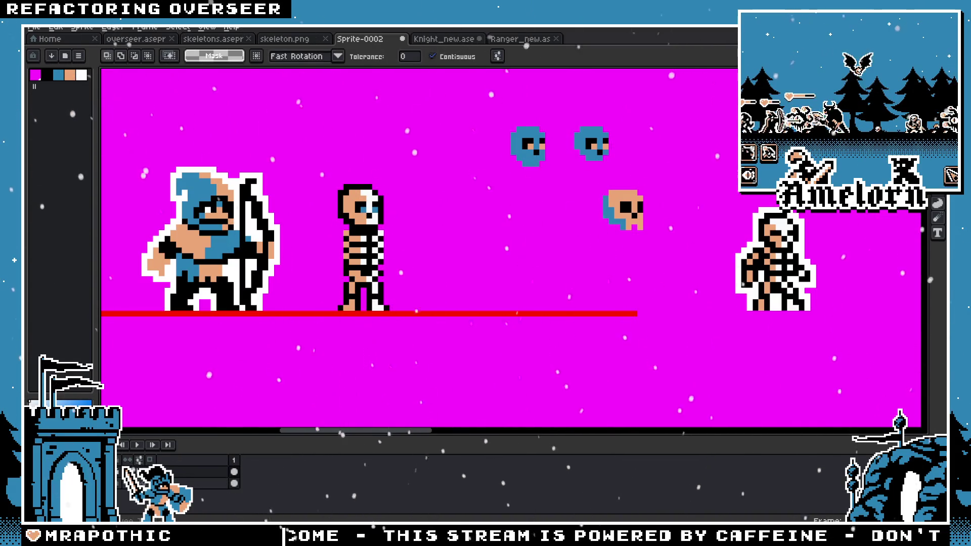
{"action": "mouse_move", "coordinate": [766, 283]}
{"action": "left_mouse_down"}
{"action": "mouse_move", "coordinate": [478, 283]}
{"action": "mouse_move", "coordinate": [511, 268]}
{"action": "left_mouse_up"}
{"action": "key", "text": "ctrl+d"}
{"action": "scroll", "coordinate": [445, 233], "scroll_direction": "up", "scroll_amount": 2}
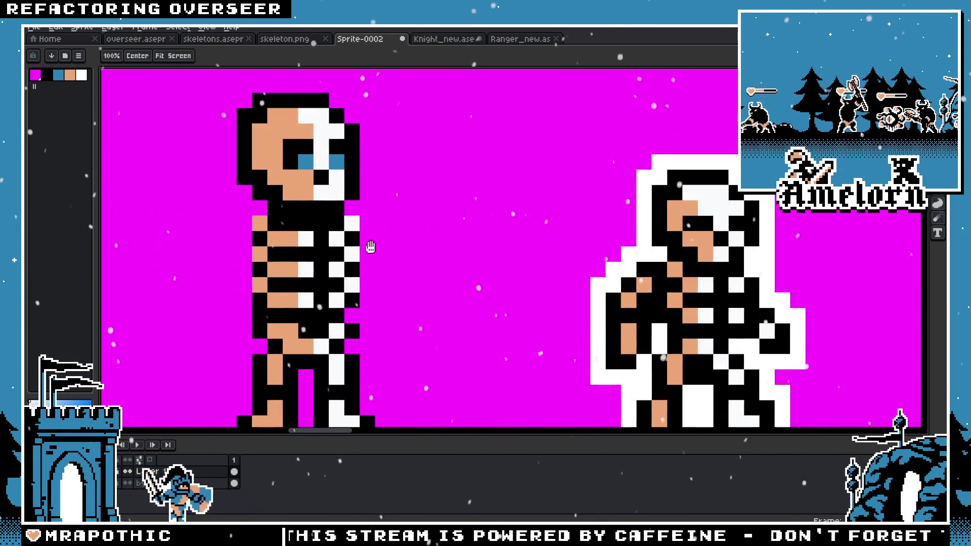
{"action": "scroll", "coordinate": [448, 229], "scroll_direction": "down", "scroll_amount": 2}
{"action": "scroll", "coordinate": [448, 229], "scroll_direction": "up", "scroll_amount": 1}
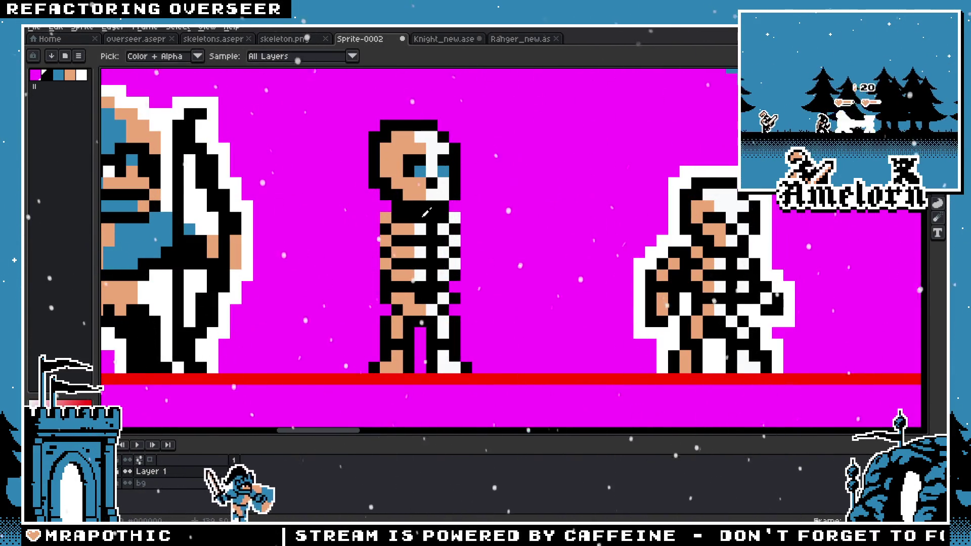
Step: Redraw the skeleton's legs apart in a wide stride using colours sampled from the sprite
{"action": "key", "text": "b"}
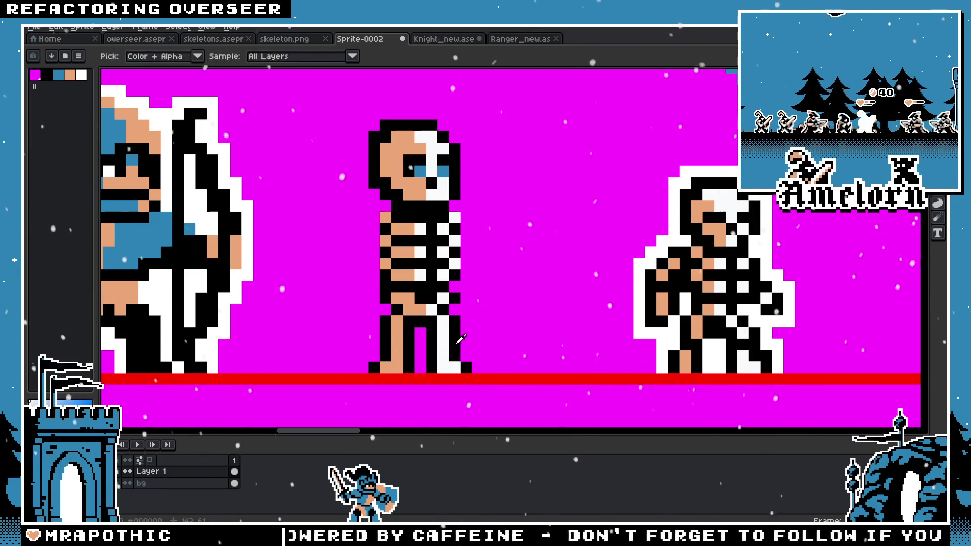
{"action": "key", "text": "b"}
{"action": "scroll", "coordinate": [391, 336], "scroll_direction": "down", "scroll_amount": 6}
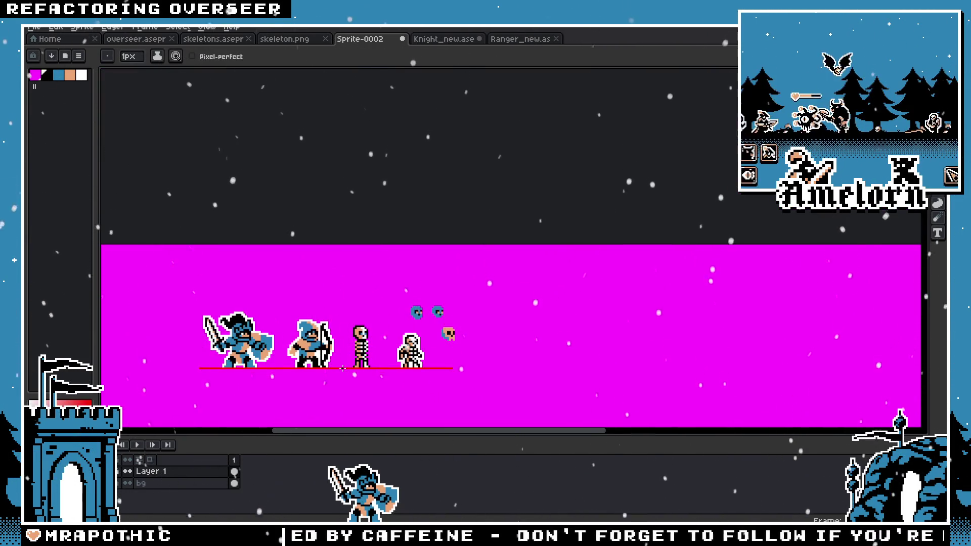
{"action": "scroll", "coordinate": [350, 362], "scroll_direction": "up", "scroll_amount": 4}
{"action": "scroll", "coordinate": [373, 340], "scroll_direction": "down", "scroll_amount": 1}
{"action": "scroll", "coordinate": [364, 313], "scroll_direction": "up", "scroll_amount": 1}
{"action": "scroll", "coordinate": [383, 316], "scroll_direction": "up", "scroll_amount": 1}
{"action": "left_click", "coordinate": [415, 268], "text": "alt"}
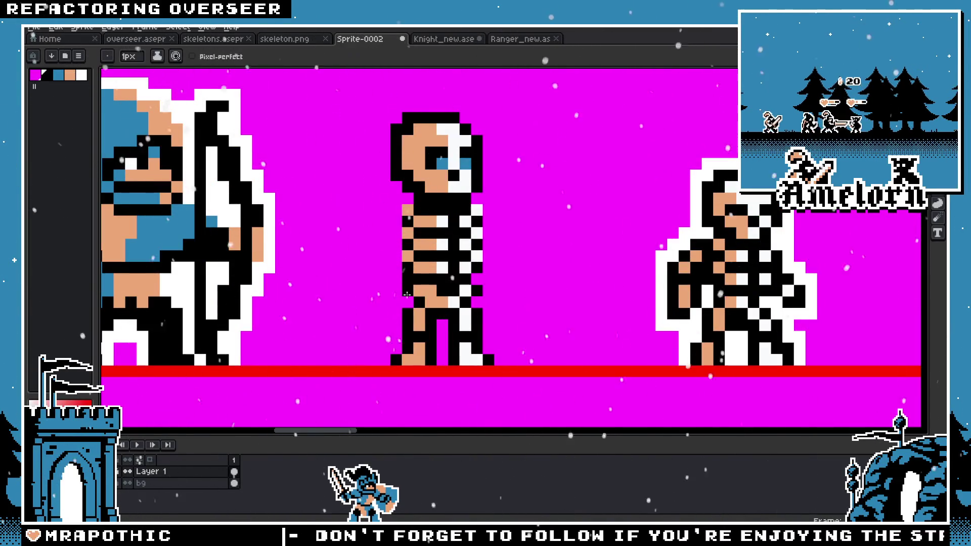
{"action": "scroll", "coordinate": [398, 299], "scroll_direction": "up", "scroll_amount": 1}
{"action": "scroll", "coordinate": [422, 280], "scroll_direction": "up", "scroll_amount": 1}
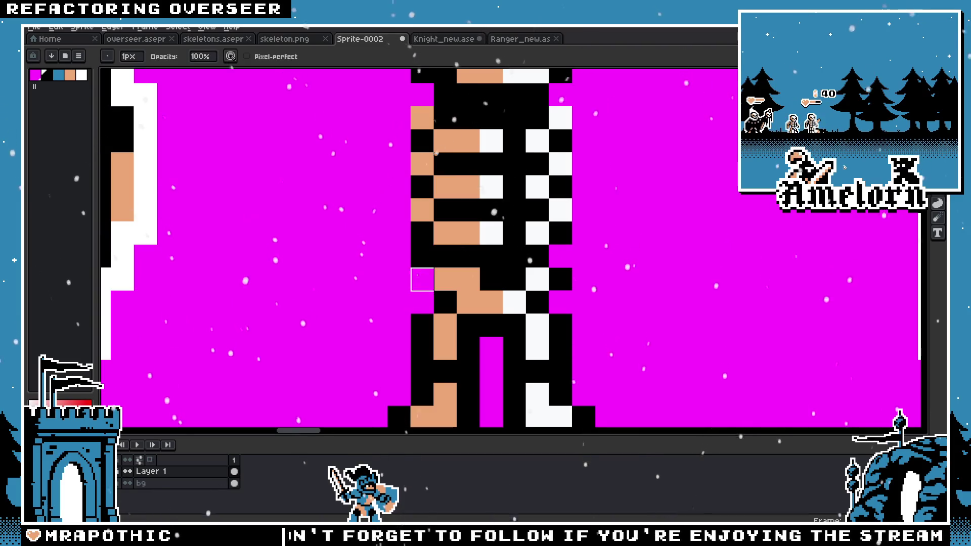
{"action": "scroll", "coordinate": [399, 303], "scroll_direction": "down", "scroll_amount": 3}
{"action": "scroll", "coordinate": [324, 308], "scroll_direction": "down", "scroll_amount": 3}
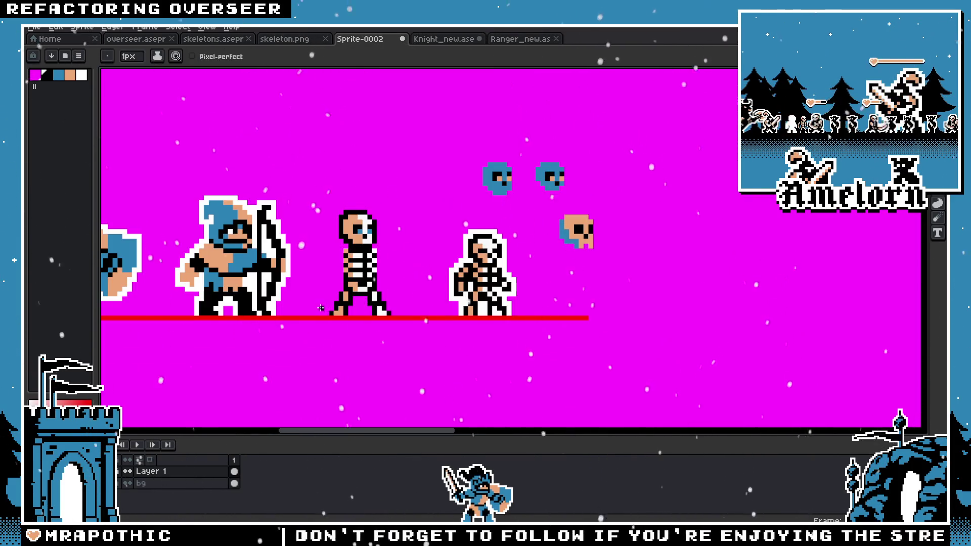
{"action": "scroll", "coordinate": [334, 306], "scroll_direction": "up", "scroll_amount": 1}
{"action": "scroll", "coordinate": [364, 304], "scroll_direction": "up", "scroll_amount": 3}
{"action": "scroll", "coordinate": [385, 298], "scroll_direction": "down", "scroll_amount": 1}
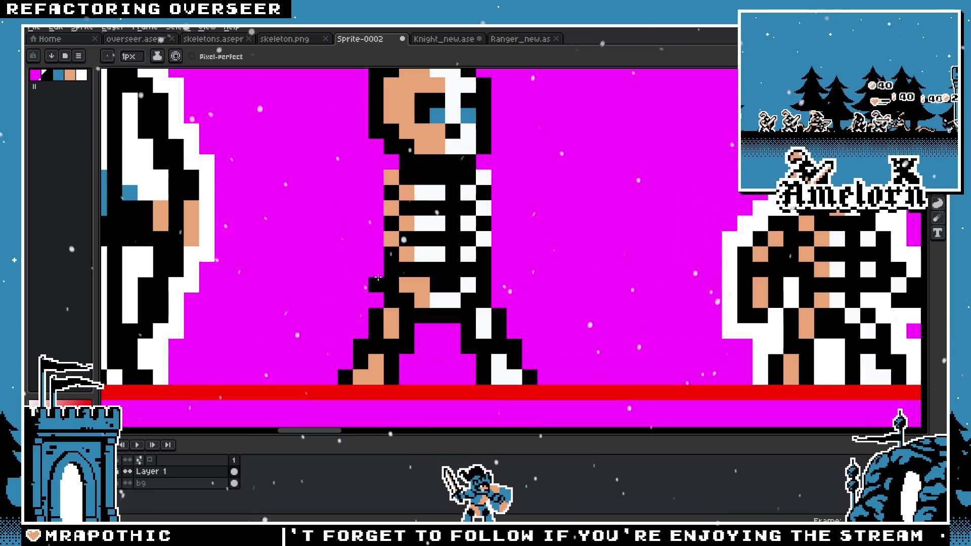
{"action": "scroll", "coordinate": [400, 296], "scroll_direction": "down", "scroll_amount": 1}
{"action": "scroll", "coordinate": [415, 292], "scroll_direction": "down", "scroll_amount": 1}
Step: Save the sprite under the new name Skeleton_alt
{"action": "key", "text": "ctrl+s"}
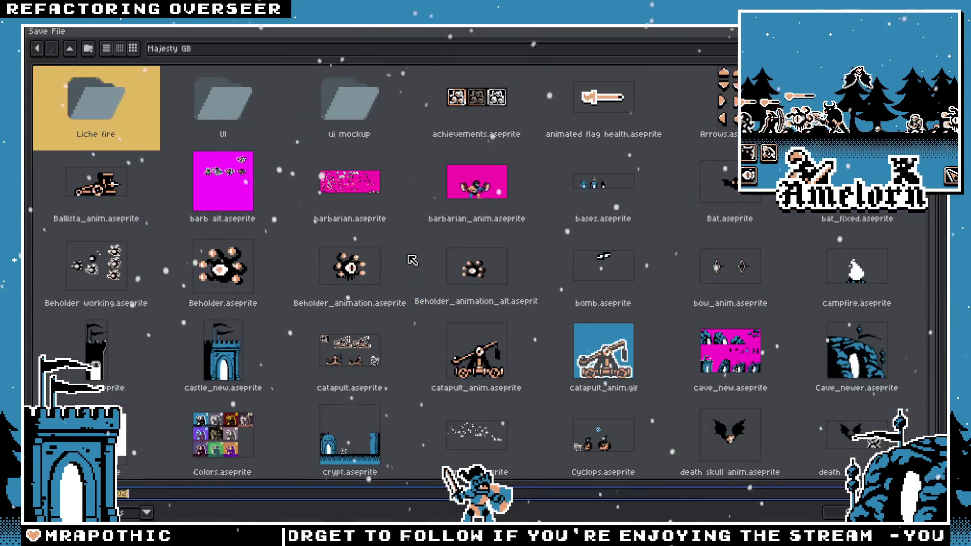
{"action": "type", "text": "al"}
{"action": "key", "text": "Return"}
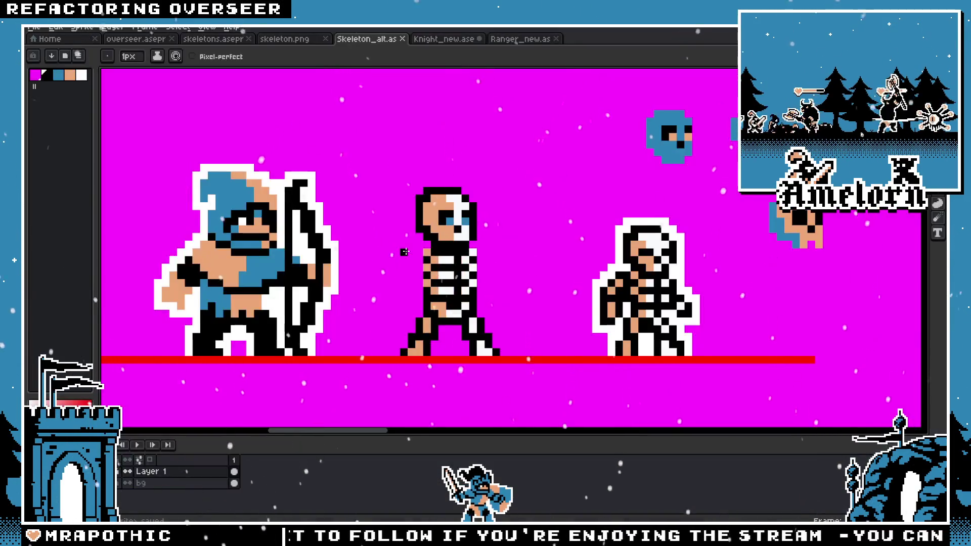
{"action": "scroll", "coordinate": [412, 284], "scroll_direction": "up", "scroll_amount": 1}
{"action": "key", "text": "alt"}
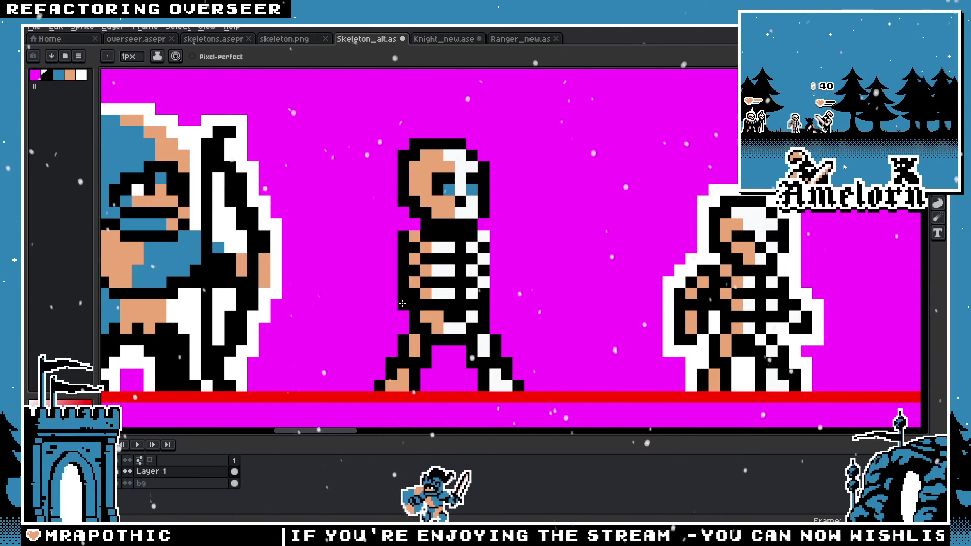
Step: Look over the sprite lineup while toggling between Eyedropper, Pencil and Eraser
{"action": "scroll", "coordinate": [402, 303], "scroll_direction": "down", "scroll_amount": 3}
{"action": "scroll", "coordinate": [389, 348], "scroll_direction": "up", "scroll_amount": 2}
{"action": "scroll", "coordinate": [380, 333], "scroll_direction": "up", "scroll_amount": 3}
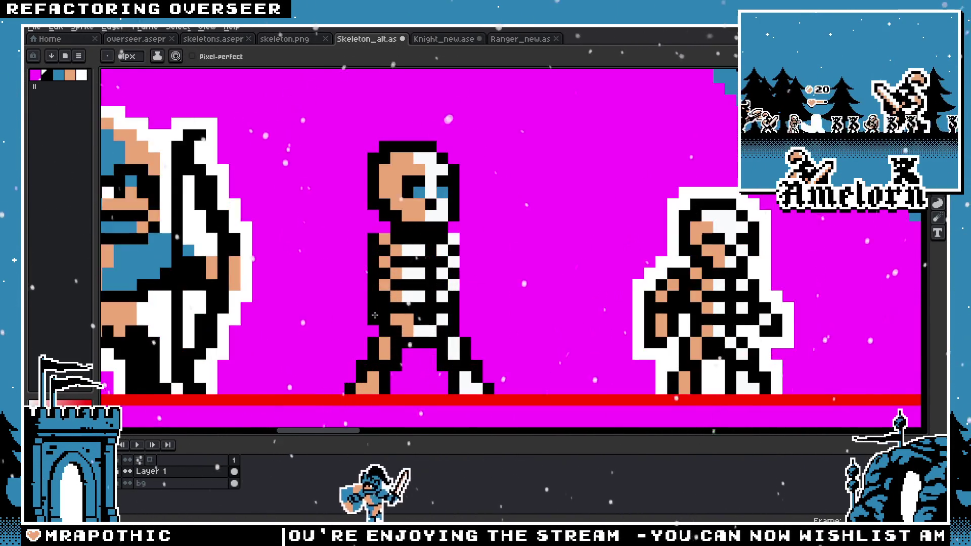
{"action": "scroll", "coordinate": [362, 308], "scroll_direction": "down", "scroll_amount": 3}
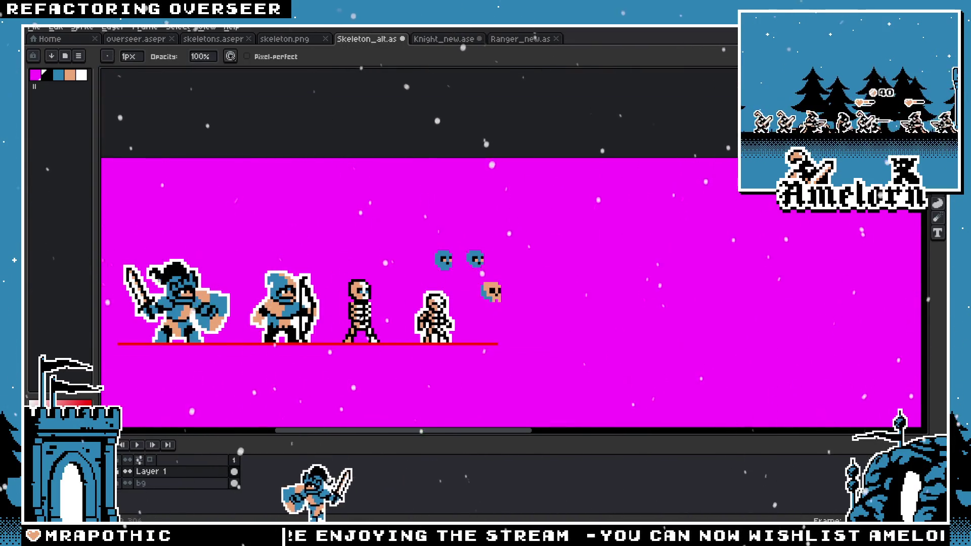
{"action": "scroll", "coordinate": [400, 314], "scroll_direction": "up", "scroll_amount": 3}
{"action": "key", "text": "i"}
{"action": "key", "text": "b"}
{"action": "scroll", "coordinate": [405, 316], "scroll_direction": "down", "scroll_amount": 3}
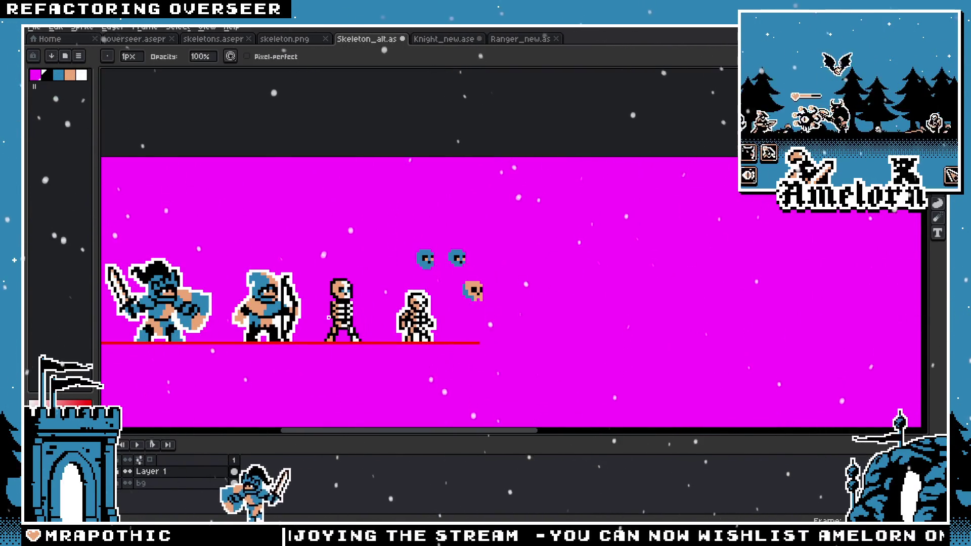
{"action": "scroll", "coordinate": [389, 306], "scroll_direction": "up", "scroll_amount": 2}
{"action": "scroll", "coordinate": [385, 302], "scroll_direction": "up", "scroll_amount": 1}
{"action": "key", "text": "e"}
{"action": "scroll", "coordinate": [384, 302], "scroll_direction": "left", "scroll_amount": 2}
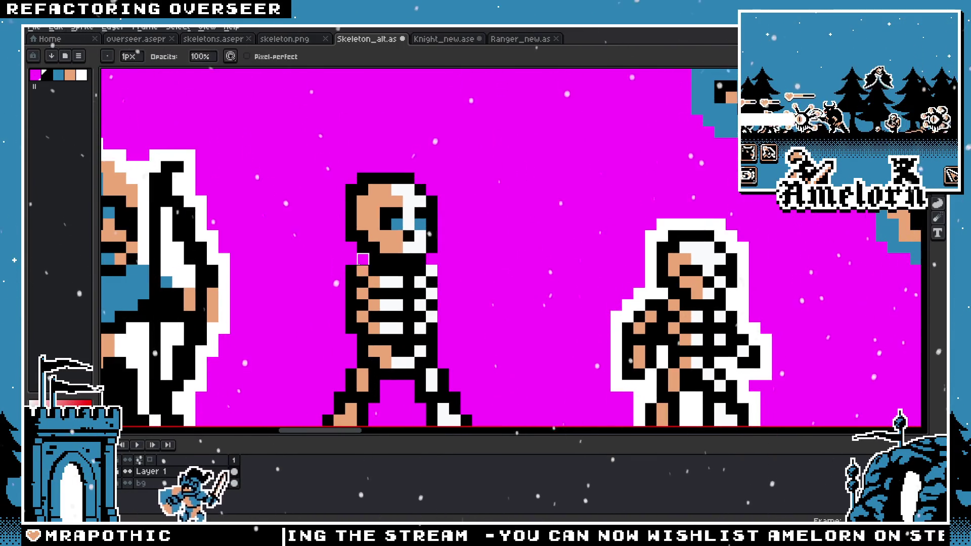
{"action": "key", "text": "b"}
Step: Select the middle skeleton's head with the Rectangular Marquee (M)
{"action": "scroll", "coordinate": [334, 254], "scroll_direction": "down", "scroll_amount": 1}
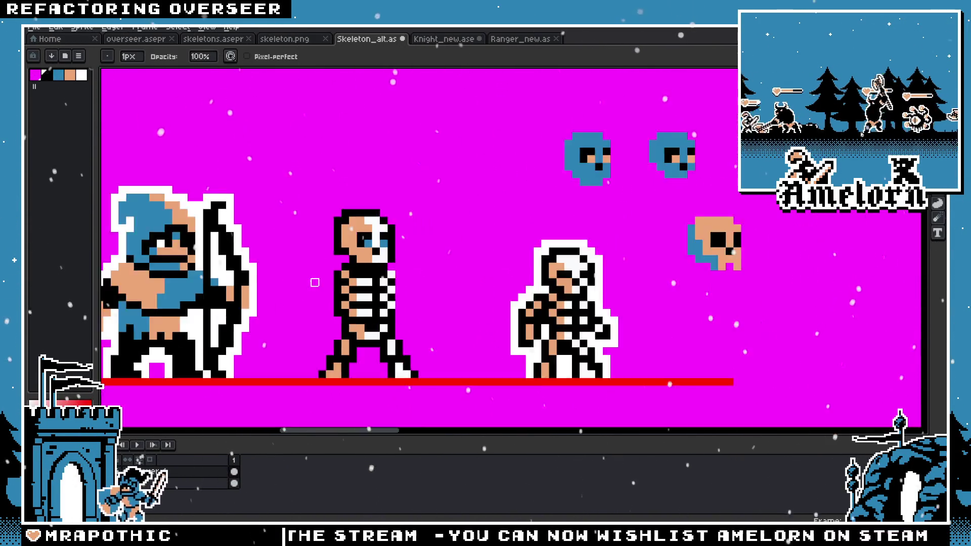
{"action": "scroll", "coordinate": [331, 253], "scroll_direction": "down", "scroll_amount": 3}
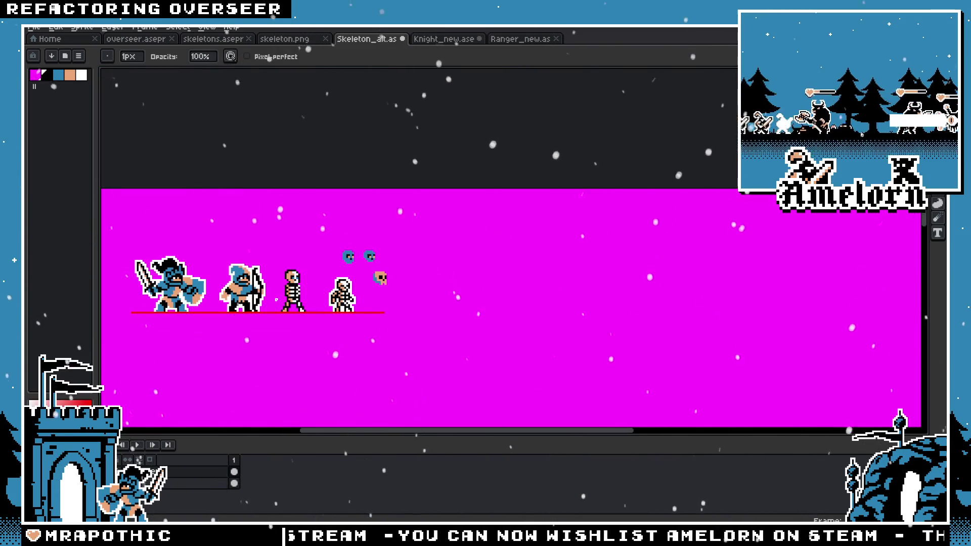
{"action": "scroll", "coordinate": [278, 298], "scroll_direction": "up", "scroll_amount": 3}
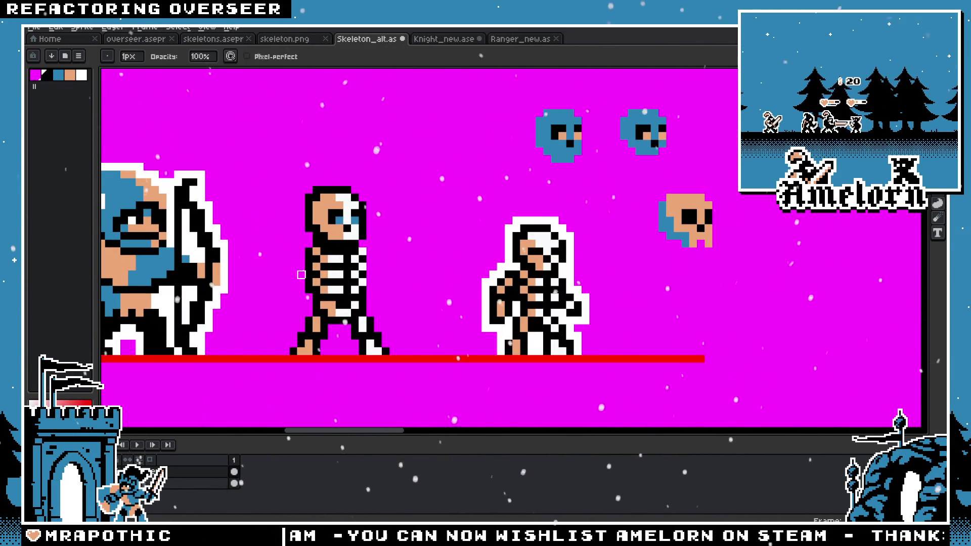
{"action": "key", "text": "m"}
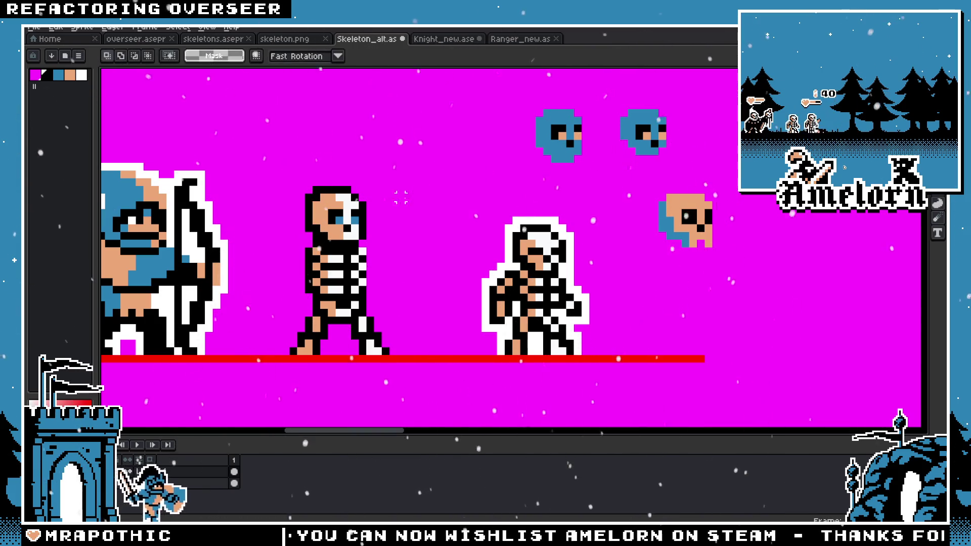
{"action": "scroll", "coordinate": [370, 212], "scroll_direction": "up", "scroll_amount": 1}
{"action": "left_click_drag", "start_coordinate": [412, 151], "coordinate": [256, 249]}
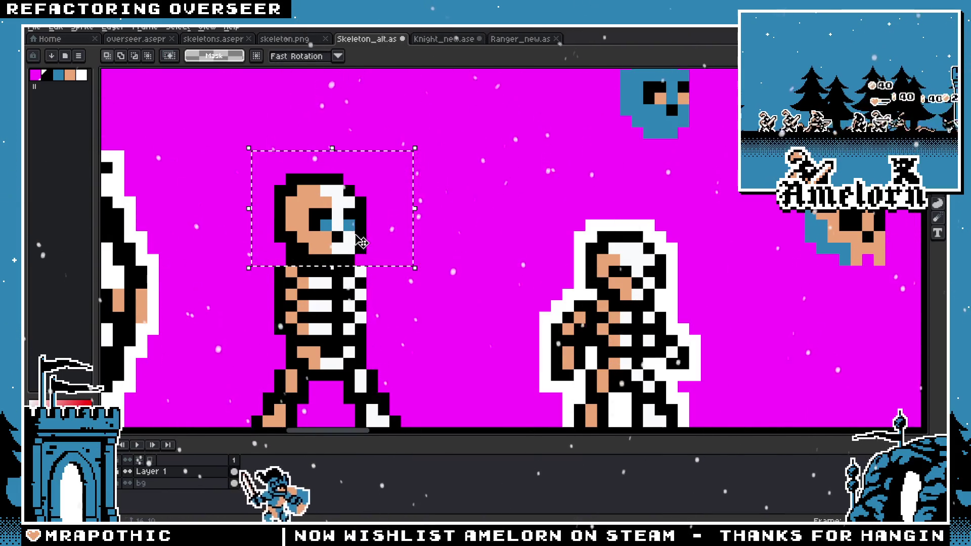
Step: Nudge the selected head one pixel right, then down, committing each move
{"action": "left_click_drag", "start_coordinate": [355, 242], "coordinate": [366, 242]}
{"action": "key", "text": "Return"}
{"action": "scroll", "coordinate": [430, 271], "scroll_direction": "down", "scroll_amount": 3}
{"action": "scroll", "coordinate": [430, 270], "scroll_direction": "down", "scroll_amount": 2}
{"action": "scroll", "coordinate": [440, 275], "scroll_direction": "up", "scroll_amount": 5}
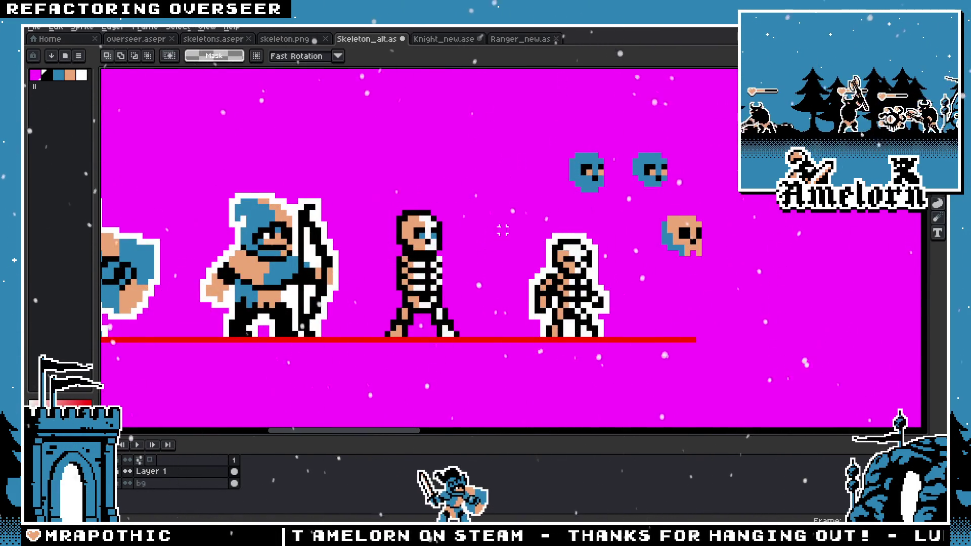
{"action": "scroll", "coordinate": [474, 225], "scroll_direction": "up", "scroll_amount": 2}
{"action": "scroll", "coordinate": [456, 227], "scroll_direction": "down", "scroll_amount": 3}
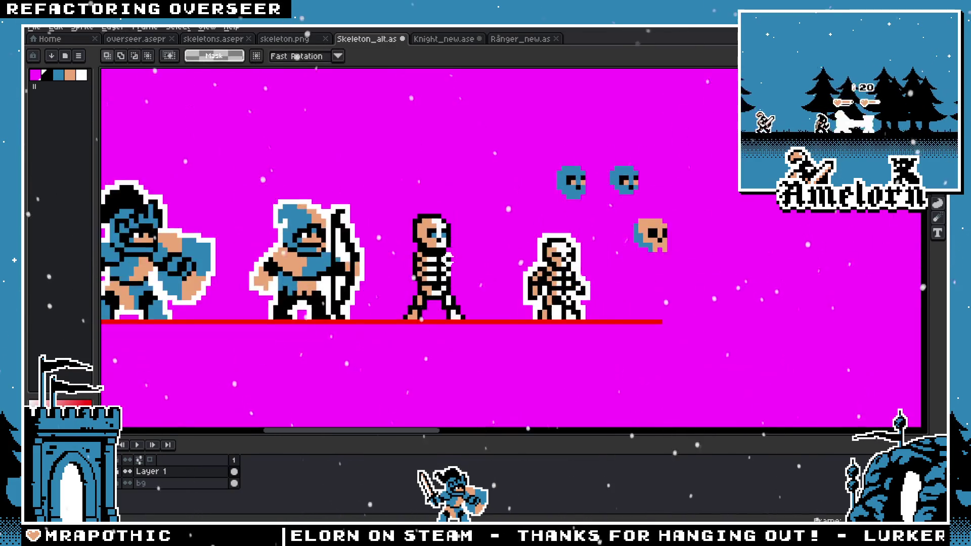
{"action": "scroll", "coordinate": [445, 253], "scroll_direction": "up", "scroll_amount": 3}
{"action": "left_click_drag", "start_coordinate": [402, 189], "coordinate": [402, 204]}
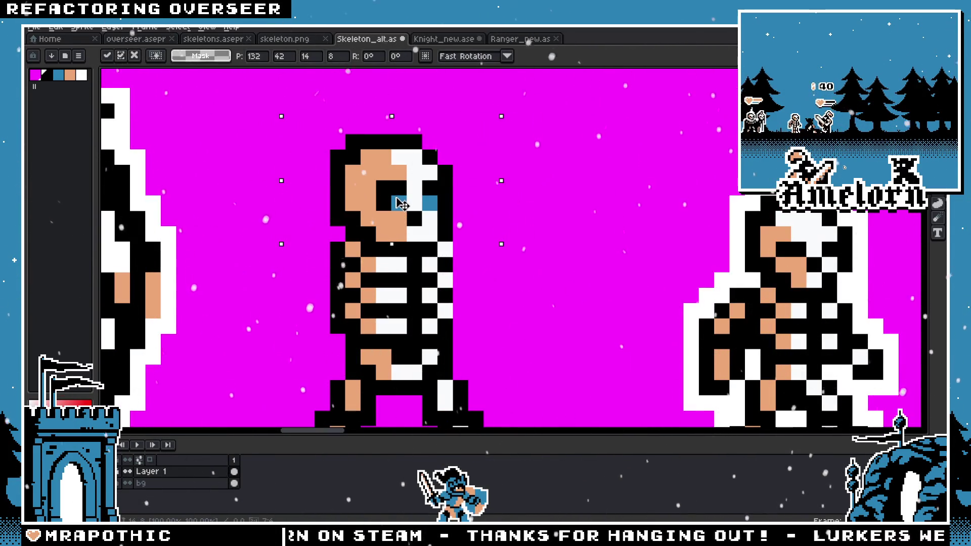
{"action": "key", "text": "Return"}
{"action": "scroll", "coordinate": [506, 233], "scroll_direction": "down", "scroll_amount": 3}
{"action": "scroll", "coordinate": [553, 250], "scroll_direction": "down", "scroll_amount": 1}
{"action": "scroll", "coordinate": [553, 249], "scroll_direction": "up", "scroll_amount": 1}
Step: Reselect the skull, lower it one pixel onto the ribcage, and deselect
{"action": "left_click_drag", "start_coordinate": [472, 197], "coordinate": [544, 240]}
{"action": "scroll", "coordinate": [534, 246], "scroll_direction": "up", "scroll_amount": 3}
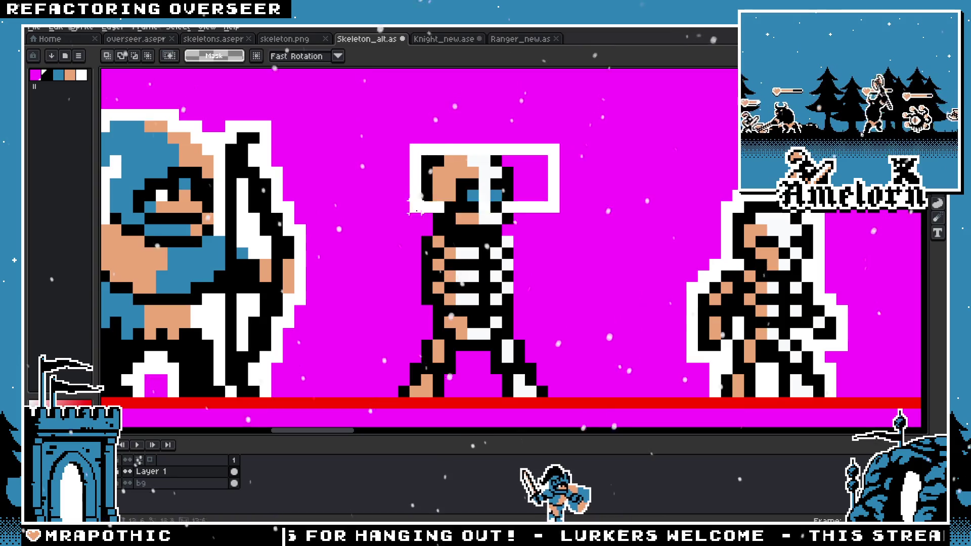
{"action": "left_click_drag", "start_coordinate": [395, 142], "coordinate": [562, 226]}
{"action": "left_click_drag", "start_coordinate": [500, 207], "coordinate": [502, 213]}
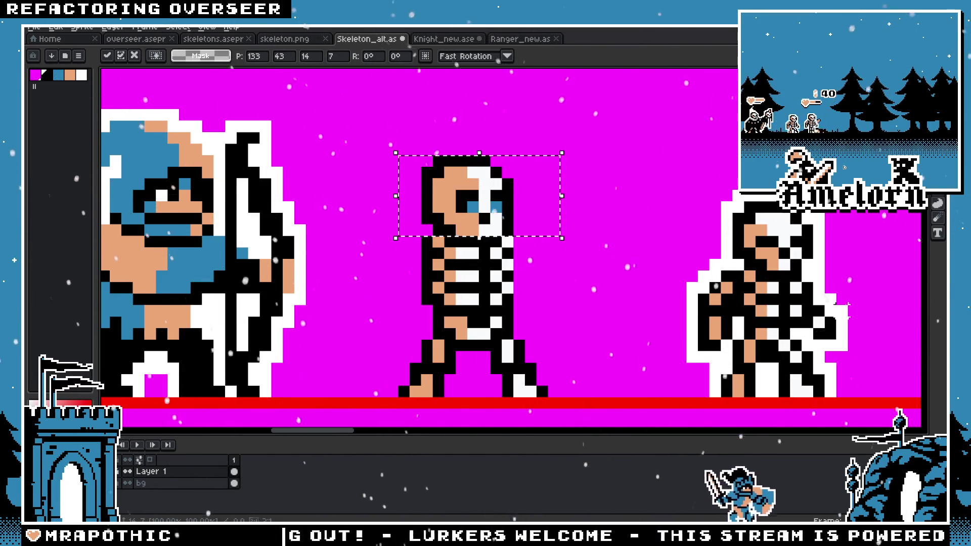
{"action": "left_click", "coordinate": [542, 264]}
{"action": "scroll", "coordinate": [539, 278], "scroll_direction": "up", "scroll_amount": 1}
Step: Zoom and pan to bring the middle skeleton's head into view
{"action": "key", "text": "b"}
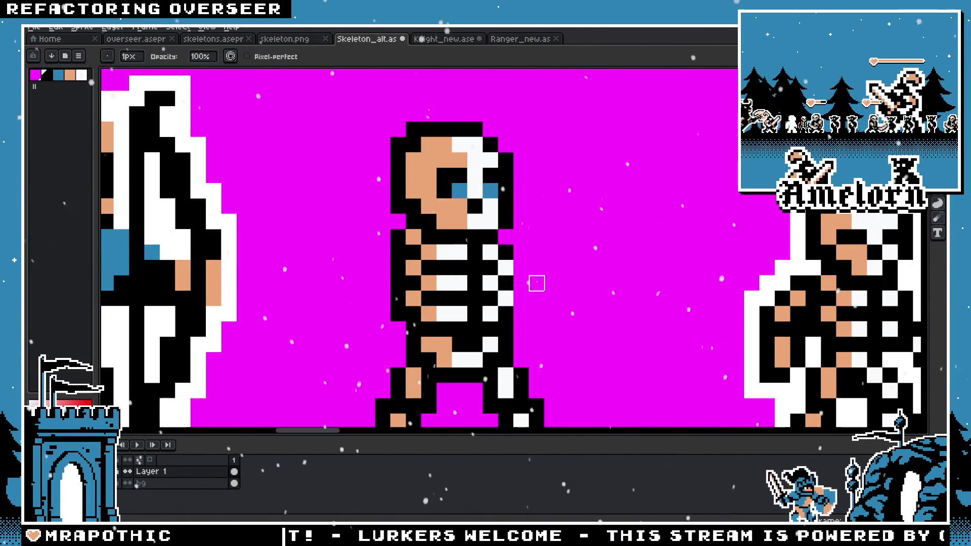
{"action": "key", "text": "i"}
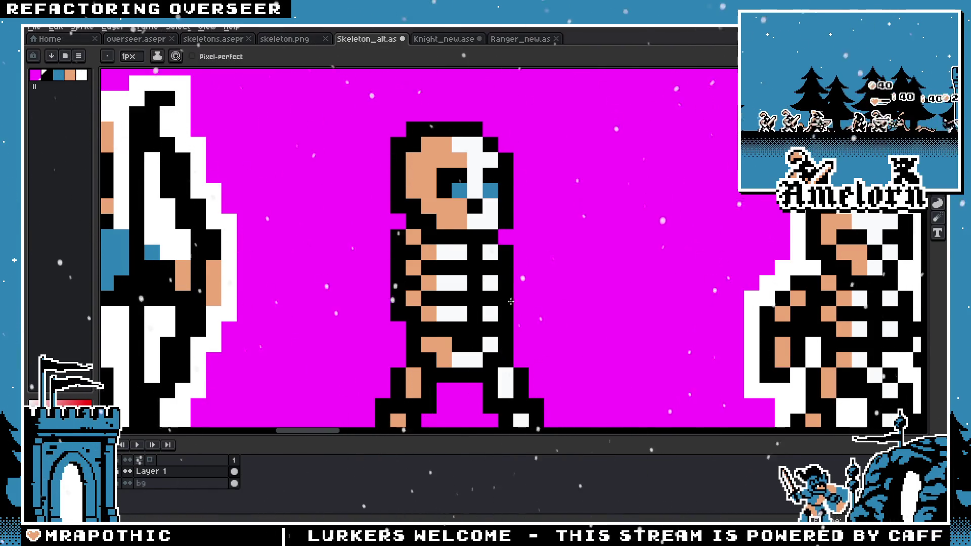
{"action": "scroll", "coordinate": [511, 302], "scroll_direction": "down", "scroll_amount": 3}
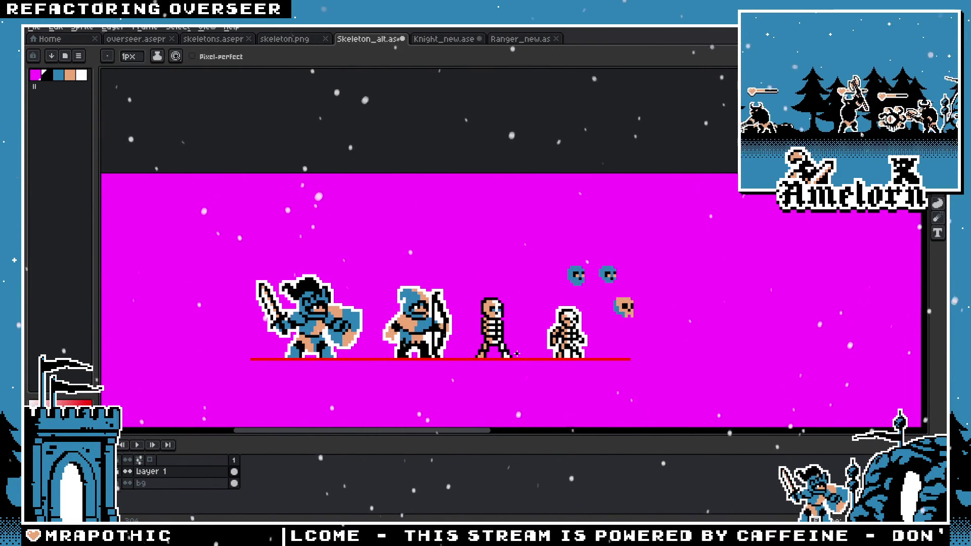
{"action": "scroll", "coordinate": [516, 354], "scroll_direction": "up", "scroll_amount": 3}
{"action": "scroll", "coordinate": [451, 329], "scroll_direction": "up", "scroll_amount": 2}
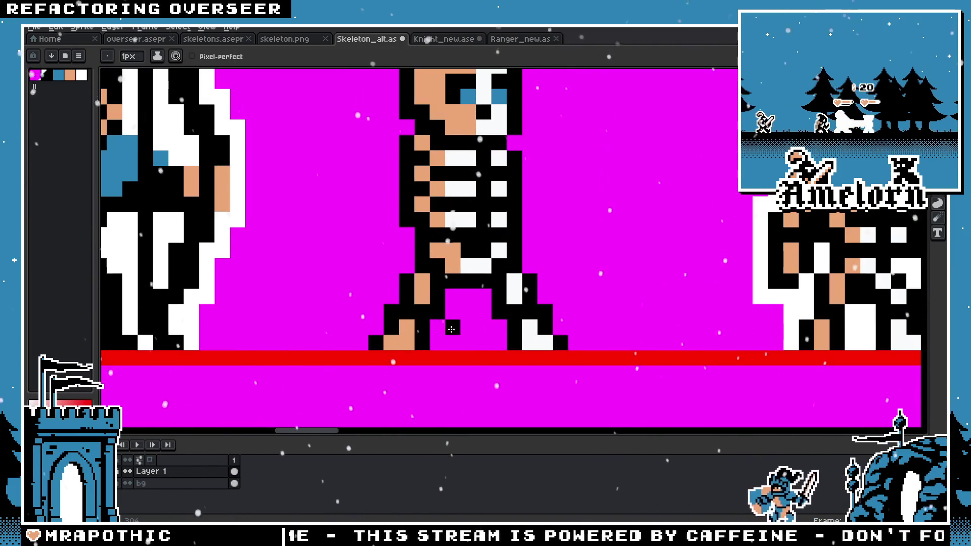
{"action": "scroll", "coordinate": [440, 316], "scroll_direction": "down", "scroll_amount": 5}
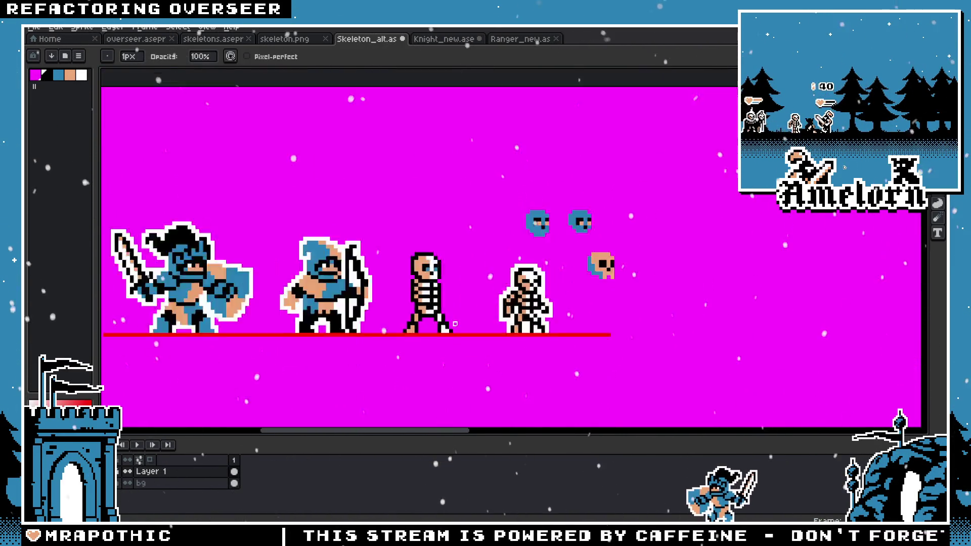
{"action": "scroll", "coordinate": [455, 324], "scroll_direction": "up", "scroll_amount": 2}
{"action": "scroll", "coordinate": [428, 312], "scroll_direction": "left", "scroll_amount": 2}
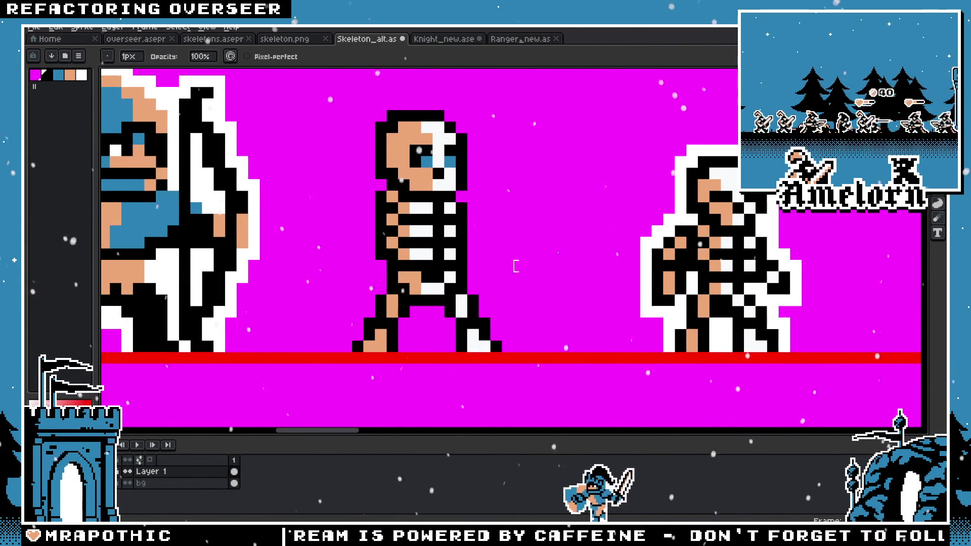
{"action": "key", "text": "i"}
{"action": "key", "text": "m"}
{"action": "scroll", "coordinate": [729, 225], "scroll_direction": "down", "scroll_amount": 1}
{"action": "scroll", "coordinate": [532, 205], "scroll_direction": "up", "scroll_amount": 1}
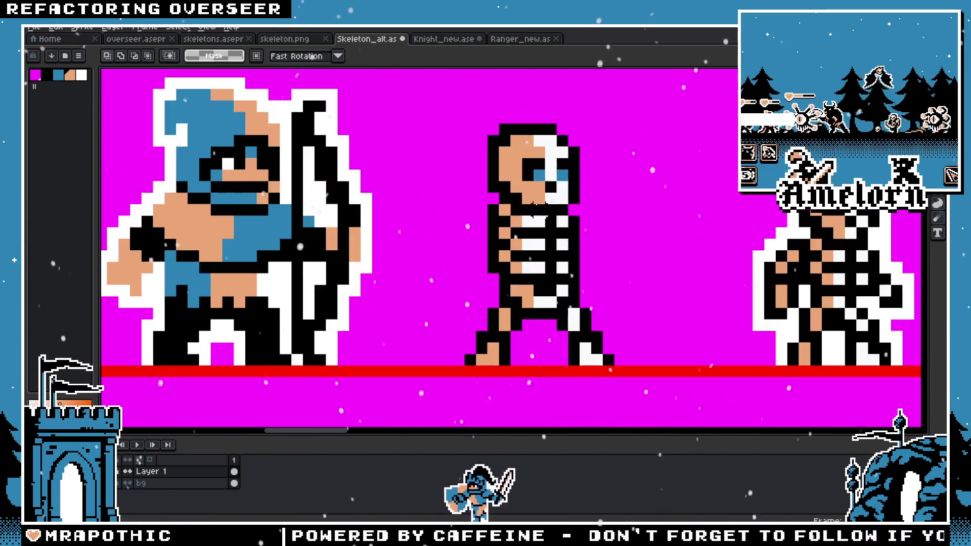
{"action": "key", "text": "b"}
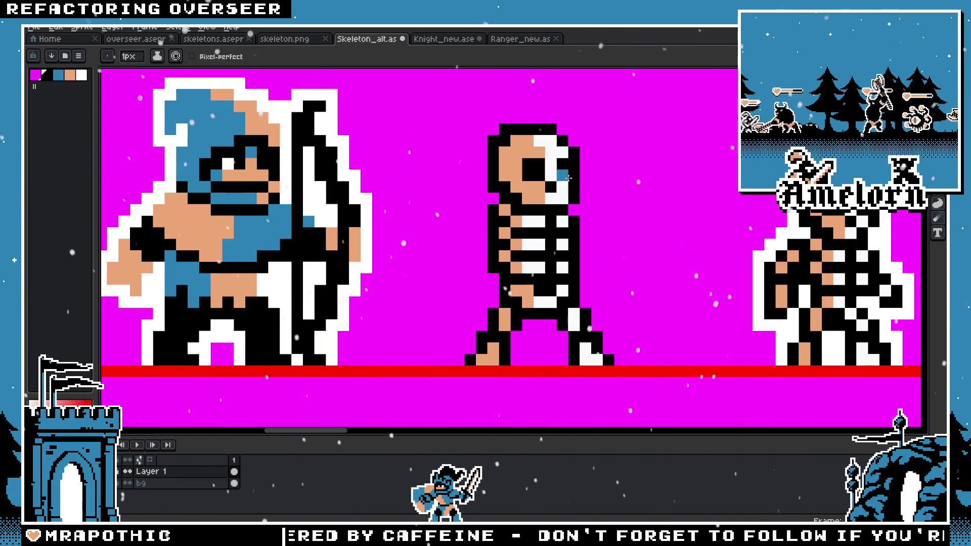
{"action": "scroll", "coordinate": [592, 223], "scroll_direction": "down", "scroll_amount": 4}
{"action": "scroll", "coordinate": [592, 223], "scroll_direction": "down", "scroll_amount": 2}
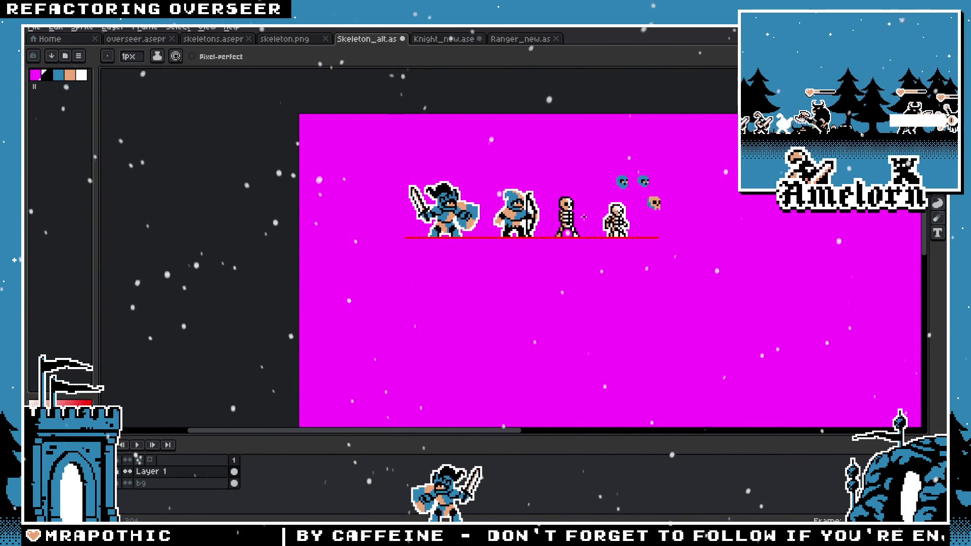
{"action": "scroll", "coordinate": [584, 217], "scroll_direction": "up", "scroll_amount": 4}
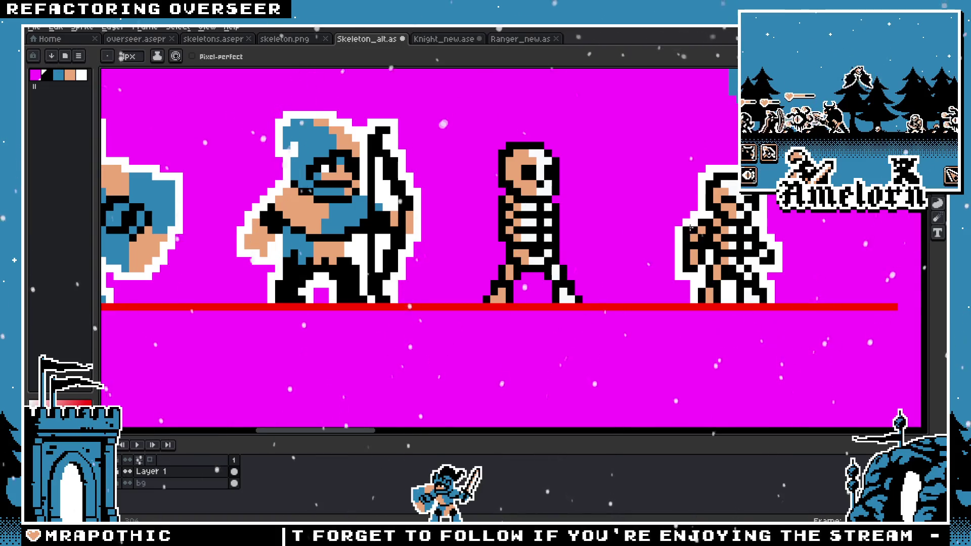
Step: Marquee-select the middle skeleton's skull, raise it one pixel, and deselect
{"action": "key", "text": "m"}
{"action": "scroll", "coordinate": [535, 152], "scroll_direction": "up", "scroll_amount": 1}
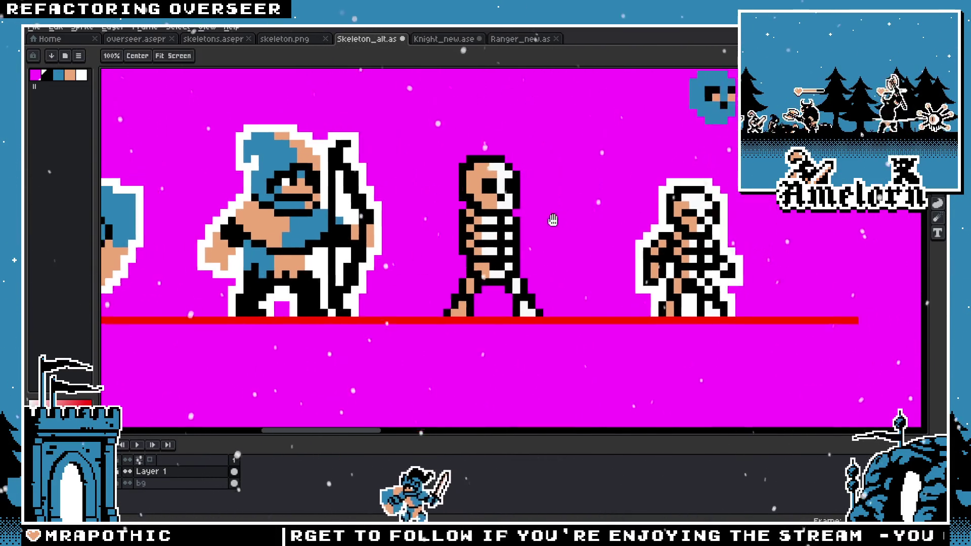
{"action": "scroll", "coordinate": [535, 152], "scroll_direction": "up", "scroll_amount": 1}
{"action": "scroll", "coordinate": [536, 152], "scroll_direction": "down", "scroll_amount": 4}
{"action": "scroll", "coordinate": [542, 165], "scroll_direction": "down", "scroll_amount": 4}
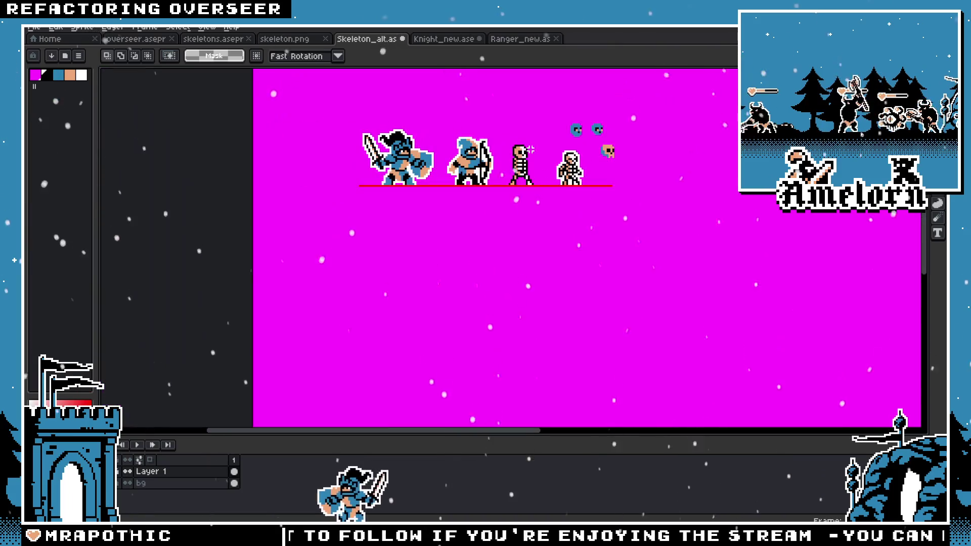
{"action": "scroll", "coordinate": [542, 165], "scroll_direction": "up", "scroll_amount": 3}
{"action": "scroll", "coordinate": [542, 165], "scroll_direction": "up", "scroll_amount": 4}
{"action": "left_click_drag", "start_coordinate": [617, 151], "coordinate": [193, 151]}
{"action": "scroll", "coordinate": [610, 167], "scroll_direction": "down", "scroll_amount": 1}
{"action": "scroll", "coordinate": [611, 167], "scroll_direction": "down", "scroll_amount": 3}
{"action": "scroll", "coordinate": [610, 167], "scroll_direction": "up", "scroll_amount": 4}
{"action": "left_click_drag", "start_coordinate": [691, 109], "coordinate": [487, 236]}
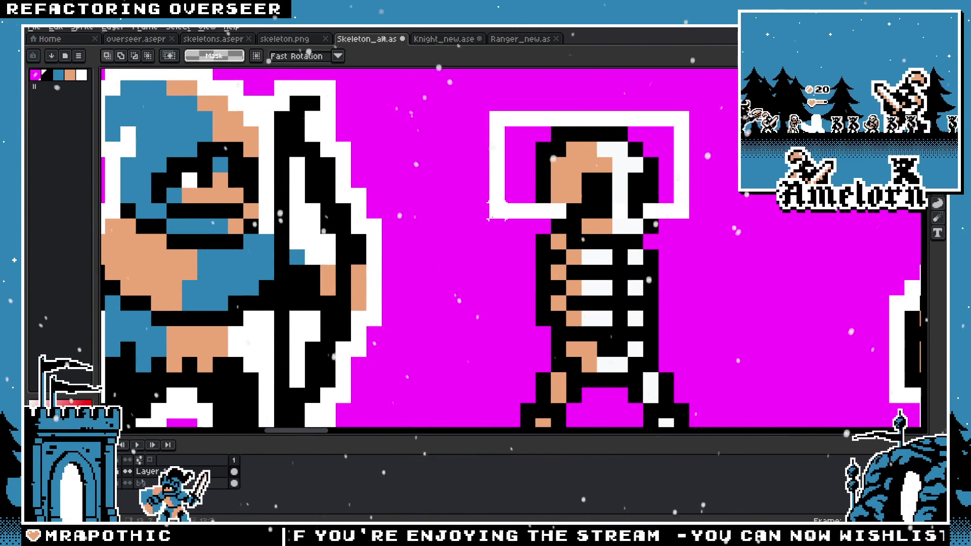
{"action": "mouse_move", "coordinate": [611, 226]}
{"action": "left_mouse_down"}
{"action": "mouse_move", "coordinate": [610, 211]}
{"action": "mouse_move", "coordinate": [639, 223]}
{"action": "mouse_move", "coordinate": [581, 223]}
{"action": "left_mouse_up"}
{"action": "key", "text": "ctrl+d"}
Step: Compare the raised skeleton's height against the ranger, switching between Move, Pencil and Marquee tools
{"action": "scroll", "coordinate": [598, 234], "scroll_direction": "down", "scroll_amount": 4}
{"action": "scroll", "coordinate": [598, 234], "scroll_direction": "up", "scroll_amount": 5}
{"action": "scroll", "coordinate": [582, 223], "scroll_direction": "down", "scroll_amount": 5}
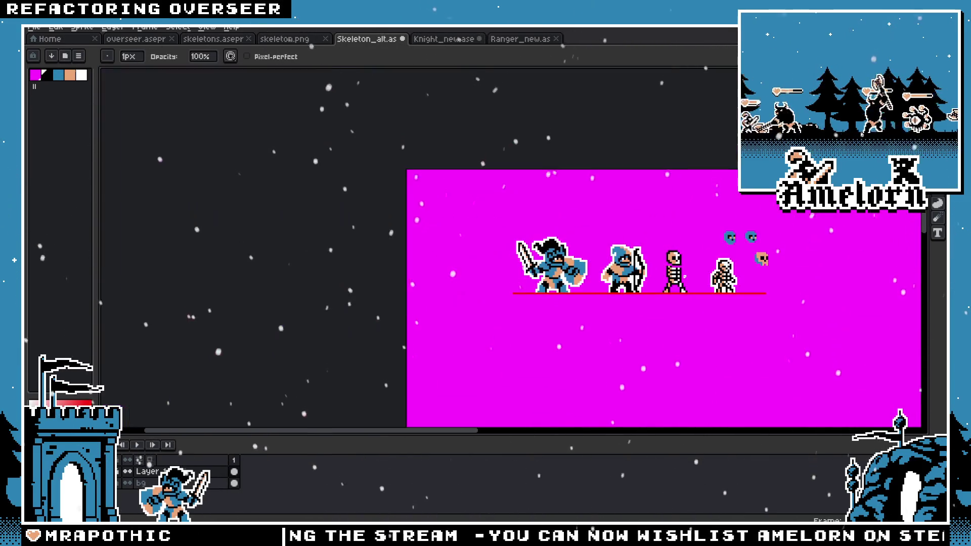
{"action": "scroll", "coordinate": [668, 258], "scroll_direction": "up", "scroll_amount": 5}
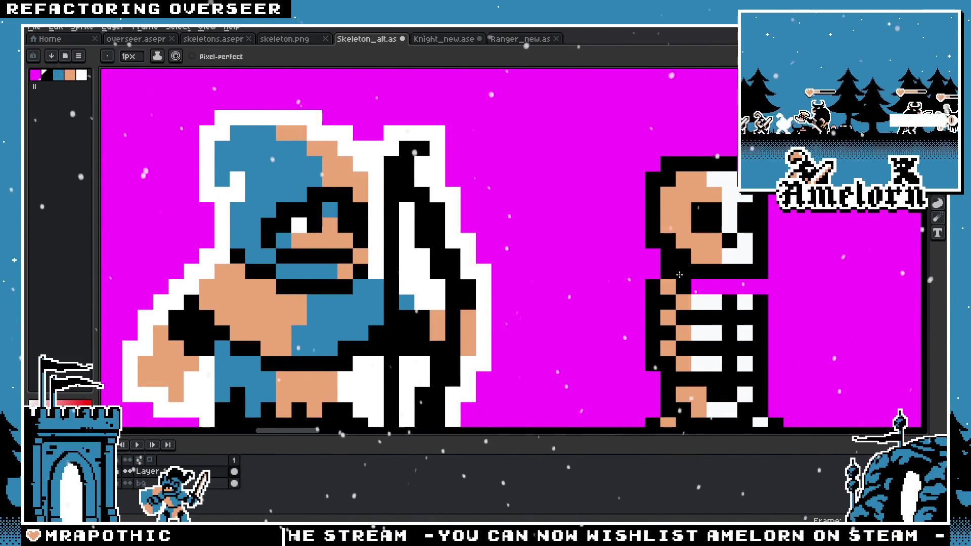
{"action": "scroll", "coordinate": [745, 284], "scroll_direction": "down", "scroll_amount": 5}
{"action": "scroll", "coordinate": [546, 249], "scroll_direction": "right", "scroll_amount": 3}
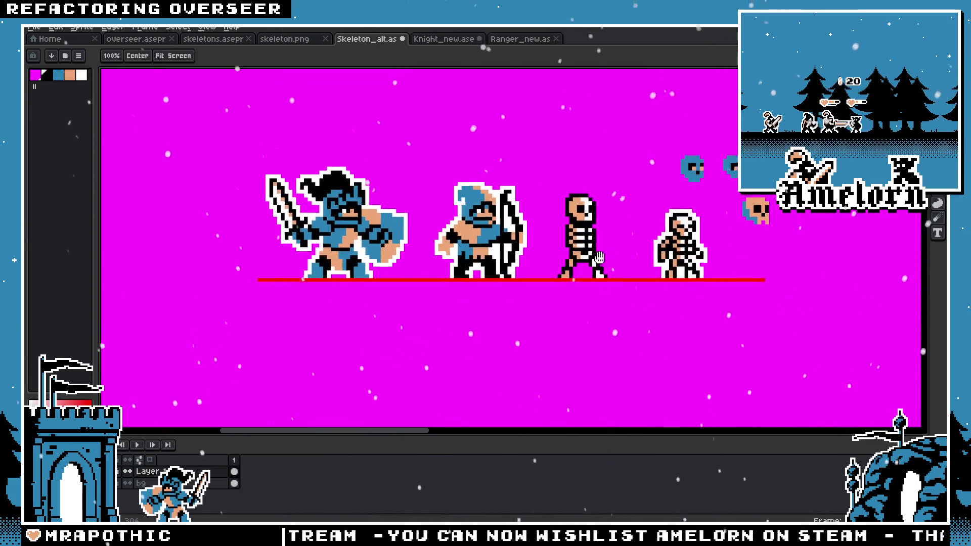
{"action": "key", "text": "v"}
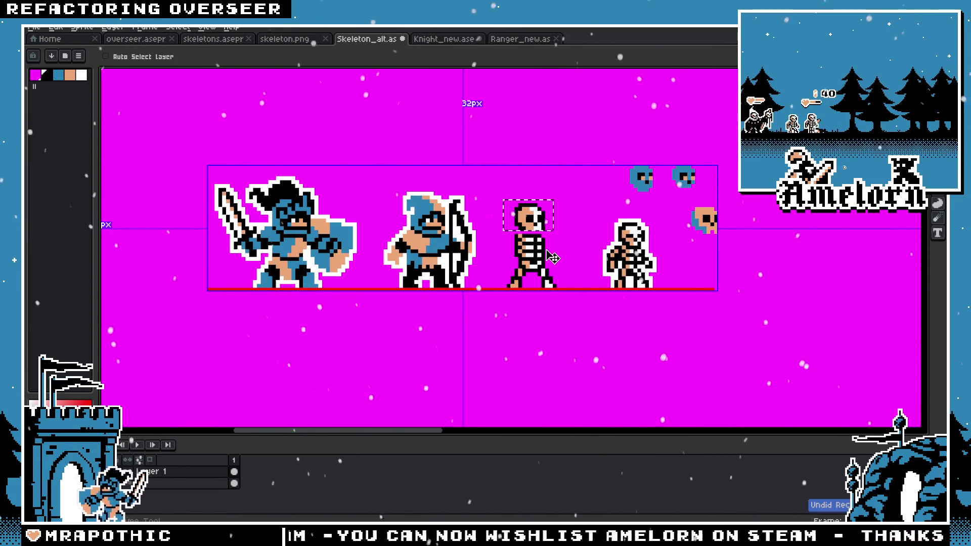
{"action": "key", "text": "b"}
{"action": "scroll", "coordinate": [571, 249], "scroll_direction": "up", "scroll_amount": 2}
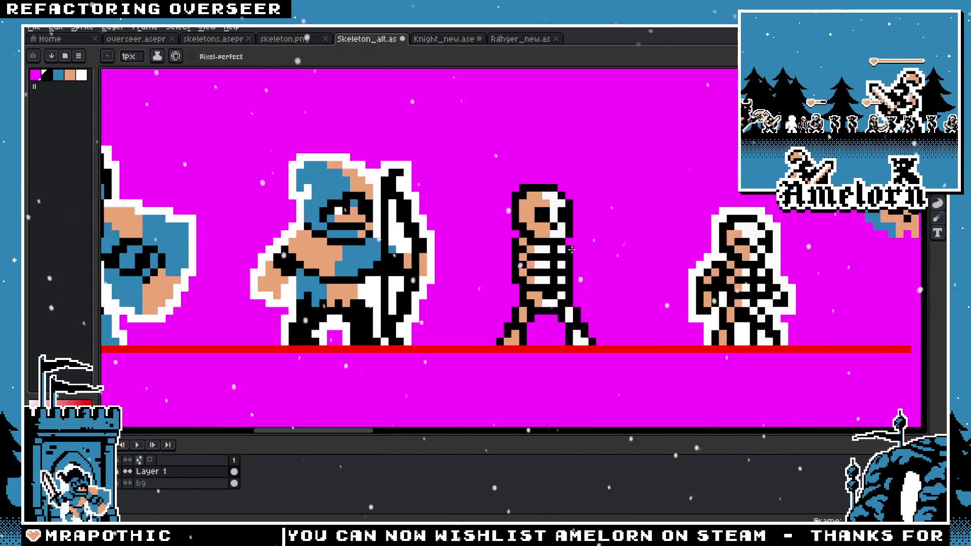
{"action": "key", "text": "m"}
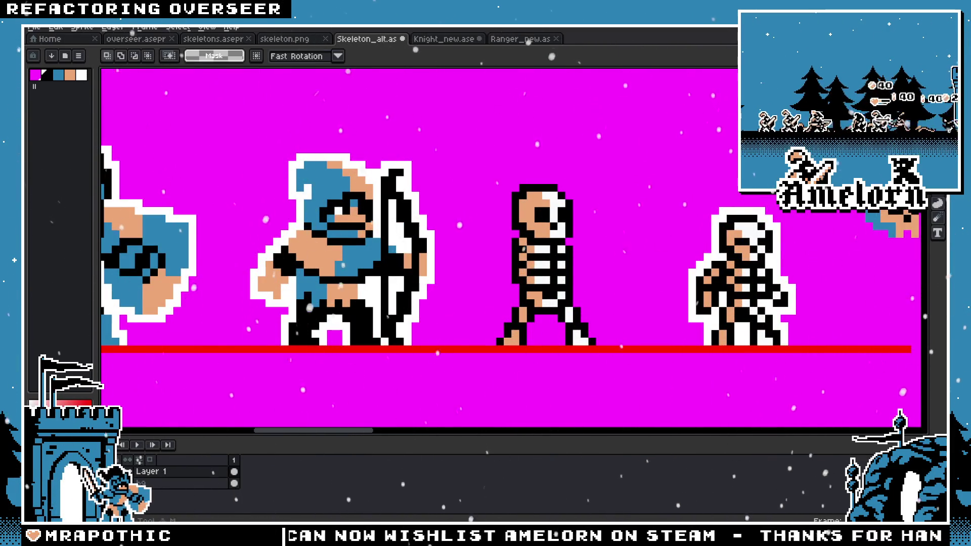
Step: Nudge the selected head up and down one pixel to settle its height
{"action": "scroll", "coordinate": [600, 287], "scroll_direction": "up", "scroll_amount": 1}
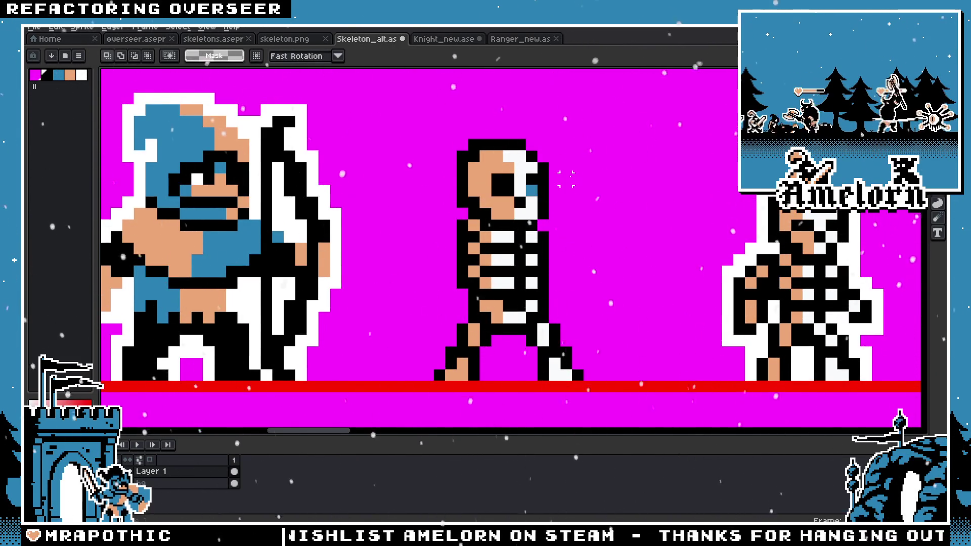
{"action": "key", "text": "Up"}
{"action": "key", "text": "ctrl+d"}
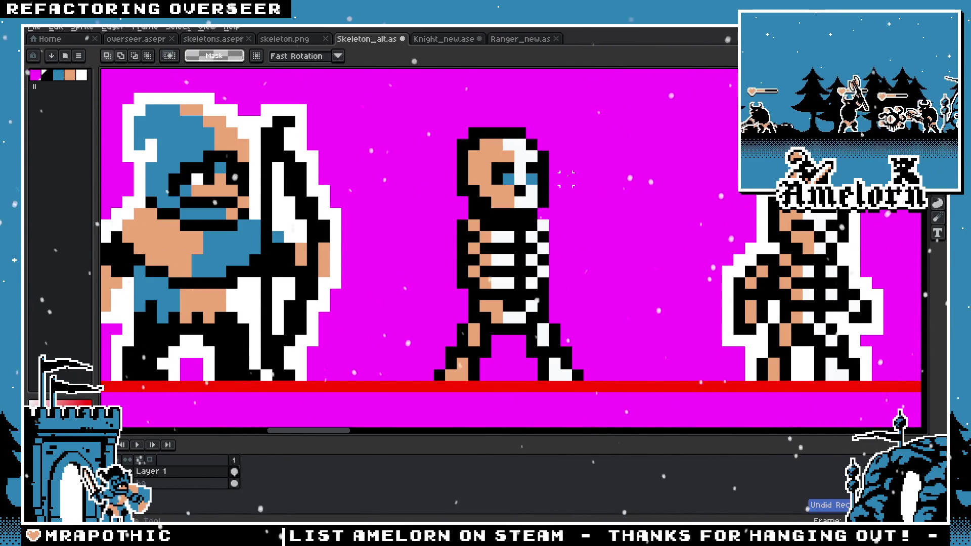
{"action": "key", "text": "Down"}
{"action": "key", "text": "Up"}
{"action": "key", "text": "Down"}
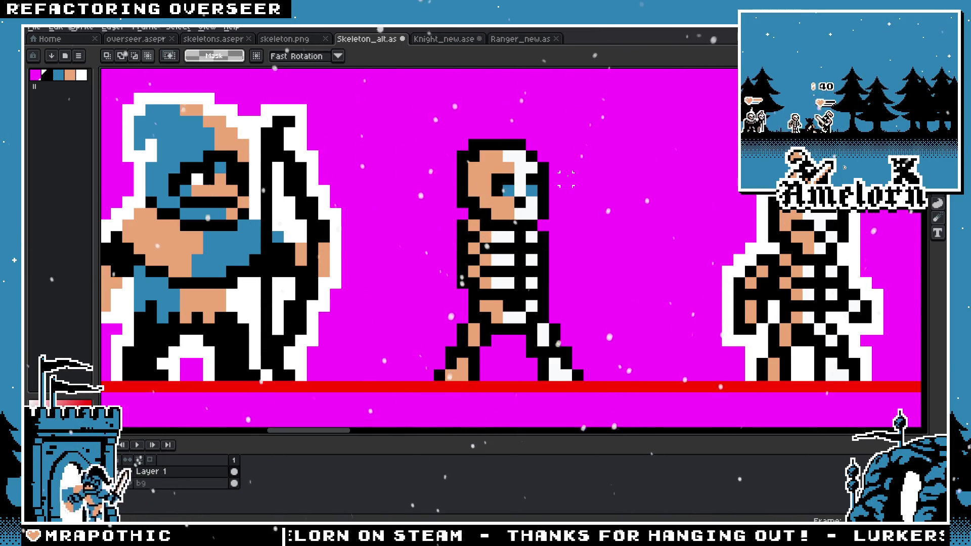
{"action": "scroll", "coordinate": [567, 179], "scroll_direction": "down", "scroll_amount": 3}
{"action": "scroll", "coordinate": [561, 182], "scroll_direction": "down", "scroll_amount": 1}
{"action": "scroll", "coordinate": [559, 184], "scroll_direction": "up", "scroll_amount": 1}
{"action": "scroll", "coordinate": [556, 187], "scroll_direction": "up", "scroll_amount": 1}
{"action": "scroll", "coordinate": [556, 187], "scroll_direction": "up", "scroll_amount": 3}
Step: Save the Skeleton_alt sprite with Ctrl+S
{"action": "key", "text": "b"}
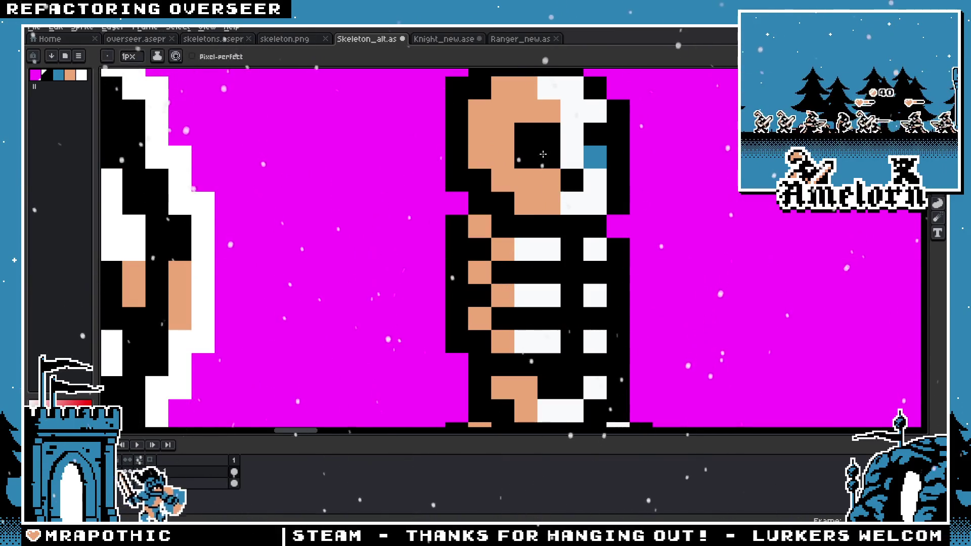
{"action": "scroll", "coordinate": [629, 202], "scroll_direction": "down", "scroll_amount": 1}
{"action": "key", "text": "ctrl+s"}
{"action": "scroll", "coordinate": [629, 203], "scroll_direction": "down", "scroll_amount": 5}
{"action": "scroll", "coordinate": [607, 212], "scroll_direction": "down", "scroll_amount": 1}
{"action": "scroll", "coordinate": [582, 222], "scroll_direction": "up", "scroll_amount": 4}
{"action": "scroll", "coordinate": [575, 225], "scroll_direction": "up", "scroll_amount": 1}
{"action": "scroll", "coordinate": [575, 225], "scroll_direction": "up", "scroll_amount": 1}
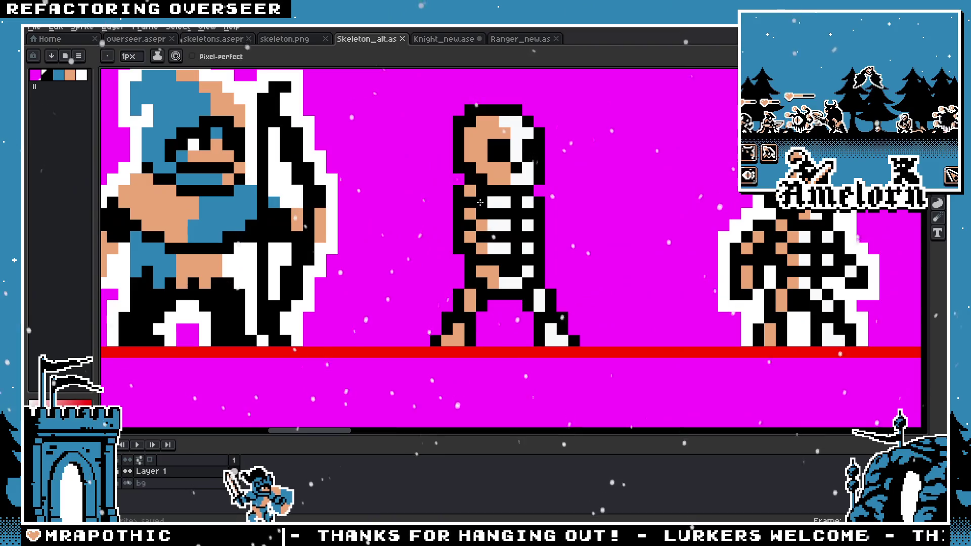
Step: Draw a tan left arm beside the ribcage, undoing strokes until the shape looks right
{"action": "key", "text": "i"}
{"action": "key", "text": "b"}
{"action": "left_click", "coordinate": [445, 202]}
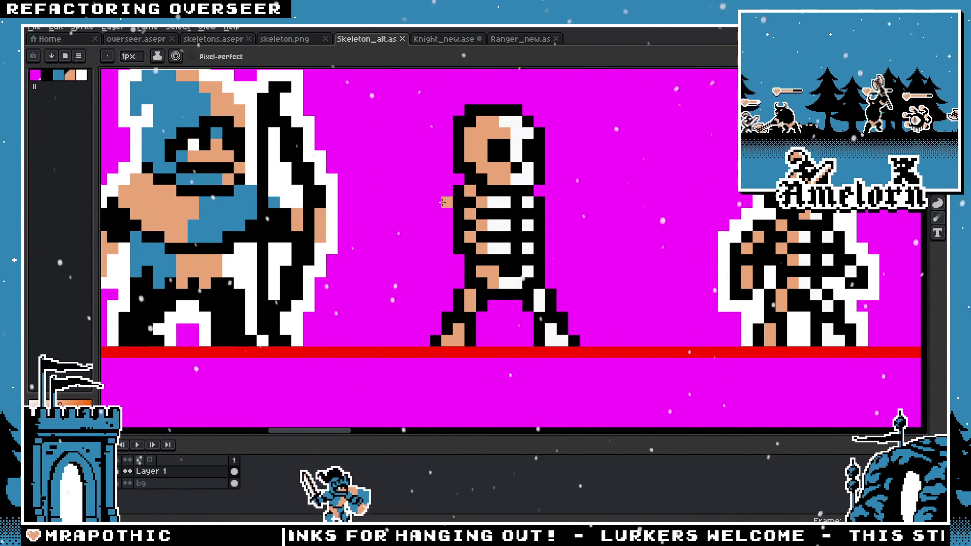
{"action": "left_click_drag", "start_coordinate": [443, 203], "coordinate": [438, 213]}
{"action": "key", "text": "ctrl+z"}
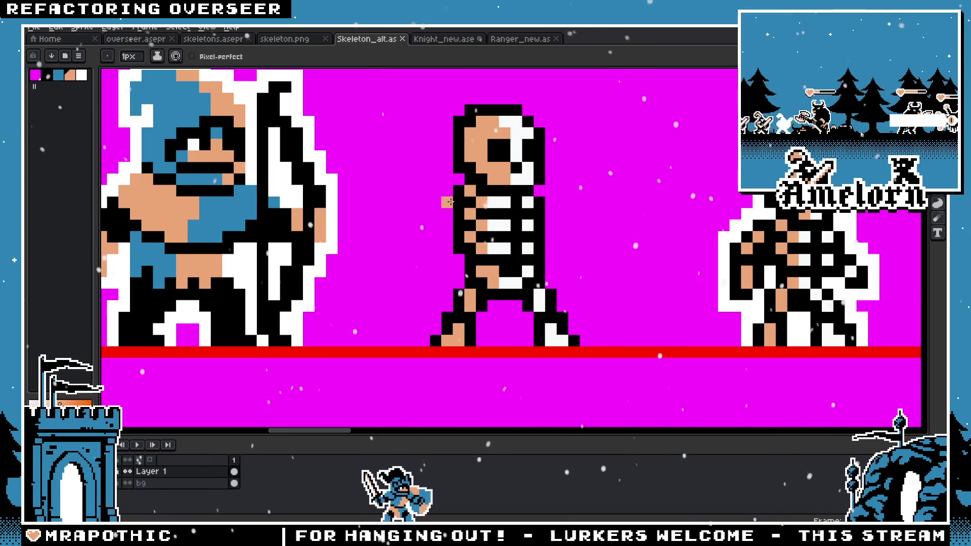
{"action": "key", "text": "ctrl+z"}
{"action": "left_click", "coordinate": [448, 202]}
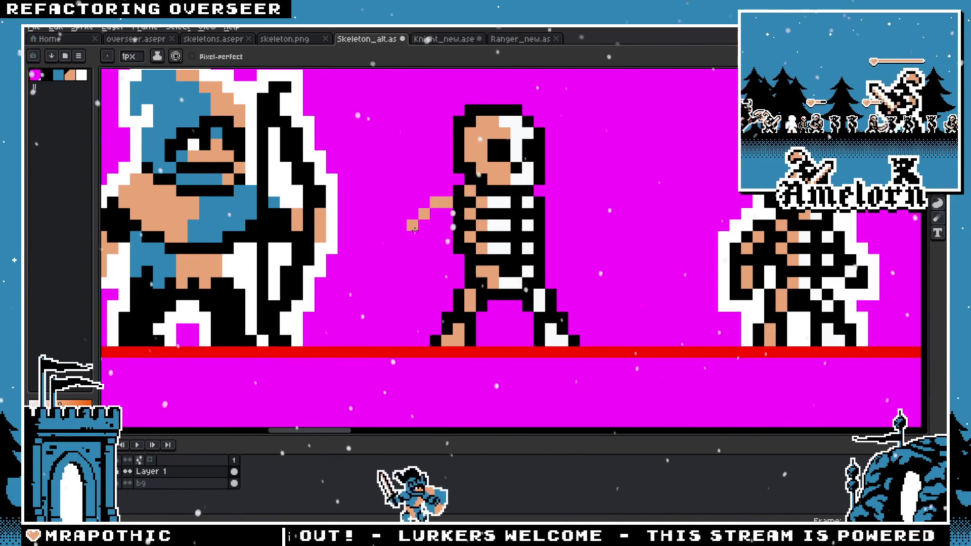
{"action": "key", "text": "ctrl+z"}
{"action": "key", "text": "ctrl+z"}
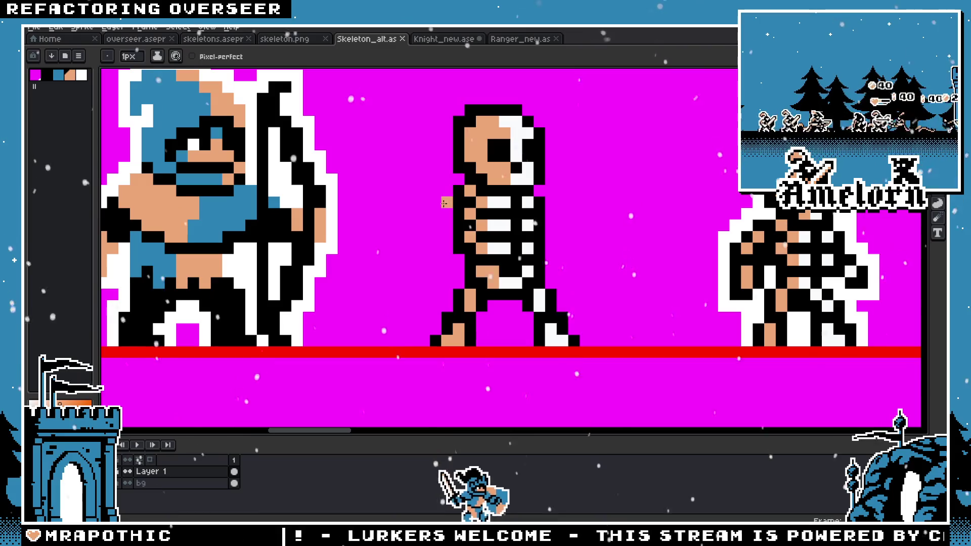
{"action": "left_click_drag", "start_coordinate": [444, 203], "coordinate": [425, 235]}
{"action": "key", "text": "ctrl+z"}
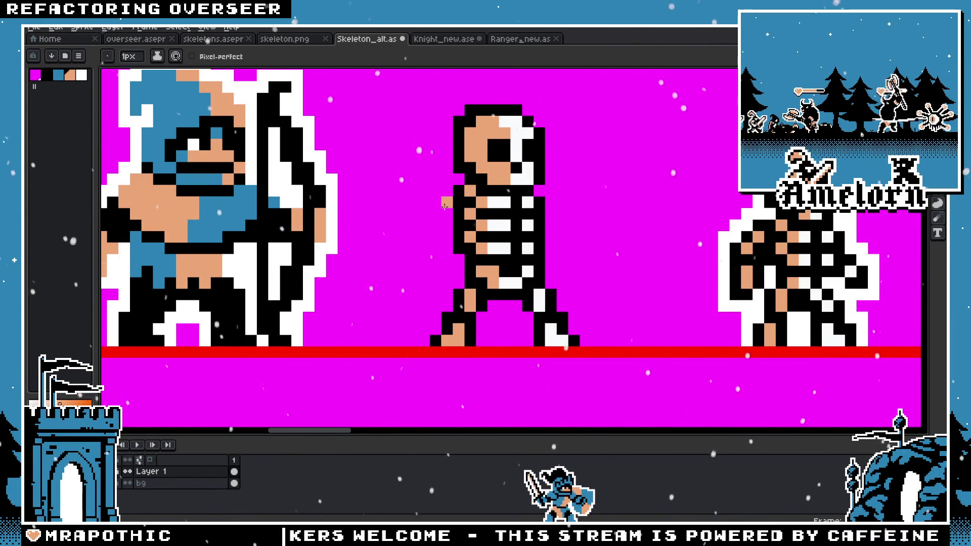
{"action": "mouse_move", "coordinate": [444, 204]}
{"action": "left_mouse_down"}
{"action": "mouse_move", "coordinate": [430, 223]}
{"action": "mouse_move", "coordinate": [435, 237]}
{"action": "left_mouse_up"}
{"action": "key", "text": "ctrl+z"}
{"action": "left_click", "coordinate": [432, 255]}
Step: Place tan pixels for a short right arm hanging from the ribcage
{"action": "scroll", "coordinate": [426, 256], "scroll_direction": "down", "scroll_amount": 1}
{"action": "scroll", "coordinate": [425, 256], "scroll_direction": "down", "scroll_amount": 1}
{"action": "scroll", "coordinate": [366, 276], "scroll_direction": "up", "scroll_amount": 1}
{"action": "scroll", "coordinate": [366, 277], "scroll_direction": "up", "scroll_amount": 1}
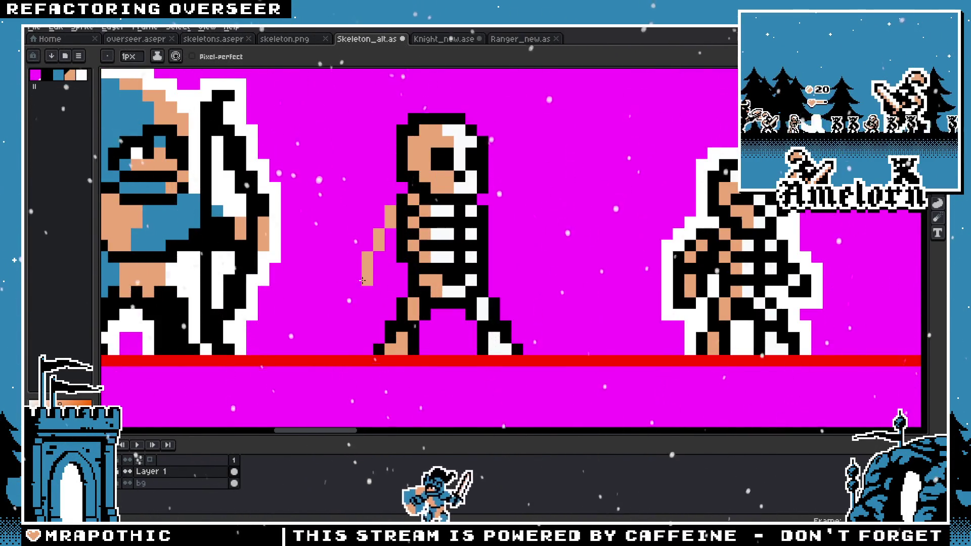
{"action": "scroll", "coordinate": [367, 277], "scroll_direction": "down", "scroll_amount": 2}
{"action": "scroll", "coordinate": [367, 276], "scroll_direction": "down", "scroll_amount": 3}
{"action": "scroll", "coordinate": [330, 287], "scroll_direction": "up", "scroll_amount": 4}
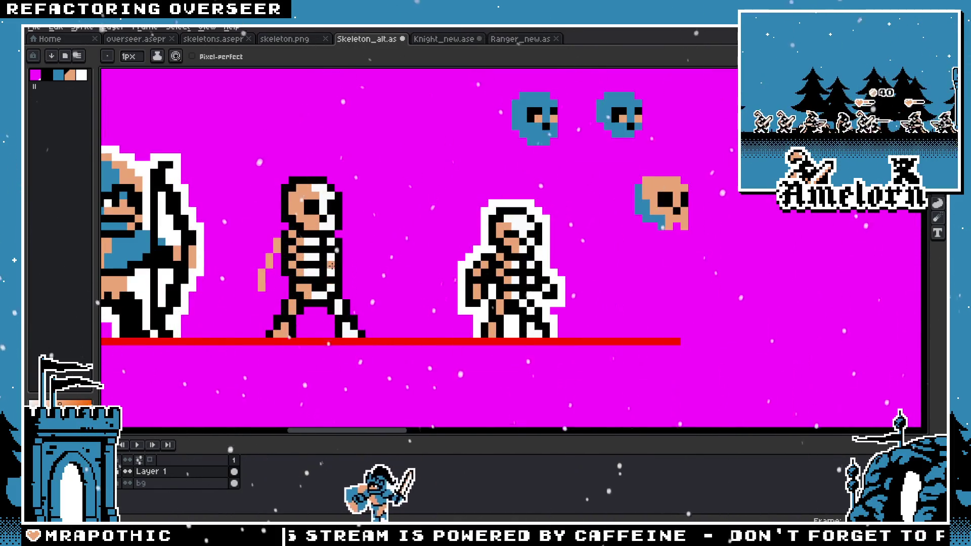
{"action": "scroll", "coordinate": [330, 287], "scroll_direction": "up", "scroll_amount": 2}
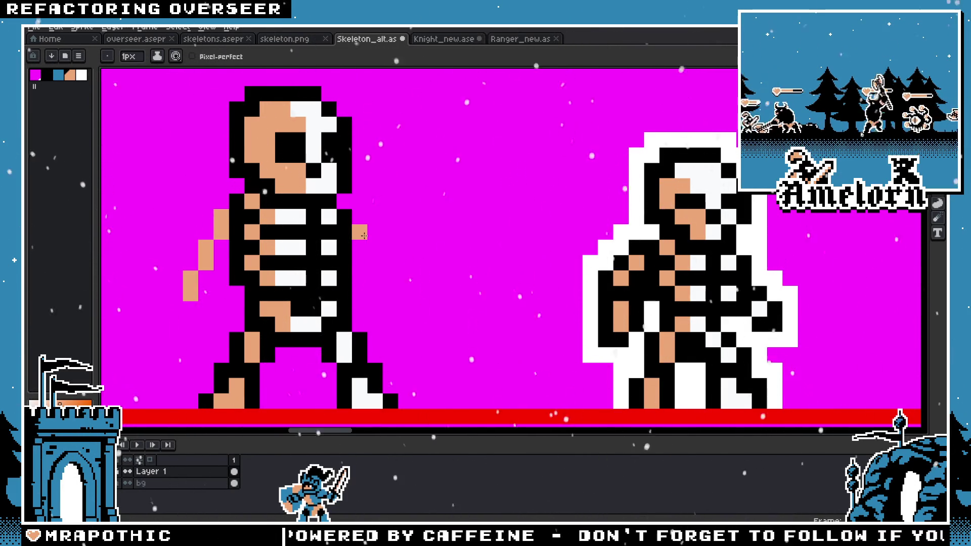
{"action": "key", "text": "b"}
{"action": "left_click", "coordinate": [360, 262]}
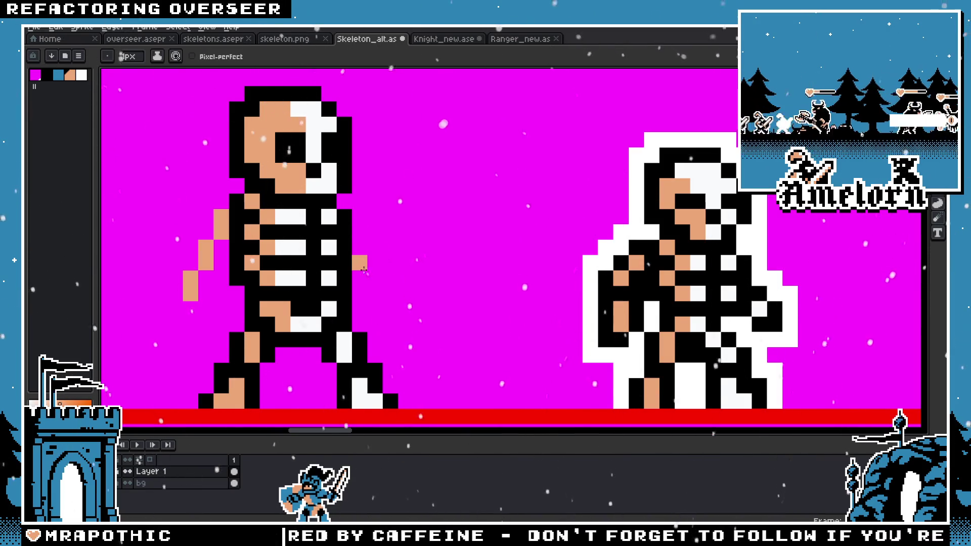
{"action": "key", "text": "ctrl+z"}
{"action": "key", "text": "ctrl+z"}
{"action": "left_click", "coordinate": [357, 247]}
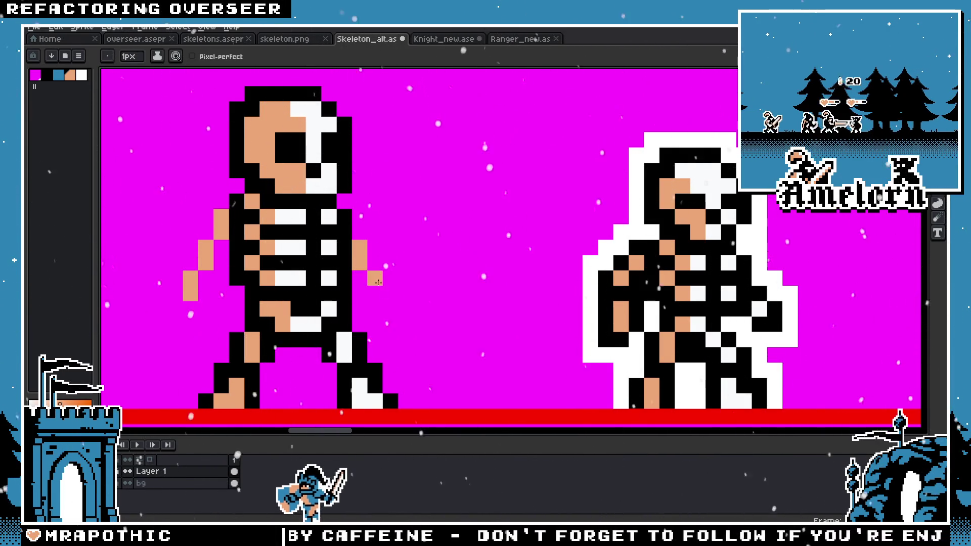
{"action": "scroll", "coordinate": [464, 323], "scroll_direction": "down", "scroll_amount": 4}
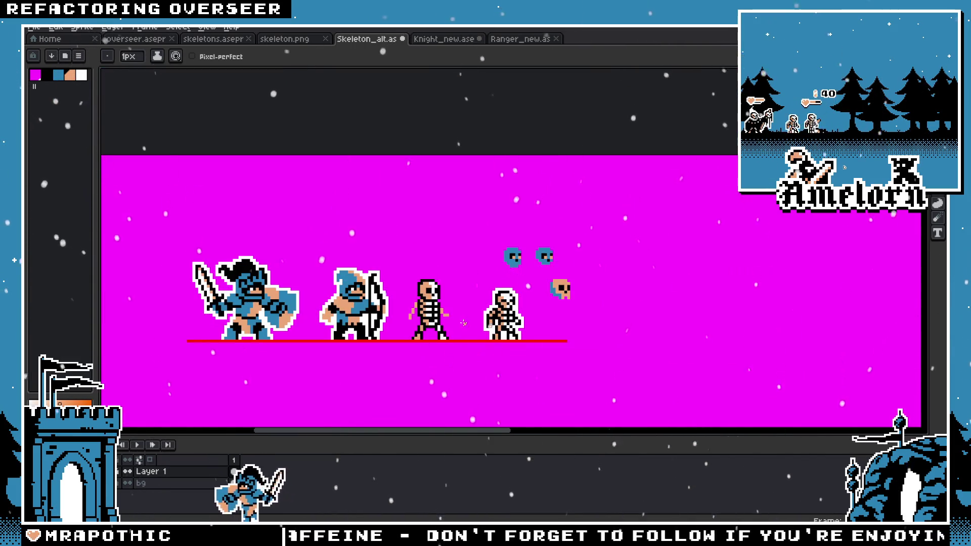
Step: Undo the old arm and draw a white bone arm on the skeleton's right
{"action": "scroll", "coordinate": [463, 323], "scroll_direction": "up", "scroll_amount": 4}
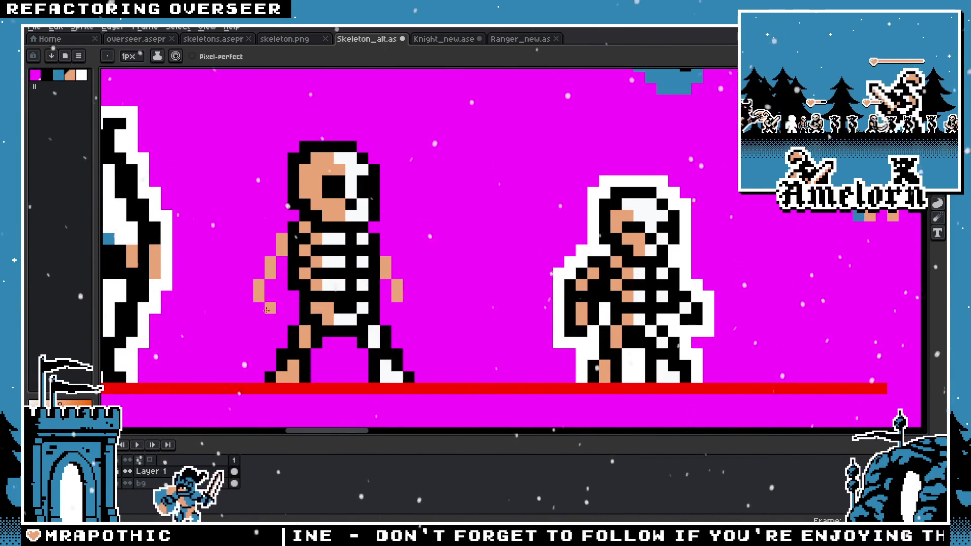
{"action": "scroll", "coordinate": [267, 310], "scroll_direction": "down", "scroll_amount": 4}
{"action": "scroll", "coordinate": [314, 304], "scroll_direction": "up", "scroll_amount": 3}
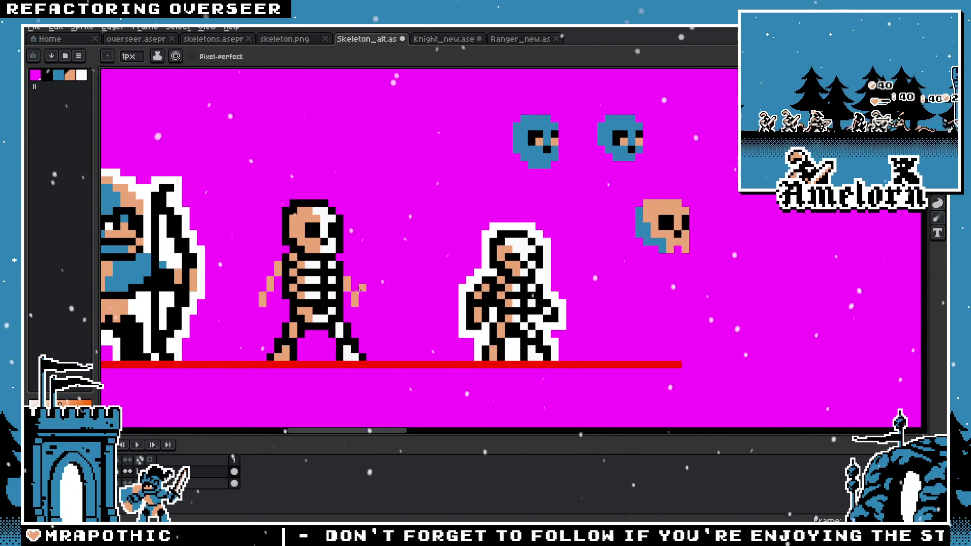
{"action": "scroll", "coordinate": [360, 289], "scroll_direction": "down", "scroll_amount": 1}
{"action": "scroll", "coordinate": [410, 283], "scroll_direction": "up", "scroll_amount": 1}
{"action": "scroll", "coordinate": [409, 283], "scroll_direction": "up", "scroll_amount": 1}
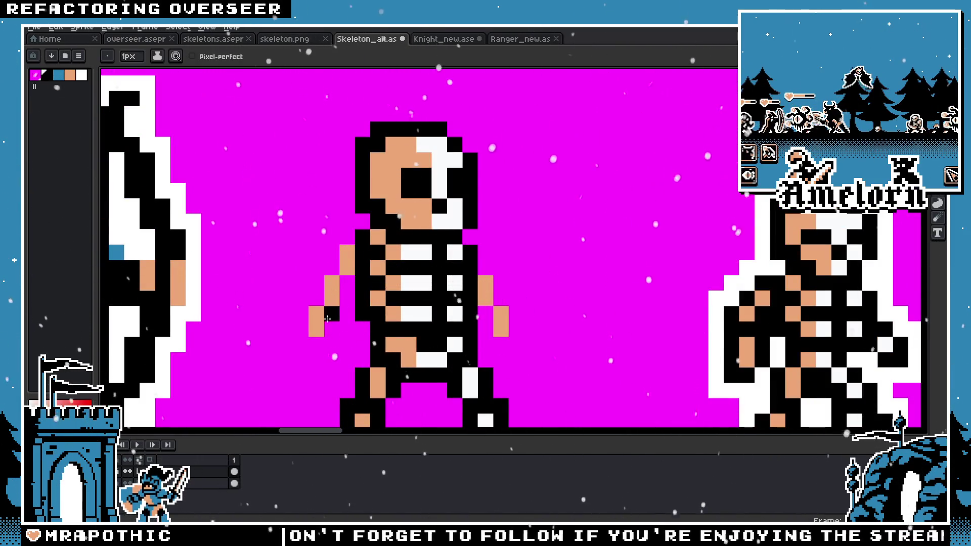
{"action": "left_click_drag", "start_coordinate": [485, 282], "coordinate": [501, 310]}
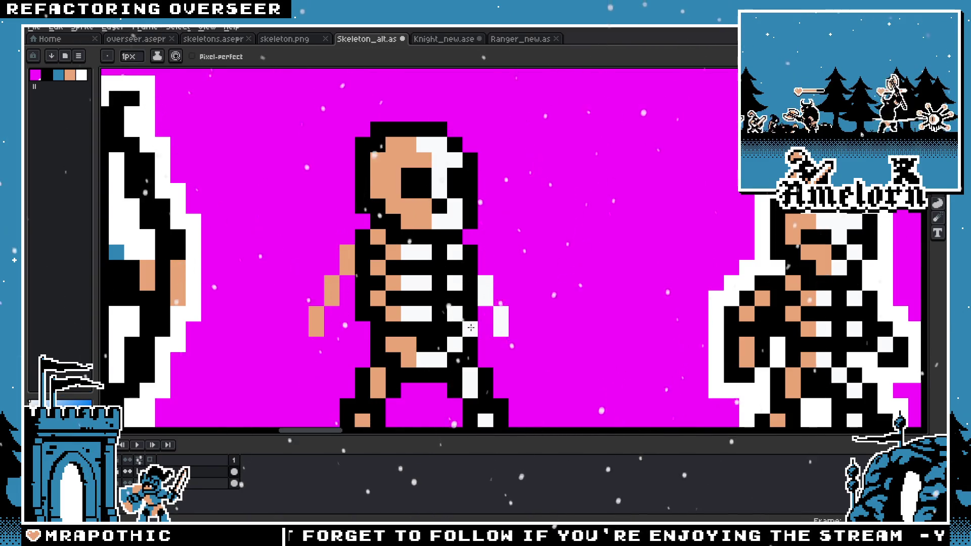
{"action": "scroll", "coordinate": [471, 327], "scroll_direction": "down", "scroll_amount": 5}
{"action": "scroll", "coordinate": [418, 296], "scroll_direction": "up", "scroll_amount": 5}
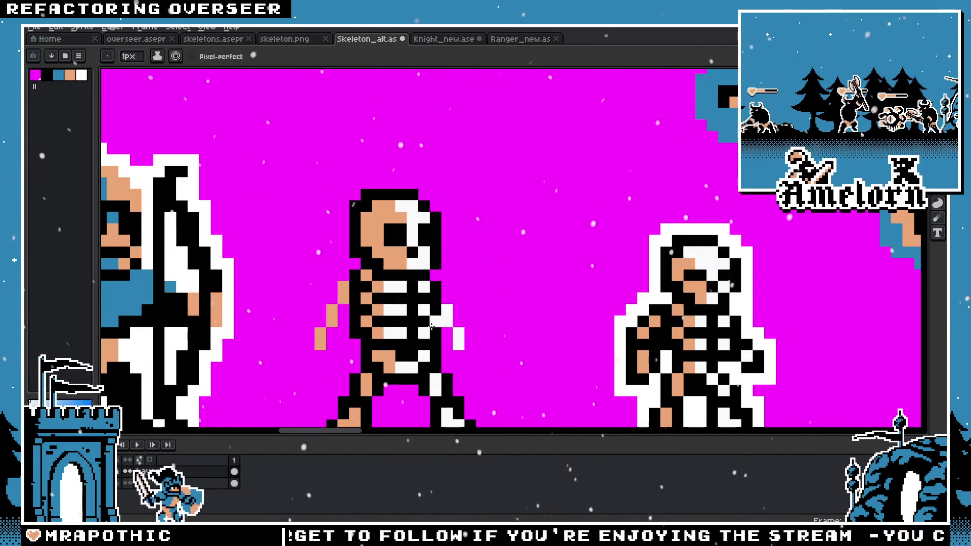
{"action": "scroll", "coordinate": [431, 326], "scroll_direction": "up", "scroll_amount": 1}
{"action": "key", "text": "i"}
{"action": "key", "text": "ctrl+z"}
{"action": "key", "text": "ctrl+z"}
{"action": "key", "text": "ctrl+z"}
{"action": "key", "text": "ctrl+z"}
{"action": "key", "text": "b"}
{"action": "left_click_drag", "start_coordinate": [452, 289], "coordinate": [483, 349]}
{"action": "scroll", "coordinate": [450, 259], "scroll_direction": "down", "scroll_amount": 3}
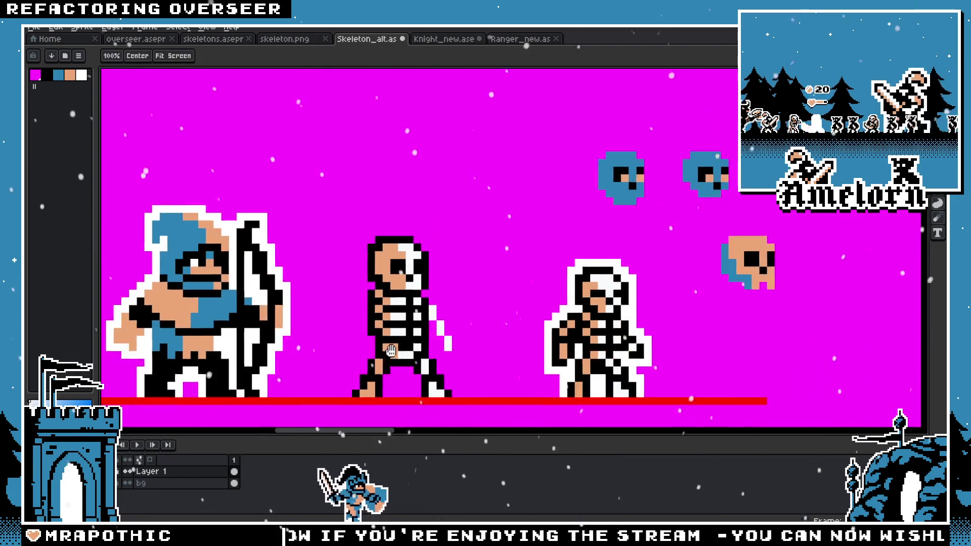
{"action": "scroll", "coordinate": [451, 259], "scroll_direction": "up", "scroll_amount": 3}
Step: Eyedrop the skin tan and draw a tan arm down the skeleton's left side
{"action": "left_click", "coordinate": [437, 230], "text": "alt"}
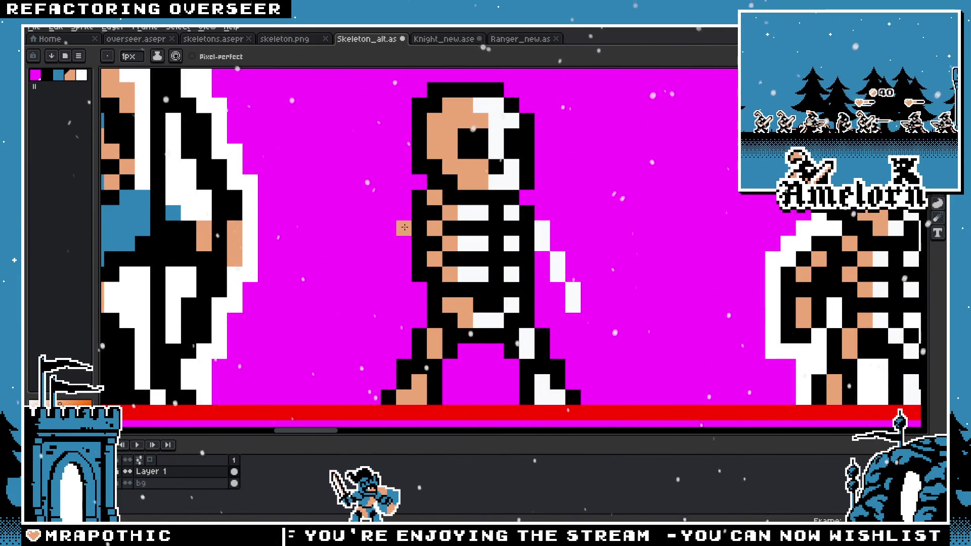
{"action": "left_click_drag", "start_coordinate": [404, 212], "coordinate": [398, 240]}
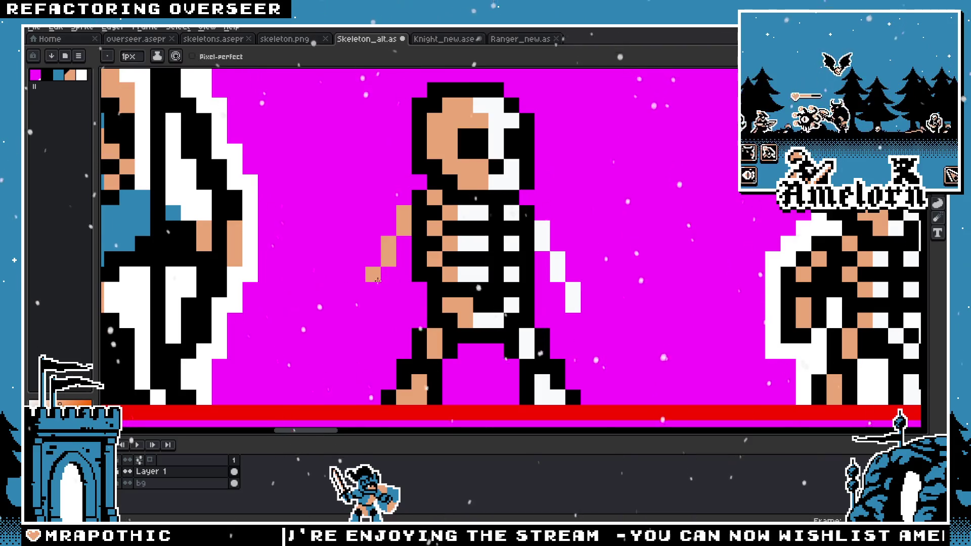
{"action": "scroll", "coordinate": [377, 280], "scroll_direction": "down", "scroll_amount": 4}
{"action": "scroll", "coordinate": [394, 304], "scroll_direction": "up", "scroll_amount": 3}
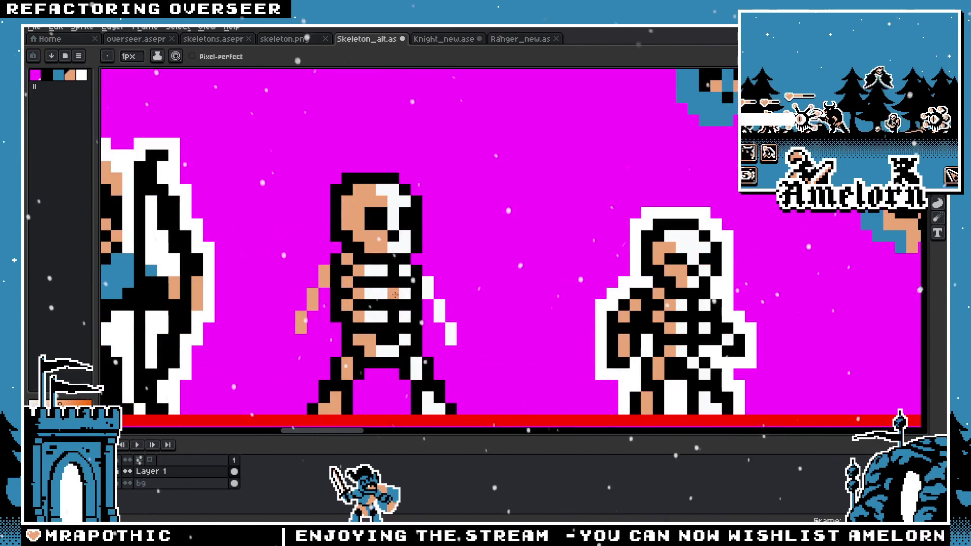
{"action": "scroll", "coordinate": [458, 317], "scroll_direction": "up", "scroll_amount": 1}
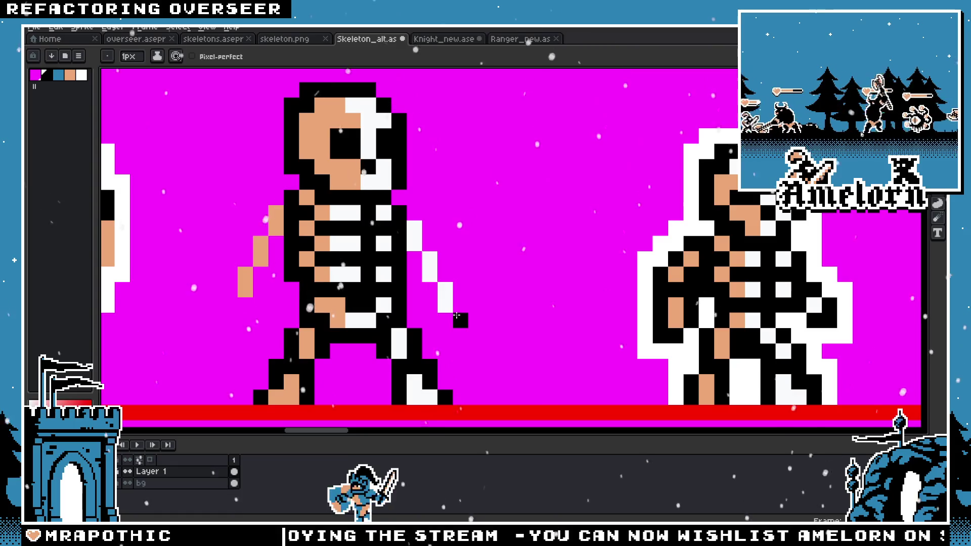
Step: Outline both arms and the left hand in black
{"action": "mouse_move", "coordinate": [450, 319]}
{"action": "left_mouse_down"}
{"action": "mouse_move", "coordinate": [423, 230]}
{"action": "mouse_move", "coordinate": [429, 307]}
{"action": "left_mouse_up"}
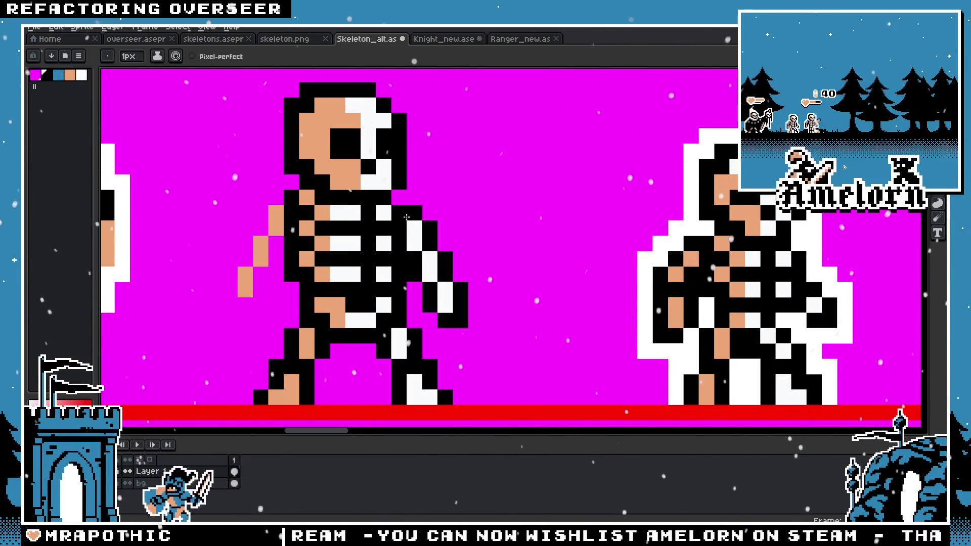
{"action": "left_click", "coordinate": [273, 201]}
{"action": "left_click_drag", "start_coordinate": [261, 228], "coordinate": [263, 276]}
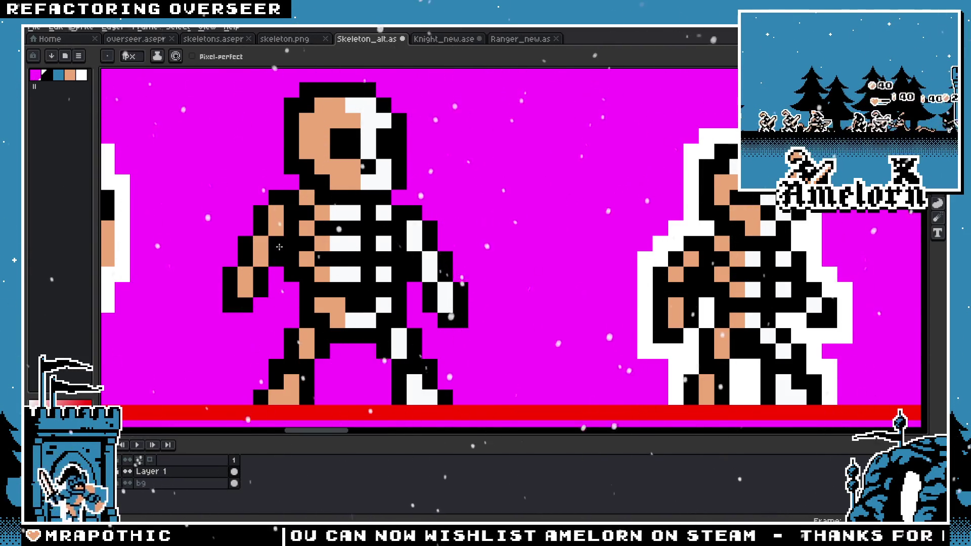
{"action": "scroll", "coordinate": [263, 276], "scroll_direction": "down", "scroll_amount": 3}
{"action": "left_click_drag", "start_coordinate": [202, 286], "coordinate": [359, 309]}
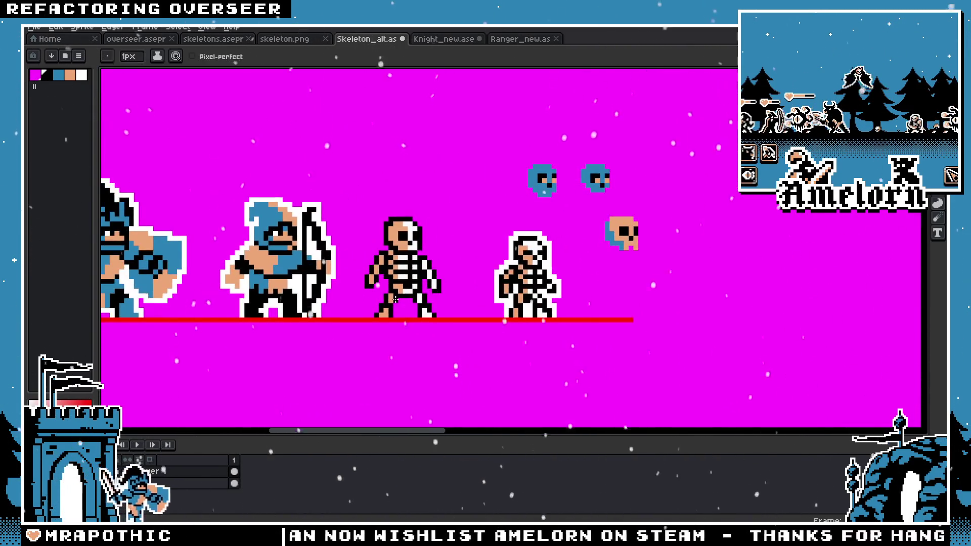
{"action": "scroll", "coordinate": [377, 280], "scroll_direction": "up", "scroll_amount": 1}
{"action": "key", "text": "m"}
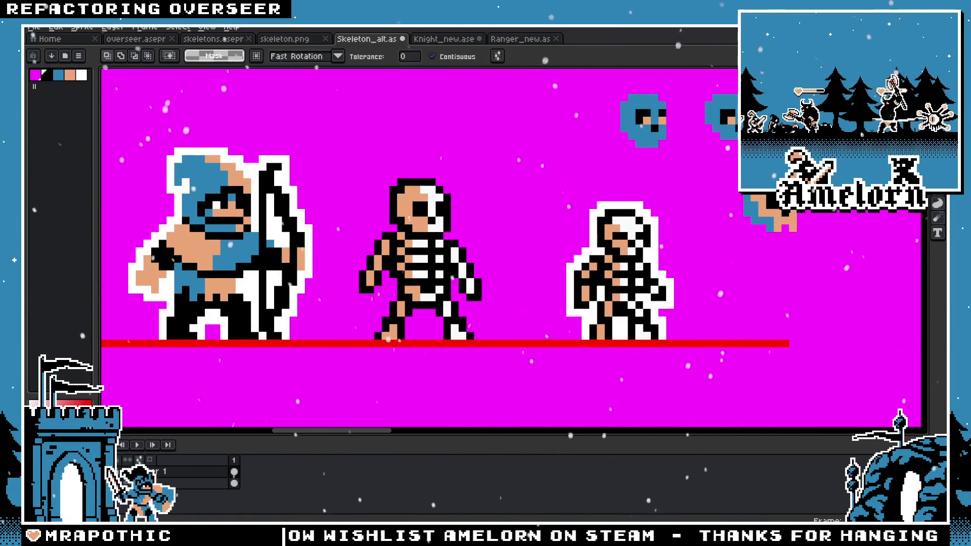
{"action": "scroll", "coordinate": [367, 254], "scroll_direction": "up", "scroll_amount": 2}
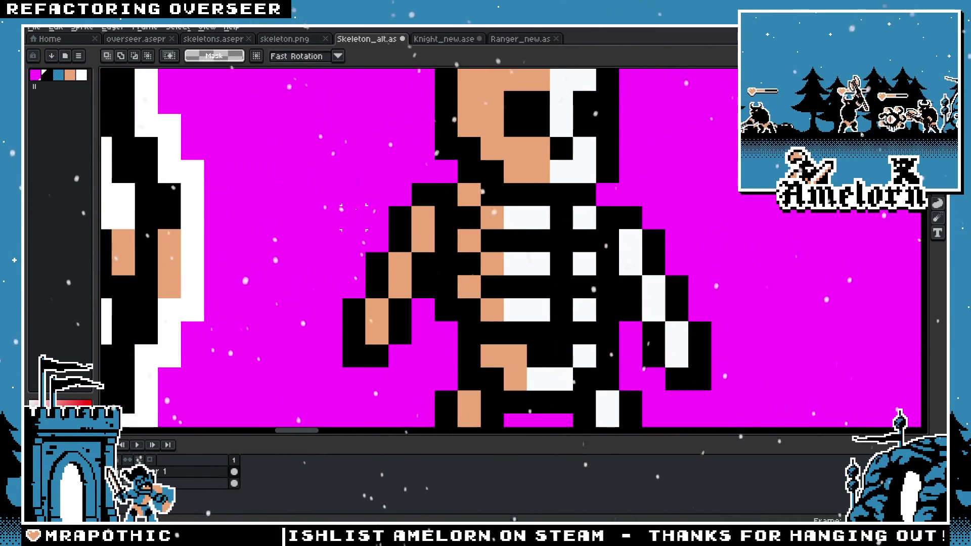
{"action": "left_click_drag", "start_coordinate": [273, 184], "coordinate": [434, 367]}
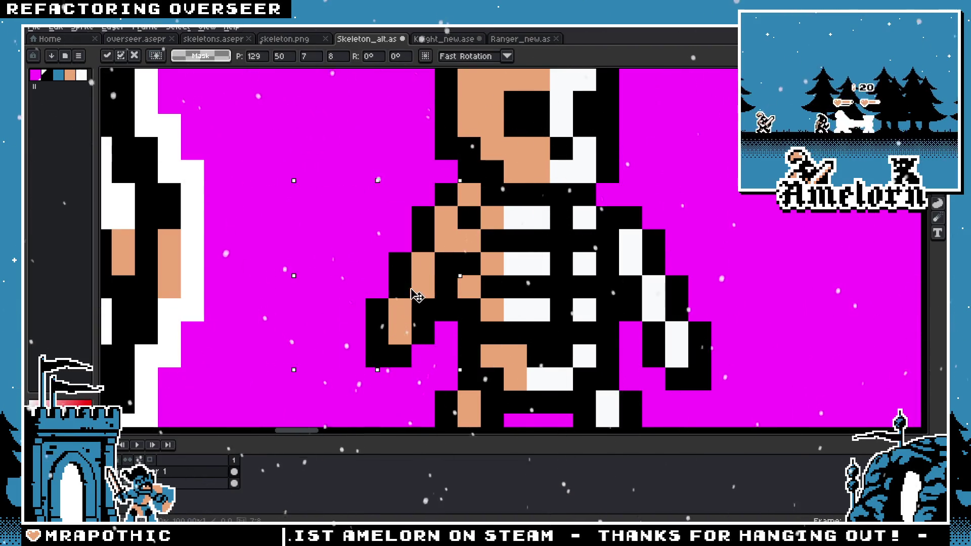
{"action": "left_click_drag", "start_coordinate": [412, 289], "coordinate": [403, 334]}
{"action": "left_click", "coordinate": [331, 195]}
{"action": "scroll", "coordinate": [331, 194], "scroll_direction": "down", "scroll_amount": 4}
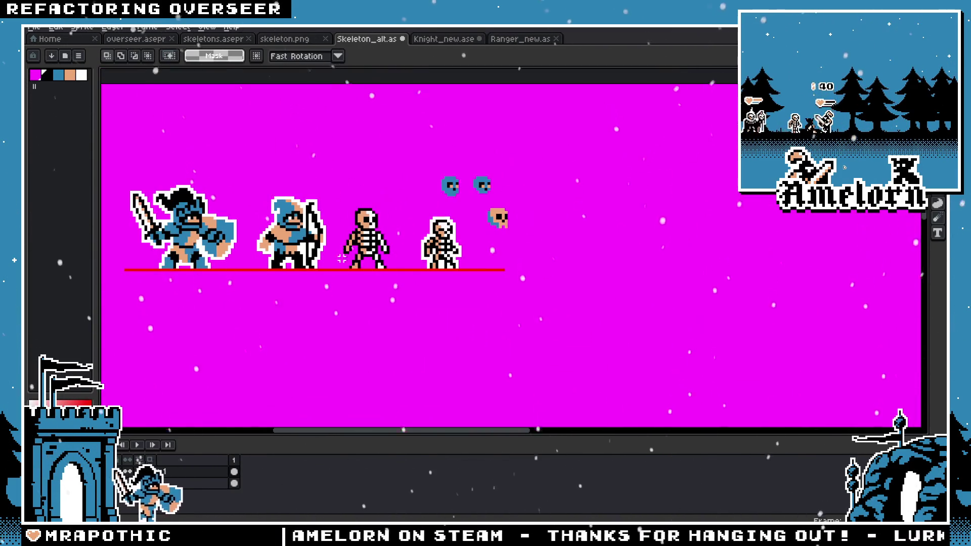
{"action": "scroll", "coordinate": [342, 279], "scroll_direction": "up", "scroll_amount": 2}
{"action": "scroll", "coordinate": [364, 303], "scroll_direction": "up", "scroll_amount": 2}
{"action": "scroll", "coordinate": [374, 311], "scroll_direction": "down", "scroll_amount": 3}
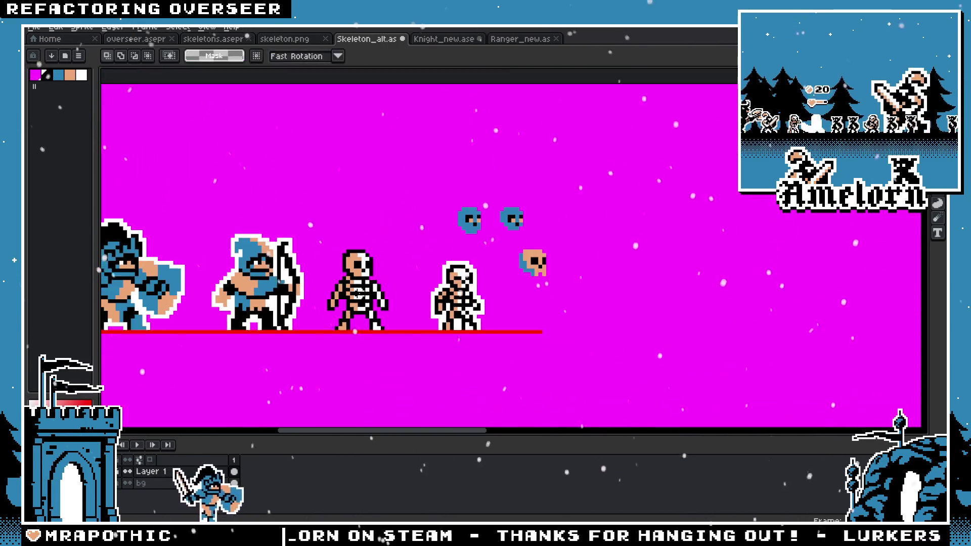
{"action": "left_click_drag", "start_coordinate": [377, 314], "coordinate": [435, 309]}
{"action": "scroll", "coordinate": [449, 312], "scroll_direction": "up", "scroll_amount": 1}
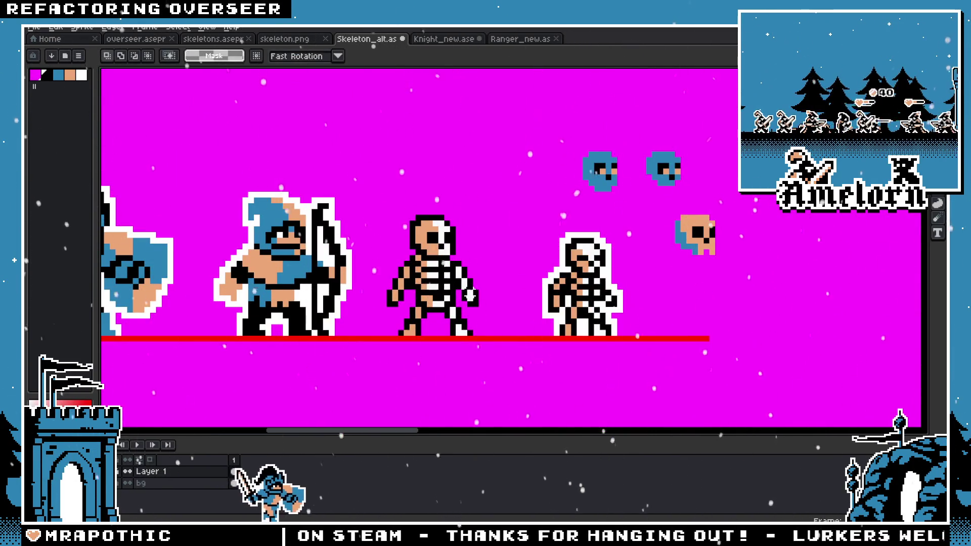
{"action": "scroll", "coordinate": [430, 308], "scroll_direction": "up", "scroll_amount": 1}
{"action": "scroll", "coordinate": [409, 324], "scroll_direction": "up", "scroll_amount": 1}
{"action": "key", "text": "i"}
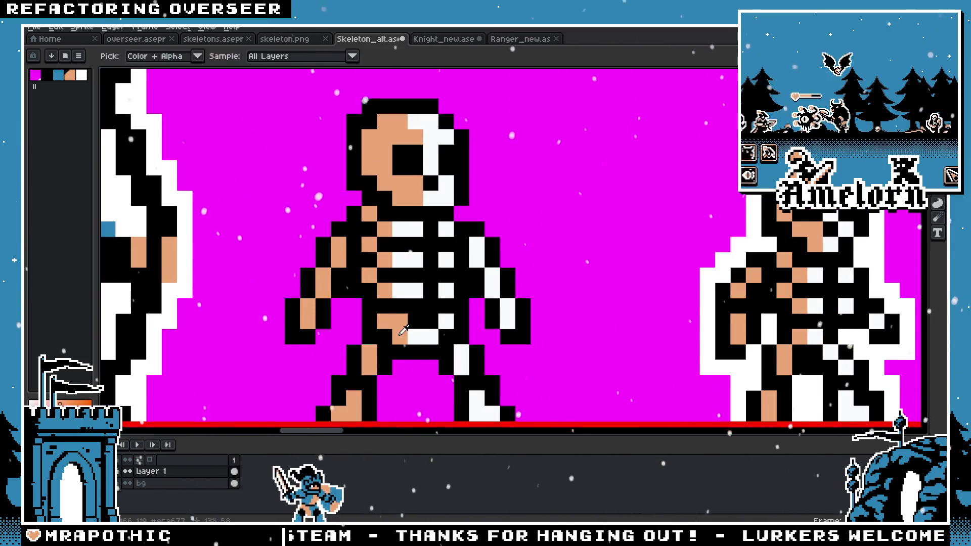
{"action": "scroll", "coordinate": [410, 336], "scroll_direction": "down", "scroll_amount": 3}
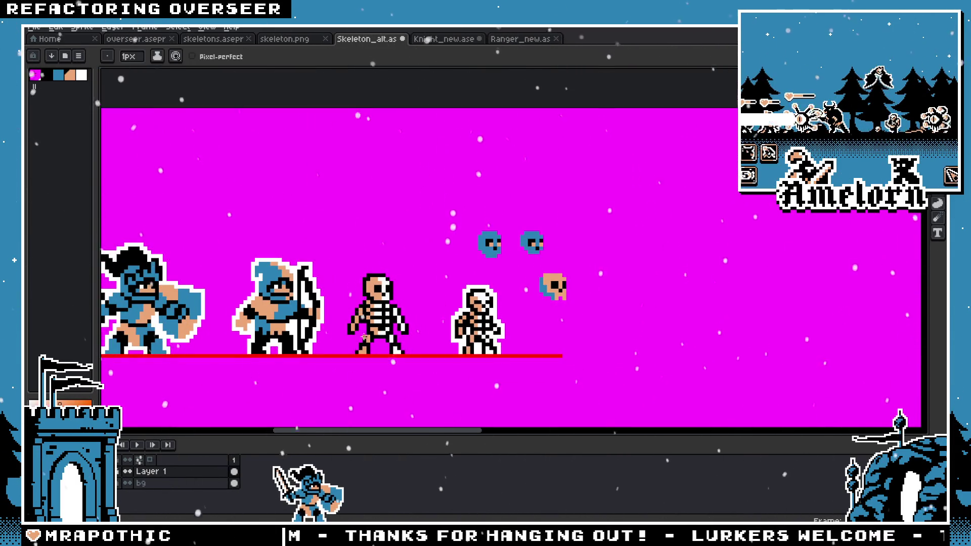
{"action": "scroll", "coordinate": [391, 337], "scroll_direction": "up", "scroll_amount": 2}
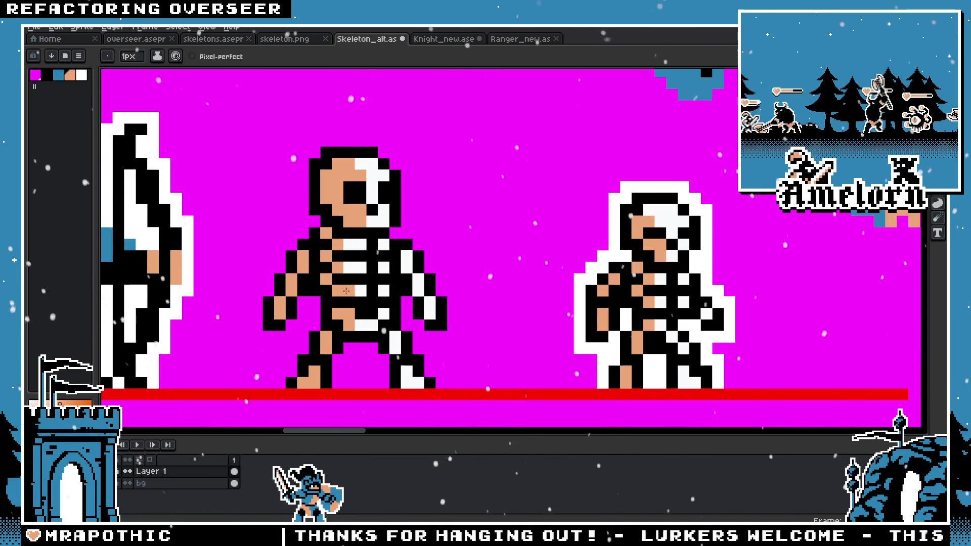
{"action": "scroll", "coordinate": [312, 251], "scroll_direction": "down", "scroll_amount": 4}
{"action": "scroll", "coordinate": [294, 268], "scroll_direction": "down", "scroll_amount": 1}
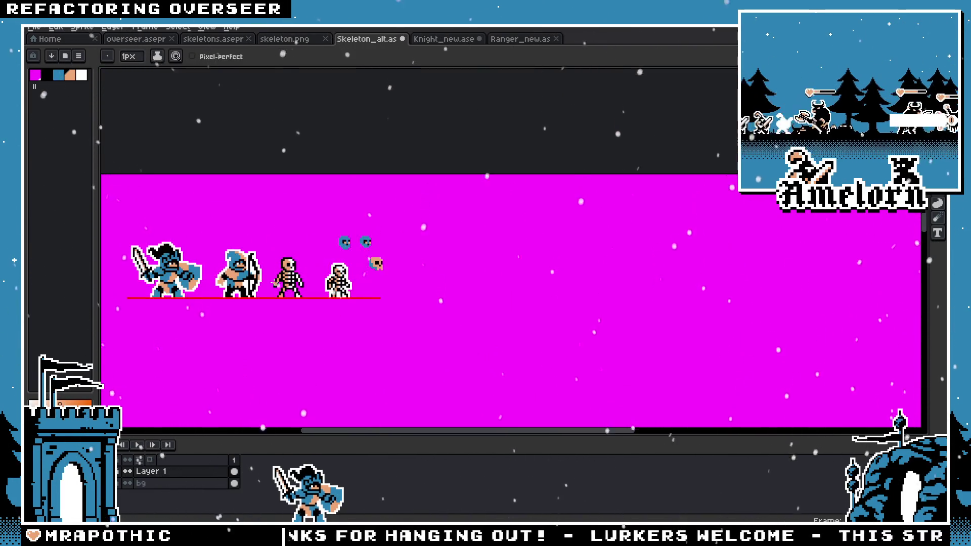
{"action": "scroll", "coordinate": [274, 282], "scroll_direction": "up", "scroll_amount": 2}
{"action": "scroll", "coordinate": [283, 289], "scroll_direction": "down", "scroll_amount": 1}
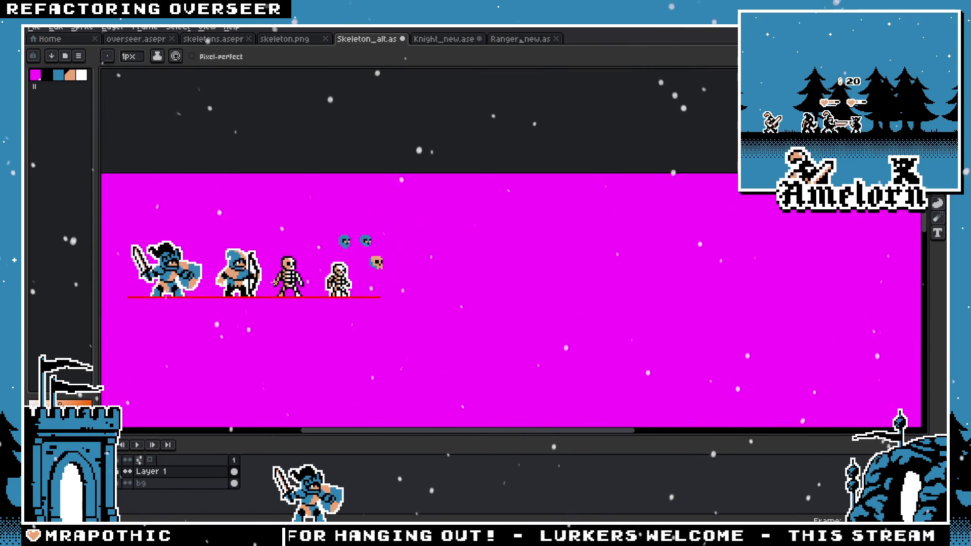
{"action": "scroll", "coordinate": [314, 299], "scroll_direction": "up", "scroll_amount": 2}
{"action": "scroll", "coordinate": [396, 308], "scroll_direction": "up", "scroll_amount": 2}
{"action": "key", "text": "b"}
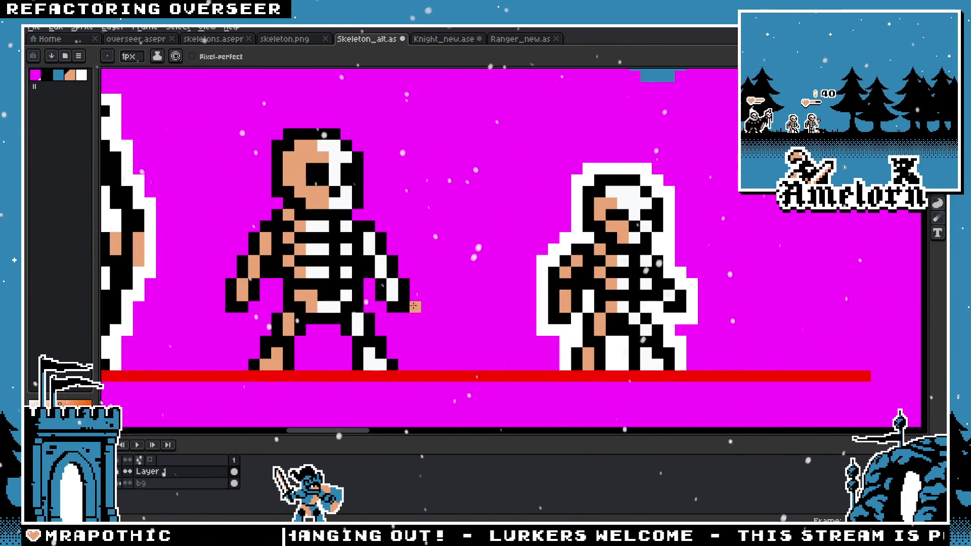
{"action": "scroll", "coordinate": [411, 317], "scroll_direction": "down", "scroll_amount": 2}
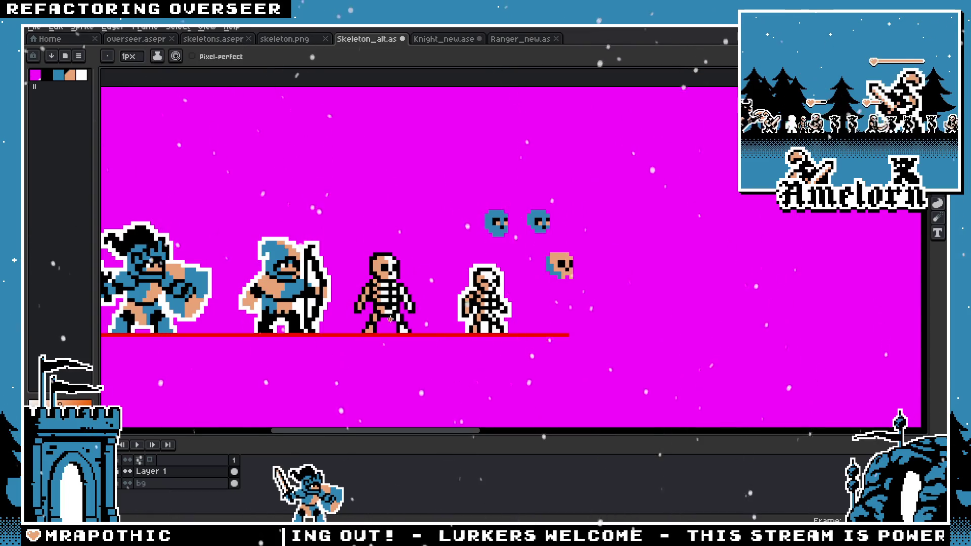
{"action": "scroll", "coordinate": [390, 319], "scroll_direction": "up", "scroll_amount": 1}
{"action": "scroll", "coordinate": [352, 299], "scroll_direction": "up", "scroll_amount": 1}
{"action": "scroll", "coordinate": [339, 284], "scroll_direction": "up", "scroll_amount": 1}
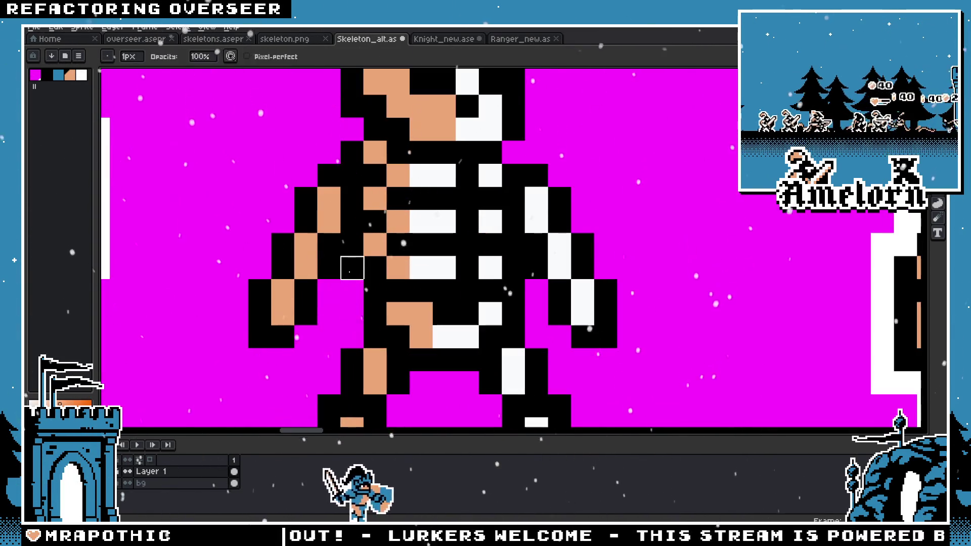
{"action": "scroll", "coordinate": [352, 245], "scroll_direction": "down", "scroll_amount": 1}
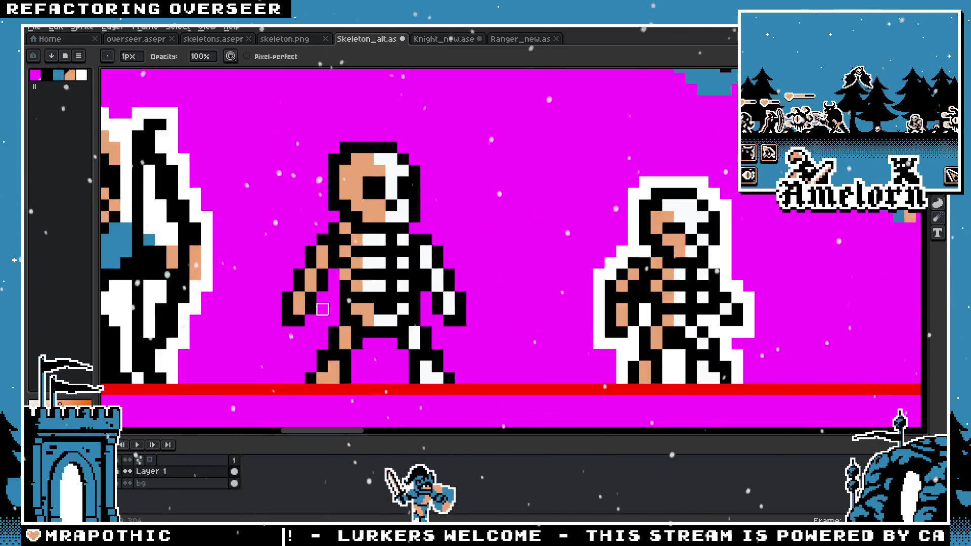
{"action": "scroll", "coordinate": [319, 307], "scroll_direction": "down", "scroll_amount": 1}
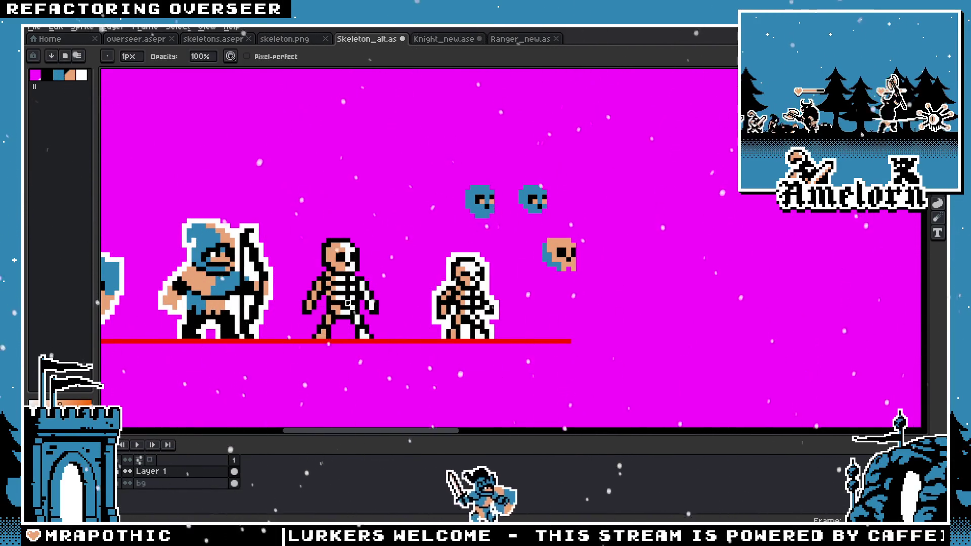
{"action": "scroll", "coordinate": [348, 303], "scroll_direction": "up", "scroll_amount": 1}
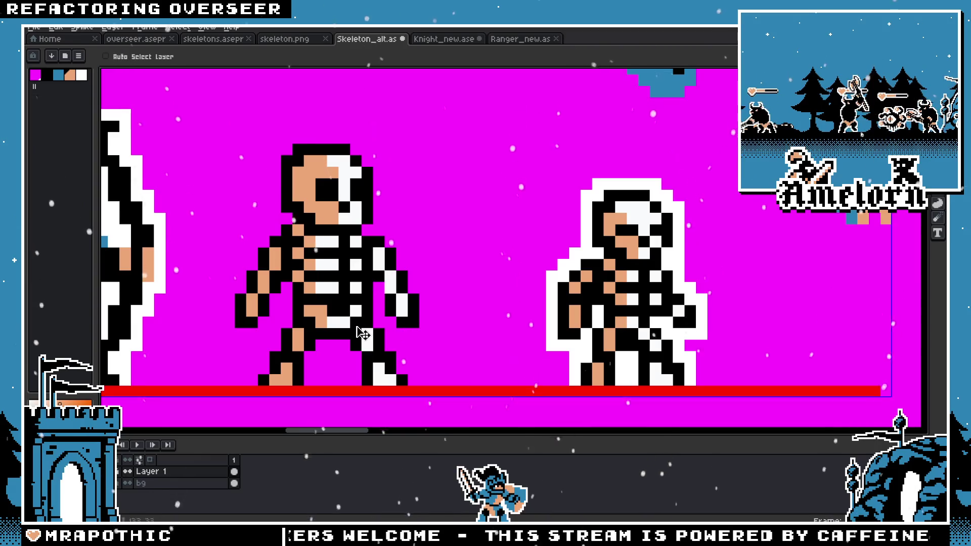
{"action": "scroll", "coordinate": [511, 243], "scroll_direction": "down", "scroll_amount": 1}
{"action": "scroll", "coordinate": [504, 234], "scroll_direction": "up", "scroll_amount": 1}
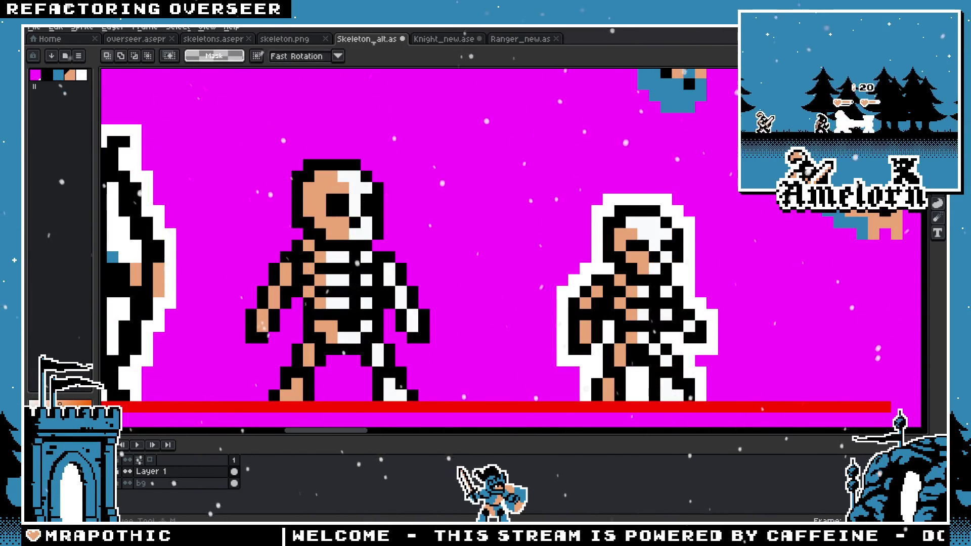
Step: Try shifting the left skeleton's right arm one pixel left and up, then undo it
{"action": "scroll", "coordinate": [366, 344], "scroll_direction": "up", "scroll_amount": 1}
{"action": "left_click_drag", "start_coordinate": [501, 218], "coordinate": [388, 346]}
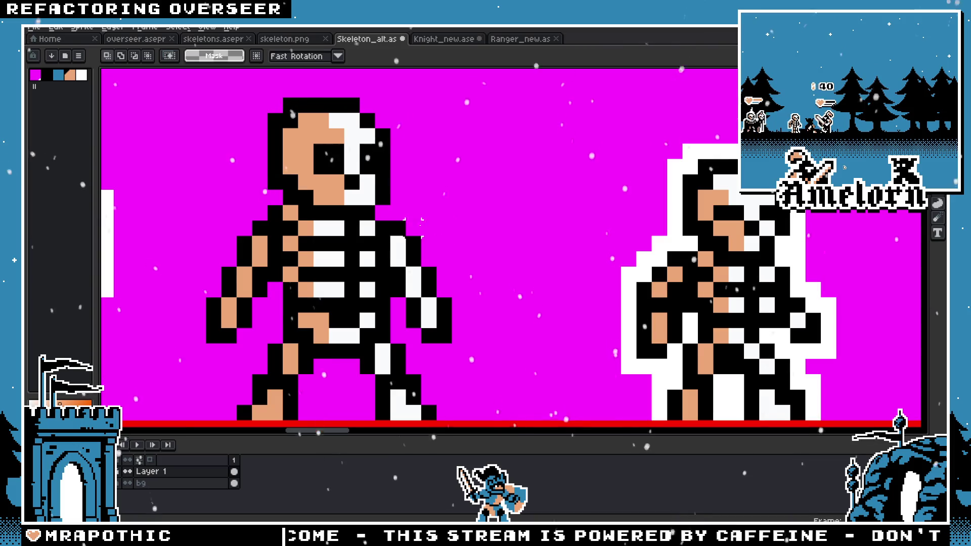
{"action": "left_click_drag", "start_coordinate": [444, 273], "coordinate": [425, 326]}
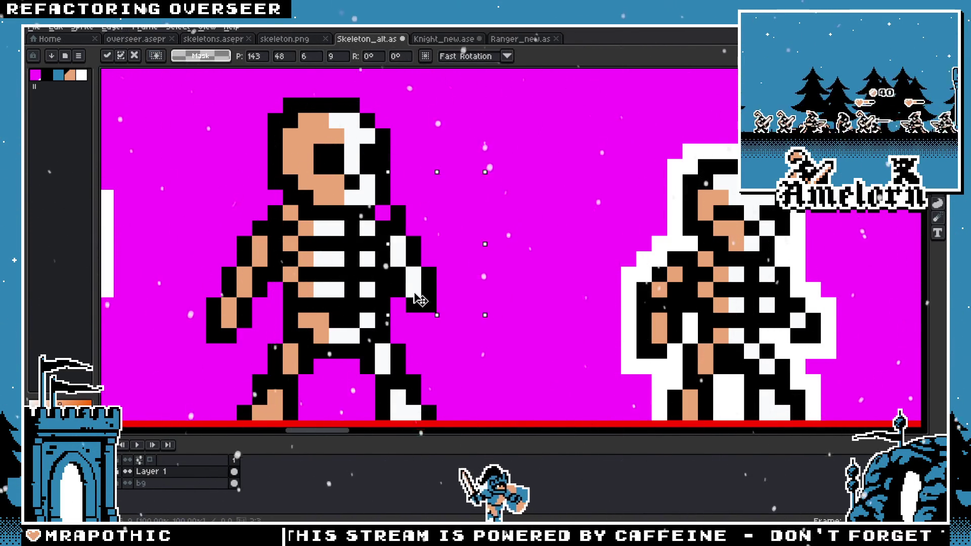
{"action": "left_click_drag", "start_coordinate": [421, 316], "coordinate": [416, 302]}
{"action": "key", "text": "ctrl+d"}
{"action": "key", "text": "i"}
{"action": "key", "text": "v"}
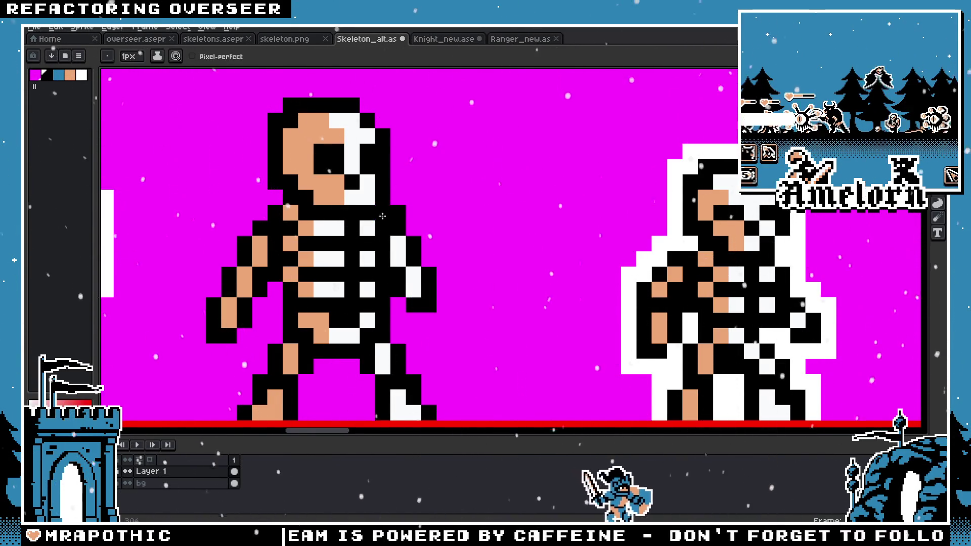
{"action": "scroll", "coordinate": [401, 207], "scroll_direction": "down", "scroll_amount": 3}
{"action": "scroll", "coordinate": [318, 279], "scroll_direction": "up", "scroll_amount": 1}
{"action": "key", "text": "ctrl+z"}
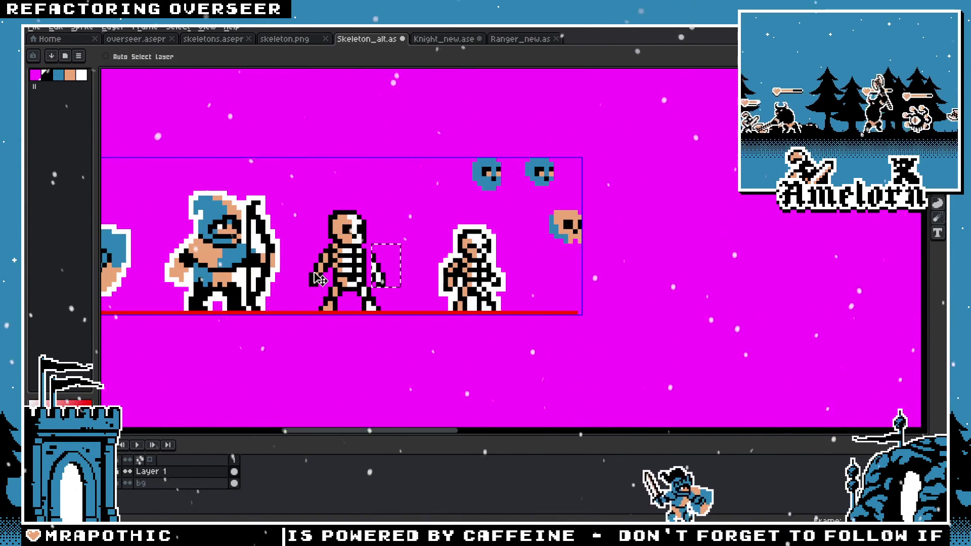
{"action": "scroll", "coordinate": [378, 267], "scroll_direction": "up", "scroll_amount": 2}
Step: Marquee the skeleton's right arm and nudge it one pixel left toward the ribcage
{"action": "key", "text": "m"}
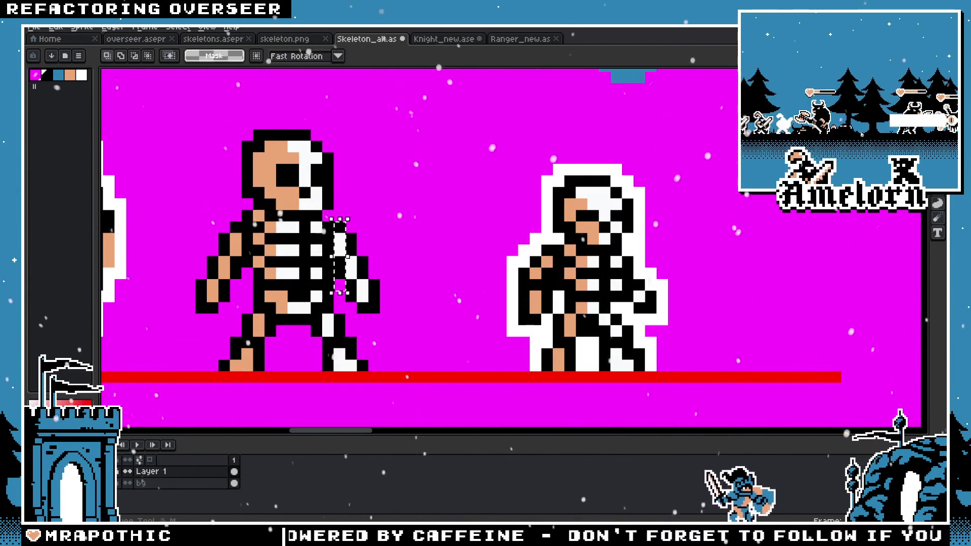
{"action": "scroll", "coordinate": [431, 255], "scroll_direction": "up", "scroll_amount": 1}
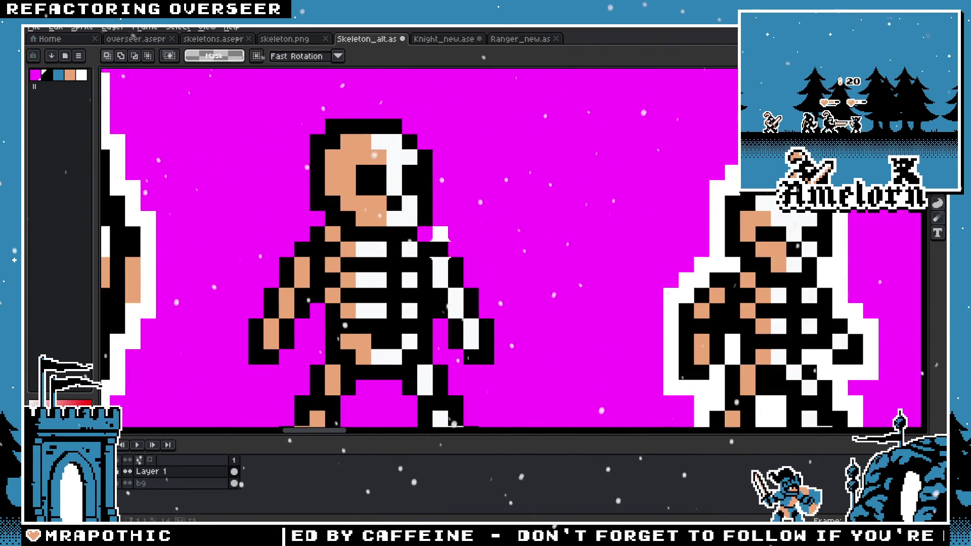
{"action": "left_click_drag", "start_coordinate": [430, 254], "coordinate": [496, 367]}
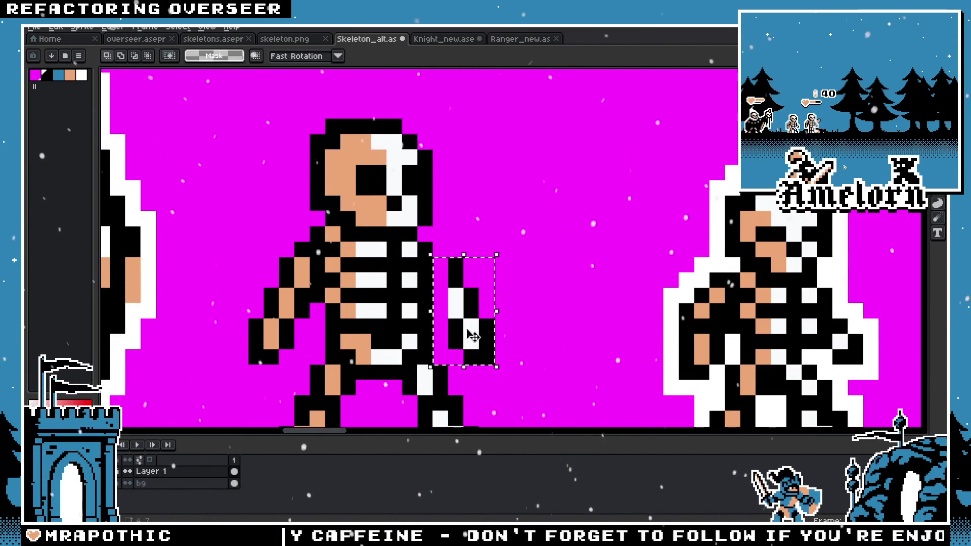
{"action": "key", "text": "Left"}
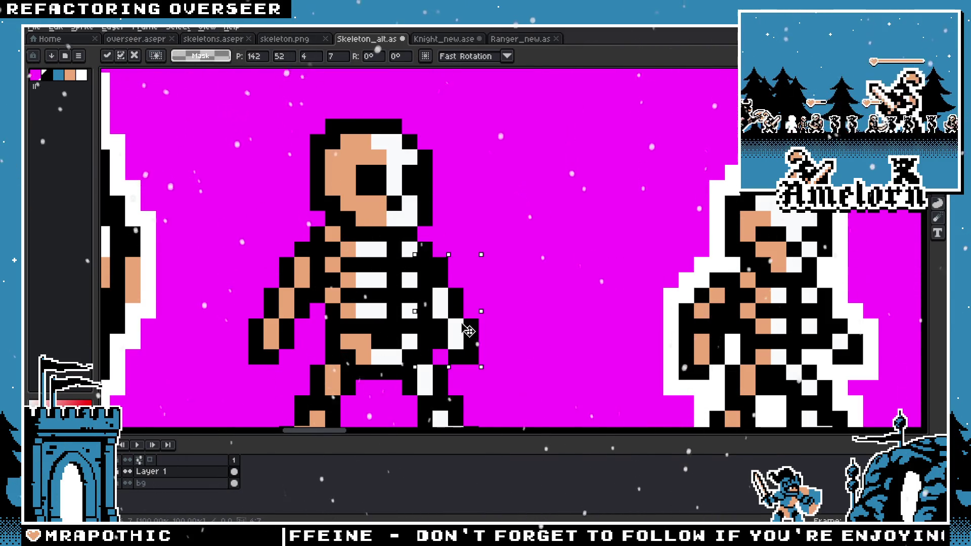
{"action": "key", "text": "Return"}
{"action": "scroll", "coordinate": [526, 243], "scroll_direction": "down", "scroll_amount": 4}
{"action": "scroll", "coordinate": [537, 284], "scroll_direction": "up", "scroll_amount": 2}
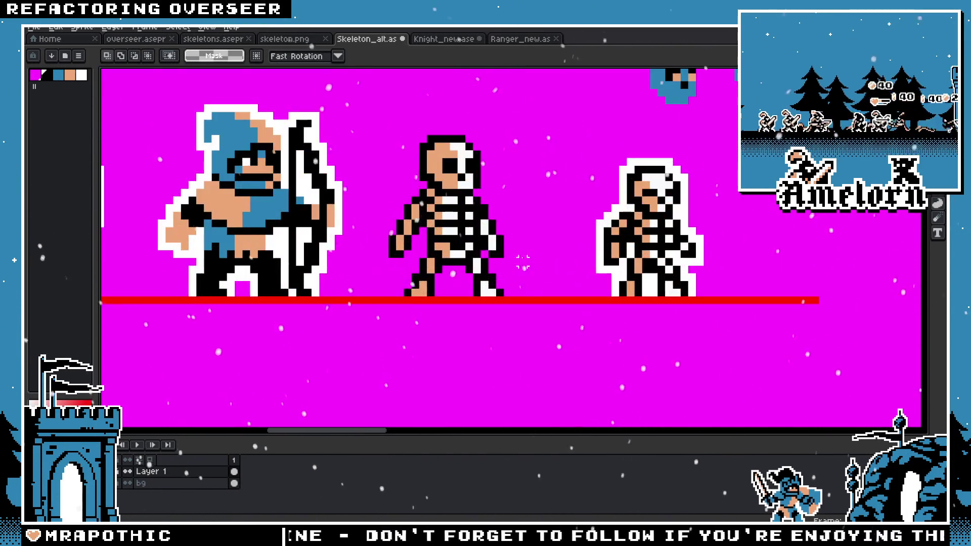
{"action": "scroll", "coordinate": [537, 283], "scroll_direction": "up", "scroll_amount": 3}
Step: Select the empty area beside the skeleton with the rectangular marquee
{"action": "key", "text": "b"}
{"action": "scroll", "coordinate": [563, 197], "scroll_direction": "down", "scroll_amount": 3}
{"action": "scroll", "coordinate": [563, 198], "scroll_direction": "down", "scroll_amount": 2}
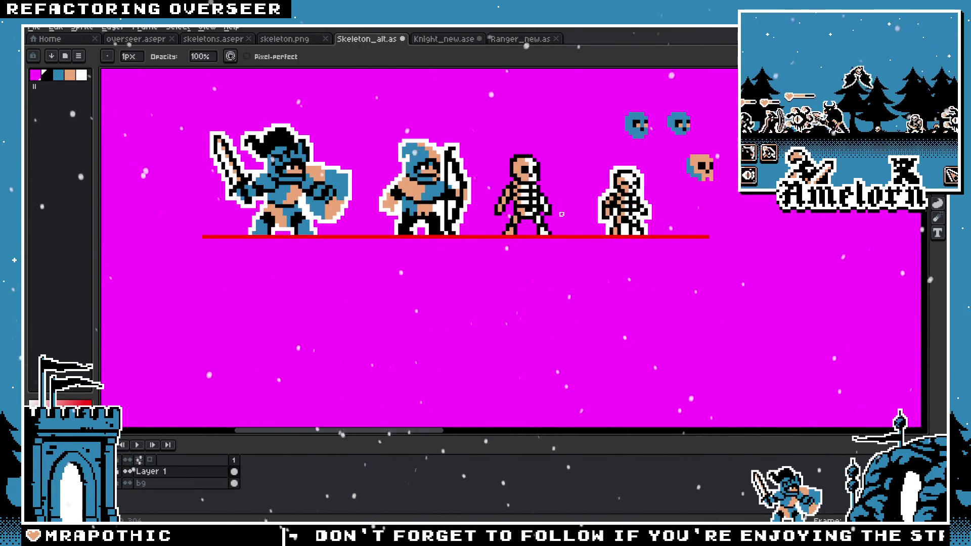
{"action": "key", "text": "v"}
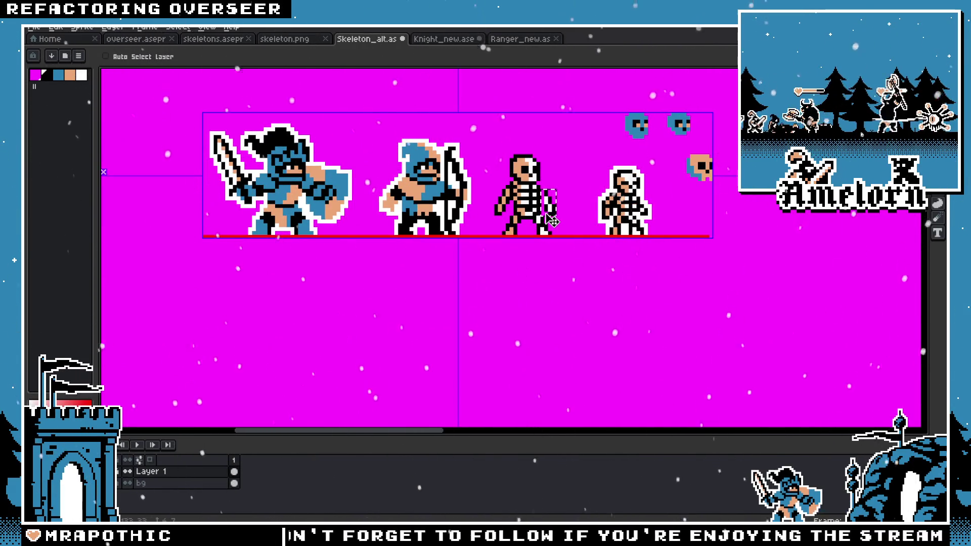
{"action": "key", "text": "b"}
{"action": "scroll", "coordinate": [563, 165], "scroll_direction": "up", "scroll_amount": 3}
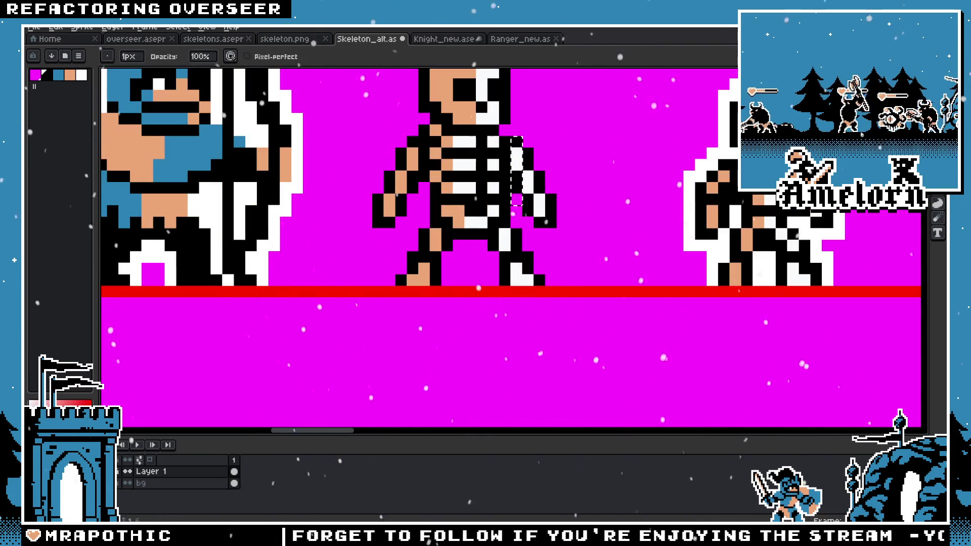
{"action": "key", "text": "m"}
{"action": "left_click_drag", "start_coordinate": [503, 124], "coordinate": [601, 225]}
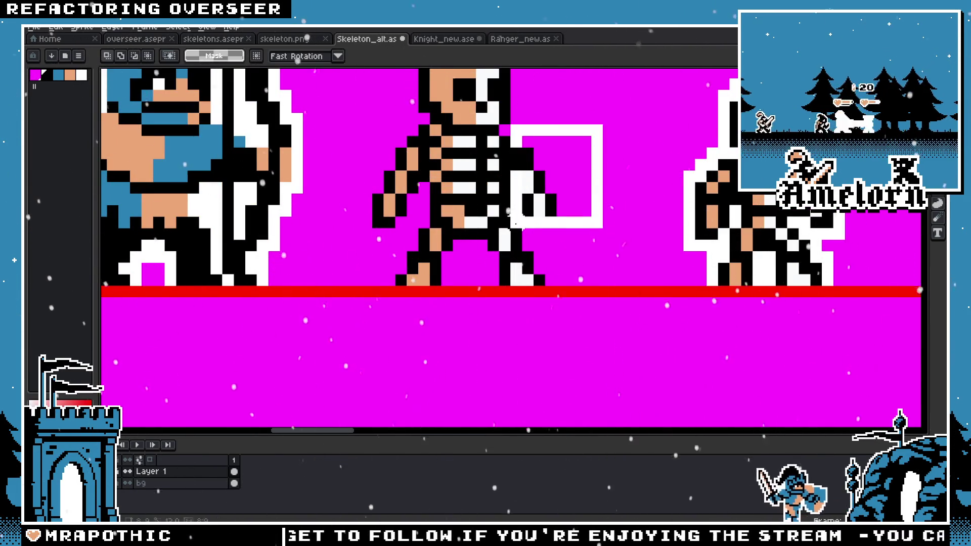
{"action": "scroll", "coordinate": [551, 233], "scroll_direction": "down", "scroll_amount": 4}
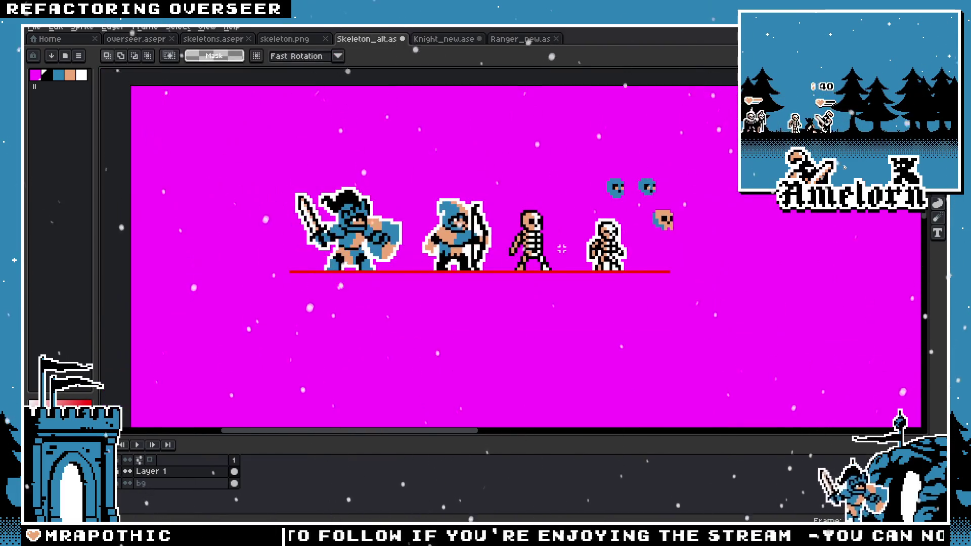
{"action": "scroll", "coordinate": [510, 236], "scroll_direction": "up", "scroll_amount": 2}
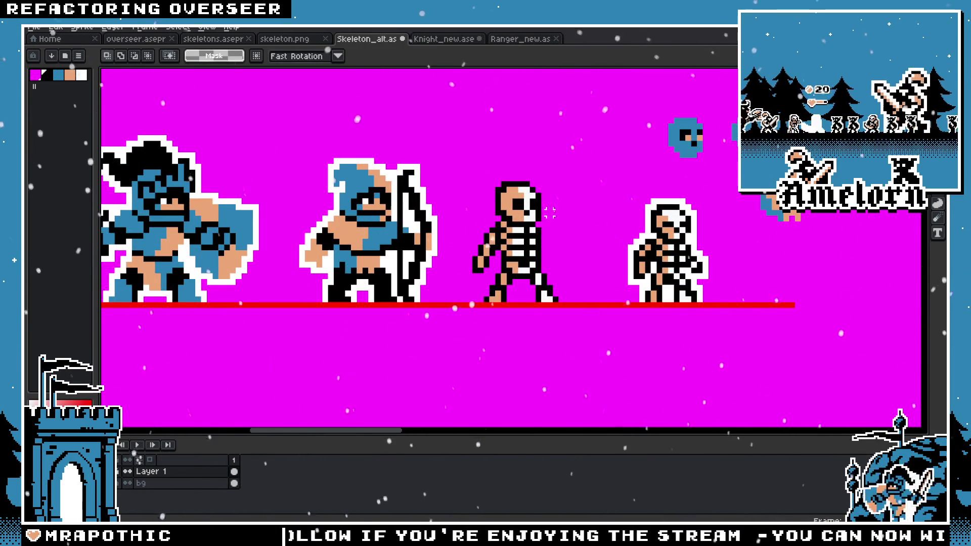
Step: Move the right skeleton and skulls further right, then shift the middle skeleton right
{"action": "scroll", "coordinate": [480, 239], "scroll_direction": "right", "scroll_amount": 2}
{"action": "left_click_drag", "start_coordinate": [797, 114], "coordinate": [512, 298]}
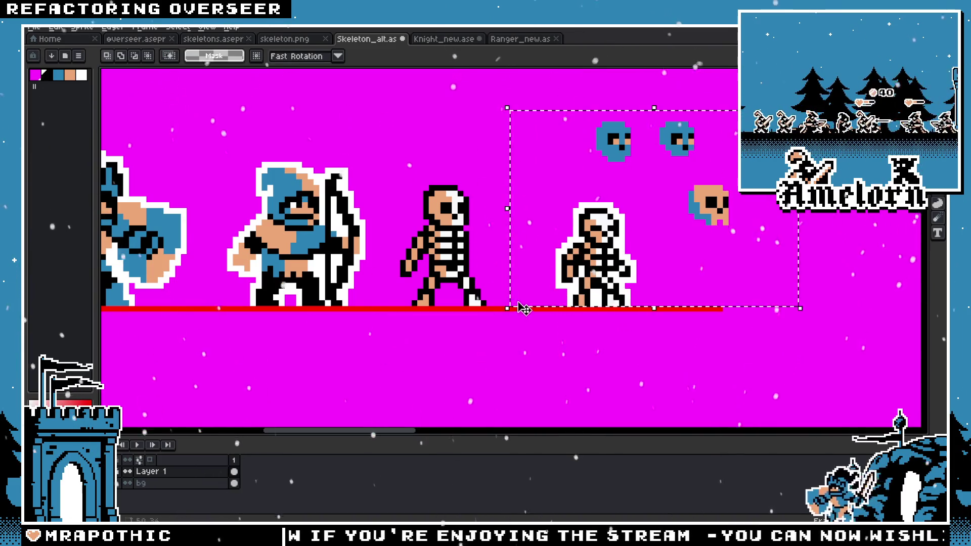
{"action": "left_click_drag", "start_coordinate": [602, 264], "coordinate": [798, 264]}
{"action": "left_click_drag", "start_coordinate": [536, 159], "coordinate": [390, 304]}
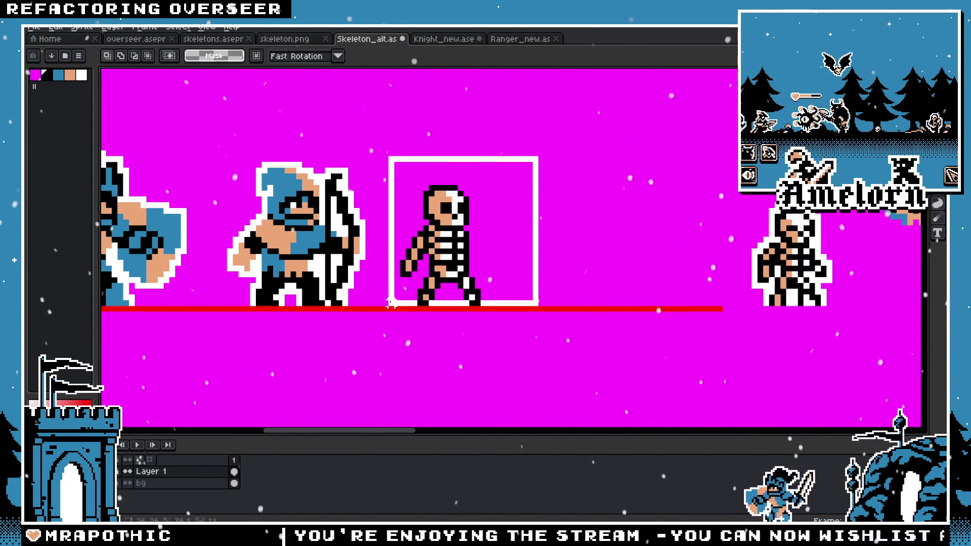
{"action": "left_click_drag", "start_coordinate": [432, 271], "coordinate": [535, 270]}
{"action": "left_click", "coordinate": [408, 205]}
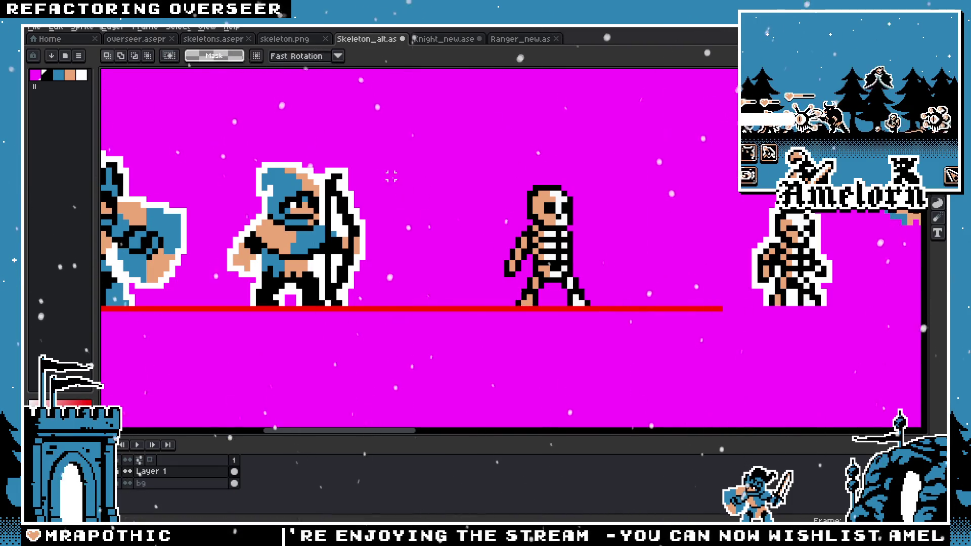
{"action": "scroll", "coordinate": [509, 243], "scroll_direction": "up", "scroll_amount": 1}
{"action": "scroll", "coordinate": [488, 252], "scroll_direction": "up", "scroll_amount": 1}
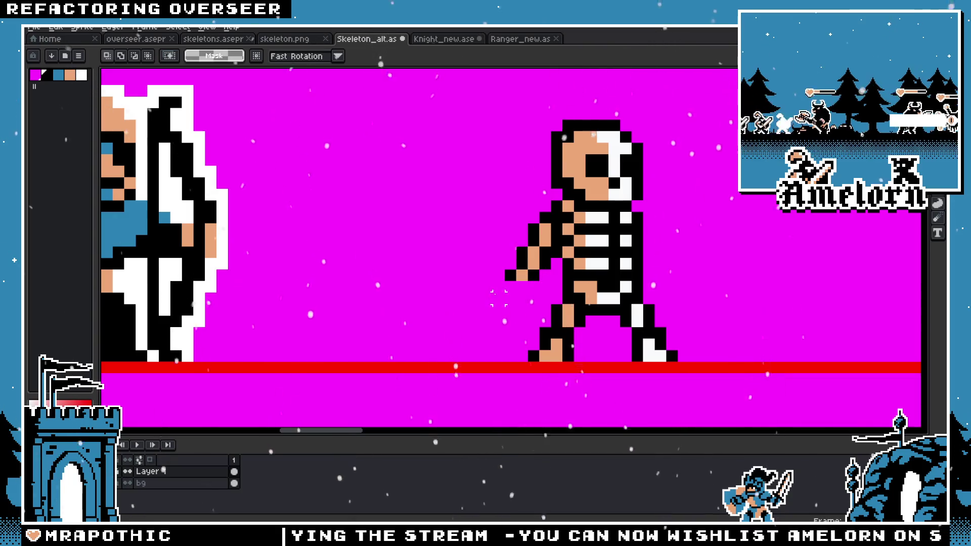
{"action": "scroll", "coordinate": [511, 285], "scroll_direction": "up", "scroll_amount": 1}
Step: Pick black from the sprite and outline the skeleton's outstretched hand with it
{"action": "key", "text": "b"}
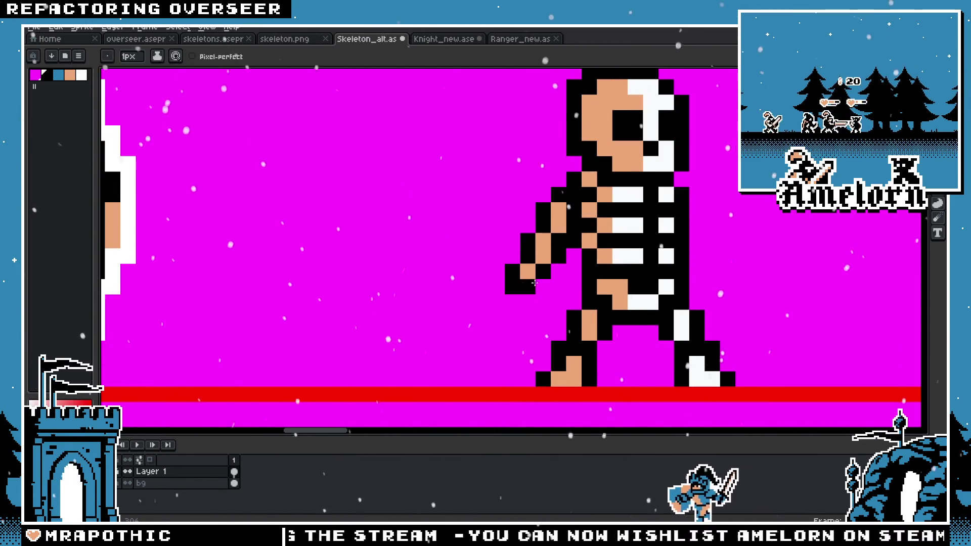
{"action": "scroll", "coordinate": [624, 295], "scroll_direction": "down", "scroll_amount": 4}
{"action": "scroll", "coordinate": [627, 283], "scroll_direction": "up", "scroll_amount": 4}
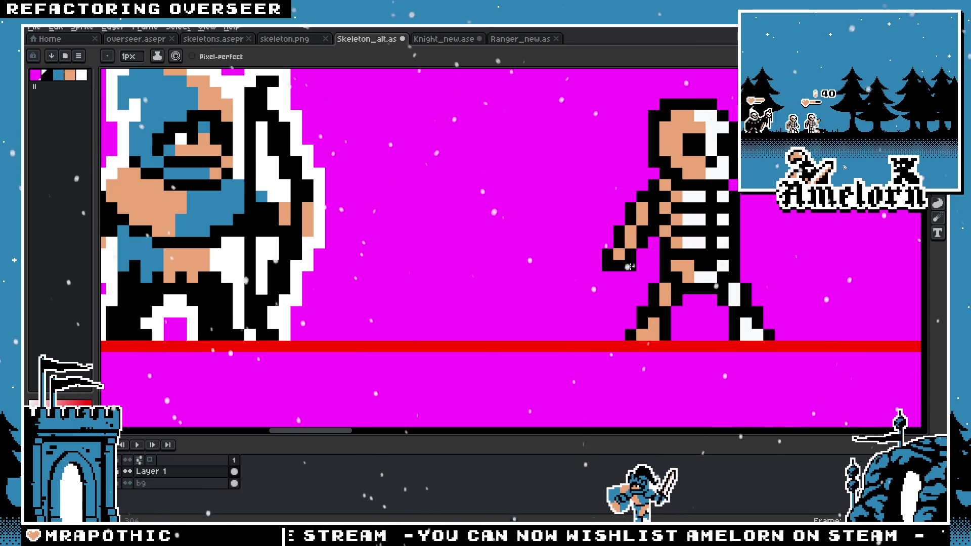
{"action": "scroll", "coordinate": [629, 264], "scroll_direction": "down", "scroll_amount": 4}
{"action": "scroll", "coordinate": [628, 265], "scroll_direction": "down", "scroll_amount": 1}
{"action": "scroll", "coordinate": [500, 290], "scroll_direction": "up", "scroll_amount": 3}
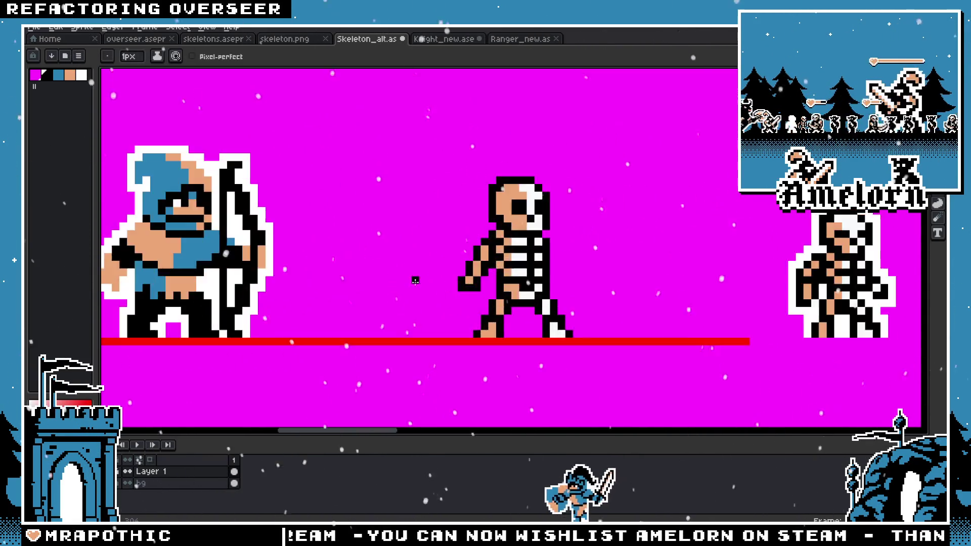
{"action": "scroll", "coordinate": [500, 290], "scroll_direction": "up", "scroll_amount": 2}
{"action": "scroll", "coordinate": [501, 290], "scroll_direction": "down", "scroll_amount": 4}
{"action": "scroll", "coordinate": [456, 289], "scroll_direction": "down", "scroll_amount": 1}
{"action": "scroll", "coordinate": [446, 285], "scroll_direction": "up", "scroll_amount": 3}
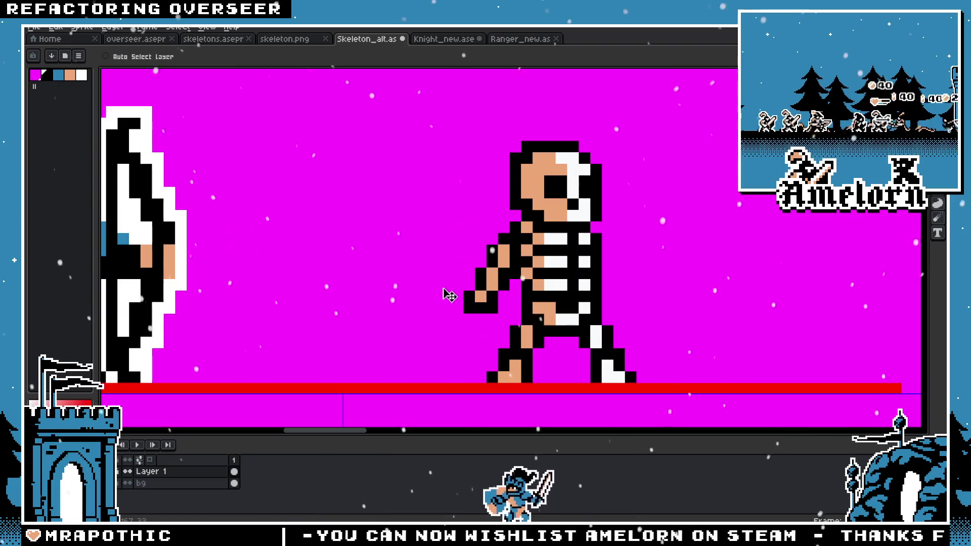
{"action": "scroll", "coordinate": [446, 286], "scroll_direction": "down", "scroll_amount": 4}
{"action": "scroll", "coordinate": [400, 283], "scroll_direction": "up", "scroll_amount": 5}
{"action": "key", "text": "i"}
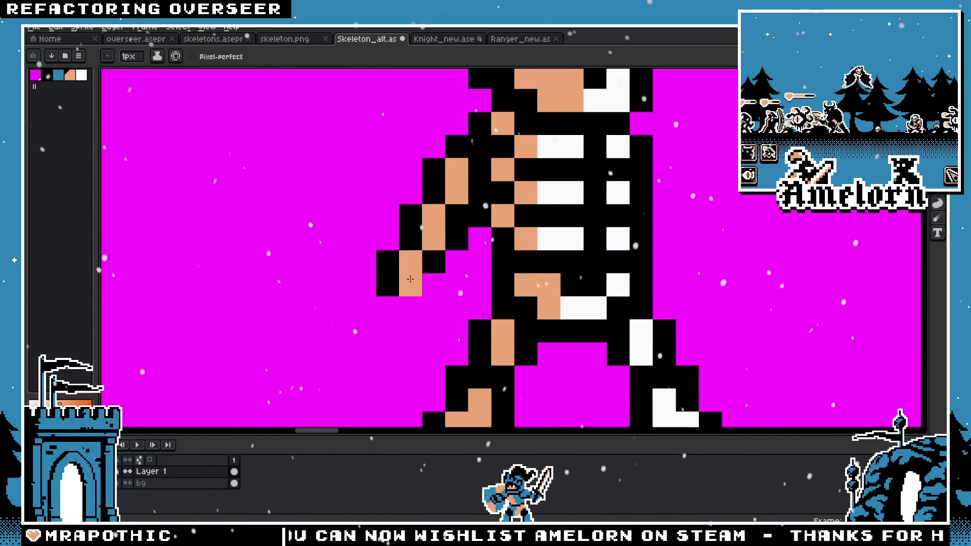
{"action": "key", "text": "b"}
{"action": "left_click_drag", "start_coordinate": [434, 284], "coordinate": [411, 308]}
{"action": "scroll", "coordinate": [410, 307], "scroll_direction": "down", "scroll_amount": 1}
{"action": "scroll", "coordinate": [381, 291], "scroll_direction": "down", "scroll_amount": 3}
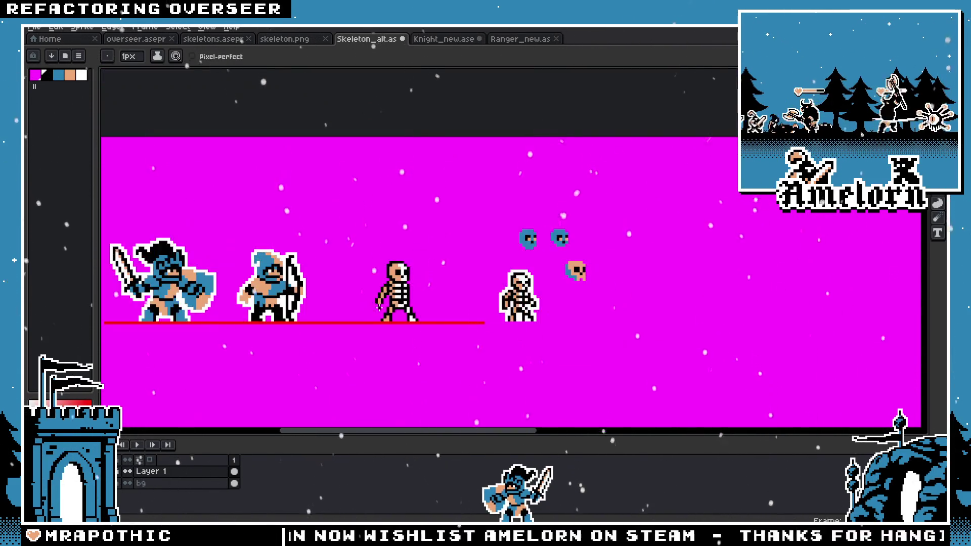
{"action": "scroll", "coordinate": [381, 291], "scroll_direction": "up", "scroll_amount": 3}
{"action": "scroll", "coordinate": [290, 283], "scroll_direction": "down", "scroll_amount": 3}
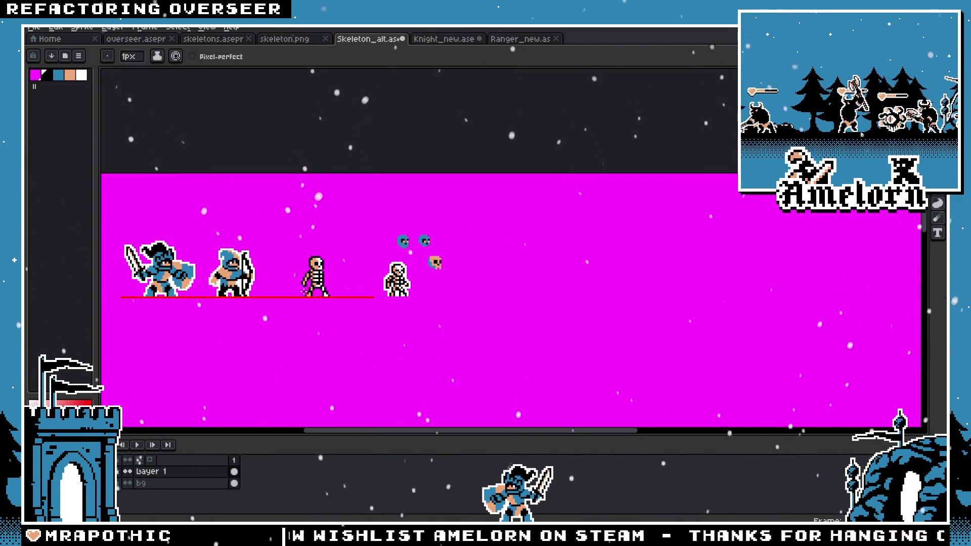
{"action": "scroll", "coordinate": [326, 293], "scroll_direction": "up", "scroll_amount": 2}
{"action": "scroll", "coordinate": [340, 270], "scroll_direction": "up", "scroll_amount": 1}
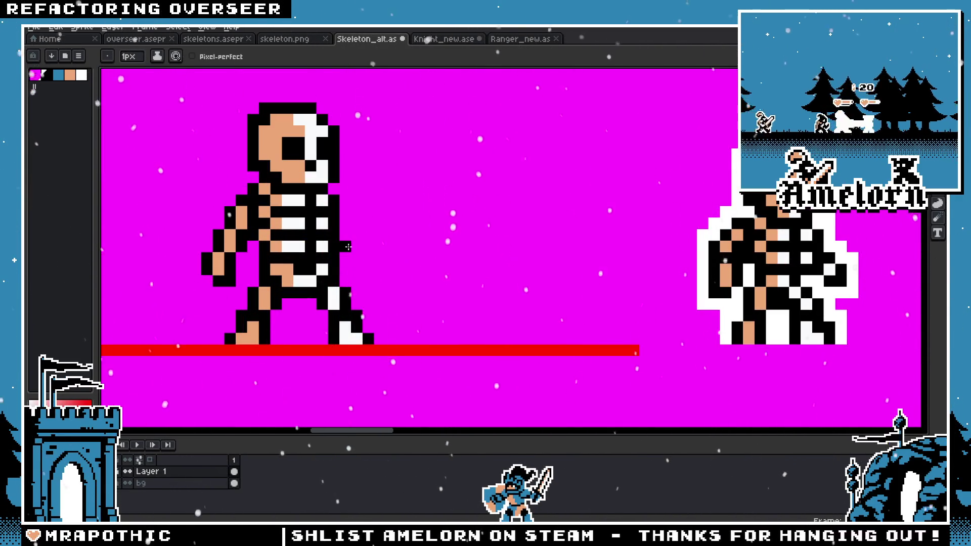
Step: Place a copy of the arm on the skeleton's other side, nudged two pixels left
{"action": "key", "text": "m"}
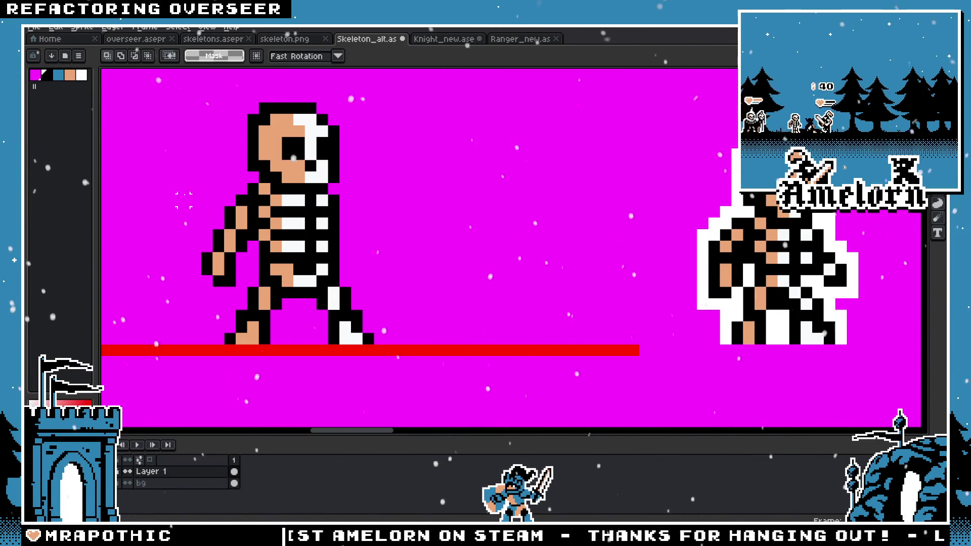
{"action": "mouse_move", "coordinate": [175, 181]}
{"action": "left_mouse_down"}
{"action": "mouse_move", "coordinate": [250, 290]}
{"action": "mouse_move", "coordinate": [394, 273]}
{"action": "left_mouse_up"}
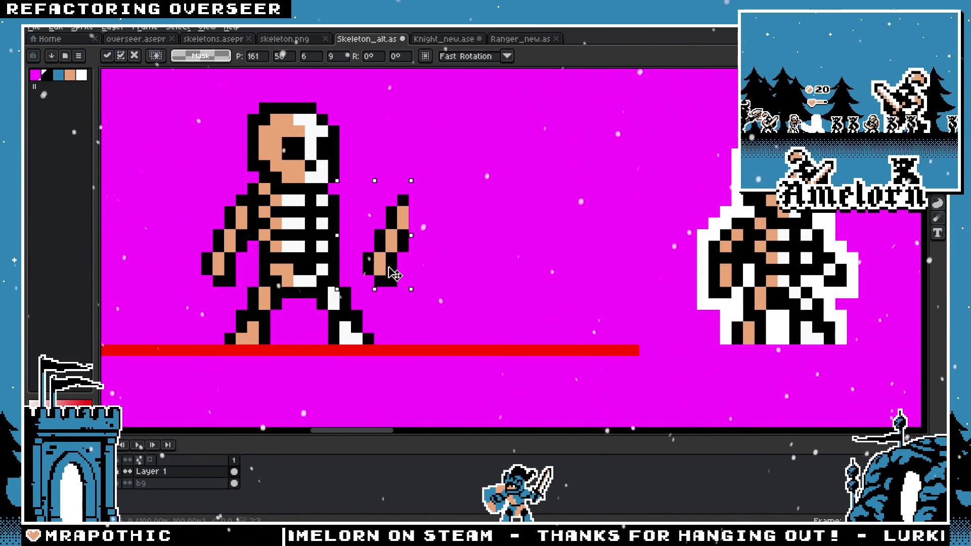
{"action": "key", "text": "Left"}
{"action": "key", "text": "Left"}
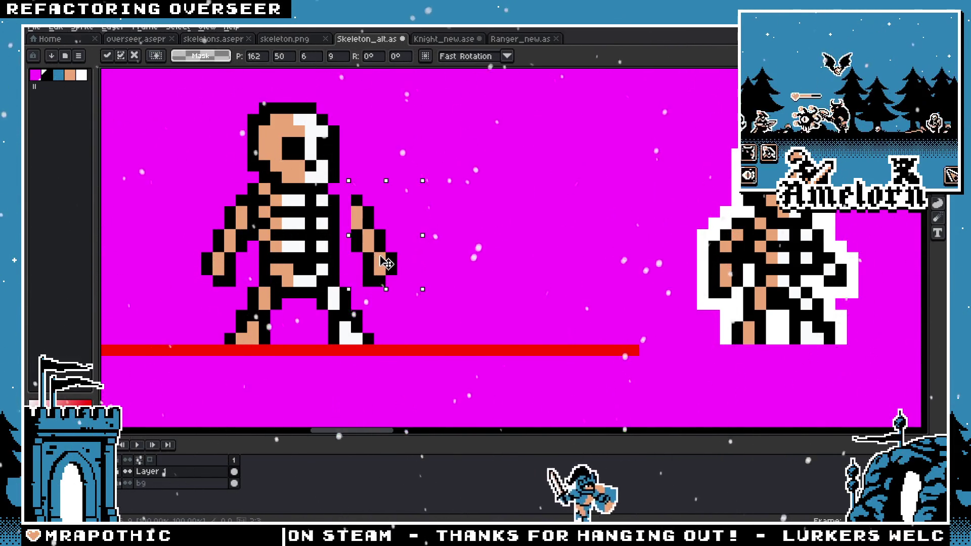
{"action": "key", "text": "b"}
{"action": "scroll", "coordinate": [367, 235], "scroll_direction": "up", "scroll_amount": 1}
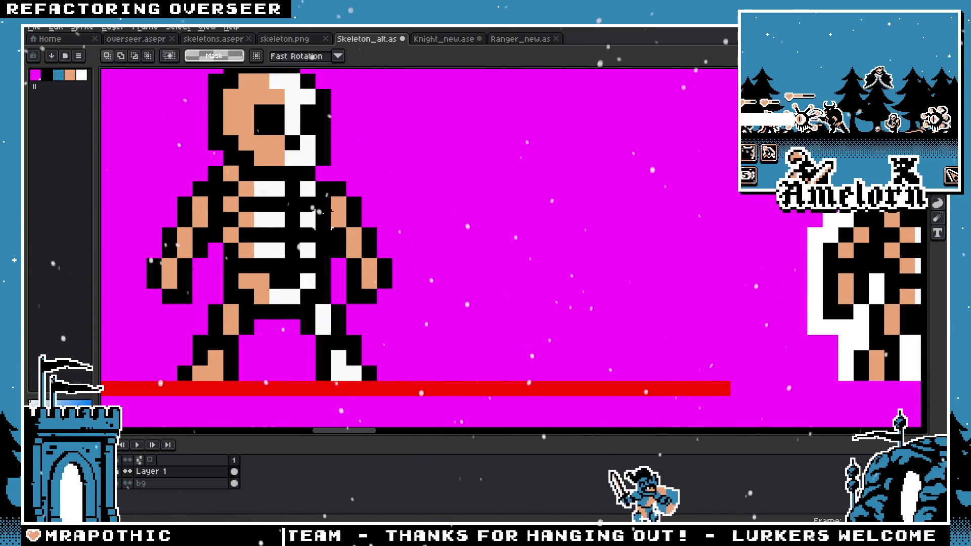
{"action": "scroll", "coordinate": [307, 275], "scroll_direction": "down", "scroll_amount": 5}
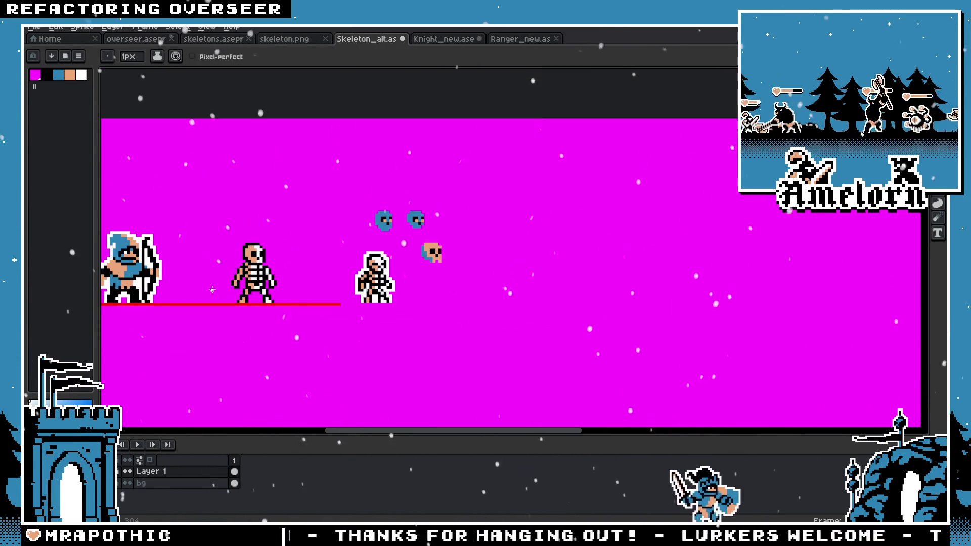
{"action": "scroll", "coordinate": [212, 281], "scroll_direction": "up", "scroll_amount": 3}
Step: Magic-wand select a pixel column of the new arm and shift it right
{"action": "key", "text": "w"}
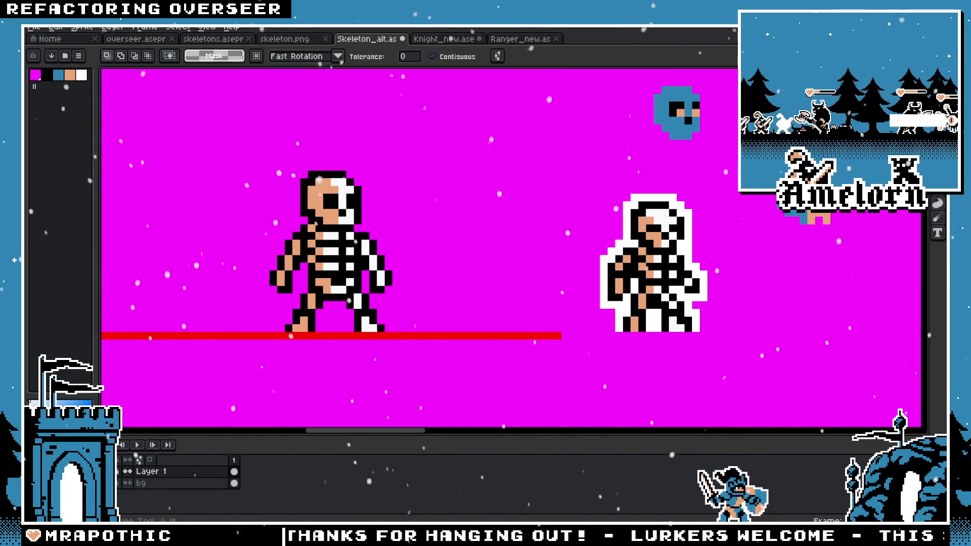
{"action": "scroll", "coordinate": [359, 244], "scroll_direction": "up", "scroll_amount": 2}
{"action": "scroll", "coordinate": [360, 244], "scroll_direction": "up", "scroll_amount": 1}
{"action": "left_click", "coordinate": [383, 270]}
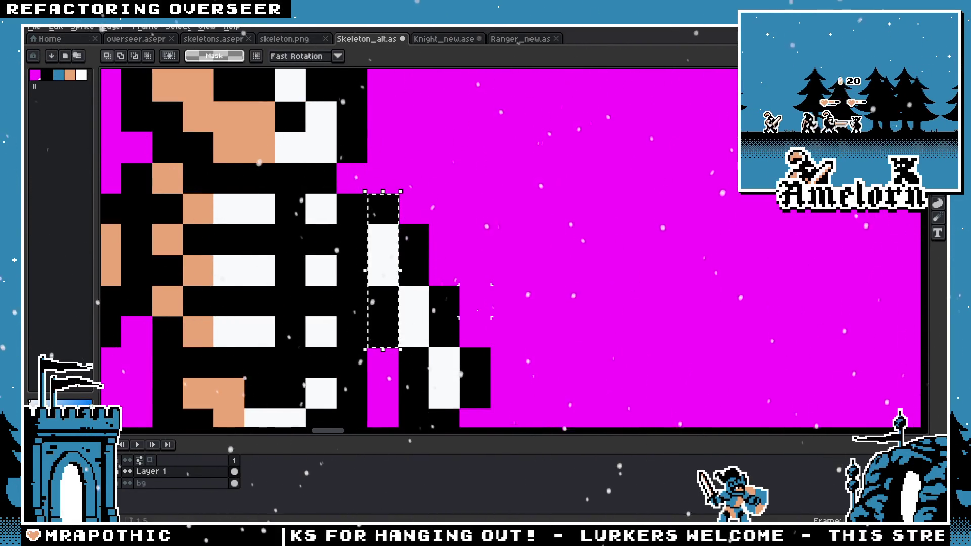
{"action": "scroll", "coordinate": [450, 303], "scroll_direction": "down", "scroll_amount": 1}
{"action": "mouse_move", "coordinate": [435, 302]}
{"action": "left_mouse_down"}
{"action": "mouse_move", "coordinate": [450, 302]}
{"action": "mouse_move", "coordinate": [441, 302]}
{"action": "left_mouse_up"}
{"action": "key", "text": "Return"}
{"action": "scroll", "coordinate": [439, 302], "scroll_direction": "down", "scroll_amount": 3}
{"action": "scroll", "coordinate": [509, 281], "scroll_direction": "down", "scroll_amount": 2}
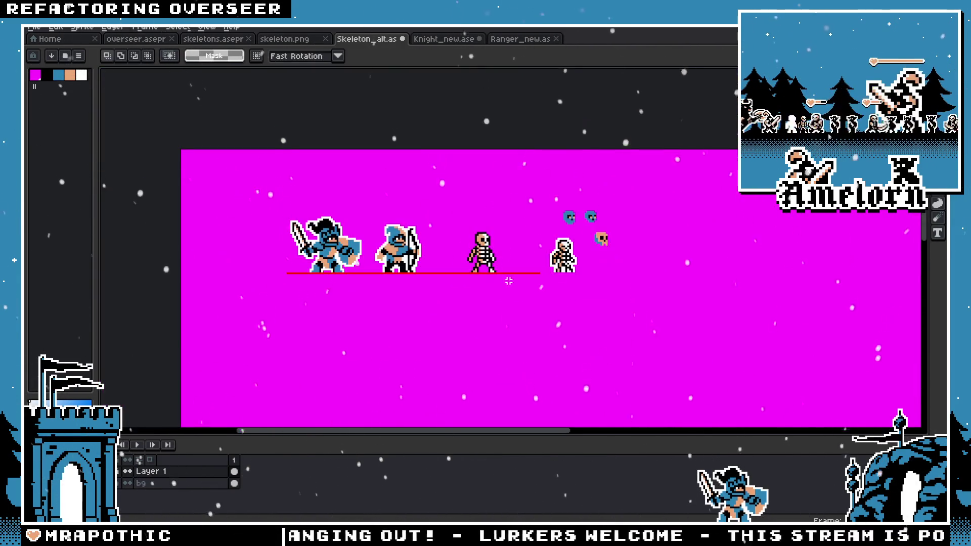
{"action": "scroll", "coordinate": [503, 260], "scroll_direction": "up", "scroll_amount": 2}
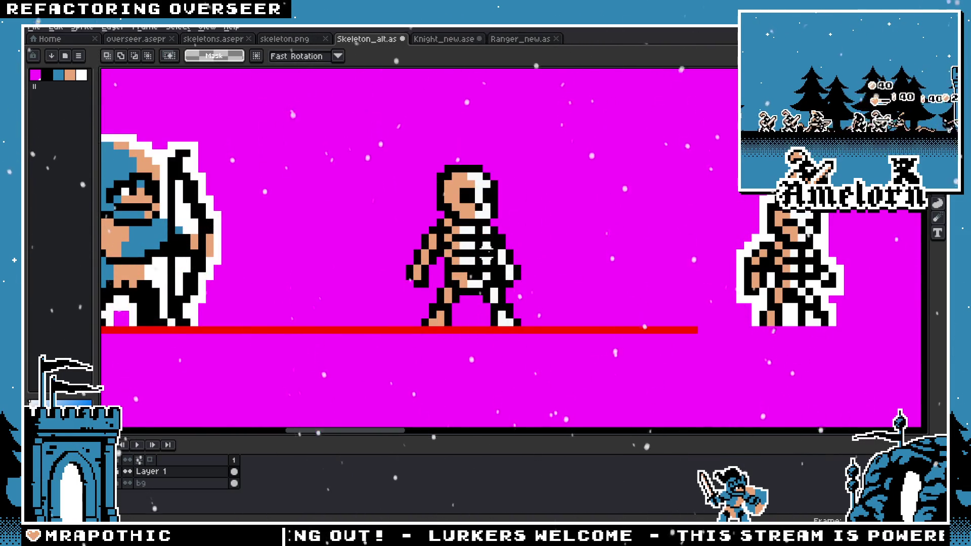
{"action": "scroll", "coordinate": [399, 291], "scroll_direction": "down", "scroll_amount": 5}
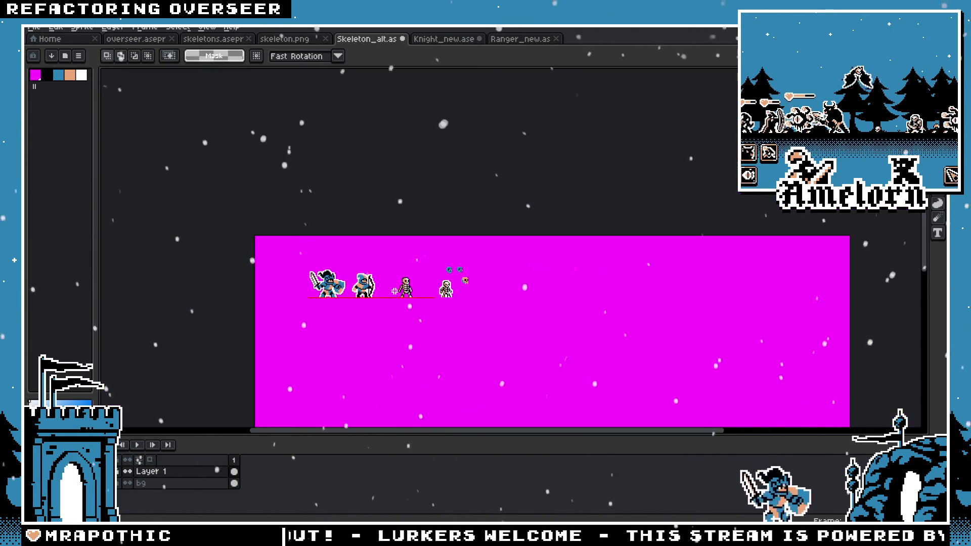
{"action": "scroll", "coordinate": [393, 290], "scroll_direction": "up", "scroll_amount": 2}
{"action": "scroll", "coordinate": [385, 289], "scroll_direction": "up", "scroll_amount": 2}
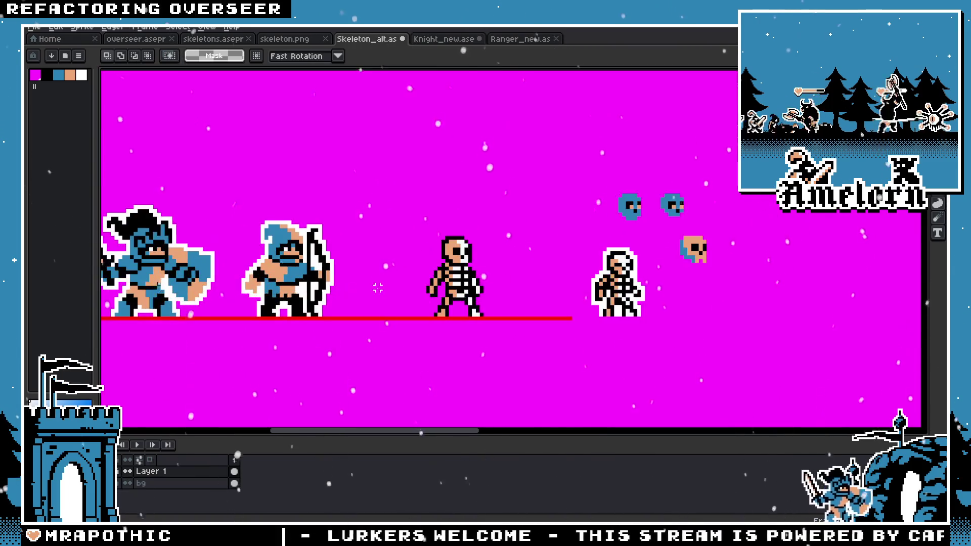
{"action": "scroll", "coordinate": [385, 292], "scroll_direction": "up", "scroll_amount": 2}
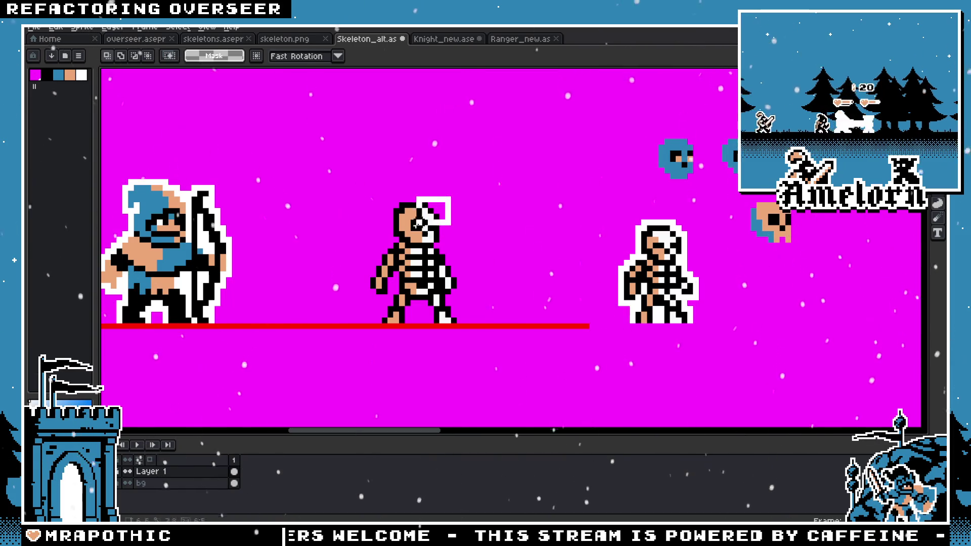
{"action": "scroll", "coordinate": [426, 242], "scroll_direction": "up", "scroll_amount": 3}
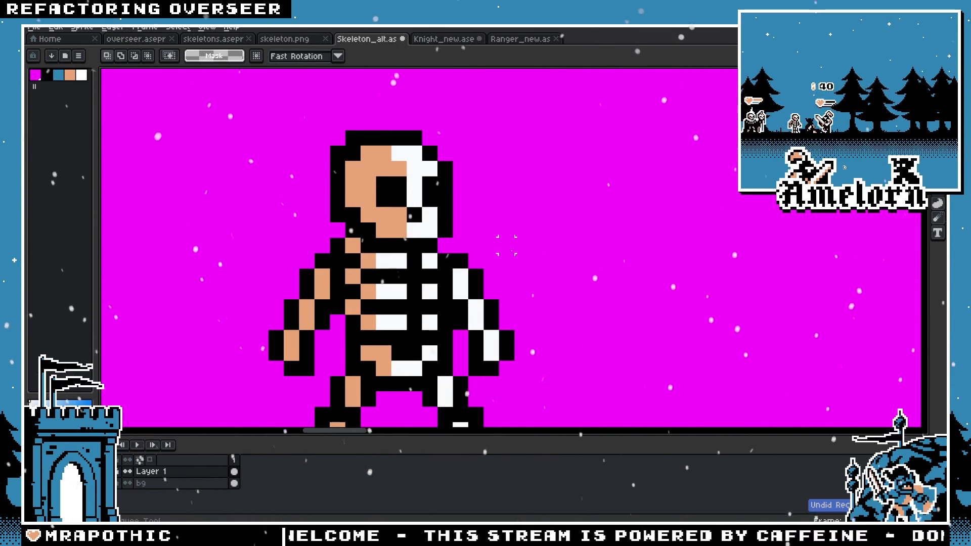
Step: Undo the recent arm edits and shift the middle skeleton to the right
{"action": "key", "text": "ctrl+z"}
{"action": "key", "text": "ctrl+z"}
{"action": "key", "text": "ctrl+z"}
{"action": "key", "text": "ctrl+z"}
{"action": "key", "text": "ctrl+z"}
{"action": "key", "text": "ctrl+z"}
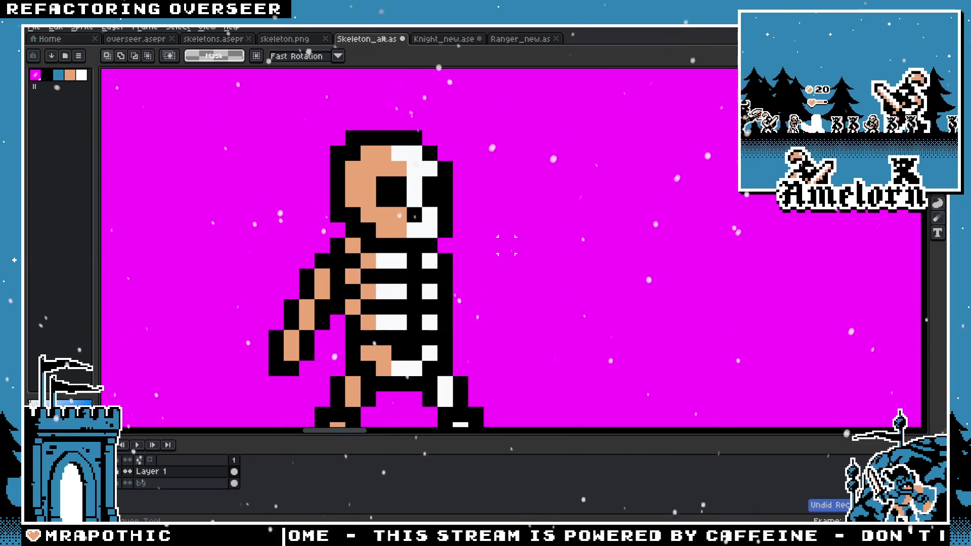
{"action": "scroll", "coordinate": [518, 257], "scroll_direction": "right", "scroll_amount": 3}
{"action": "scroll", "coordinate": [519, 257], "scroll_direction": "down", "scroll_amount": 3}
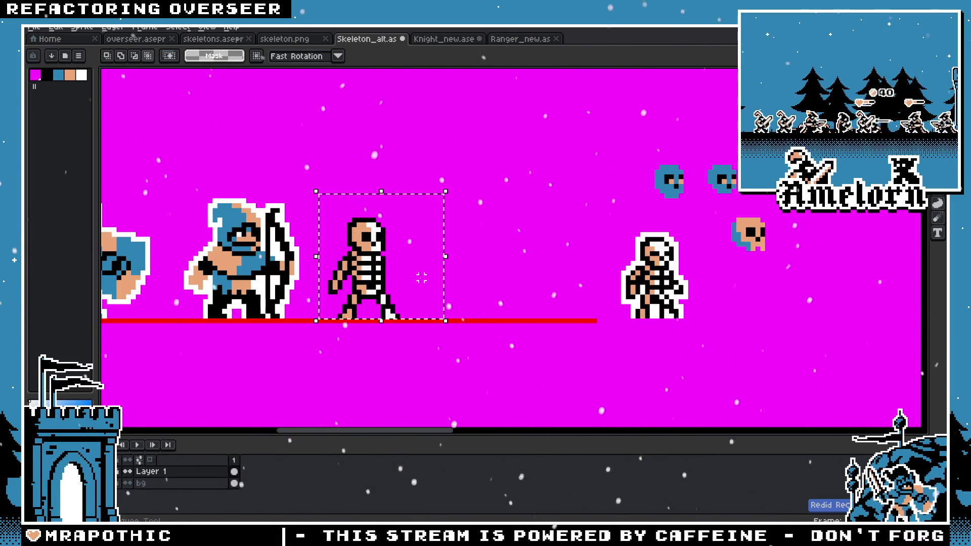
{"action": "left_click_drag", "start_coordinate": [520, 220], "coordinate": [609, 220]}
{"action": "scroll", "coordinate": [404, 263], "scroll_direction": "up", "scroll_amount": 1}
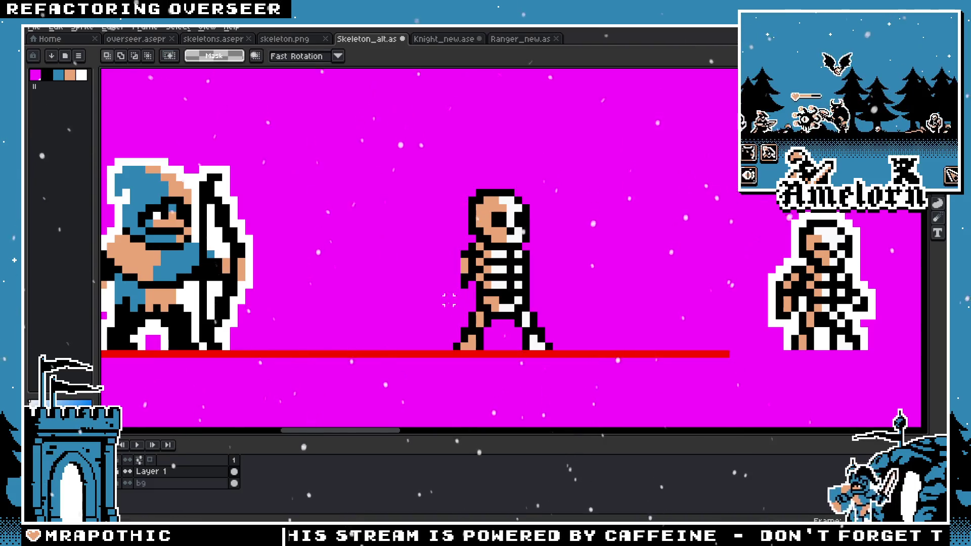
{"action": "scroll", "coordinate": [444, 211], "scroll_direction": "up", "scroll_amount": 2}
{"action": "key", "text": "ctrl+z"}
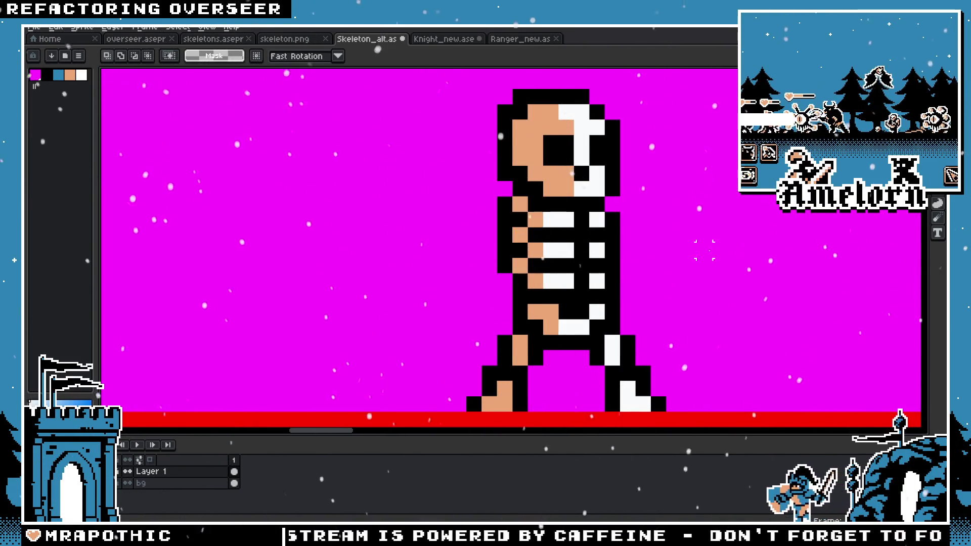
{"action": "scroll", "coordinate": [704, 250], "scroll_direction": "down", "scroll_amount": 3}
{"action": "scroll", "coordinate": [592, 231], "scroll_direction": "up", "scroll_amount": 1}
{"action": "scroll", "coordinate": [592, 230], "scroll_direction": "up", "scroll_amount": 3}
{"action": "scroll", "coordinate": [592, 230], "scroll_direction": "down", "scroll_amount": 3}
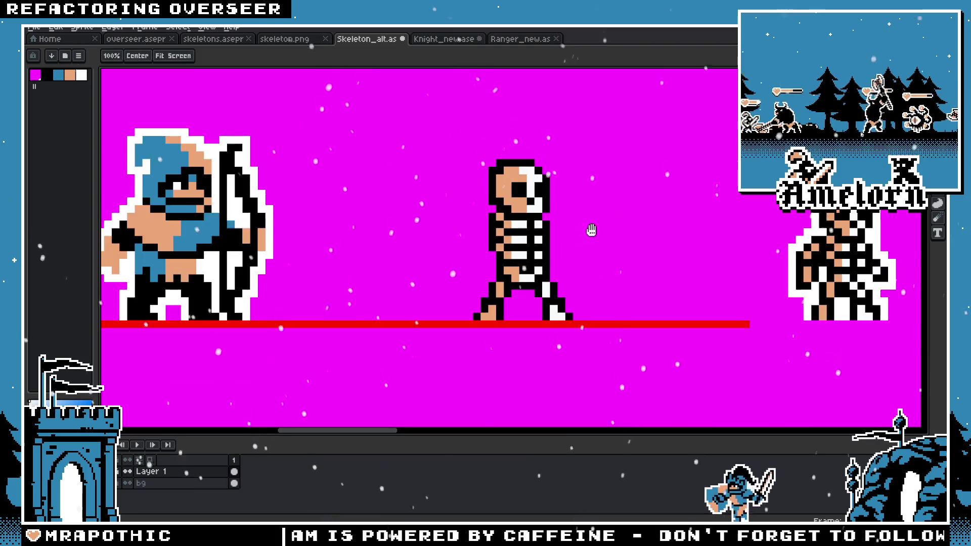
{"action": "left_click_drag", "start_coordinate": [592, 230], "coordinate": [523, 244]}
{"action": "scroll", "coordinate": [456, 288], "scroll_direction": "up", "scroll_amount": 2}
Step: Marquee-select the skeleton's left foot
{"action": "left_click_drag", "start_coordinate": [354, 328], "coordinate": [397, 369]}
{"action": "scroll", "coordinate": [326, 261], "scroll_direction": "down", "scroll_amount": 2}
{"action": "scroll", "coordinate": [326, 261], "scroll_direction": "down", "scroll_amount": 2}
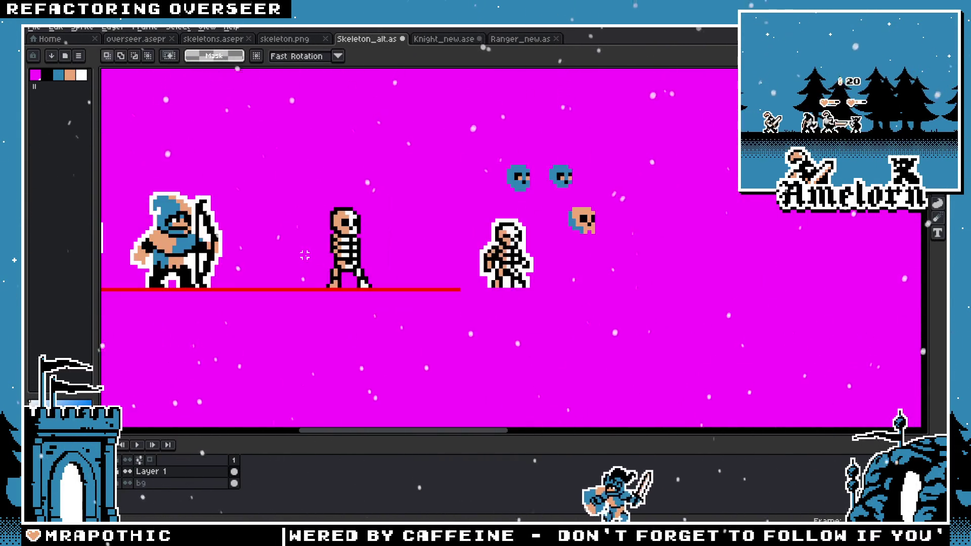
{"action": "scroll", "coordinate": [373, 257], "scroll_direction": "down", "scroll_amount": 2}
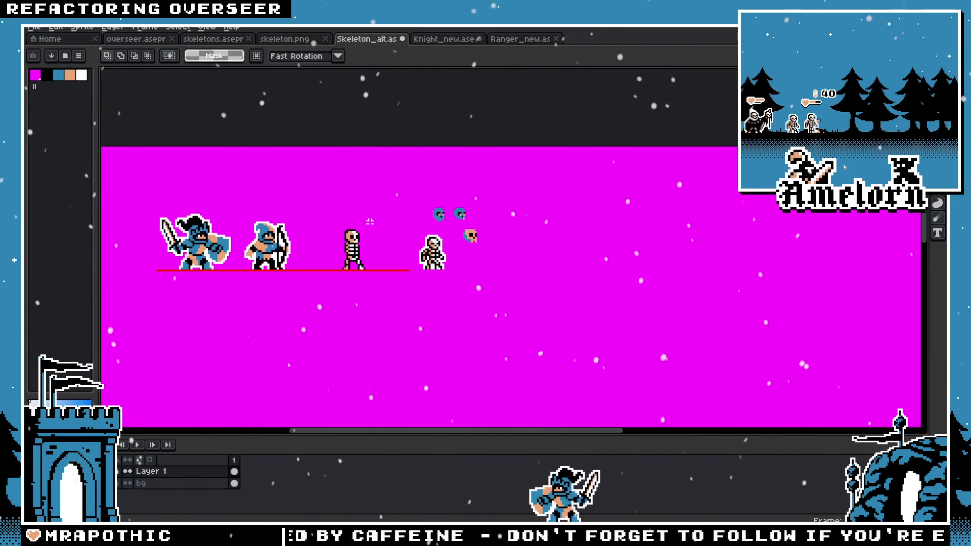
{"action": "scroll", "coordinate": [370, 222], "scroll_direction": "up", "scroll_amount": 1}
{"action": "scroll", "coordinate": [368, 230], "scroll_direction": "up", "scroll_amount": 2}
{"action": "scroll", "coordinate": [365, 240], "scroll_direction": "up", "scroll_amount": 2}
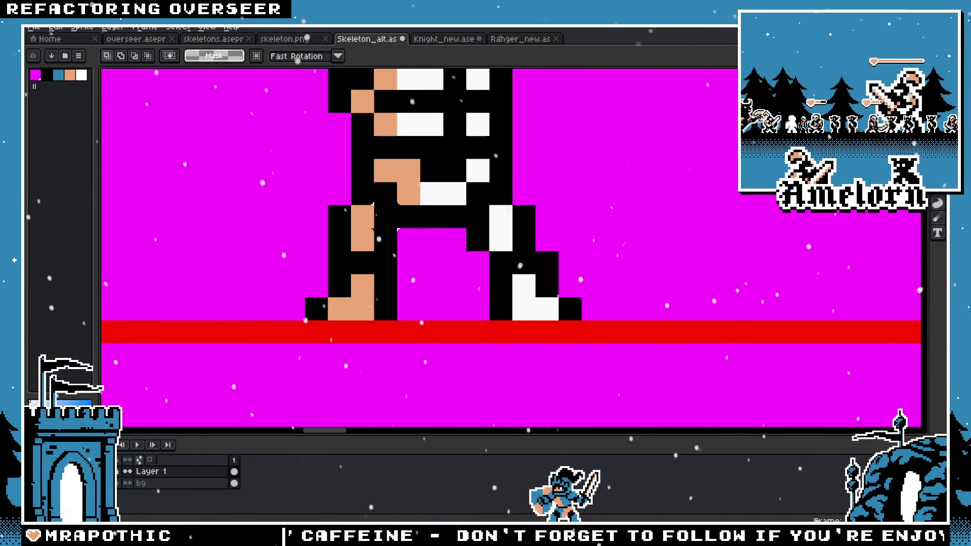
Step: Move the left leg one pixel right, and the right leg and both feet one pixel left
{"action": "left_click_drag", "start_coordinate": [350, 229], "coordinate": [388, 245]}
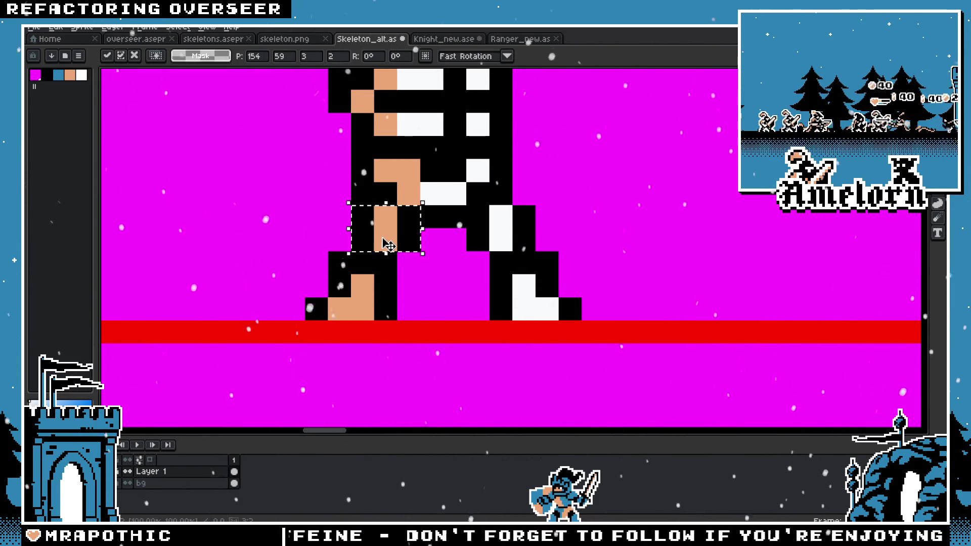
{"action": "key", "text": "Return"}
{"action": "mouse_move", "coordinate": [488, 205]}
{"action": "left_mouse_down"}
{"action": "mouse_move", "coordinate": [536, 252]}
{"action": "mouse_move", "coordinate": [488, 228]}
{"action": "left_mouse_up"}
{"action": "left_click", "coordinate": [593, 263]}
{"action": "mouse_move", "coordinate": [593, 263]}
{"action": "left_mouse_down"}
{"action": "mouse_move", "coordinate": [498, 311]}
{"action": "mouse_move", "coordinate": [506, 298]}
{"action": "left_mouse_up"}
{"action": "scroll", "coordinate": [511, 272], "scroll_direction": "down", "scroll_amount": 4}
{"action": "scroll", "coordinate": [511, 272], "scroll_direction": "down", "scroll_amount": 3}
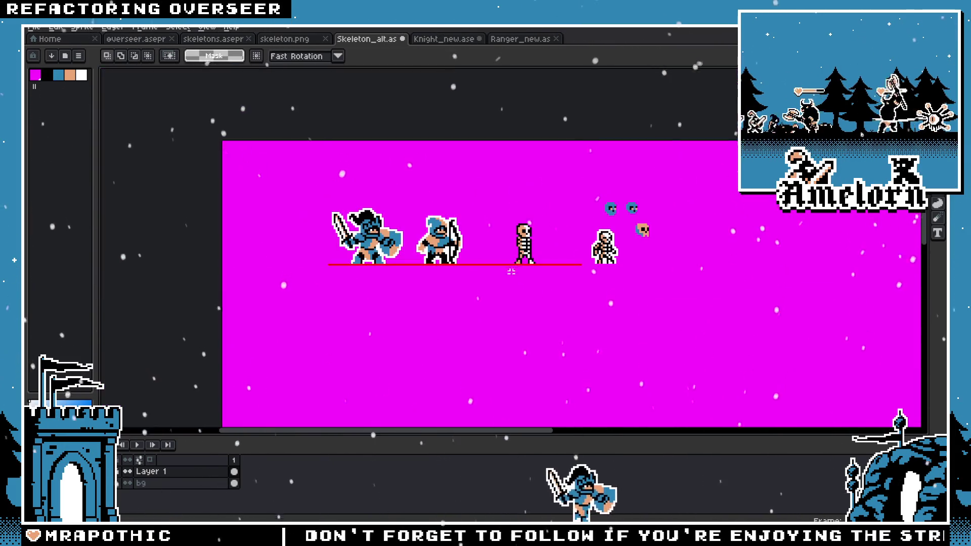
{"action": "scroll", "coordinate": [501, 278], "scroll_direction": "up", "scroll_amount": 2}
{"action": "scroll", "coordinate": [496, 273], "scroll_direction": "up", "scroll_amount": 2}
{"action": "scroll", "coordinate": [480, 263], "scroll_direction": "up", "scroll_amount": 1}
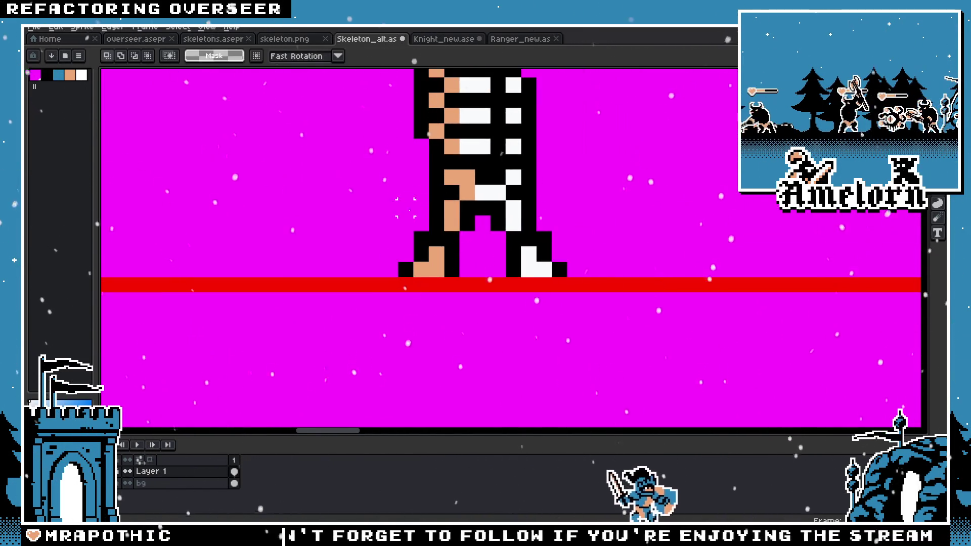
{"action": "left_click_drag", "start_coordinate": [462, 279], "coordinate": [381, 199]}
{"action": "left_click_drag", "start_coordinate": [450, 263], "coordinate": [435, 263]}
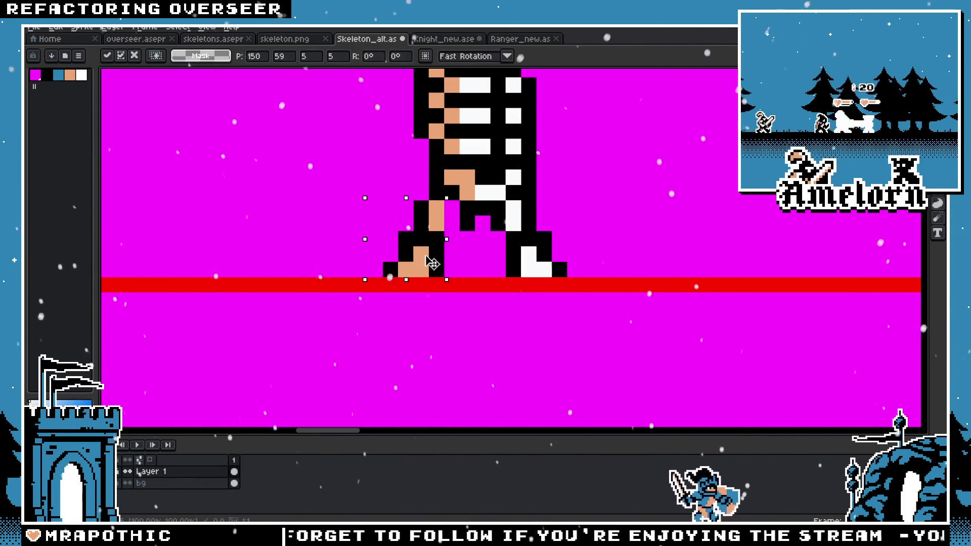
{"action": "left_click", "coordinate": [576, 216]}
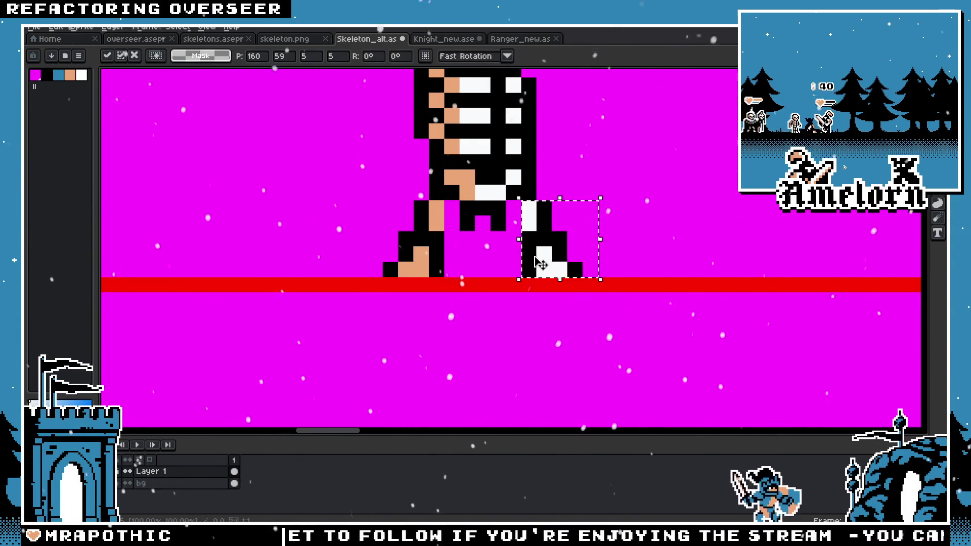
Step: Sample magenta from the canvas and paint over the stray black leg pixel
{"action": "key", "text": "i"}
{"action": "scroll", "coordinate": [515, 203], "scroll_direction": "up", "scroll_amount": 1}
{"action": "key", "text": "b"}
{"action": "left_click", "coordinate": [432, 235]}
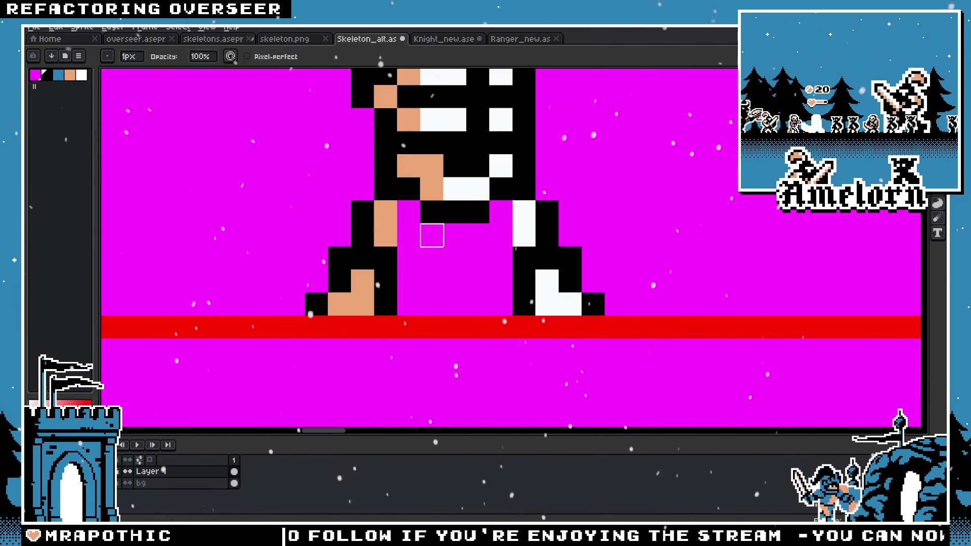
{"action": "scroll", "coordinate": [494, 225], "scroll_direction": "down", "scroll_amount": 6}
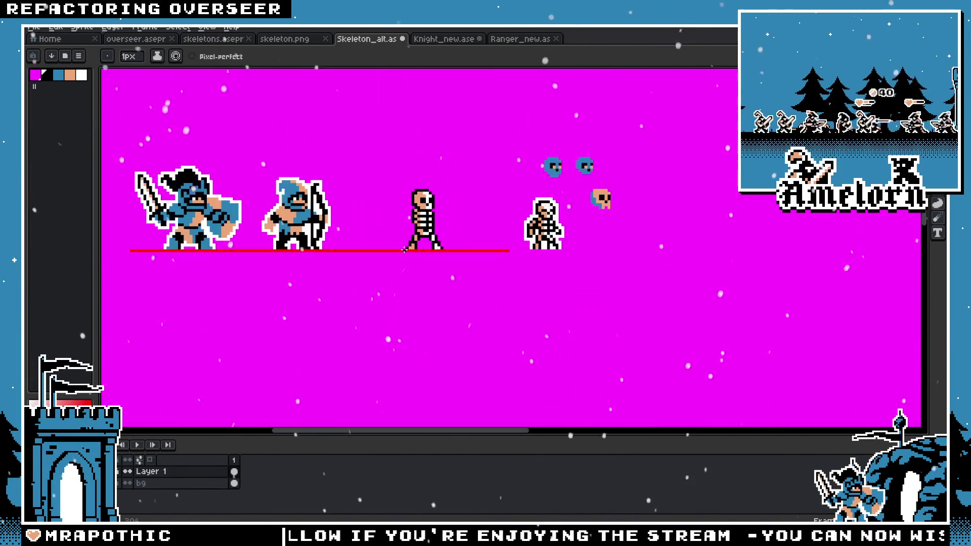
{"action": "scroll", "coordinate": [399, 256], "scroll_direction": "down", "scroll_amount": 1}
{"action": "scroll", "coordinate": [399, 253], "scroll_direction": "up", "scroll_amount": 3}
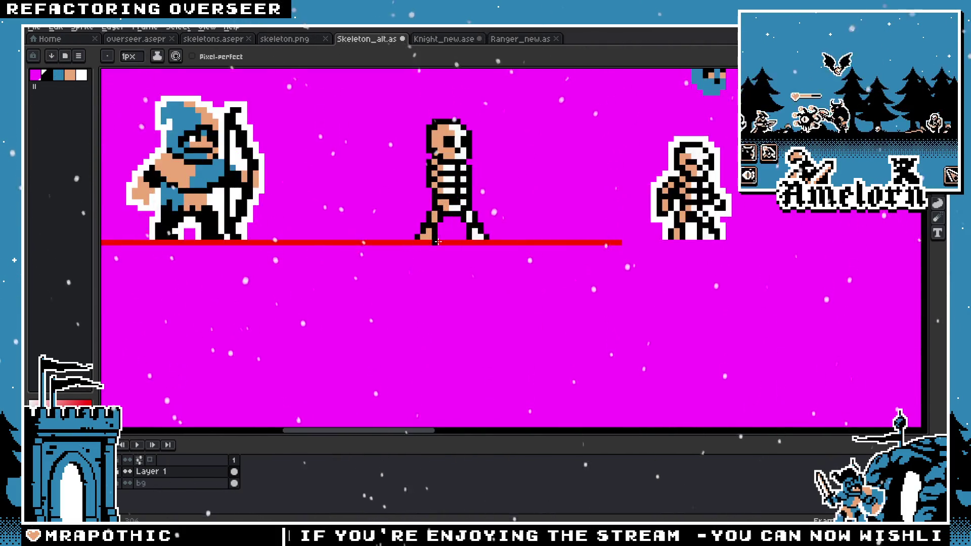
{"action": "scroll", "coordinate": [377, 265], "scroll_direction": "up", "scroll_amount": 2}
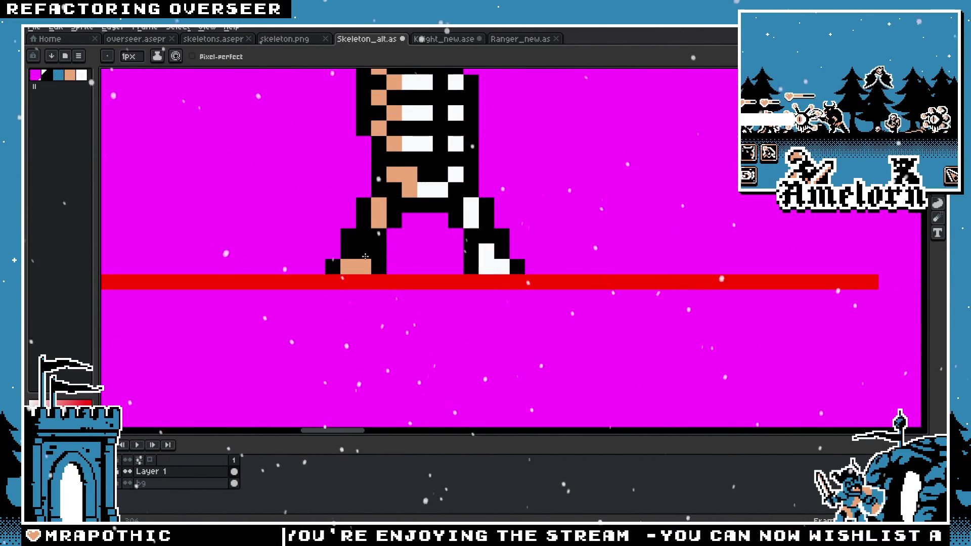
{"action": "scroll", "coordinate": [336, 261], "scroll_direction": "down", "scroll_amount": 3}
{"action": "scroll", "coordinate": [334, 262], "scroll_direction": "down", "scroll_amount": 1}
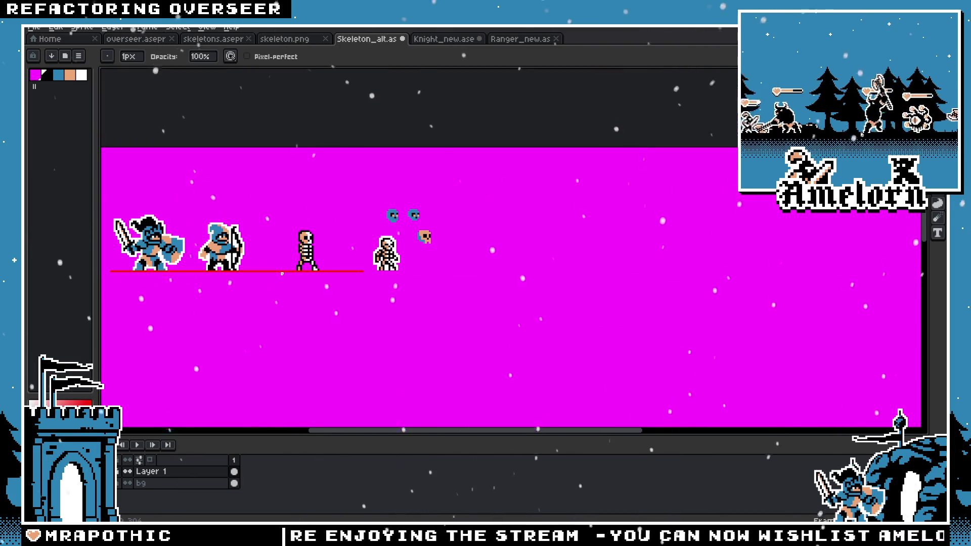
{"action": "scroll", "coordinate": [334, 262], "scroll_direction": "up", "scroll_amount": 1}
{"action": "scroll", "coordinate": [333, 263], "scroll_direction": "up", "scroll_amount": 2}
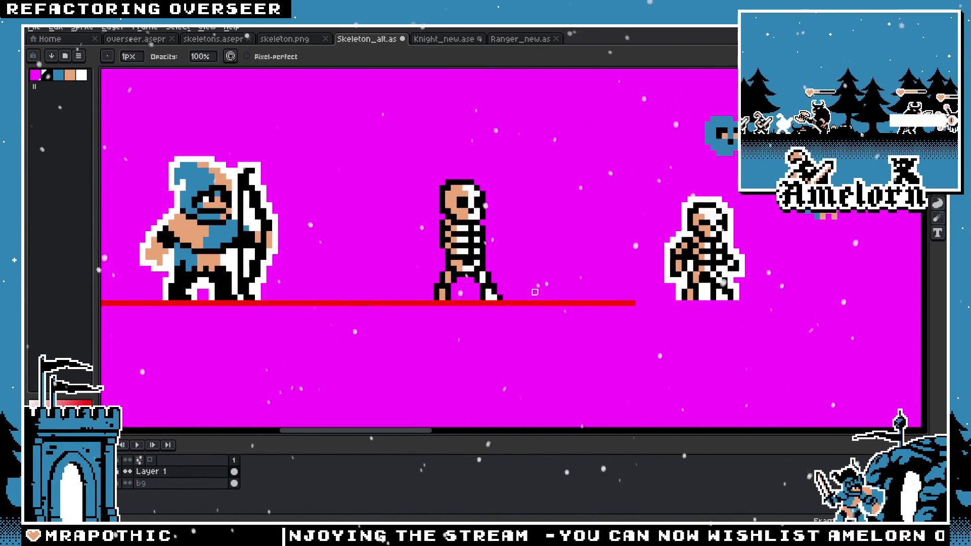
{"action": "scroll", "coordinate": [490, 292], "scroll_direction": "up", "scroll_amount": 1}
{"action": "key", "text": "m"}
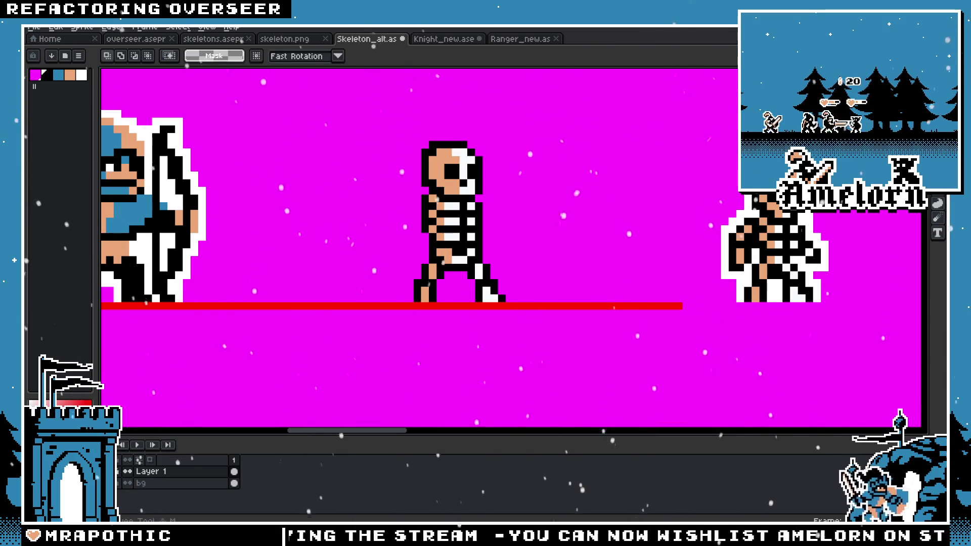
{"action": "scroll", "coordinate": [445, 278], "scroll_direction": "up", "scroll_amount": 2}
{"action": "key", "text": "b"}
{"action": "scroll", "coordinate": [405, 311], "scroll_direction": "down", "scroll_amount": 4}
{"action": "scroll", "coordinate": [392, 321], "scroll_direction": "up", "scroll_amount": 1}
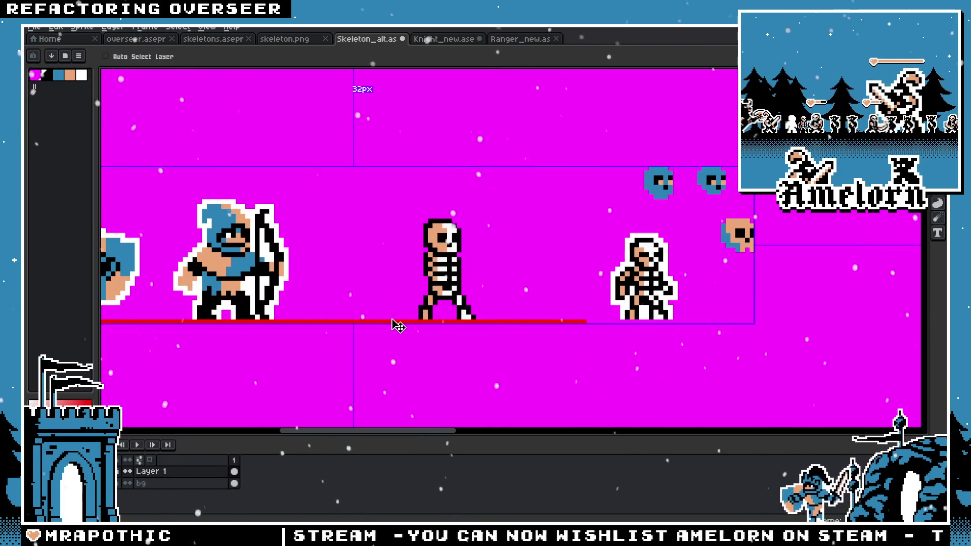
{"action": "scroll", "coordinate": [425, 324], "scroll_direction": "up", "scroll_amount": 5}
{"action": "scroll", "coordinate": [425, 316], "scroll_direction": "up", "scroll_amount": 3}
{"action": "scroll", "coordinate": [526, 278], "scroll_direction": "down", "scroll_amount": 6}
{"action": "scroll", "coordinate": [526, 277], "scroll_direction": "down", "scroll_amount": 1}
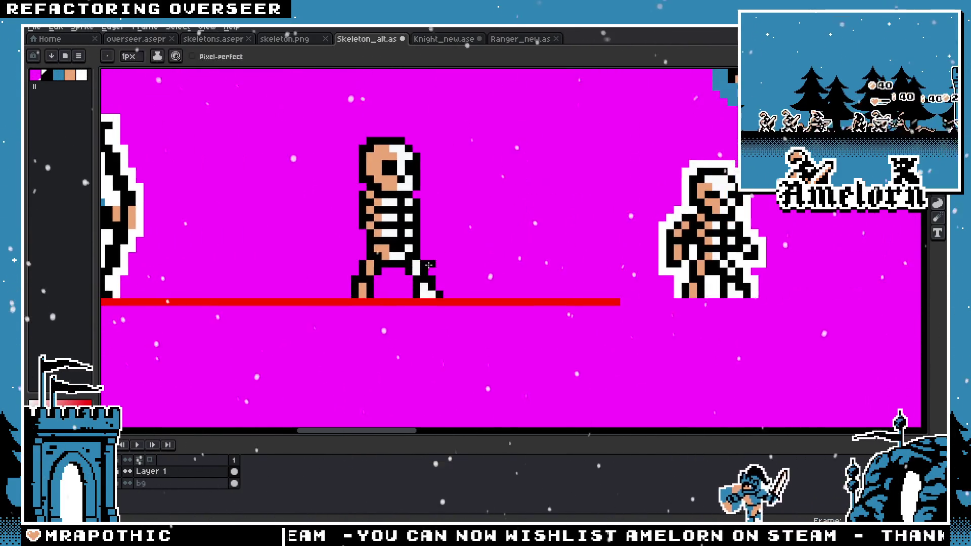
{"action": "scroll", "coordinate": [411, 264], "scroll_direction": "down", "scroll_amount": 3}
{"action": "scroll", "coordinate": [411, 264], "scroll_direction": "up", "scroll_amount": 1}
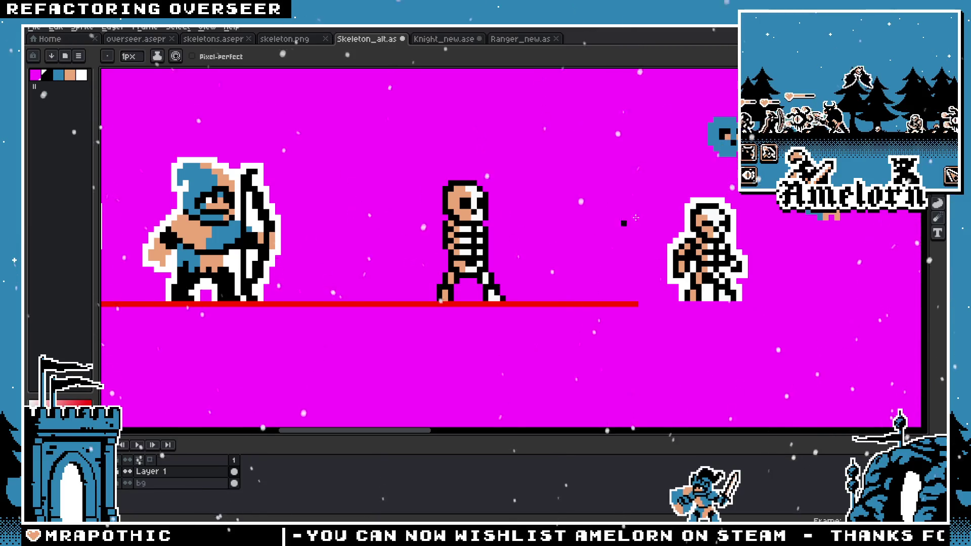
{"action": "scroll", "coordinate": [496, 220], "scroll_direction": "up", "scroll_amount": 1}
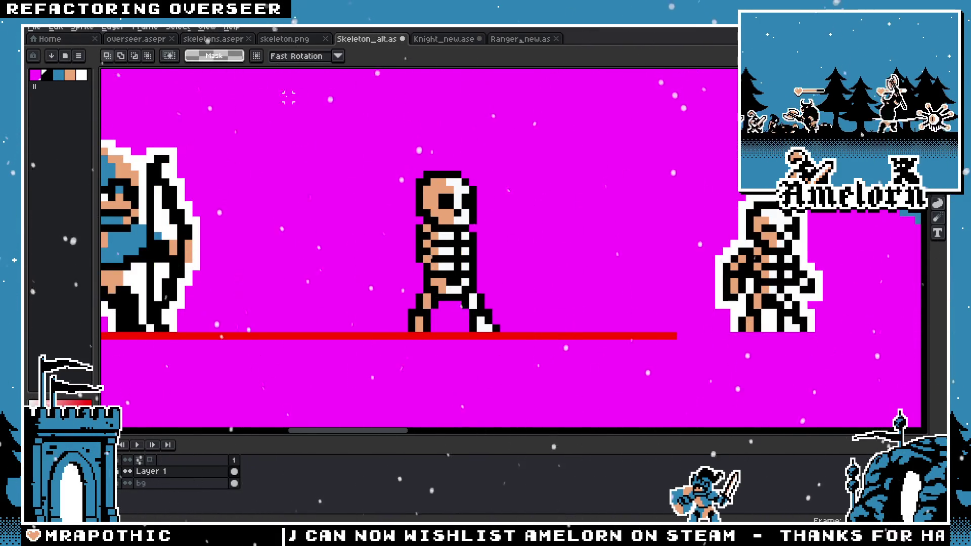
Step: Open the Knight_new sprite sheet from the File menu
{"action": "left_click", "coordinate": [34, 26]}
{"action": "left_click", "coordinate": [46, 61]}
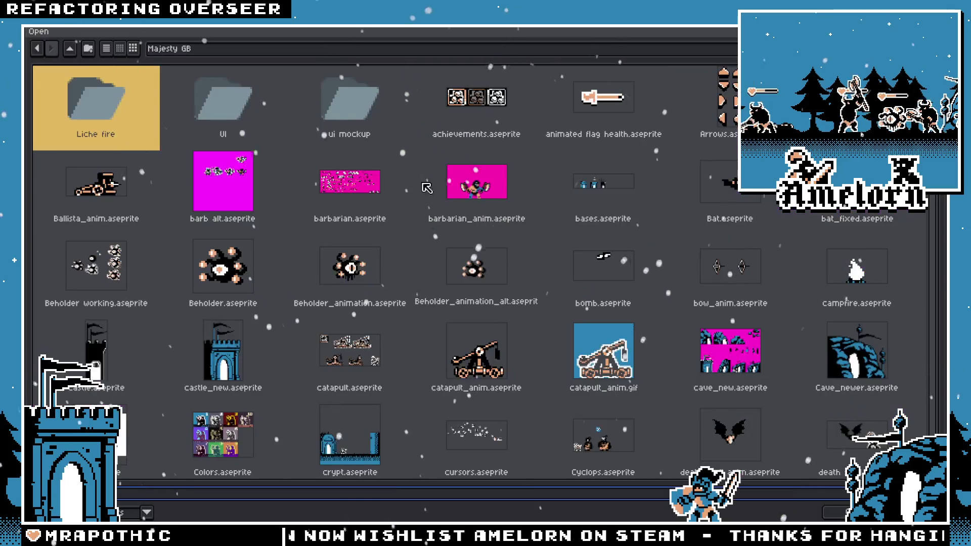
{"action": "scroll", "coordinate": [398, 221], "scroll_direction": "down", "scroll_amount": 5}
{"action": "scroll", "coordinate": [398, 220], "scroll_direction": "down", "scroll_amount": 5}
{"action": "scroll", "coordinate": [398, 221], "scroll_direction": "up", "scroll_amount": 1}
{"action": "double_click", "coordinate": [477, 147]}
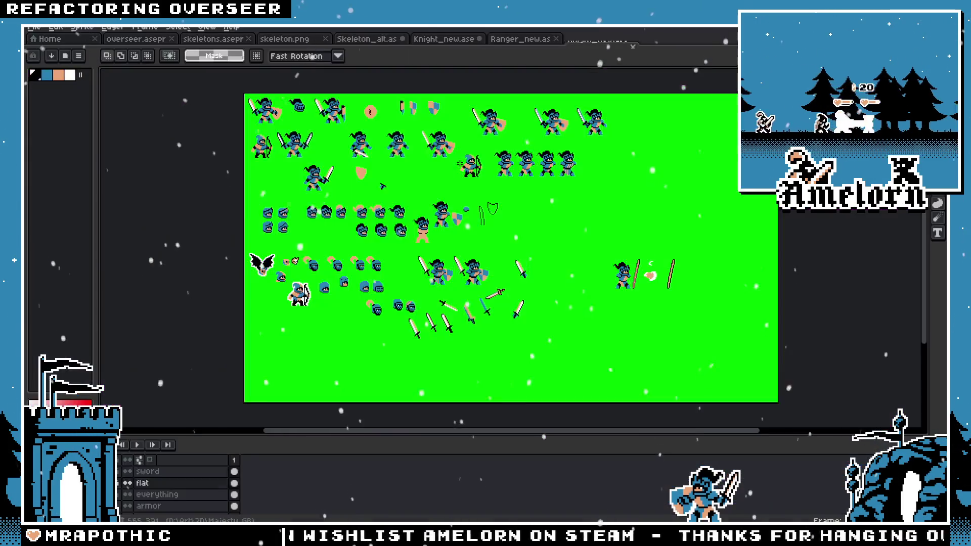
{"action": "scroll", "coordinate": [461, 286], "scroll_direction": "up", "scroll_amount": 3}
Step: Select the upper-right sword on the knight sheet with the magic wand and copy it
{"action": "left_click_drag", "start_coordinate": [459, 200], "coordinate": [459, 282]}
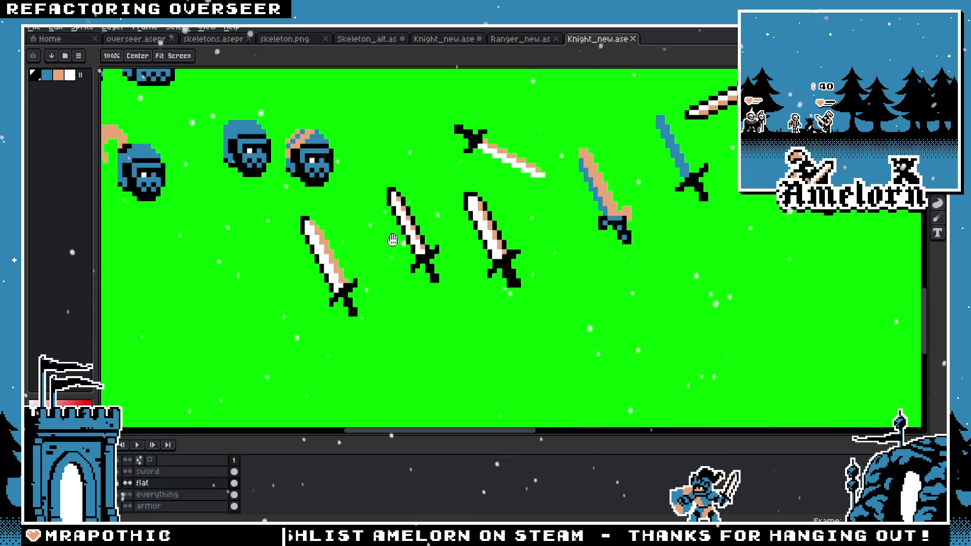
{"action": "left_click_drag", "start_coordinate": [485, 247], "coordinate": [281, 371]}
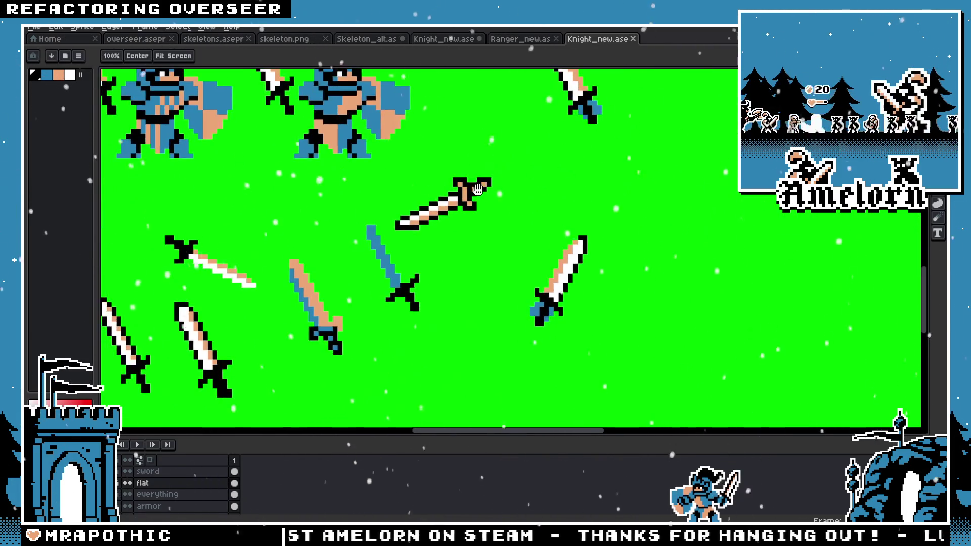
{"action": "left_click_drag", "start_coordinate": [527, 256], "coordinate": [475, 263]}
{"action": "key", "text": "w"}
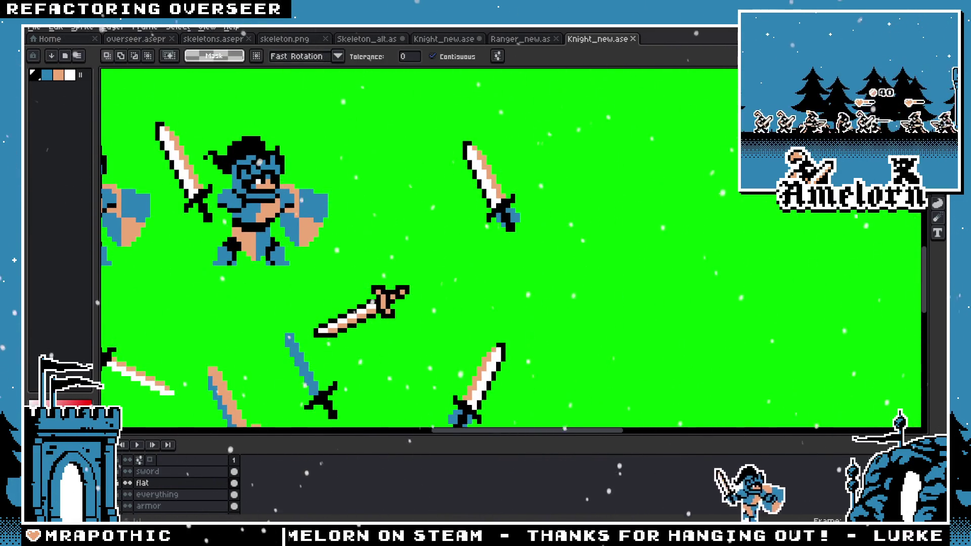
{"action": "left_click_drag", "start_coordinate": [559, 123], "coordinate": [451, 228]}
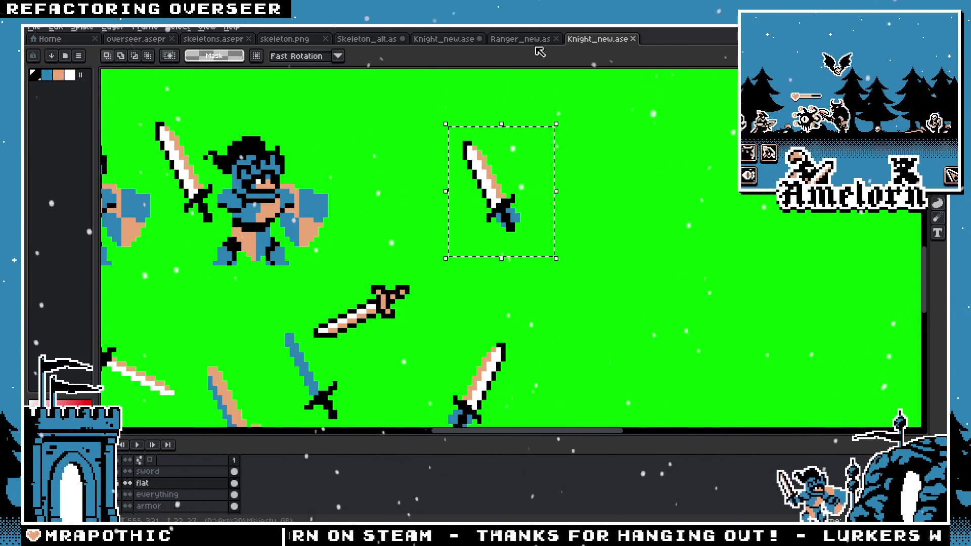
{"action": "key", "text": "ctrl+shift+Tab"}
Step: Paste the sword into the Skeleton_alt sheet and move it into the skeleton's hand
{"action": "left_click", "coordinate": [355, 41]}
{"action": "key", "text": "ctrl+v"}
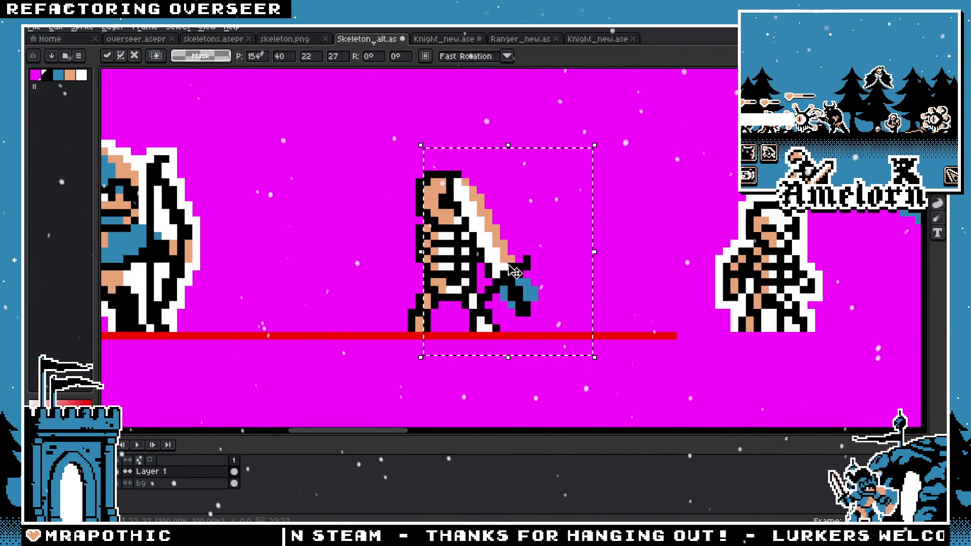
{"action": "left_click_drag", "start_coordinate": [505, 277], "coordinate": [368, 245]}
Step: Hold the sword beside the skeleton to compare sizes, then discard the pasted sword
{"action": "scroll", "coordinate": [427, 253], "scroll_direction": "down", "scroll_amount": 2}
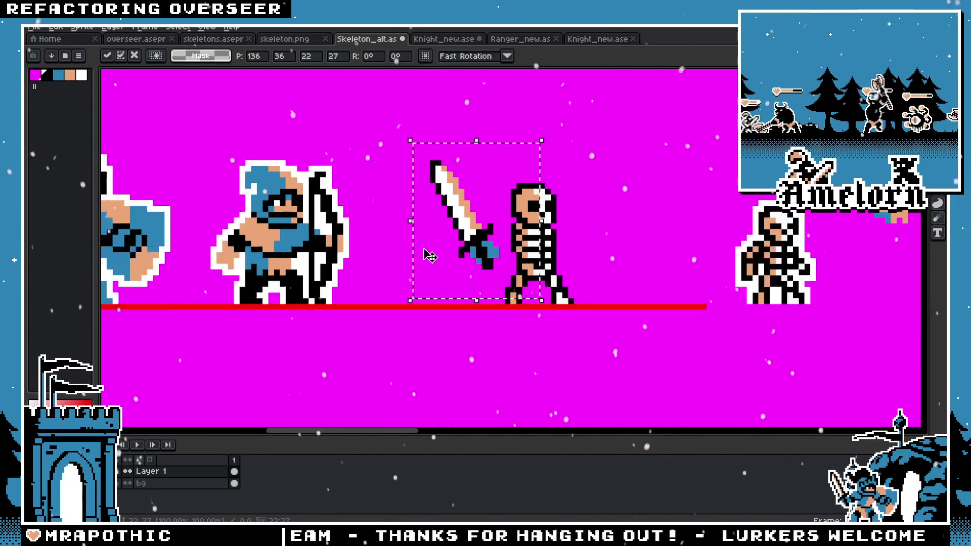
{"action": "scroll", "coordinate": [427, 254], "scroll_direction": "down", "scroll_amount": 1}
{"action": "scroll", "coordinate": [420, 256], "scroll_direction": "up", "scroll_amount": 1}
{"action": "scroll", "coordinate": [414, 258], "scroll_direction": "up", "scroll_amount": 1}
{"action": "scroll", "coordinate": [413, 258], "scroll_direction": "down", "scroll_amount": 1}
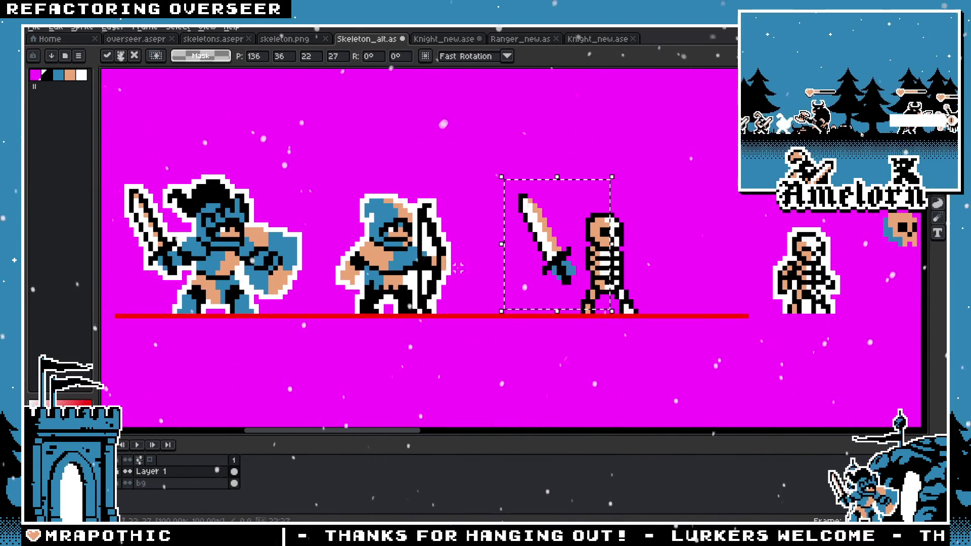
{"action": "mouse_move", "coordinate": [563, 273]}
{"action": "left_mouse_down"}
{"action": "mouse_move", "coordinate": [567, 265]}
{"action": "mouse_move", "coordinate": [484, 193]}
{"action": "left_mouse_up"}
{"action": "key", "text": "Escape"}
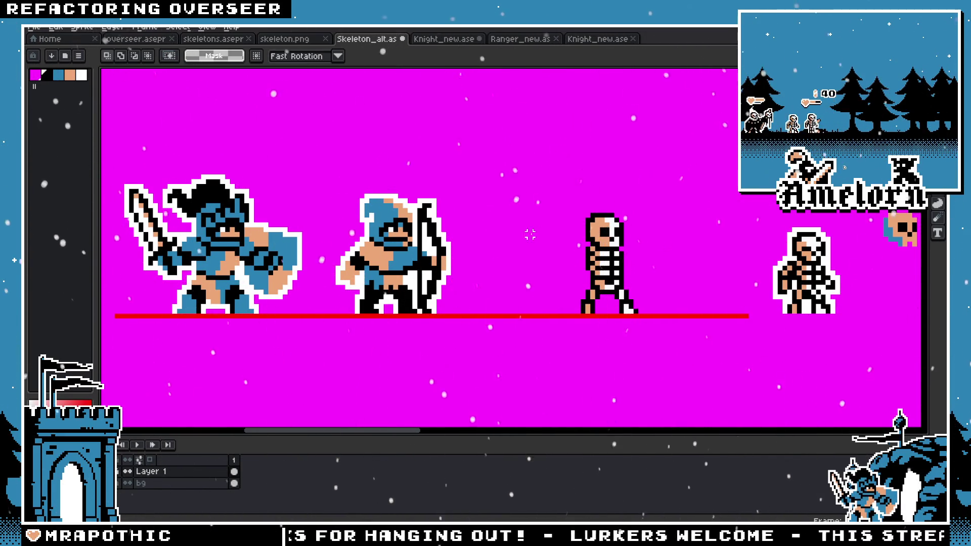
{"action": "scroll", "coordinate": [530, 234], "scroll_direction": "up", "scroll_amount": 2}
{"action": "left_click_drag", "start_coordinate": [141, 217], "coordinate": [714, 217]}
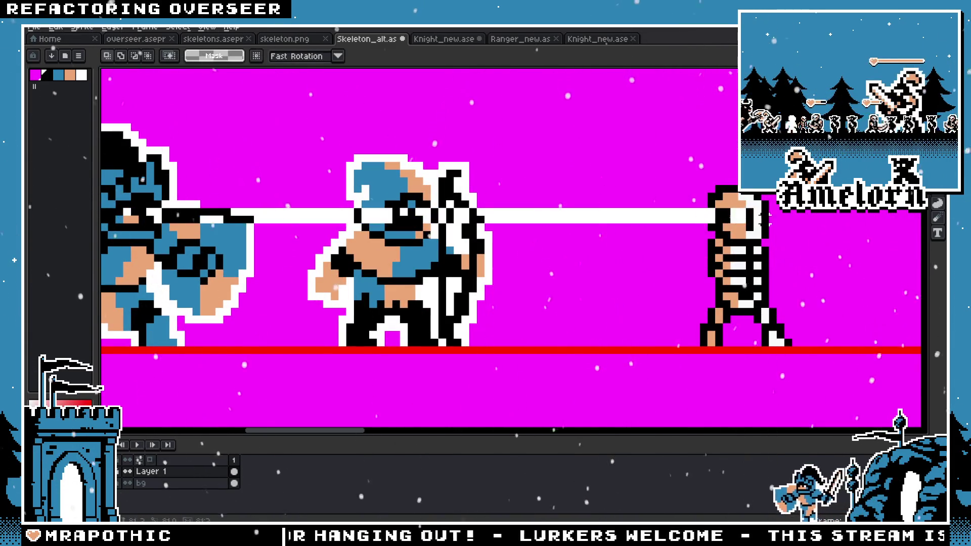
{"action": "left_click_drag", "start_coordinate": [824, 171], "coordinate": [671, 347]}
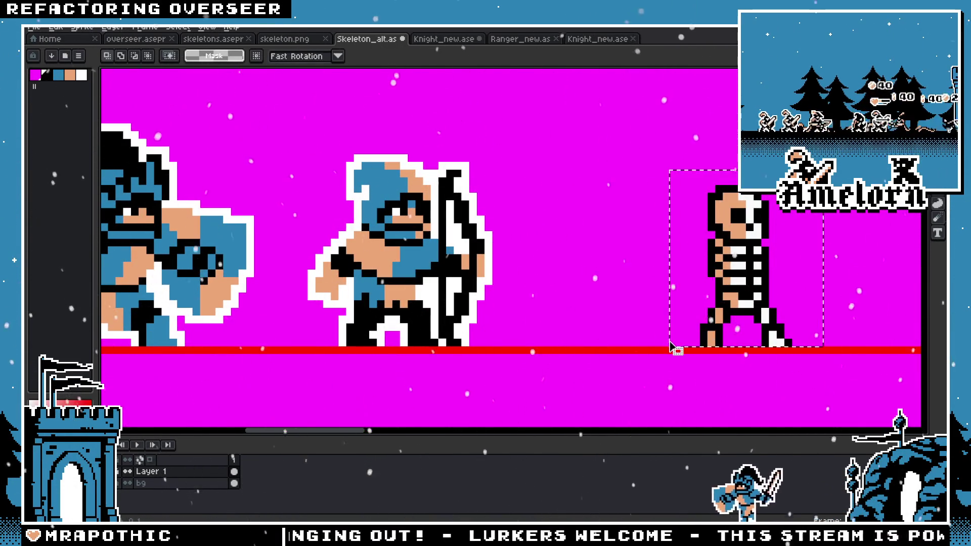
{"action": "left_click_drag", "start_coordinate": [833, 175], "coordinate": [643, 349]}
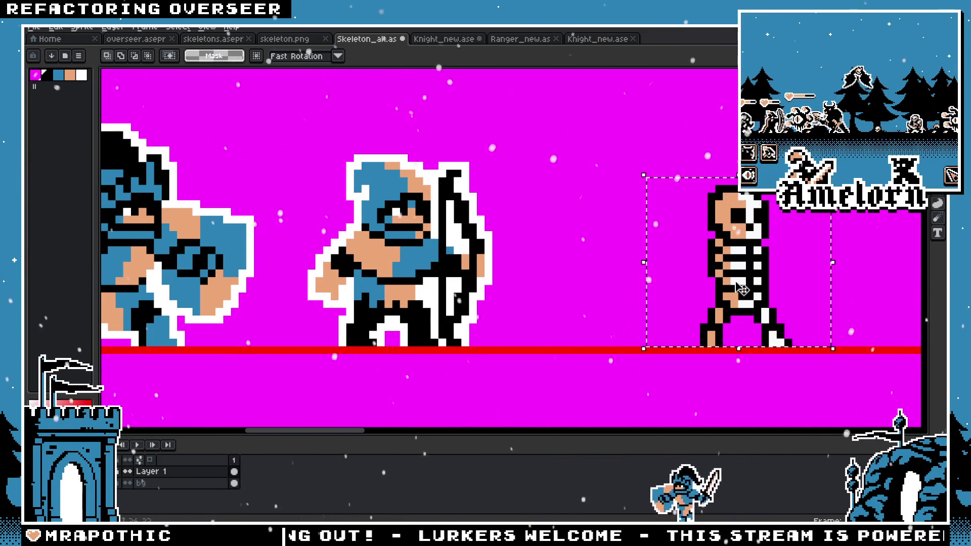
{"action": "left_click_drag", "start_coordinate": [742, 290], "coordinate": [382, 291]}
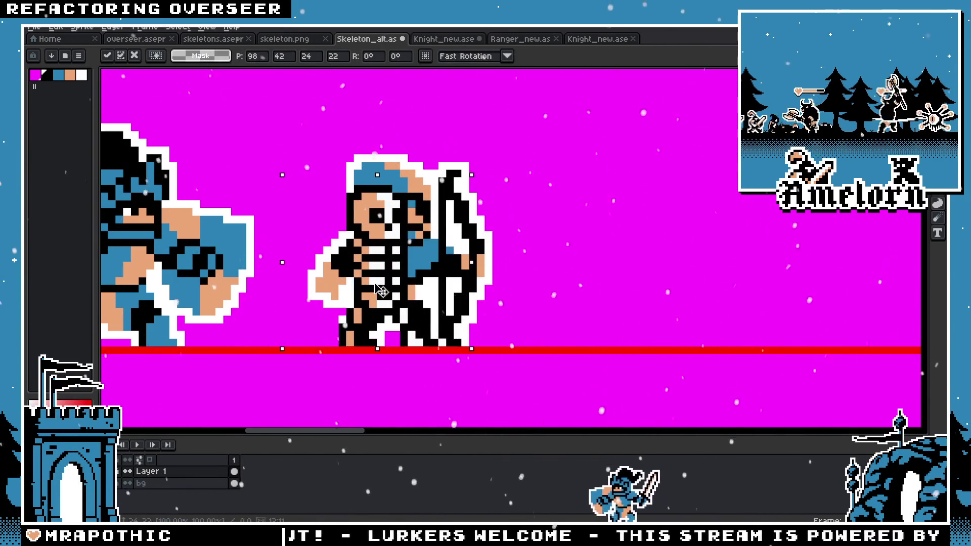
{"action": "key", "text": "Escape"}
{"action": "key", "text": "ctrl+d"}
{"action": "scroll", "coordinate": [603, 281], "scroll_direction": "right", "scroll_amount": 5}
{"action": "scroll", "coordinate": [618, 253], "scroll_direction": "right", "scroll_amount": 1}
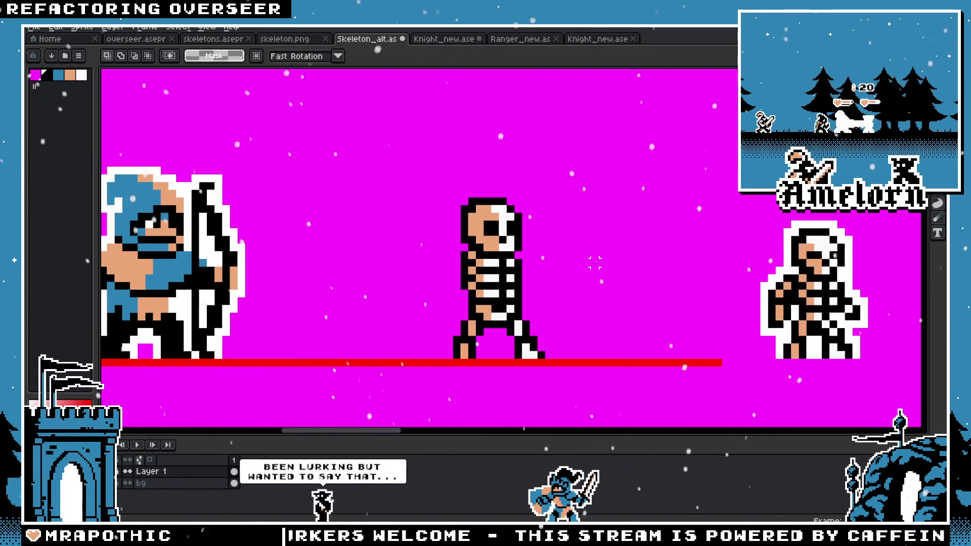
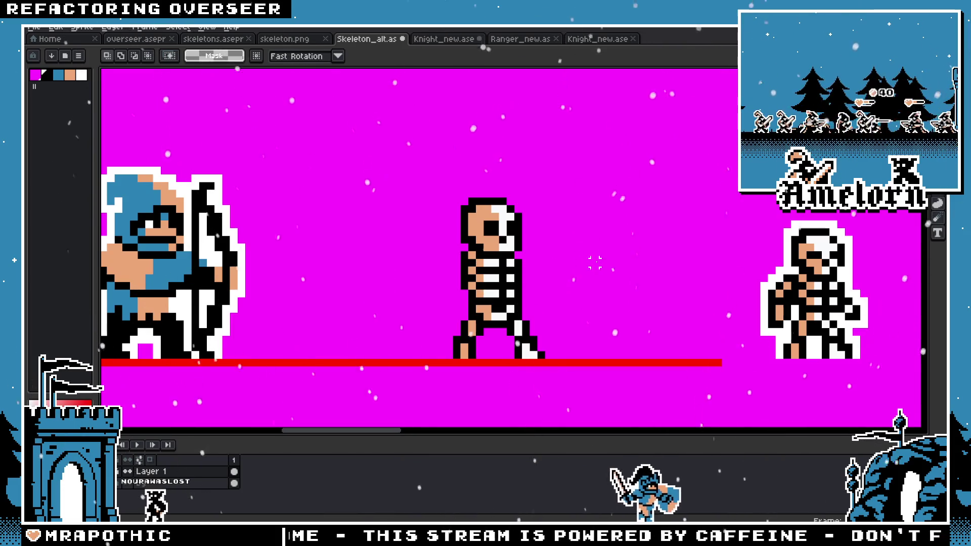
Step: Marquee-select the middle walking skeleton's skull and nudge it up one pixel
{"action": "scroll", "coordinate": [579, 278], "scroll_direction": "down", "scroll_amount": 2}
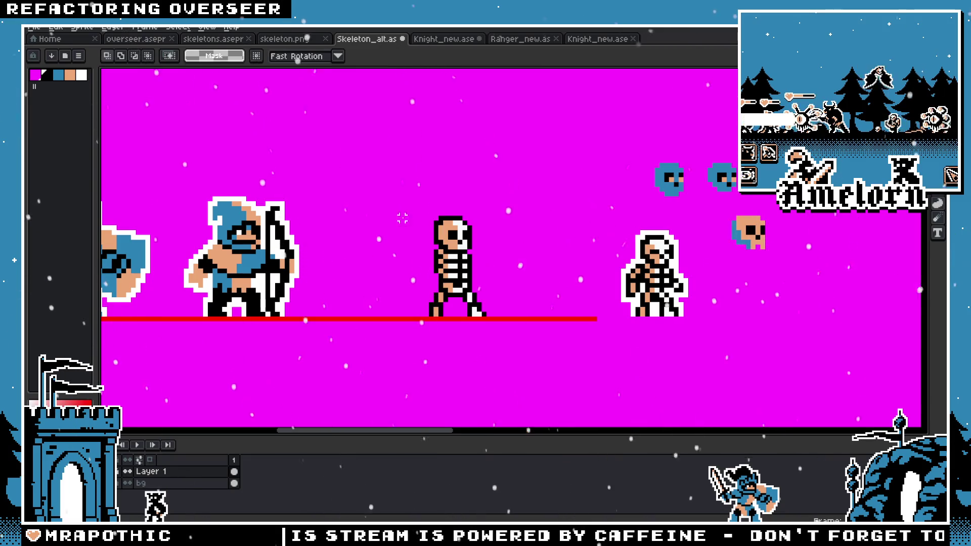
{"action": "left_click_drag", "start_coordinate": [403, 218], "coordinate": [484, 215]}
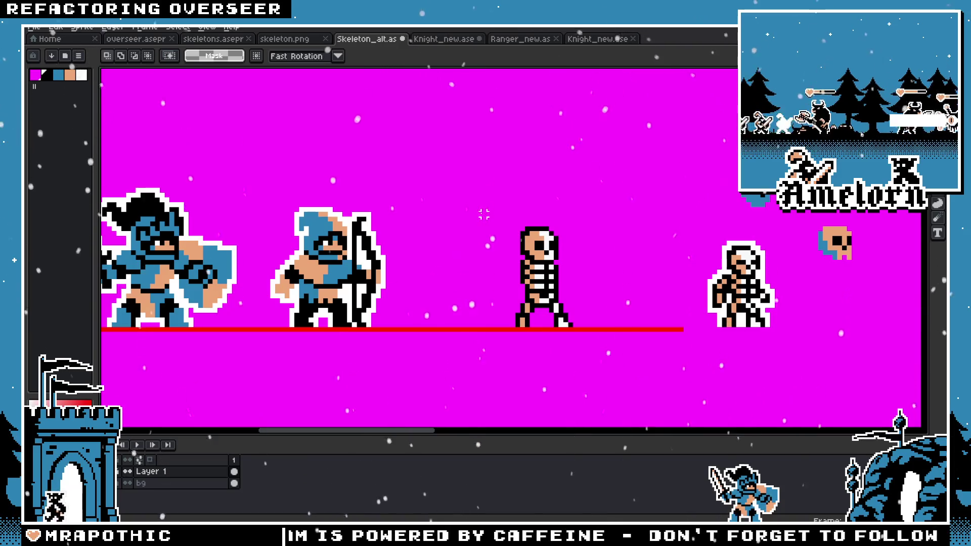
{"action": "left_click_drag", "start_coordinate": [494, 210], "coordinate": [594, 296]}
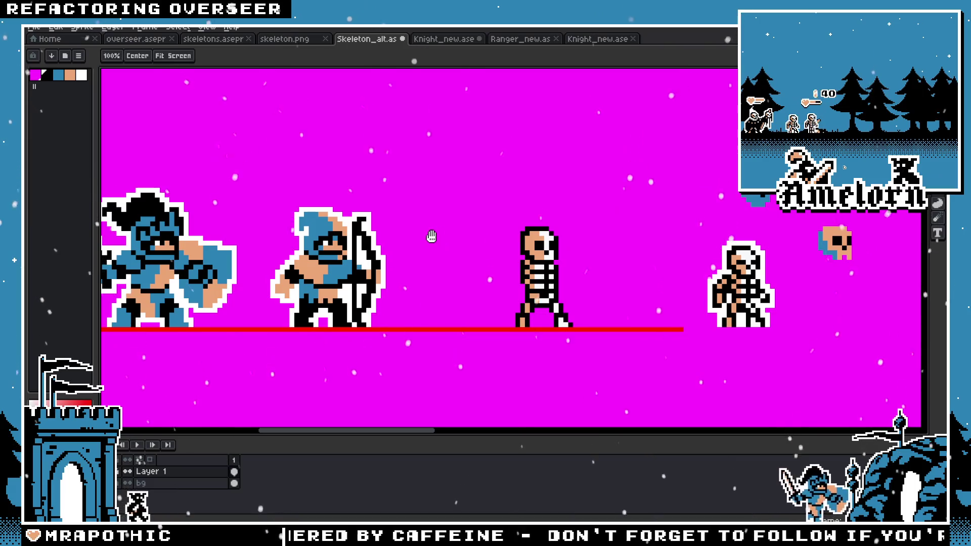
{"action": "scroll", "coordinate": [440, 238], "scroll_direction": "up", "scroll_amount": 2}
{"action": "left_click_drag", "start_coordinate": [705, 272], "coordinate": [573, 201]}
{"action": "left_click", "coordinate": [566, 260]}
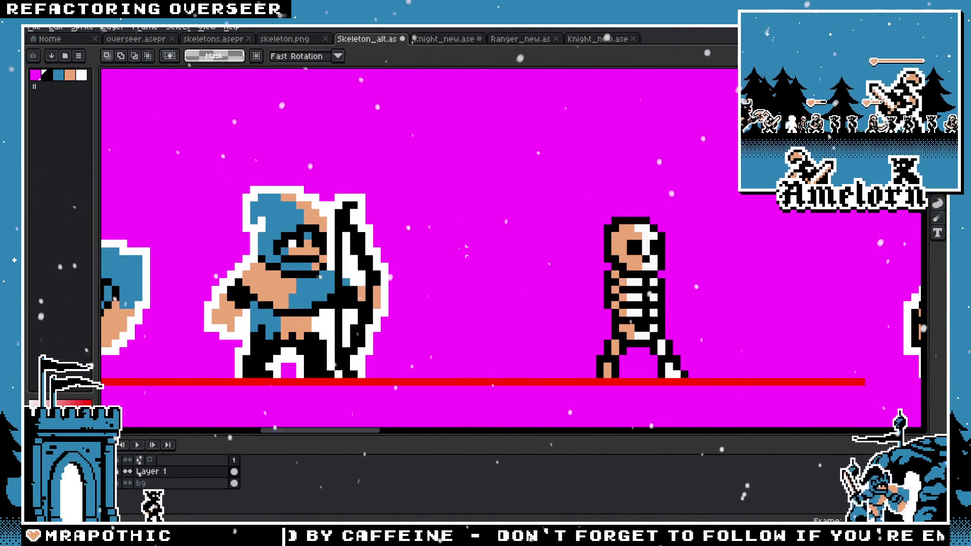
{"action": "scroll", "coordinate": [451, 225], "scroll_direction": "left", "scroll_amount": 2}
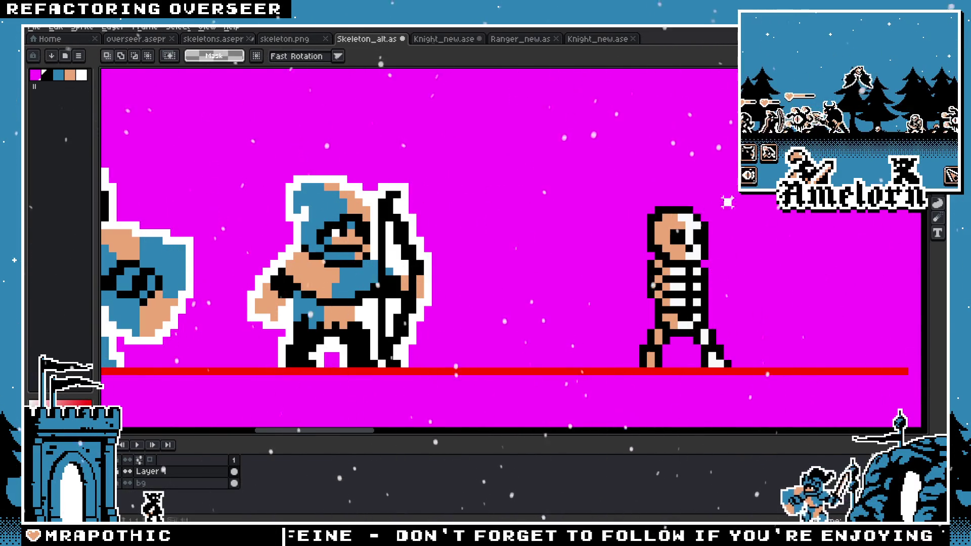
{"action": "left_click_drag", "start_coordinate": [704, 254], "coordinate": [689, 248]}
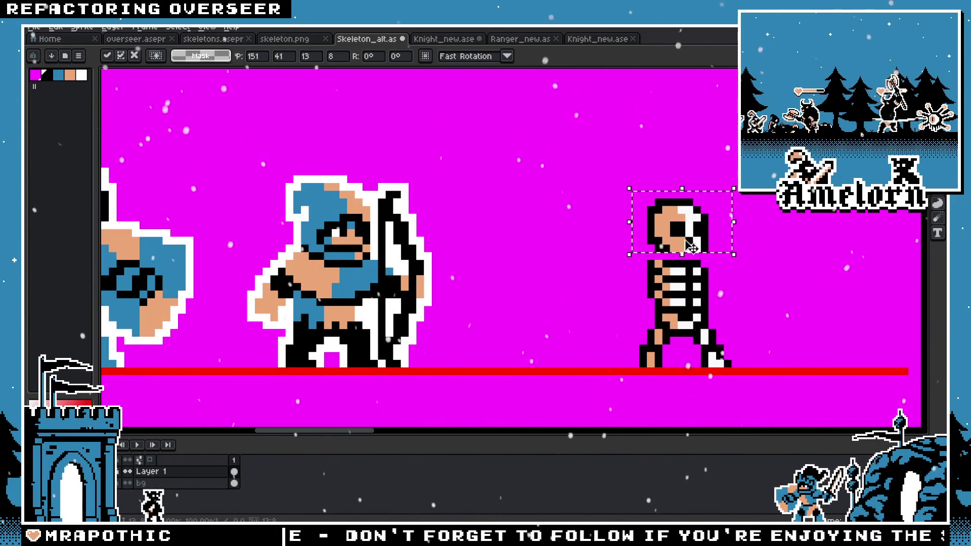
Step: Commit the raised skull and zoom in on the skeleton's neck area
{"action": "key", "text": "Return"}
{"action": "scroll", "coordinate": [690, 247], "scroll_direction": "up", "scroll_amount": 3}
{"action": "scroll", "coordinate": [566, 243], "scroll_direction": "down", "scroll_amount": 2}
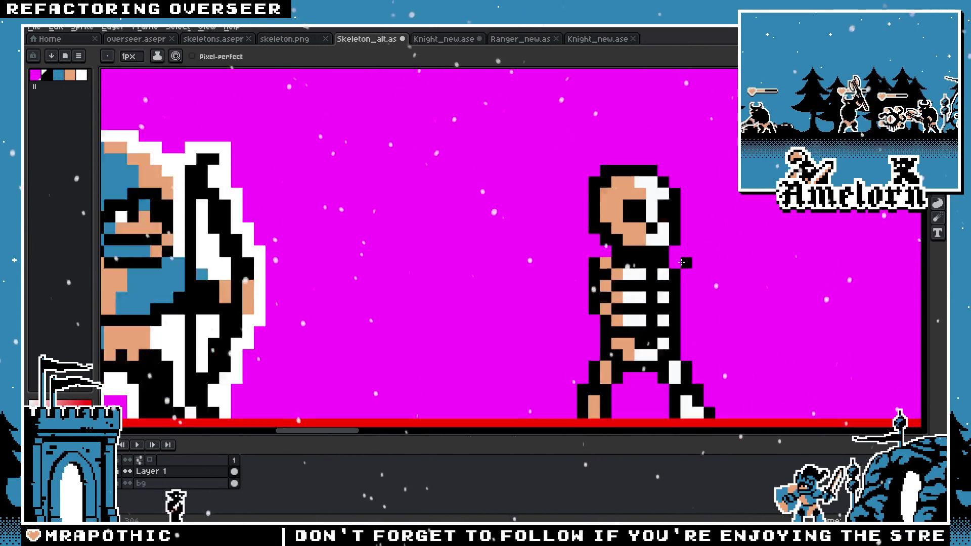
{"action": "scroll", "coordinate": [566, 244], "scroll_direction": "down", "scroll_amount": 3}
{"action": "scroll", "coordinate": [597, 264], "scroll_direction": "up", "scroll_amount": 2}
{"action": "scroll", "coordinate": [597, 264], "scroll_direction": "up", "scroll_amount": 2}
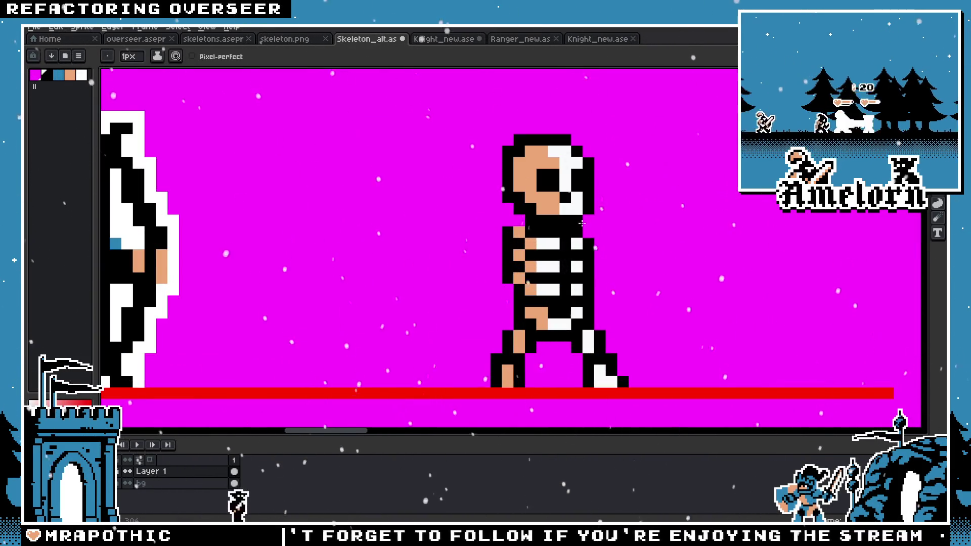
{"action": "scroll", "coordinate": [485, 237], "scroll_direction": "down", "scroll_amount": 3}
{"action": "scroll", "coordinate": [507, 234], "scroll_direction": "up", "scroll_amount": 2}
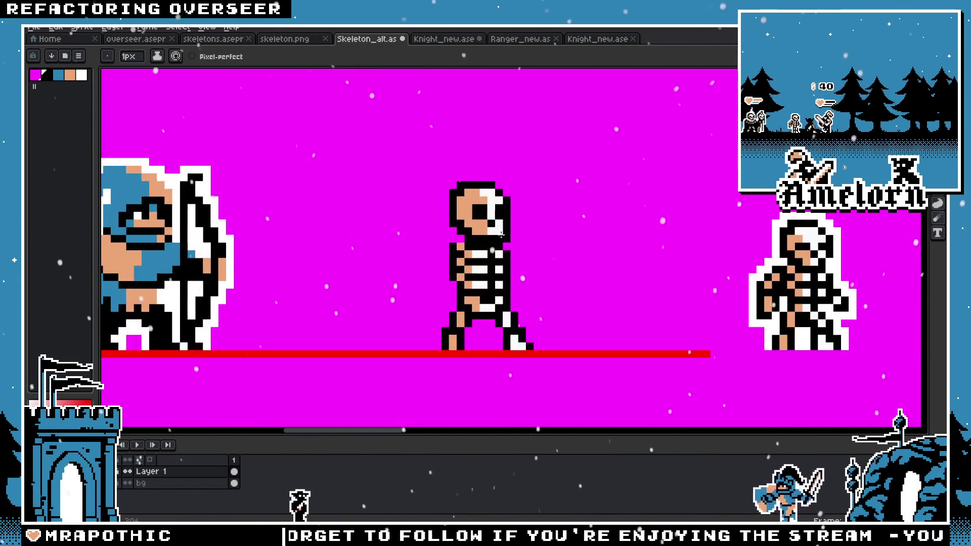
{"action": "scroll", "coordinate": [507, 234], "scroll_direction": "up", "scroll_amount": 1}
{"action": "scroll", "coordinate": [507, 231], "scroll_direction": "down", "scroll_amount": 3}
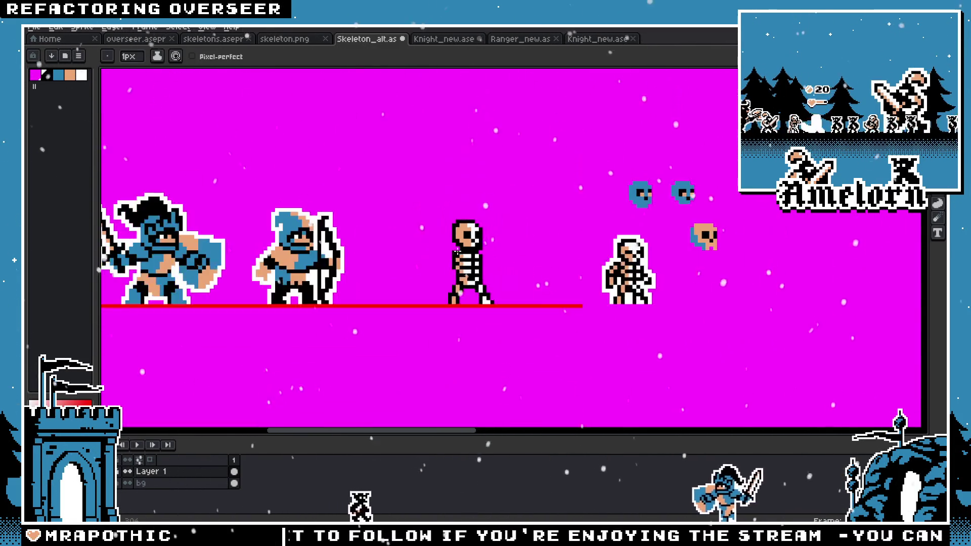
{"action": "scroll", "coordinate": [508, 230], "scroll_direction": "down", "scroll_amount": 1}
{"action": "key", "text": "v"}
{"action": "scroll", "coordinate": [456, 257], "scroll_direction": "up", "scroll_amount": 1}
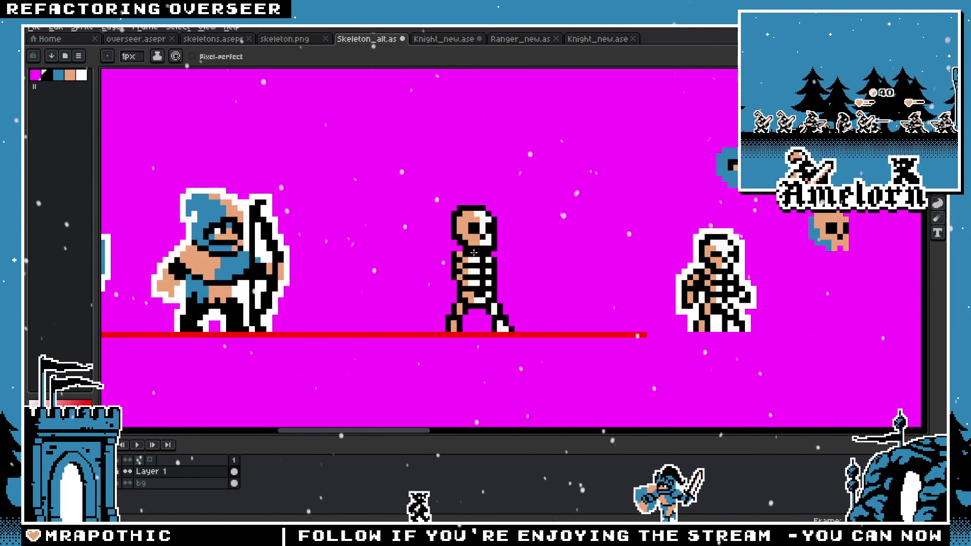
{"action": "scroll", "coordinate": [479, 254], "scroll_direction": "up", "scroll_amount": 2}
Step: Erase and redraw stray pixels between the skull and ribcage
{"action": "key", "text": "b"}
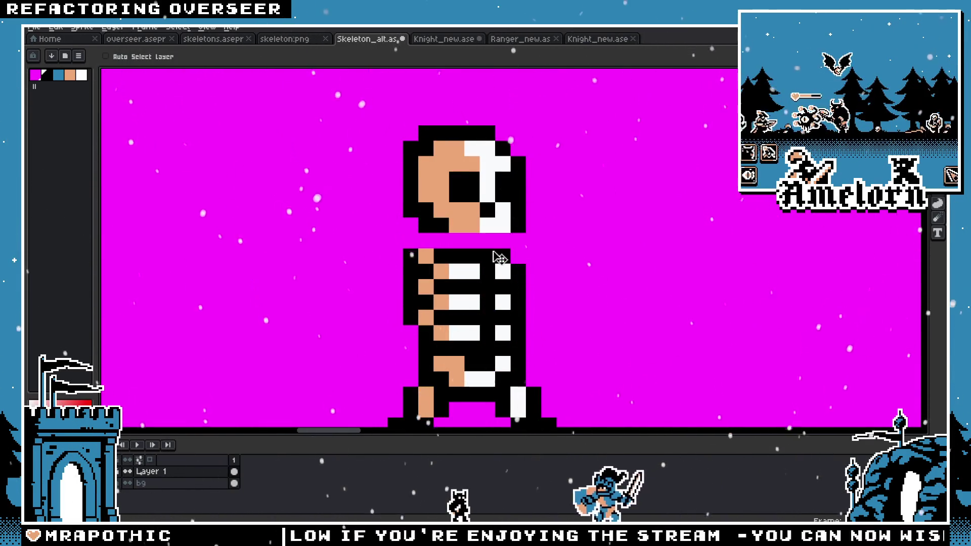
{"action": "scroll", "coordinate": [493, 252], "scroll_direction": "down", "scroll_amount": 2}
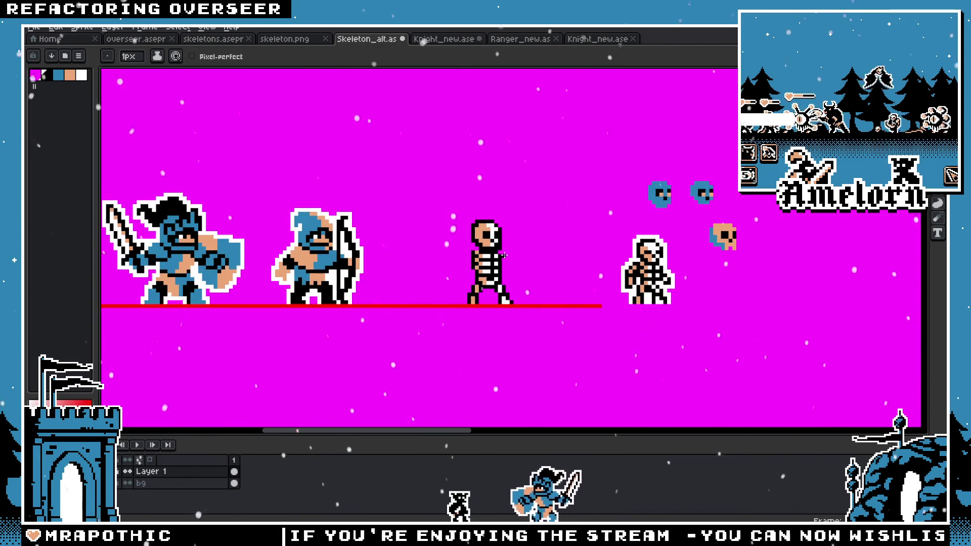
{"action": "scroll", "coordinate": [504, 256], "scroll_direction": "up", "scroll_amount": 2}
{"action": "key", "text": "e"}
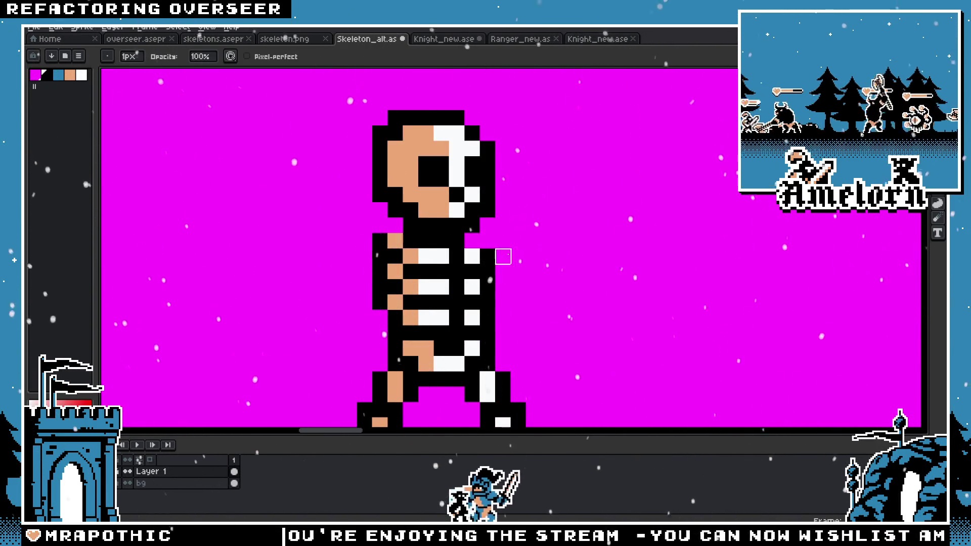
{"action": "scroll", "coordinate": [503, 257], "scroll_direction": "down", "scroll_amount": 3}
{"action": "scroll", "coordinate": [505, 255], "scroll_direction": "down", "scroll_amount": 1}
{"action": "scroll", "coordinate": [512, 247], "scroll_direction": "up", "scroll_amount": 2}
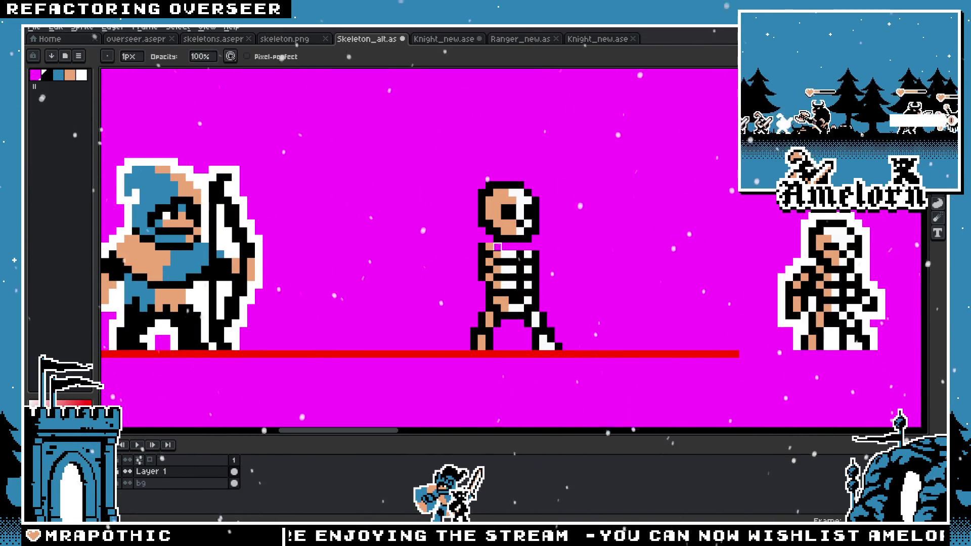
{"action": "scroll", "coordinate": [459, 238], "scroll_direction": "down", "scroll_amount": 2}
{"action": "scroll", "coordinate": [450, 241], "scroll_direction": "up", "scroll_amount": 2}
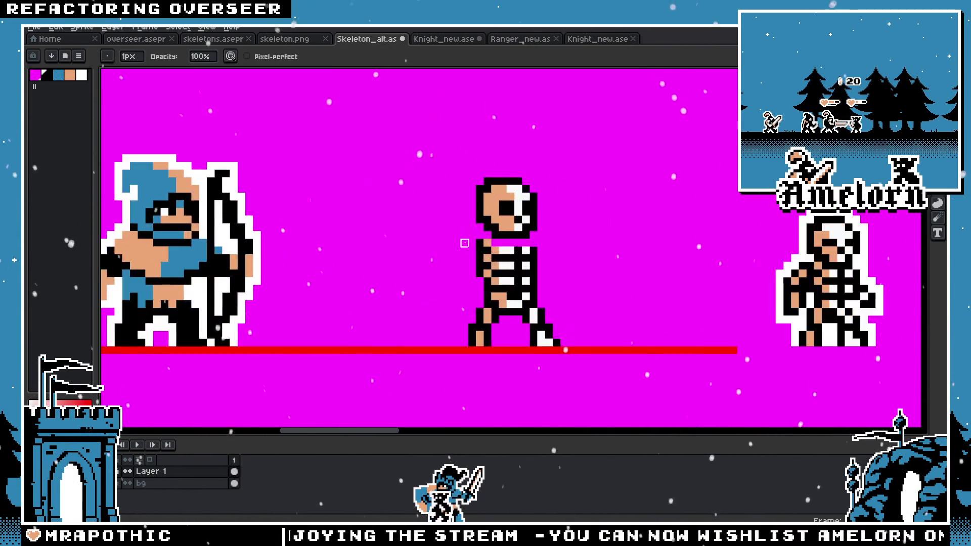
{"action": "scroll", "coordinate": [465, 243], "scroll_direction": "up", "scroll_amount": 1}
{"action": "scroll", "coordinate": [558, 249], "scroll_direction": "down", "scroll_amount": 2}
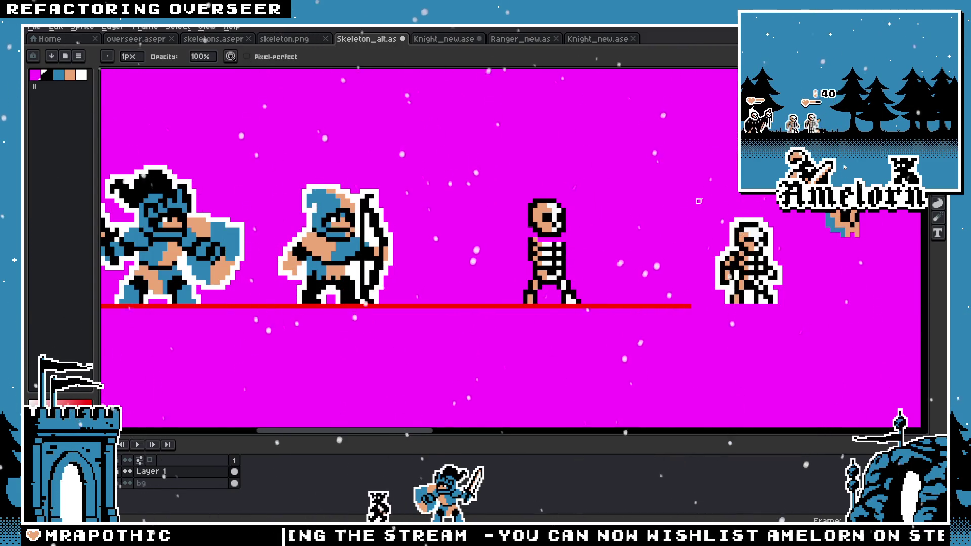
{"action": "scroll", "coordinate": [641, 262], "scroll_direction": "up", "scroll_amount": 2}
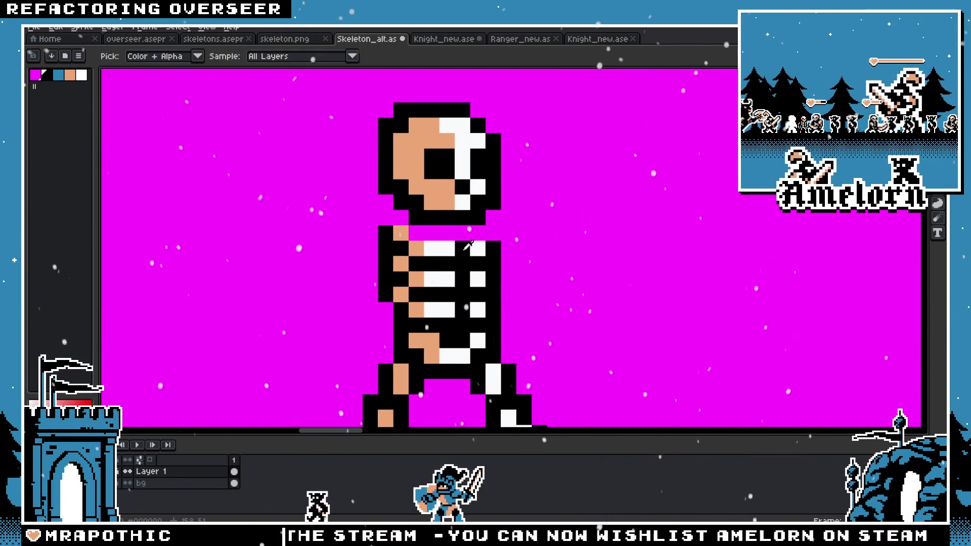
{"action": "key", "text": "b"}
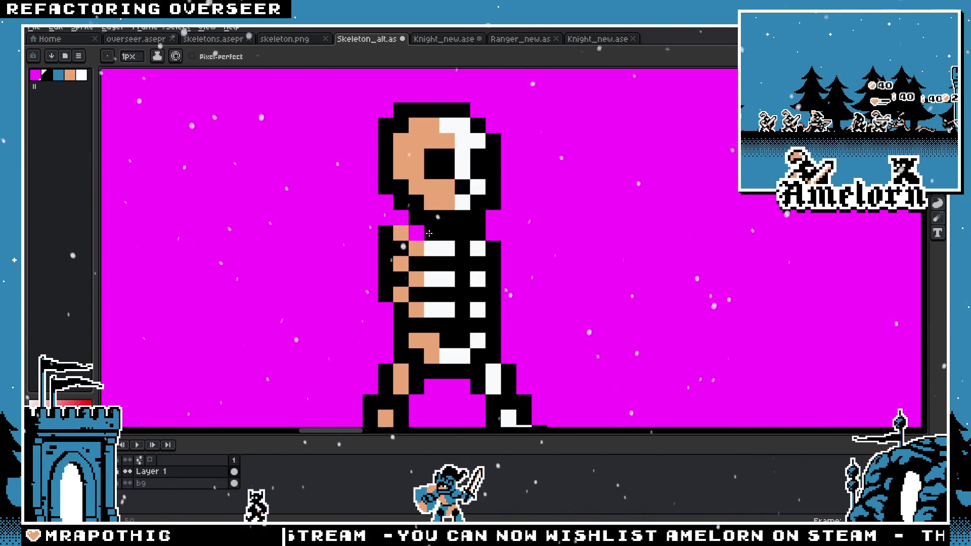
{"action": "scroll", "coordinate": [429, 233], "scroll_direction": "down", "scroll_amount": 2}
{"action": "scroll", "coordinate": [427, 233], "scroll_direction": "down", "scroll_amount": 1}
{"action": "scroll", "coordinate": [424, 233], "scroll_direction": "up", "scroll_amount": 3}
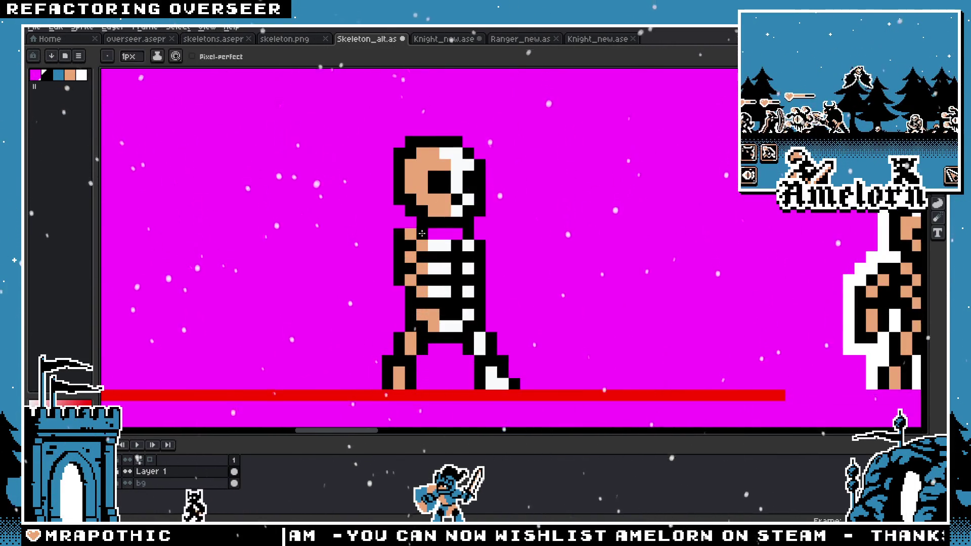
Step: Undo the last edit and fill in a black pixel in the neck row
{"action": "key", "text": "ctrl+z"}
{"action": "left_click", "coordinate": [423, 233]}
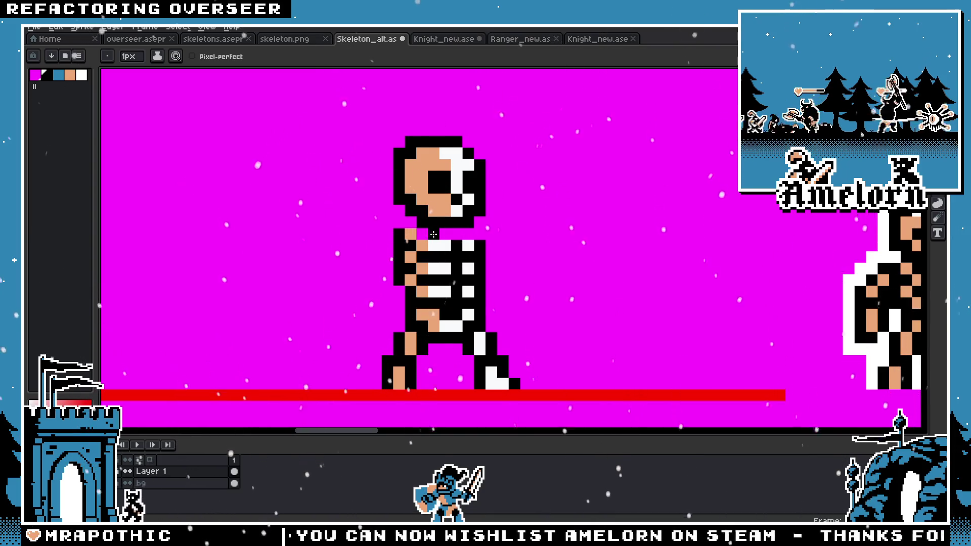
{"action": "scroll", "coordinate": [399, 261], "scroll_direction": "down", "scroll_amount": 2}
{"action": "scroll", "coordinate": [398, 261], "scroll_direction": "up", "scroll_amount": 2}
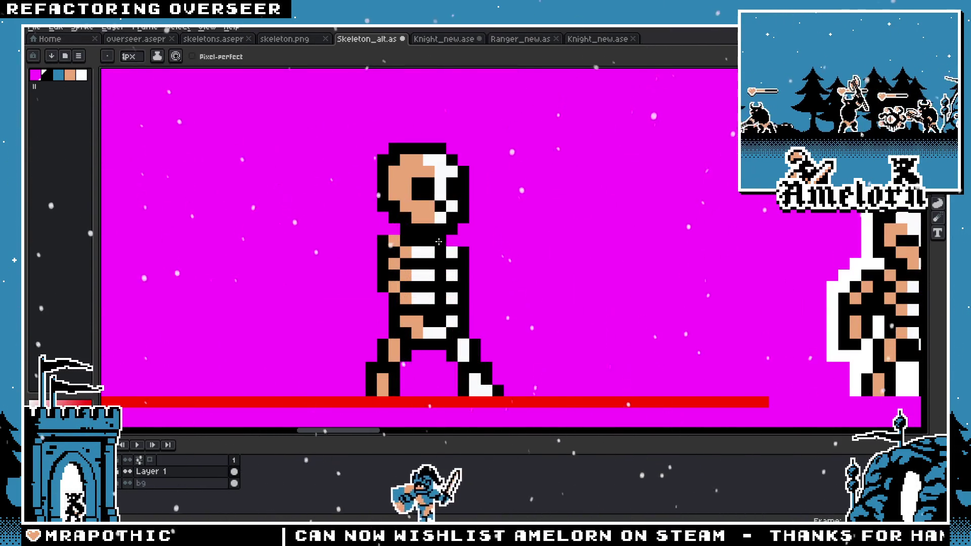
{"action": "scroll", "coordinate": [354, 257], "scroll_direction": "down", "scroll_amount": 4}
{"action": "scroll", "coordinate": [358, 266], "scroll_direction": "up", "scroll_amount": 3}
{"action": "scroll", "coordinate": [400, 222], "scroll_direction": "up", "scroll_amount": 1}
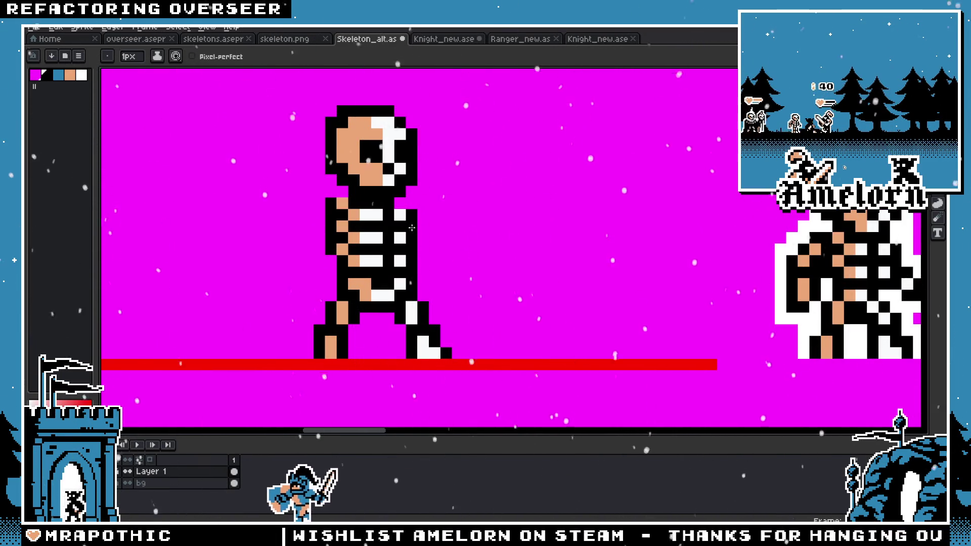
{"action": "scroll", "coordinate": [427, 239], "scroll_direction": "down", "scroll_amount": 1}
{"action": "scroll", "coordinate": [425, 243], "scroll_direction": "up", "scroll_amount": 1}
{"action": "scroll", "coordinate": [420, 253], "scroll_direction": "down", "scroll_amount": 2}
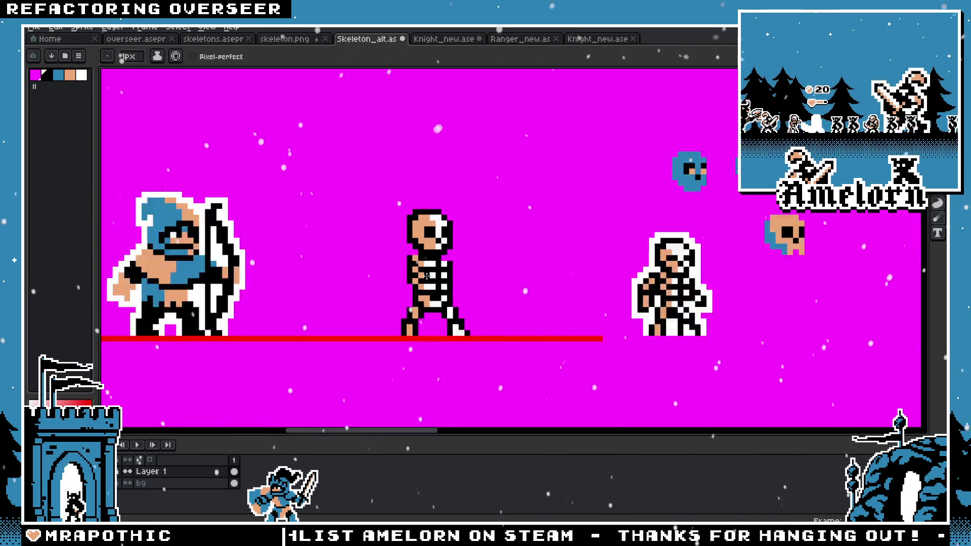
{"action": "scroll", "coordinate": [413, 262], "scroll_direction": "up", "scroll_amount": 2}
{"action": "scroll", "coordinate": [431, 226], "scroll_direction": "down", "scroll_amount": 2}
{"action": "scroll", "coordinate": [431, 232], "scroll_direction": "down", "scroll_amount": 1}
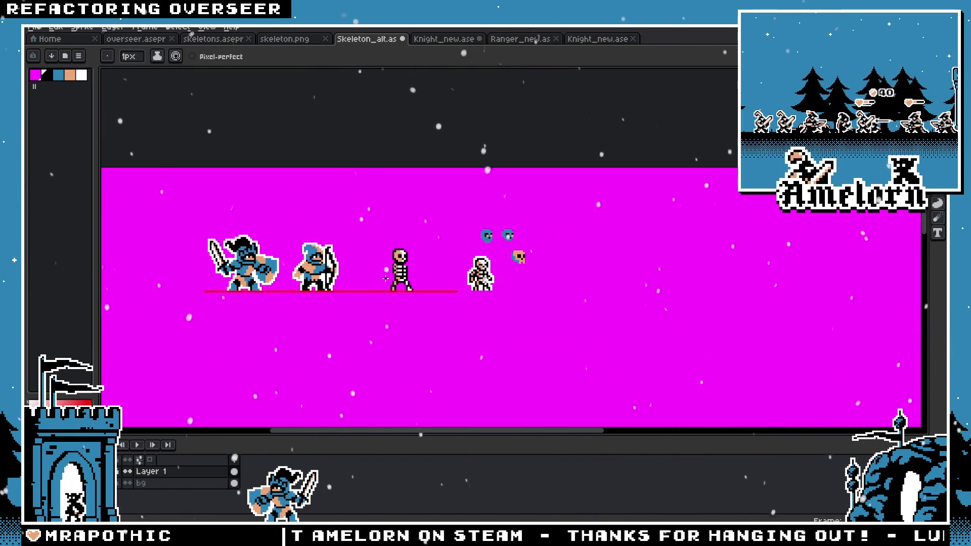
{"action": "scroll", "coordinate": [440, 248], "scroll_direction": "up", "scroll_amount": 2}
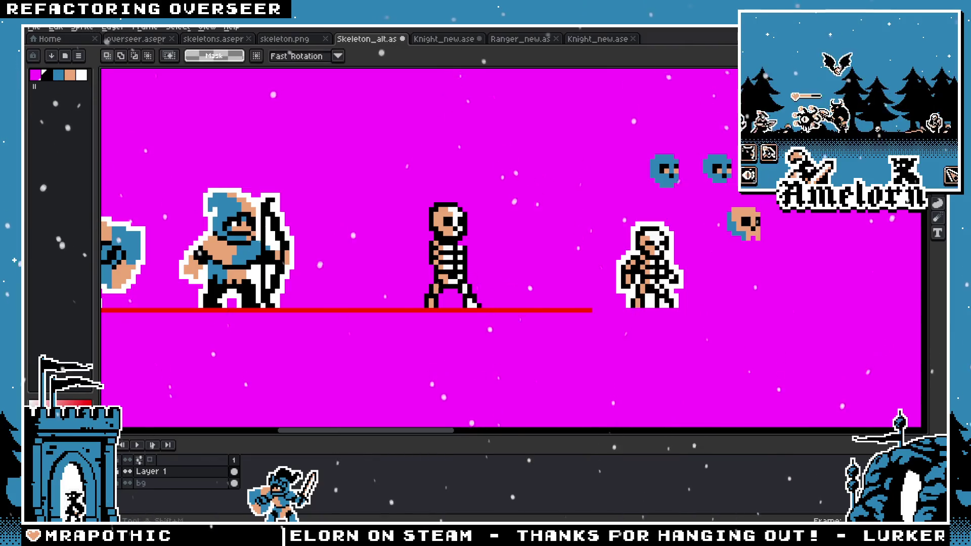
{"action": "scroll", "coordinate": [309, 291], "scroll_direction": "up", "scroll_amount": 2}
{"action": "scroll", "coordinate": [309, 291], "scroll_direction": "down", "scroll_amount": 1}
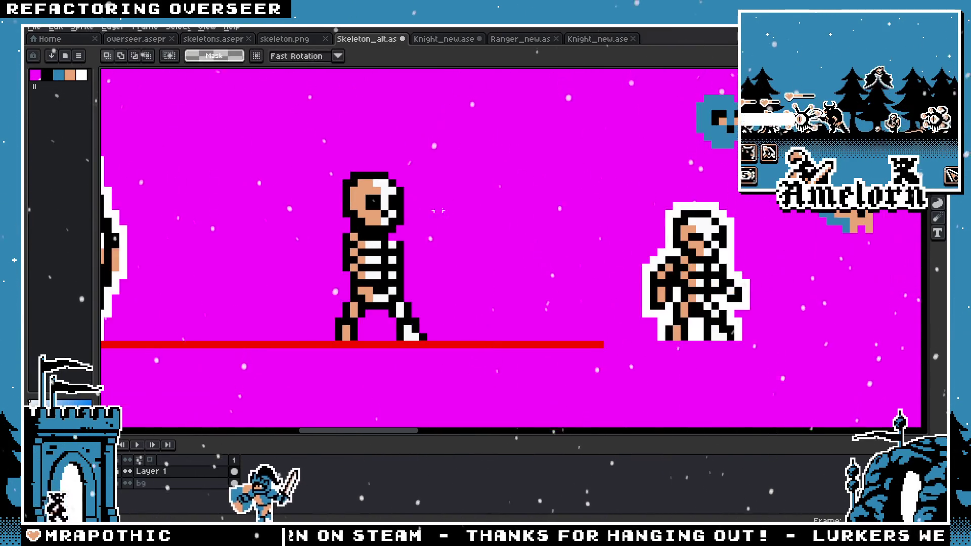
Step: Select the walking skeleton and open the Outline effect, cancelling it unapplied
{"action": "left_click_drag", "start_coordinate": [491, 154], "coordinate": [295, 343]}
{"action": "key", "text": "shift+o"}
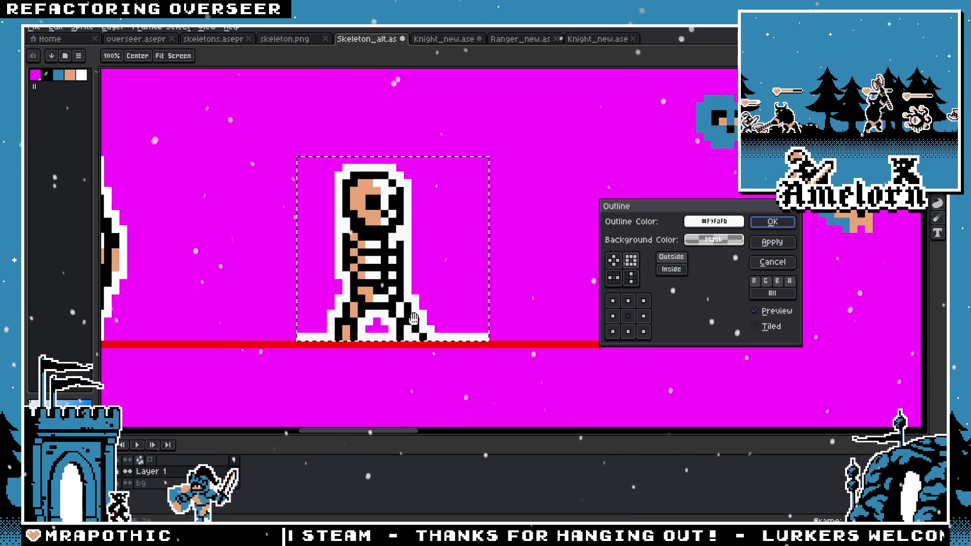
{"action": "scroll", "coordinate": [486, 211], "scroll_direction": "down", "scroll_amount": 3}
{"action": "scroll", "coordinate": [543, 207], "scroll_direction": "up", "scroll_amount": 1}
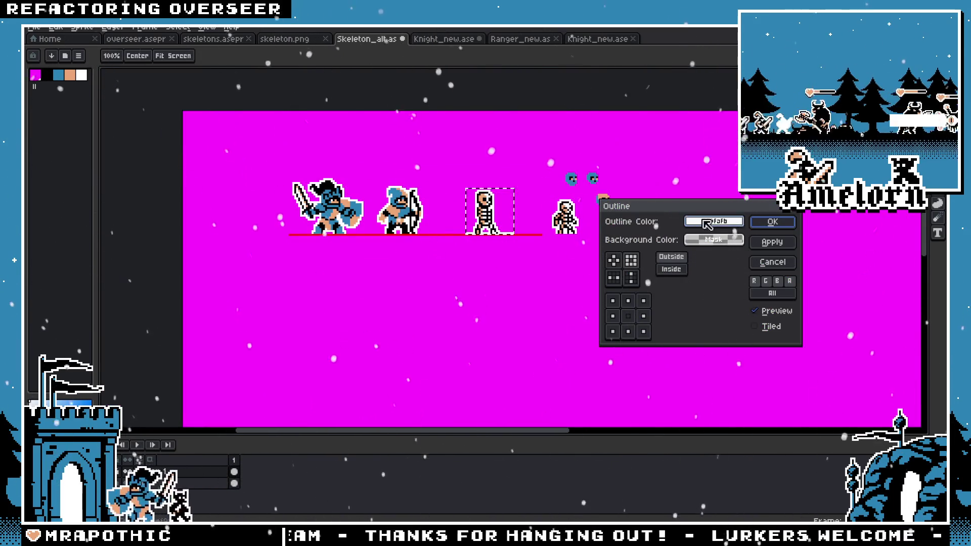
{"action": "key", "text": "Escape"}
Step: Pick the skeleton's tan as the drawing colour and return to the Pencil
{"action": "scroll", "coordinate": [687, 217], "scroll_direction": "up", "scroll_amount": 4}
{"action": "scroll", "coordinate": [514, 238], "scroll_direction": "up", "scroll_amount": 2}
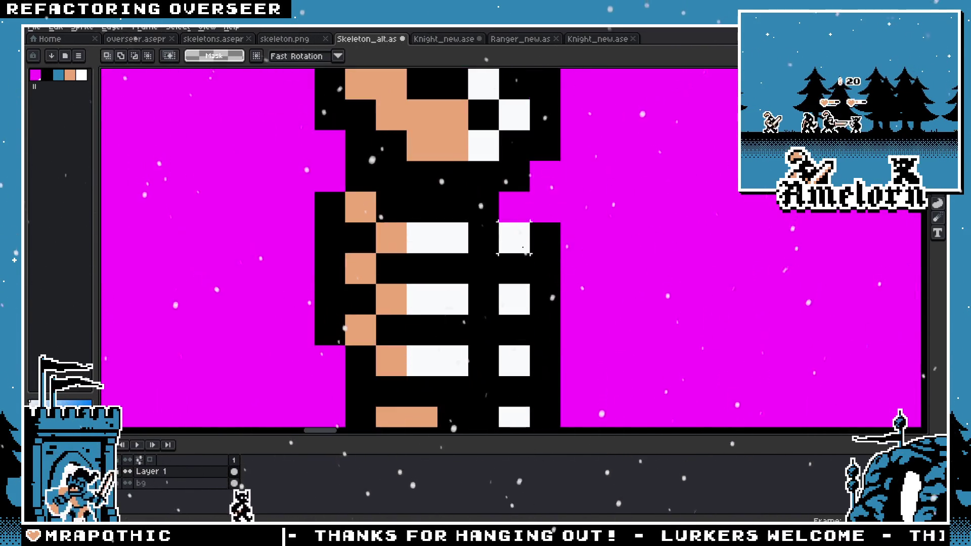
{"action": "scroll", "coordinate": [483, 238], "scroll_direction": "down", "scroll_amount": 3}
{"action": "scroll", "coordinate": [500, 235], "scroll_direction": "up", "scroll_amount": 2}
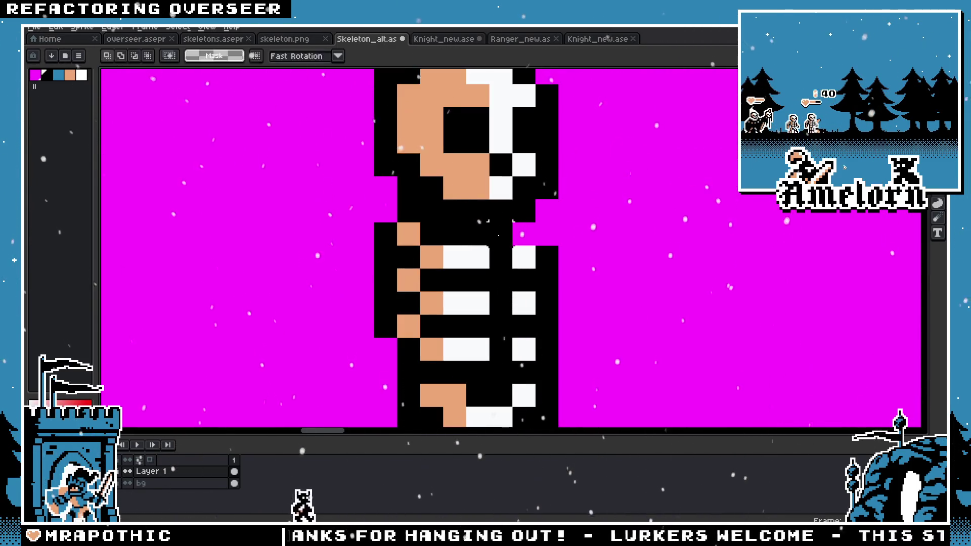
{"action": "scroll", "coordinate": [430, 248], "scroll_direction": "down", "scroll_amount": 4}
{"action": "scroll", "coordinate": [426, 249], "scroll_direction": "down", "scroll_amount": 1}
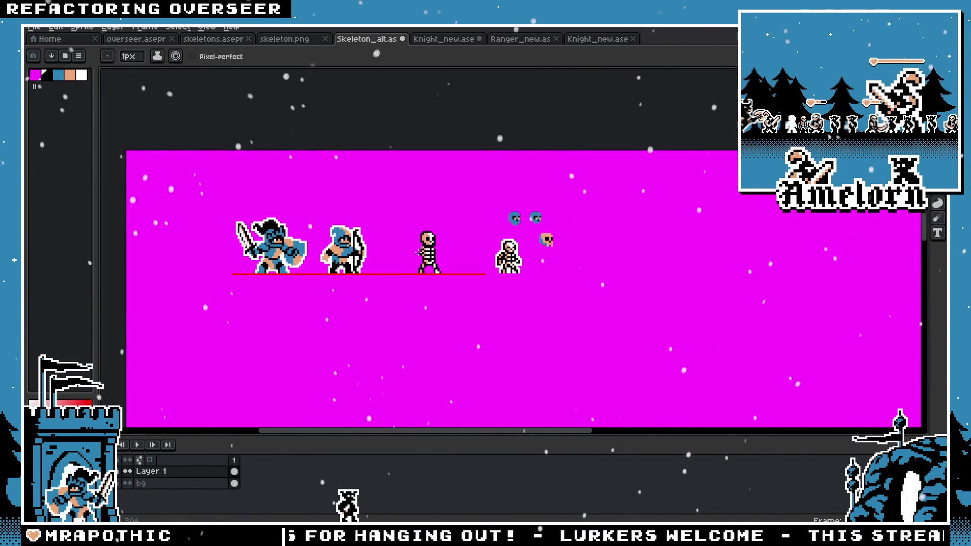
{"action": "scroll", "coordinate": [425, 249], "scroll_direction": "up", "scroll_amount": 3}
{"action": "scroll", "coordinate": [425, 248], "scroll_direction": "down", "scroll_amount": 3}
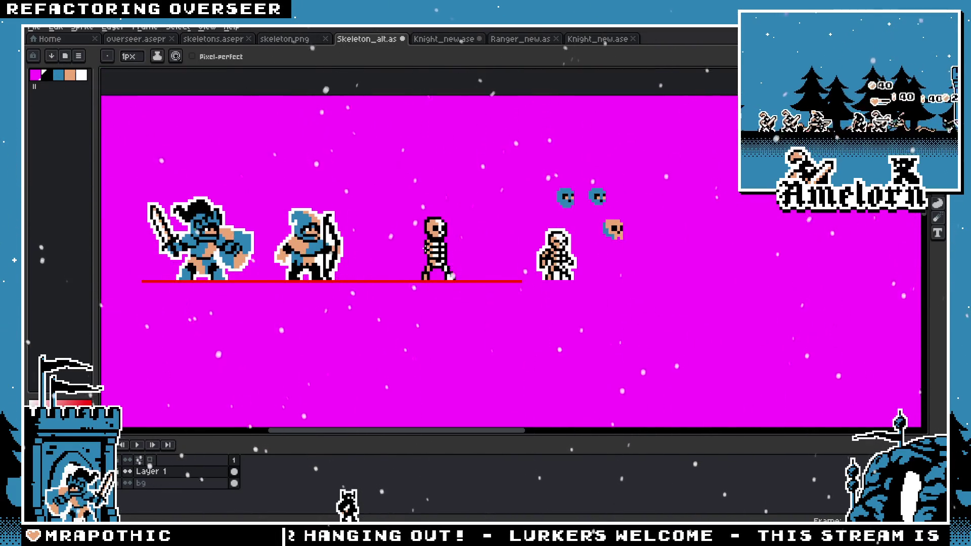
{"action": "scroll", "coordinate": [455, 245], "scroll_direction": "up", "scroll_amount": 1}
{"action": "scroll", "coordinate": [460, 243], "scroll_direction": "up", "scroll_amount": 1}
{"action": "scroll", "coordinate": [473, 236], "scroll_direction": "up", "scroll_amount": 1}
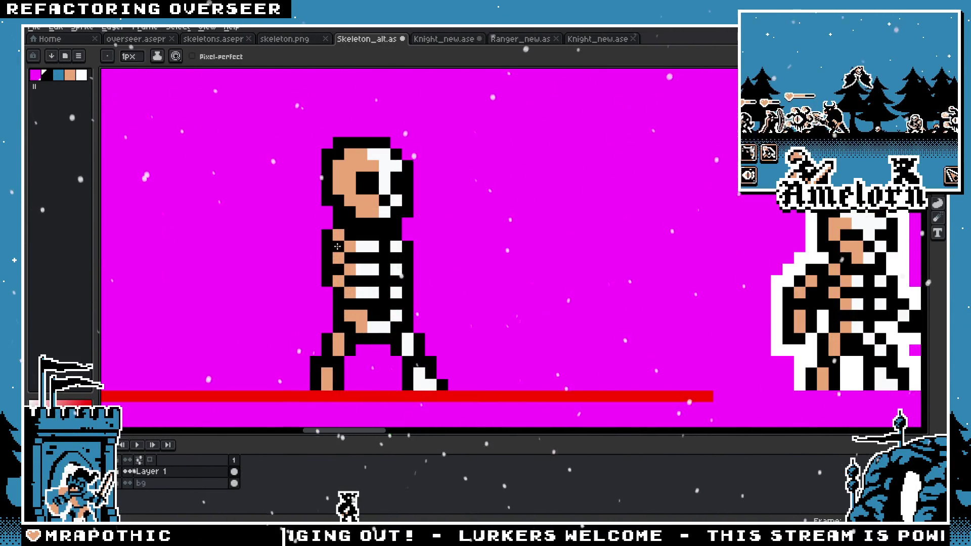
{"action": "scroll", "coordinate": [354, 243], "scroll_direction": "left", "scroll_amount": 2}
{"action": "scroll", "coordinate": [387, 236], "scroll_direction": "down", "scroll_amount": 1}
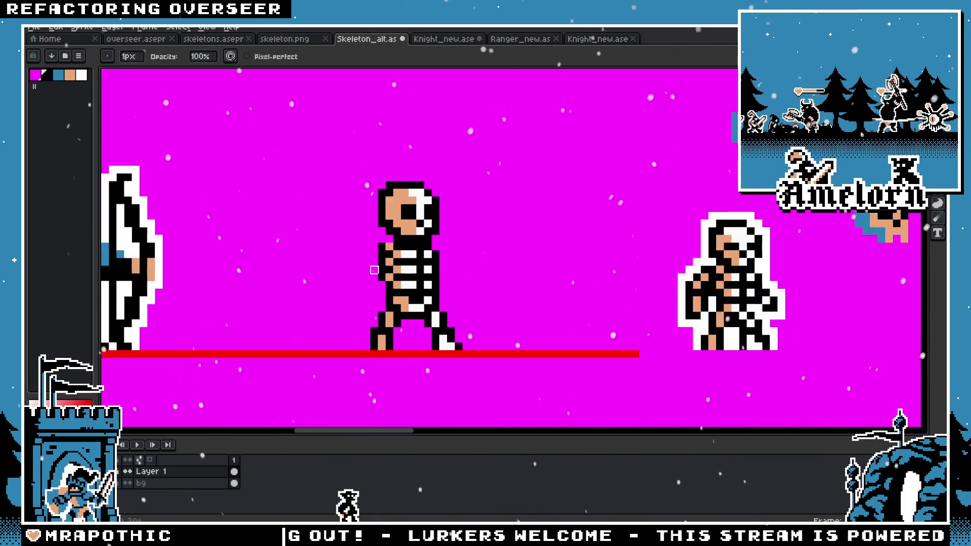
{"action": "scroll", "coordinate": [440, 238], "scroll_direction": "up", "scroll_amount": 2}
{"action": "key", "text": "i"}
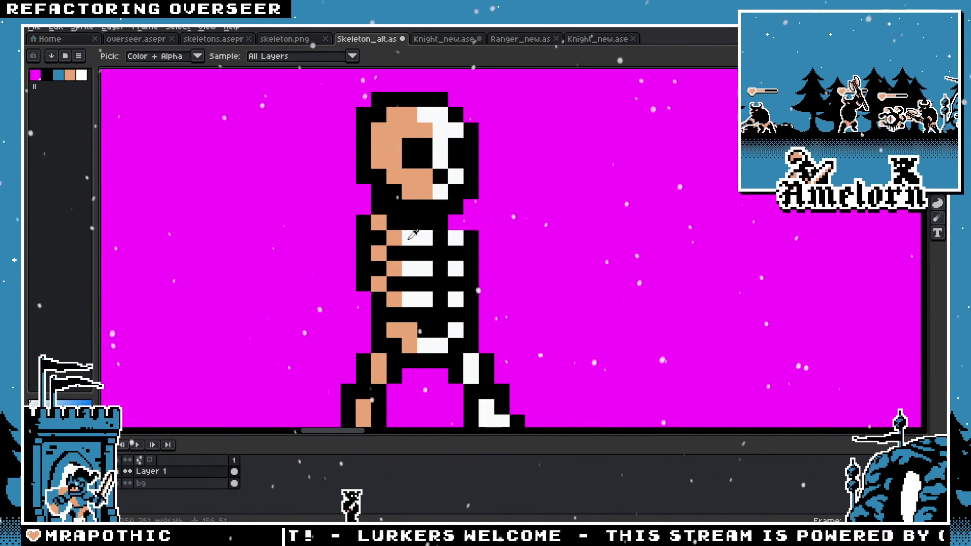
{"action": "left_click", "coordinate": [400, 239]}
{"action": "key", "text": "b"}
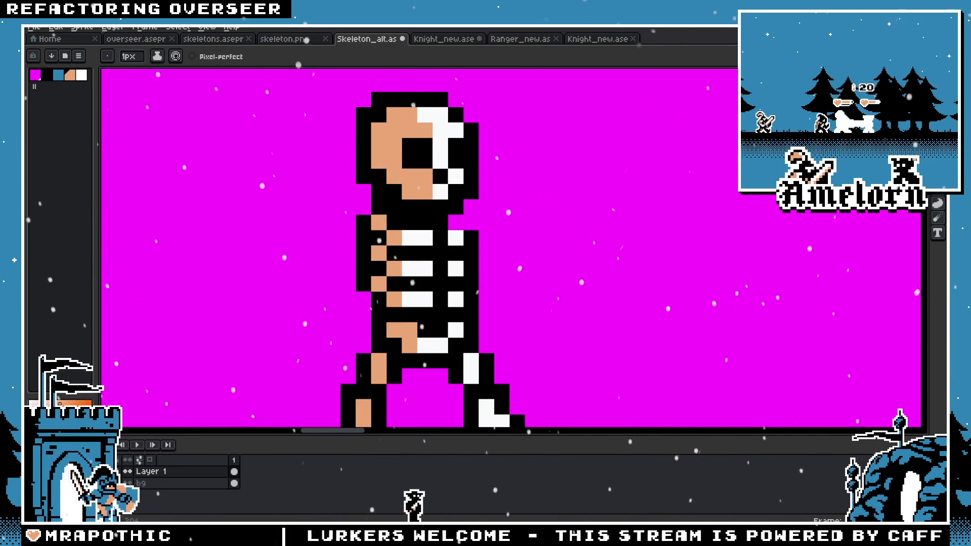
Step: Marquee-select the area around the middle skeleton
{"action": "scroll", "coordinate": [714, 145], "scroll_direction": "down", "scroll_amount": 1}
{"action": "key", "text": "m"}
{"action": "scroll", "coordinate": [714, 145], "scroll_direction": "up", "scroll_amount": 1}
{"action": "left_click_drag", "start_coordinate": [661, 119], "coordinate": [419, 301]}
Step: Pan the view to centre the middle skeleton
{"action": "scroll", "coordinate": [553, 277], "scroll_direction": "up", "scroll_amount": 2}
{"action": "key", "text": "h"}
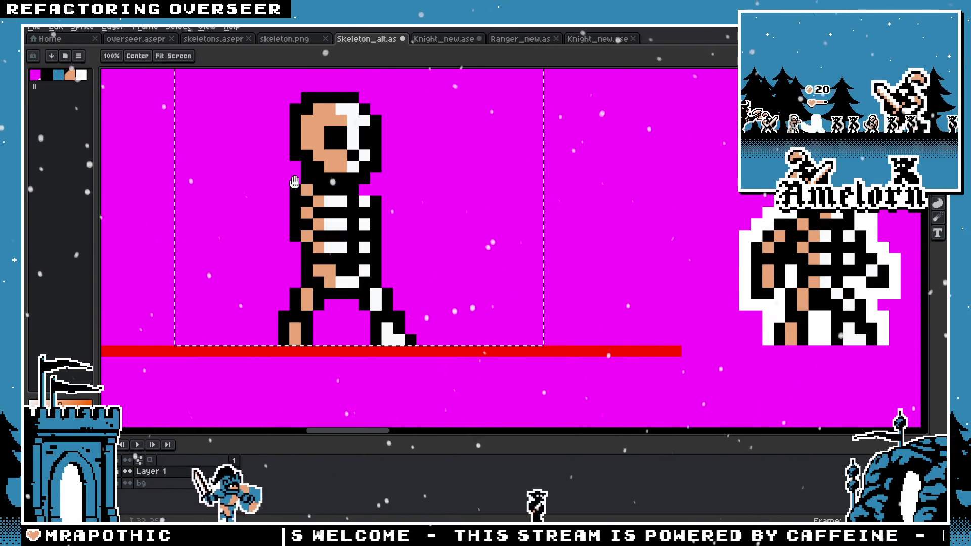
{"action": "scroll", "coordinate": [473, 251], "scroll_direction": "down", "scroll_amount": 2}
{"action": "scroll", "coordinate": [303, 236], "scroll_direction": "up", "scroll_amount": 1}
{"action": "key", "text": "i"}
{"action": "key", "text": "m"}
{"action": "scroll", "coordinate": [597, 272], "scroll_direction": "up", "scroll_amount": 1}
{"action": "key", "text": "h"}
{"action": "left_click_drag", "start_coordinate": [564, 214], "coordinate": [390, 214]}
Step: Paint Bucket the tan skull, pelvis and legs blue, undoing a mistaken fill on the bones
{"action": "key", "text": "g"}
{"action": "left_click", "coordinate": [454, 273]}
{"action": "scroll", "coordinate": [453, 273], "scroll_direction": "down", "scroll_amount": 3}
{"action": "scroll", "coordinate": [466, 234], "scroll_direction": "up", "scroll_amount": 2}
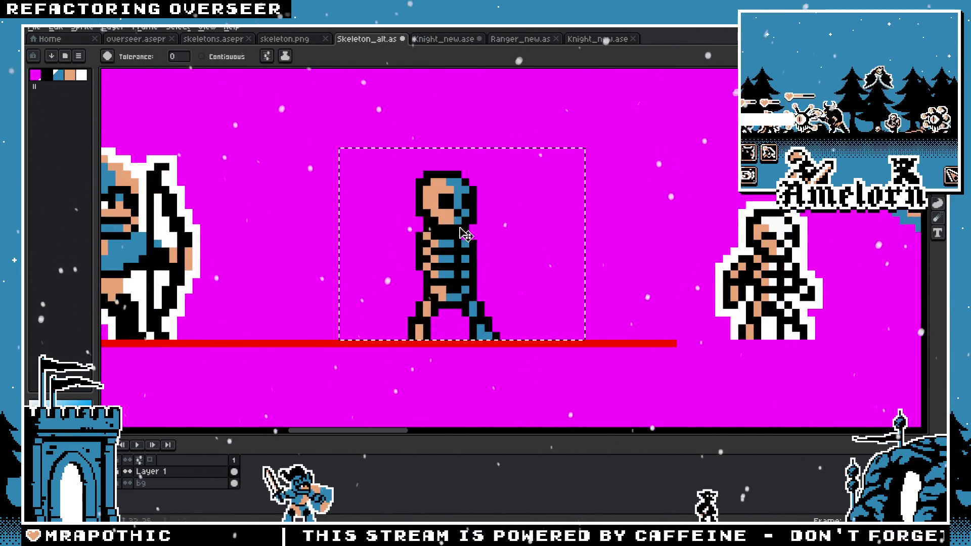
{"action": "key", "text": "ctrl+z"}
{"action": "left_click", "coordinate": [424, 201]}
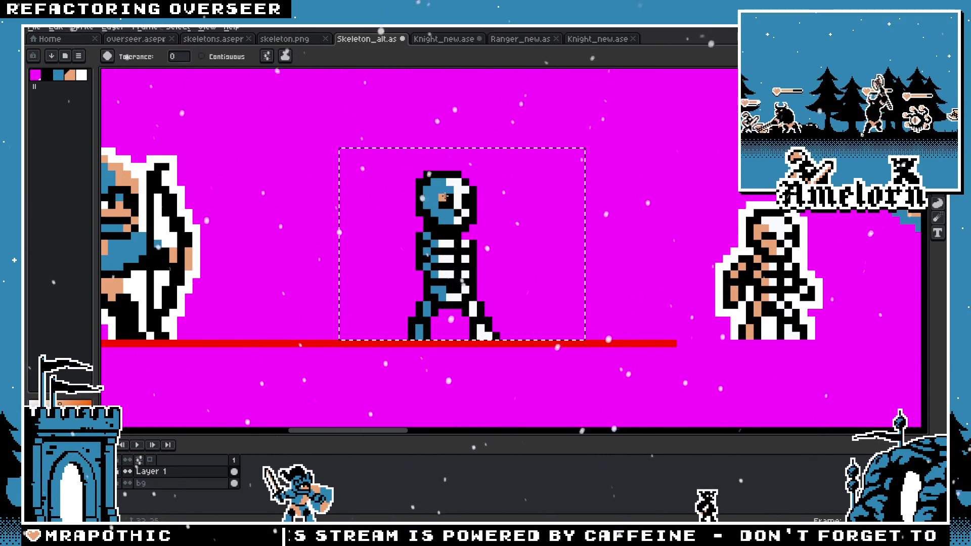
Step: Discard a tan outline preview, deselect the skeleton, and delete the red line beneath it
{"action": "scroll", "coordinate": [393, 259], "scroll_direction": "down", "scroll_amount": 3}
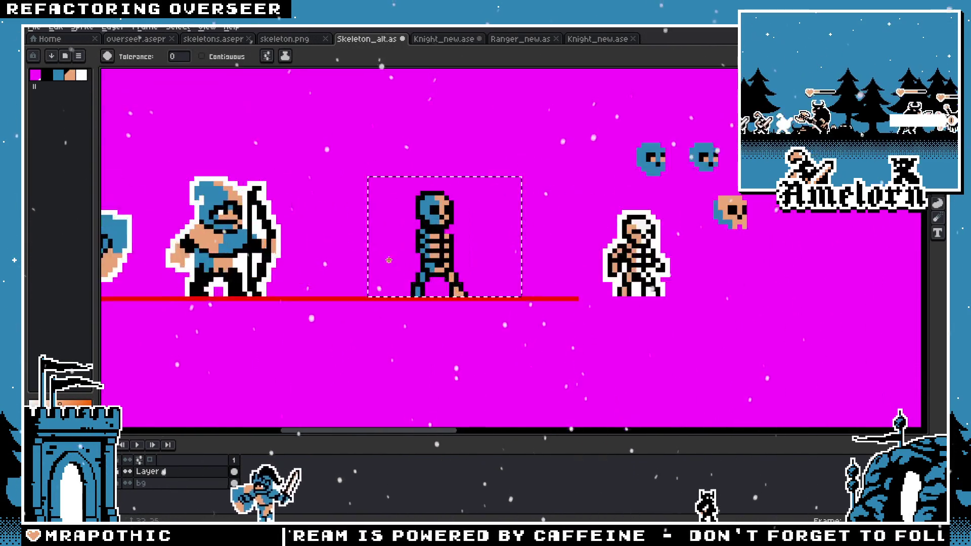
{"action": "scroll", "coordinate": [393, 259], "scroll_direction": "up", "scroll_amount": 3}
{"action": "key", "text": "shift+o"}
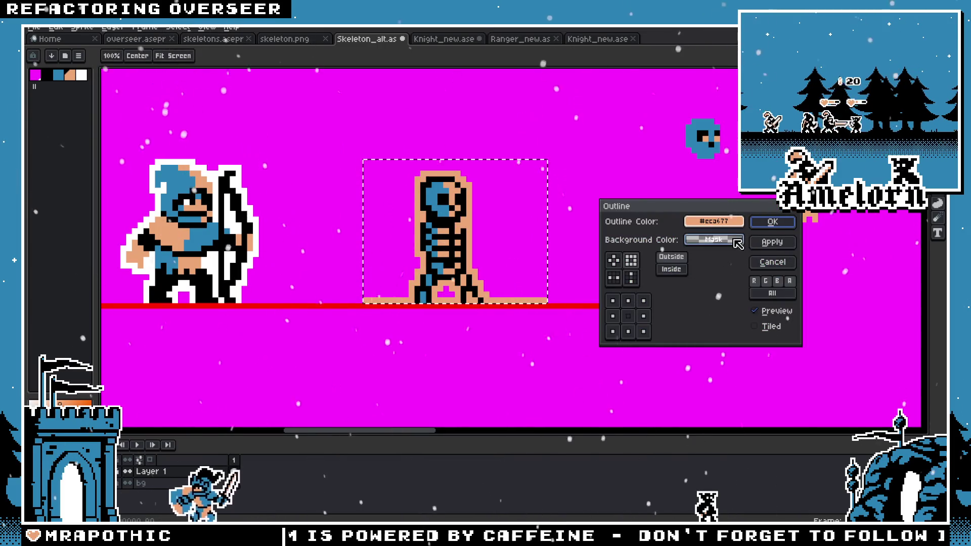
{"action": "key", "text": "Escape"}
{"action": "key", "text": "v"}
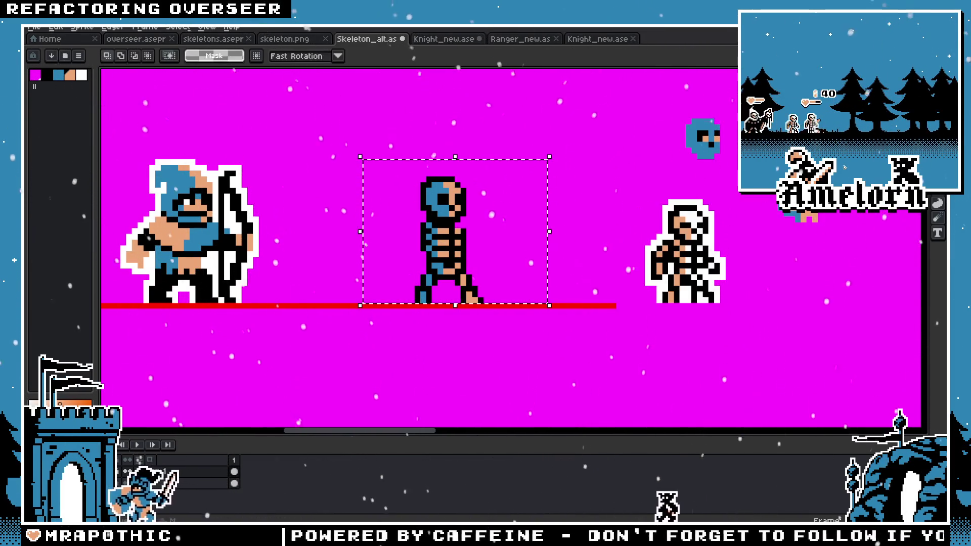
{"action": "left_click", "coordinate": [547, 158]}
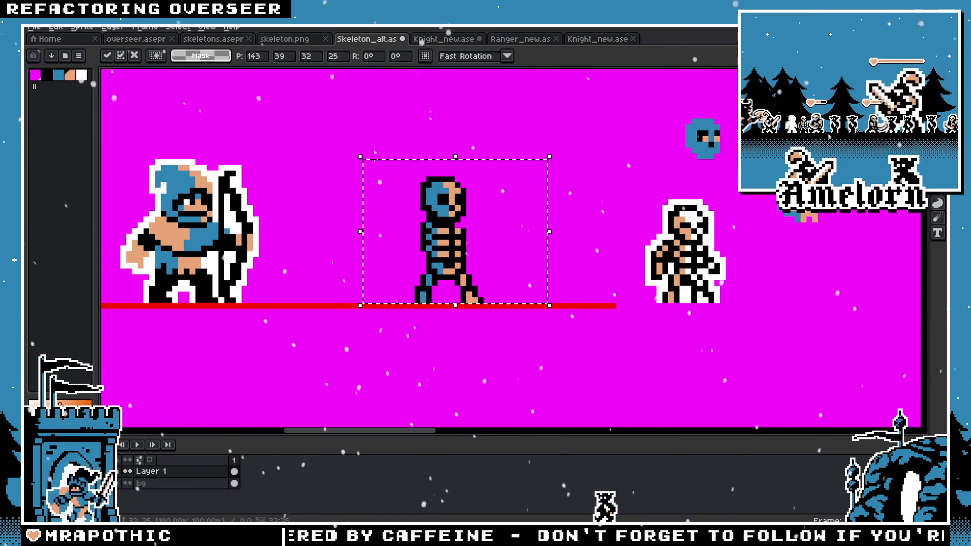
{"action": "key", "text": "ctrl+d"}
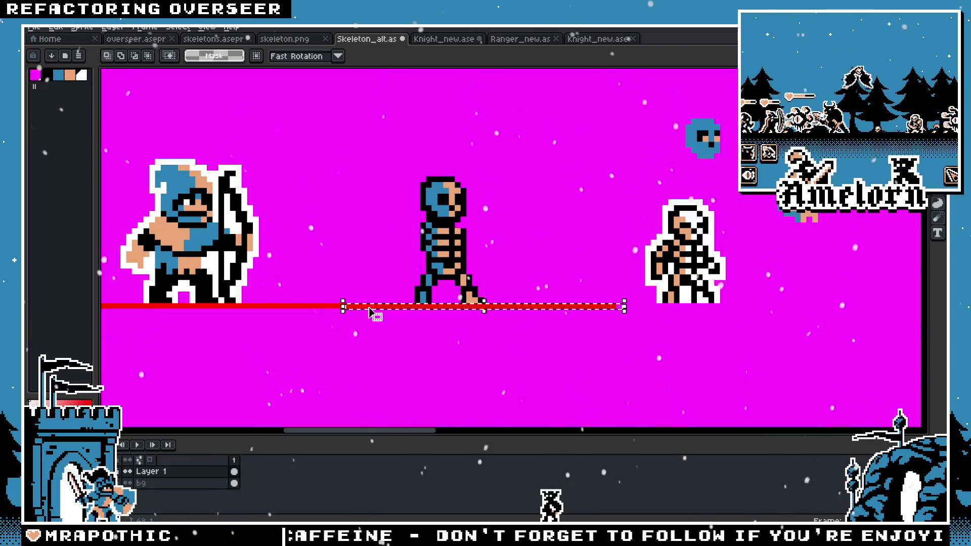
{"action": "key", "text": "Delete"}
{"action": "left_click_drag", "start_coordinate": [562, 138], "coordinate": [383, 300]}
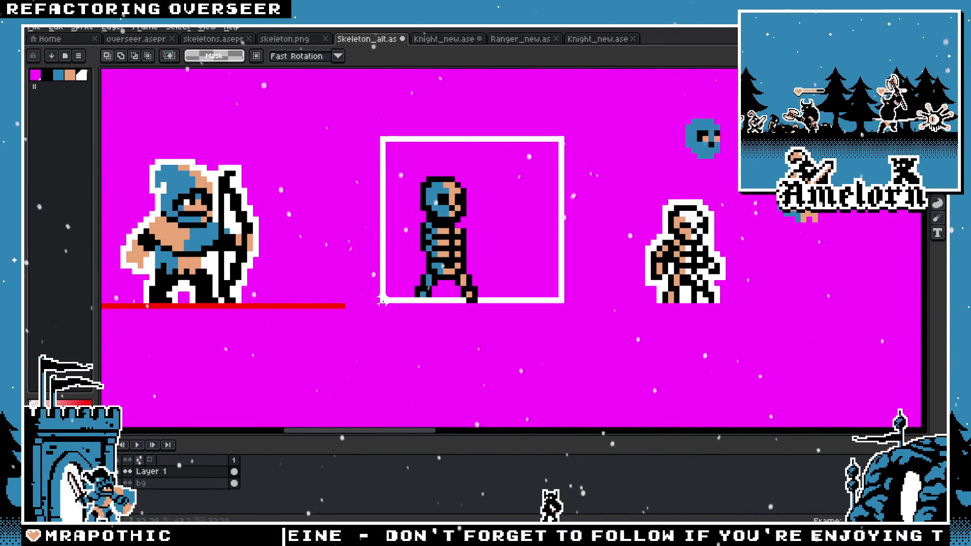
Step: Apply a white outline around the walking skeleton with the Outline effect
{"action": "key", "text": "shift+o"}
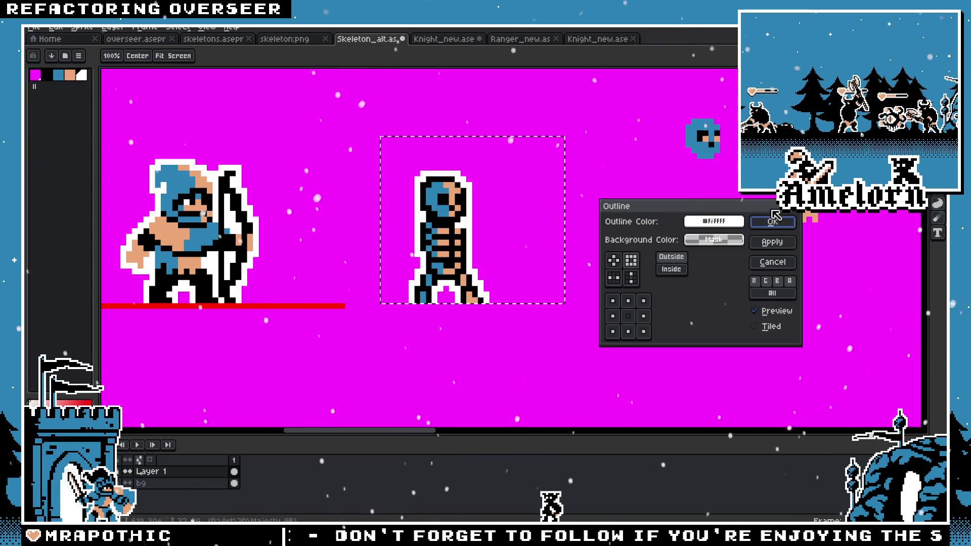
{"action": "left_click", "coordinate": [774, 221]}
{"action": "scroll", "coordinate": [474, 260], "scroll_direction": "down", "scroll_amount": 1}
{"action": "scroll", "coordinate": [485, 263], "scroll_direction": "down", "scroll_amount": 1}
{"action": "scroll", "coordinate": [493, 267], "scroll_direction": "down", "scroll_amount": 1}
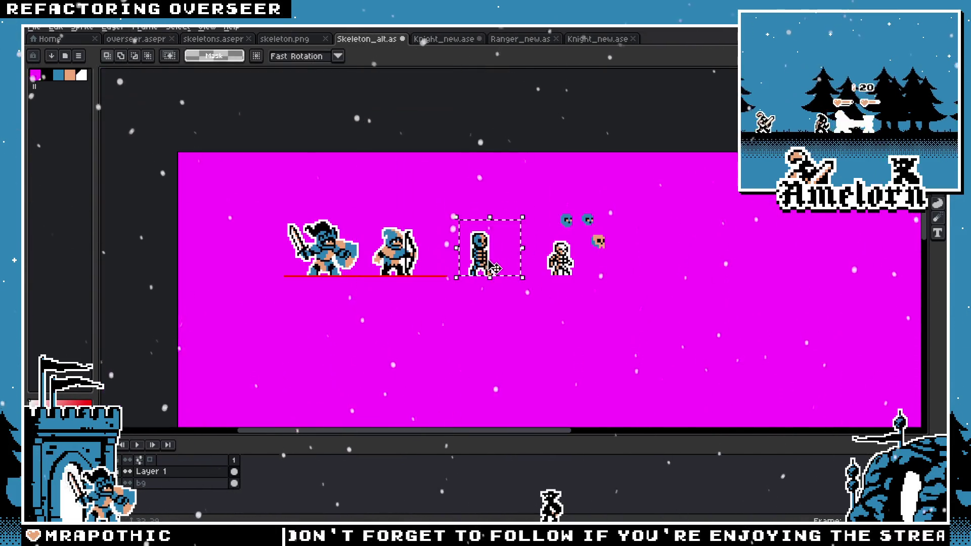
{"action": "scroll", "coordinate": [461, 261], "scroll_direction": "up", "scroll_amount": 1}
{"action": "scroll", "coordinate": [465, 260], "scroll_direction": "up", "scroll_amount": 1}
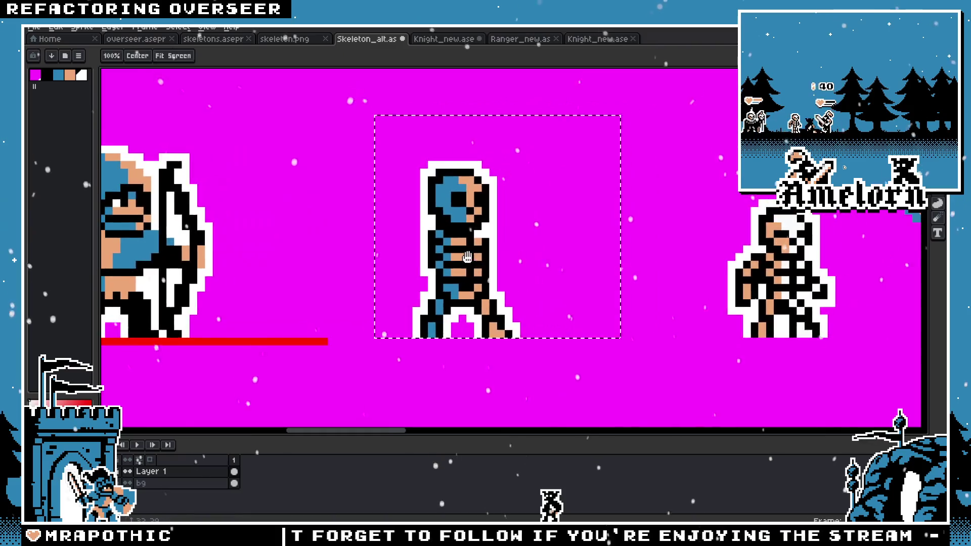
{"action": "scroll", "coordinate": [526, 255], "scroll_direction": "up", "scroll_amount": 1}
{"action": "key", "text": "i"}
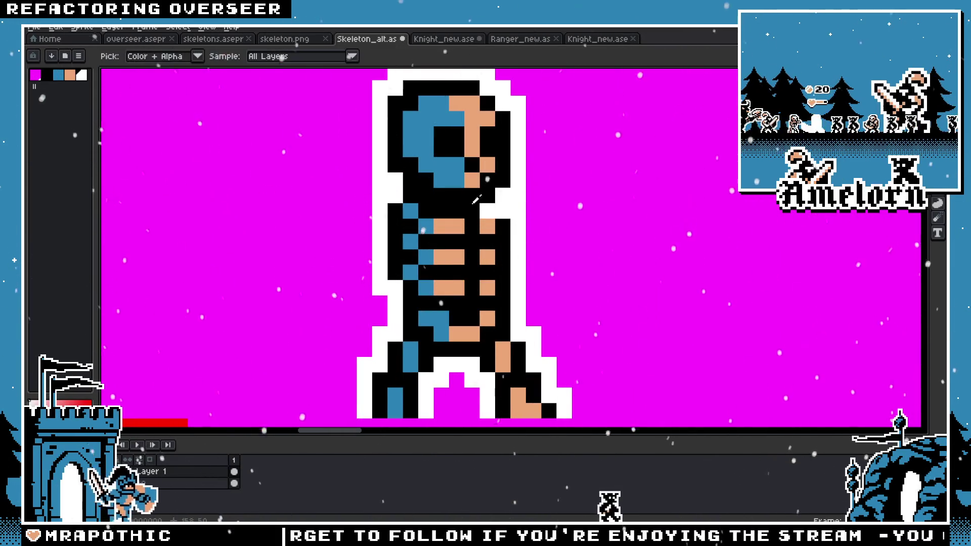
{"action": "key", "text": "v"}
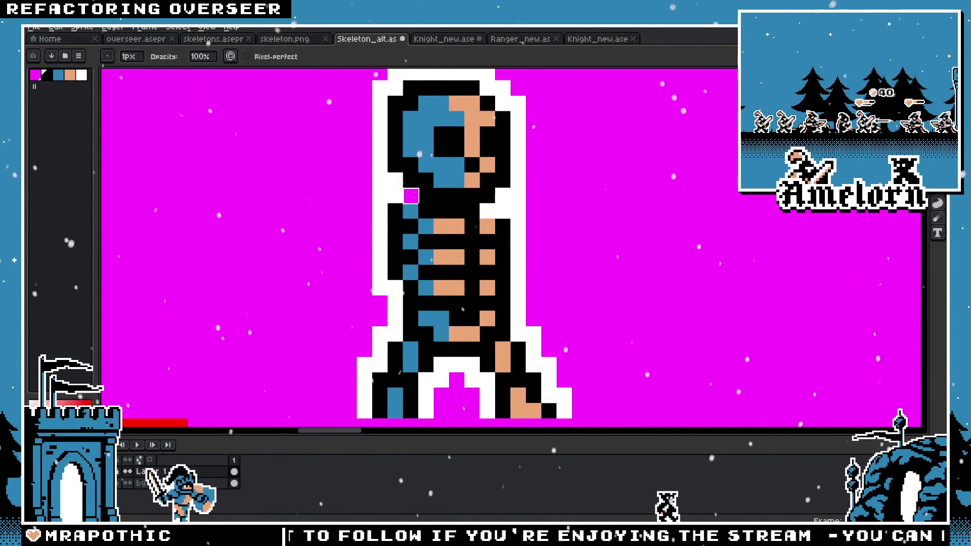
{"action": "key", "text": "b"}
{"action": "scroll", "coordinate": [404, 206], "scroll_direction": "down", "scroll_amount": 3}
{"action": "scroll", "coordinate": [390, 267], "scroll_direction": "up", "scroll_amount": 3}
{"action": "scroll", "coordinate": [408, 249], "scroll_direction": "down", "scroll_amount": 4}
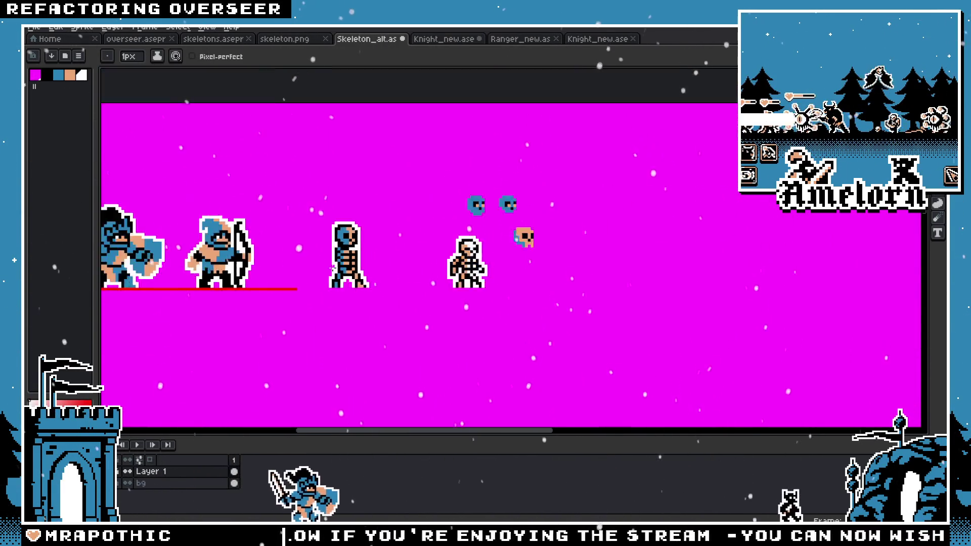
{"action": "scroll", "coordinate": [326, 284], "scroll_direction": "up", "scroll_amount": 1}
{"action": "scroll", "coordinate": [354, 268], "scroll_direction": "up", "scroll_amount": 1}
{"action": "scroll", "coordinate": [395, 248], "scroll_direction": "up", "scroll_amount": 1}
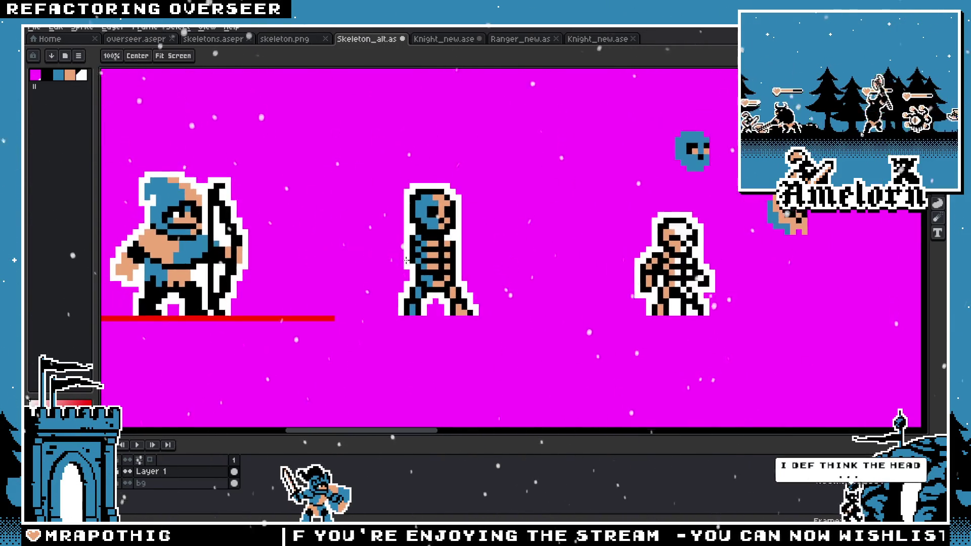
{"action": "scroll", "coordinate": [427, 226], "scroll_direction": "up", "scroll_amount": 2}
{"action": "scroll", "coordinate": [532, 248], "scroll_direction": "down", "scroll_amount": 3}
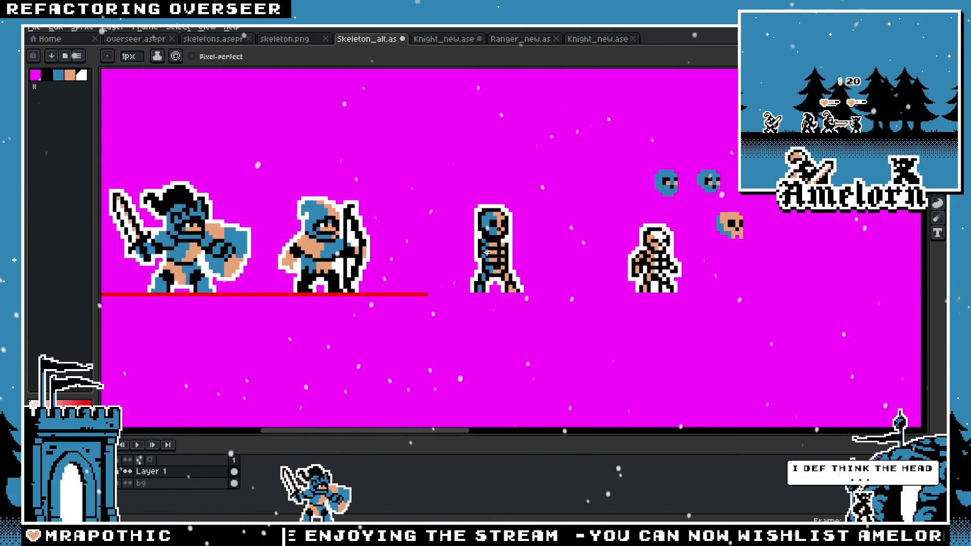
{"action": "scroll", "coordinate": [425, 238], "scroll_direction": "up", "scroll_amount": 2}
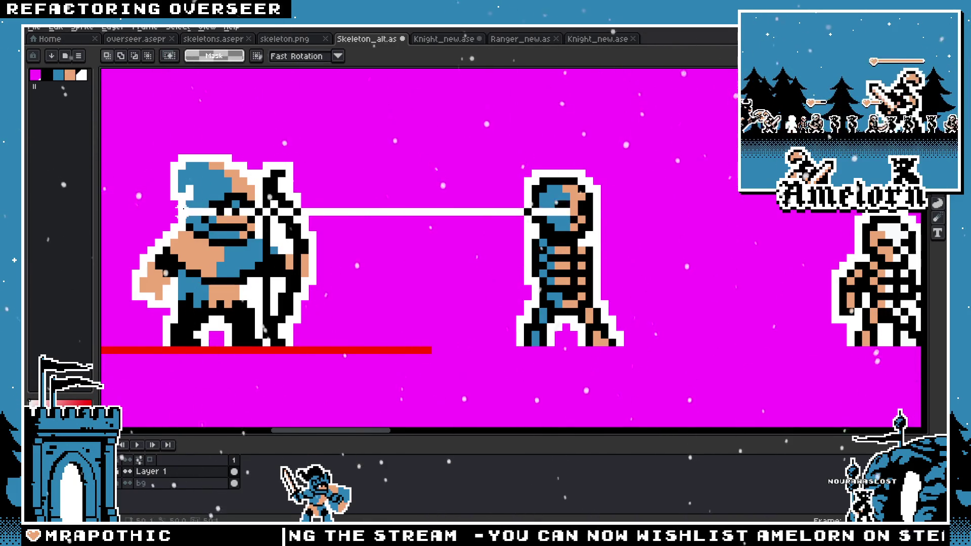
{"action": "left_click_drag", "start_coordinate": [526, 211], "coordinate": [573, 219]}
{"action": "scroll", "coordinate": [617, 236], "scroll_direction": "down", "scroll_amount": 1}
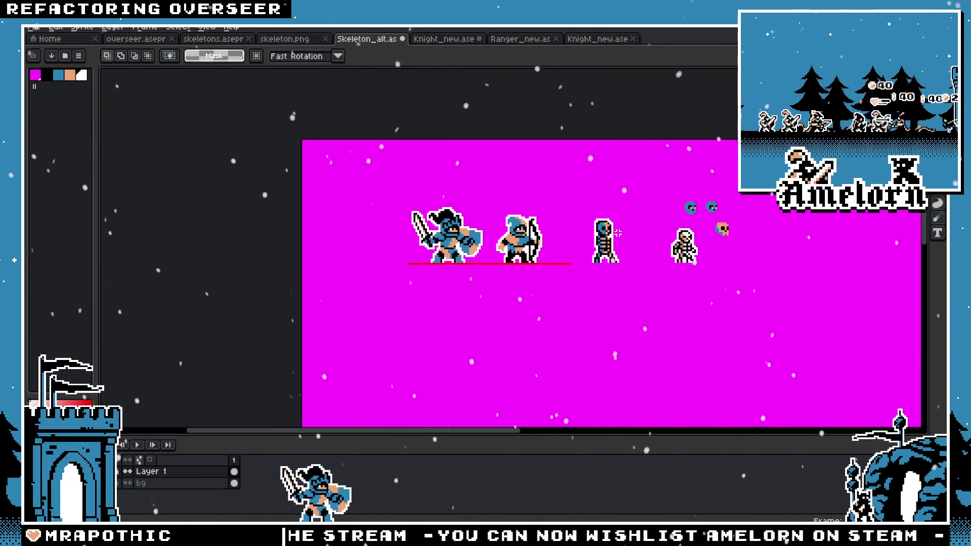
{"action": "scroll", "coordinate": [616, 235], "scroll_direction": "up", "scroll_amount": 4}
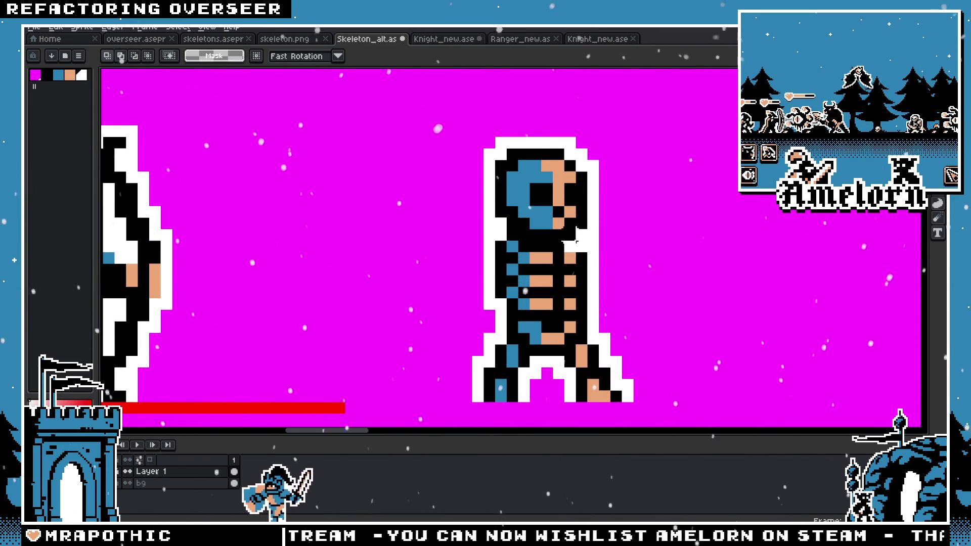
{"action": "scroll", "coordinate": [605, 235], "scroll_direction": "up", "scroll_amount": 1}
{"action": "scroll", "coordinate": [582, 240], "scroll_direction": "down", "scroll_amount": 3}
{"action": "scroll", "coordinate": [538, 247], "scroll_direction": "up", "scroll_amount": 4}
{"action": "key", "text": "b"}
{"action": "left_click", "coordinate": [589, 256], "text": "alt"}
{"action": "left_click", "coordinate": [459, 235]}
{"action": "scroll", "coordinate": [458, 235], "scroll_direction": "down", "scroll_amount": 1}
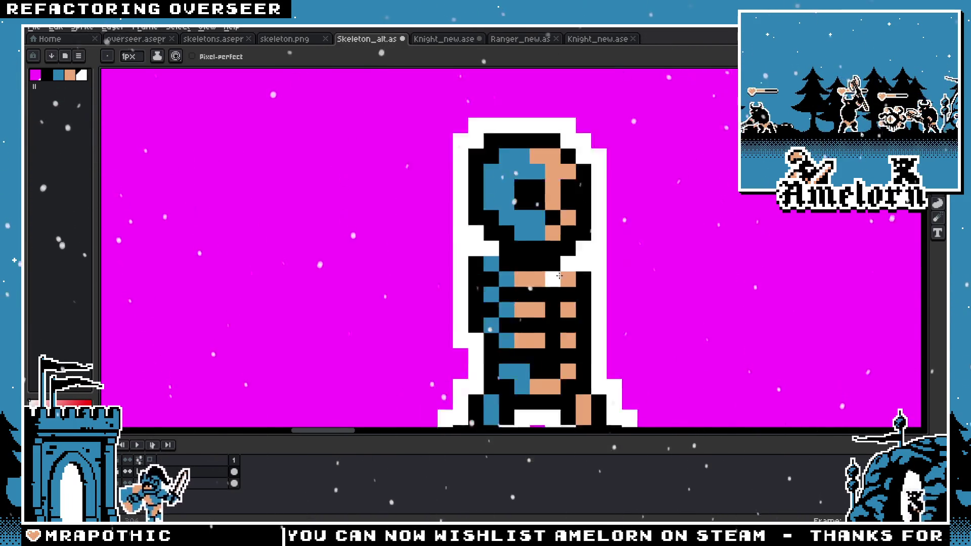
{"action": "scroll", "coordinate": [577, 278], "scroll_direction": "down", "scroll_amount": 3}
{"action": "scroll", "coordinate": [581, 281], "scroll_direction": "up", "scroll_amount": 3}
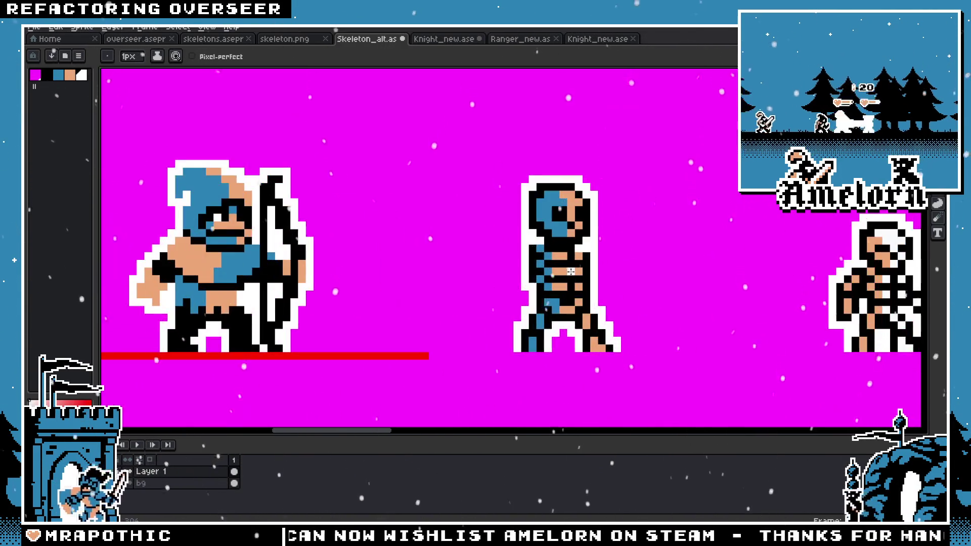
{"action": "scroll", "coordinate": [597, 286], "scroll_direction": "down", "scroll_amount": 2}
{"action": "scroll", "coordinate": [597, 286], "scroll_direction": "up", "scroll_amount": 2}
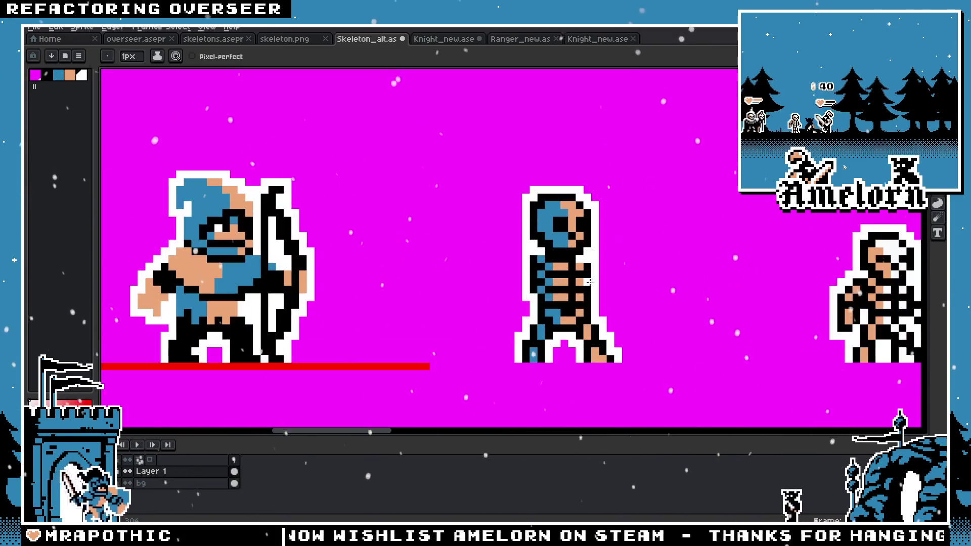
{"action": "scroll", "coordinate": [540, 254], "scroll_direction": "up", "scroll_amount": 1}
{"action": "scroll", "coordinate": [541, 254], "scroll_direction": "down", "scroll_amount": 3}
{"action": "scroll", "coordinate": [540, 253], "scroll_direction": "down", "scroll_amount": 1}
{"action": "scroll", "coordinate": [504, 287], "scroll_direction": "up", "scroll_amount": 3}
{"action": "scroll", "coordinate": [503, 288], "scroll_direction": "up", "scroll_amount": 2}
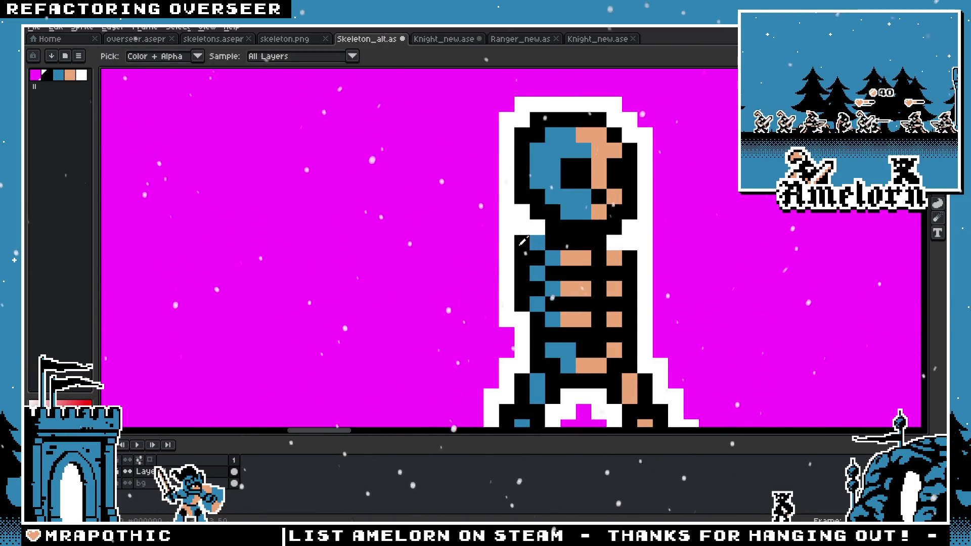
{"action": "scroll", "coordinate": [625, 238], "scroll_direction": "down", "scroll_amount": 5}
{"action": "scroll", "coordinate": [563, 243], "scroll_direction": "up", "scroll_amount": 1}
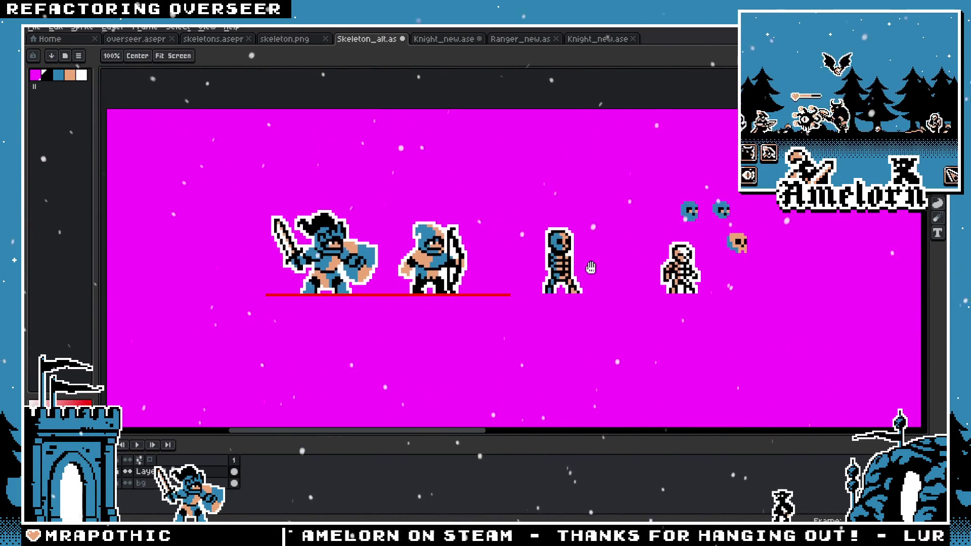
{"action": "scroll", "coordinate": [563, 244], "scroll_direction": "up", "scroll_amount": 2}
{"action": "scroll", "coordinate": [527, 263], "scroll_direction": "down", "scroll_amount": 4}
{"action": "scroll", "coordinate": [541, 278], "scroll_direction": "up", "scroll_amount": 2}
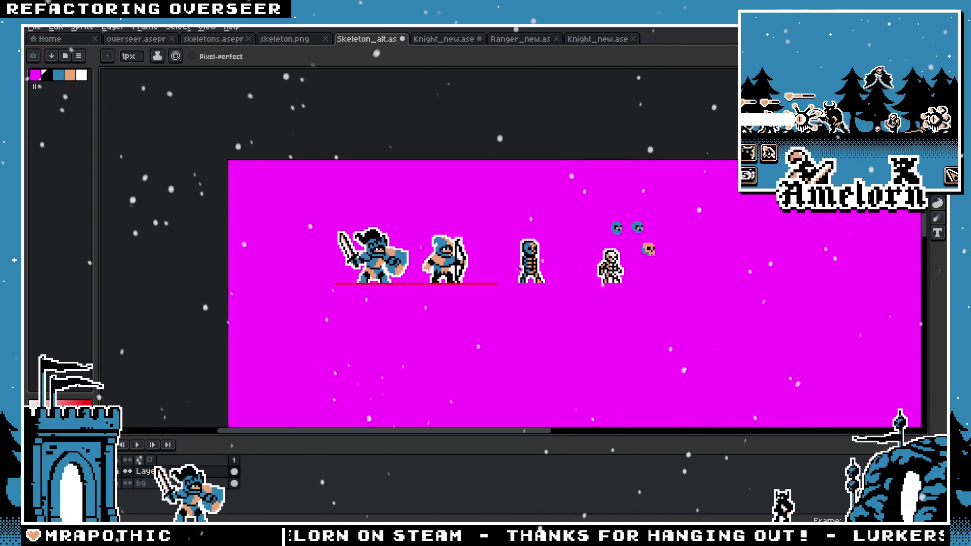
{"action": "scroll", "coordinate": [554, 292], "scroll_direction": "up", "scroll_amount": 2}
{"action": "scroll", "coordinate": [553, 293], "scroll_direction": "up", "scroll_amount": 2}
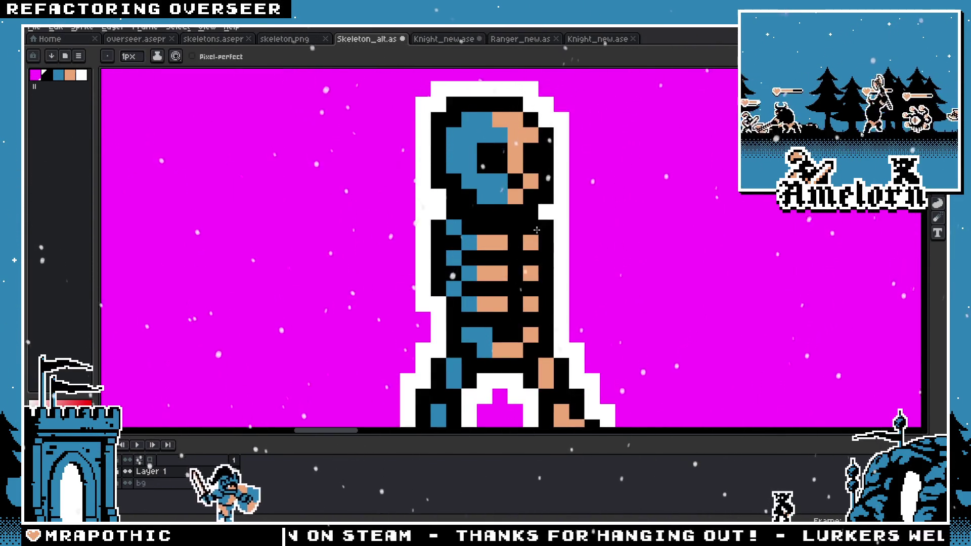
{"action": "scroll", "coordinate": [481, 243], "scroll_direction": "down", "scroll_amount": 2}
{"action": "scroll", "coordinate": [440, 207], "scroll_direction": "up", "scroll_amount": 2}
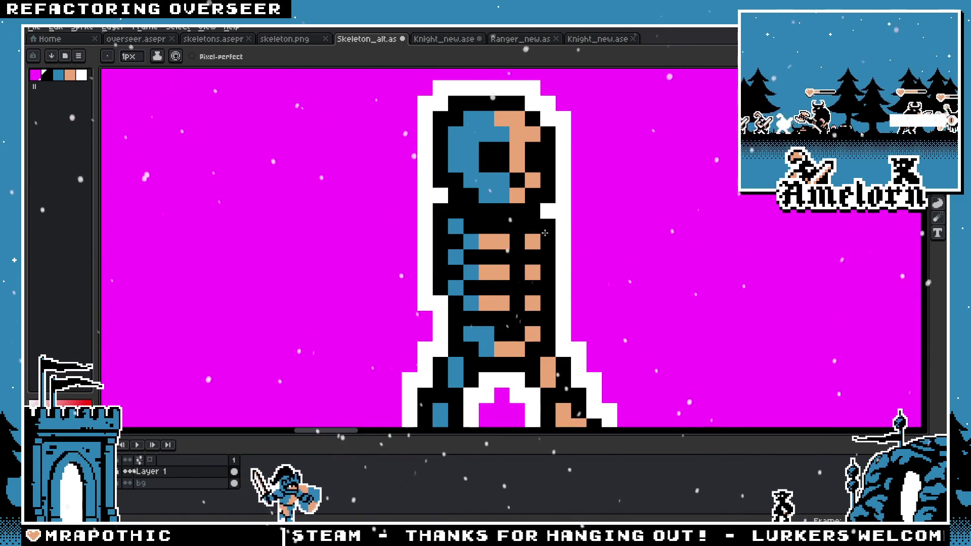
{"action": "scroll", "coordinate": [440, 207], "scroll_direction": "down", "scroll_amount": 4}
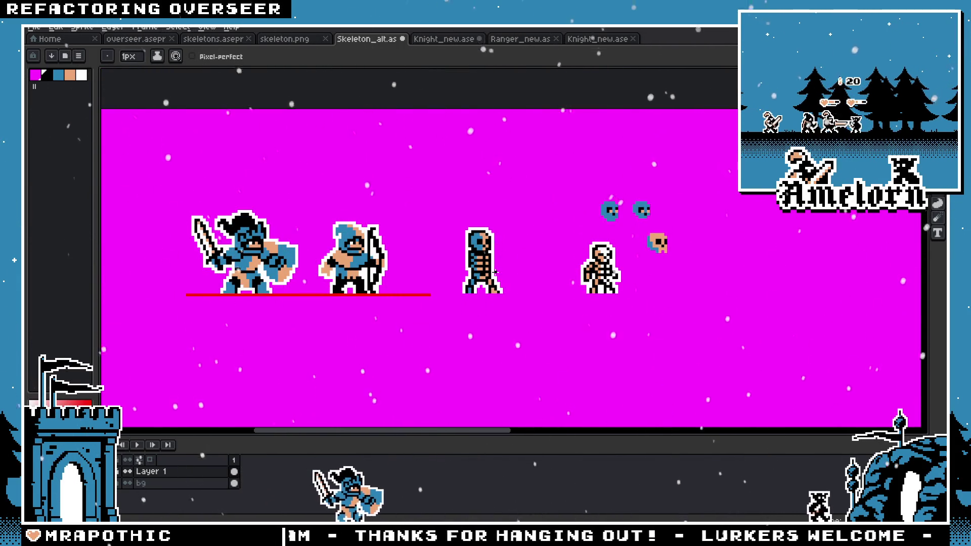
{"action": "scroll", "coordinate": [491, 260], "scroll_direction": "up", "scroll_amount": 4}
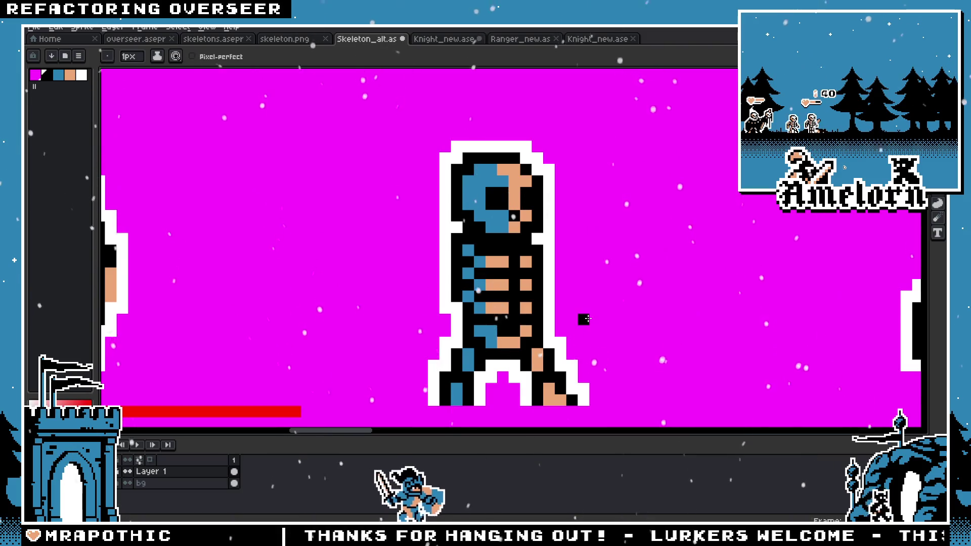
{"action": "scroll", "coordinate": [584, 319], "scroll_direction": "down", "scroll_amount": 1}
{"action": "scroll", "coordinate": [562, 237], "scroll_direction": "up", "scroll_amount": 1}
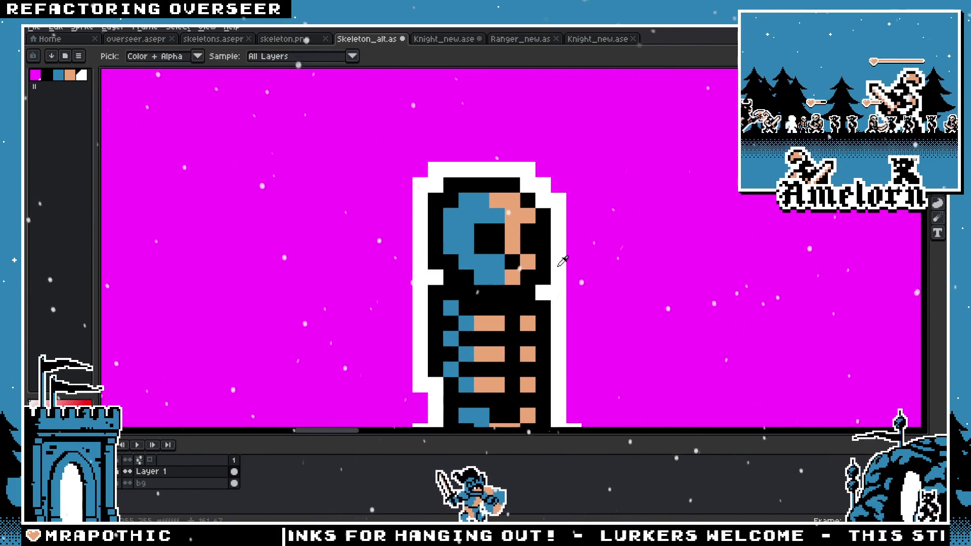
{"action": "left_click", "coordinate": [524, 263]}
Step: Undo the white fill and bring the character lineup back into view
{"action": "key", "text": "h"}
{"action": "scroll", "coordinate": [283, 247], "scroll_direction": "down", "scroll_amount": 2}
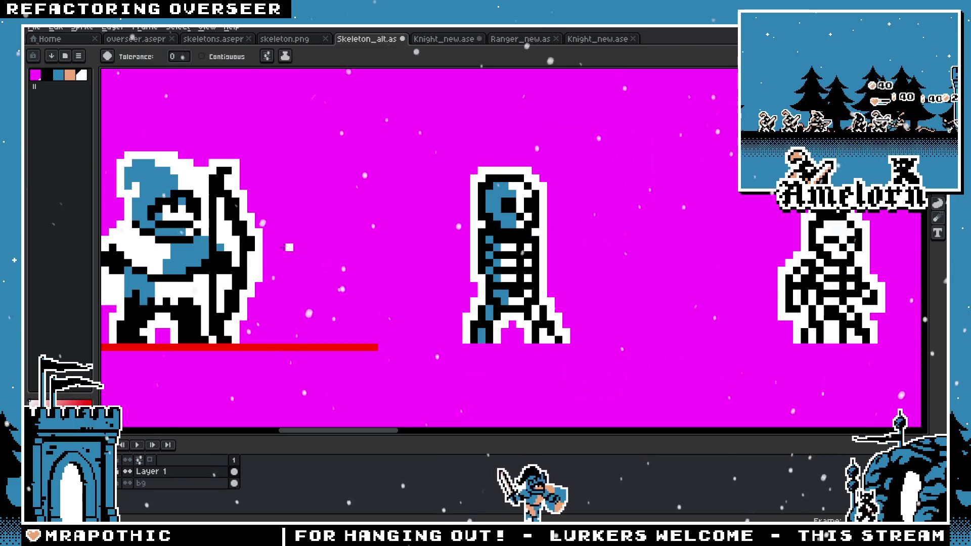
{"action": "key", "text": "ctrl+z"}
{"action": "scroll", "coordinate": [321, 227], "scroll_direction": "down", "scroll_amount": 1}
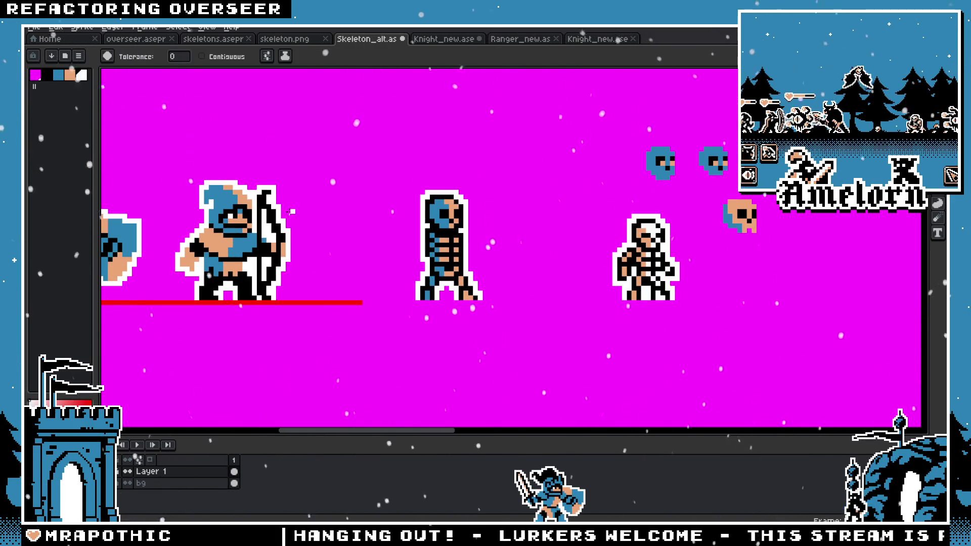
{"action": "left_click_drag", "start_coordinate": [219, 188], "coordinate": [371, 209]}
{"action": "scroll", "coordinate": [407, 226], "scroll_direction": "up", "scroll_amount": 1}
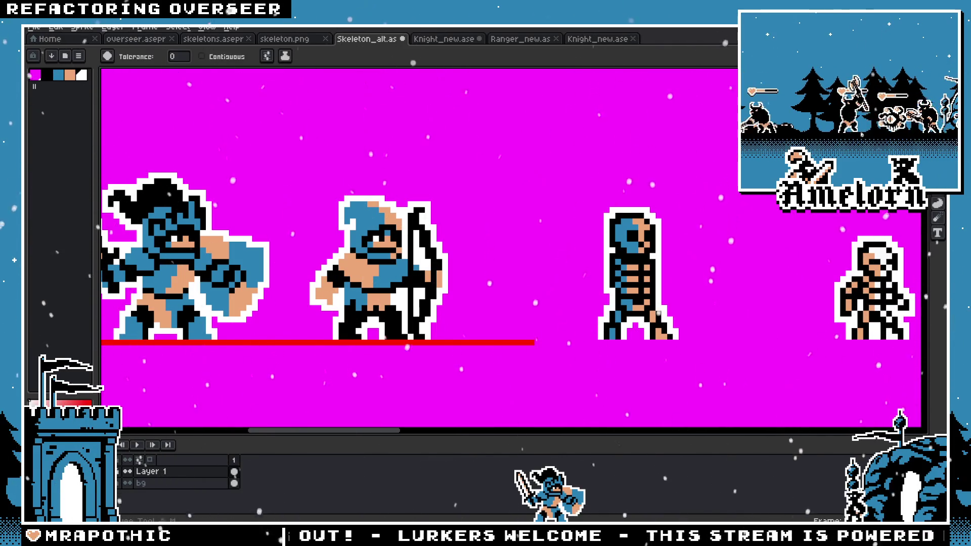
Step: Select the blue skeleton, fill its tan pixels with white and its blue pixels with tan
{"action": "key", "text": "m"}
{"action": "left_click_drag", "start_coordinate": [685, 185], "coordinate": [553, 348]}
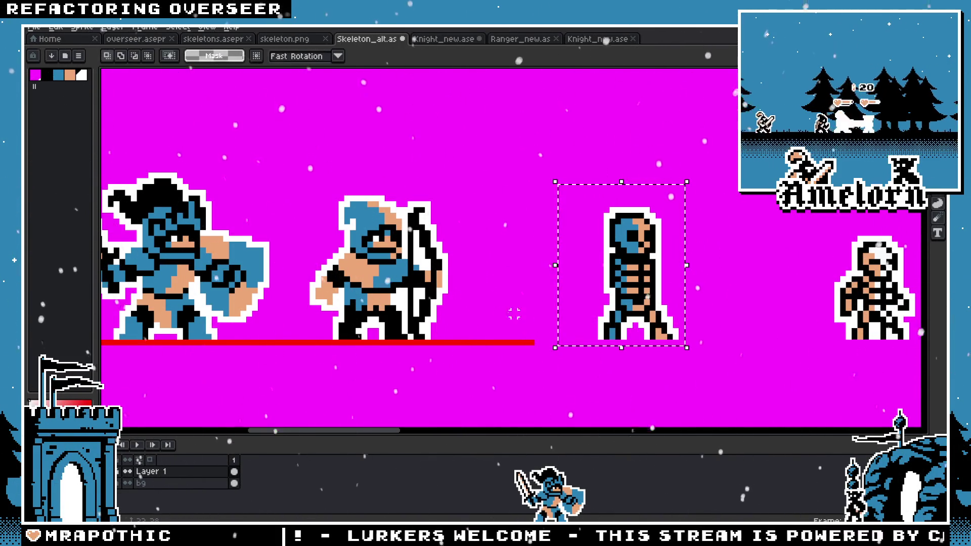
{"action": "scroll", "coordinate": [602, 226], "scroll_direction": "up", "scroll_amount": 2}
{"action": "left_click_drag", "start_coordinate": [602, 226], "coordinate": [377, 240]}
{"action": "key", "text": "g"}
{"action": "left_click", "coordinate": [651, 193]}
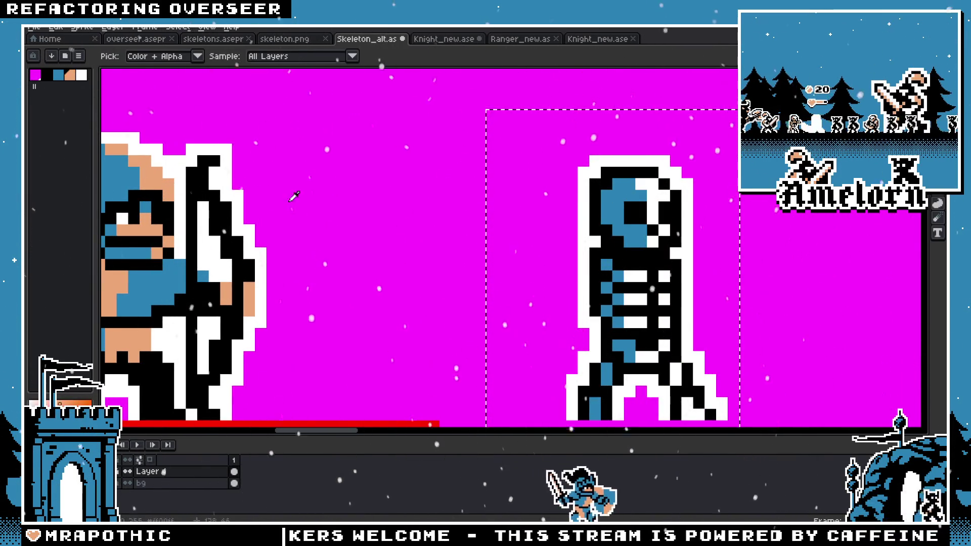
{"action": "left_click", "coordinate": [580, 251]}
Step: Try filling the skeleton's peach pixels with black, then undo it
{"action": "scroll", "coordinate": [531, 281], "scroll_direction": "down", "scroll_amount": 2}
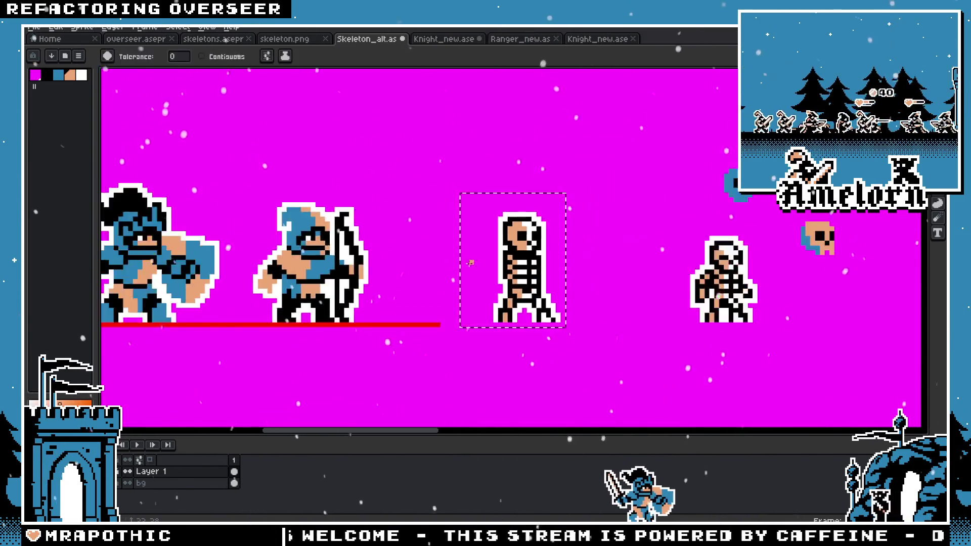
{"action": "scroll", "coordinate": [456, 263], "scroll_direction": "down", "scroll_amount": 1}
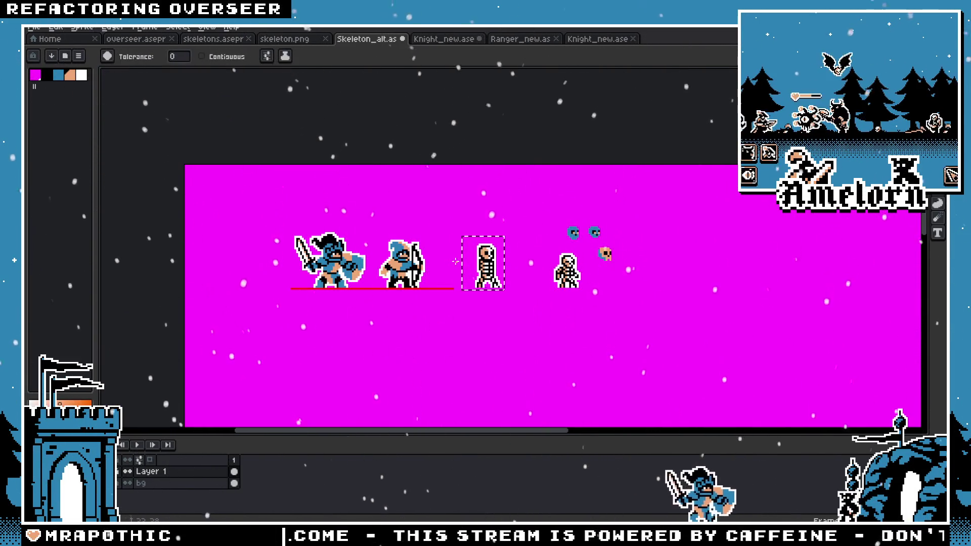
{"action": "scroll", "coordinate": [456, 263], "scroll_direction": "up", "scroll_amount": 3}
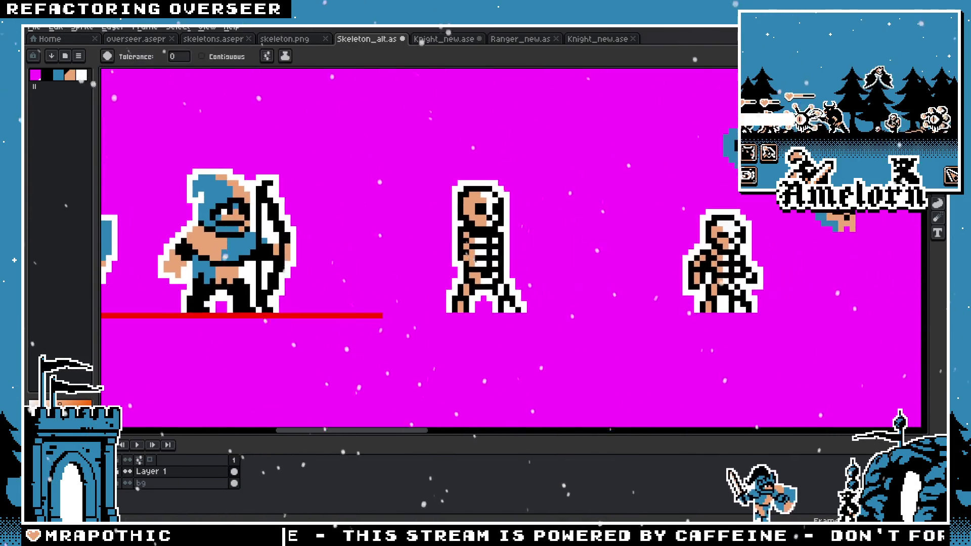
{"action": "scroll", "coordinate": [470, 303], "scroll_direction": "up", "scroll_amount": 2}
{"action": "key", "text": "i"}
{"action": "key", "text": "g"}
{"action": "left_click", "coordinate": [439, 312]}
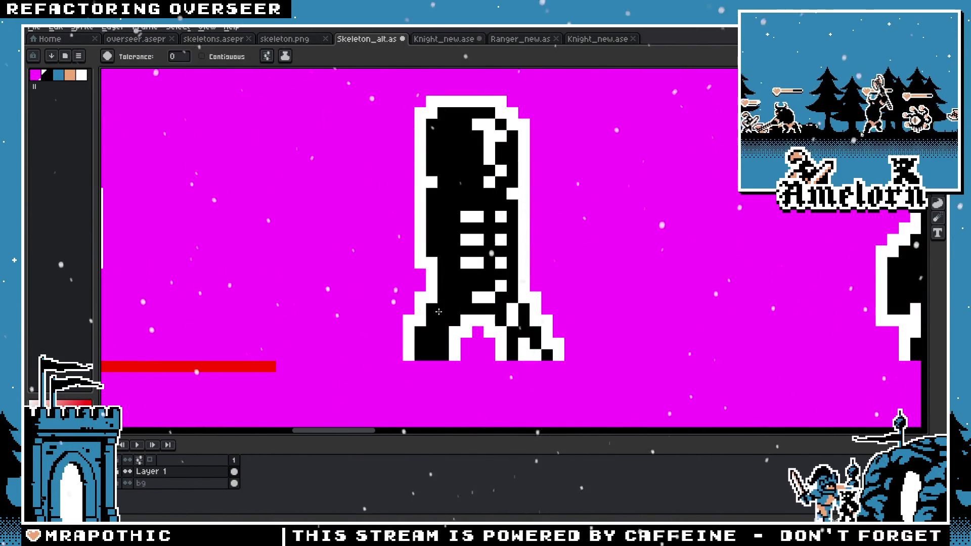
{"action": "key", "text": "ctrl+z"}
{"action": "key", "text": "ctrl+z"}
Step: Reselect the skeleton and test a black fill on its peach pixels, then revert it
{"action": "key", "text": "m"}
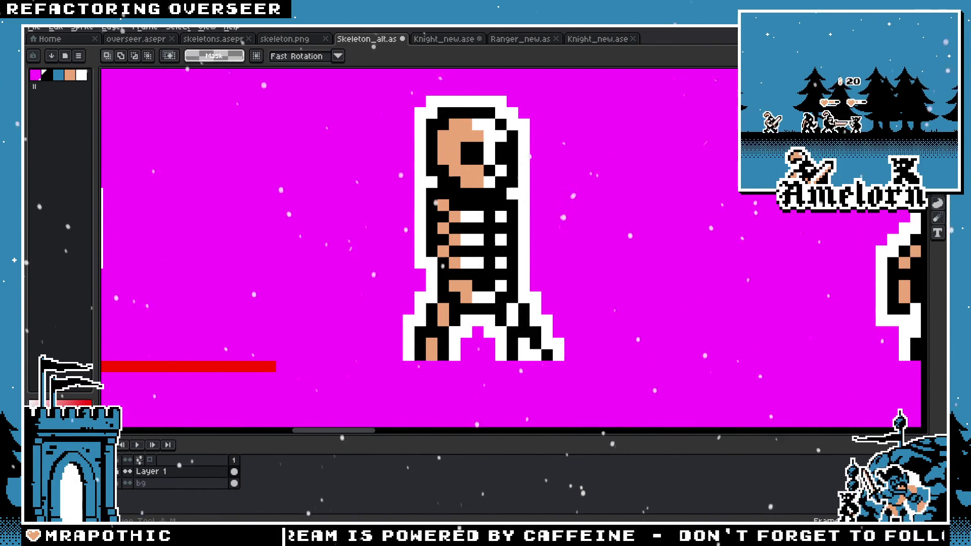
{"action": "scroll", "coordinate": [706, 157], "scroll_direction": "down", "scroll_amount": 1}
{"action": "left_click_drag", "start_coordinate": [680, 101], "coordinate": [452, 289]}
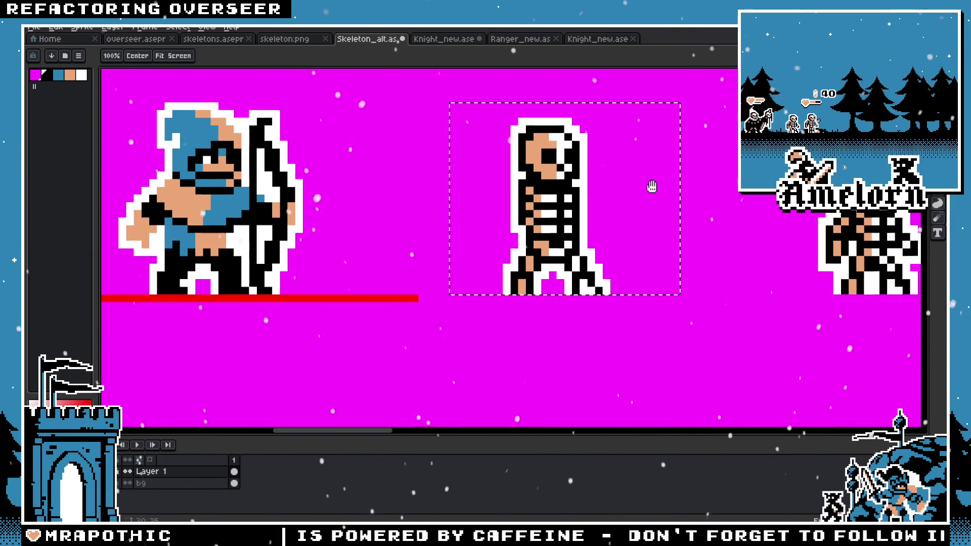
{"action": "scroll", "coordinate": [637, 167], "scroll_direction": "up", "scroll_amount": 1}
{"action": "key", "text": "g"}
{"action": "left_click", "coordinate": [412, 166]}
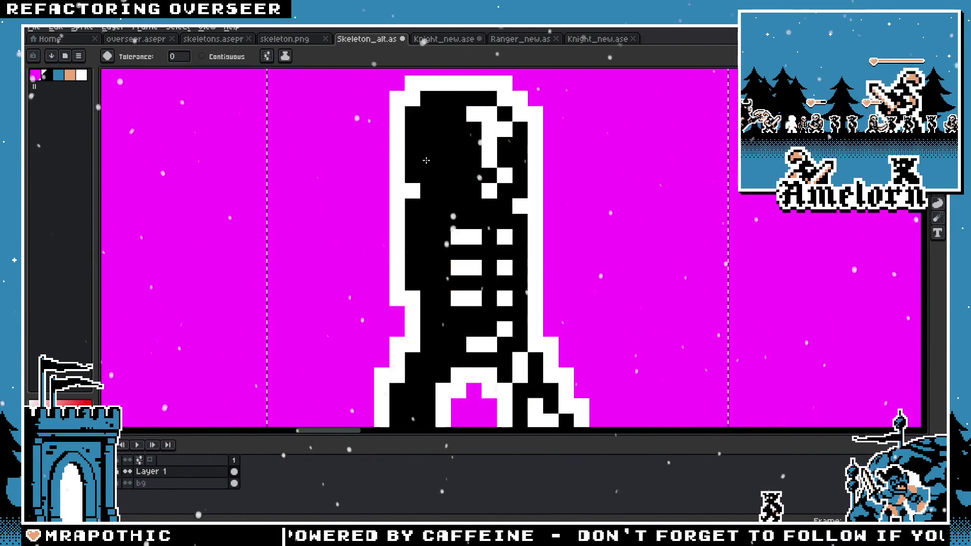
{"action": "scroll", "coordinate": [450, 167], "scroll_direction": "down", "scroll_amount": 2}
{"action": "key", "text": "v"}
Step: Test filling the skeleton's white pixels with black, then undo the fill
{"action": "scroll", "coordinate": [450, 167], "scroll_direction": "down", "scroll_amount": 1}
{"action": "scroll", "coordinate": [450, 166], "scroll_direction": "up", "scroll_amount": 1}
{"action": "key", "text": "ctrl+z"}
{"action": "key", "text": "g"}
{"action": "left_click", "coordinate": [446, 149]}
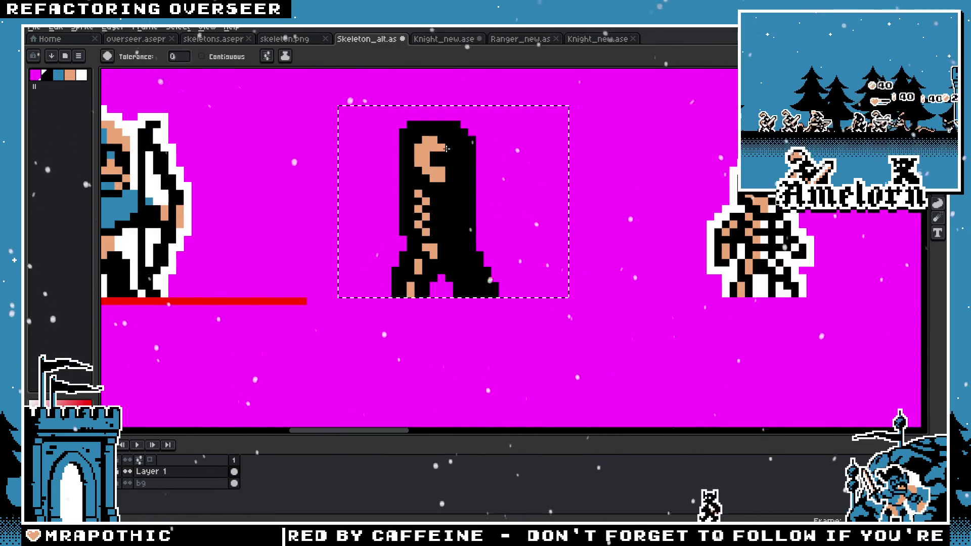
{"action": "scroll", "coordinate": [406, 230], "scroll_direction": "down", "scroll_amount": 1}
{"action": "key", "text": "ctrl+z"}
Step: Clear the current selection around the skeleton
{"action": "scroll", "coordinate": [522, 339], "scroll_direction": "up", "scroll_amount": 2}
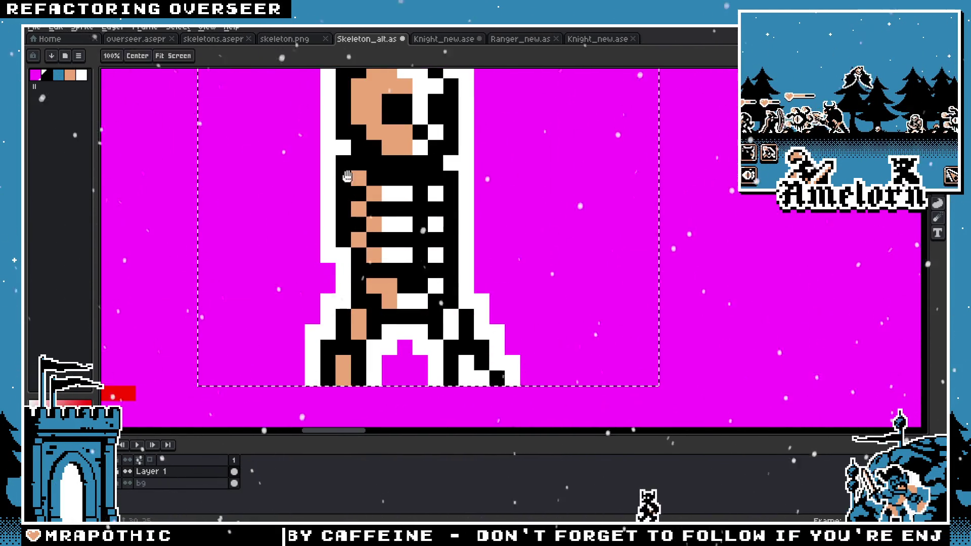
{"action": "scroll", "coordinate": [522, 339], "scroll_direction": "up", "scroll_amount": 1}
{"action": "scroll", "coordinate": [425, 225], "scroll_direction": "down", "scroll_amount": 1}
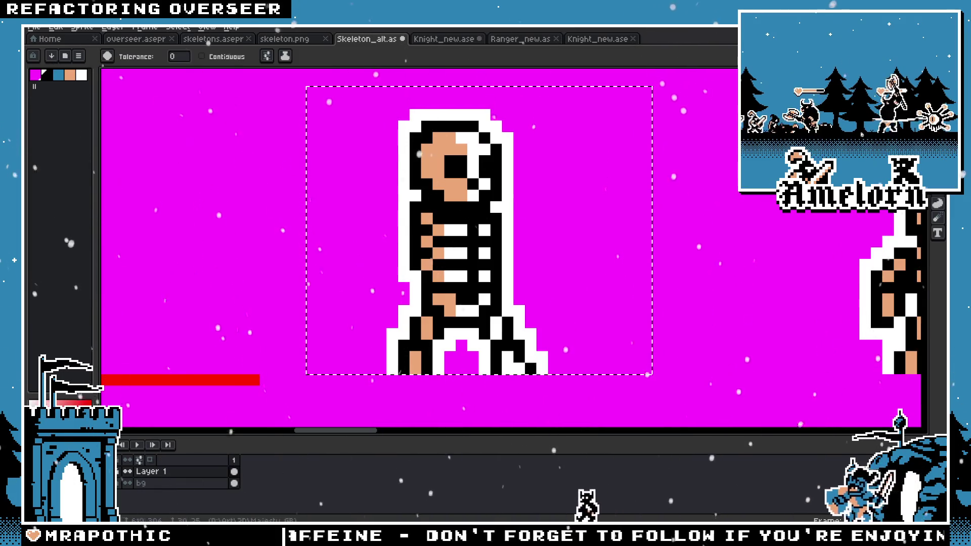
{"action": "key", "text": "m"}
{"action": "key", "text": "ctrl+d"}
Step: Draw a new rectangular selection around the skeleton
{"action": "scroll", "coordinate": [536, 197], "scroll_direction": "down", "scroll_amount": 2}
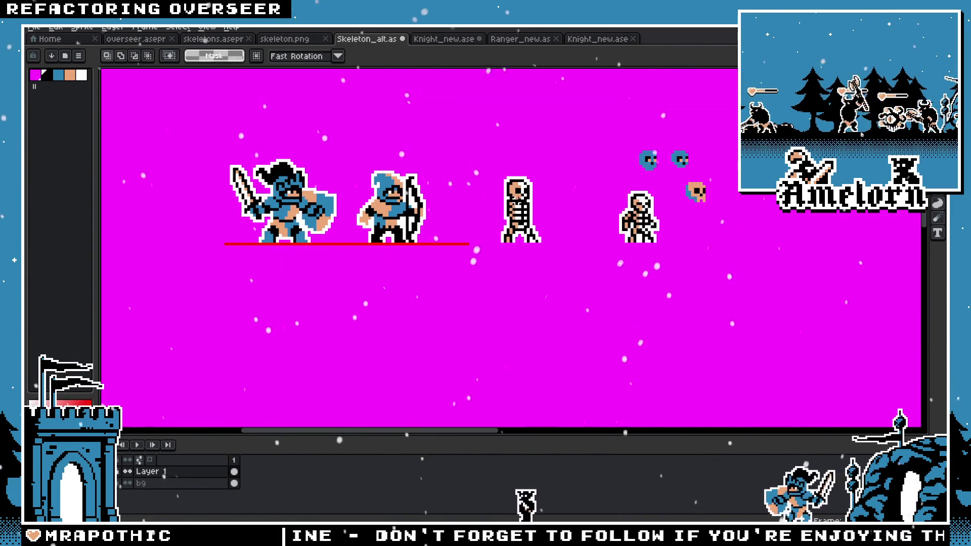
{"action": "scroll", "coordinate": [431, 250], "scroll_direction": "up", "scroll_amount": 1}
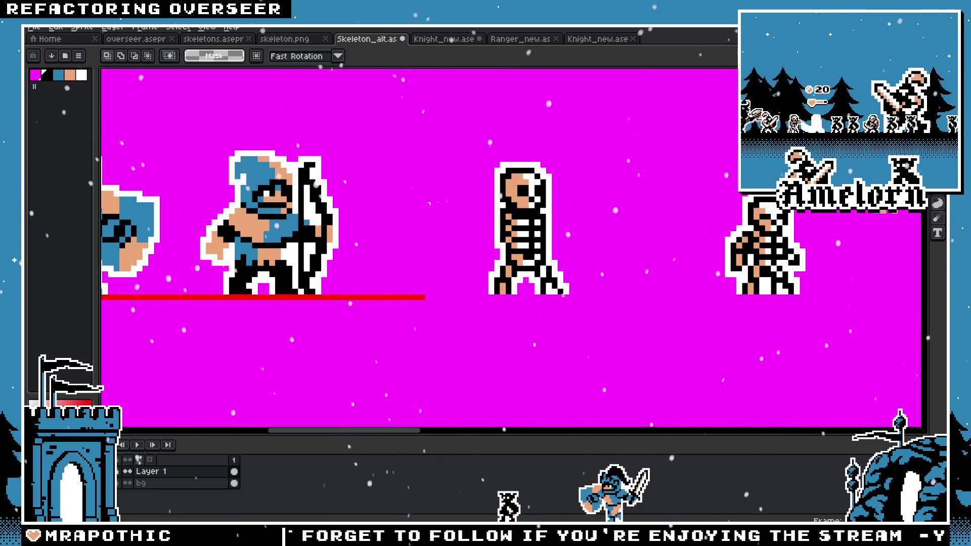
{"action": "scroll", "coordinate": [430, 204], "scroll_direction": "up", "scroll_amount": 1}
{"action": "scroll", "coordinate": [430, 204], "scroll_direction": "up", "scroll_amount": 1}
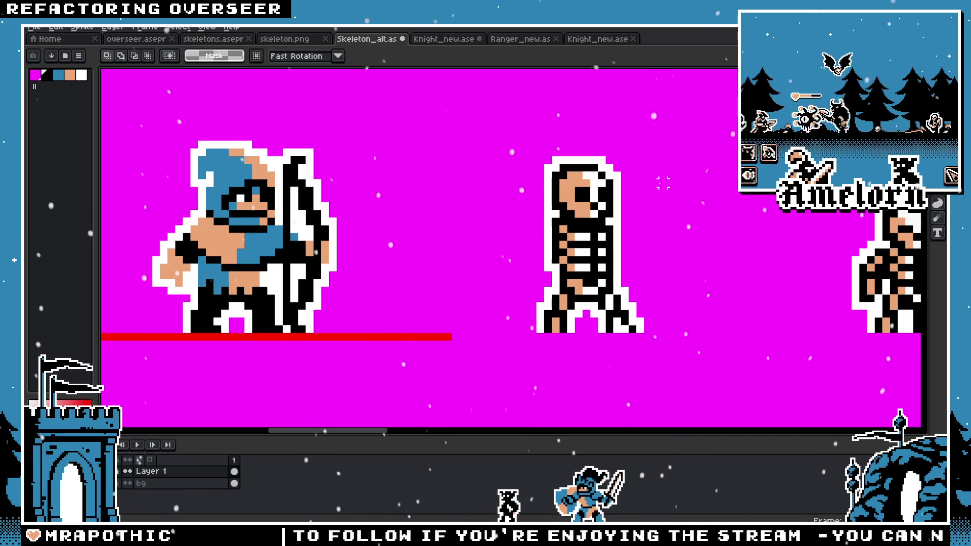
{"action": "key", "text": "g"}
{"action": "scroll", "coordinate": [237, 230], "scroll_direction": "up", "scroll_amount": 1}
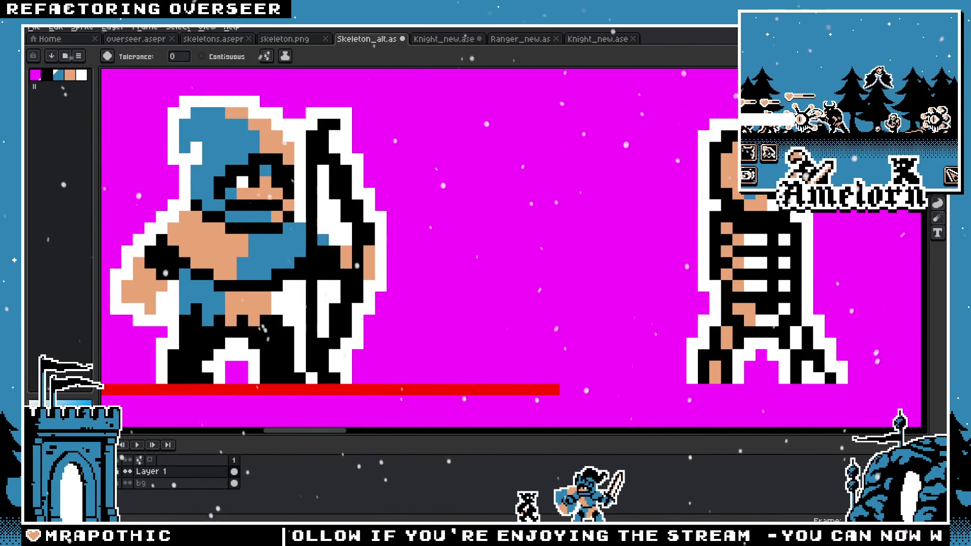
{"action": "key", "text": "m"}
{"action": "scroll", "coordinate": [544, 377], "scroll_direction": "up", "scroll_amount": 1}
{"action": "left_click_drag", "start_coordinate": [815, 109], "coordinate": [543, 377]}
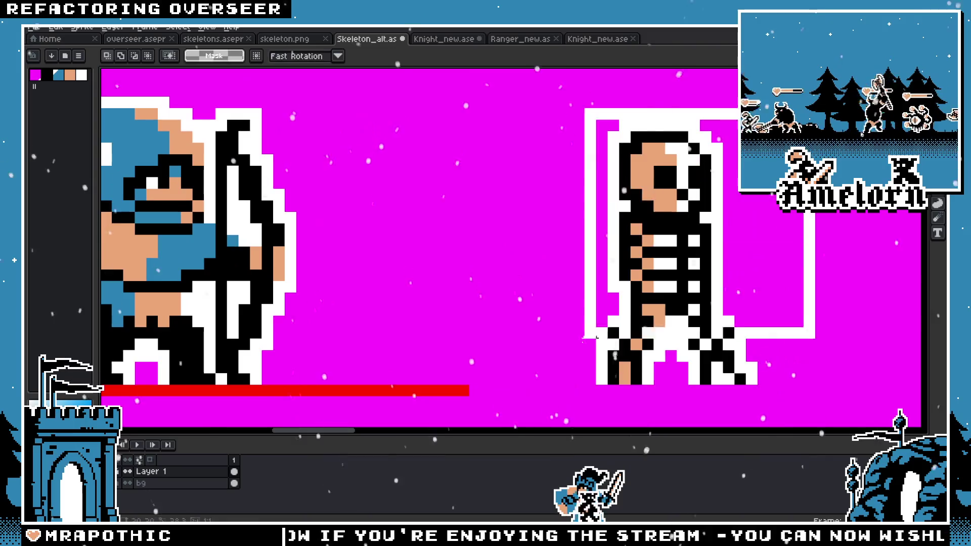
Step: Fill the skeleton's peach areas blue and recolour its white outline peach
{"action": "key", "text": "g"}
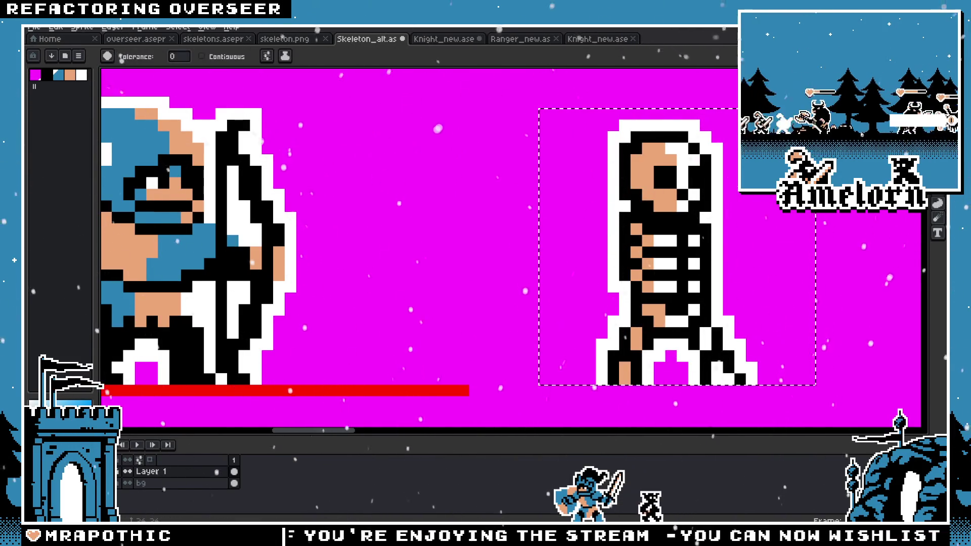
{"action": "left_click", "coordinate": [647, 170]}
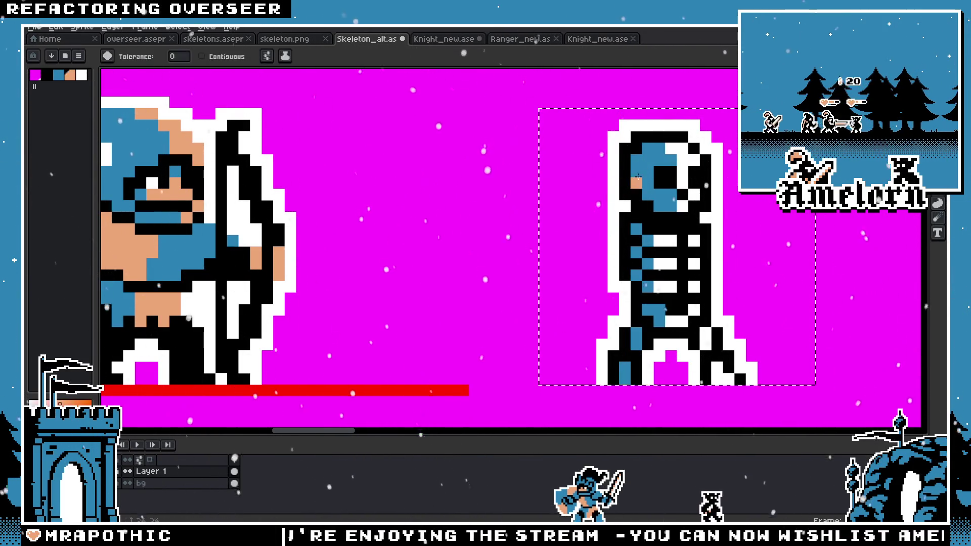
{"action": "left_click", "coordinate": [661, 158]}
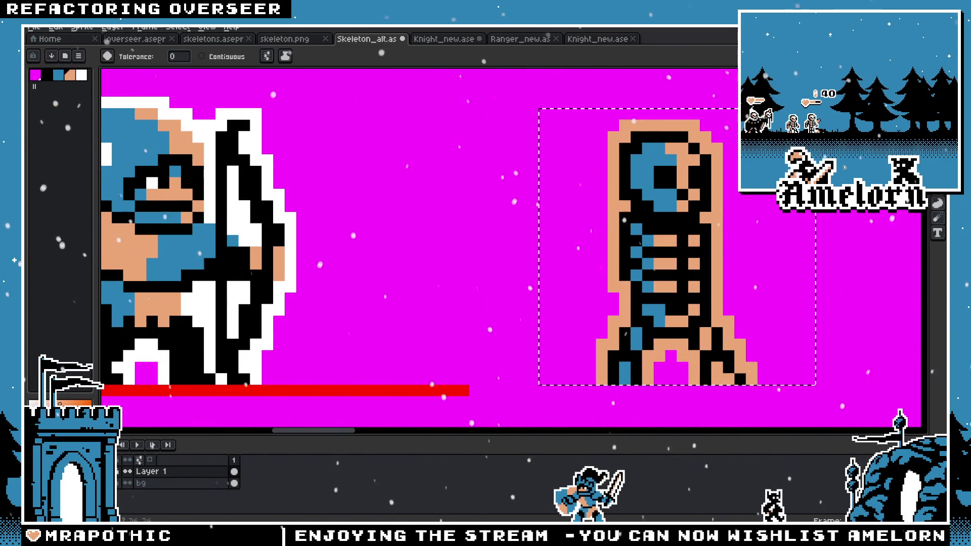
Step: Select the peach outline, delete it and clear the selection
{"action": "key", "text": "m"}
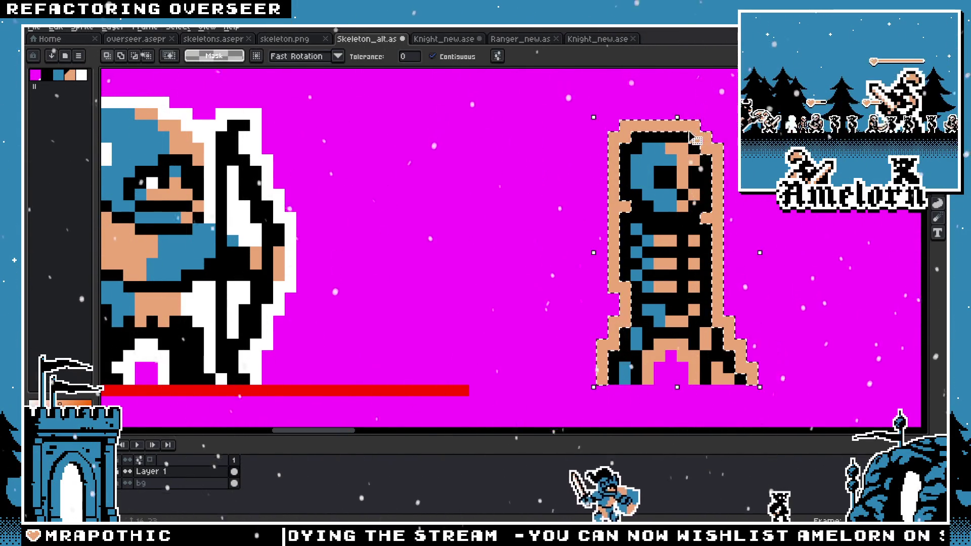
{"action": "key", "text": "Delete"}
{"action": "key", "text": "h"}
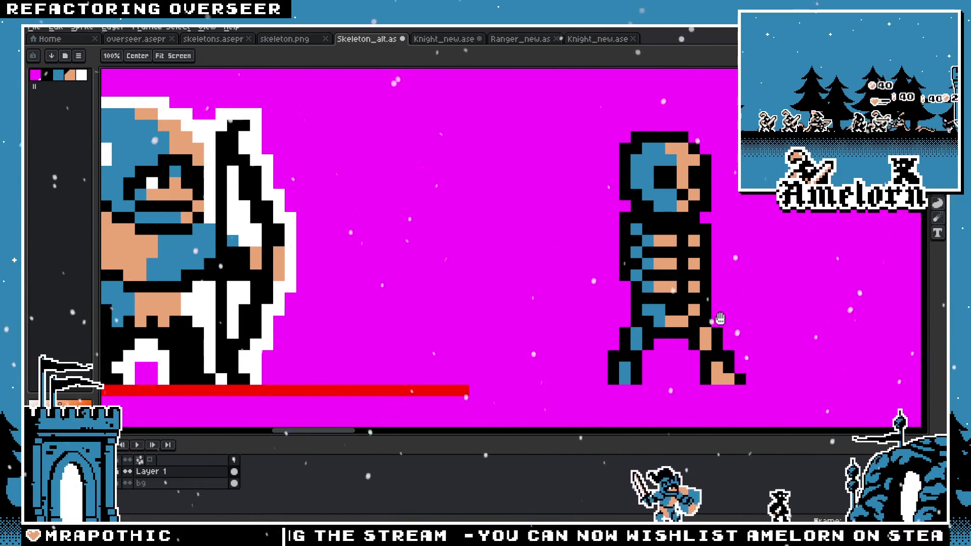
{"action": "scroll", "coordinate": [720, 319], "scroll_direction": "up", "scroll_amount": 1}
{"action": "key", "text": "b"}
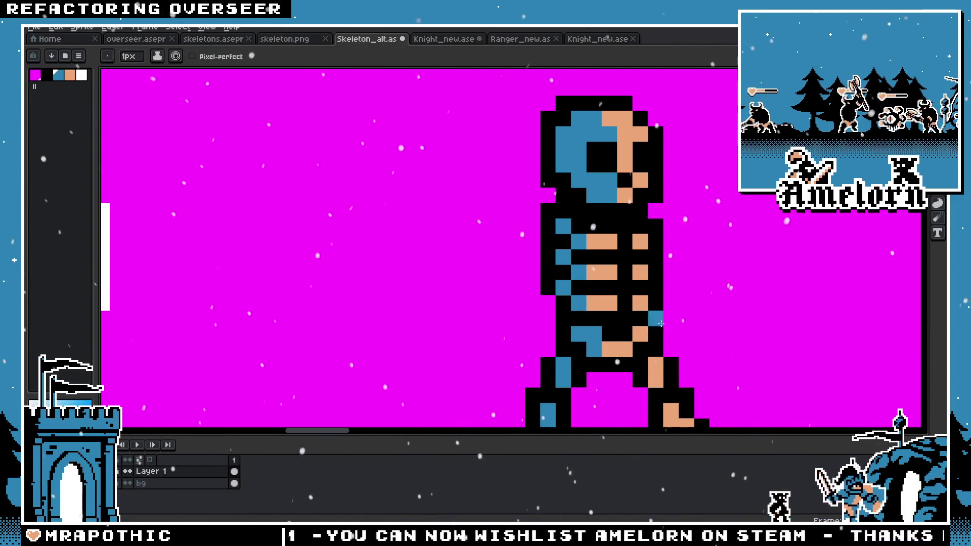
Step: Zoom in and paint a tan pixel on the skeleton's neck
{"action": "scroll", "coordinate": [446, 193], "scroll_direction": "up", "scroll_amount": 1}
{"action": "scroll", "coordinate": [667, 302], "scroll_direction": "down", "scroll_amount": 2}
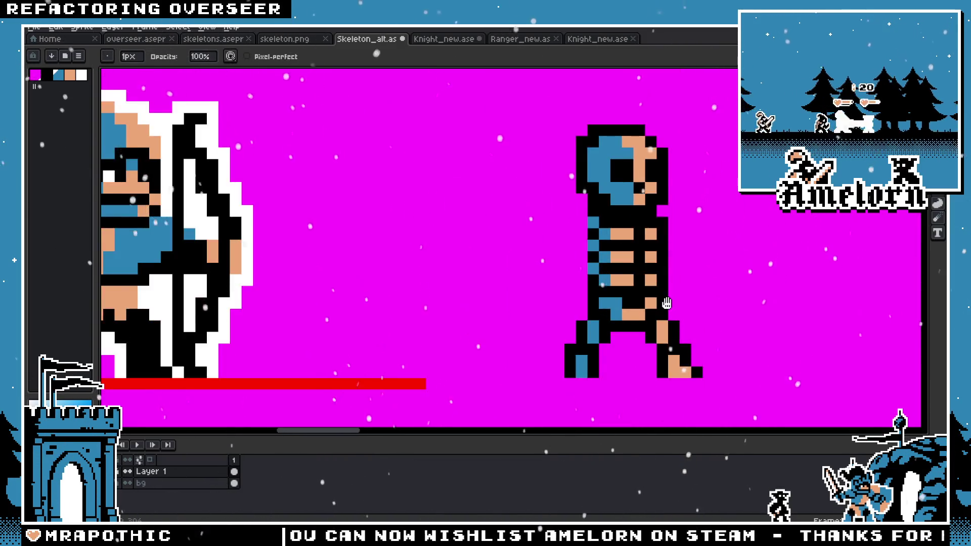
{"action": "scroll", "coordinate": [546, 217], "scroll_direction": "up", "scroll_amount": 2}
{"action": "scroll", "coordinate": [477, 217], "scroll_direction": "down", "scroll_amount": 1}
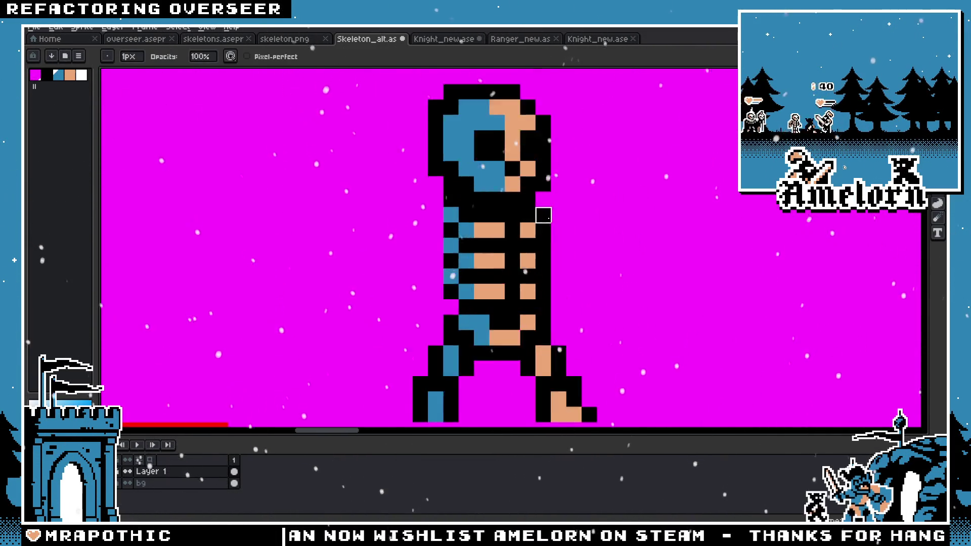
{"action": "scroll", "coordinate": [543, 214], "scroll_direction": "up", "scroll_amount": 1}
{"action": "left_click", "coordinate": [468, 259]}
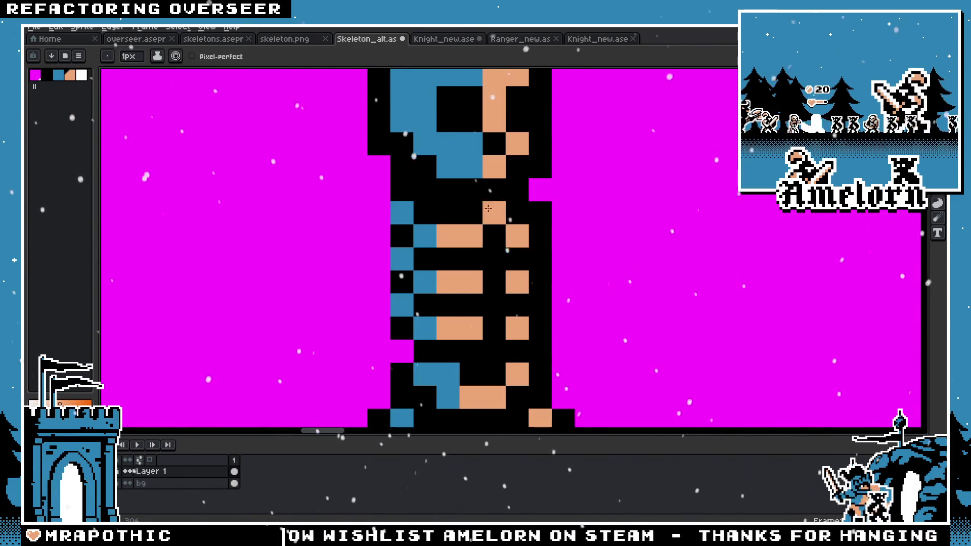
Step: Erase stray black pixels along the head's right edge, the right side and the neck
{"action": "scroll", "coordinate": [516, 241], "scroll_direction": "down", "scroll_amount": 3}
{"action": "scroll", "coordinate": [506, 227], "scroll_direction": "down", "scroll_amount": 2}
{"action": "scroll", "coordinate": [496, 200], "scroll_direction": "up", "scroll_amount": 2}
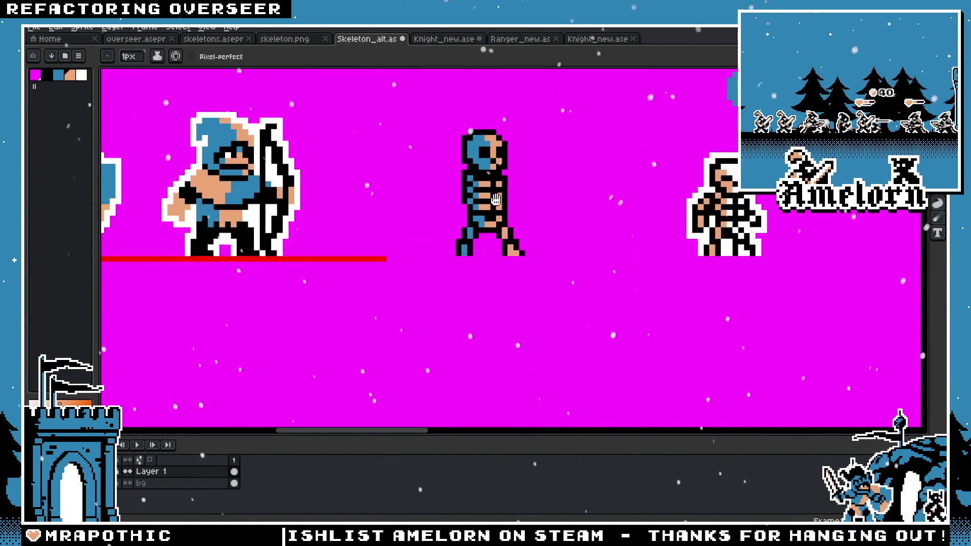
{"action": "scroll", "coordinate": [496, 200], "scroll_direction": "up", "scroll_amount": 2}
{"action": "scroll", "coordinate": [495, 200], "scroll_direction": "up", "scroll_amount": 1}
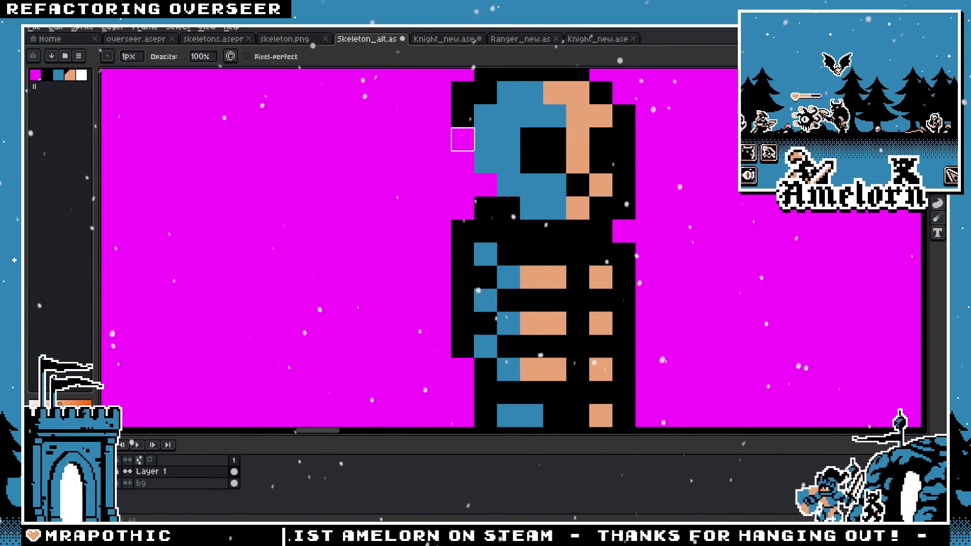
{"action": "left_click_drag", "start_coordinate": [463, 139], "coordinate": [385, 168]}
{"action": "mouse_move", "coordinate": [523, 191]}
{"action": "left_mouse_down"}
{"action": "mouse_move", "coordinate": [546, 259]}
{"action": "mouse_move", "coordinate": [523, 306]}
{"action": "left_mouse_up"}
{"action": "left_click_drag", "start_coordinate": [431, 306], "coordinate": [408, 306]}
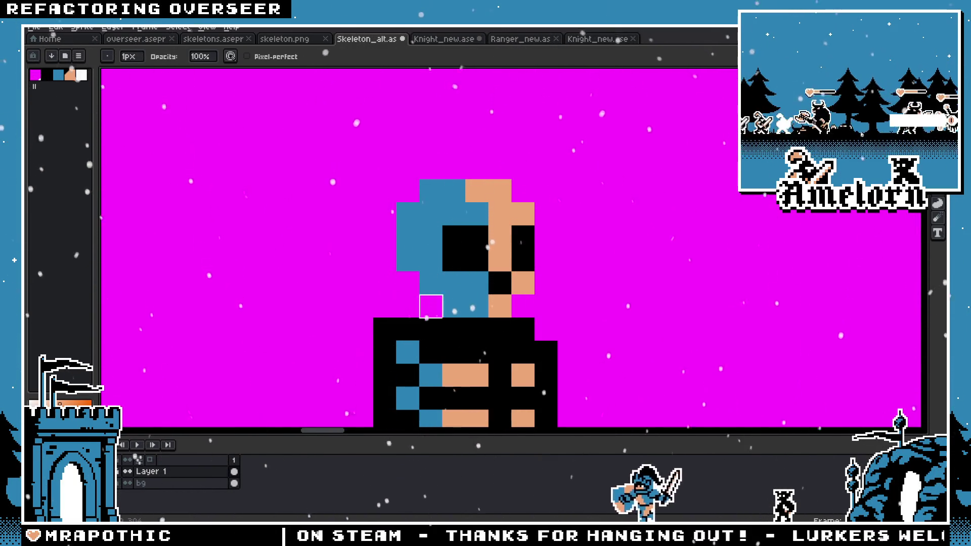
{"action": "left_click_drag", "start_coordinate": [454, 329], "coordinate": [431, 329]}
{"action": "key", "text": "b"}
{"action": "left_click", "coordinate": [453, 329]}
Step: Zoom in and out to review the tidied skeleton edges
{"action": "scroll", "coordinate": [458, 304], "scroll_direction": "down", "scroll_amount": 3}
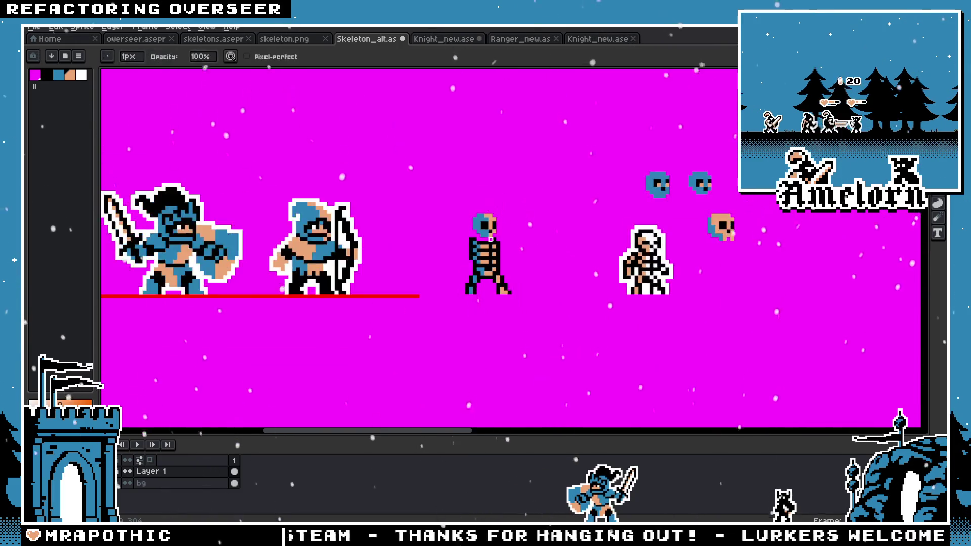
{"action": "scroll", "coordinate": [458, 283], "scroll_direction": "up", "scroll_amount": 2}
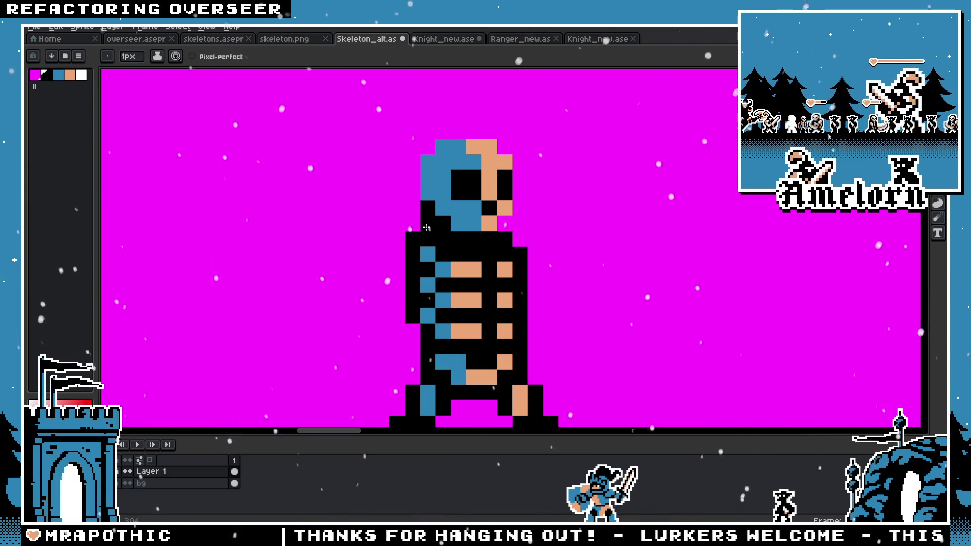
{"action": "scroll", "coordinate": [427, 228], "scroll_direction": "down", "scroll_amount": 4}
{"action": "scroll", "coordinate": [427, 228], "scroll_direction": "up", "scroll_amount": 2}
{"action": "scroll", "coordinate": [427, 229], "scroll_direction": "down", "scroll_amount": 2}
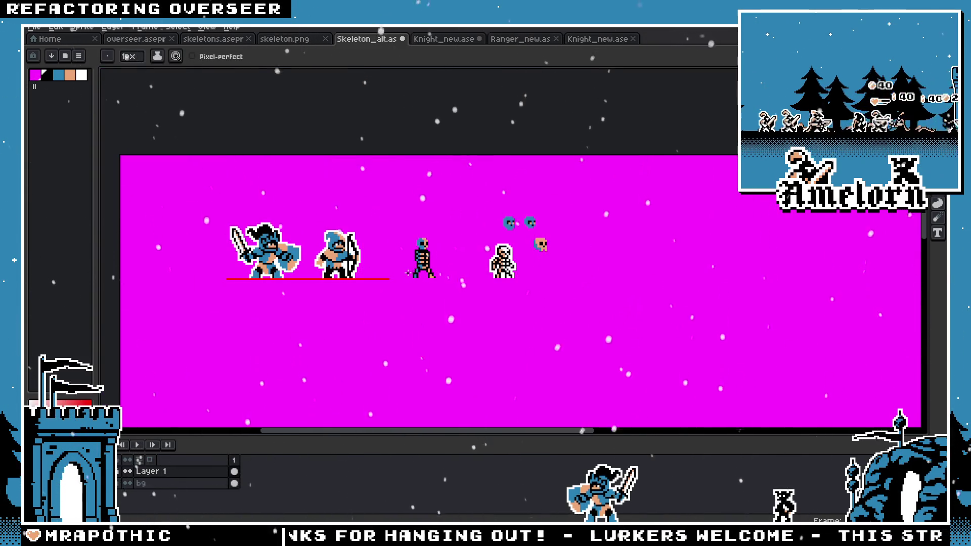
{"action": "scroll", "coordinate": [408, 273], "scroll_direction": "up", "scroll_amount": 3}
{"action": "scroll", "coordinate": [490, 197], "scroll_direction": "up", "scroll_amount": 3}
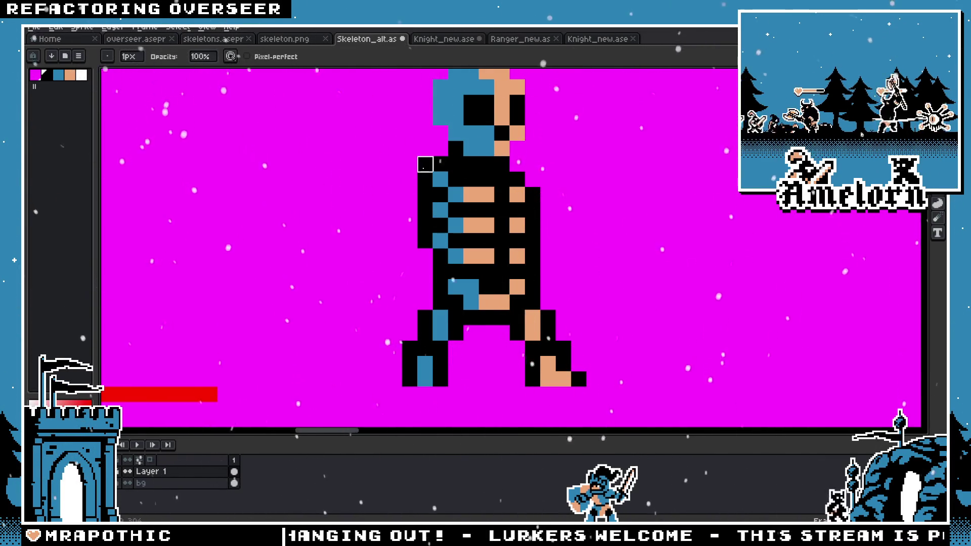
{"action": "scroll", "coordinate": [435, 253], "scroll_direction": "down", "scroll_amount": 5}
{"action": "scroll", "coordinate": [439, 268], "scroll_direction": "down", "scroll_amount": 1}
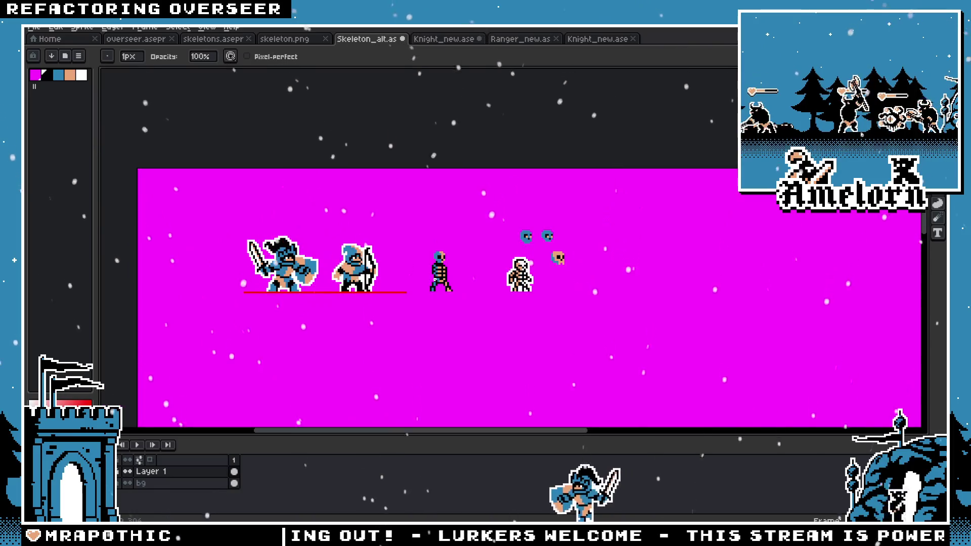
Step: Paint tan pixels on the skeleton's ribs and side
{"action": "scroll", "coordinate": [439, 275], "scroll_direction": "up", "scroll_amount": 4}
{"action": "scroll", "coordinate": [439, 275], "scroll_direction": "up", "scroll_amount": 3}
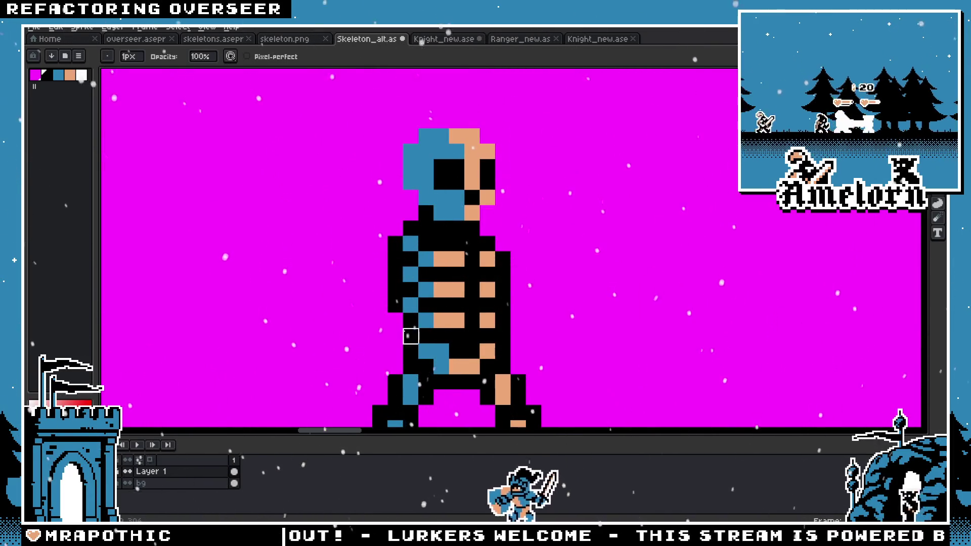
{"action": "scroll", "coordinate": [339, 235], "scroll_direction": "up", "scroll_amount": 2}
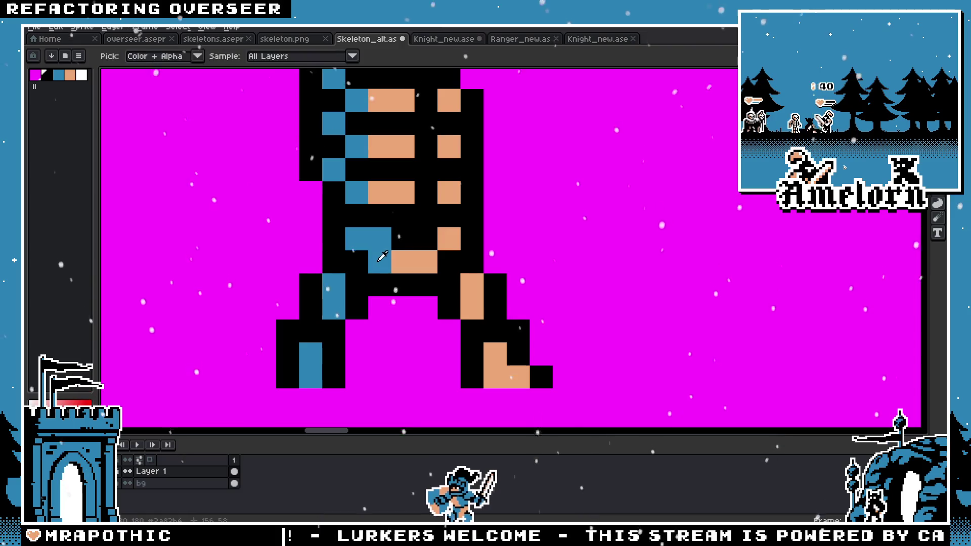
{"action": "scroll", "coordinate": [340, 235], "scroll_direction": "down", "scroll_amount": 1}
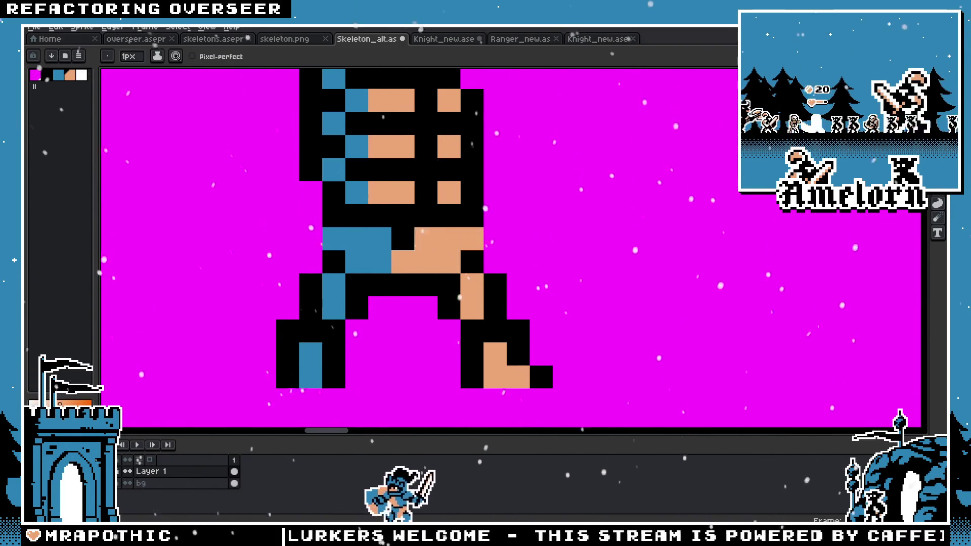
{"action": "scroll", "coordinate": [354, 268], "scroll_direction": "down", "scroll_amount": 2}
{"action": "scroll", "coordinate": [355, 271], "scroll_direction": "up", "scroll_amount": 1}
{"action": "scroll", "coordinate": [401, 211], "scroll_direction": "up", "scroll_amount": 3}
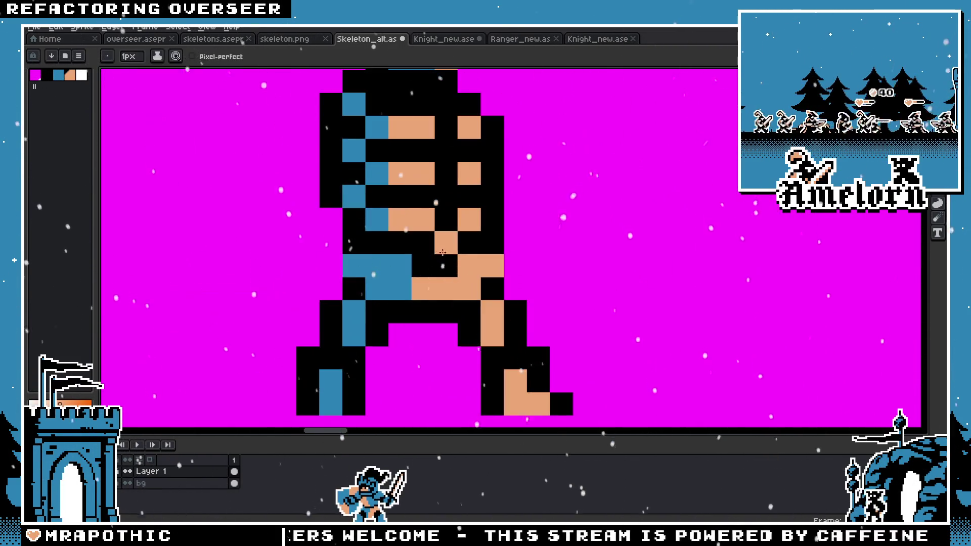
{"action": "scroll", "coordinate": [377, 312], "scroll_direction": "down", "scroll_amount": 1}
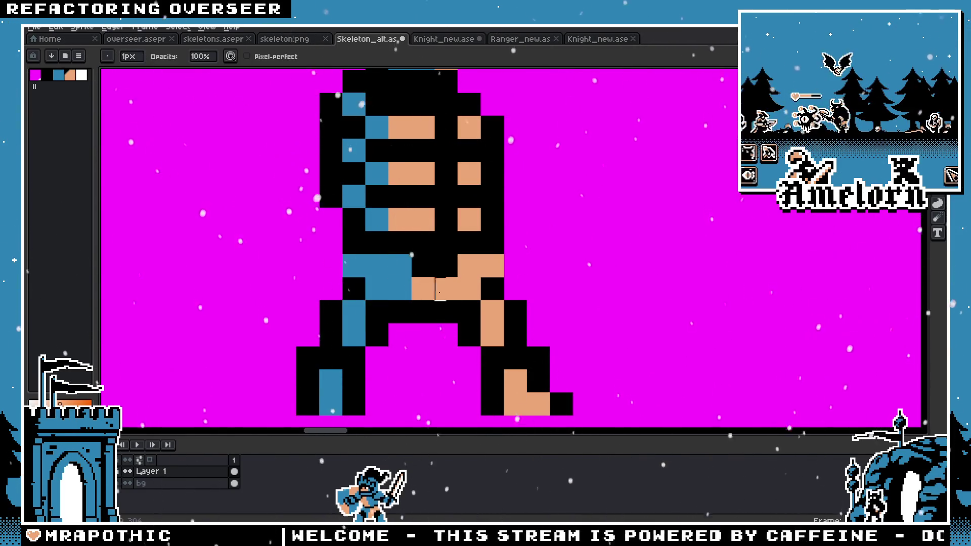
{"action": "scroll", "coordinate": [377, 312], "scroll_direction": "down", "scroll_amount": 2}
{"action": "scroll", "coordinate": [500, 229], "scroll_direction": "up", "scroll_amount": 2}
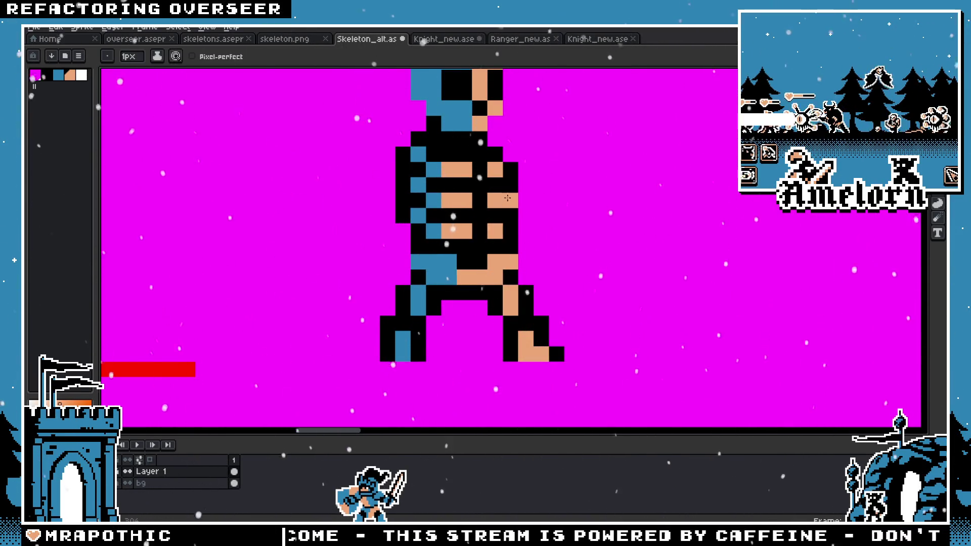
{"action": "left_click", "coordinate": [510, 170]}
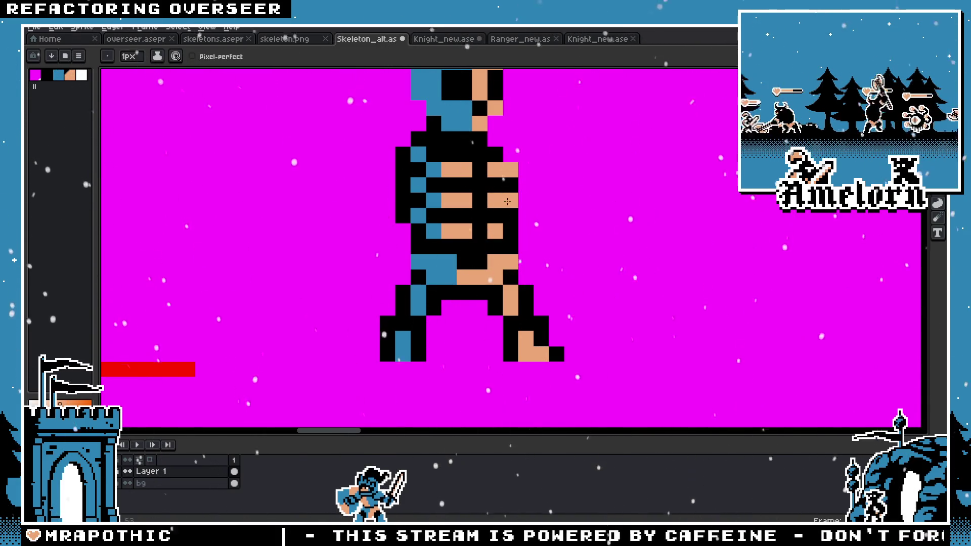
{"action": "left_click", "coordinate": [510, 230]}
{"action": "scroll", "coordinate": [510, 231], "scroll_direction": "down", "scroll_amount": 2}
{"action": "scroll", "coordinate": [510, 231], "scroll_direction": "down", "scroll_amount": 2}
{"action": "scroll", "coordinate": [455, 243], "scroll_direction": "up", "scroll_amount": 3}
{"action": "scroll", "coordinate": [455, 243], "scroll_direction": "up", "scroll_amount": 1}
{"action": "left_click", "coordinate": [455, 238]}
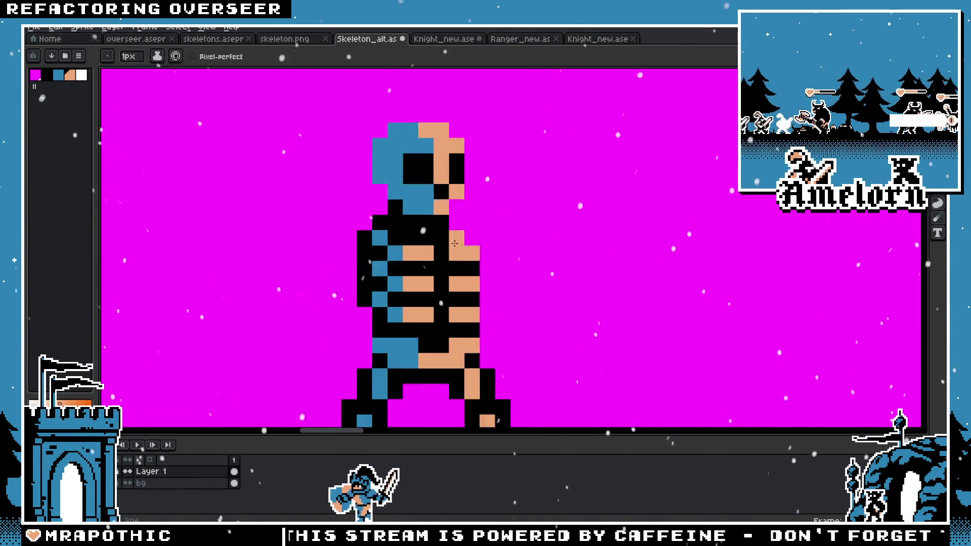
Step: Paint magenta over the black pixels on the skeleton's left edge
{"action": "scroll", "coordinate": [455, 243], "scroll_direction": "up", "scroll_amount": 1}
{"action": "left_click_drag", "start_coordinate": [319, 235], "coordinate": [320, 327]}
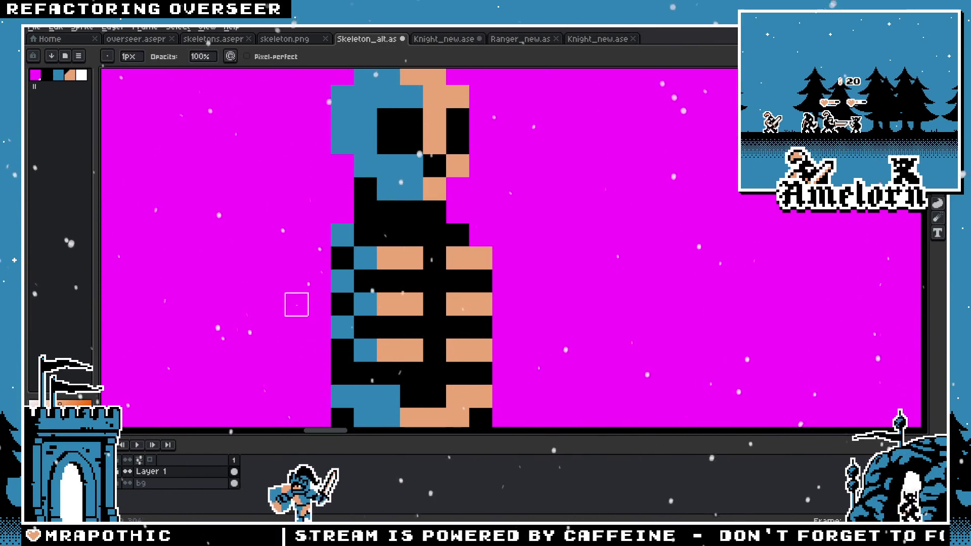
{"action": "scroll", "coordinate": [297, 303], "scroll_direction": "down", "scroll_amount": 4}
{"action": "scroll", "coordinate": [304, 304], "scroll_direction": "up", "scroll_amount": 2}
{"action": "scroll", "coordinate": [303, 303], "scroll_direction": "up", "scroll_amount": 2}
Step: Add black pixels at the skeleton's jaw and along its right side
{"action": "key", "text": "b"}
{"action": "left_click", "coordinate": [353, 267]}
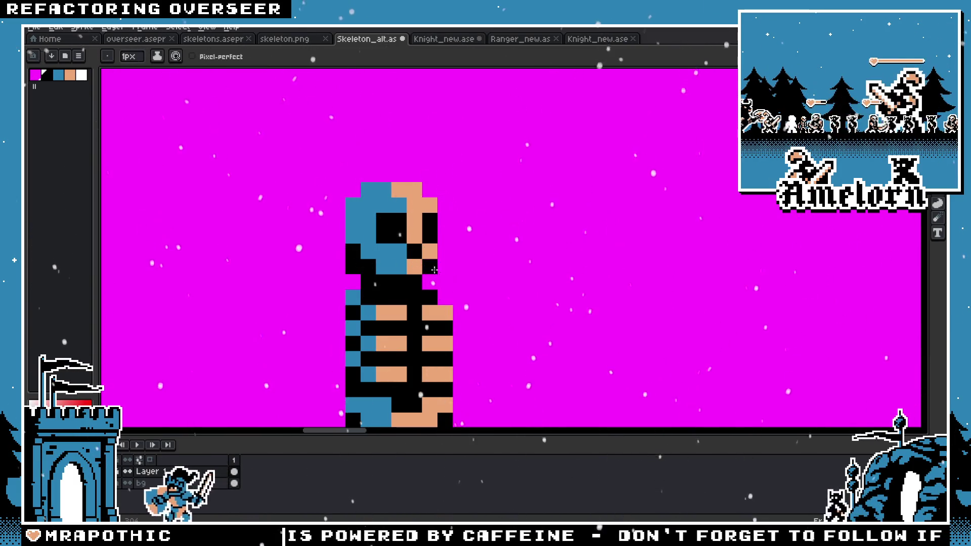
{"action": "left_click_drag", "start_coordinate": [430, 267], "coordinate": [442, 252]}
{"action": "scroll", "coordinate": [414, 300], "scroll_direction": "down", "scroll_amount": 2}
{"action": "key", "text": "v"}
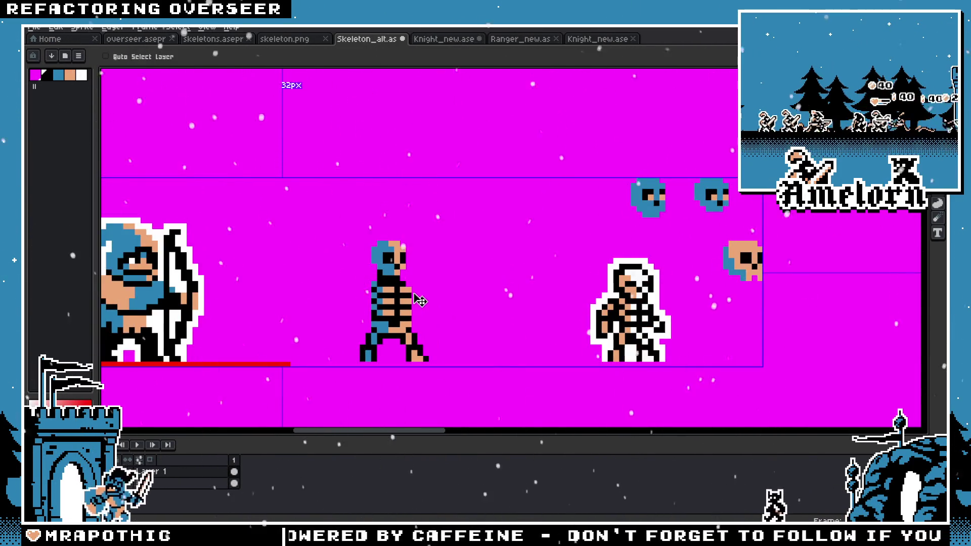
{"action": "key", "text": "b"}
{"action": "scroll", "coordinate": [308, 354], "scroll_direction": "up", "scroll_amount": 2}
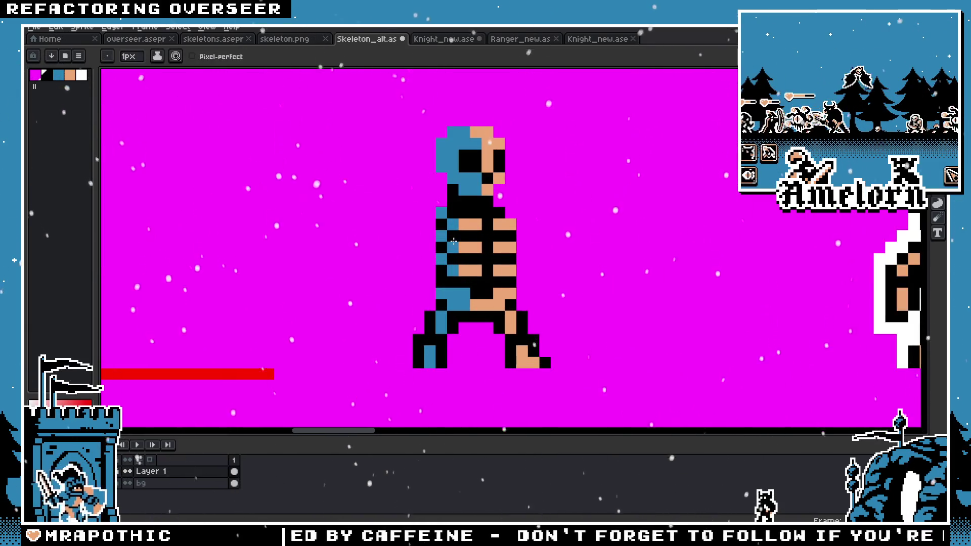